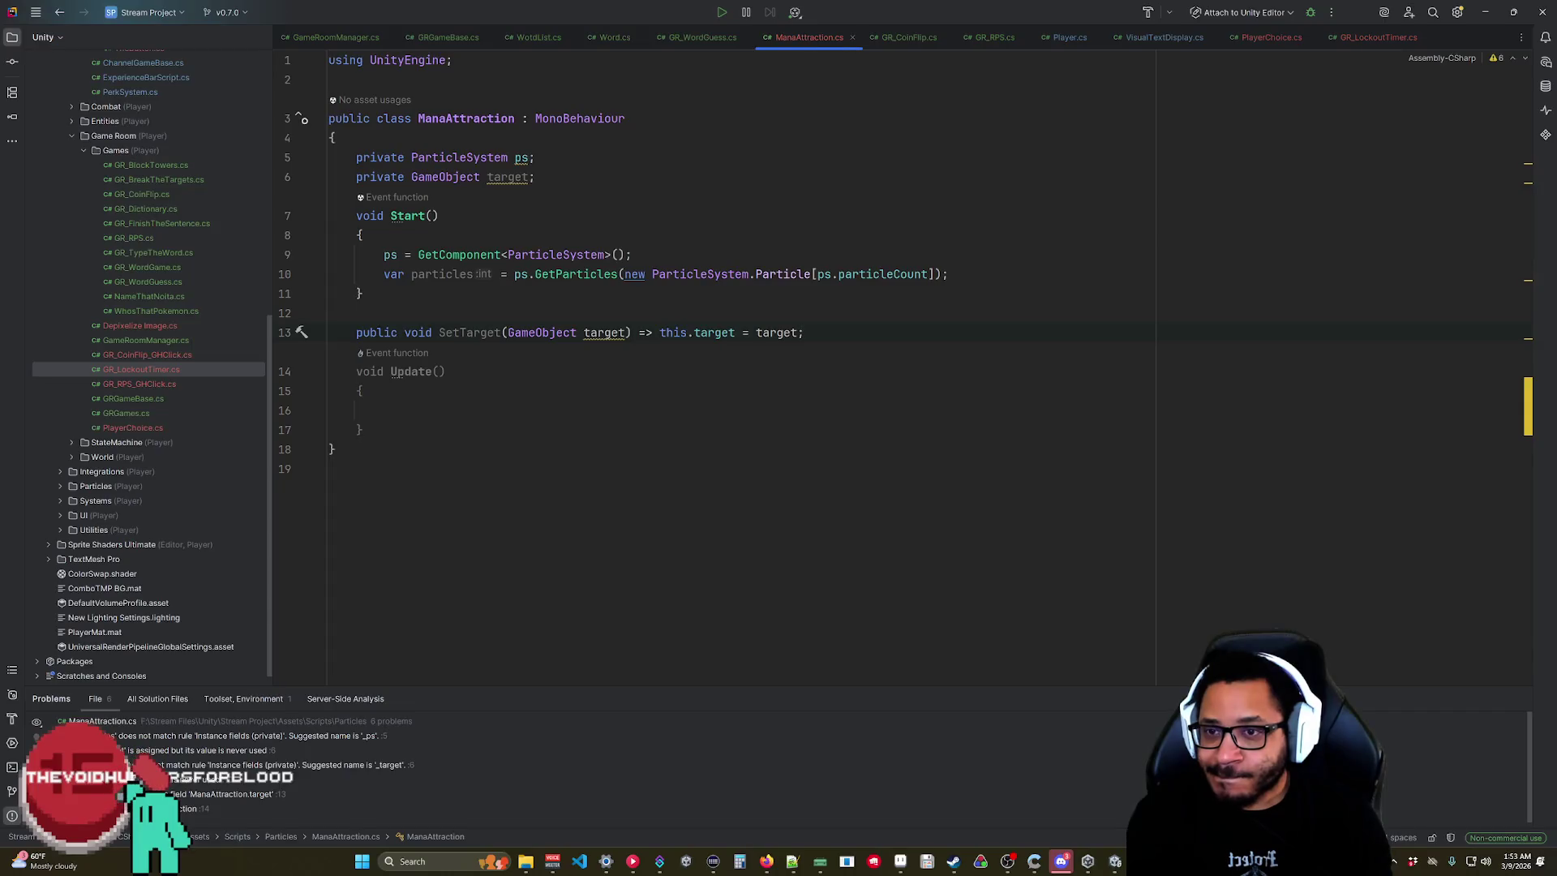
Open the online Unity reference for ParticleSystem.GetParticles from Rider's quick-doc popup.
{"action": "mouse_move", "coordinate": [576, 274]}
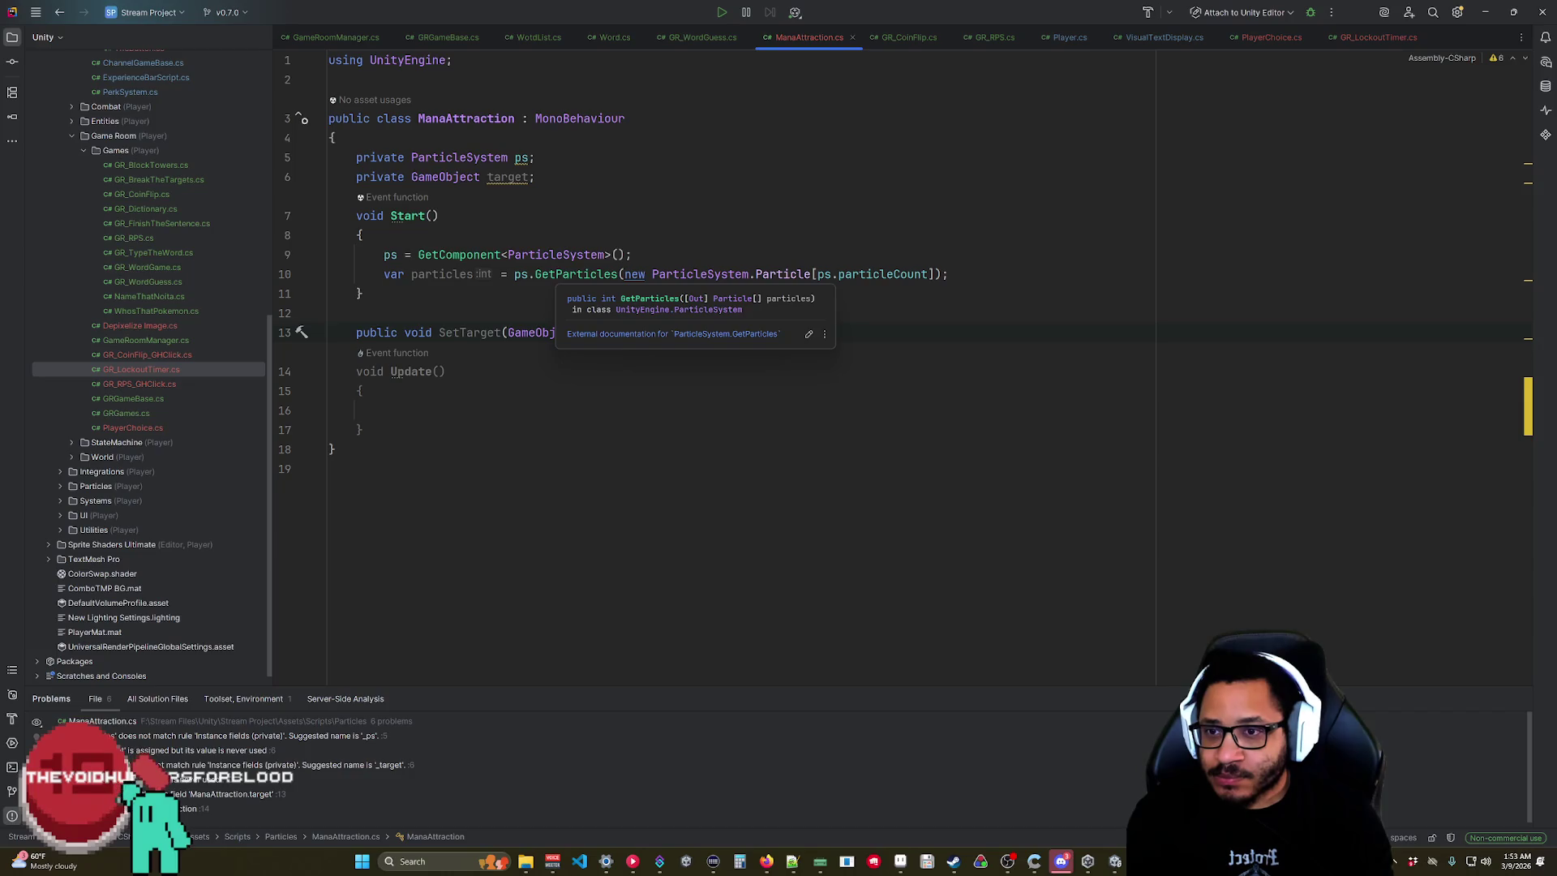
{"action": "left_click", "coordinate": [584, 335]}
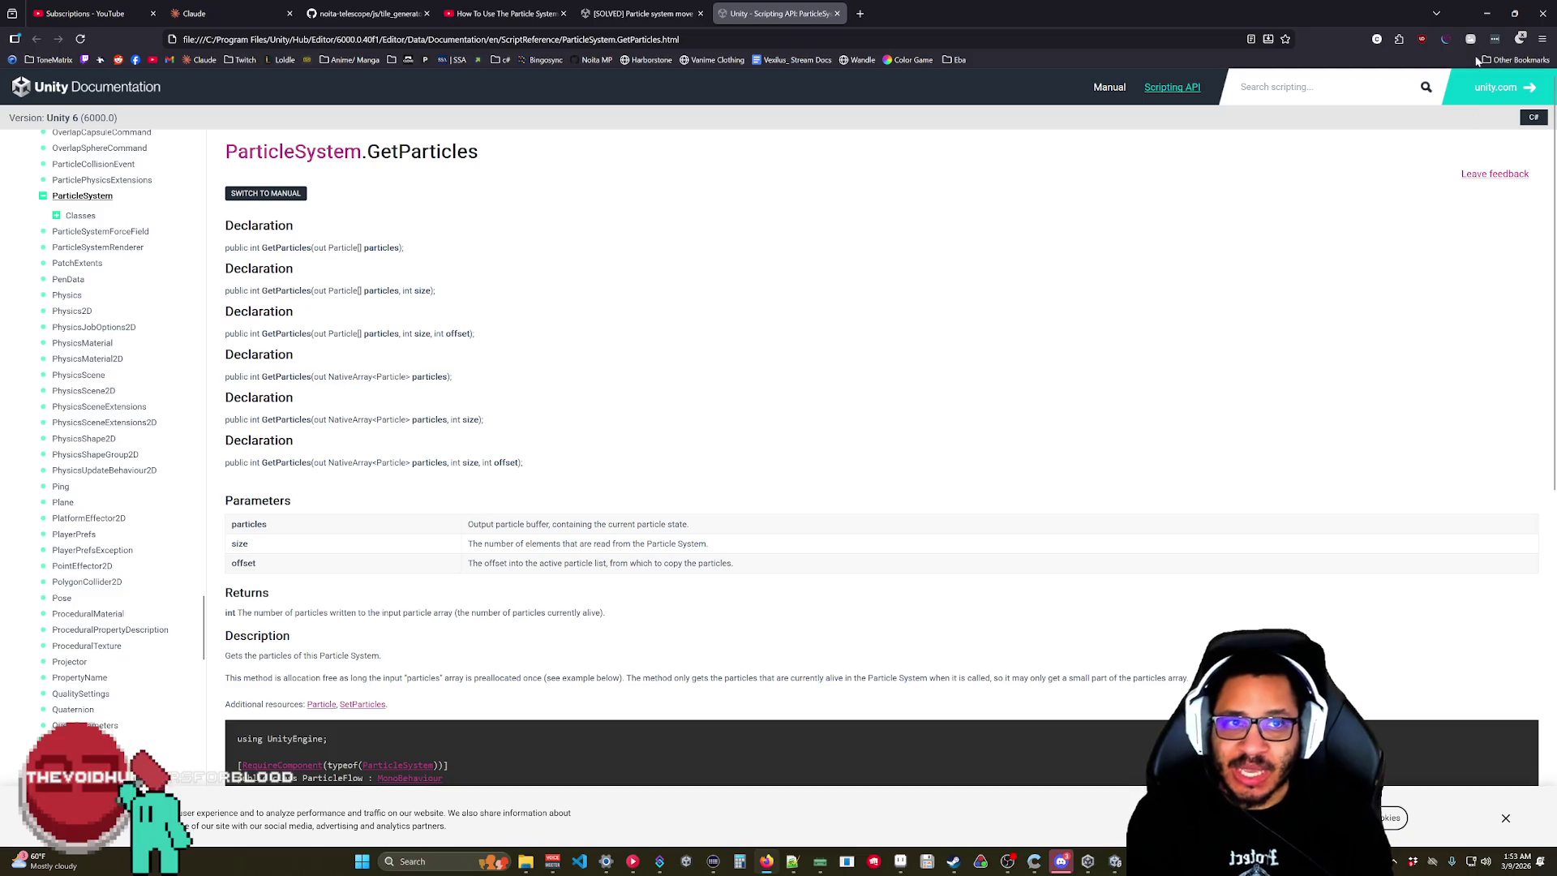
Turn the GetParticles documentation page dark with the Dark Mode extension and scroll through it.
{"action": "left_click", "coordinate": [1519, 39]}
{"action": "left_click", "coordinate": [1460, 68]}
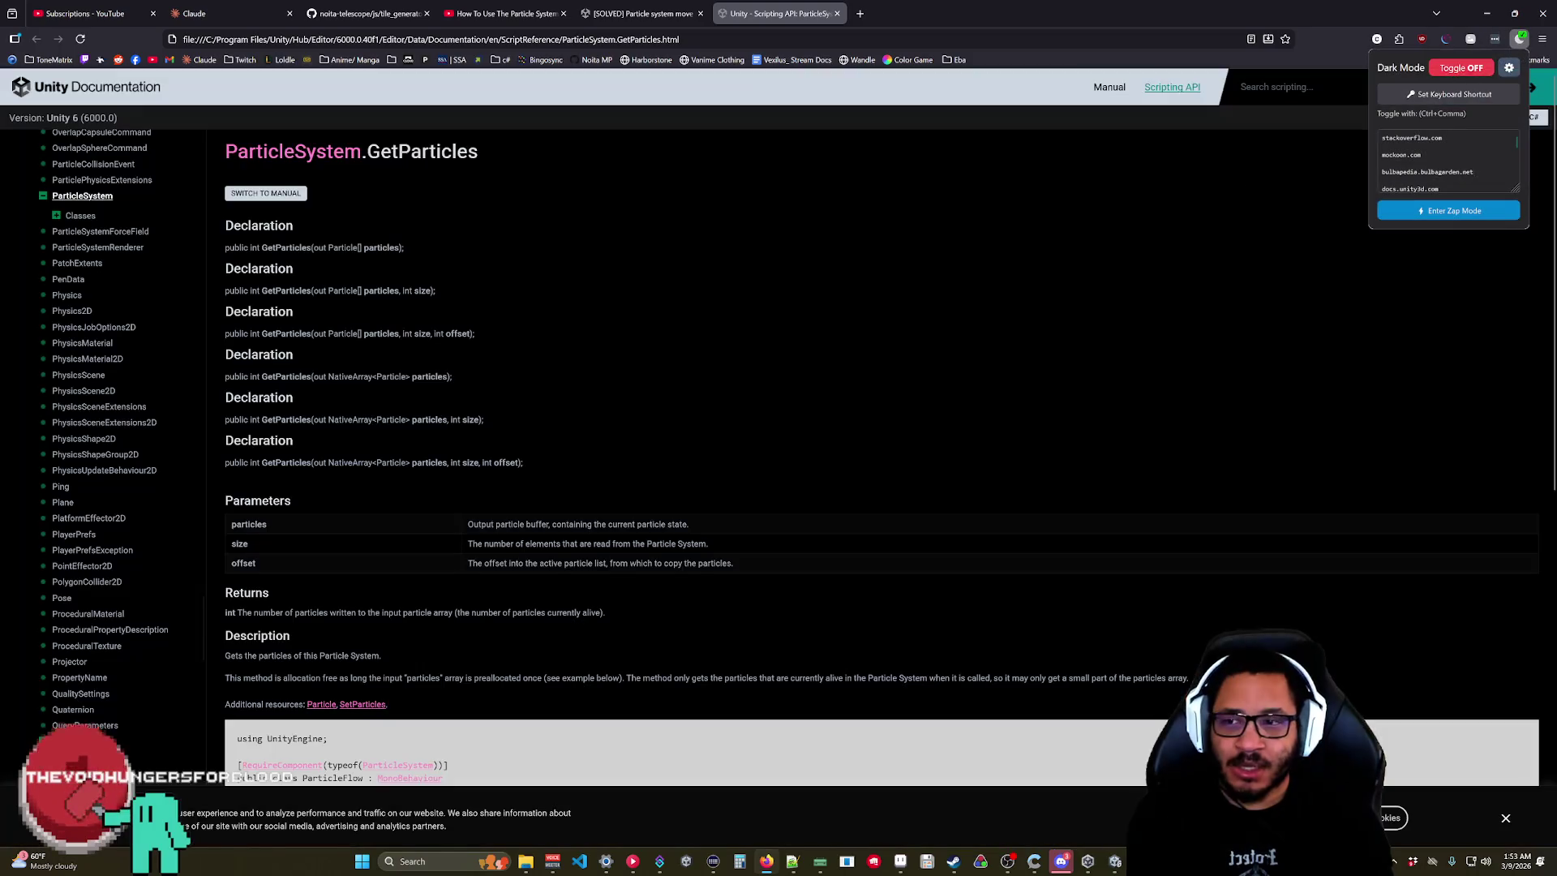
{"action": "left_click", "coordinate": [835, 463]}
{"action": "scroll", "coordinate": [700, 413], "scroll_direction": "down", "scroll_amount": 3}
{"action": "scroll", "coordinate": [680, 400], "scroll_direction": "down", "scroll_amount": 3}
{"action": "scroll", "coordinate": [670, 397], "scroll_direction": "up", "scroll_amount": 2}
{"action": "scroll", "coordinate": [685, 398], "scroll_direction": "down", "scroll_amount": 2}
Try Zap Mode on the code example block, exit it, and return to ManaAttraction.cs.
{"action": "left_click", "coordinate": [1470, 38]}
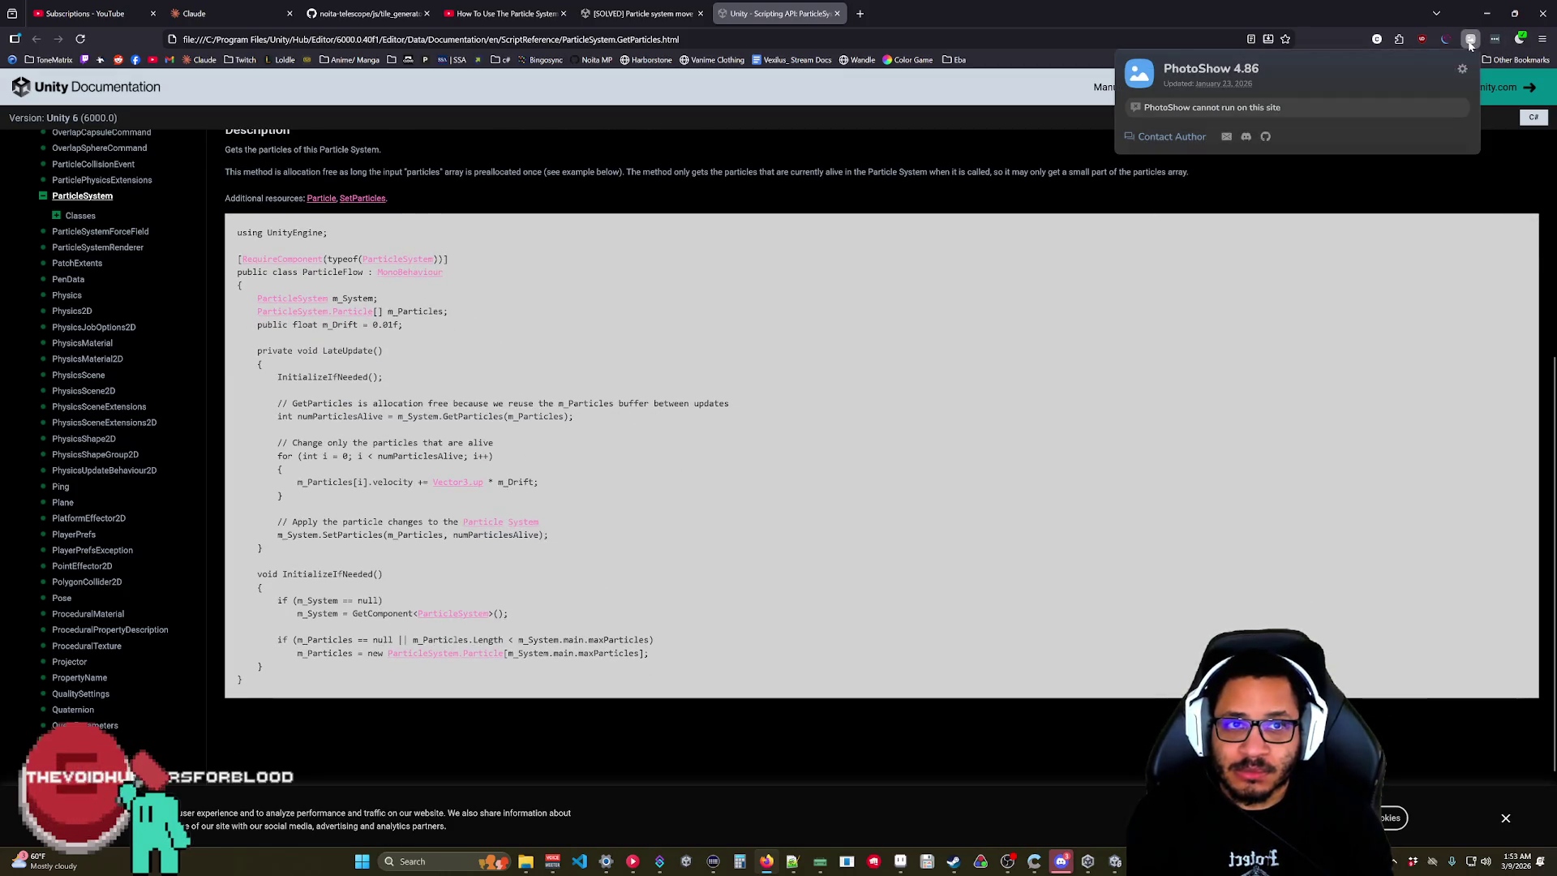
{"action": "left_click", "coordinate": [1520, 38]}
{"action": "left_click", "coordinate": [1417, 214]}
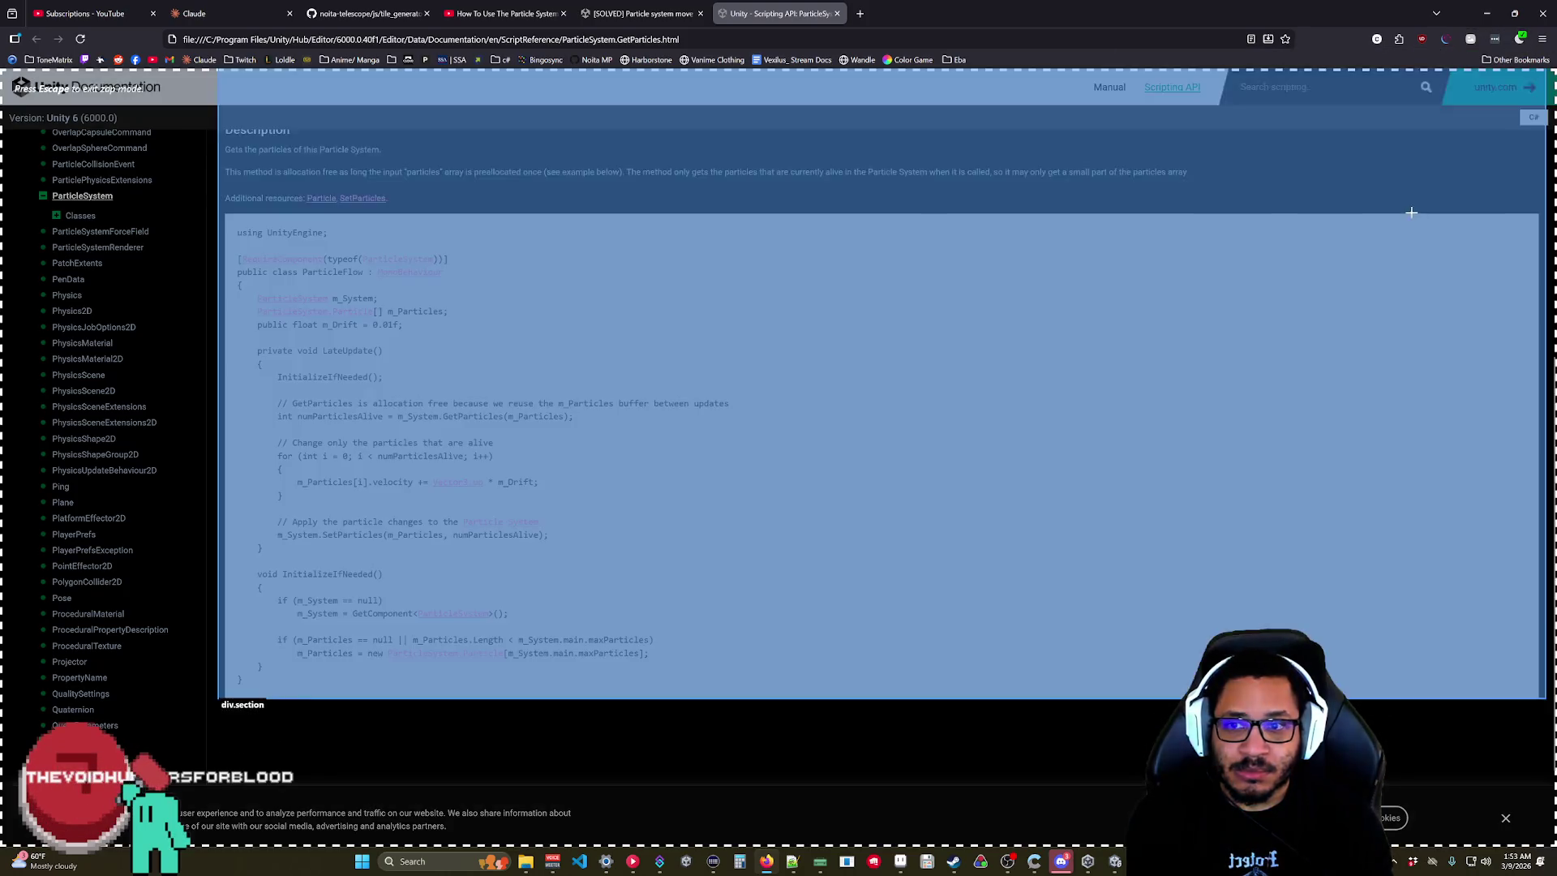
{"action": "left_click", "coordinate": [655, 375]}
{"action": "left_click", "coordinate": [764, 523]}
{"action": "left_click", "coordinate": [699, 181]}
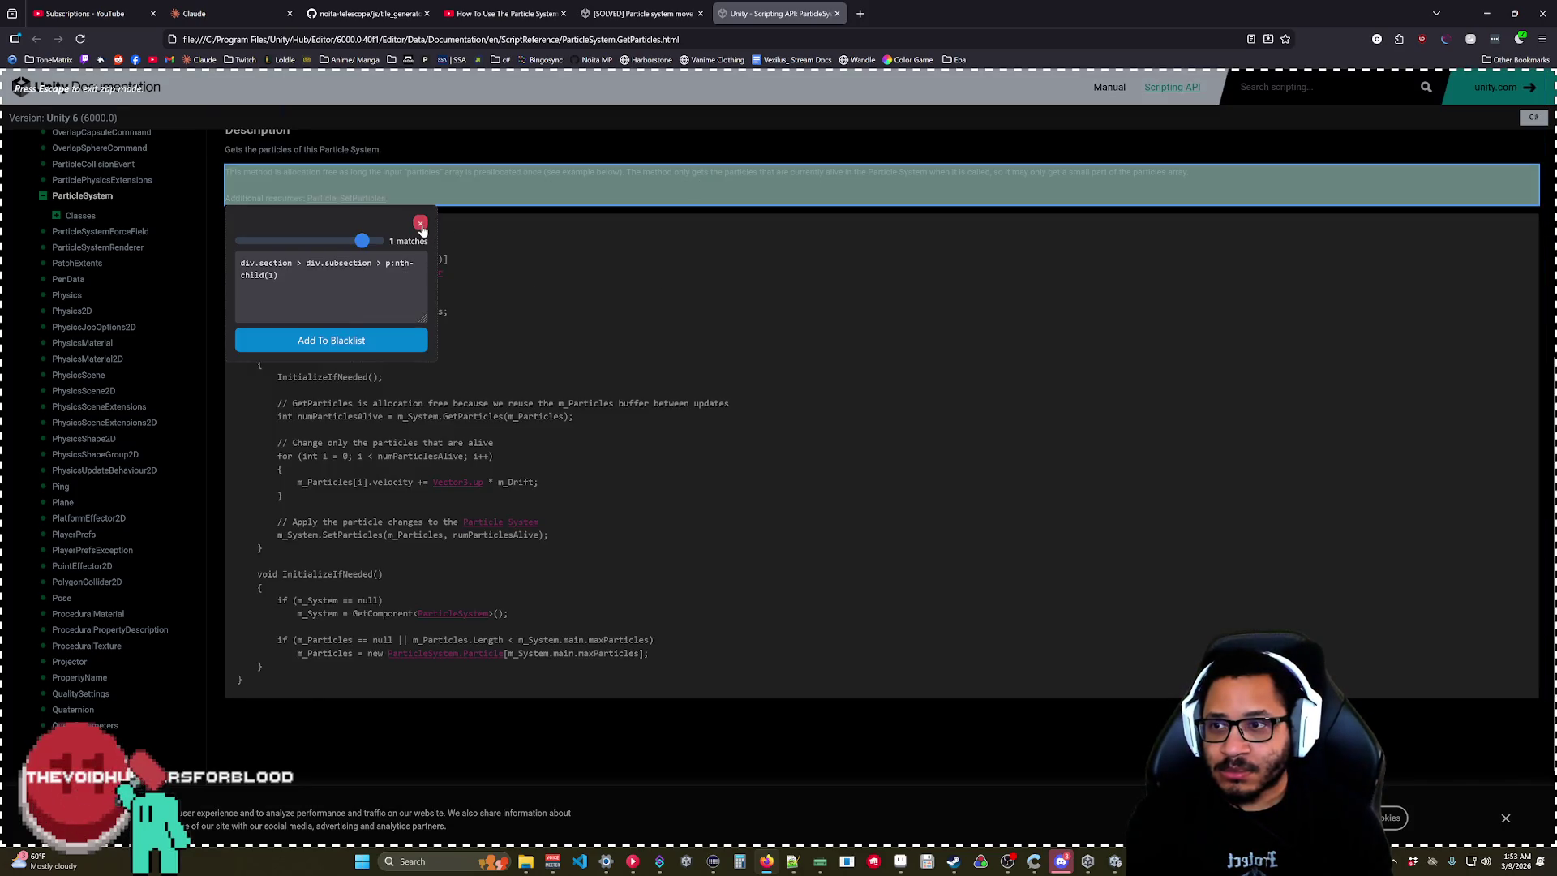
{"action": "left_click", "coordinate": [420, 222]}
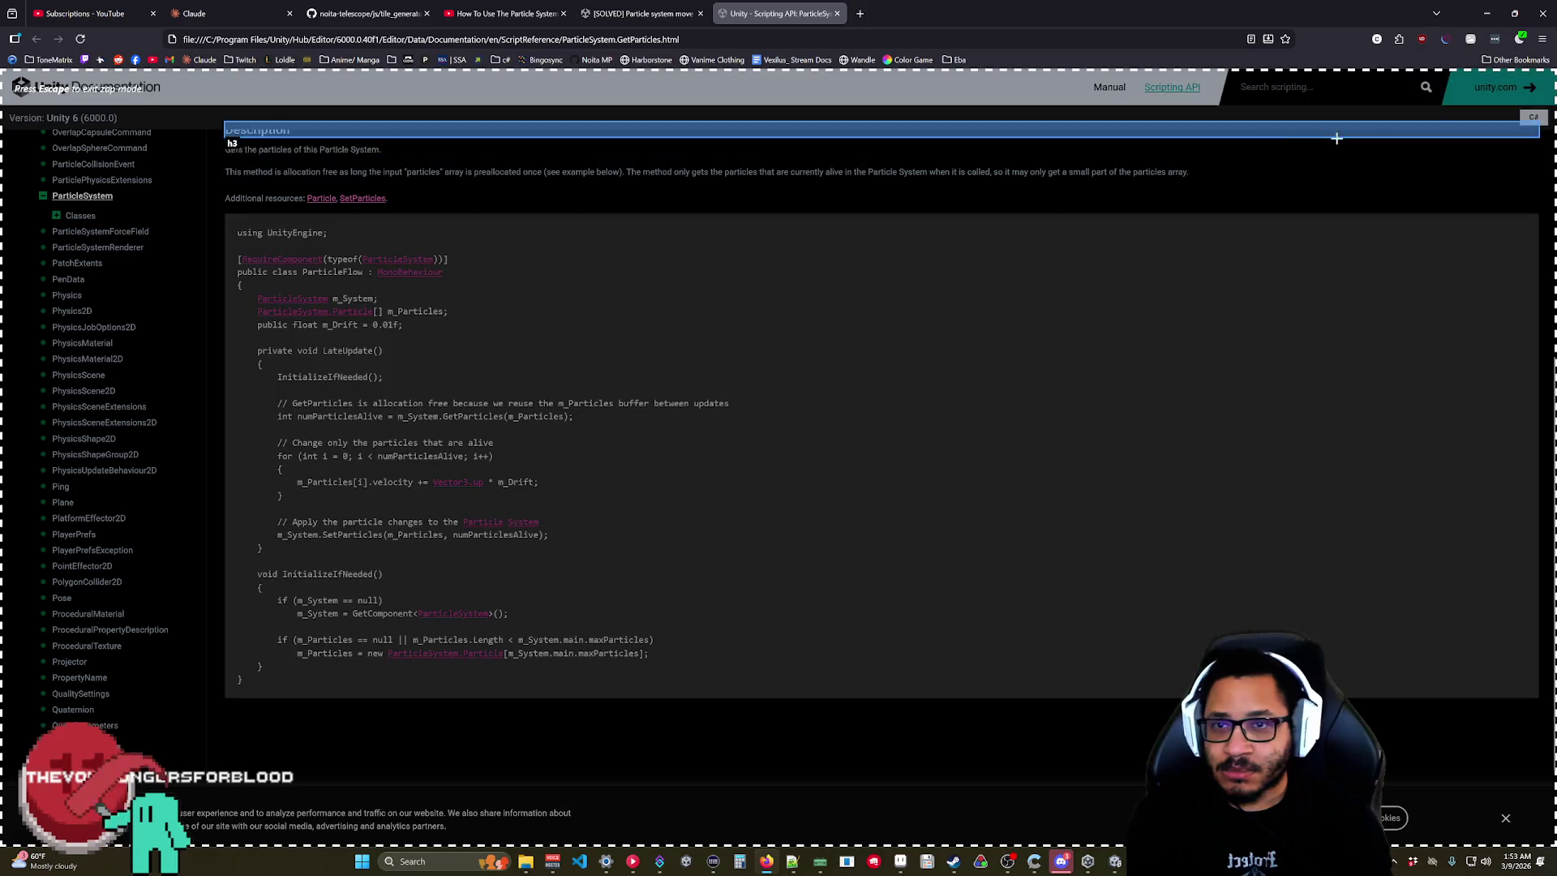
{"action": "left_click", "coordinate": [1496, 39]}
{"action": "left_click", "coordinate": [1433, 251]}
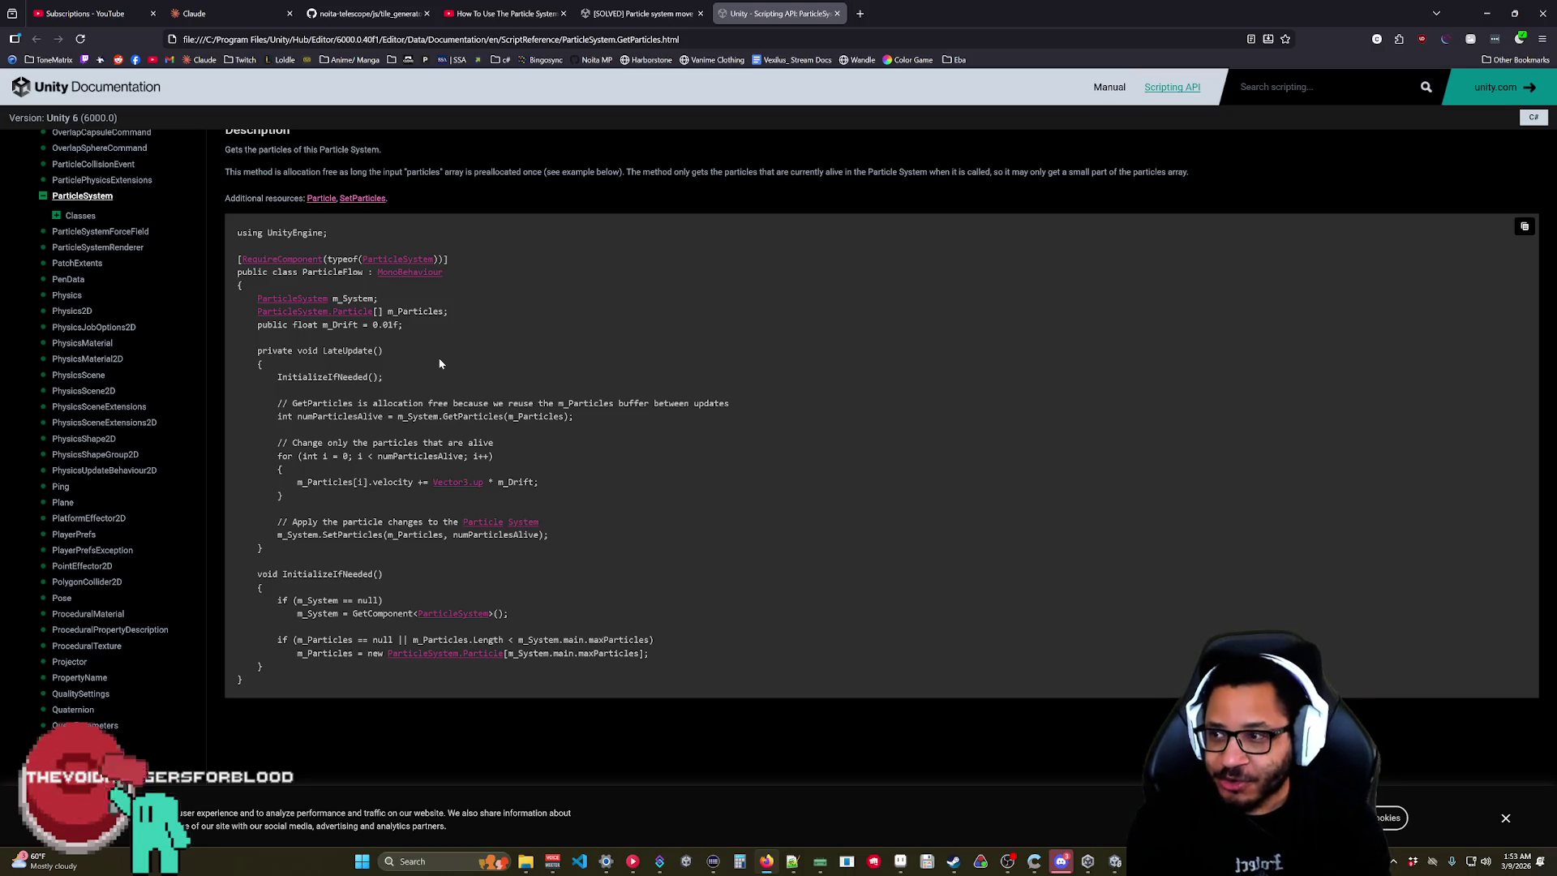
{"action": "scroll", "coordinate": [681, 410], "scroll_direction": "up", "scroll_amount": 5}
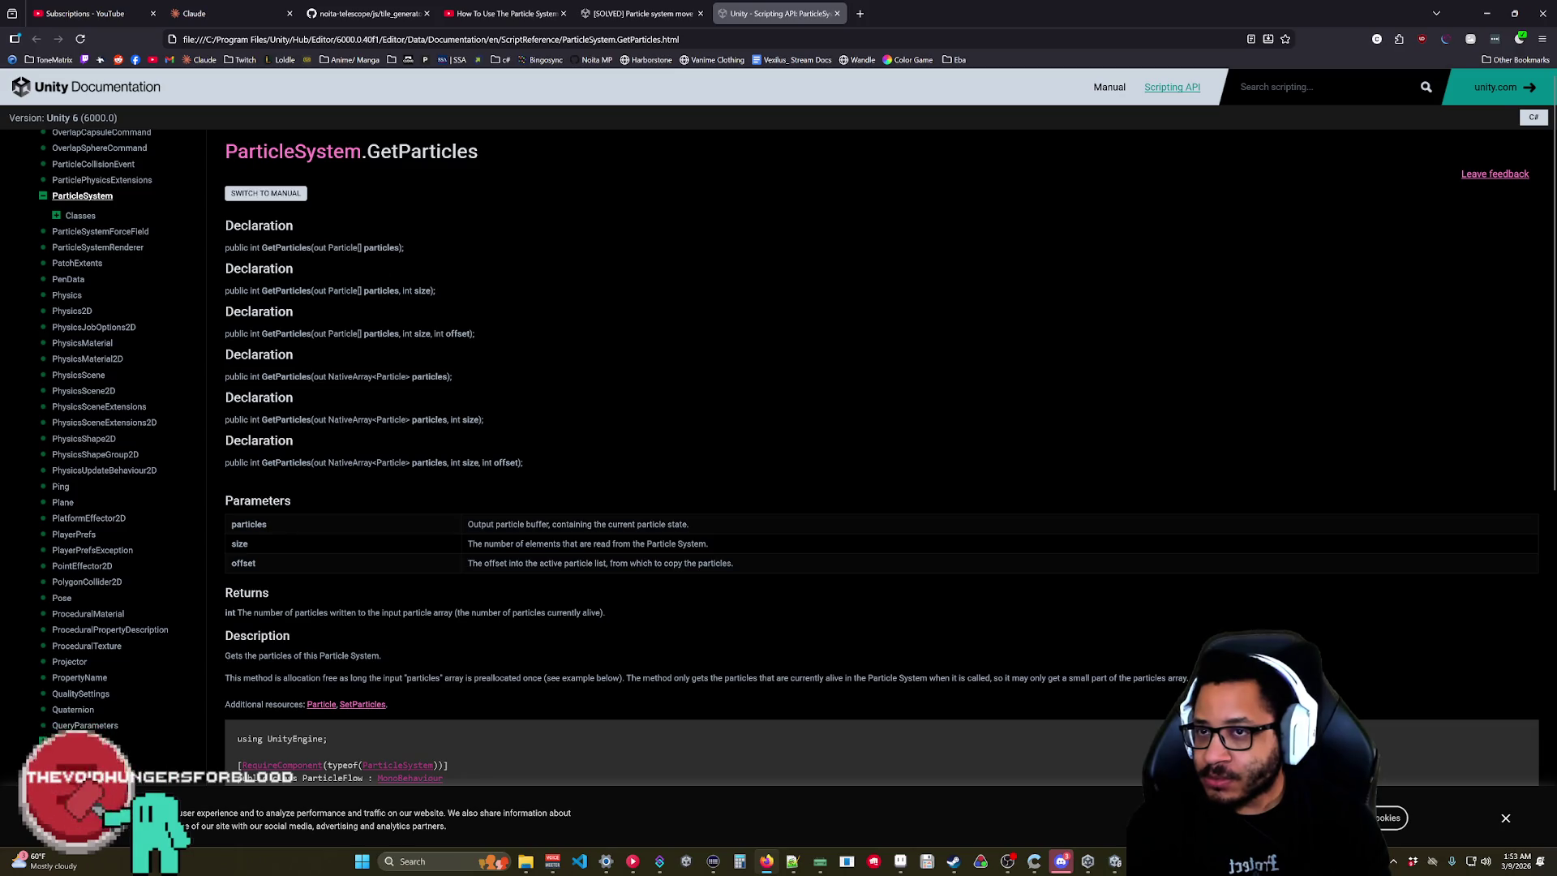
{"action": "key", "text": "alt+Tab"}
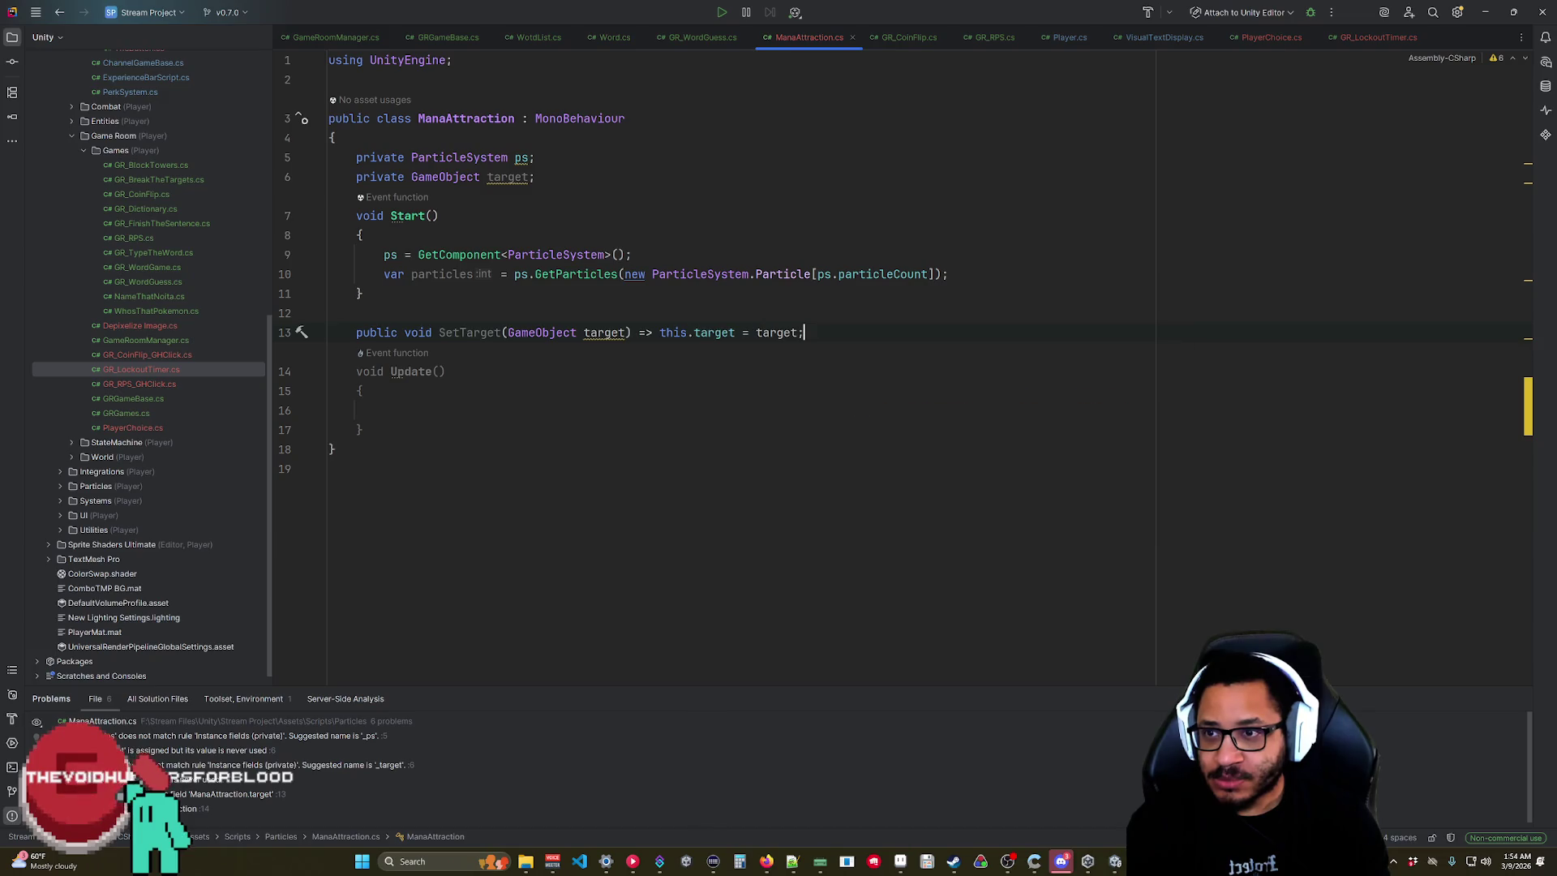
Dismiss the GetParticles doc popup and briefly select line 10 through Start's closing brace.
{"action": "mouse_move", "coordinate": [575, 274]}
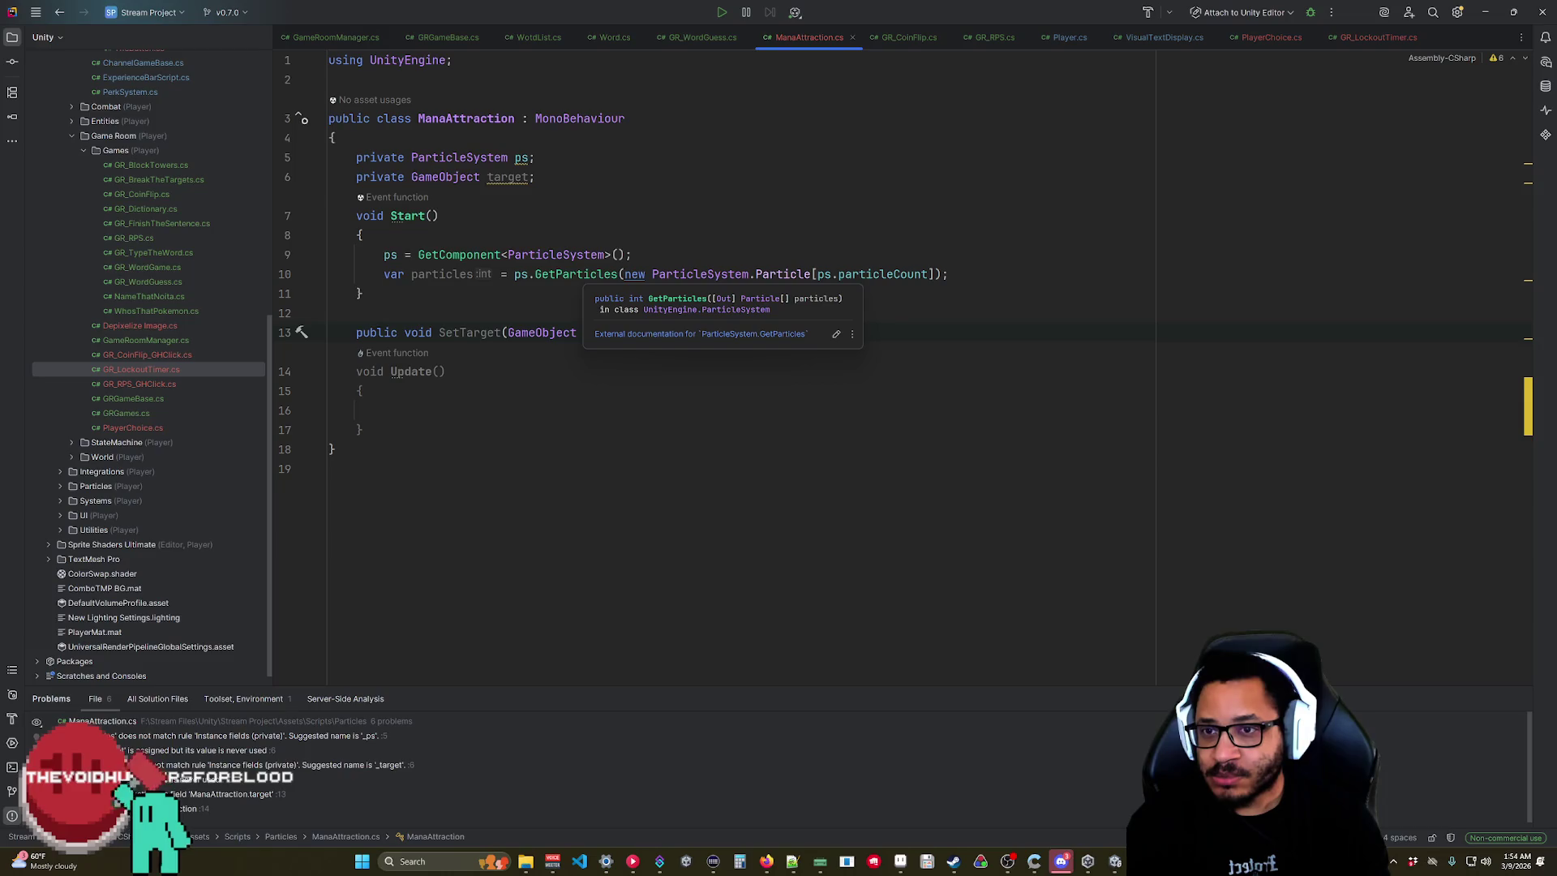
{"action": "key", "text": "Escape"}
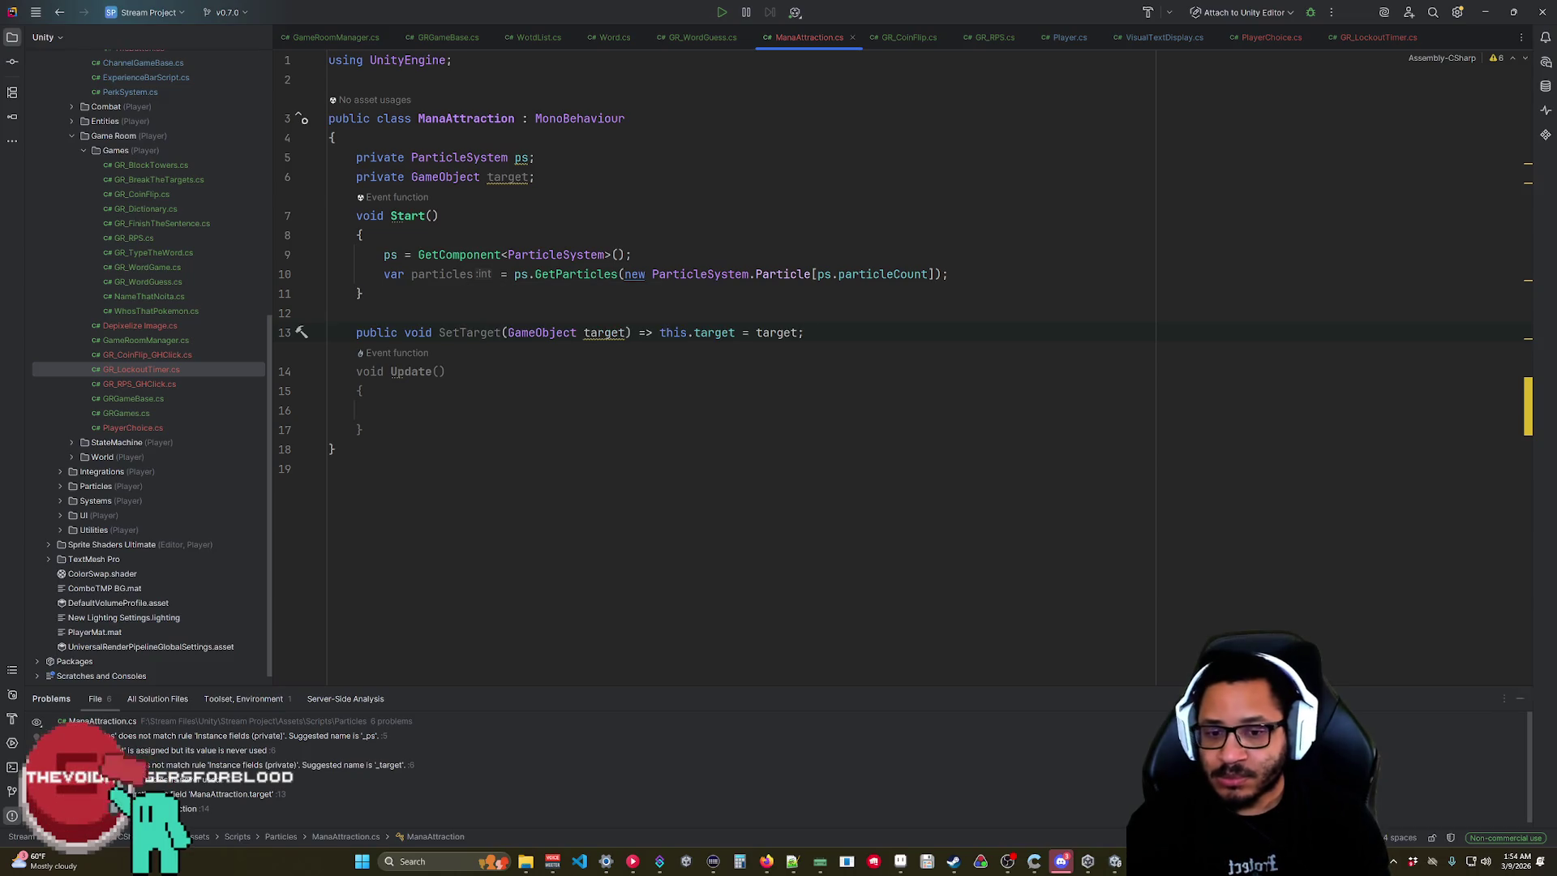
{"action": "key", "text": "Up"}
{"action": "key", "text": "Up"}
{"action": "key", "text": "Up"}
{"action": "key", "text": "shift+Down"}
{"action": "key", "text": "Escape"}
Type an 'activeParticles' argument after the GetParticles array, delete it, and bring up the docs page.
{"action": "left_click", "coordinate": [839, 274]}
{"action": "left_click", "coordinate": [934, 274]}
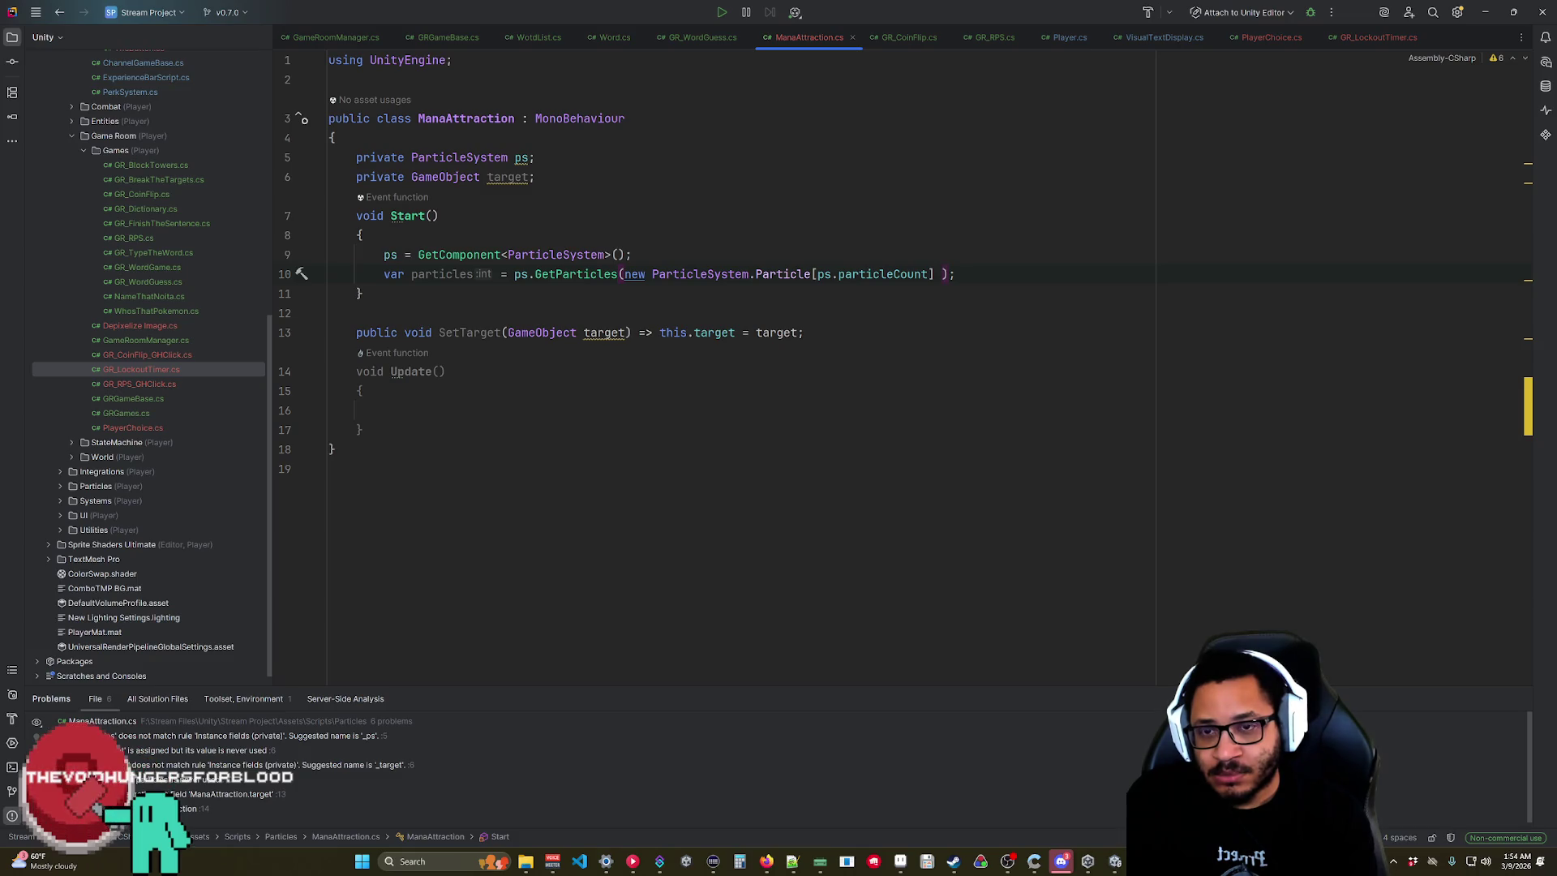
{"action": "type", "text": "activeParticles"}
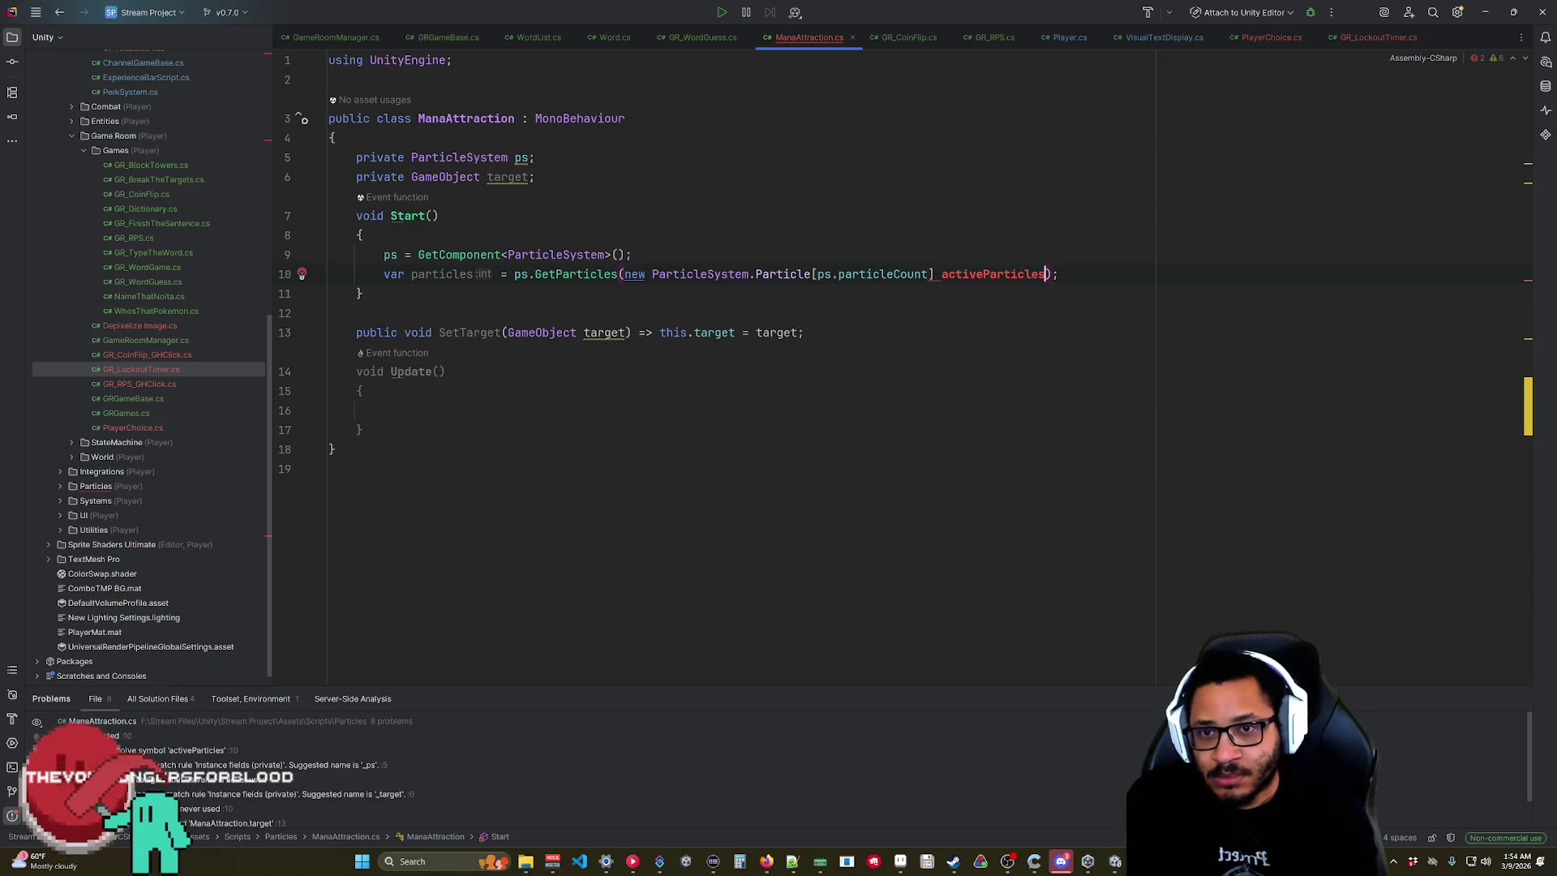
{"action": "key", "text": "Escape"}
{"action": "key", "text": "ctrl+BackSpace"}
{"action": "left_click", "coordinate": [362, 391]}
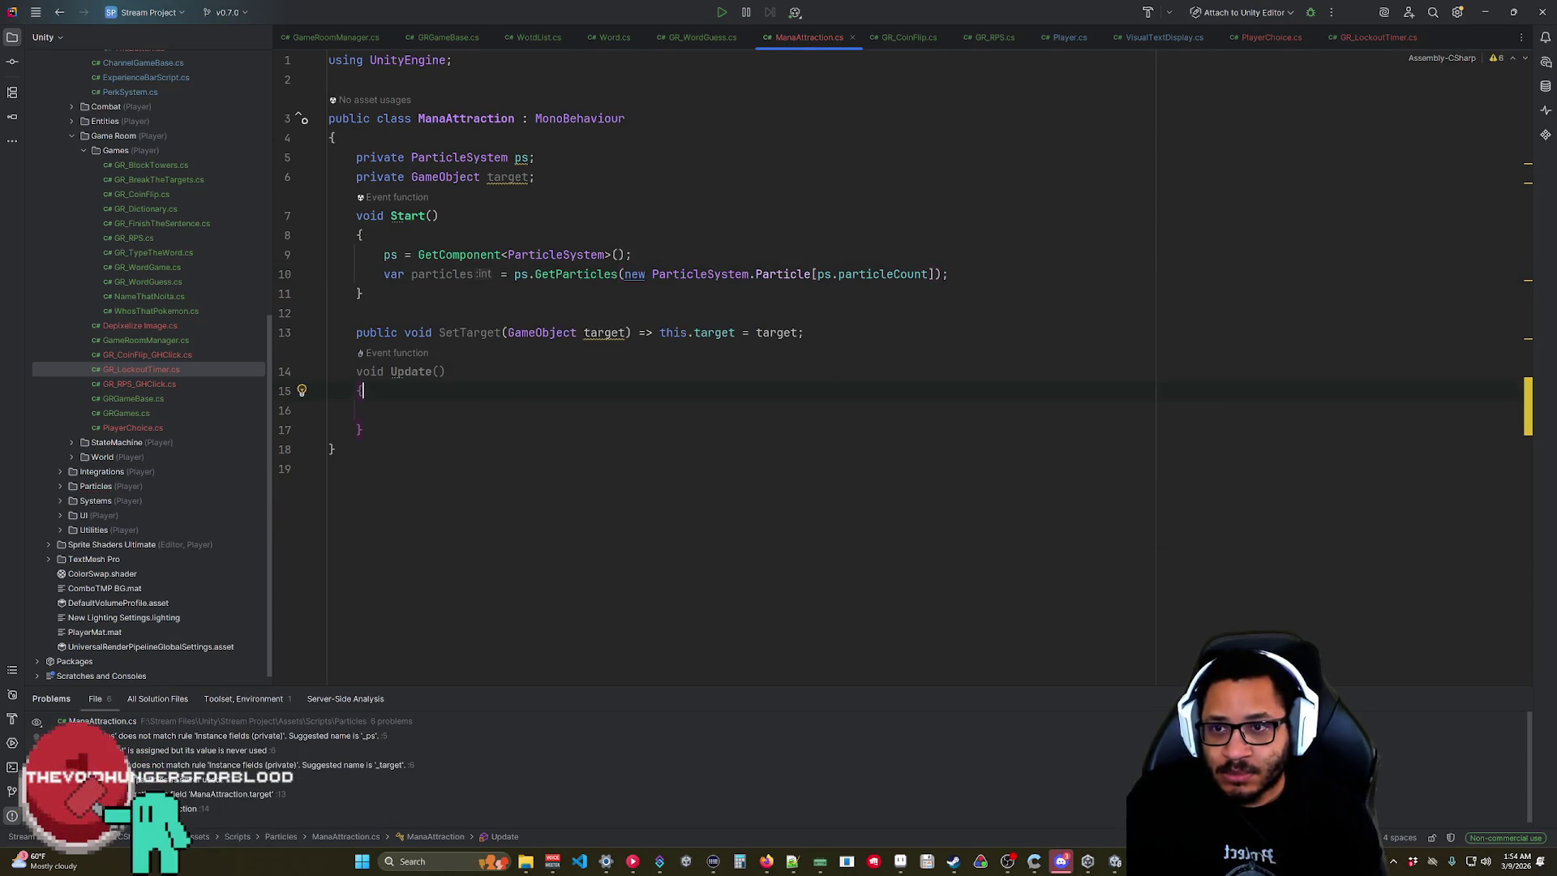
{"action": "left_click", "coordinate": [1485, 12]}
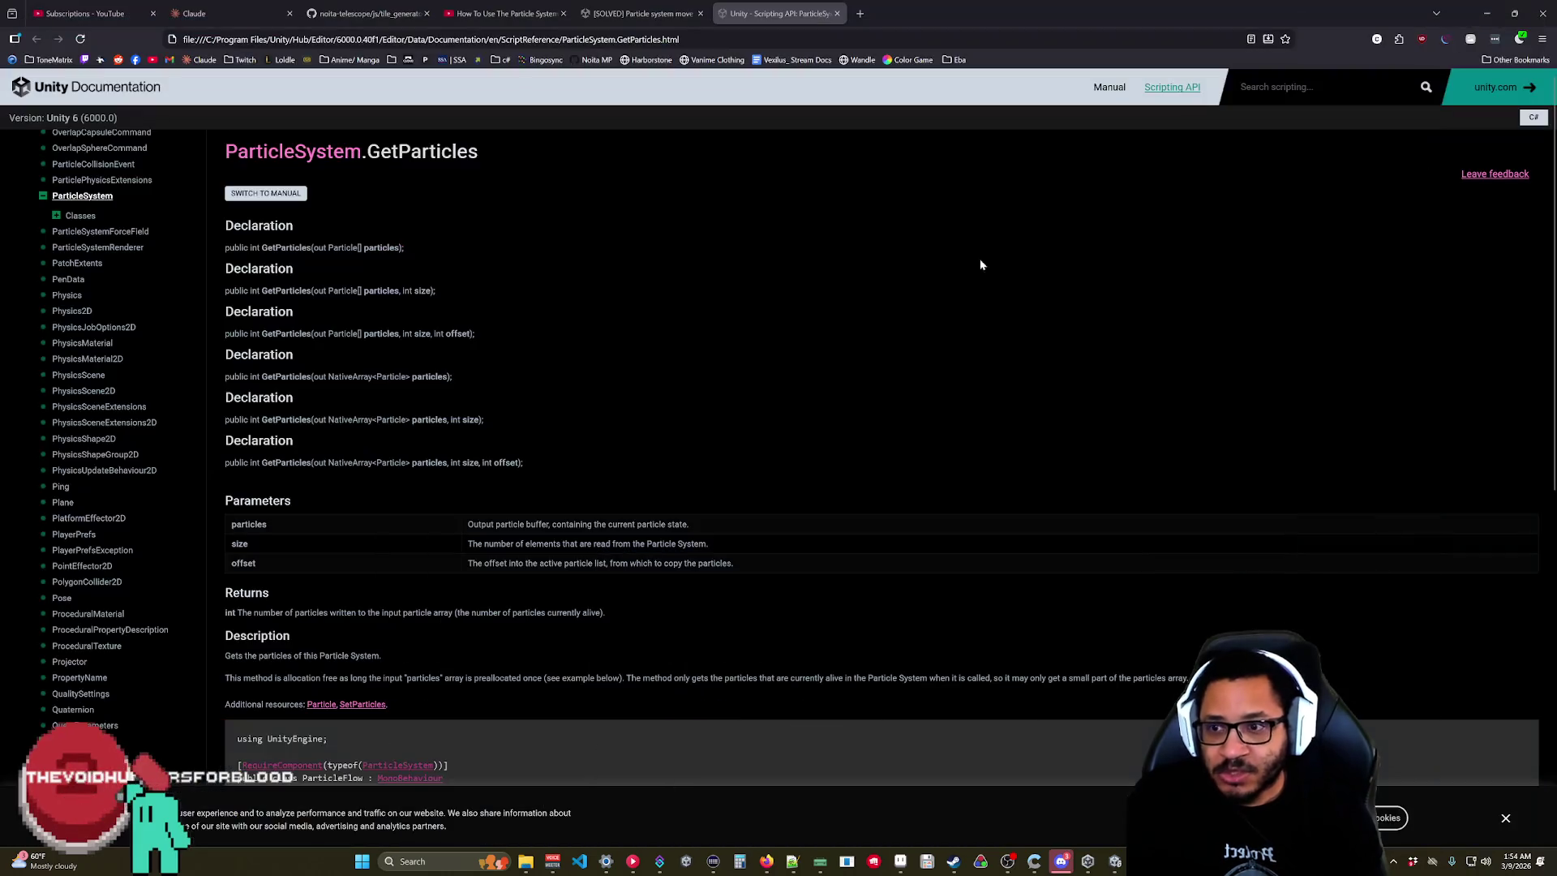
Scroll to the ParticleFlow example, then reopen ManaAttraction in Rider from Unity's Inspector.
{"action": "scroll", "coordinate": [641, 454], "scroll_direction": "down", "scroll_amount": 5}
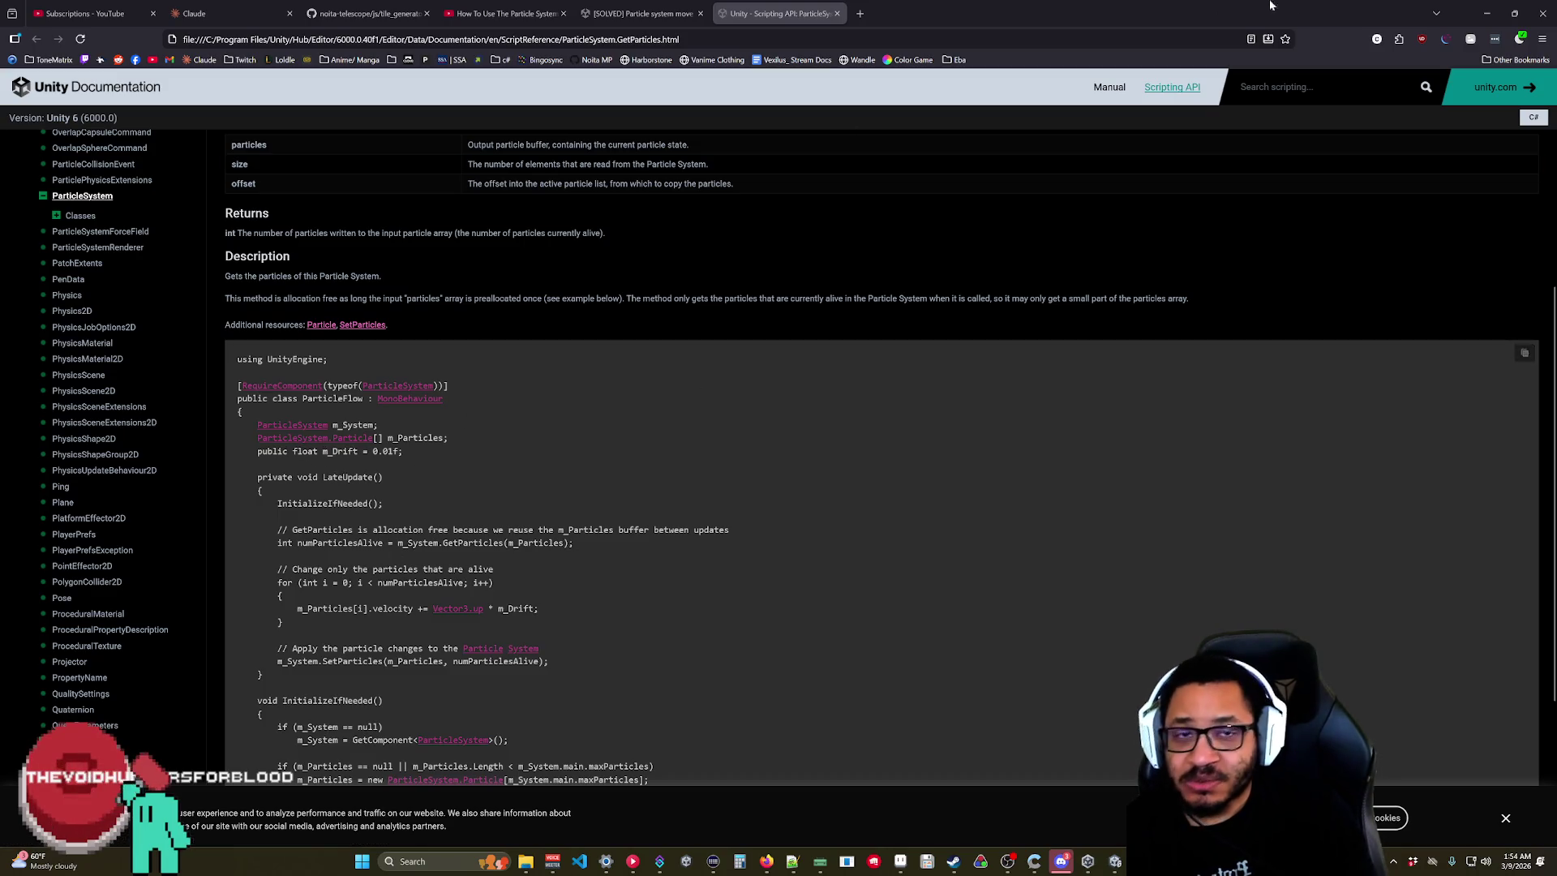
{"action": "left_click", "coordinate": [1484, 13]}
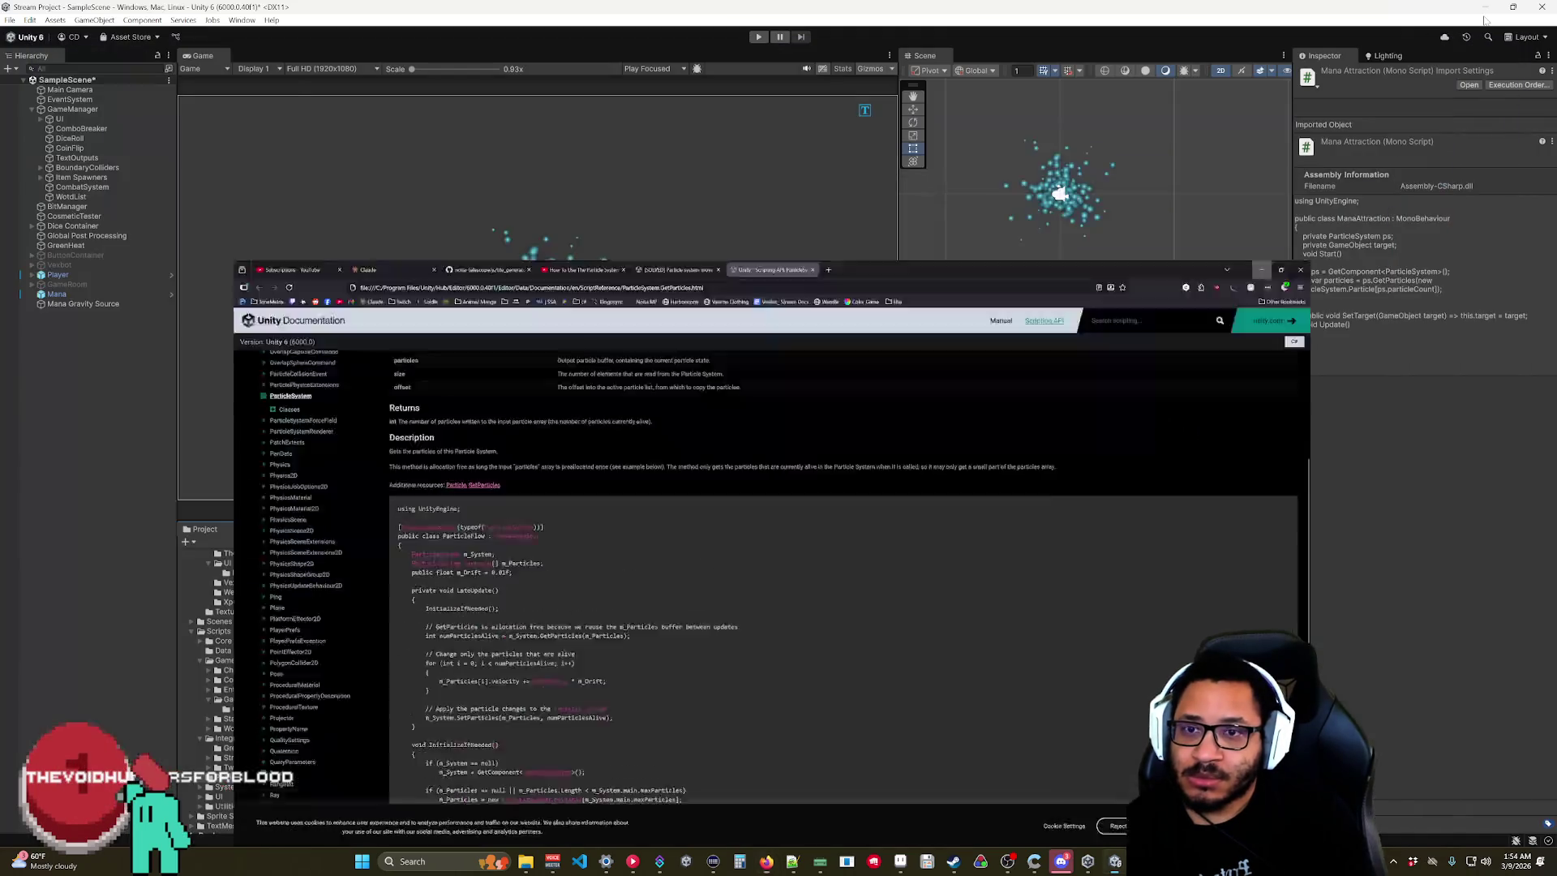
{"action": "left_click", "coordinate": [1469, 84]}
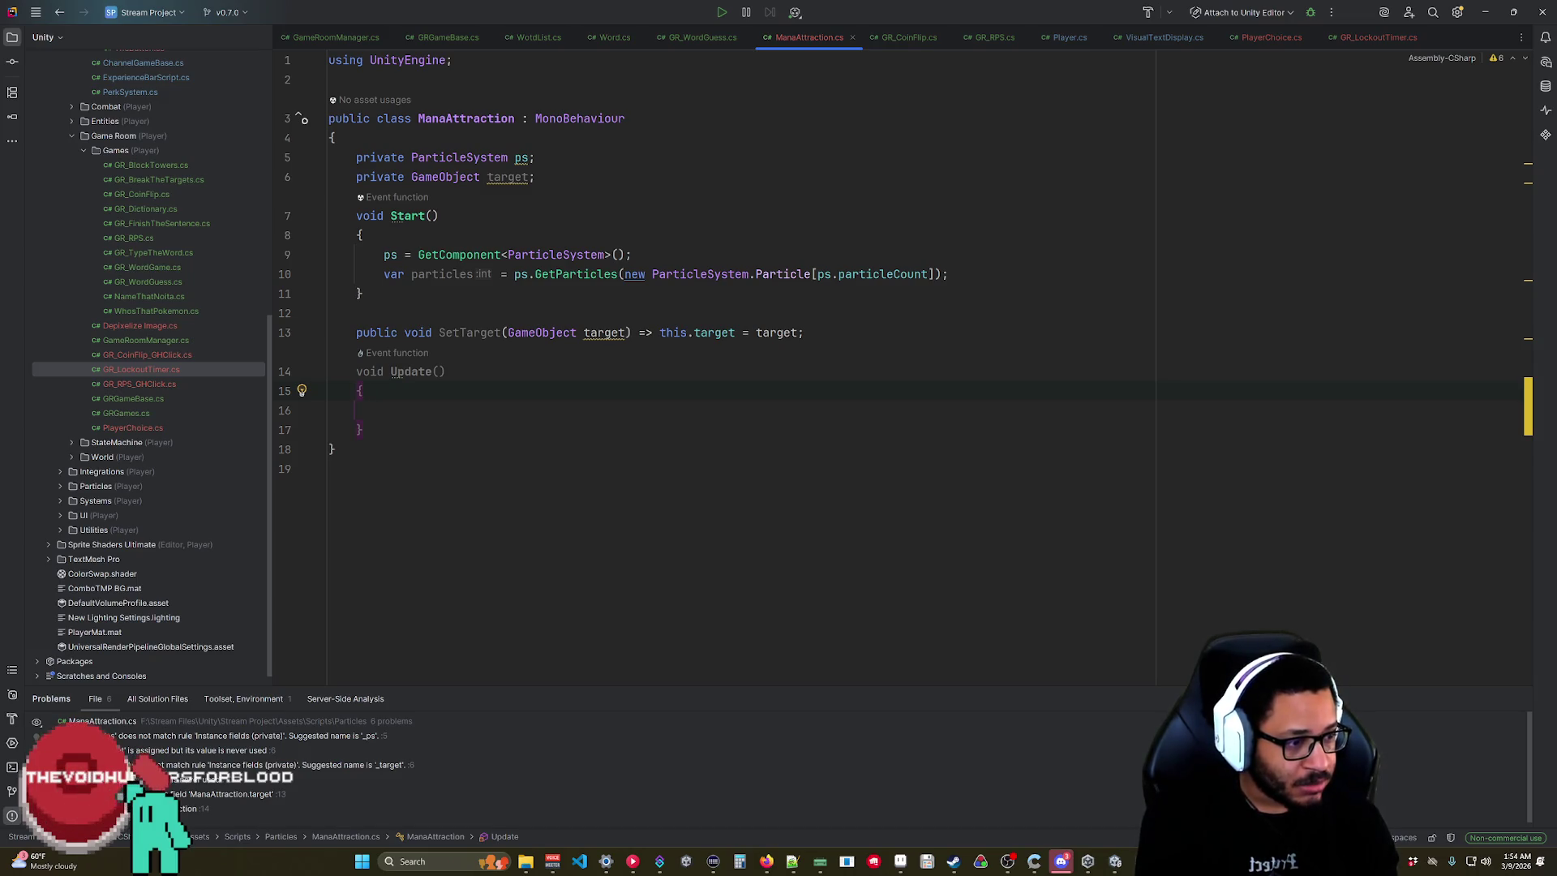
{"action": "key", "text": "alt+Tab"}
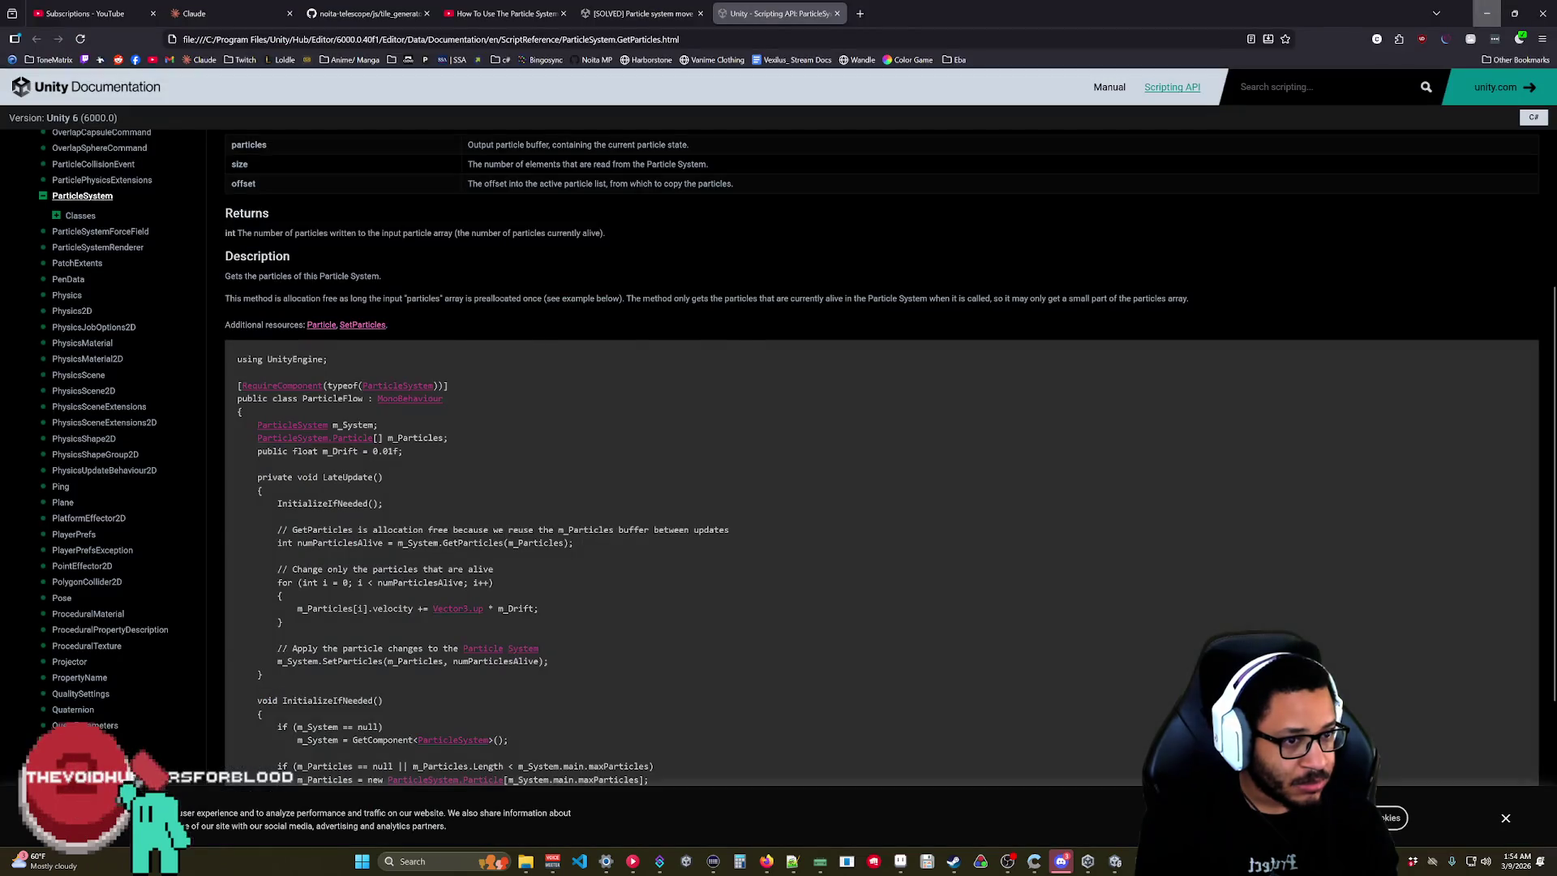
{"action": "key", "text": "alt+Tab"}
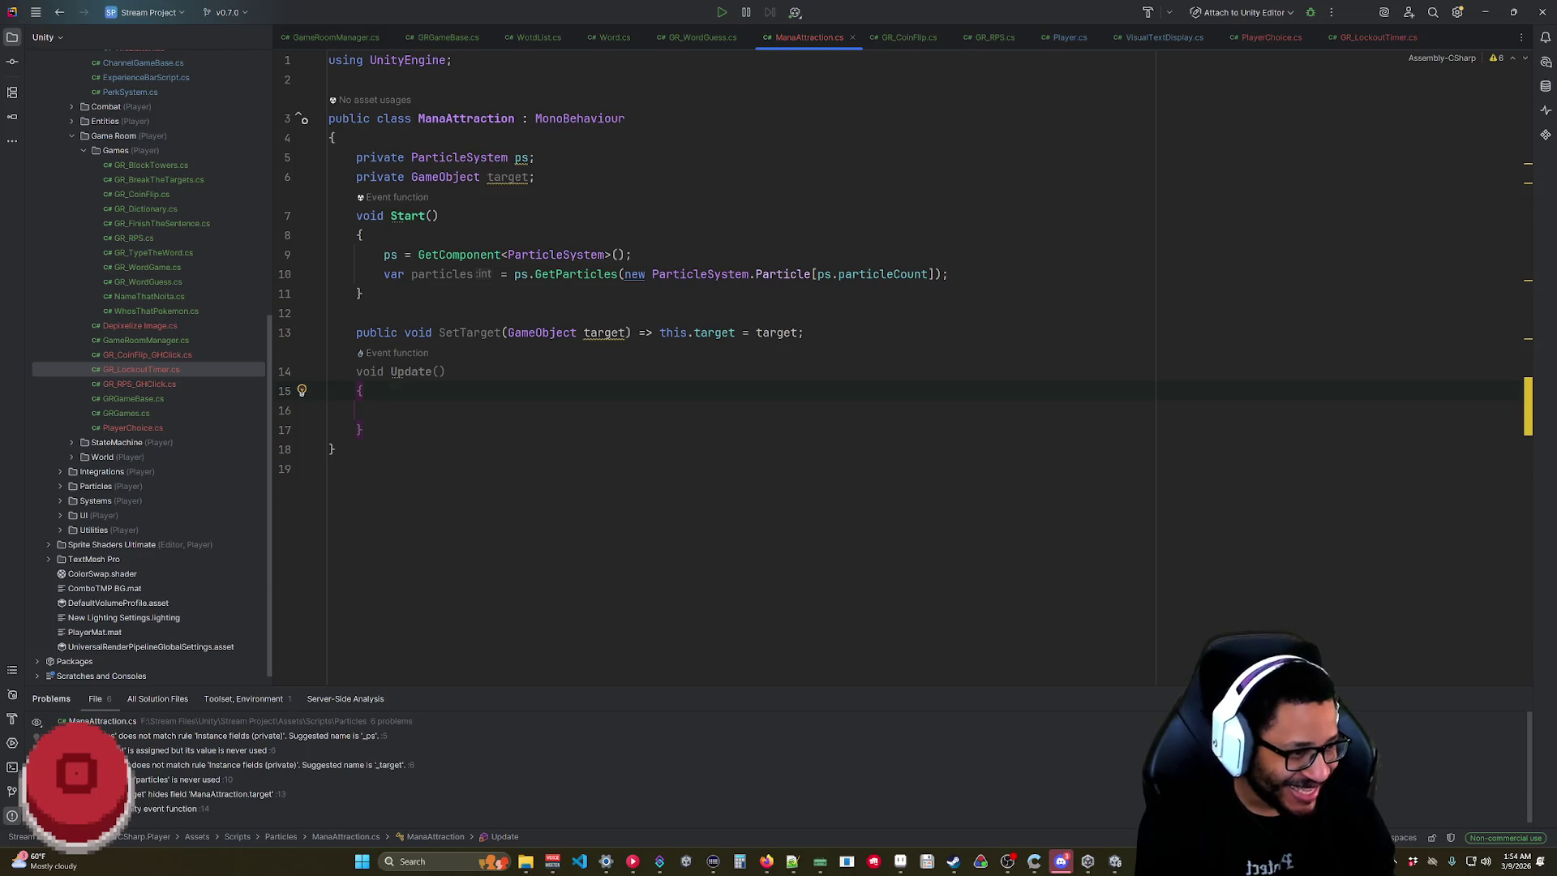
{"action": "left_click", "coordinate": [1485, 12]}
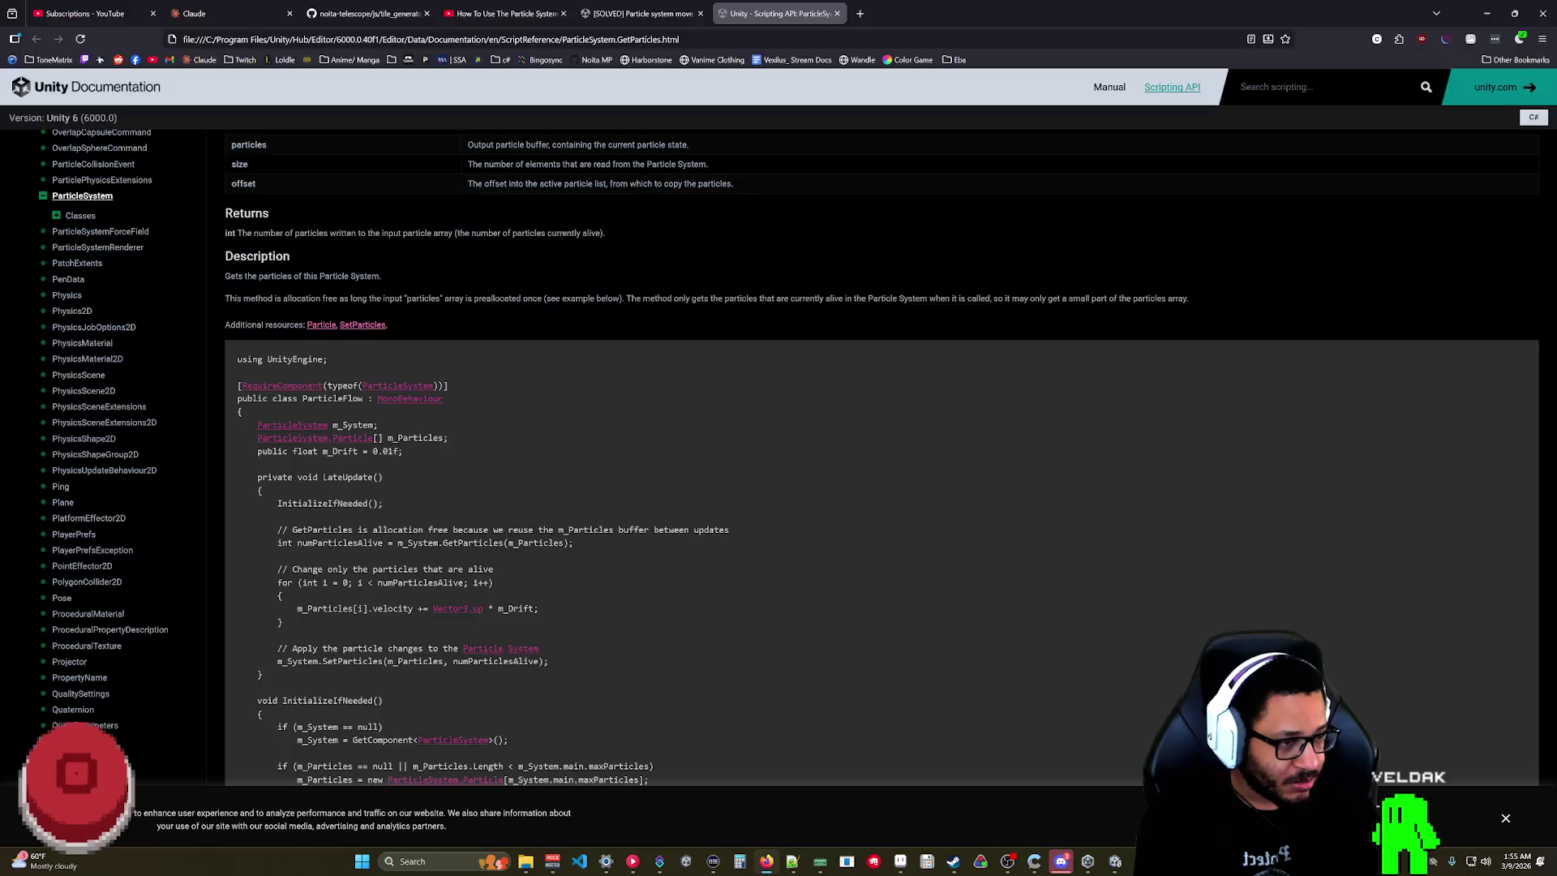
{"action": "key", "text": "alt+Tab"}
{"action": "left_click", "coordinate": [535, 177]}
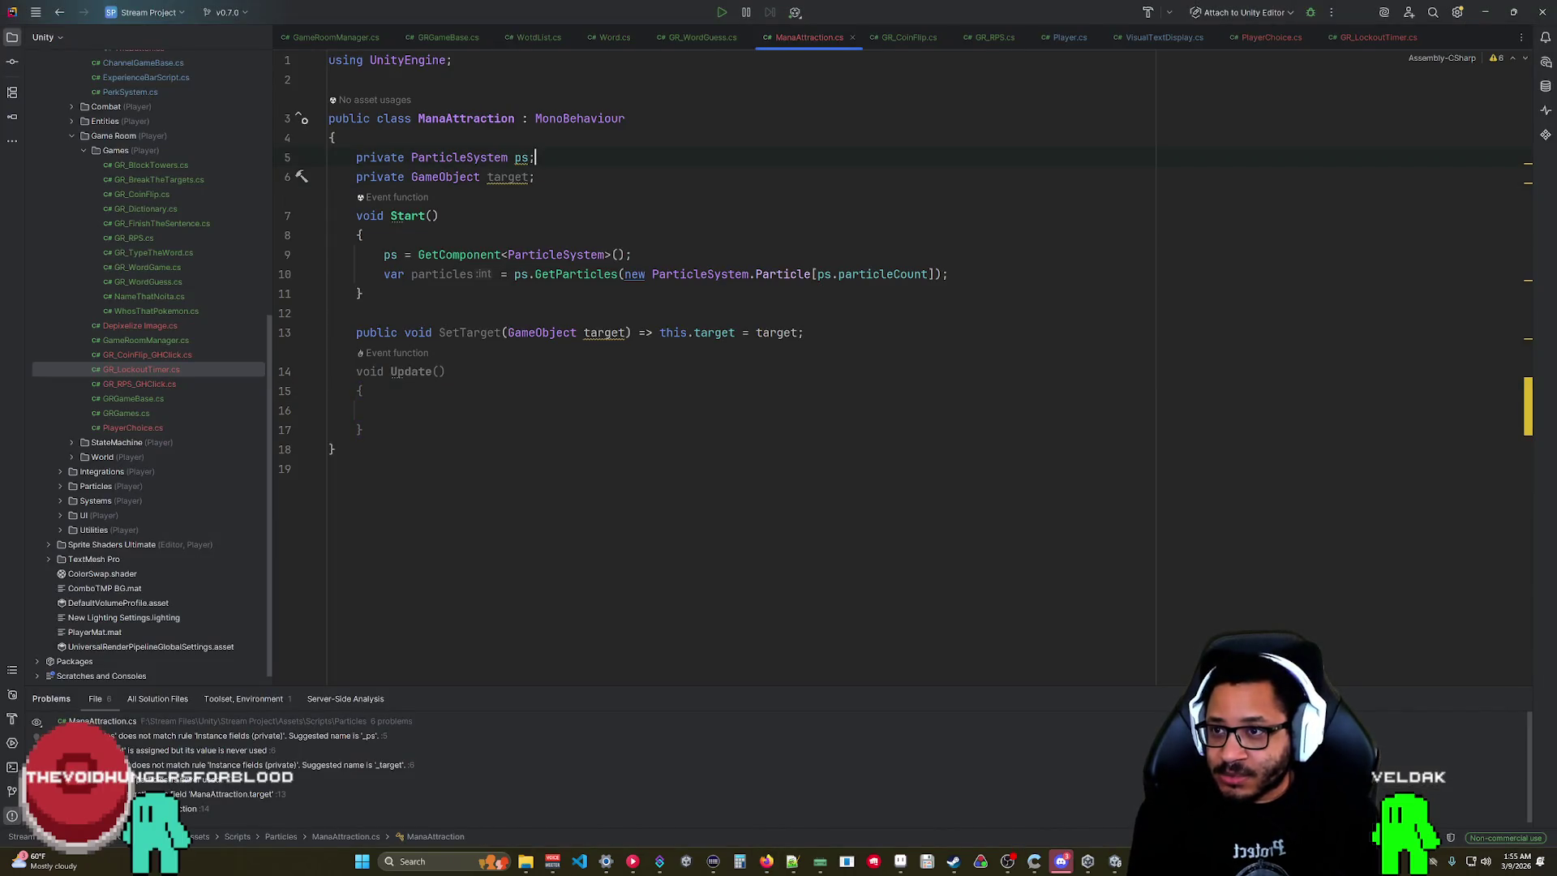
Declare 'private ParticleSystem.Particle[] particles;' below the ps field using code completion.
{"action": "key", "text": "Return"}
{"action": "type", "text": "p"}
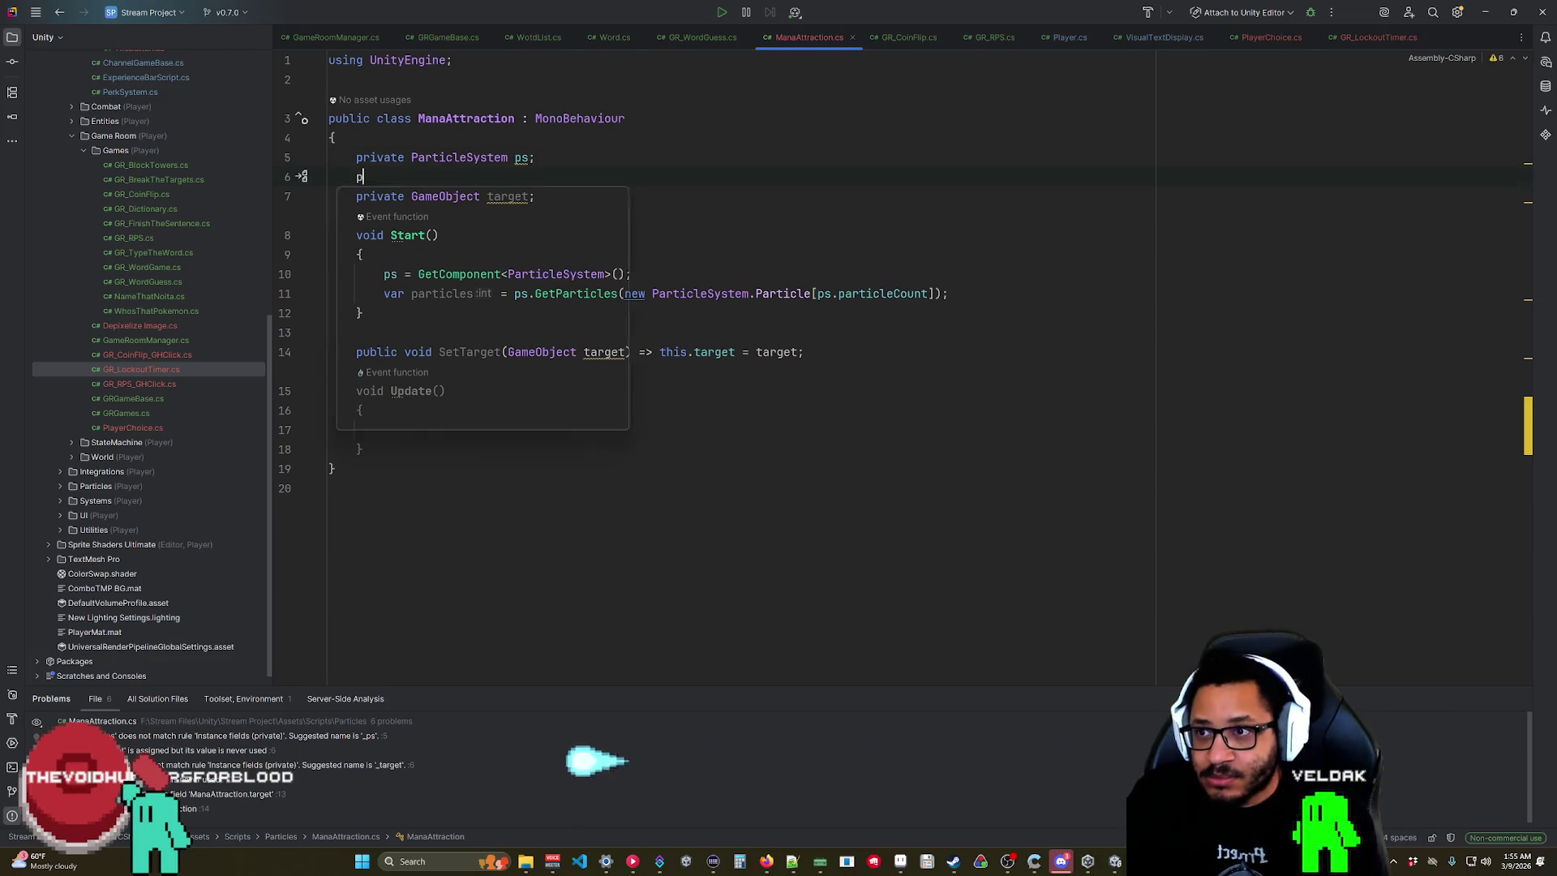
{"action": "type", "text": "rivate Particl"}
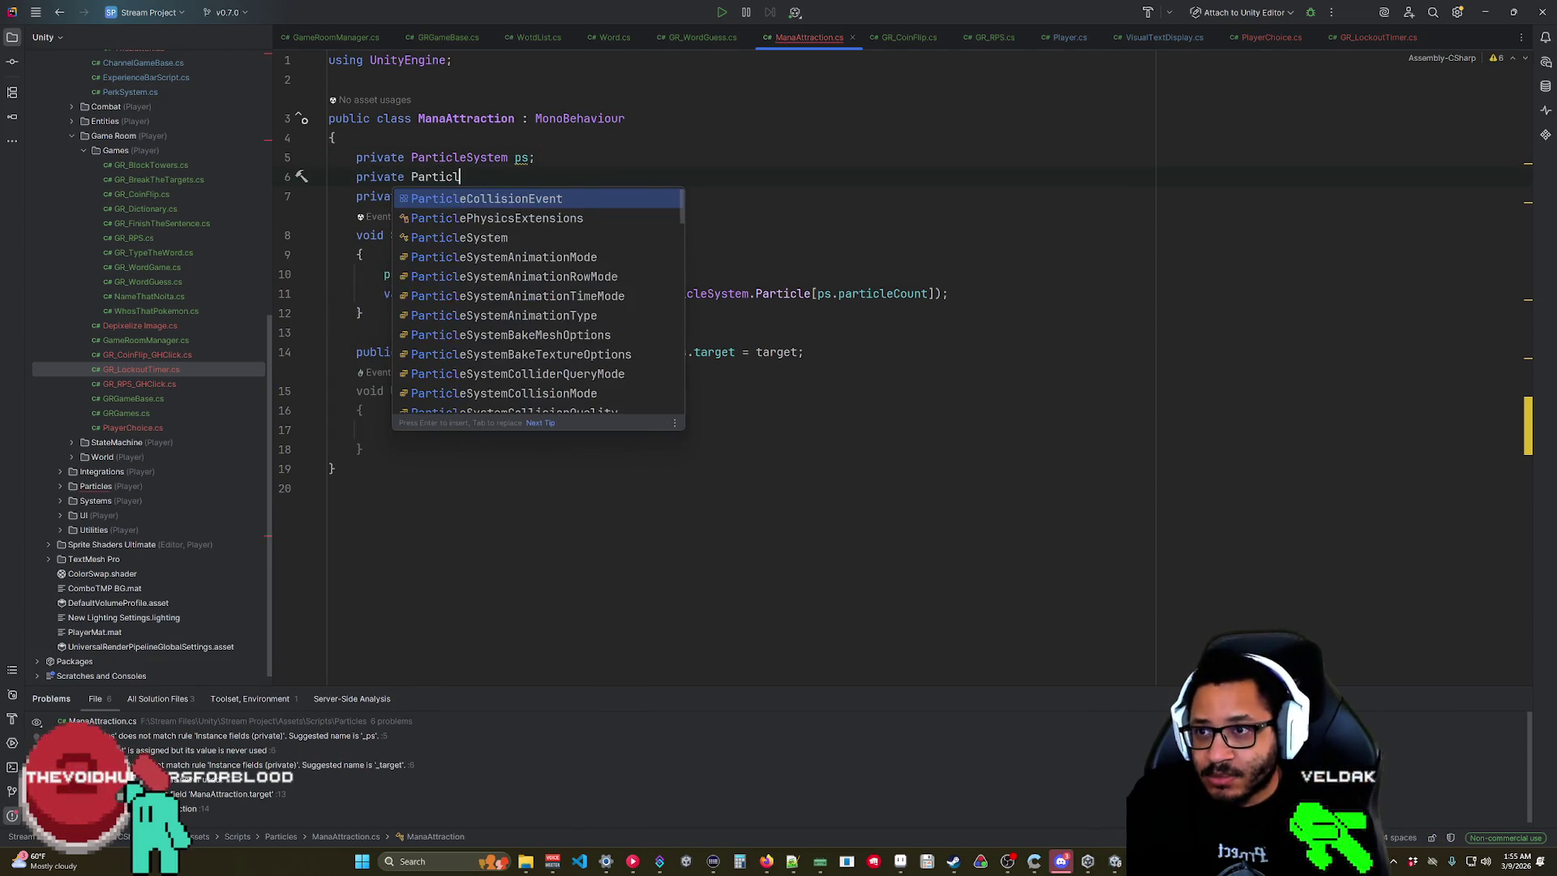
{"action": "type", "text": "e"}
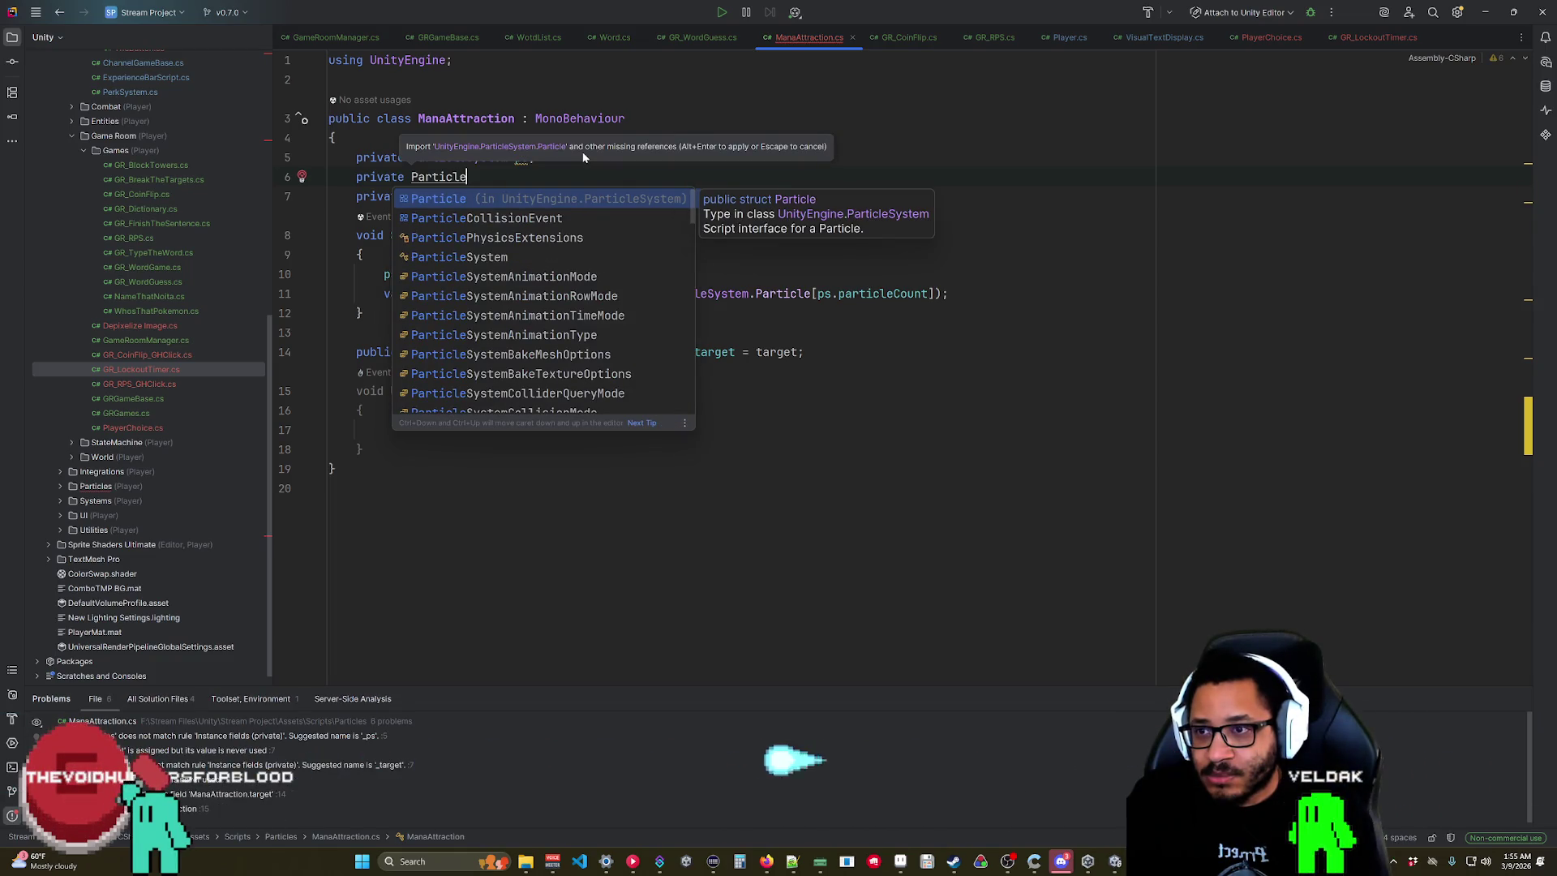
{"action": "type", "text": "SystemPa"}
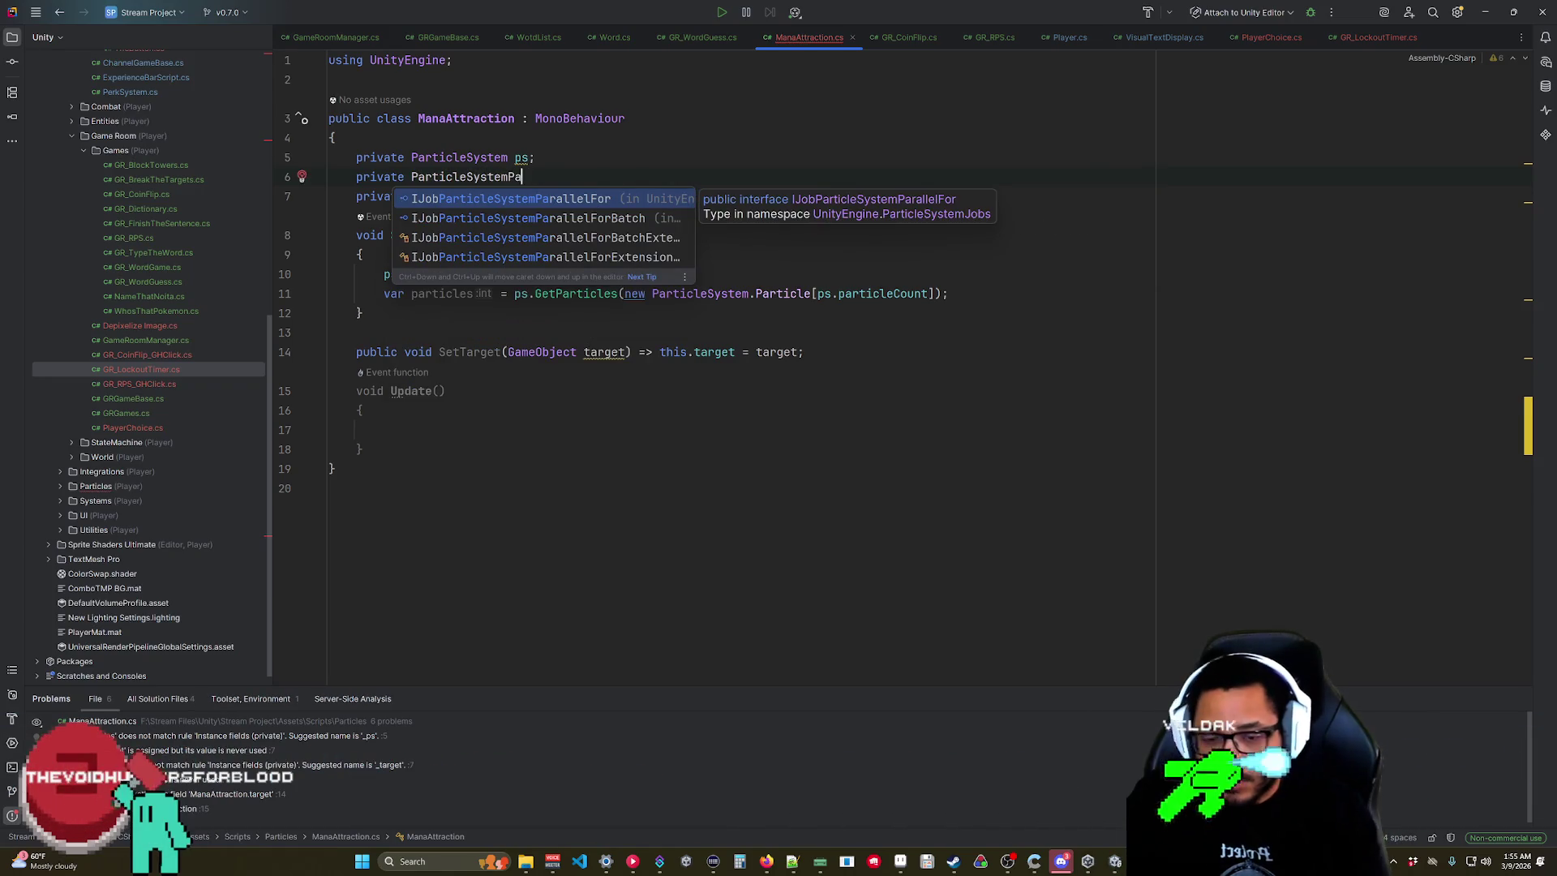
{"action": "left_click", "coordinate": [764, 862]}
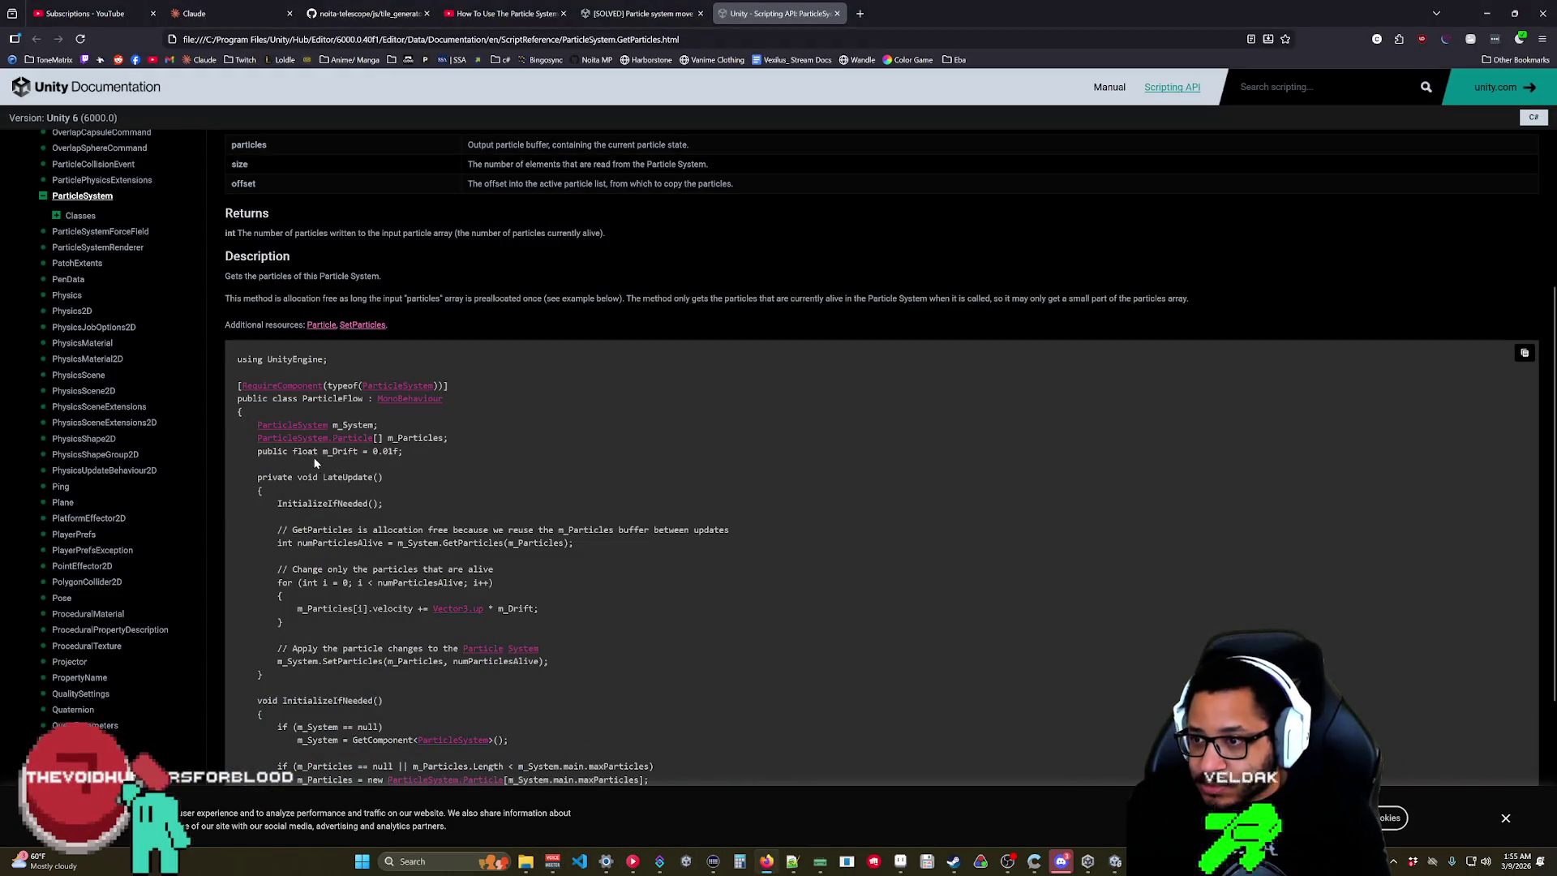
{"action": "left_click", "coordinate": [1486, 13]}
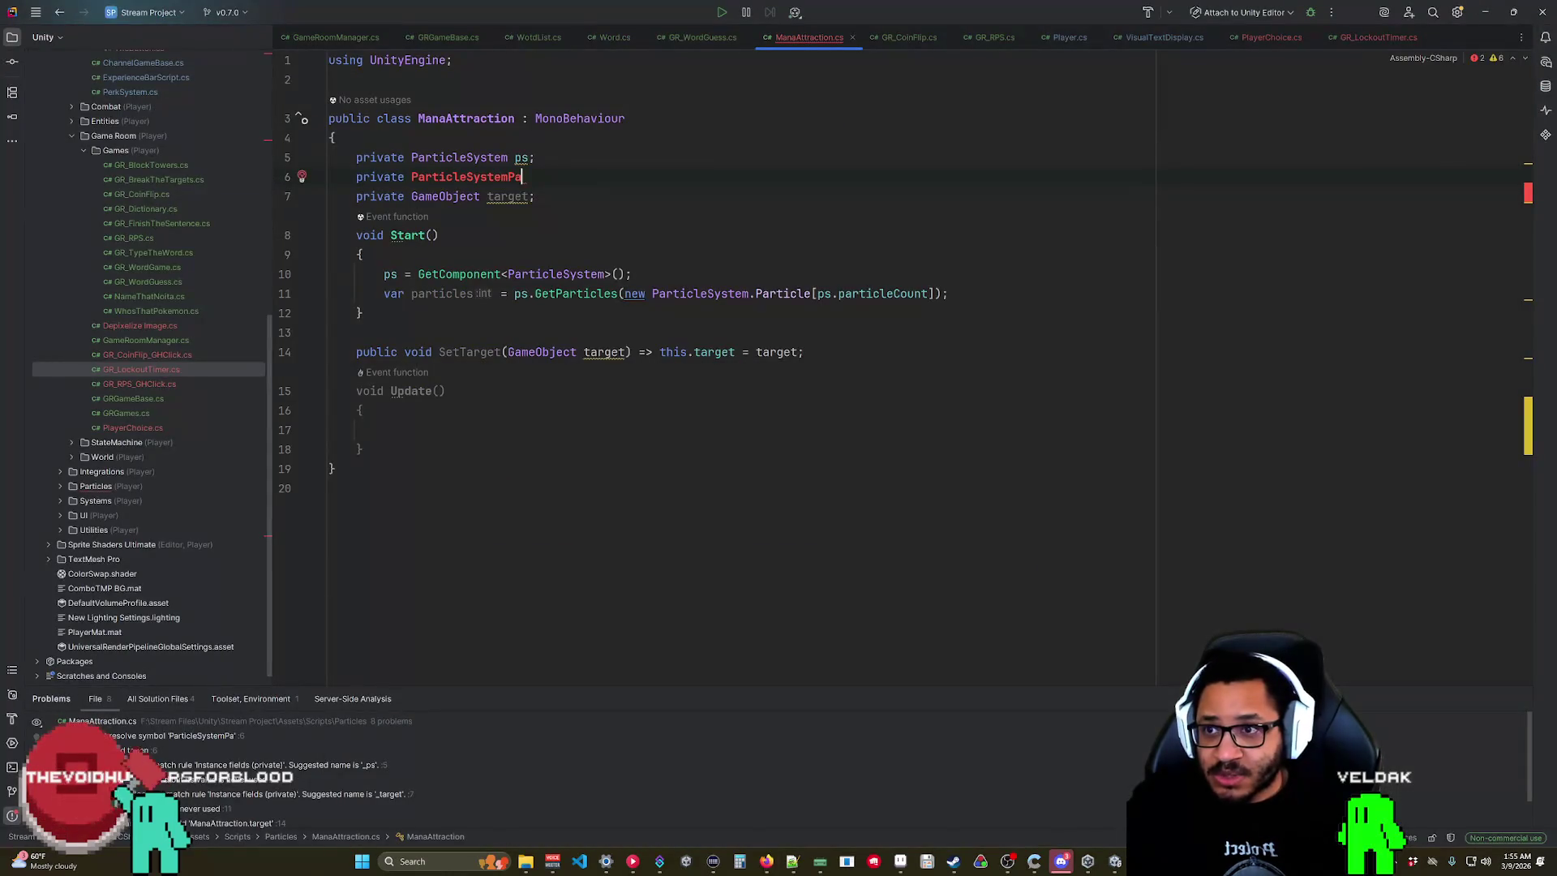
{"action": "key", "text": "BackSpace"}
{"action": "key", "text": "BackSpace"}
{"action": "type", "text": "."}
{"action": "key", "text": "Tab"}
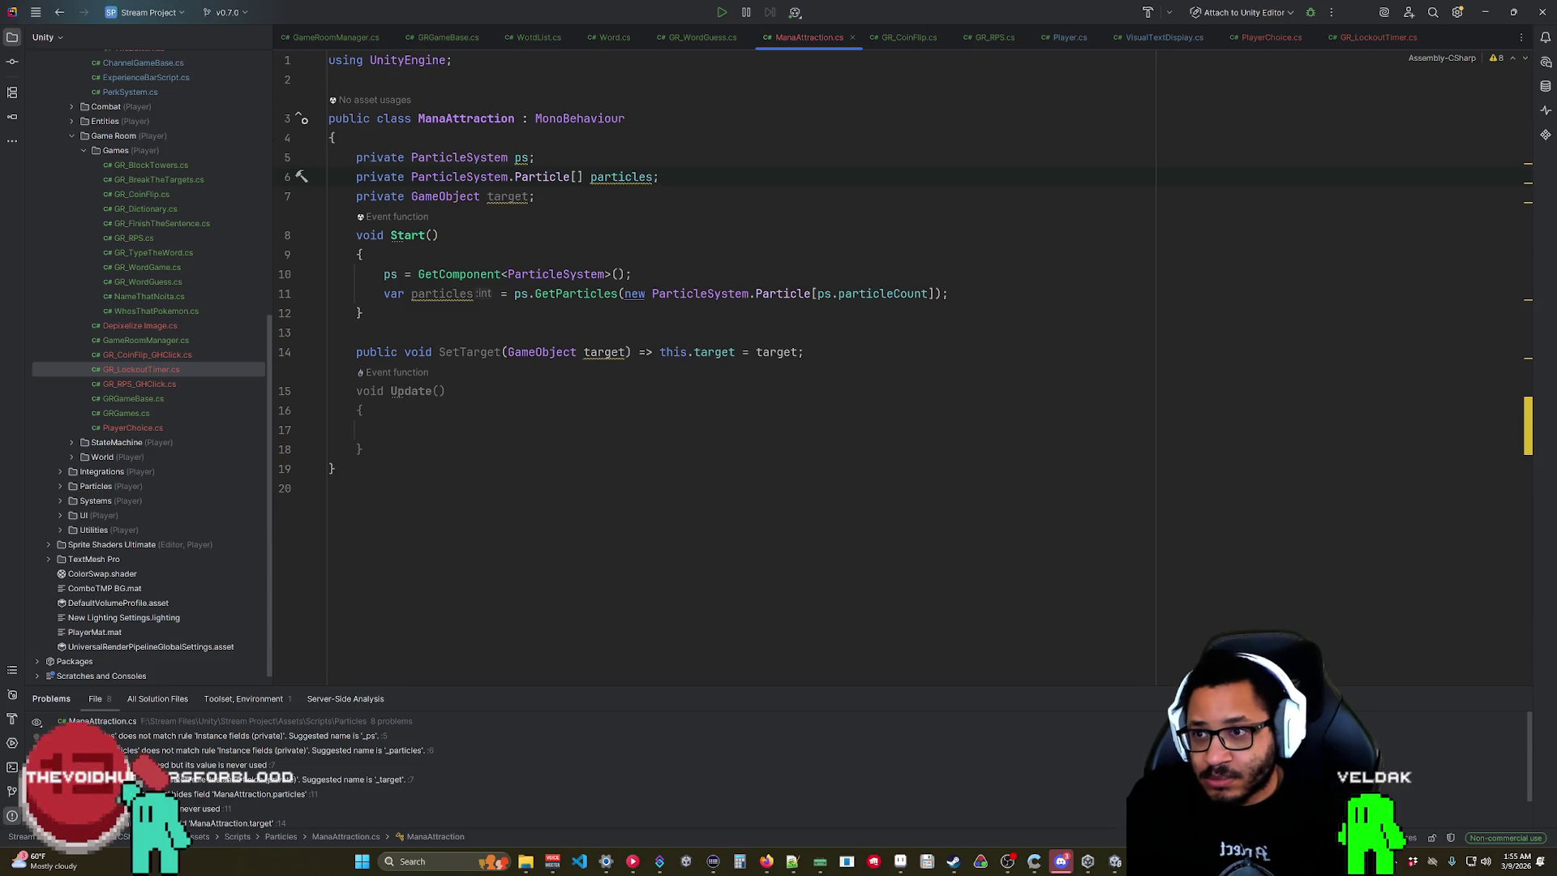
{"action": "left_click_drag", "start_coordinate": [938, 294], "coordinate": [624, 293]}
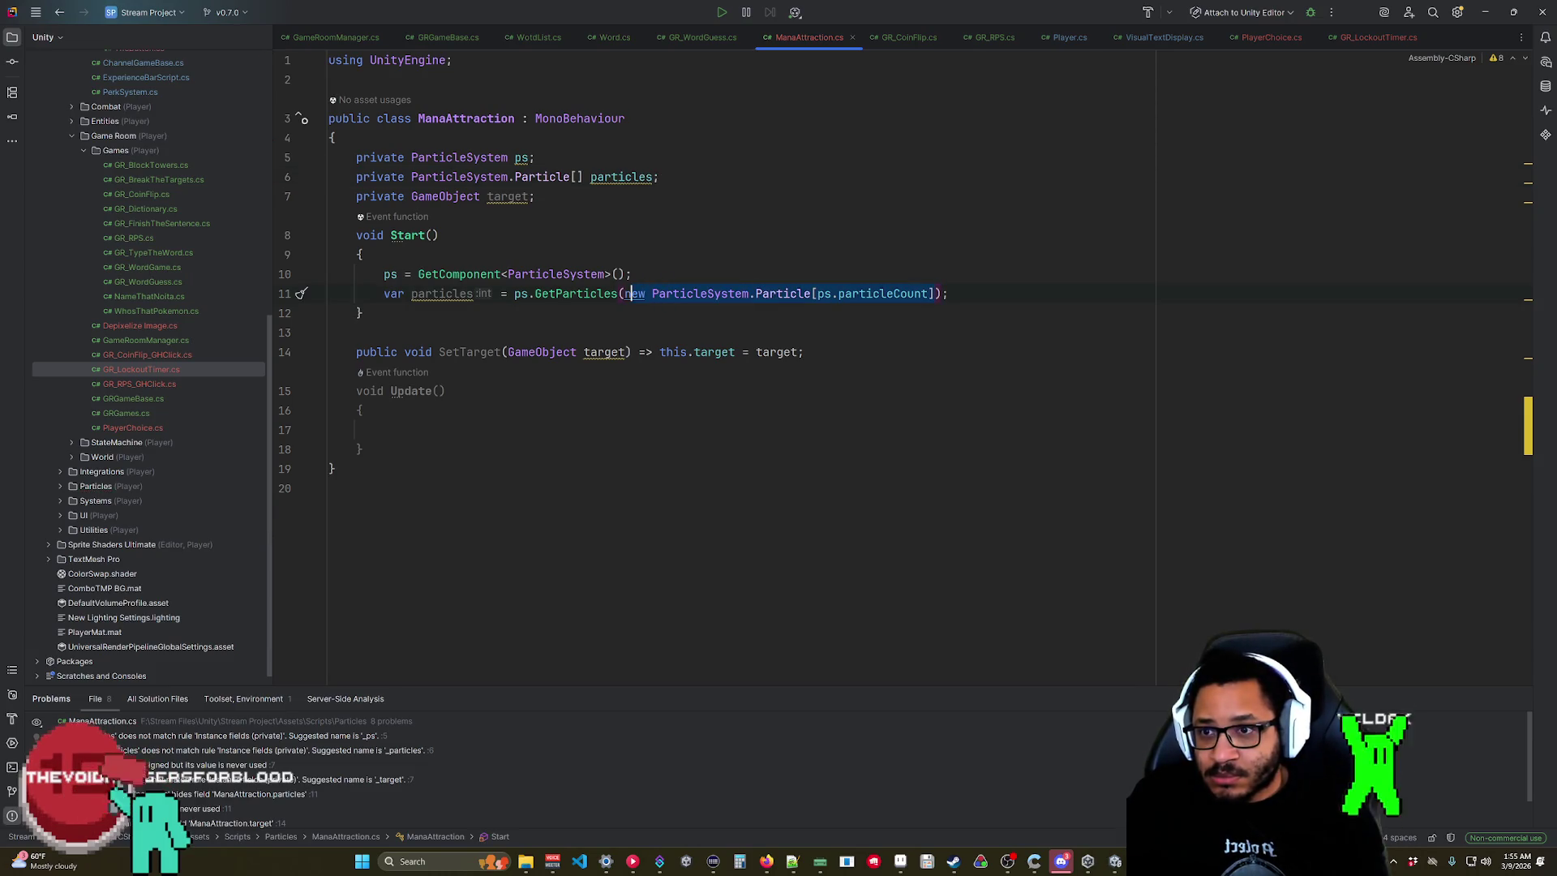
Pass this.particles to GetParticles and rename the local result to activeParticleCount.
{"action": "type", "text": "this.particles"}
{"action": "key", "text": "Tab"}
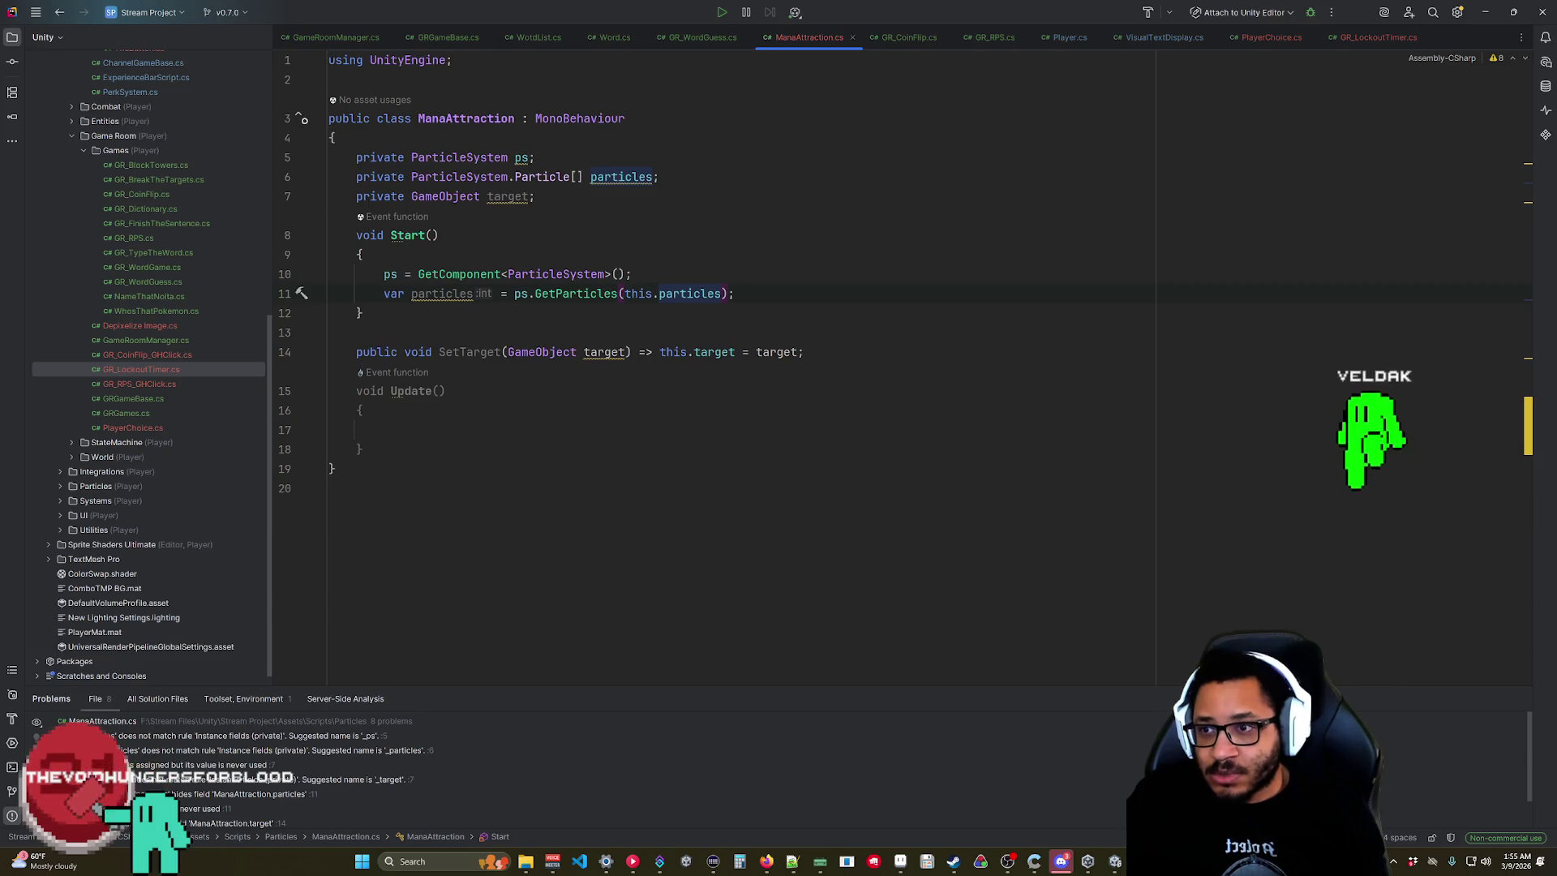
{"action": "left_click", "coordinate": [411, 293]}
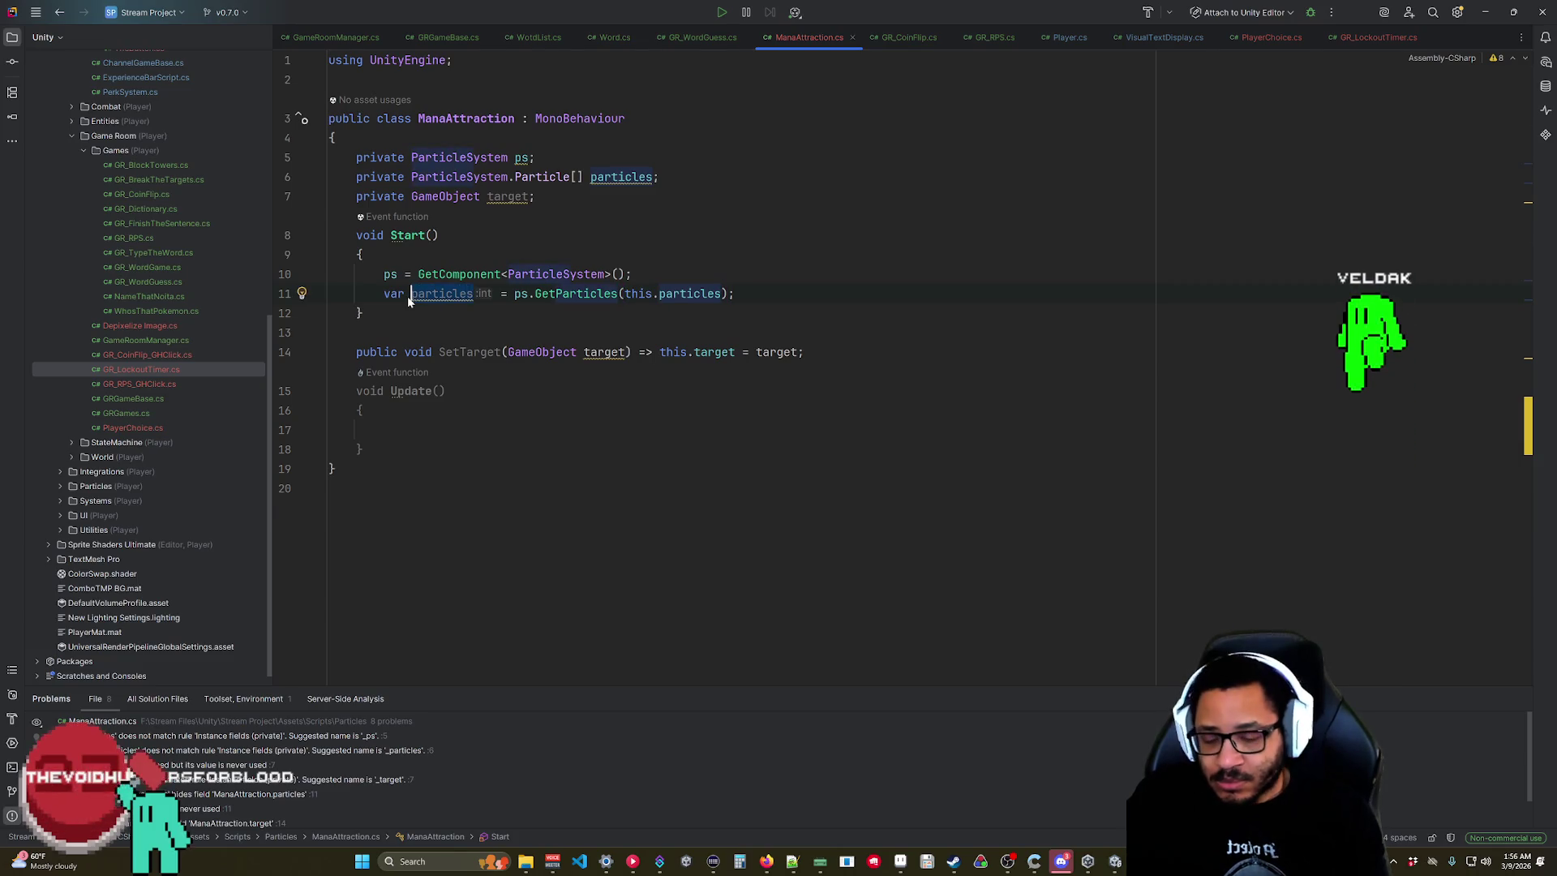
{"action": "mouse_move", "coordinate": [408, 298]}
{"action": "key", "text": "shift+F6"}
{"action": "type", "text": "activeCou"}
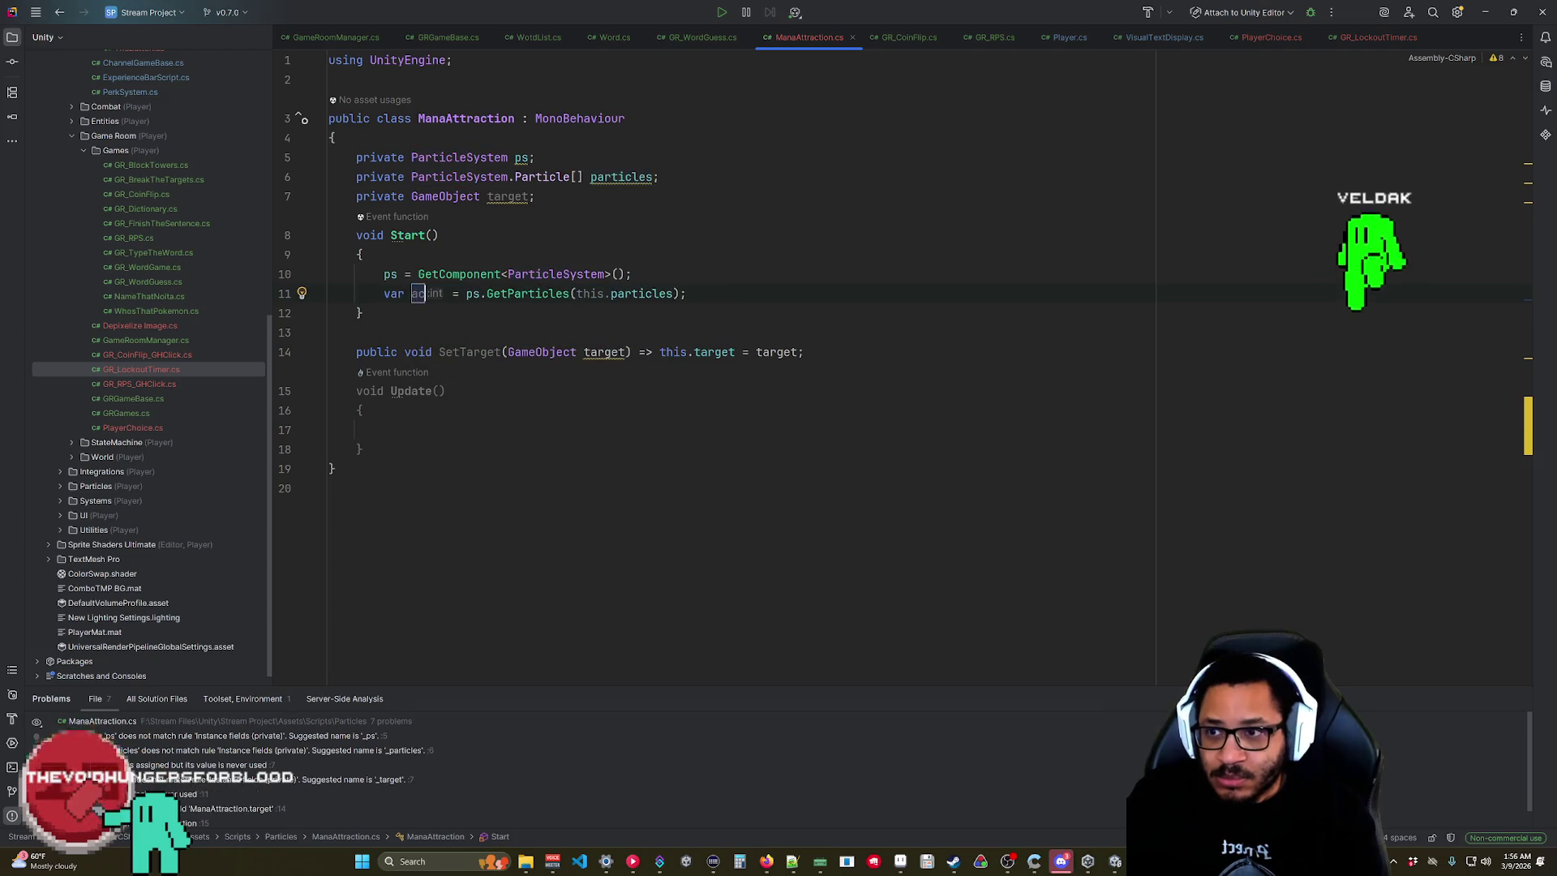
{"action": "key", "text": "BackSpace"}
{"action": "key", "text": "BackSpace"}
{"action": "key", "text": "BackSpace"}
{"action": "type", "text": "parti"}
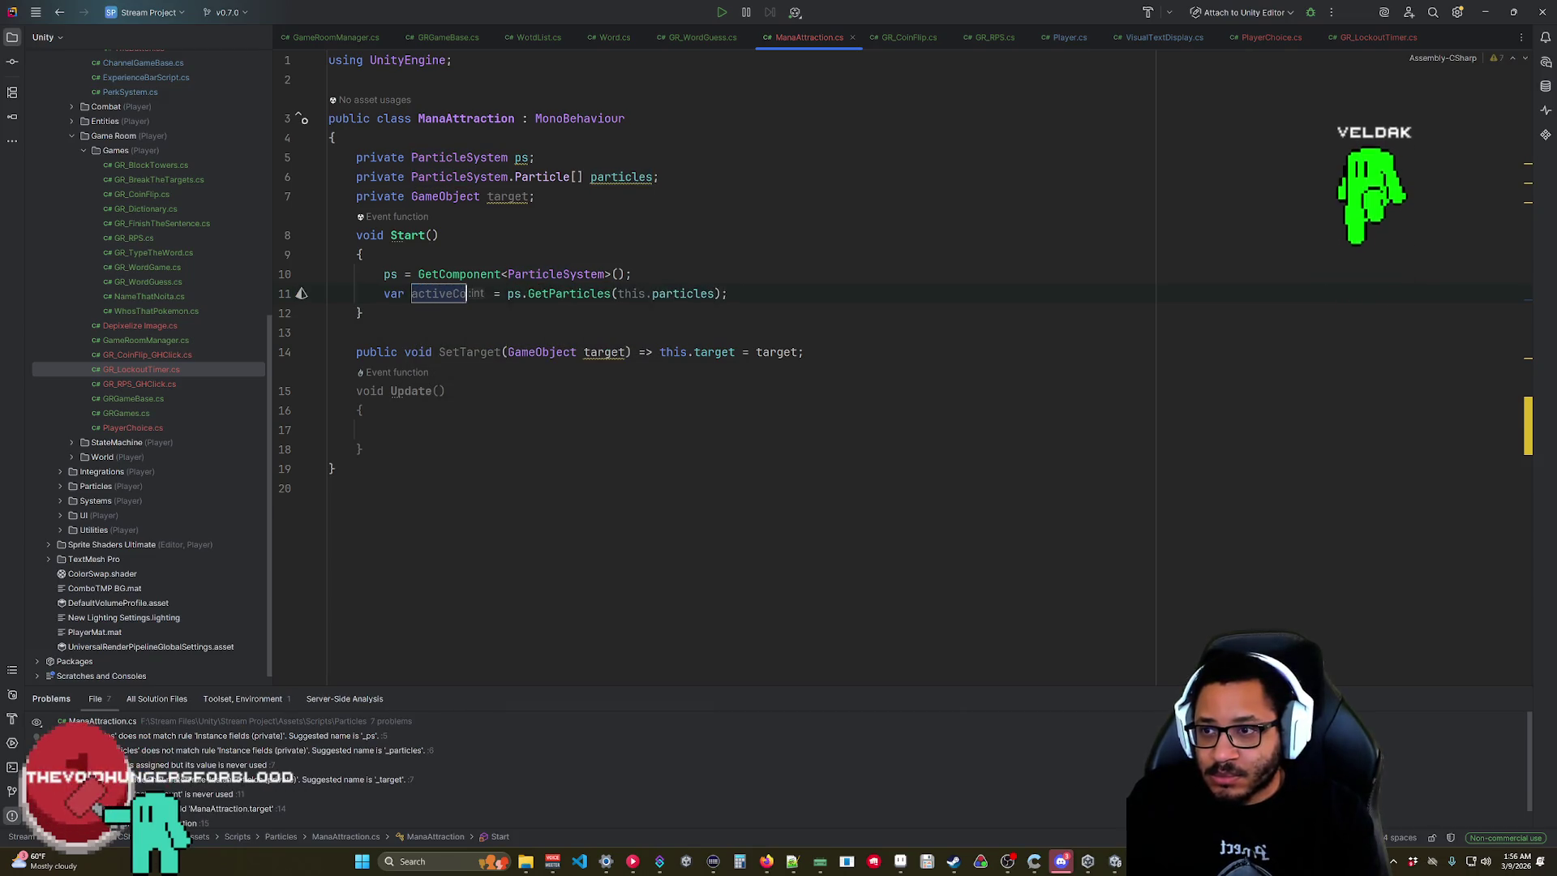
{"action": "key", "text": "BackSpace"}
{"action": "key", "text": "BackSpace"}
{"action": "key", "text": "BackSpace"}
{"action": "type", "text": "ParticleCoun"}
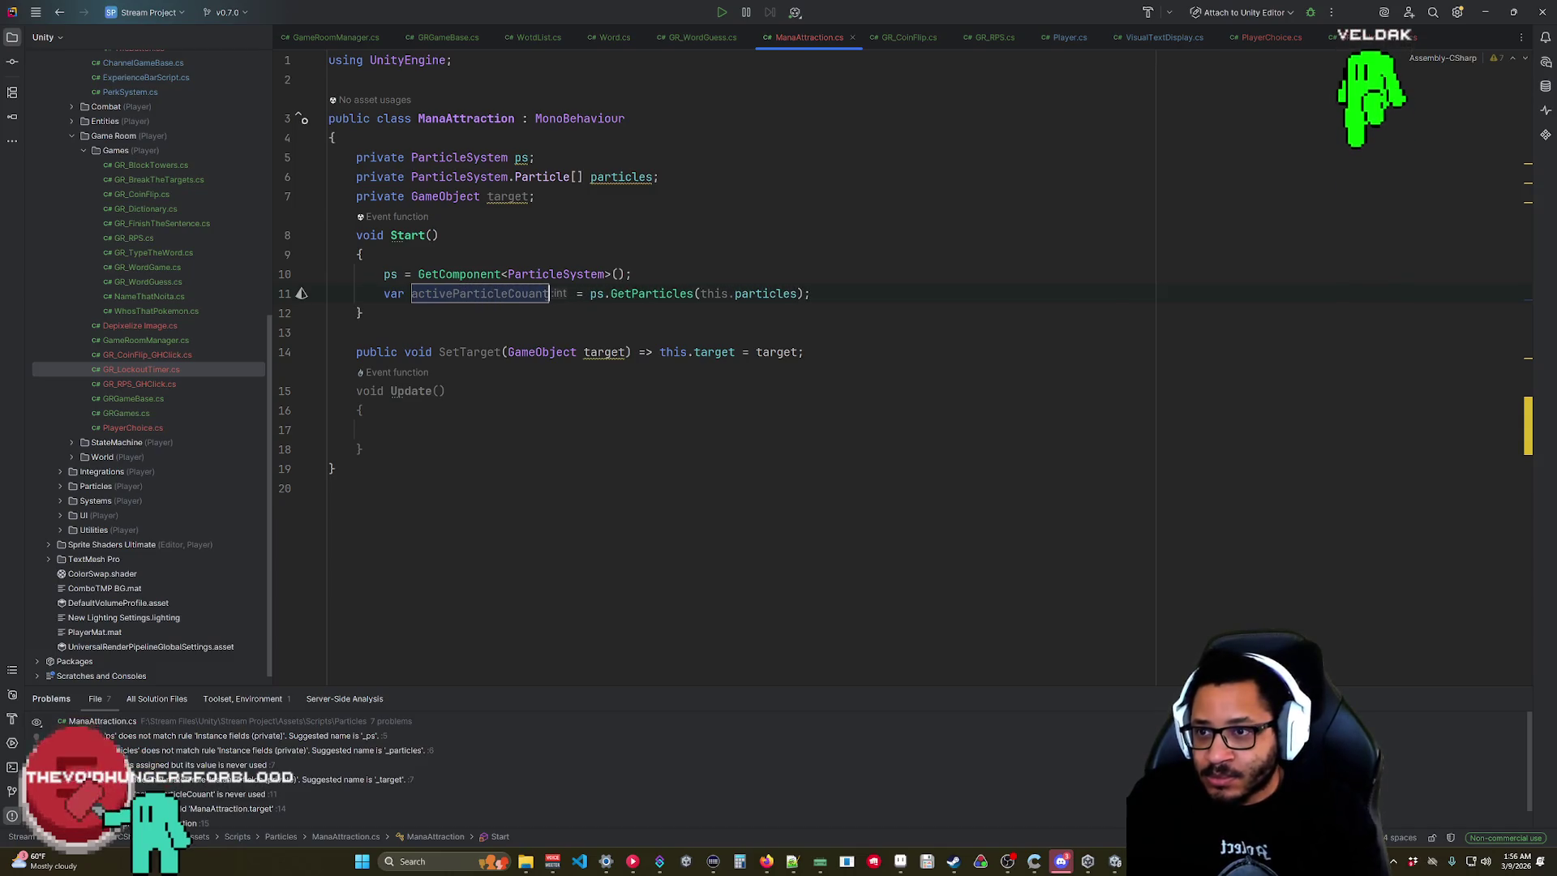
{"action": "type", "text": "t"}
{"action": "key", "text": "Return"}
{"action": "left_click", "coordinate": [383, 430]}
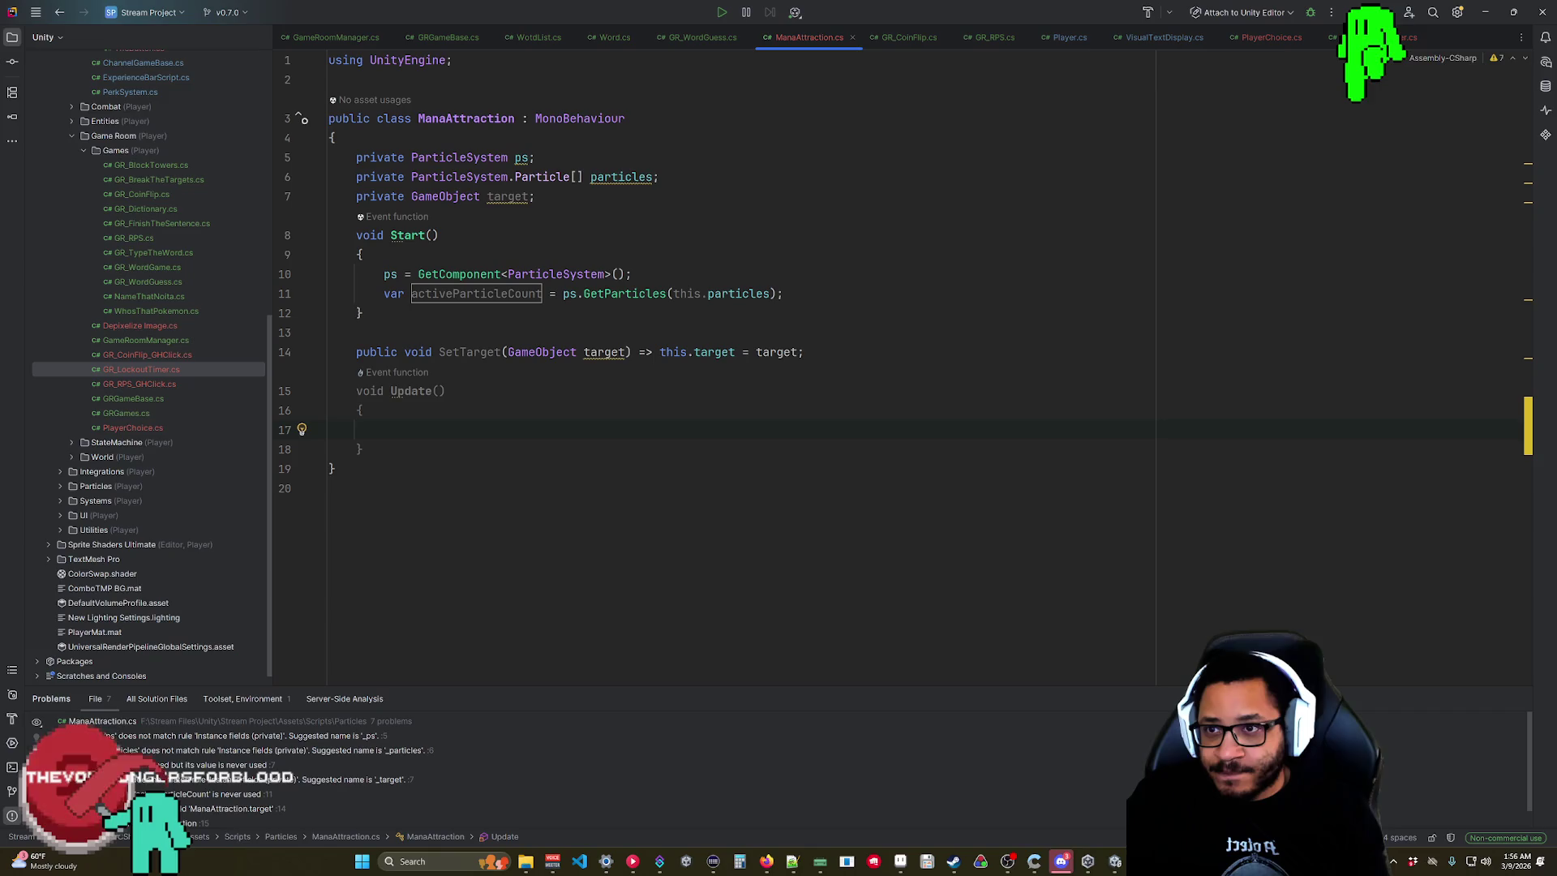
Prefix the ps and particles fields and all their usages with underscores (_ps, _particles).
{"action": "left_click", "coordinate": [590, 176]}
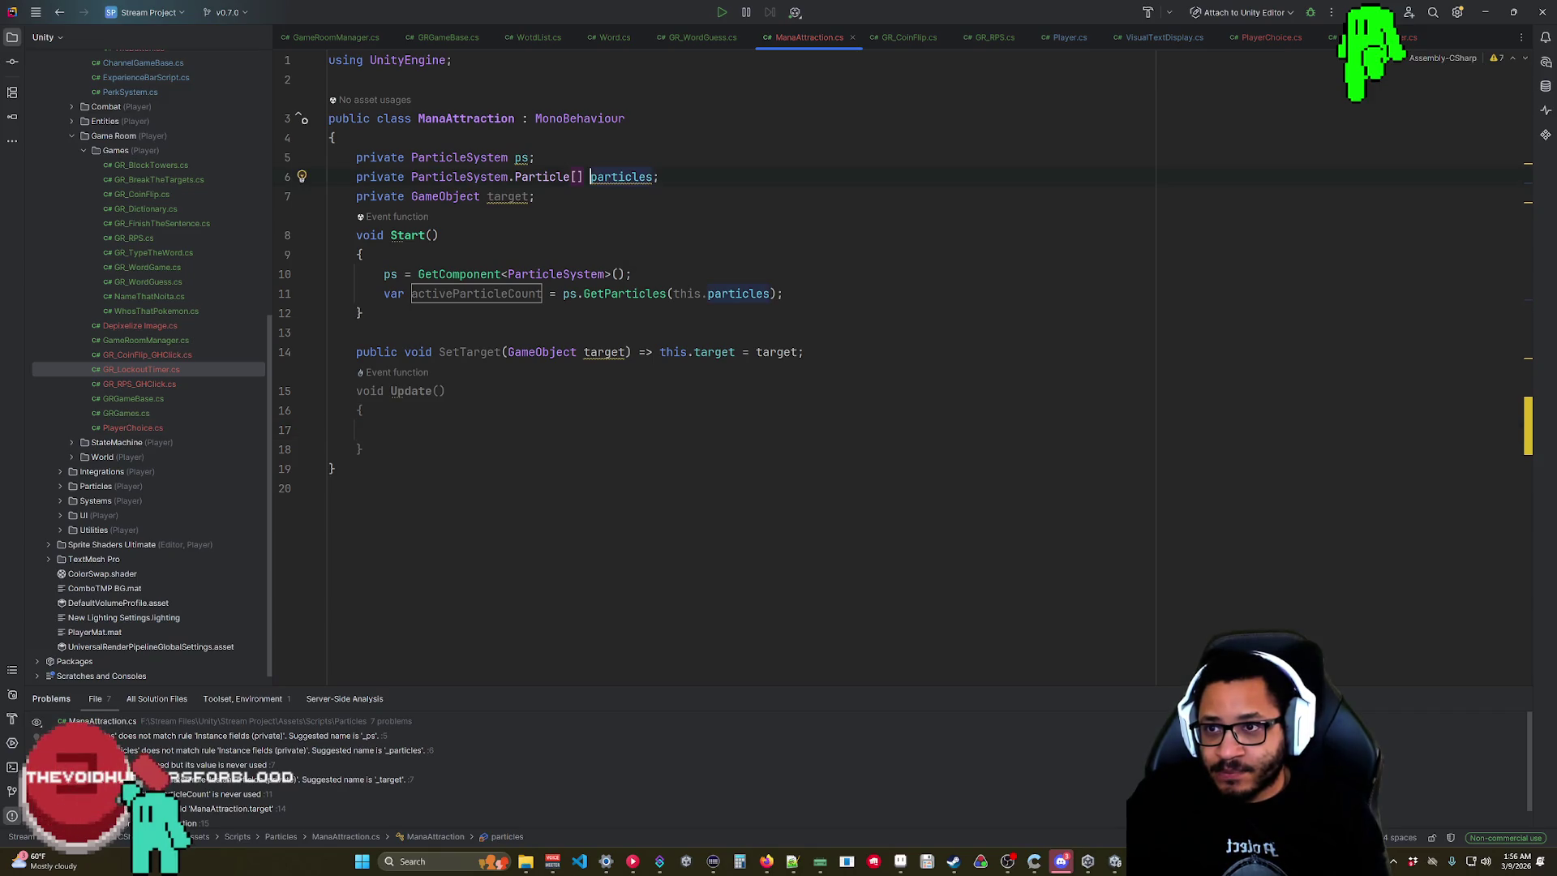
{"action": "type", "text": "_"}
{"action": "left_click", "coordinate": [330, 488]}
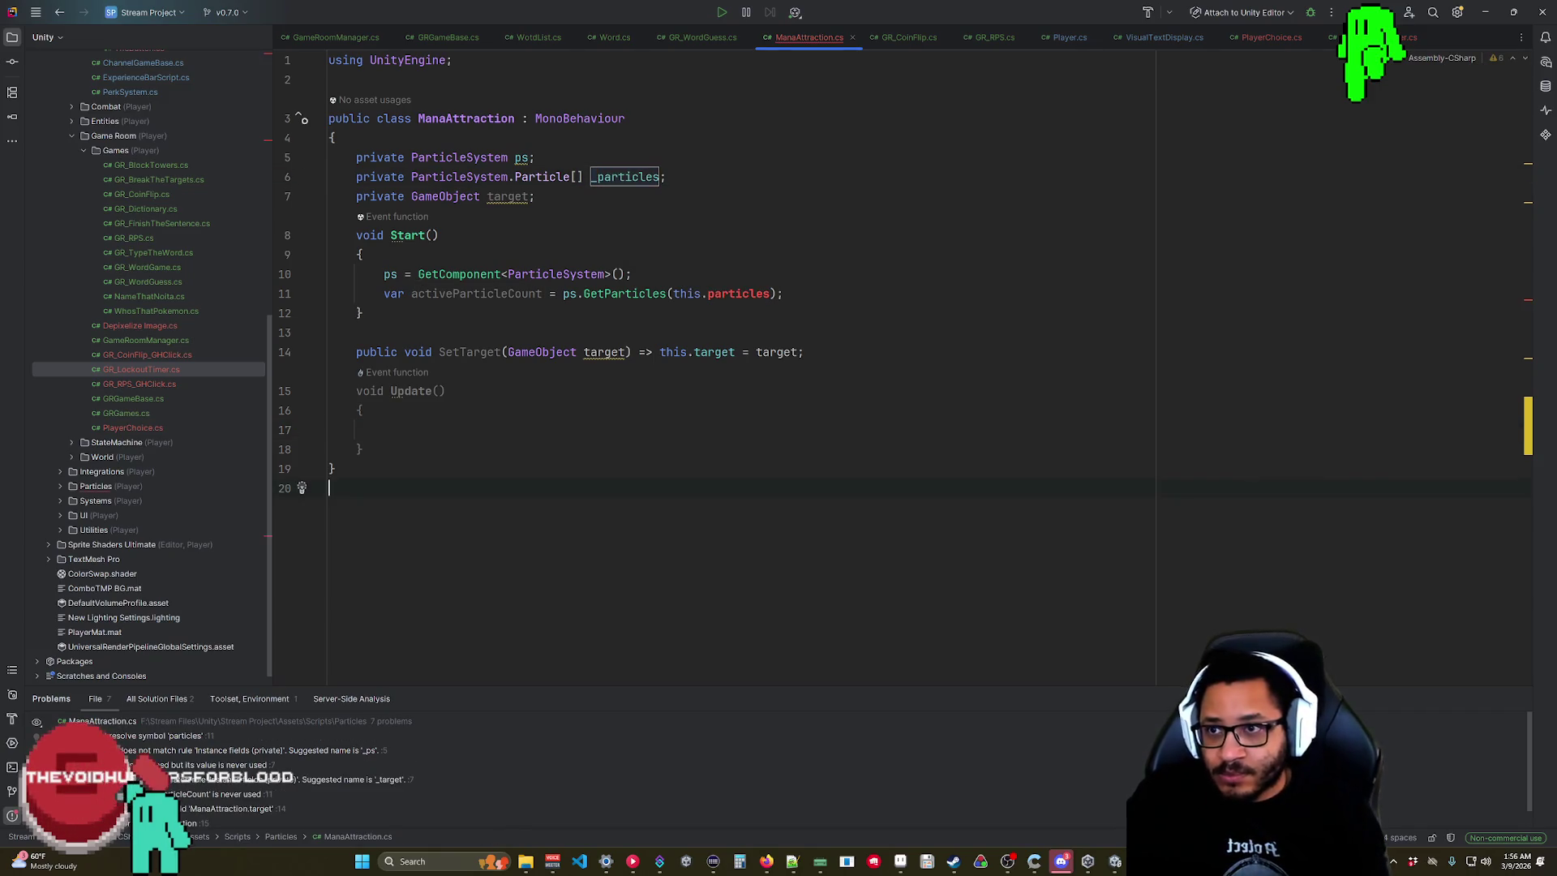
{"action": "left_click", "coordinate": [521, 158]}
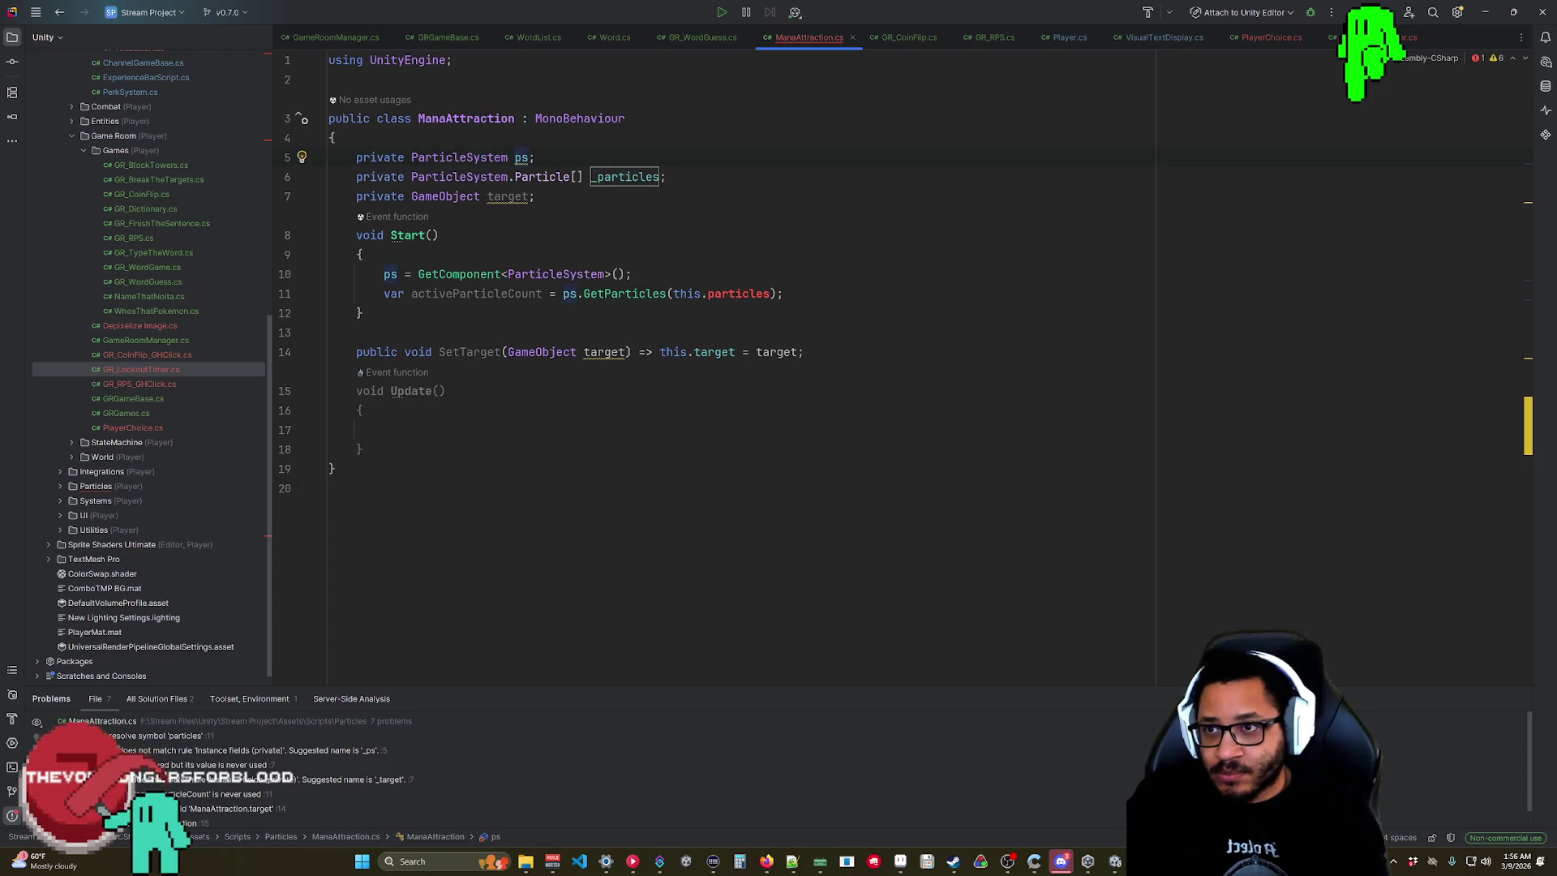
{"action": "type", "text": "_"}
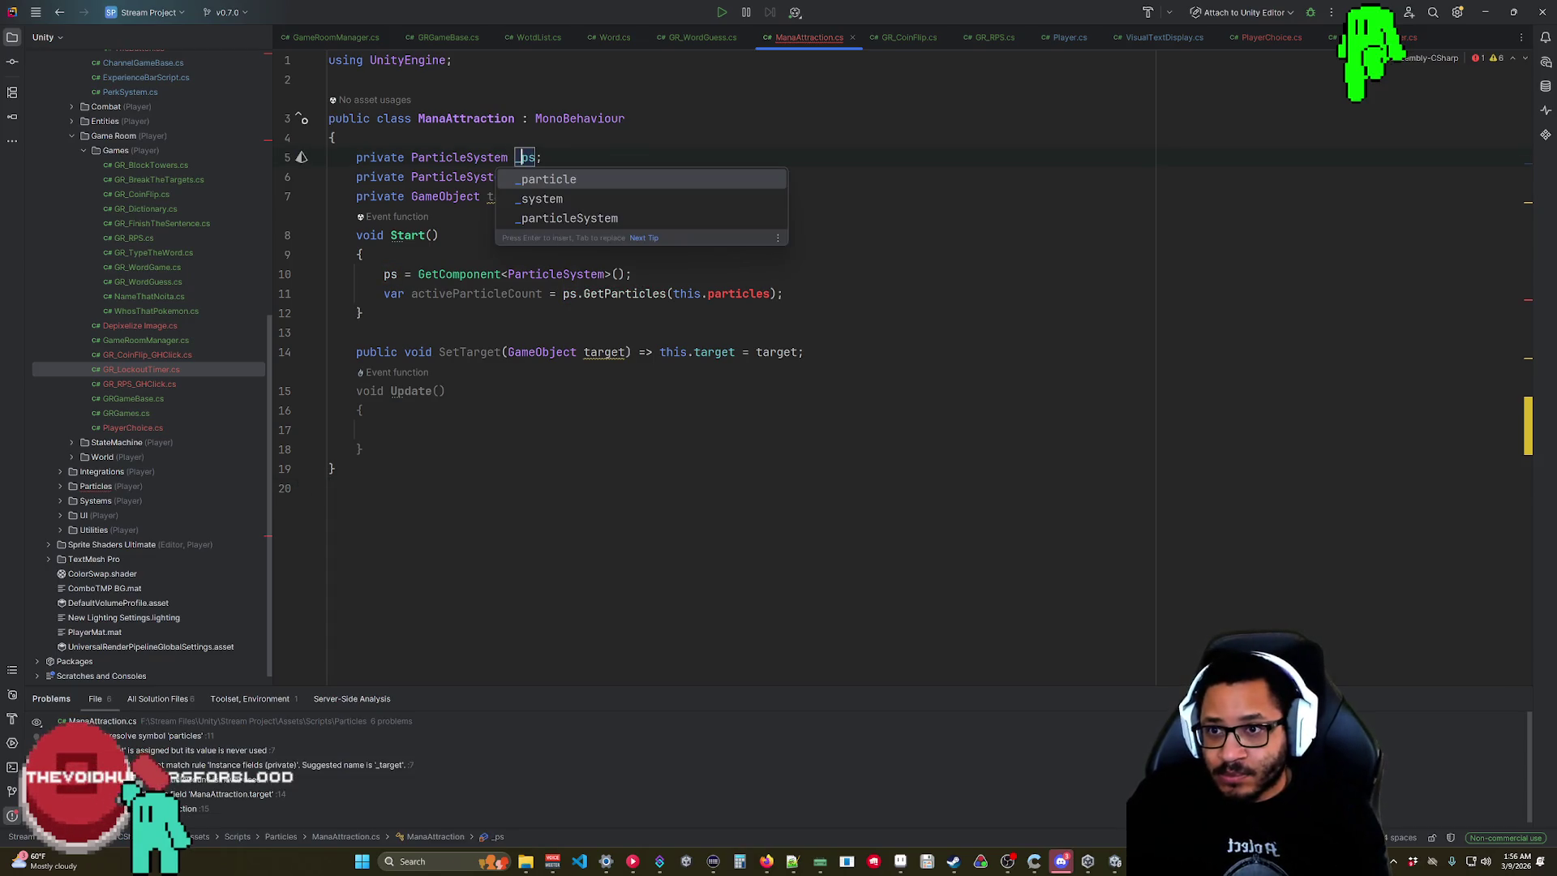
{"action": "left_click_drag", "start_coordinate": [673, 293], "coordinate": [712, 293]}
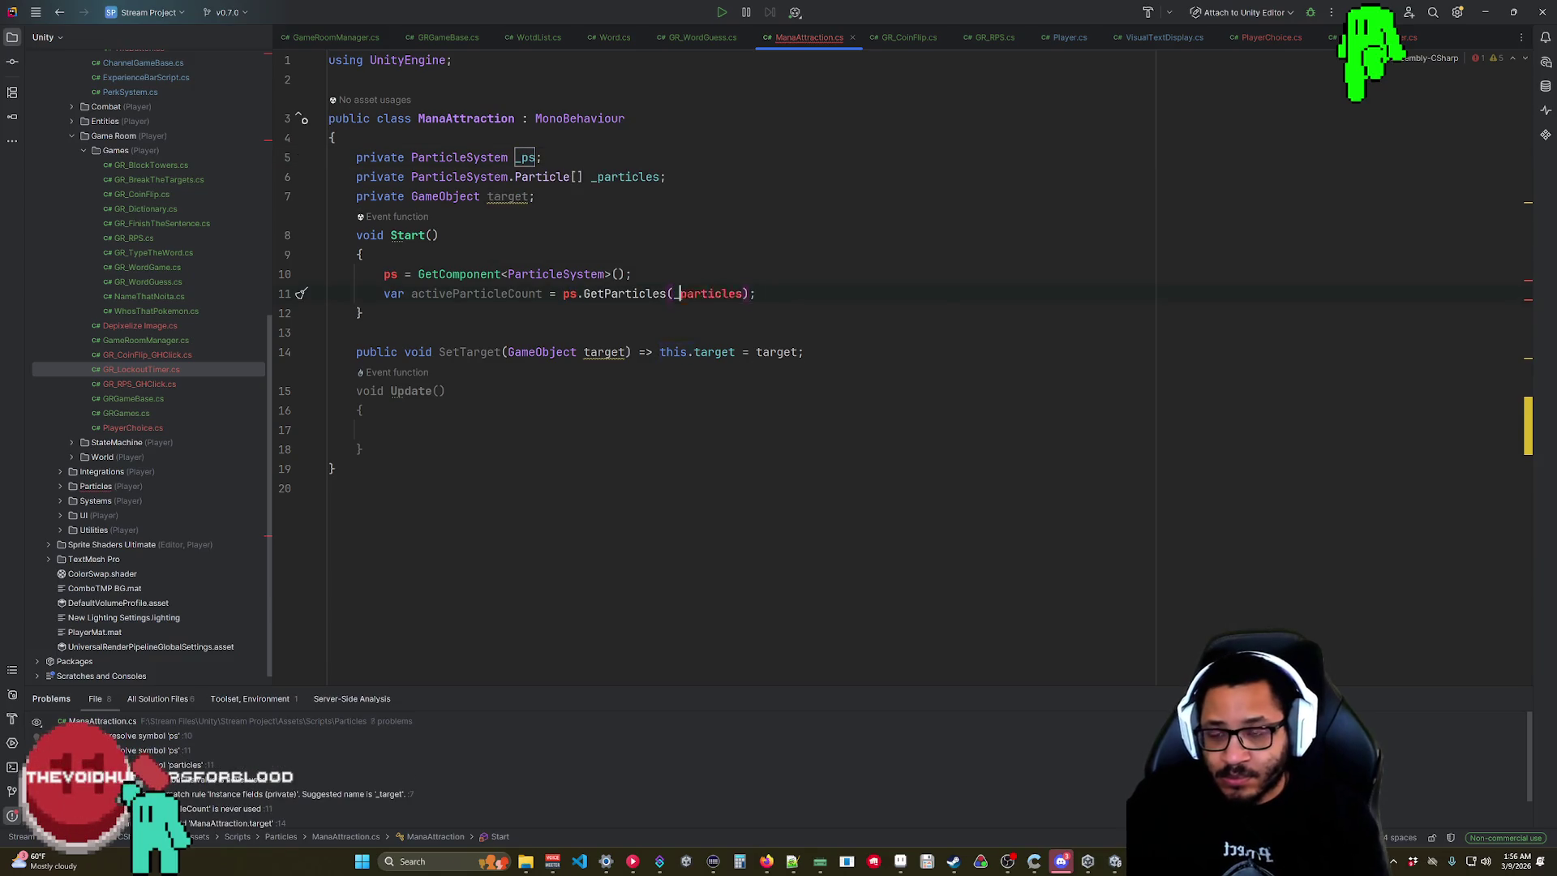
{"action": "type", "text": "_"}
{"action": "left_click", "coordinate": [384, 274]}
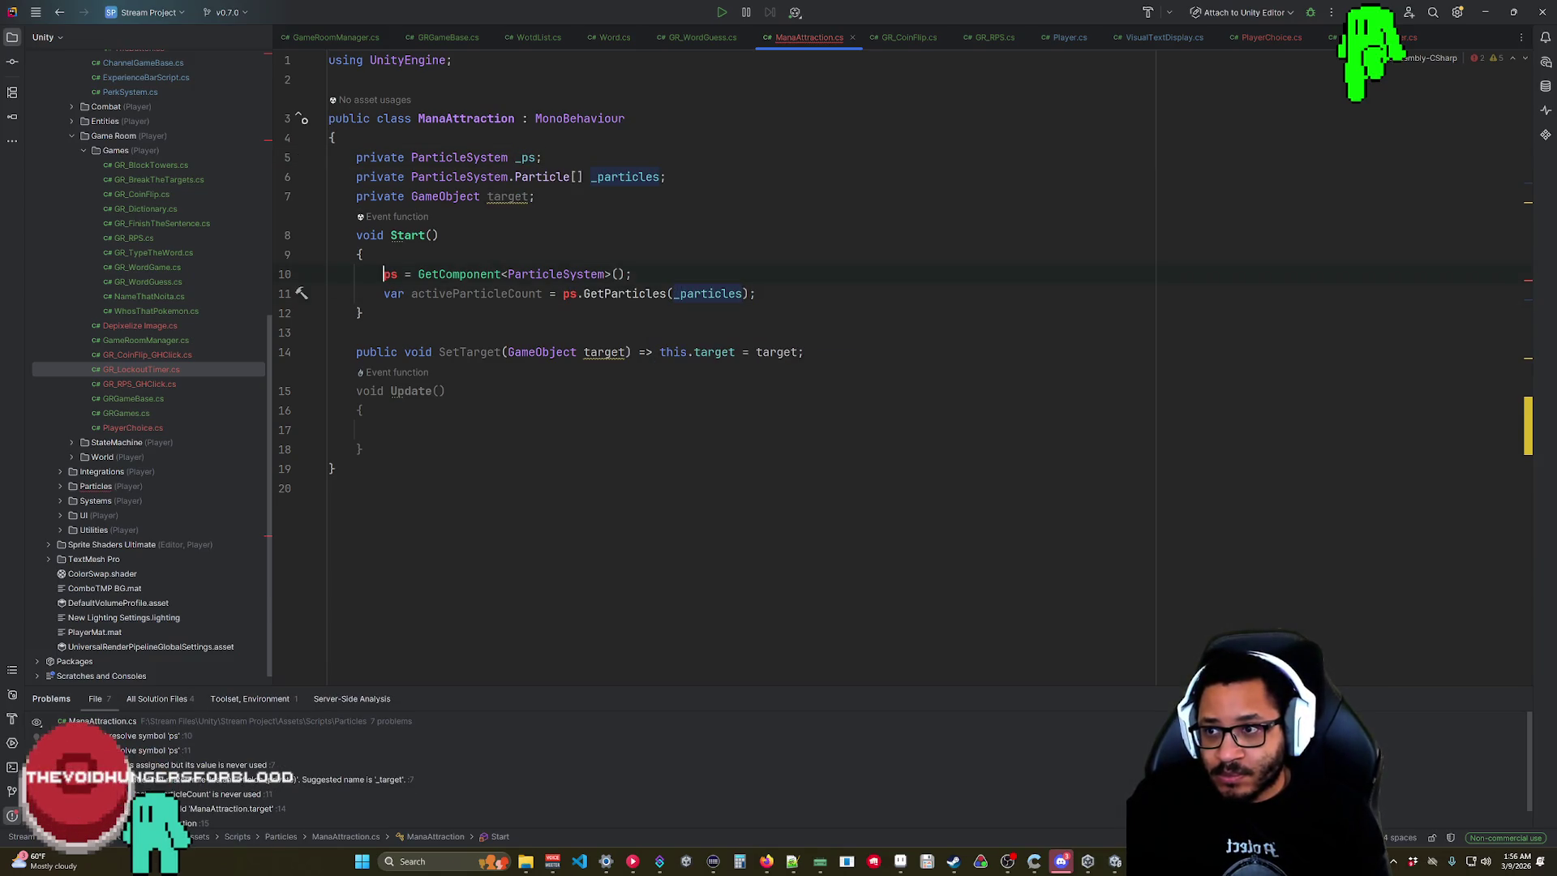
{"action": "type", "text": "_"}
{"action": "key", "text": "F2"}
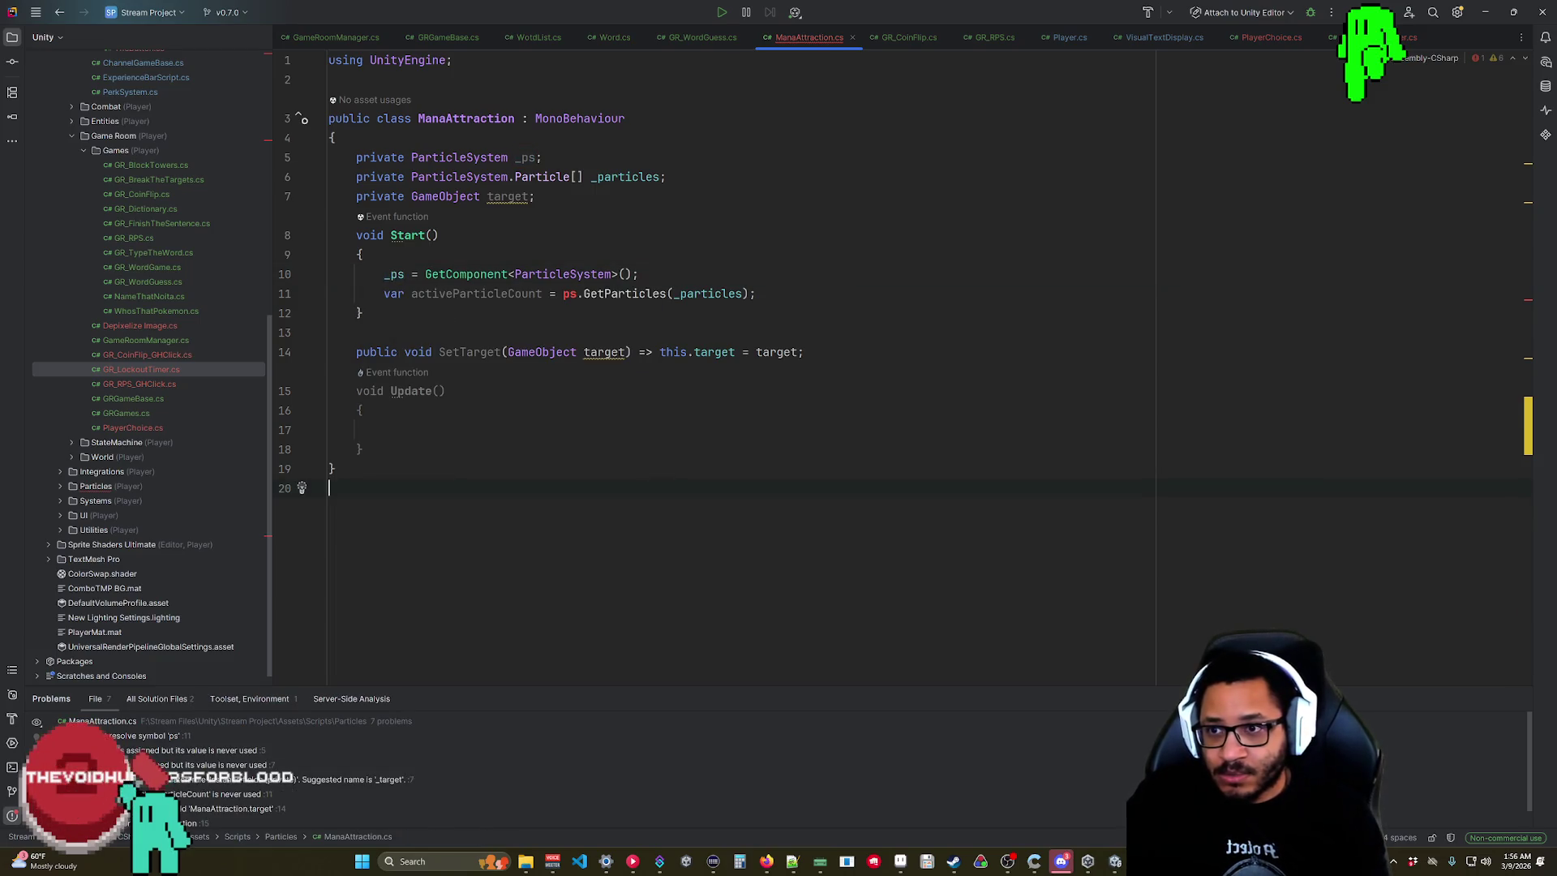
{"action": "type", "text": "_"}
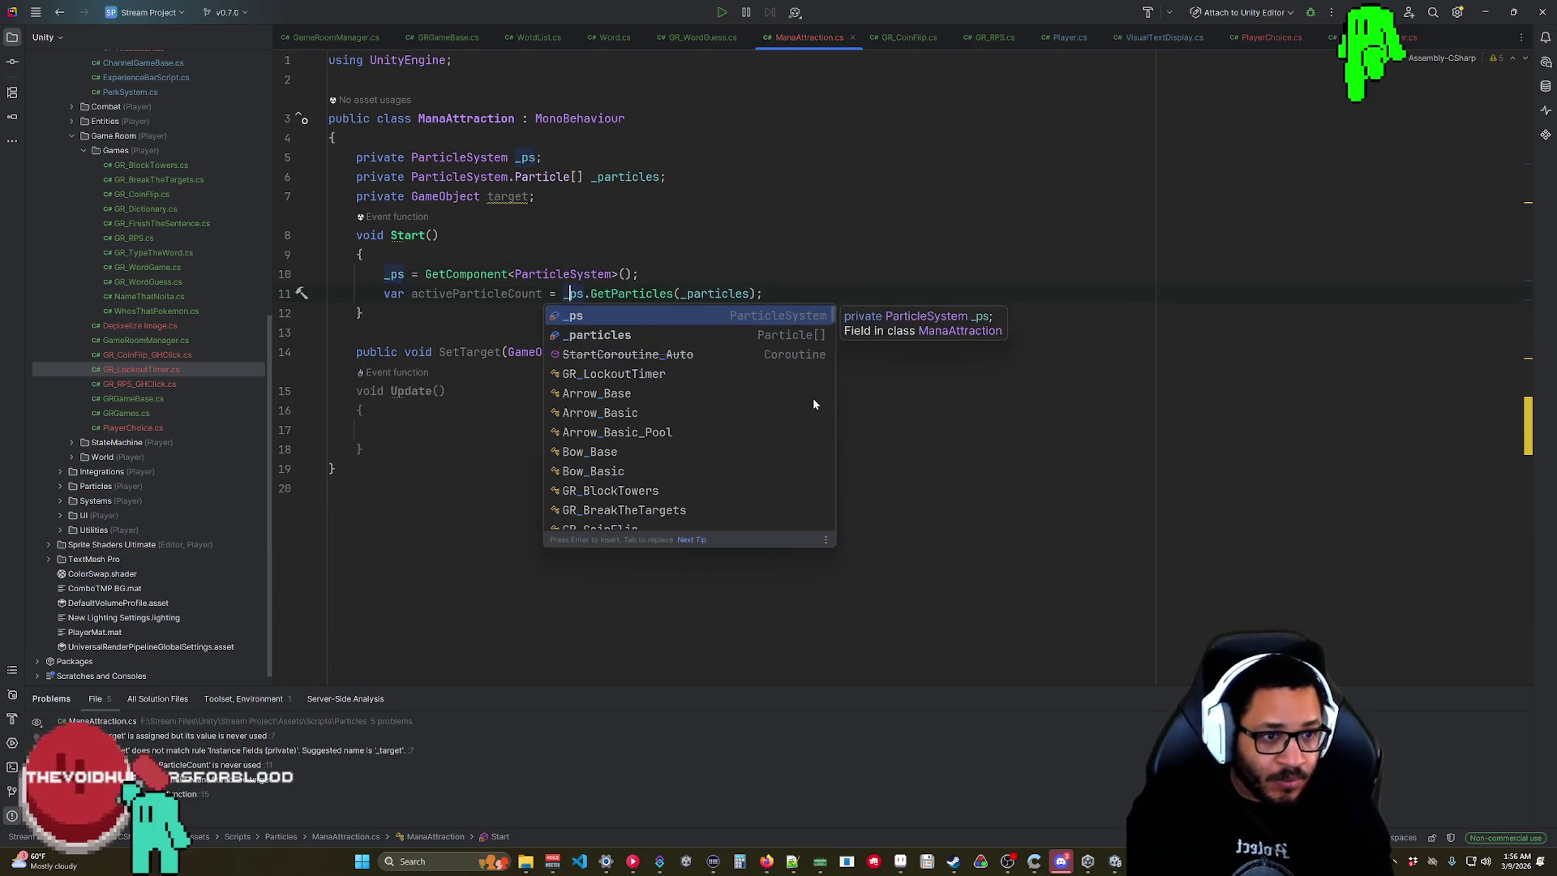
{"action": "left_click", "coordinate": [384, 430]}
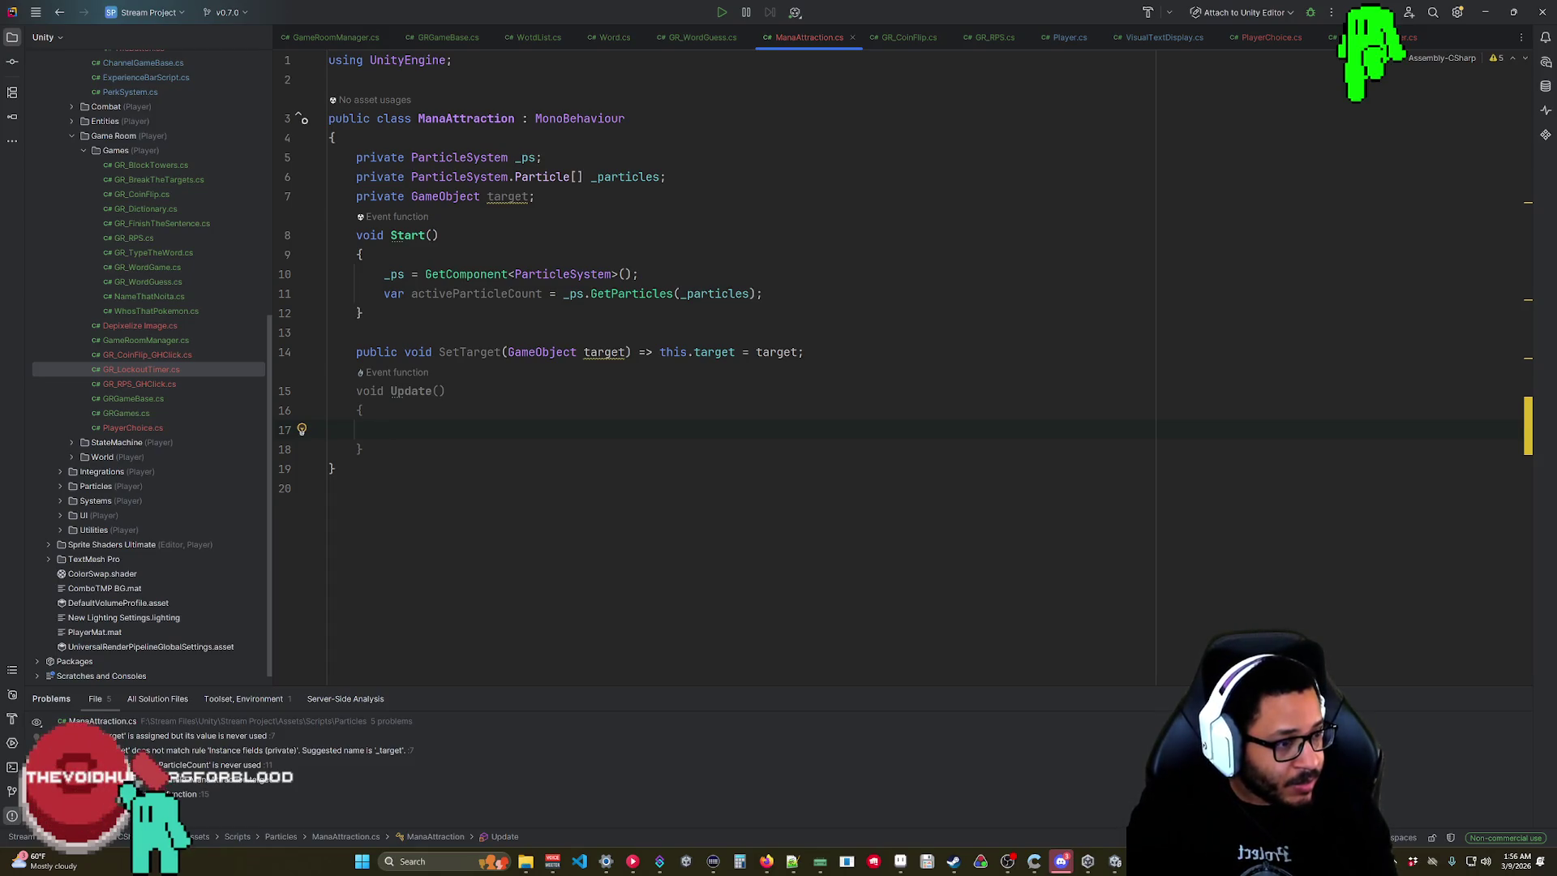
{"action": "key", "text": "alt+Tab"}
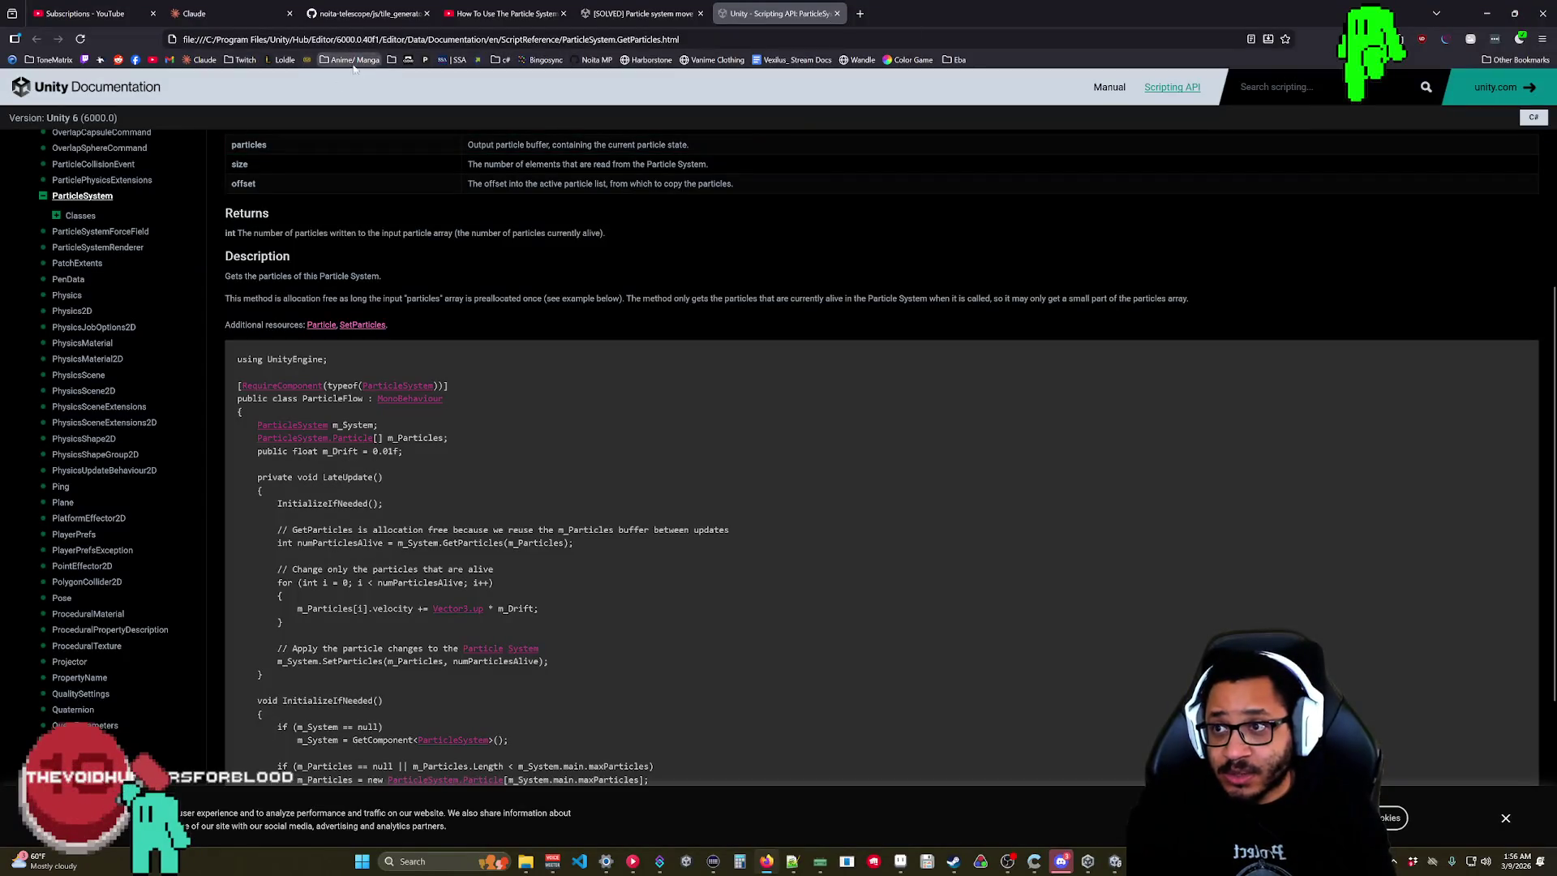
{"action": "left_click", "coordinate": [244, 60]}
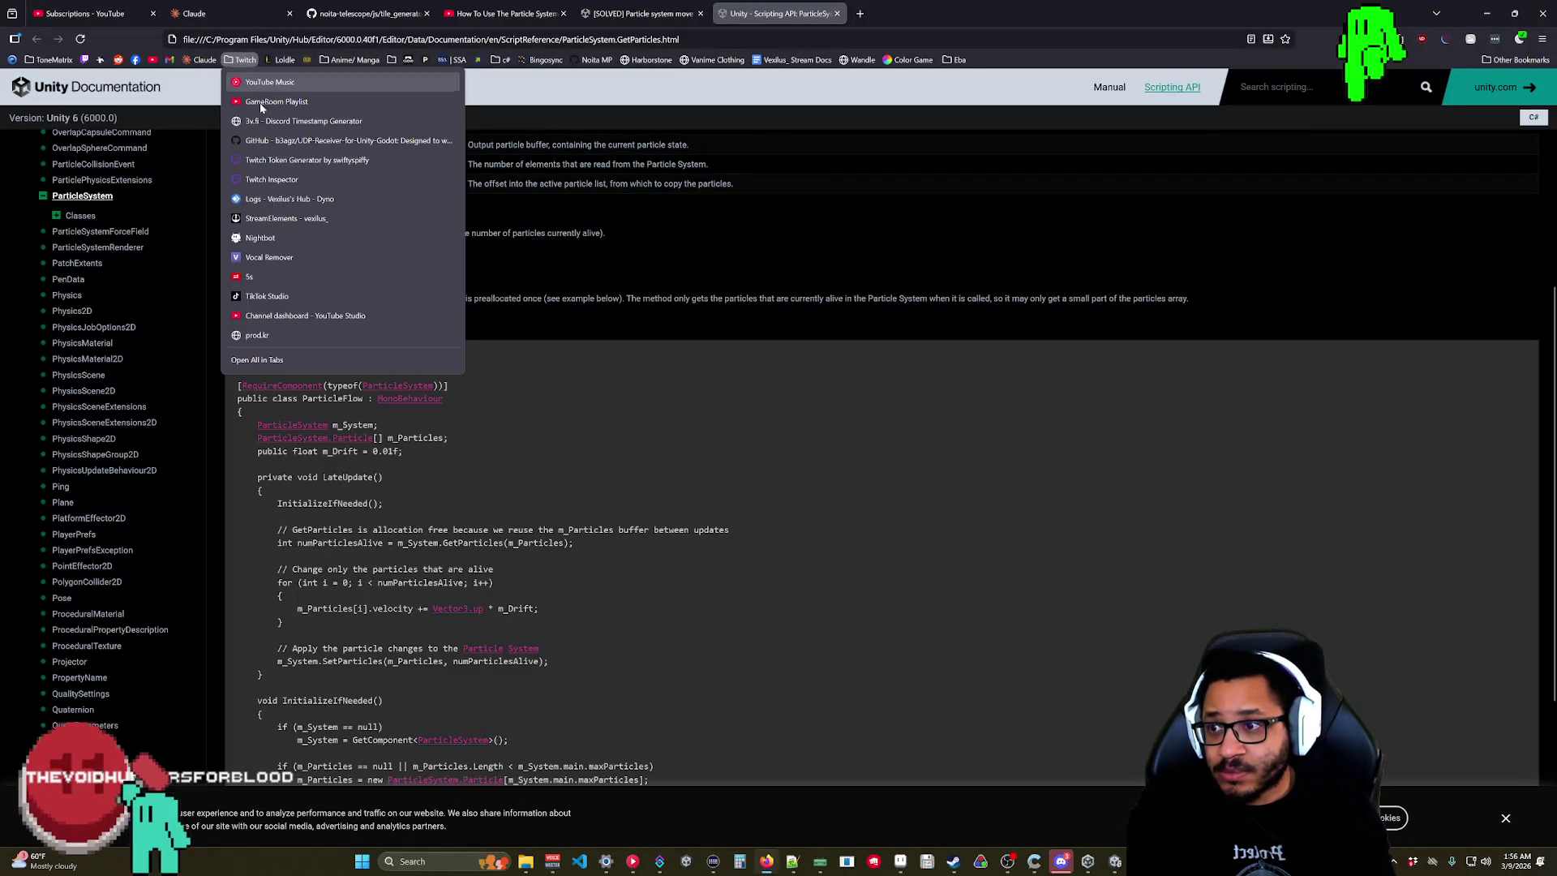
{"action": "left_click", "coordinate": [266, 334]}
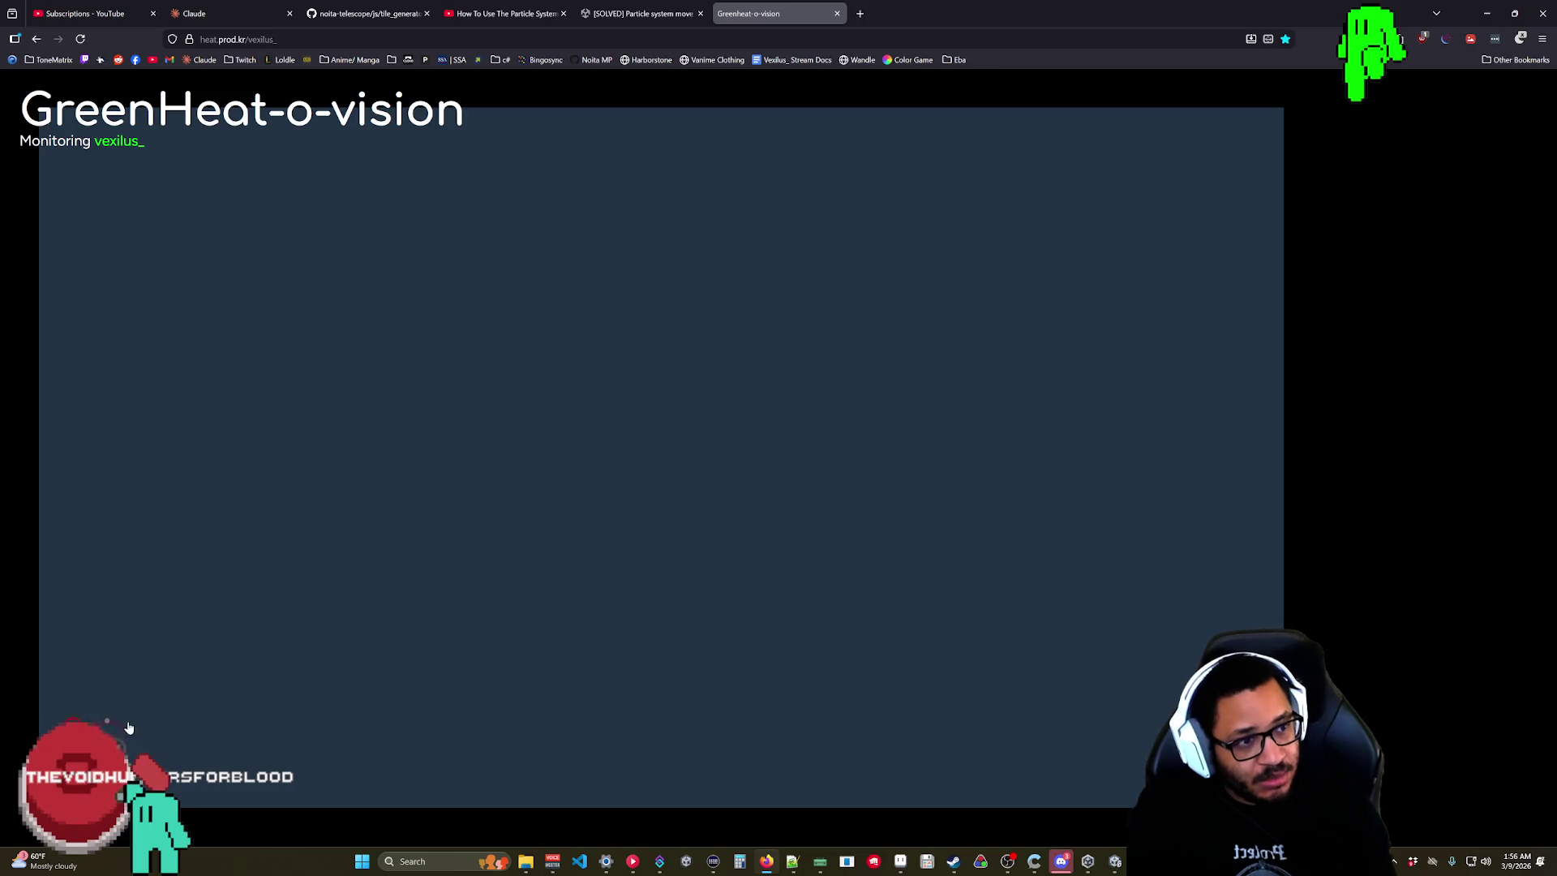
{"action": "left_click", "coordinate": [837, 13]}
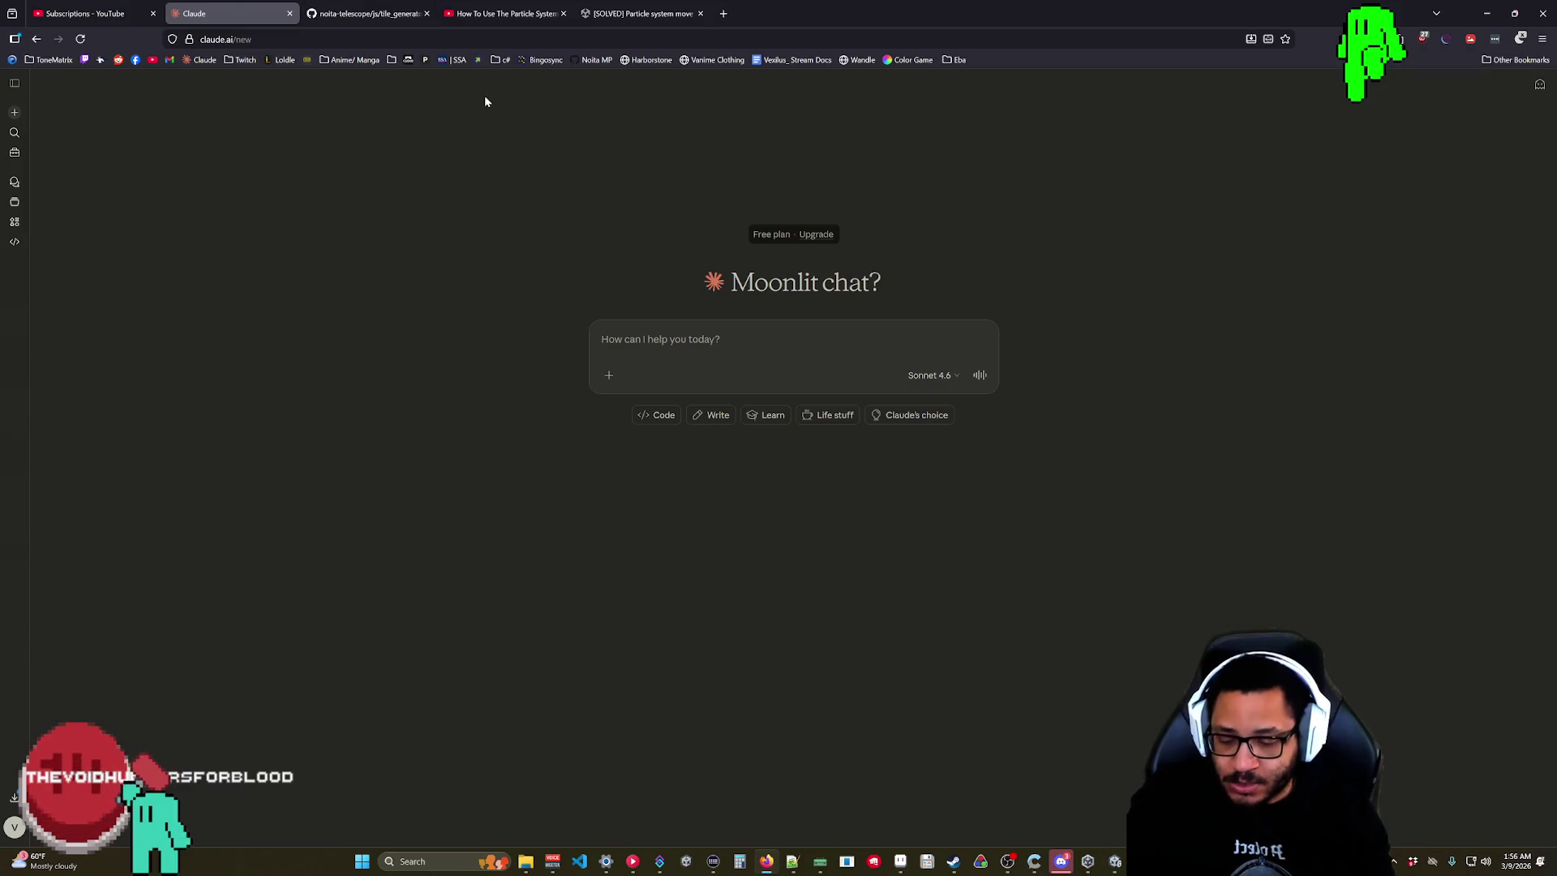
{"action": "key", "text": "ctrl+shift+t"}
{"action": "left_click", "coordinate": [36, 39]}
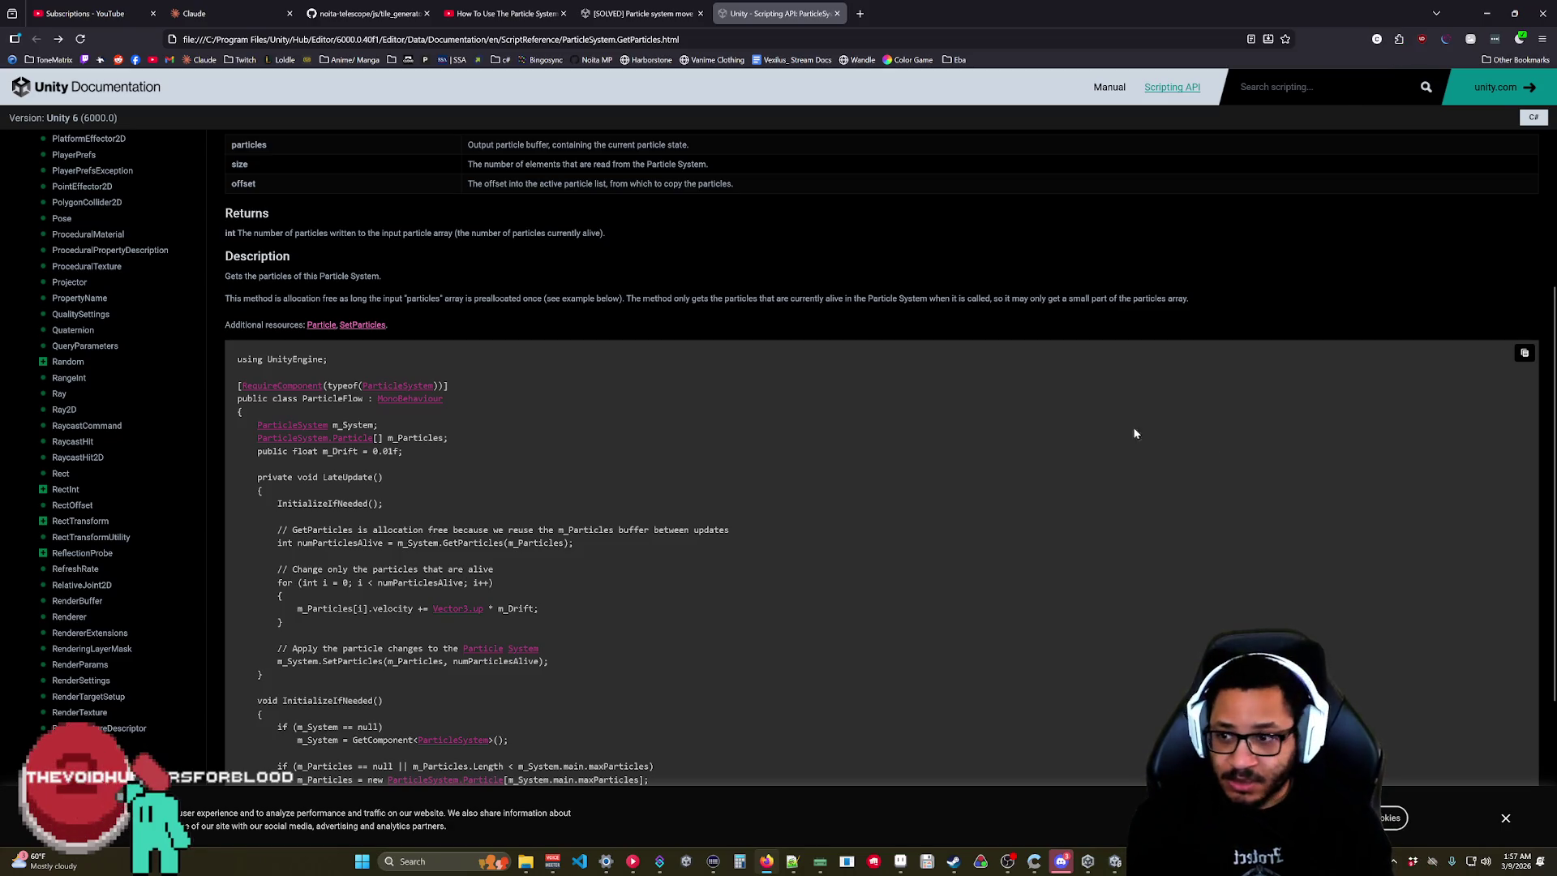
{"action": "scroll", "coordinate": [809, 357], "scroll_direction": "down", "scroll_amount": 2}
{"action": "scroll", "coordinate": [758, 348], "scroll_direction": "up", "scroll_amount": 1}
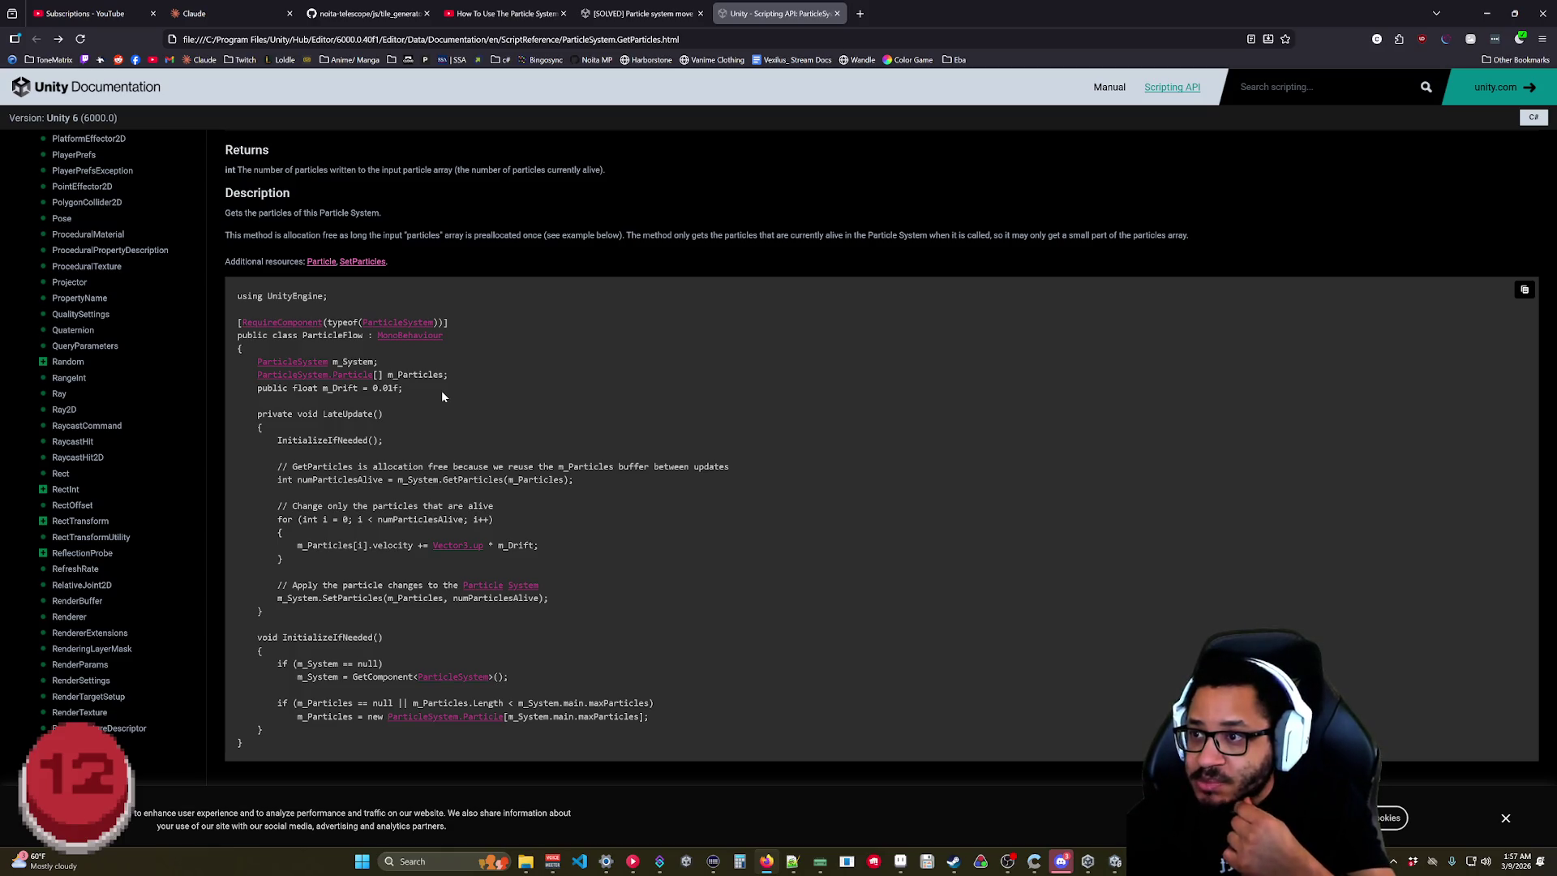
{"action": "scroll", "coordinate": [442, 394], "scroll_direction": "up", "scroll_amount": 3}
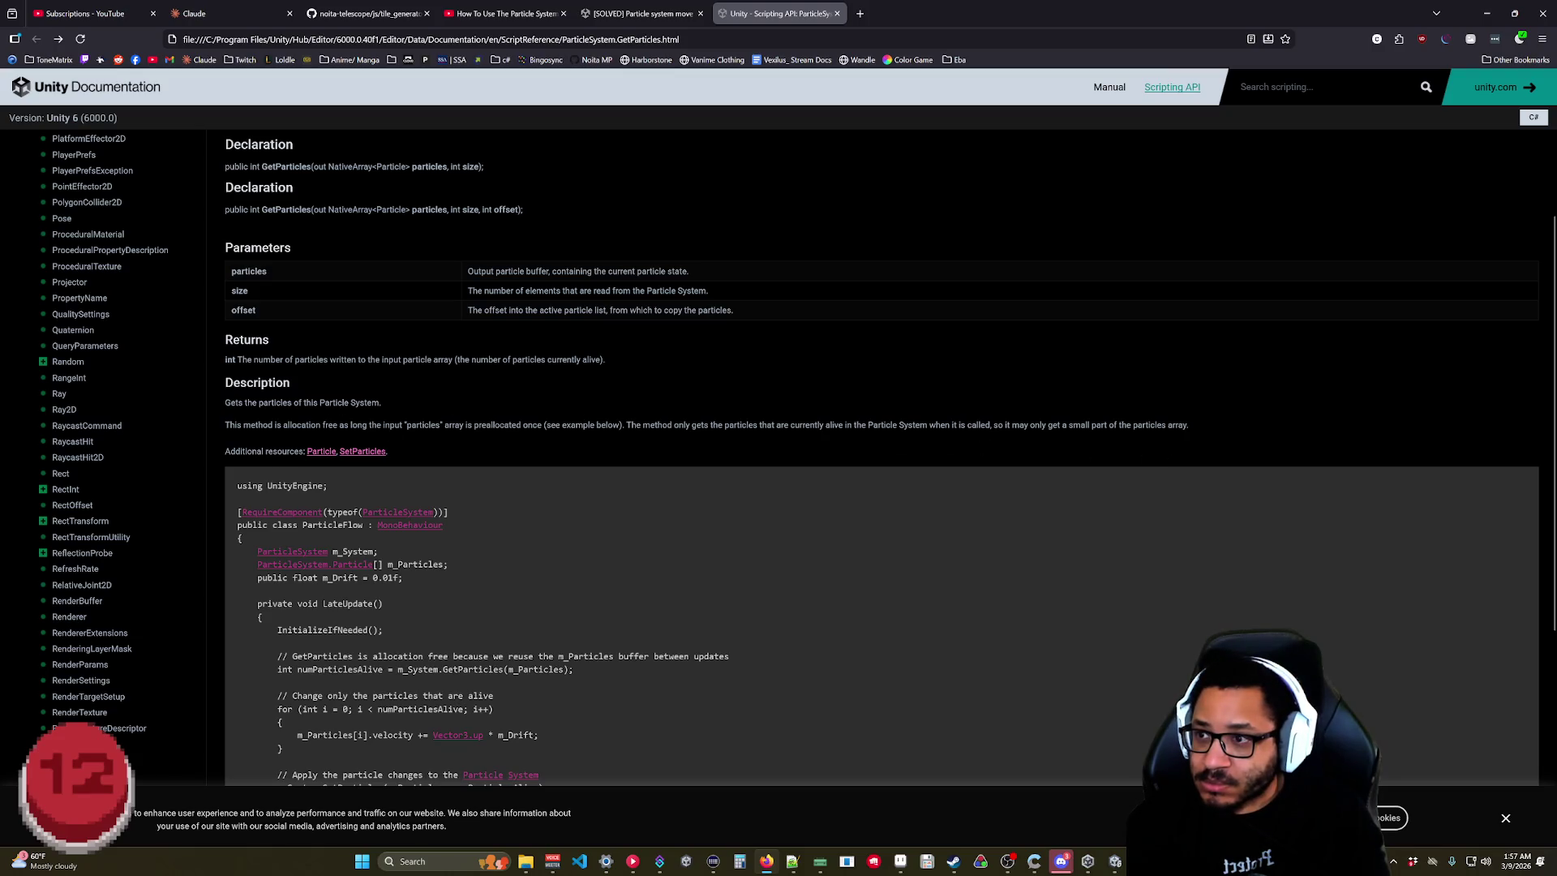
{"action": "scroll", "coordinate": [347, 455], "scroll_direction": "up", "scroll_amount": 3}
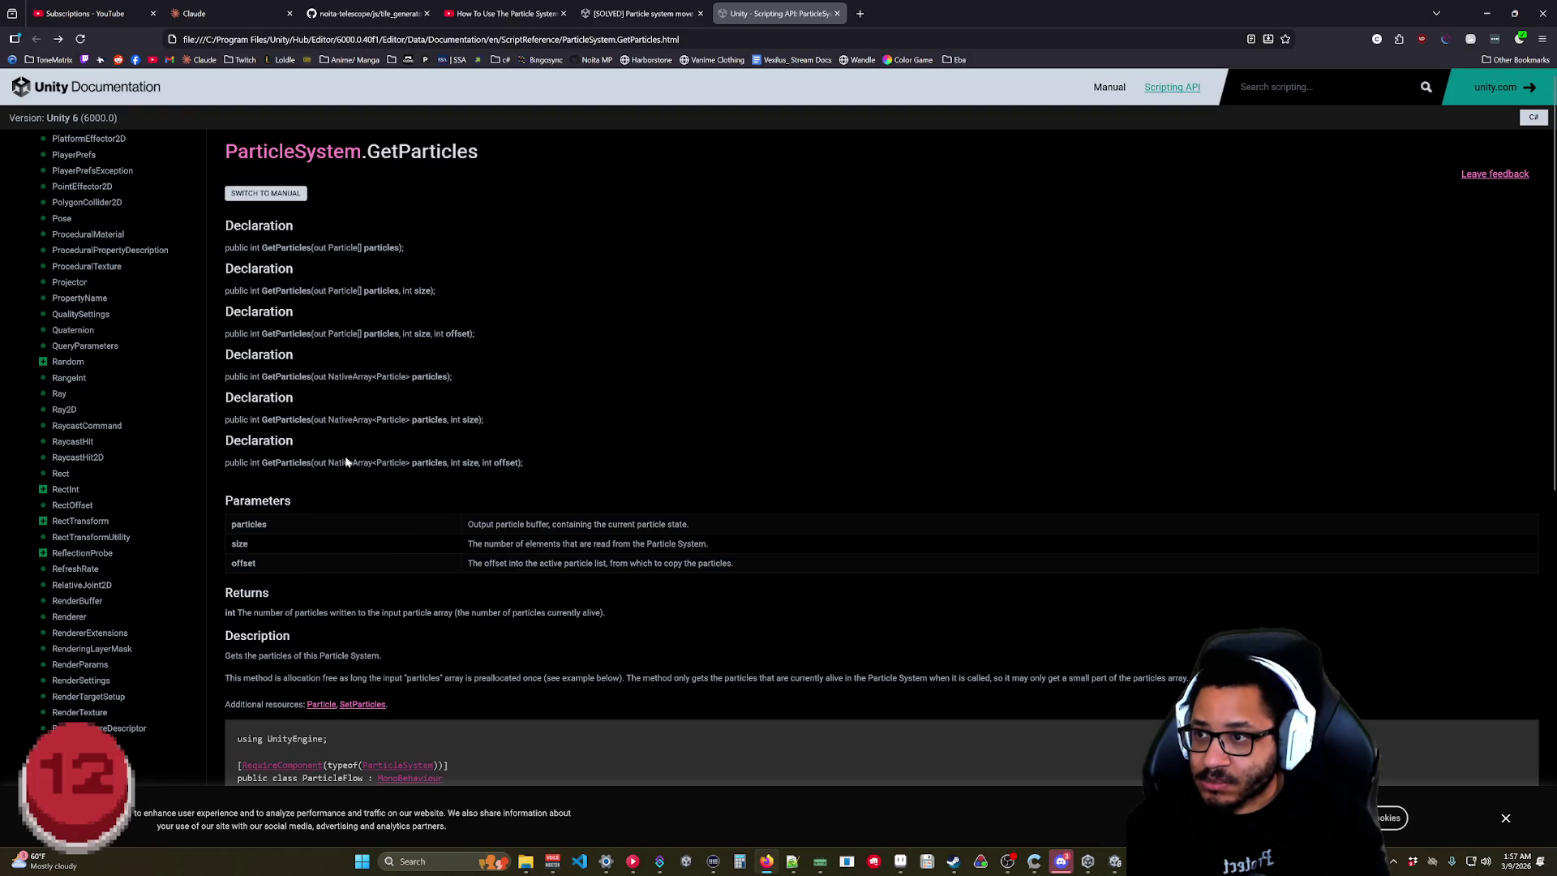
{"action": "scroll", "coordinate": [346, 460], "scroll_direction": "down", "scroll_amount": 3}
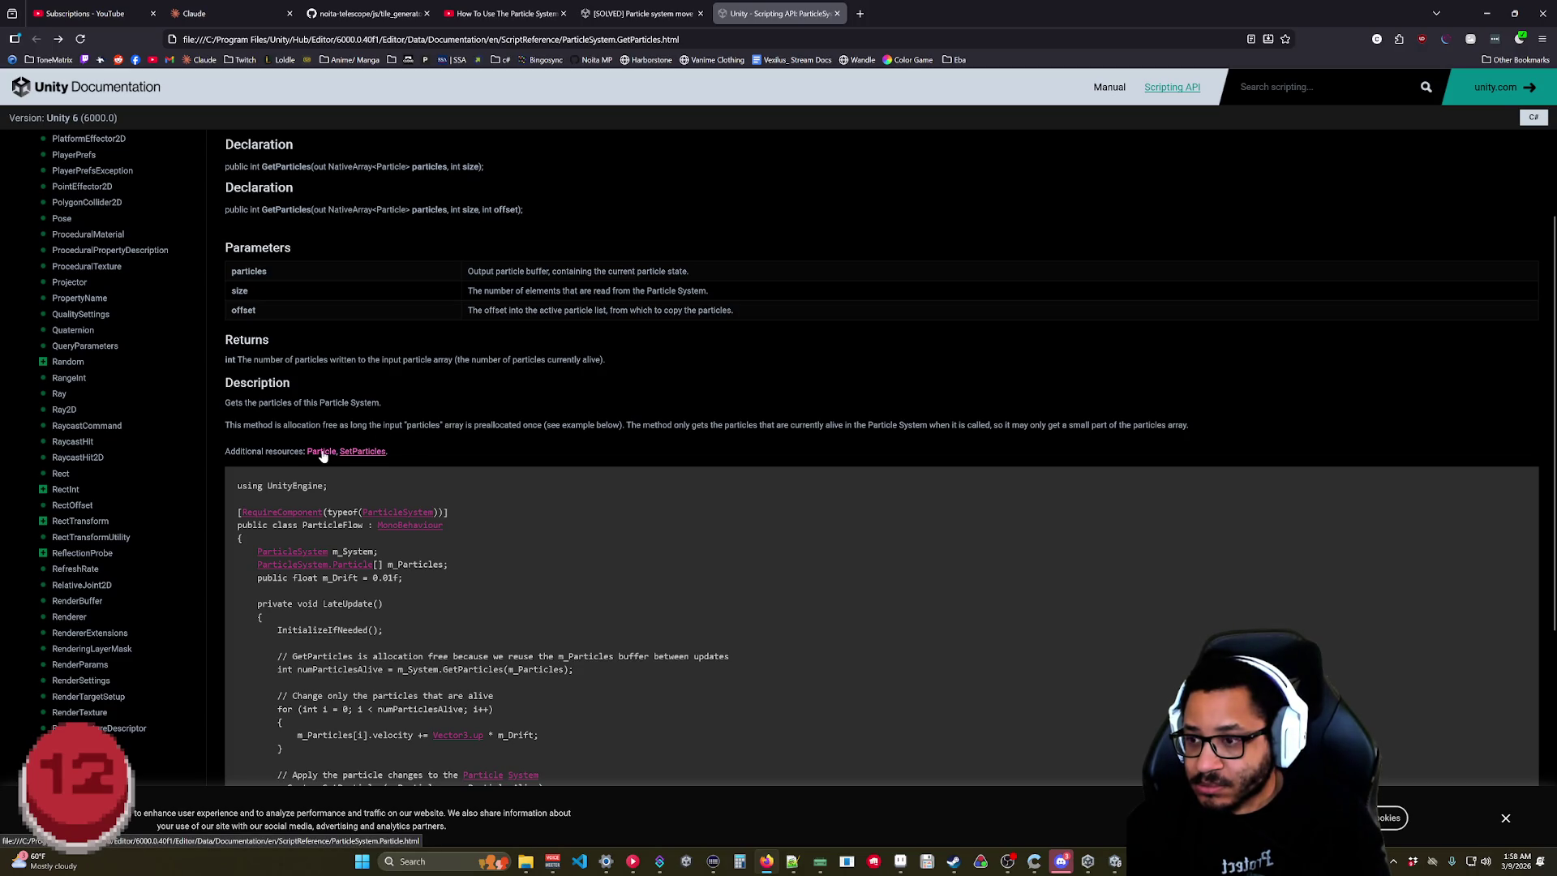
{"action": "scroll", "coordinate": [323, 456], "scroll_direction": "down", "scroll_amount": 5}
{"action": "scroll", "coordinate": [348, 454], "scroll_direction": "up", "scroll_amount": 4}
{"action": "scroll", "coordinate": [369, 452], "scroll_direction": "down", "scroll_amount": 2}
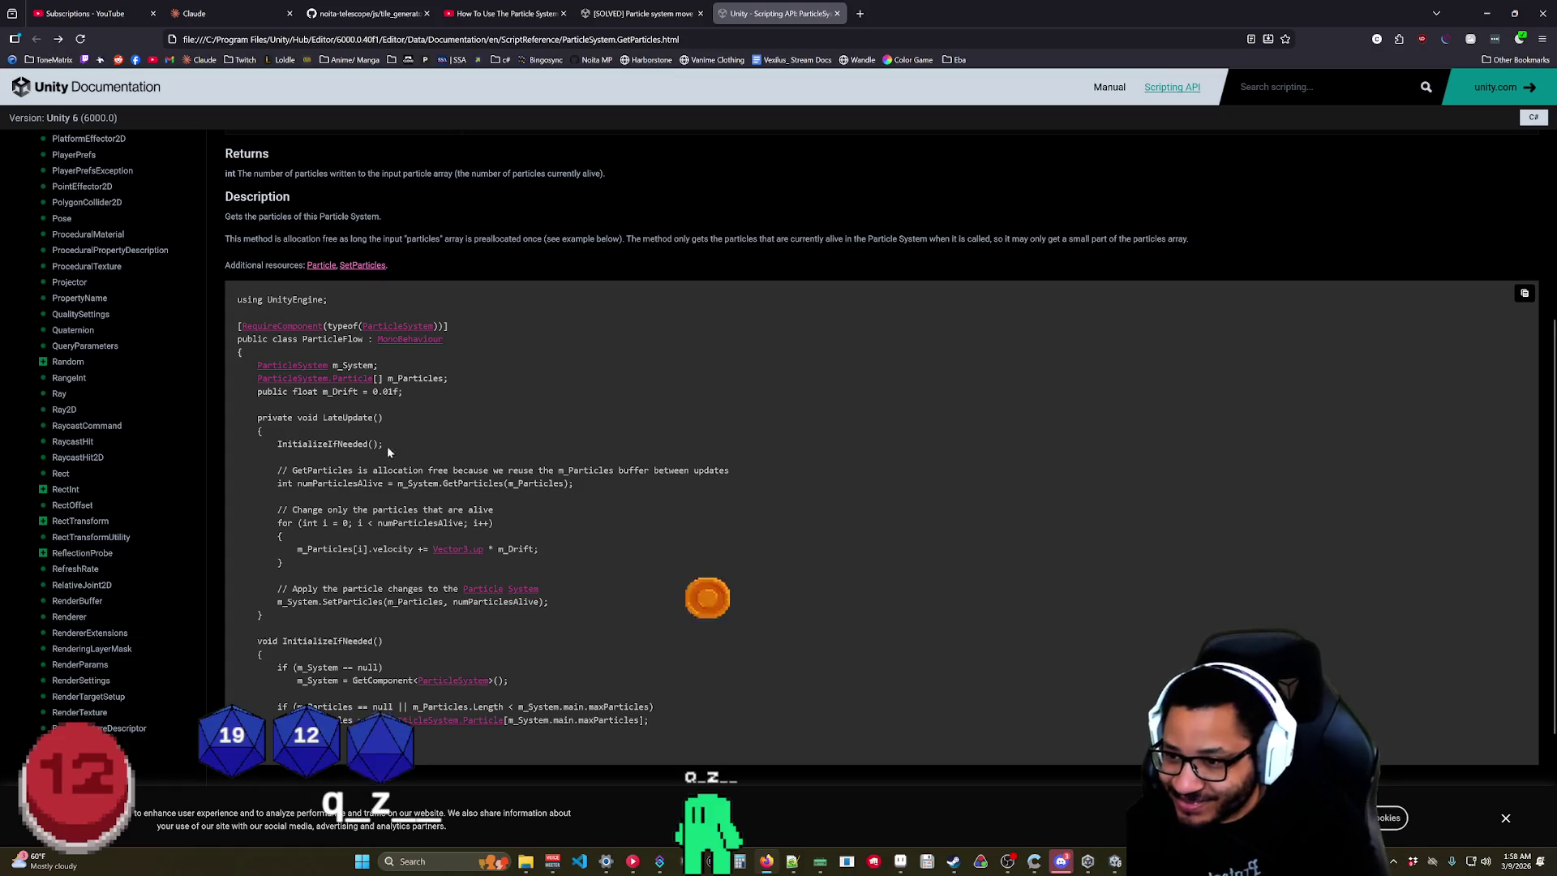
{"action": "scroll", "coordinate": [483, 493], "scroll_direction": "down", "scroll_amount": 3}
{"action": "scroll", "coordinate": [483, 493], "scroll_direction": "up", "scroll_amount": 6}
{"action": "scroll", "coordinate": [82, 365], "scroll_direction": "up", "scroll_amount": 8}
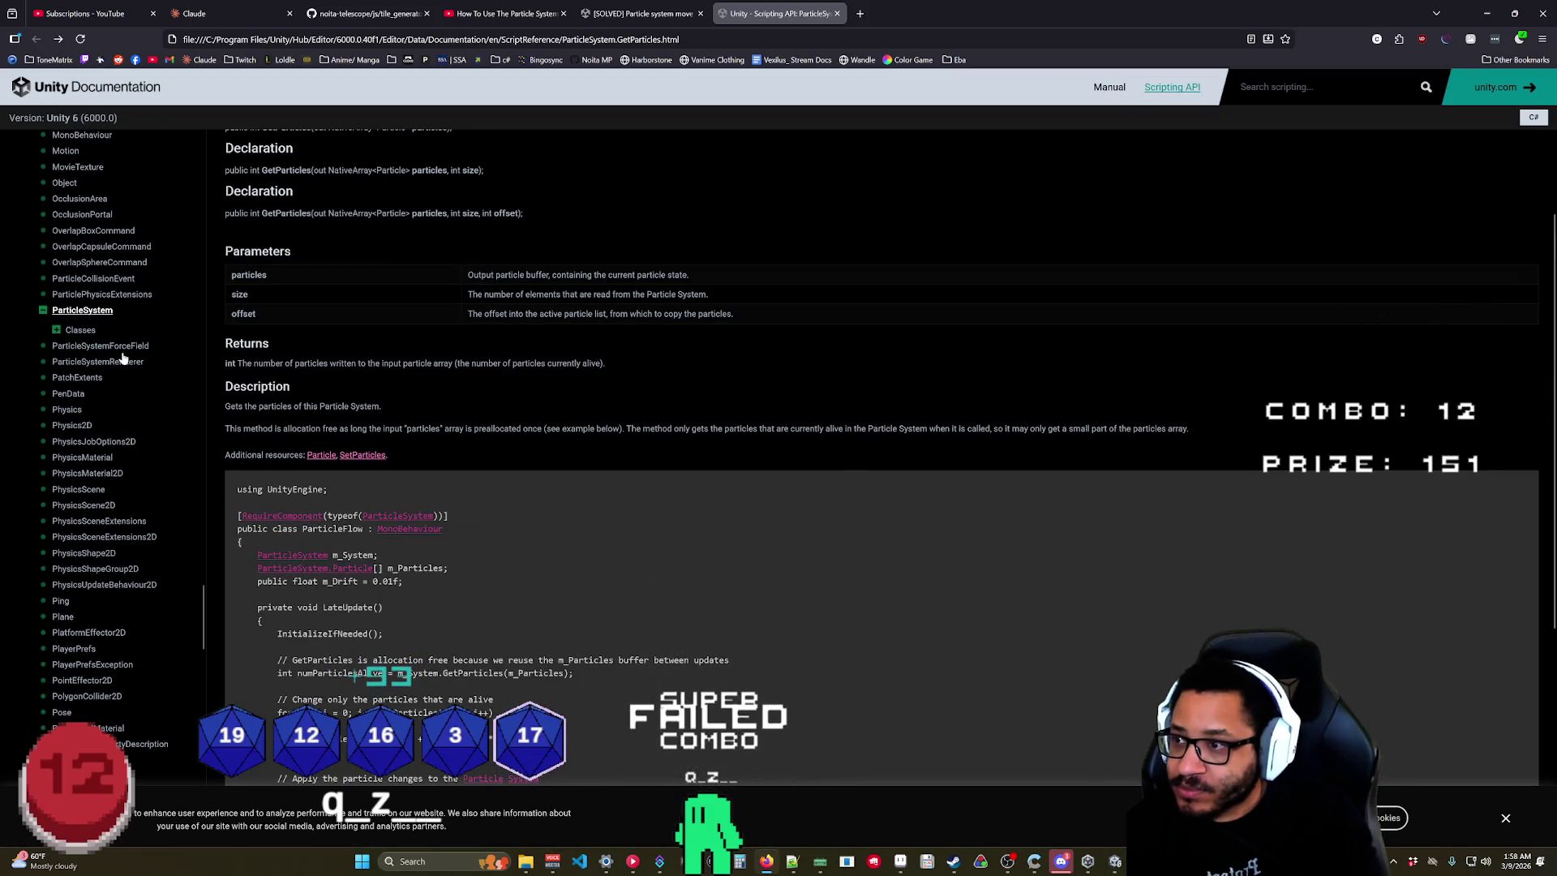
{"action": "left_click", "coordinate": [117, 347]}
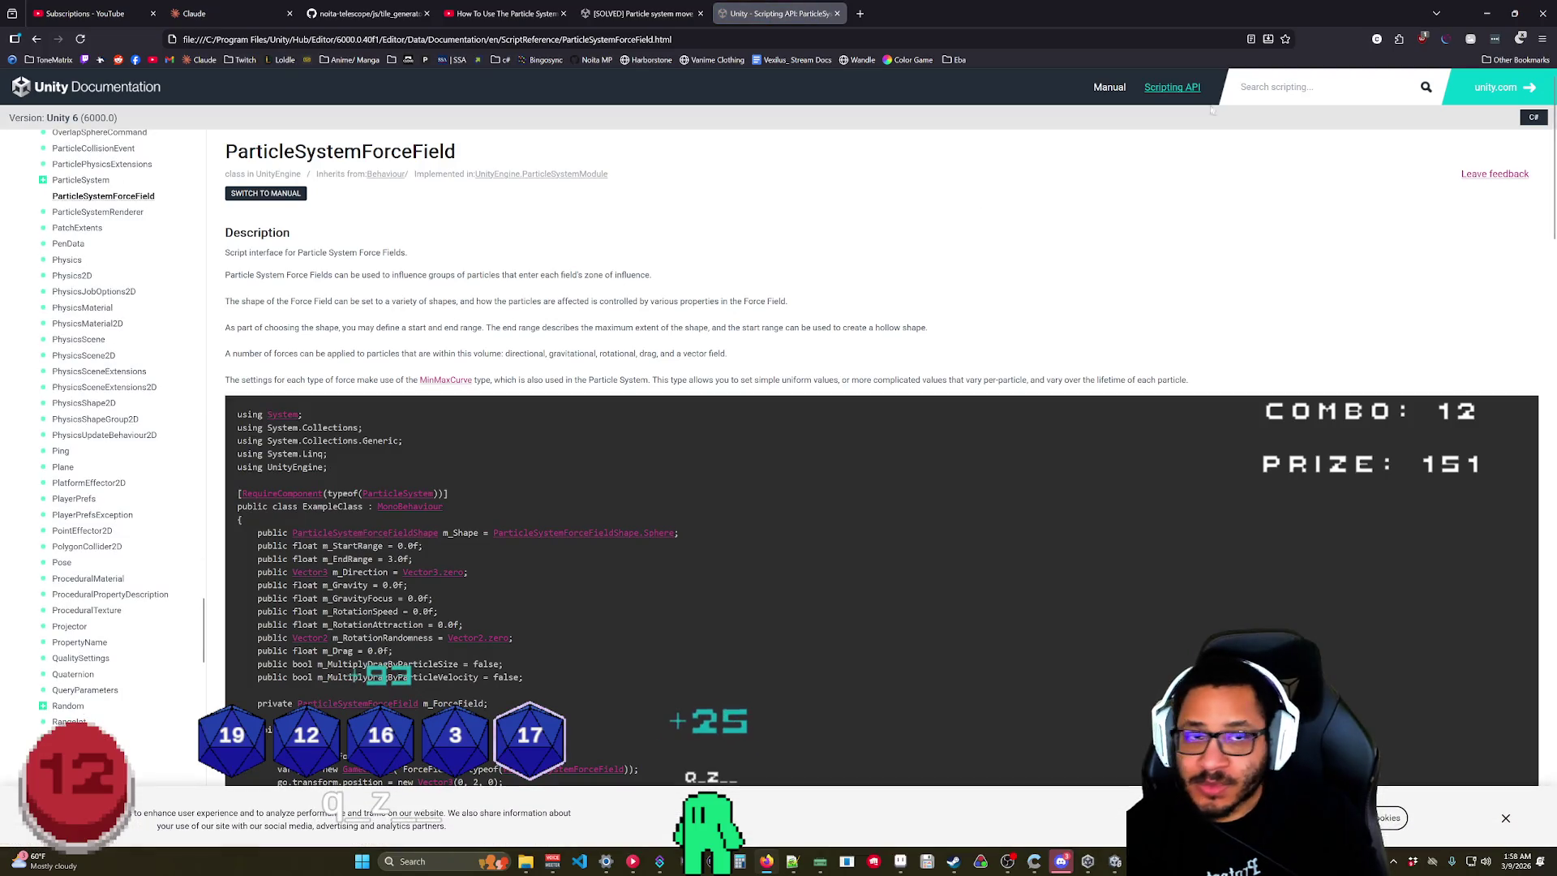
{"action": "left_click", "coordinate": [1518, 39]}
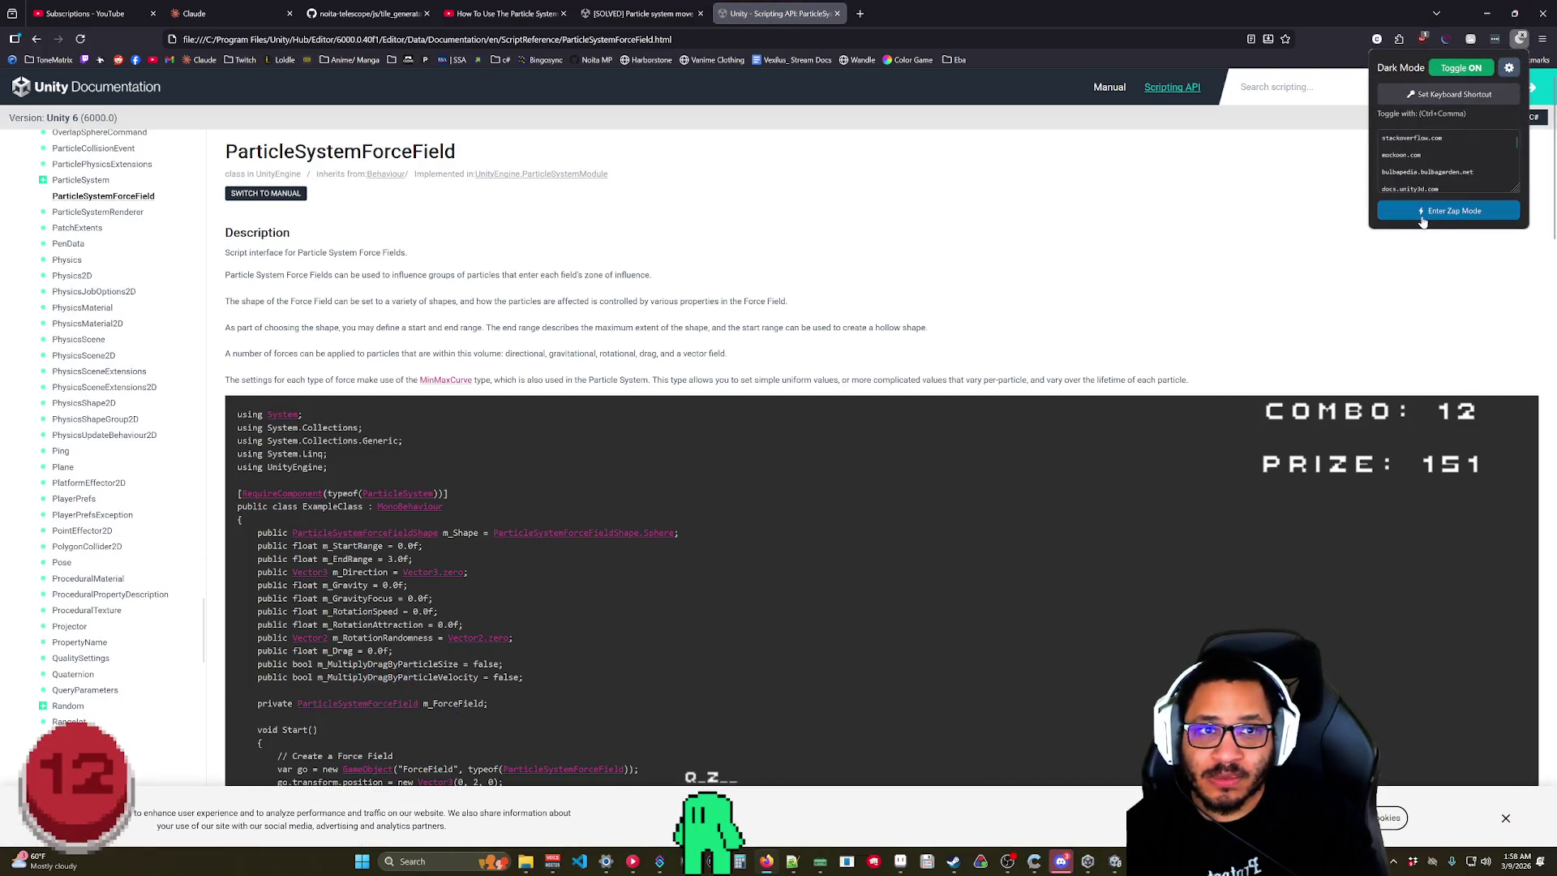
{"action": "left_click", "coordinate": [1462, 69]}
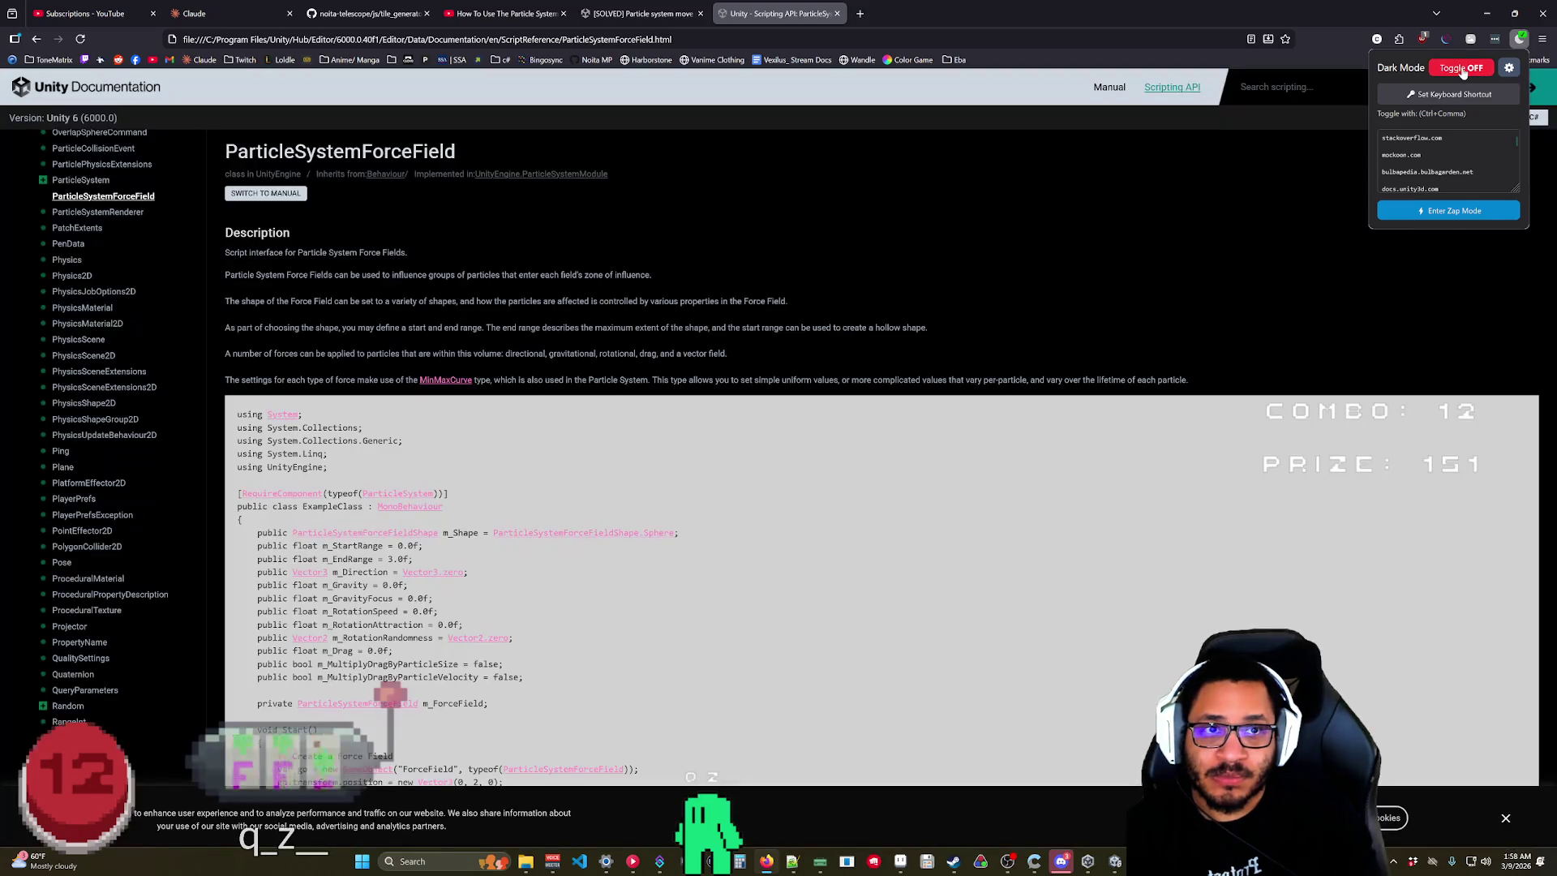
{"action": "left_click", "coordinate": [1509, 69]}
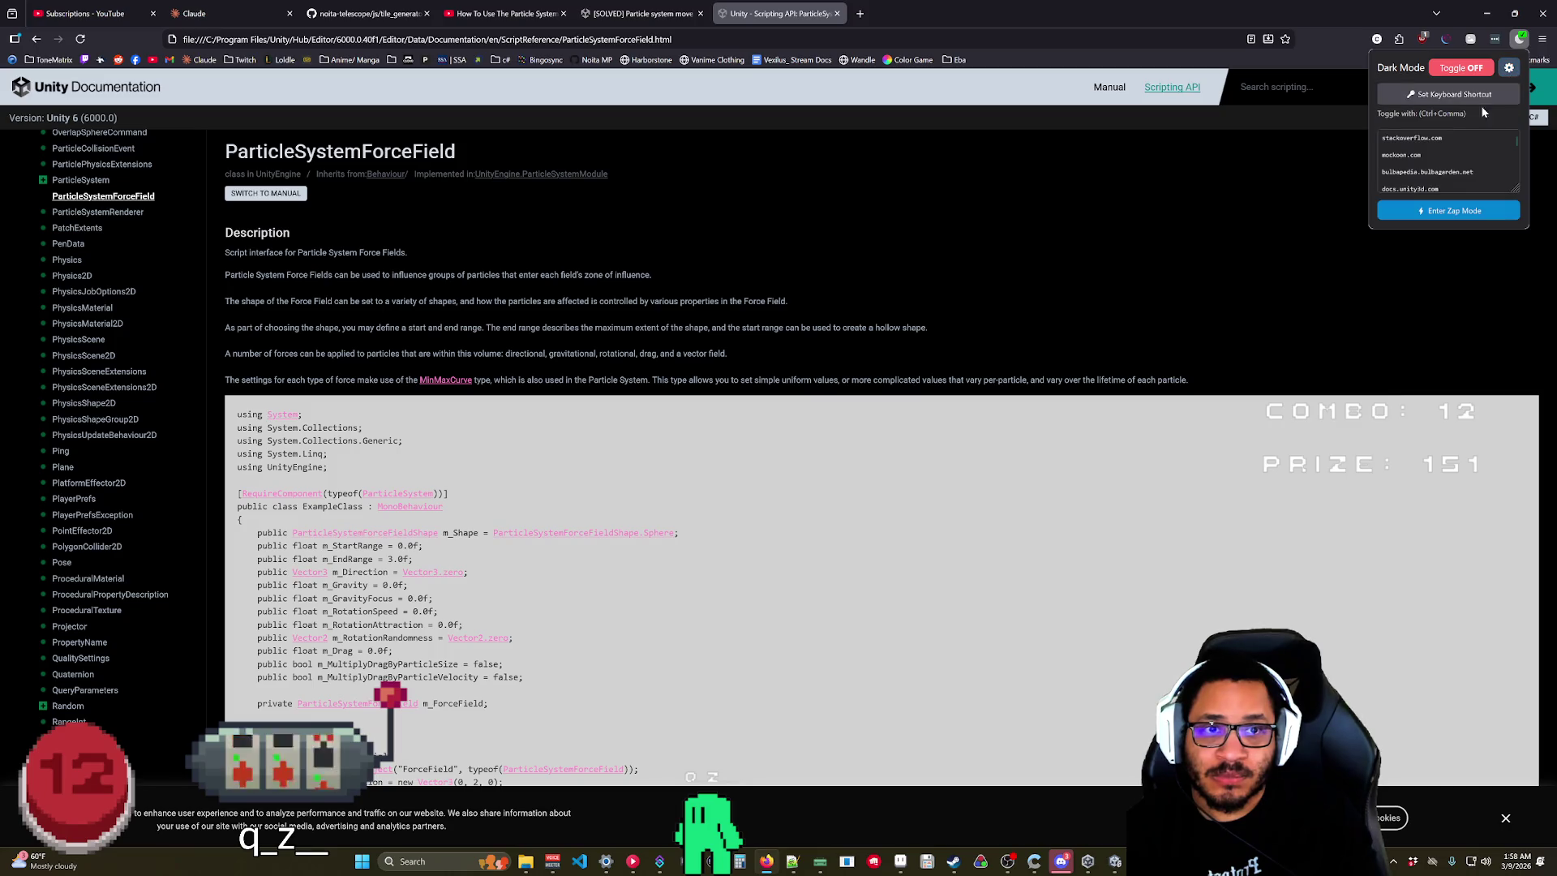
{"action": "left_click", "coordinate": [1439, 211]}
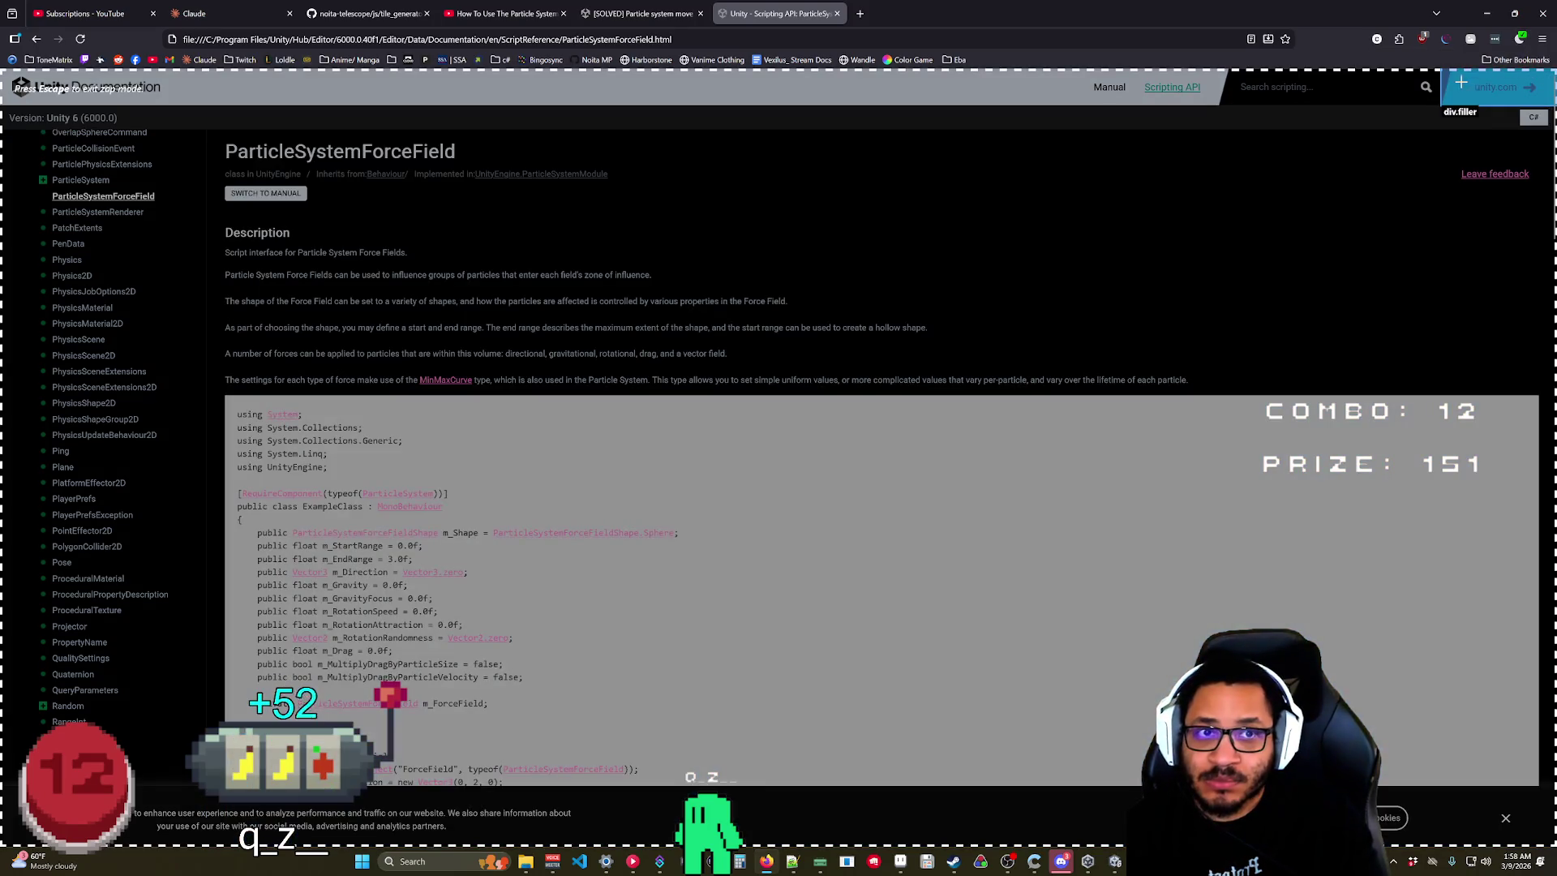
{"action": "left_click", "coordinate": [1519, 41]}
{"action": "key", "text": "Escape"}
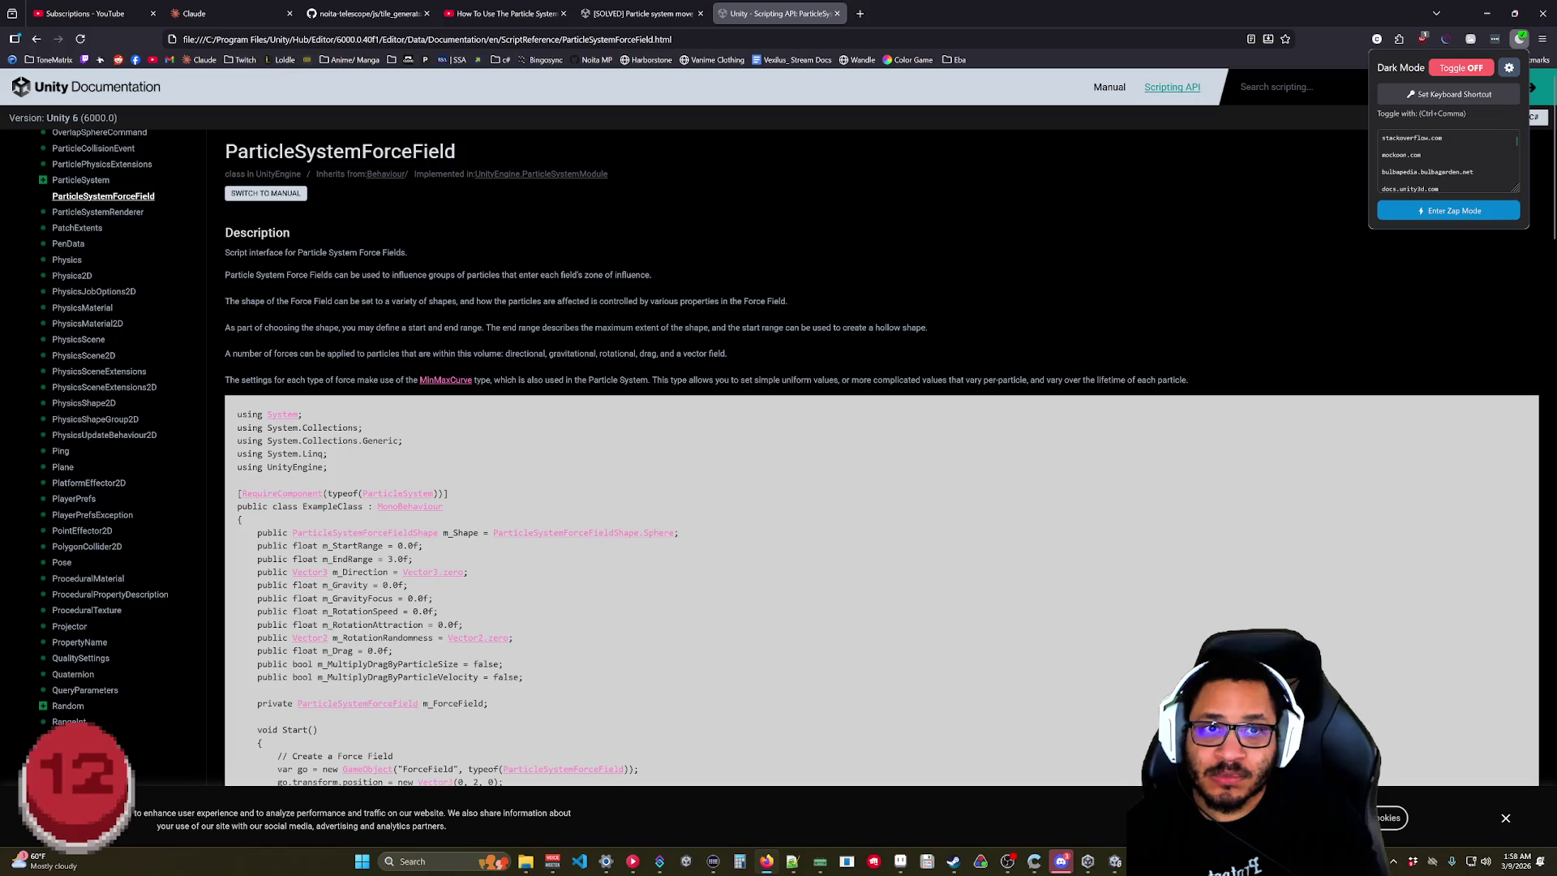
{"action": "left_click", "coordinate": [1507, 70]}
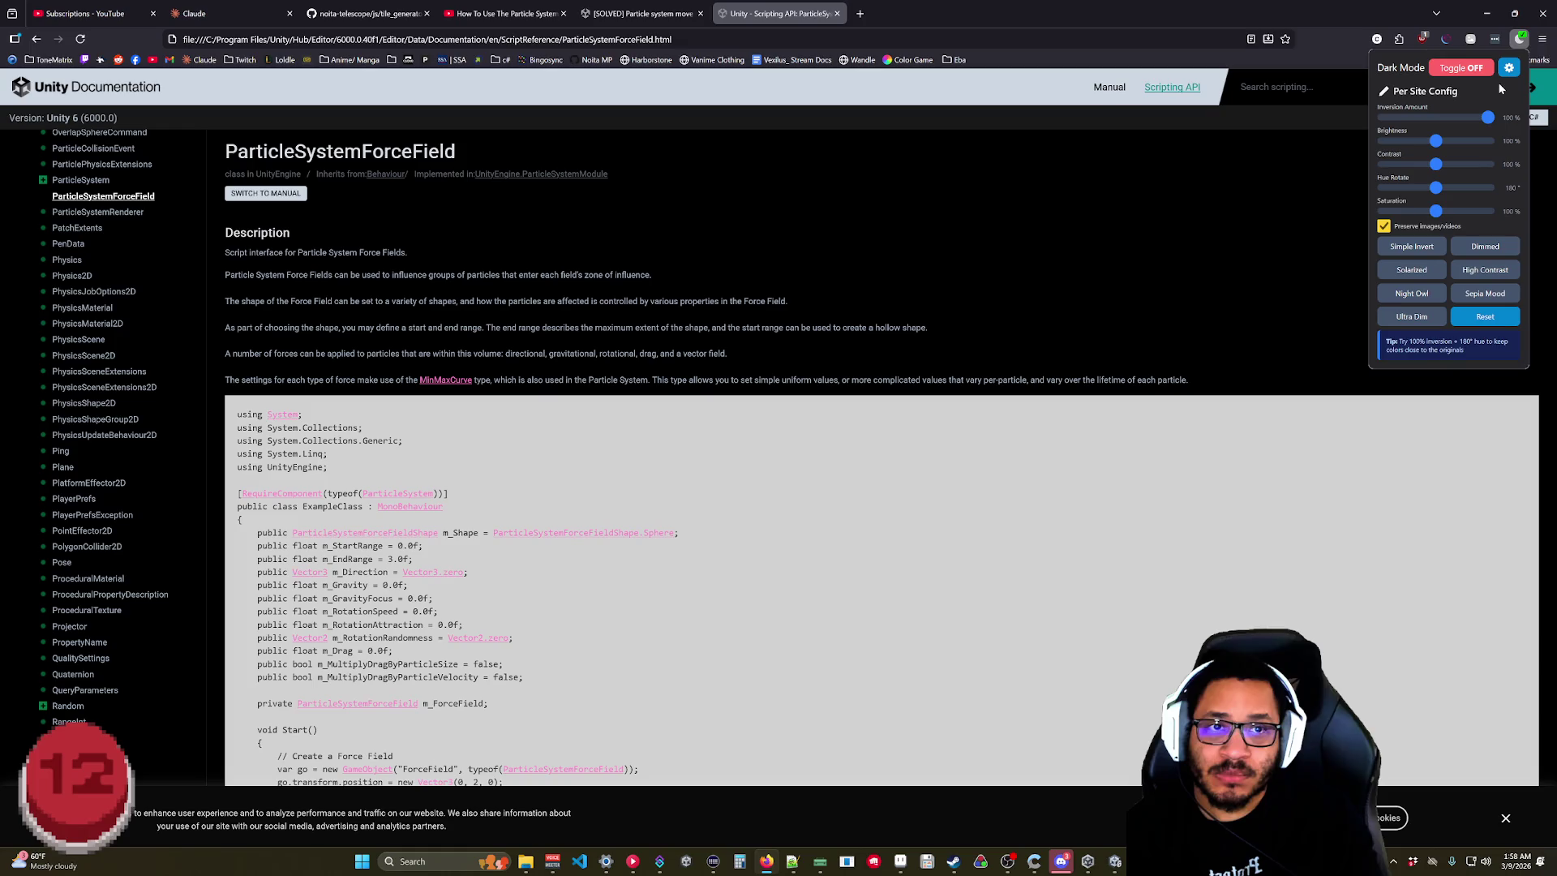
{"action": "left_click", "coordinate": [573, 463]}
{"action": "scroll", "coordinate": [573, 464], "scroll_direction": "down", "scroll_amount": 5}
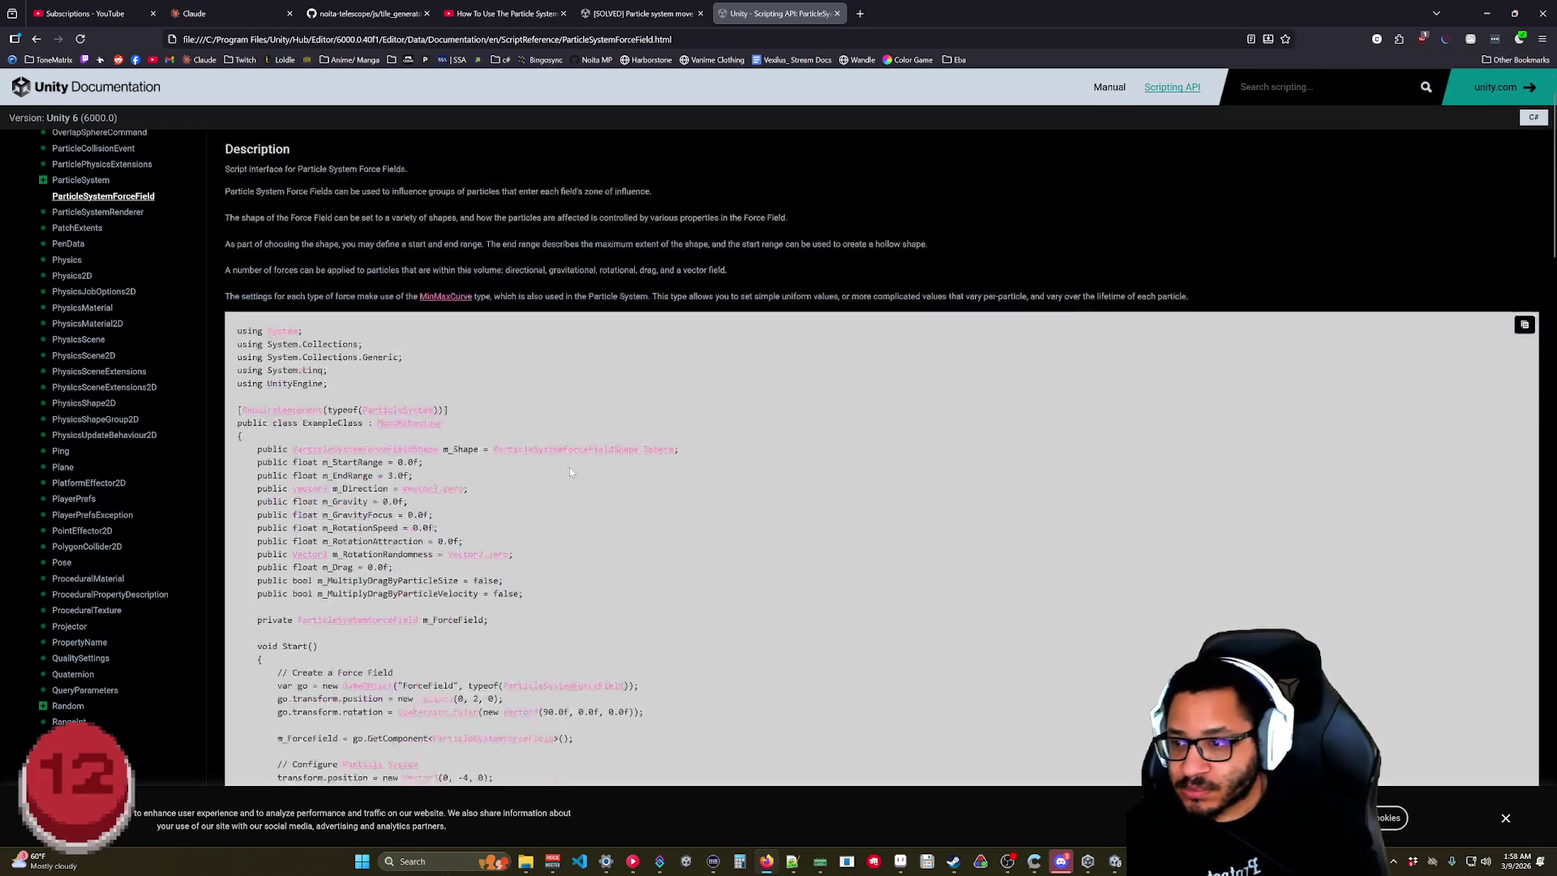
{"action": "scroll", "coordinate": [559, 475], "scroll_direction": "down", "scroll_amount": 15}
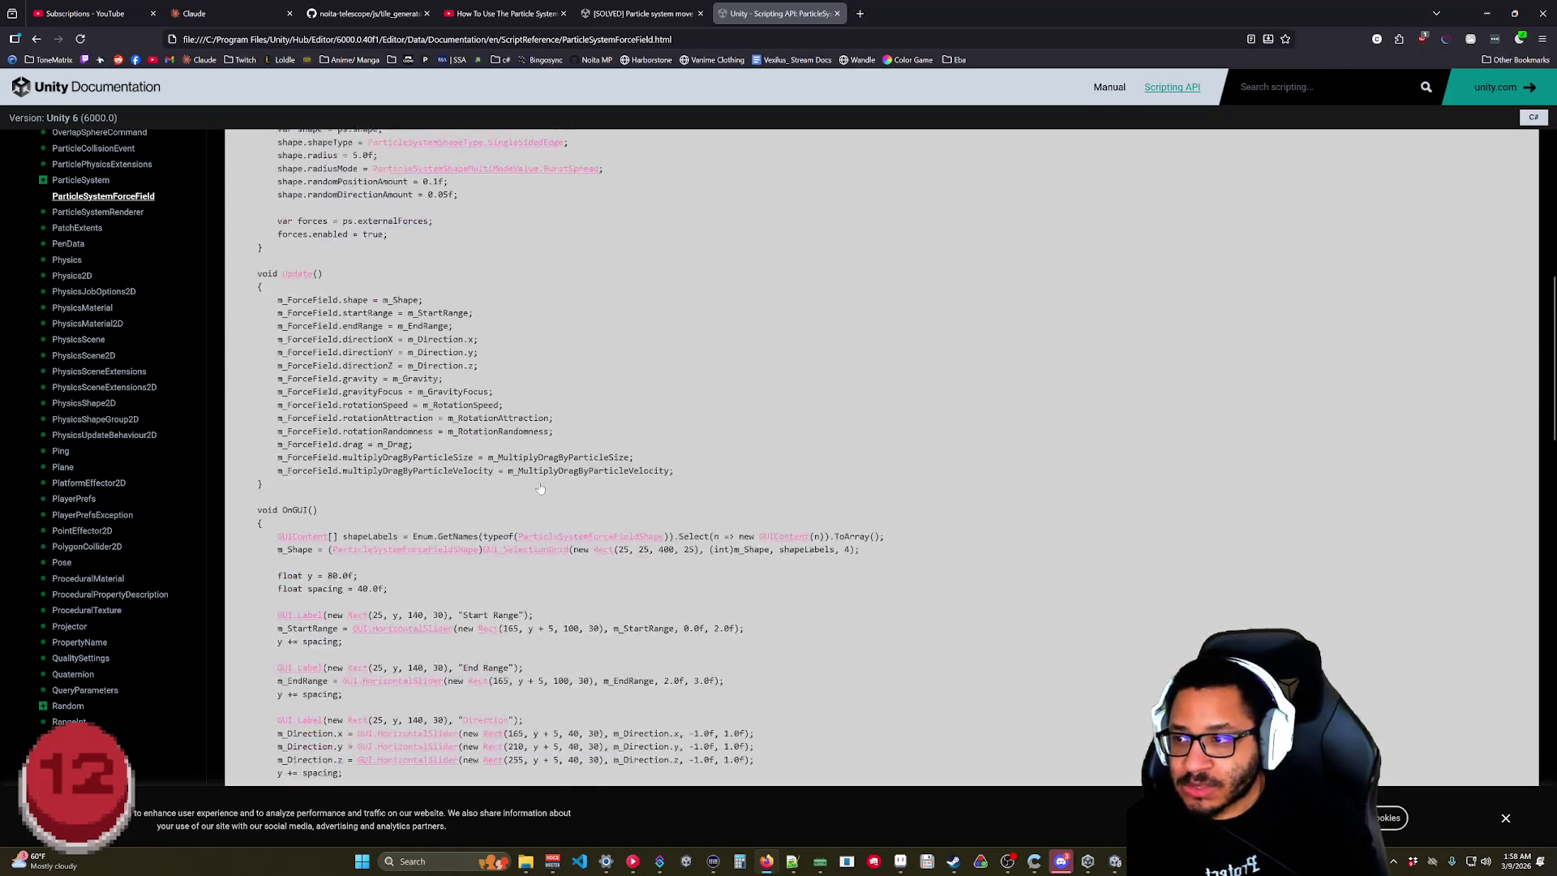
{"action": "scroll", "coordinate": [493, 478], "scroll_direction": "up", "scroll_amount": 10}
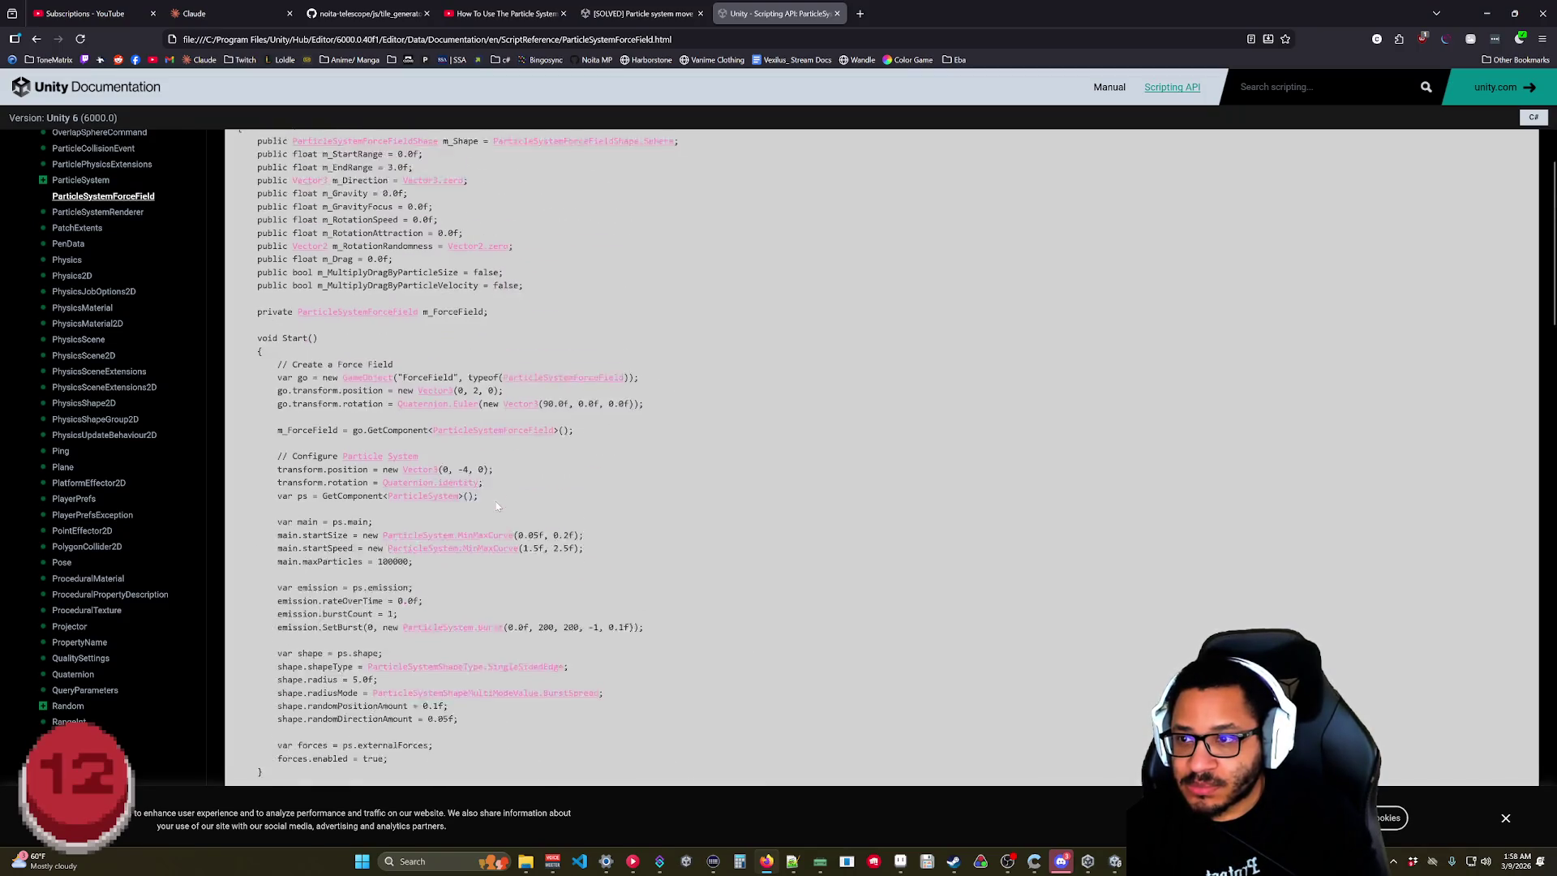
{"action": "scroll", "coordinate": [497, 506], "scroll_direction": "up", "scroll_amount": 4}
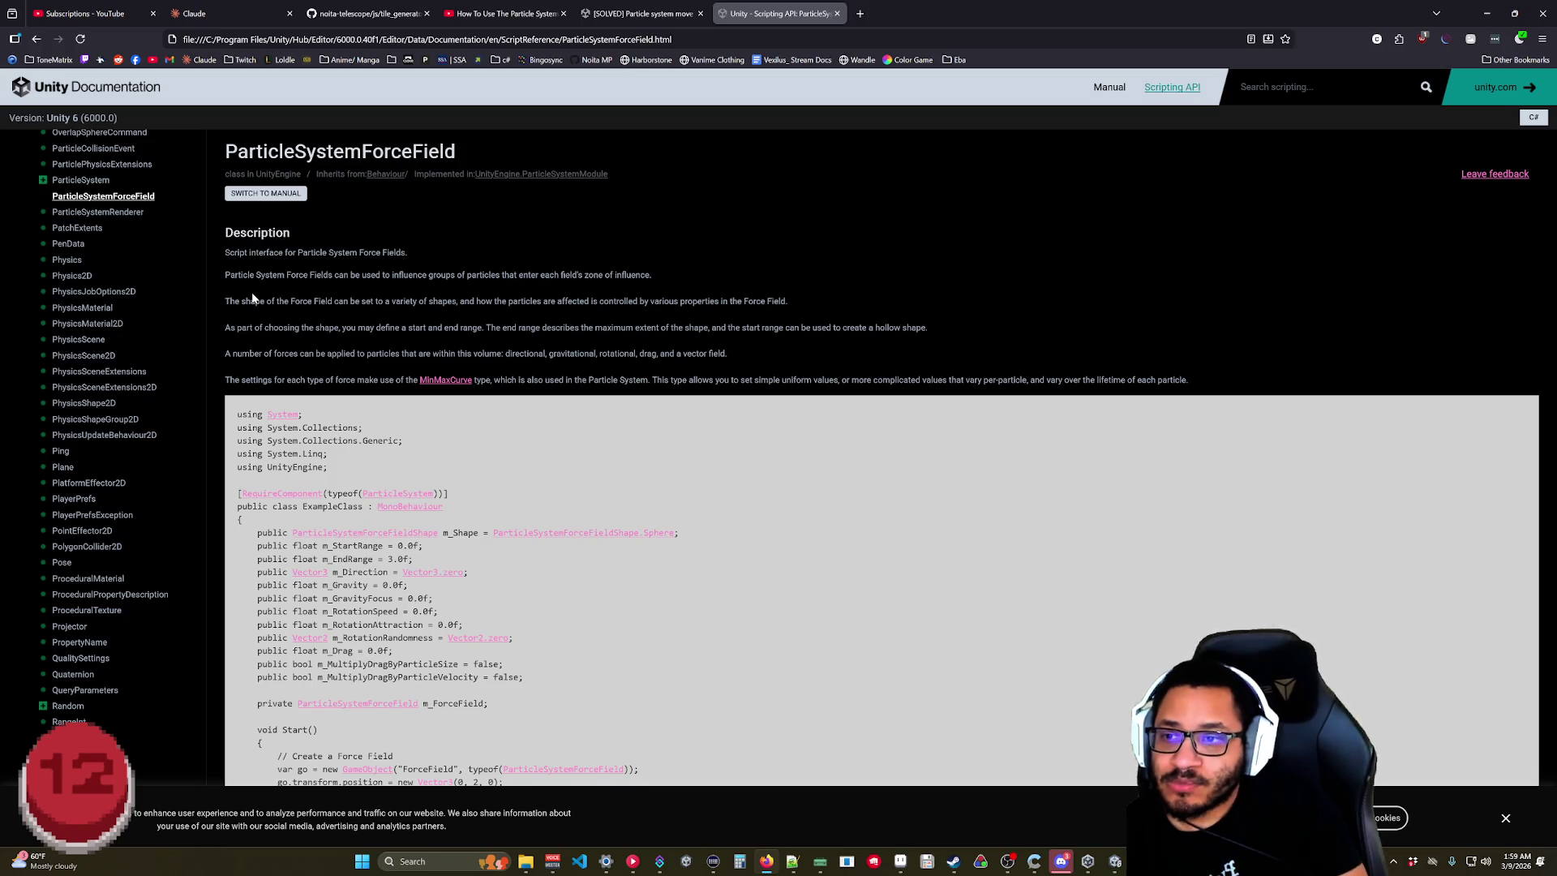
{"action": "scroll", "coordinate": [637, 474], "scroll_direction": "down", "scroll_amount": 10}
{"action": "scroll", "coordinate": [637, 475], "scroll_direction": "down", "scroll_amount": 10}
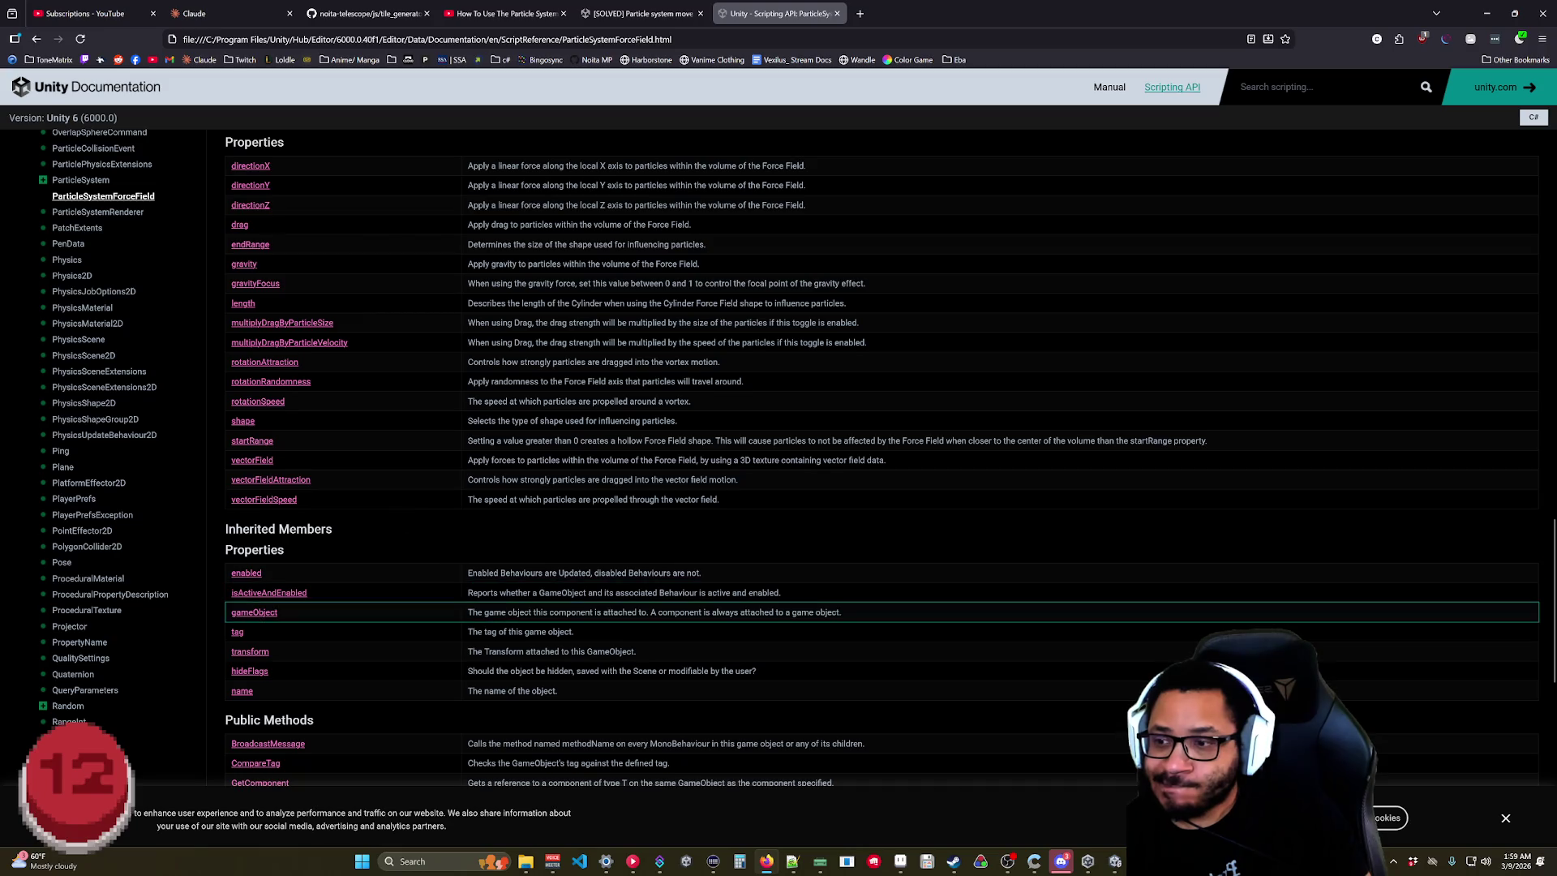
{"action": "scroll", "coordinate": [523, 634], "scroll_direction": "down", "scroll_amount": 4}
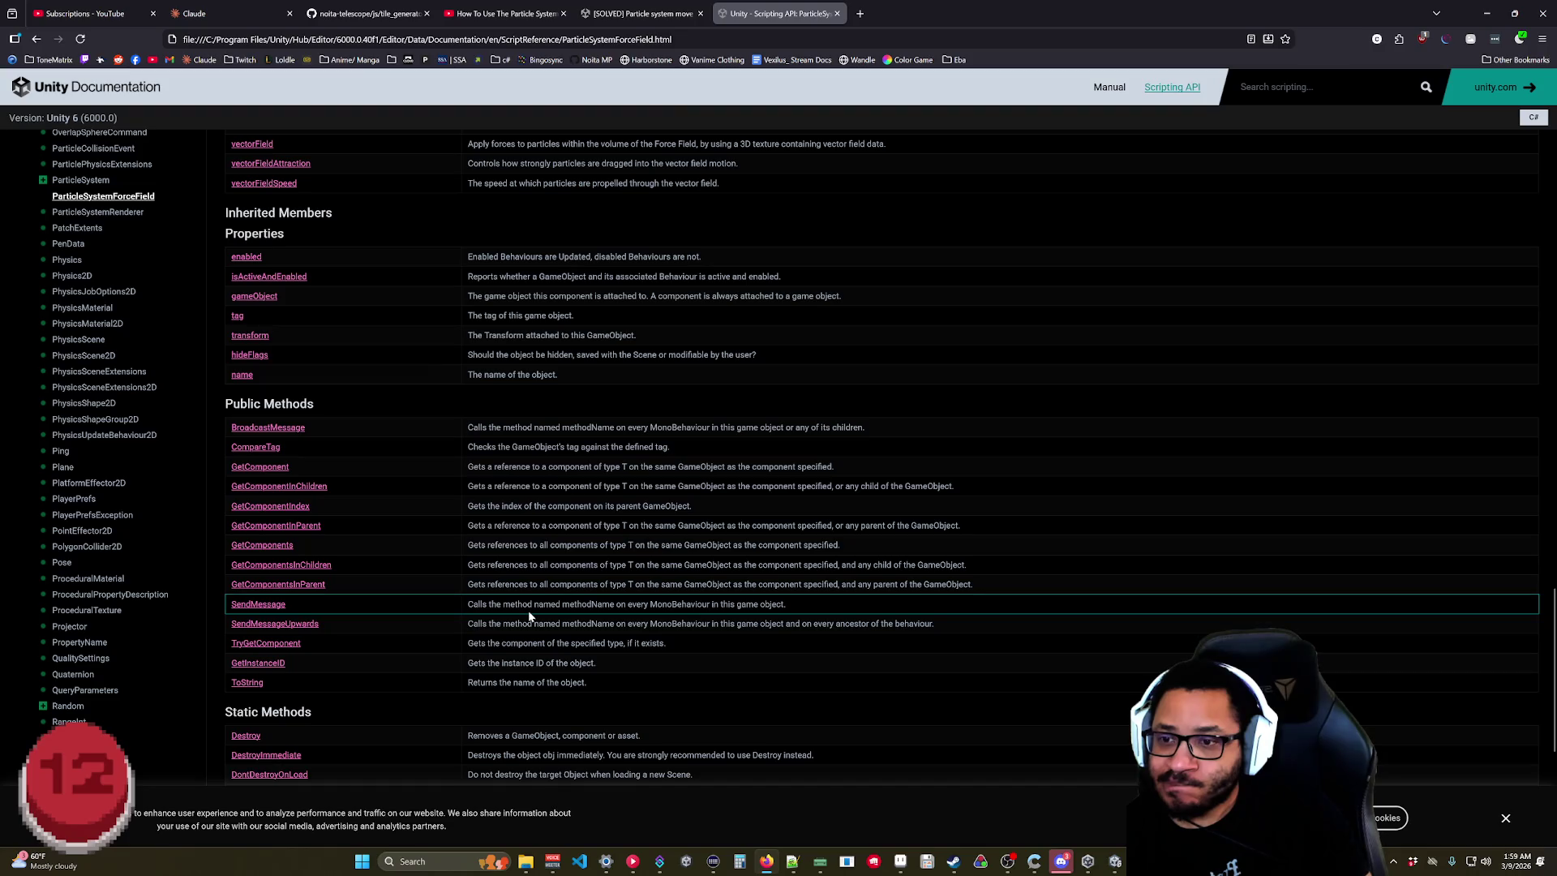
{"action": "scroll", "coordinate": [529, 616], "scroll_direction": "down", "scroll_amount": 5}
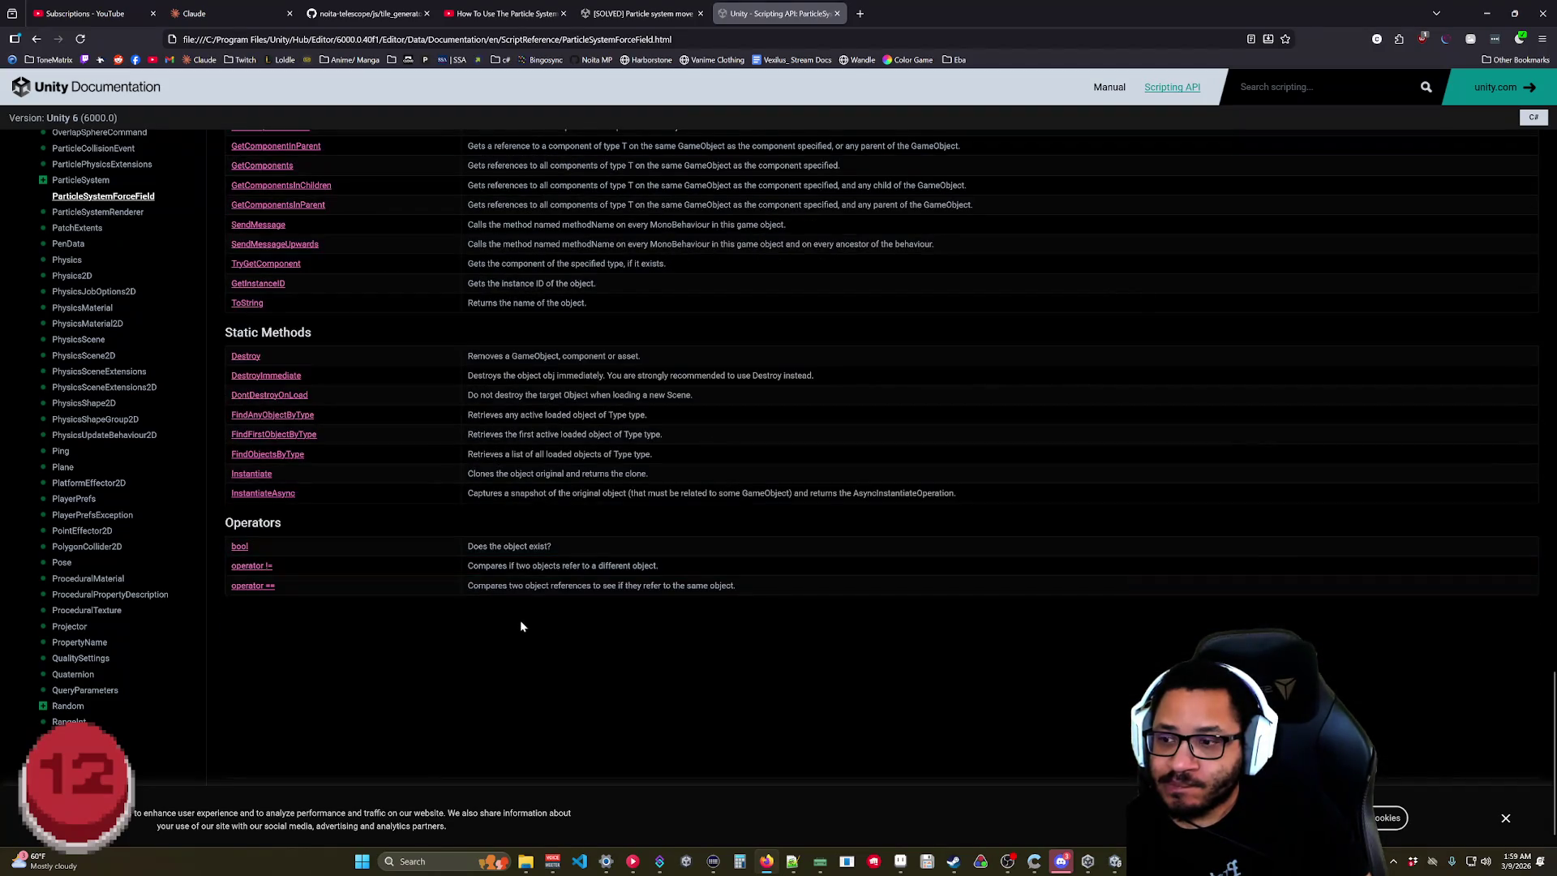
{"action": "scroll", "coordinate": [382, 516], "scroll_direction": "up", "scroll_amount": 4}
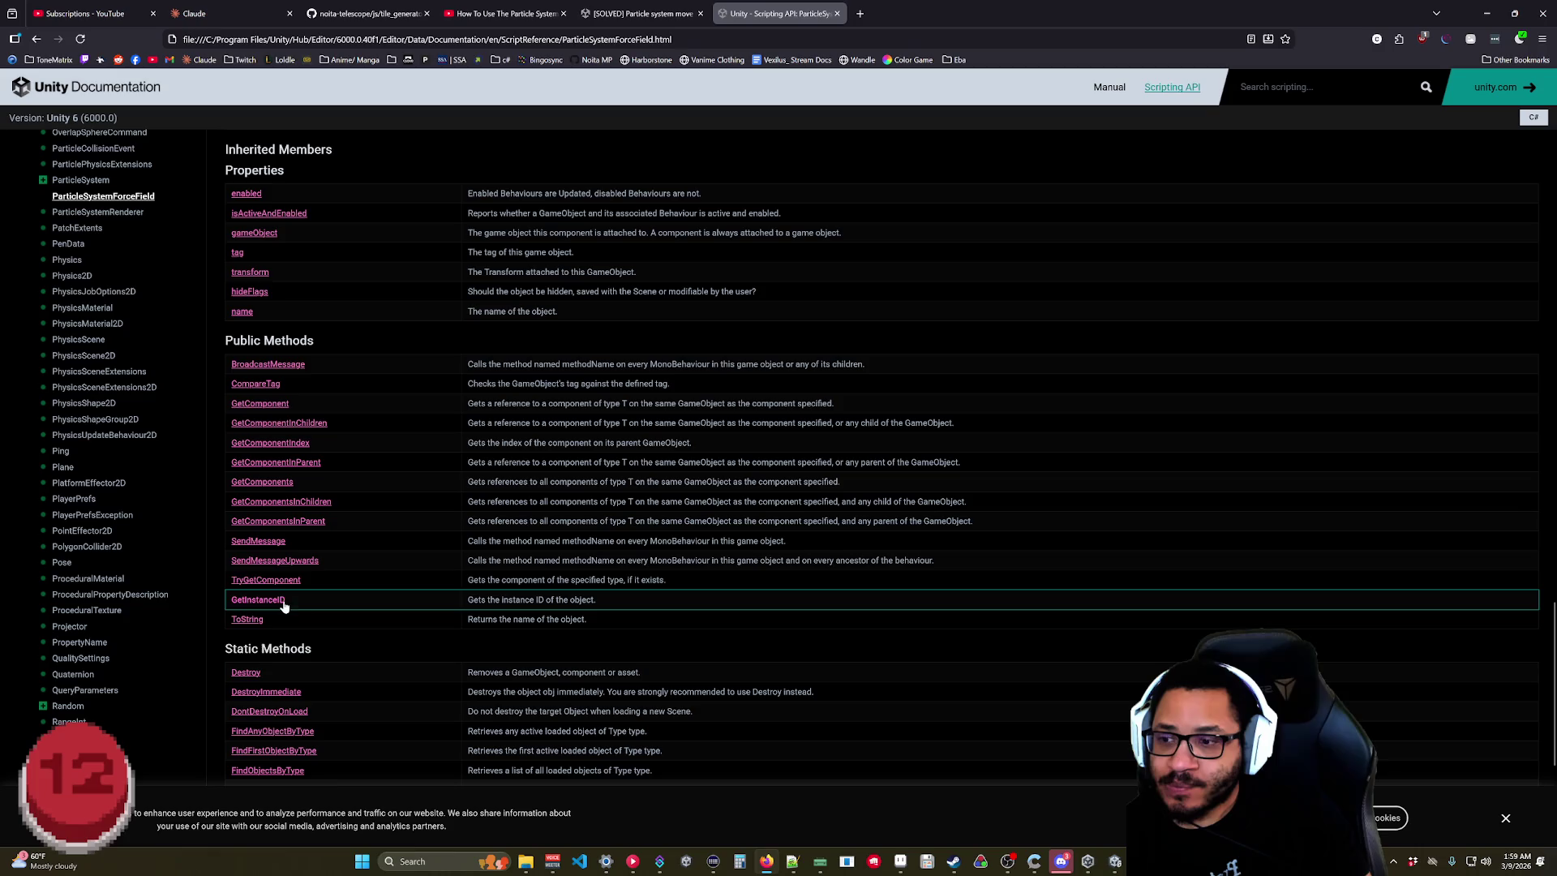
{"action": "scroll", "coordinate": [378, 465], "scroll_direction": "up", "scroll_amount": 2}
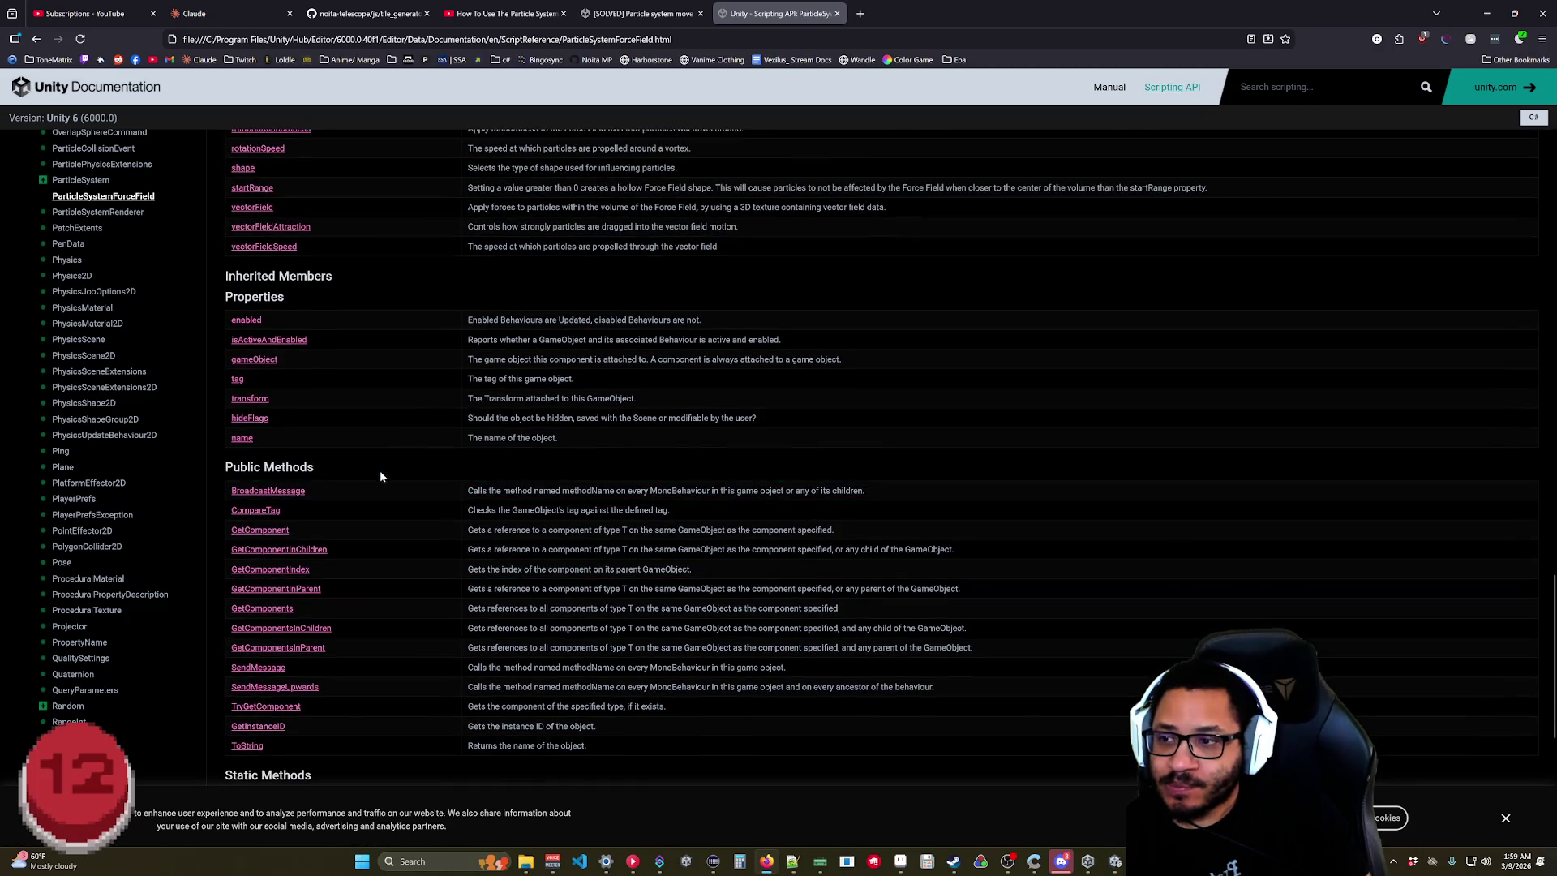
{"action": "scroll", "coordinate": [354, 435], "scroll_direction": "up", "scroll_amount": 2}
{"action": "scroll", "coordinate": [354, 502], "scroll_direction": "up", "scroll_amount": 3}
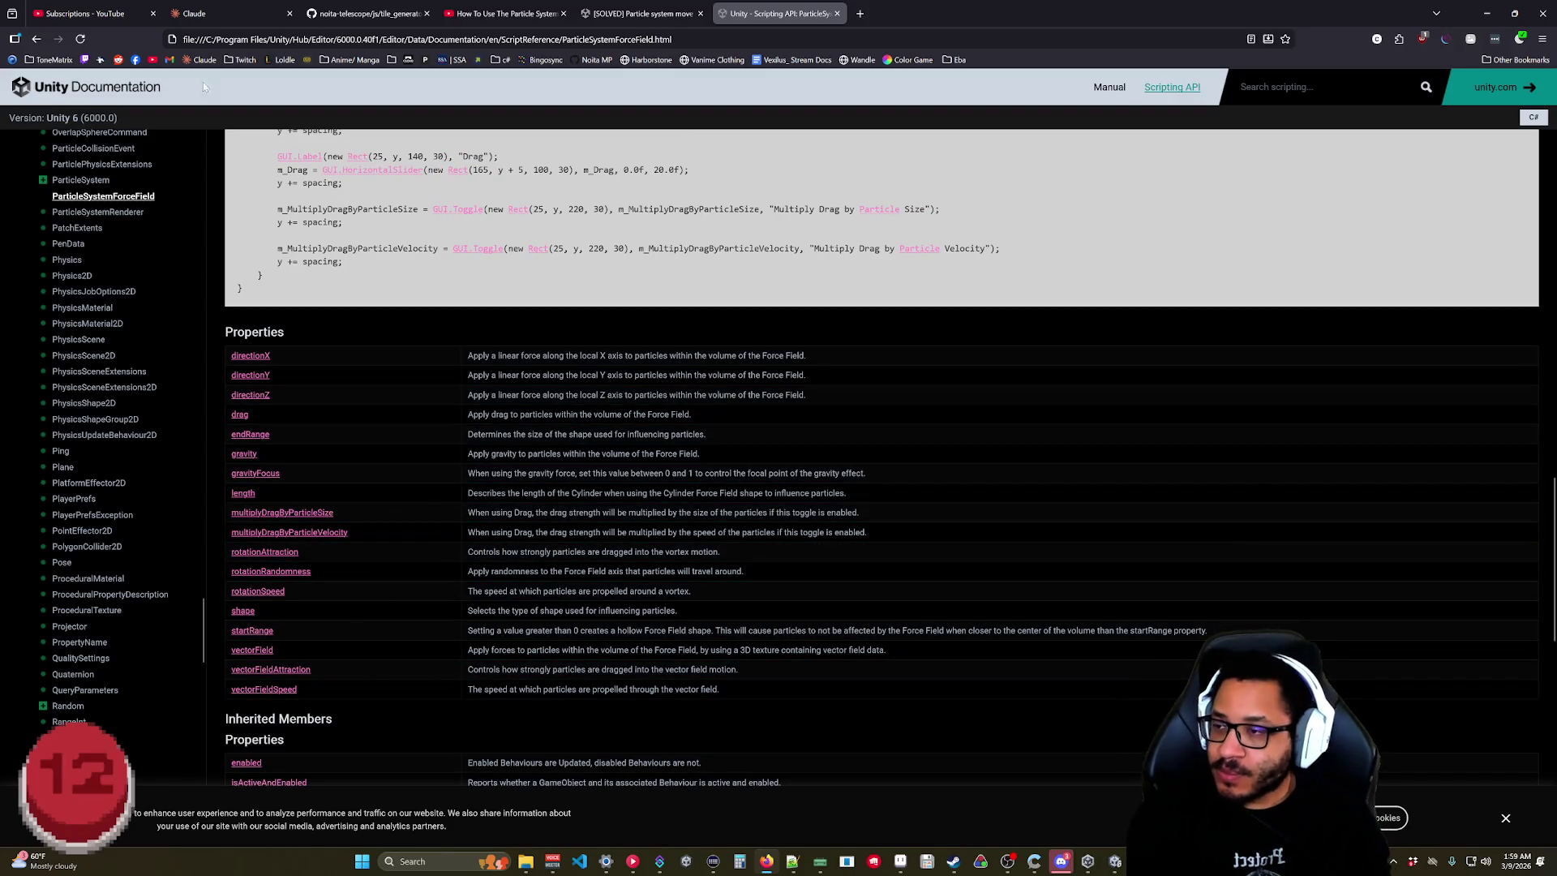
{"action": "scroll", "coordinate": [160, 301], "scroll_direction": "up", "scroll_amount": 1}
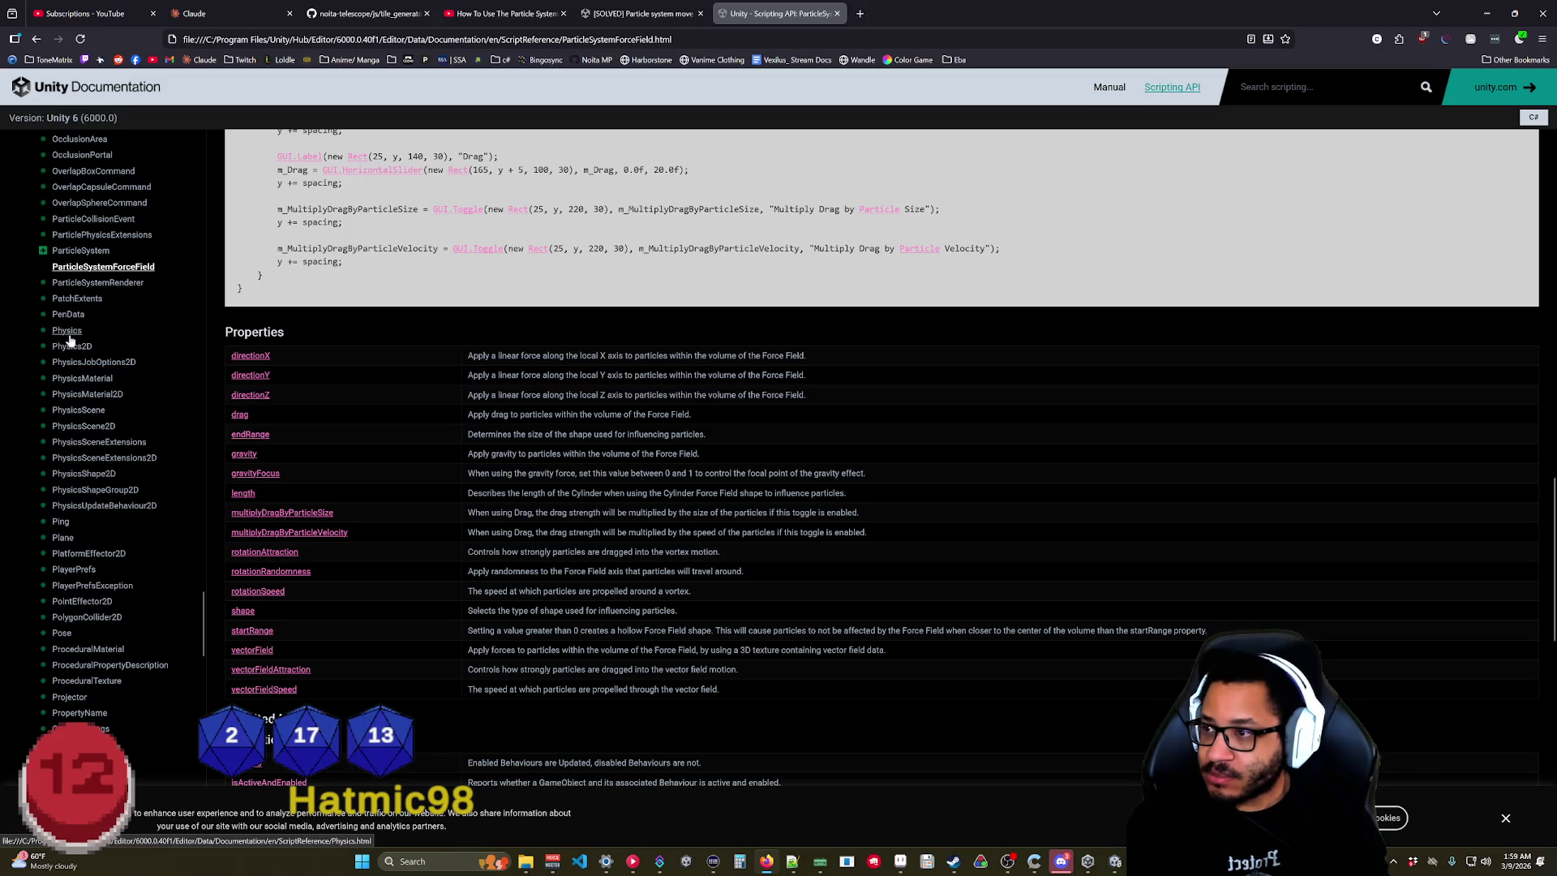
{"action": "scroll", "coordinate": [101, 357], "scroll_direction": "up", "scroll_amount": 2}
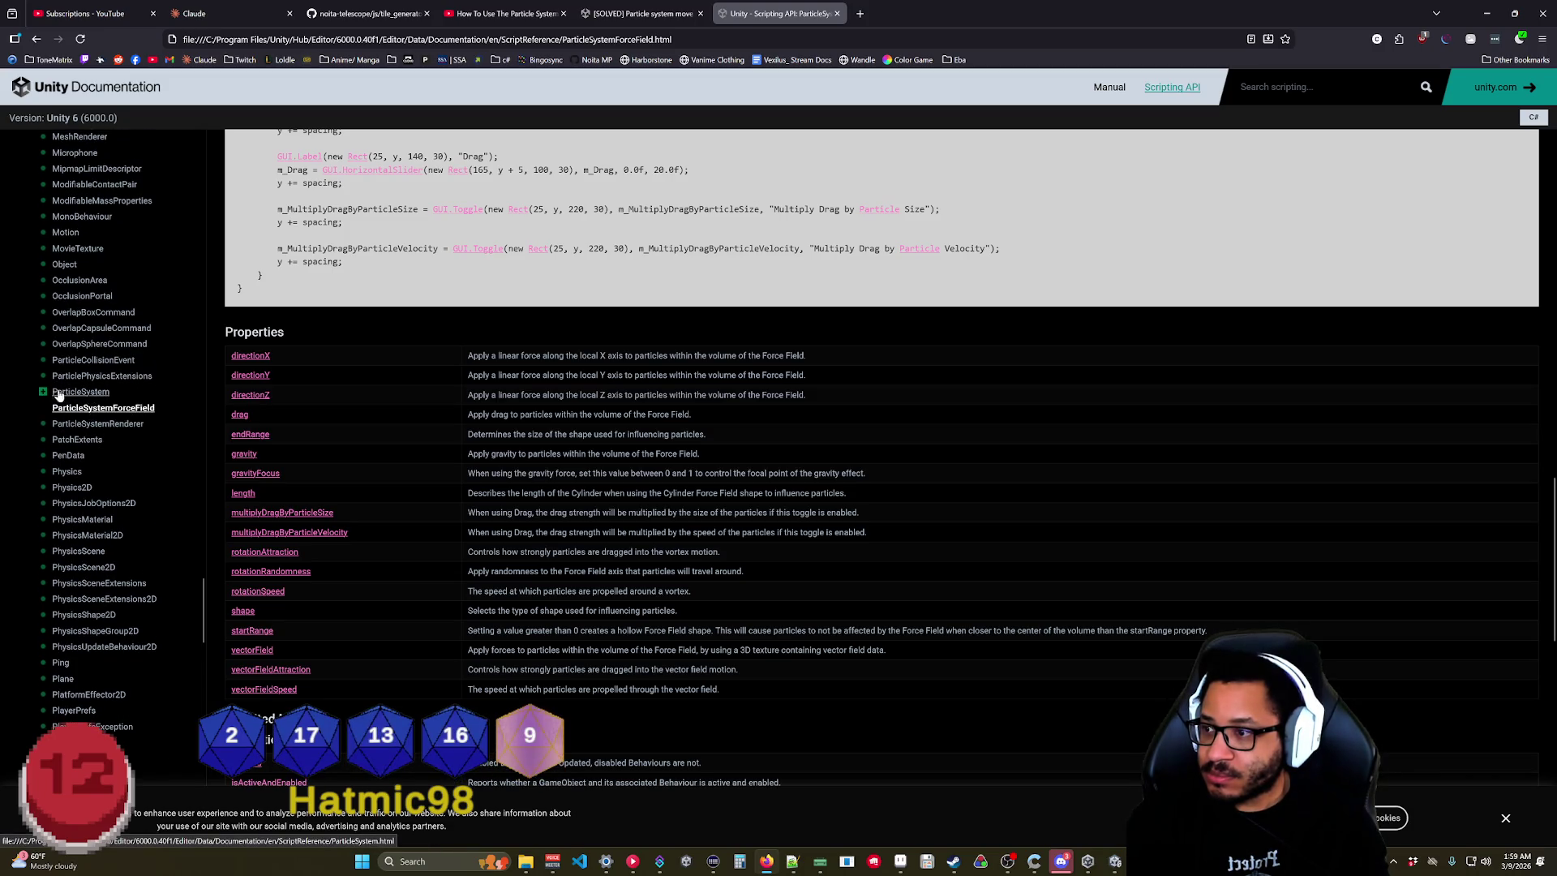
Open the ParticleSystem class page from the sidebar and scroll through its Properties and Public Methods.
{"action": "left_click", "coordinate": [43, 391]}
{"action": "left_click", "coordinate": [56, 412]}
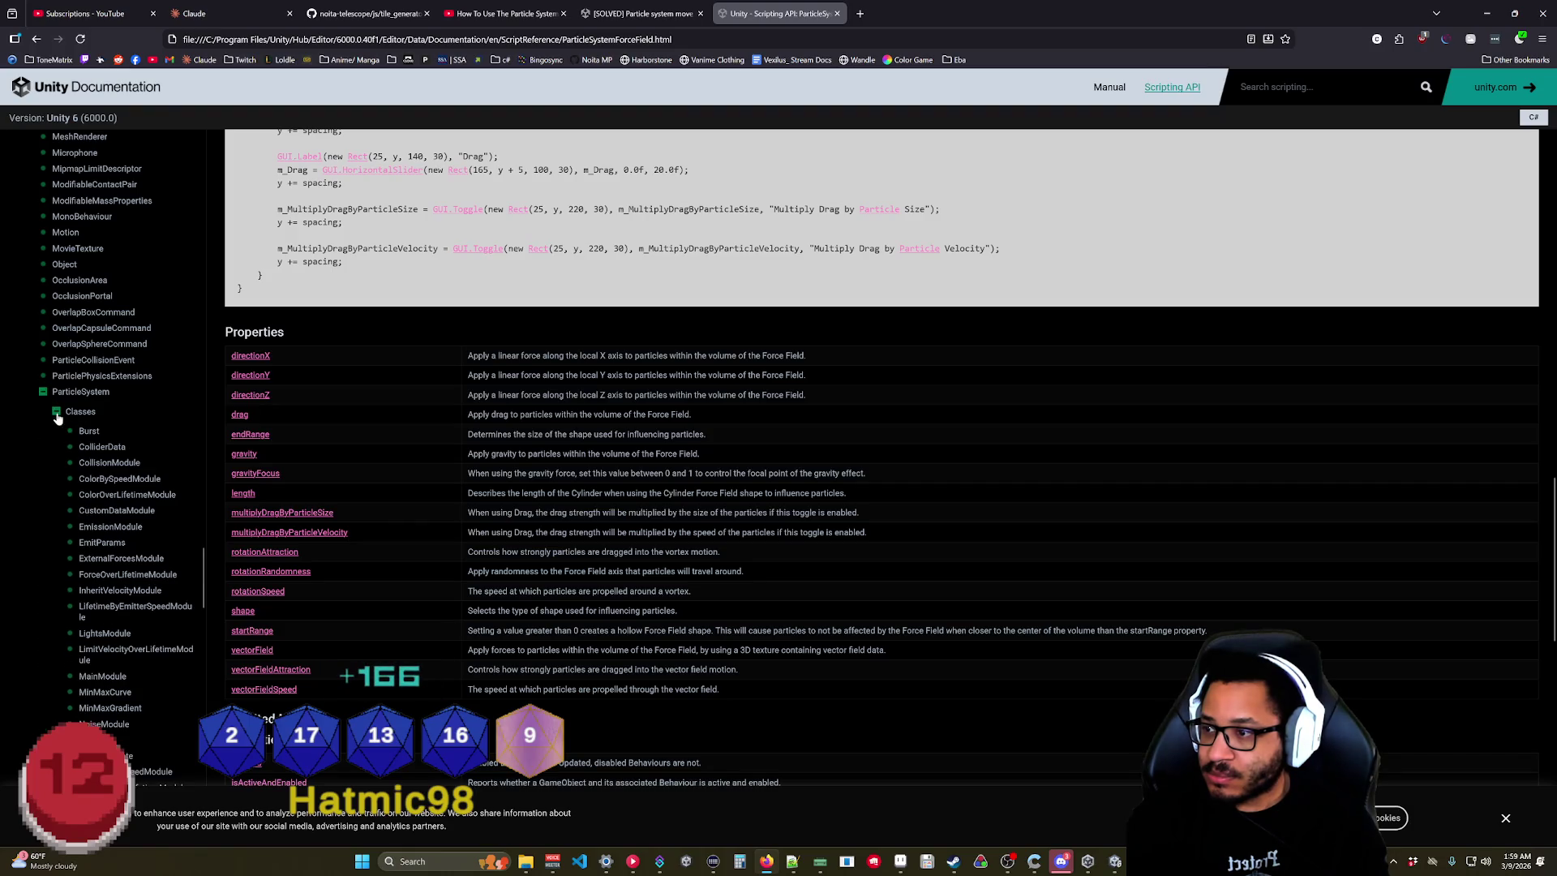
{"action": "scroll", "coordinate": [49, 449], "scroll_direction": "down", "scroll_amount": 4}
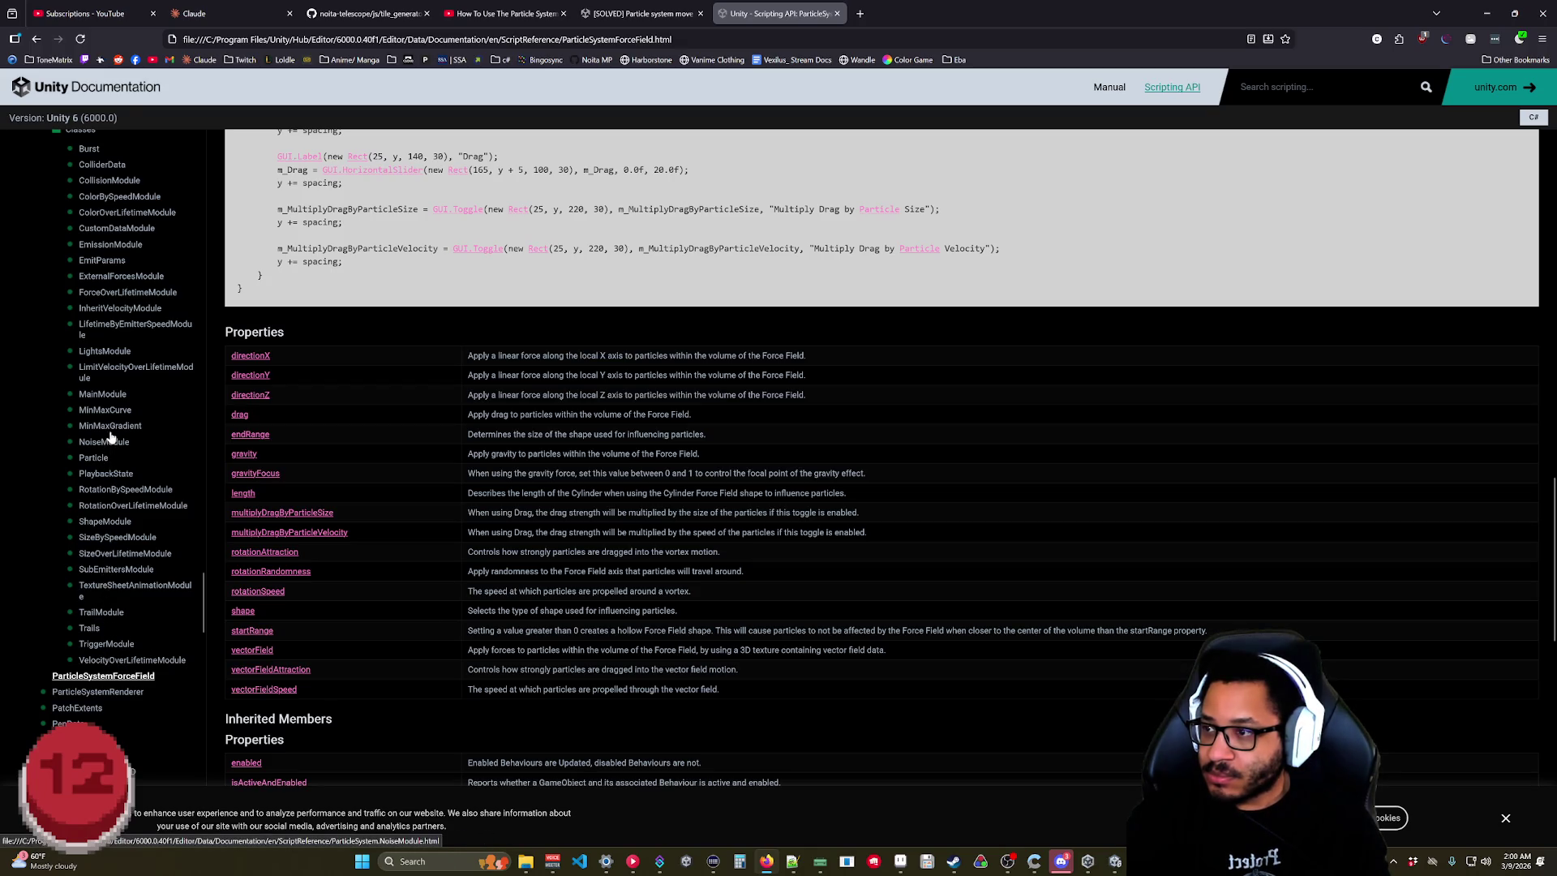
{"action": "scroll", "coordinate": [114, 438], "scroll_direction": "up", "scroll_amount": 2}
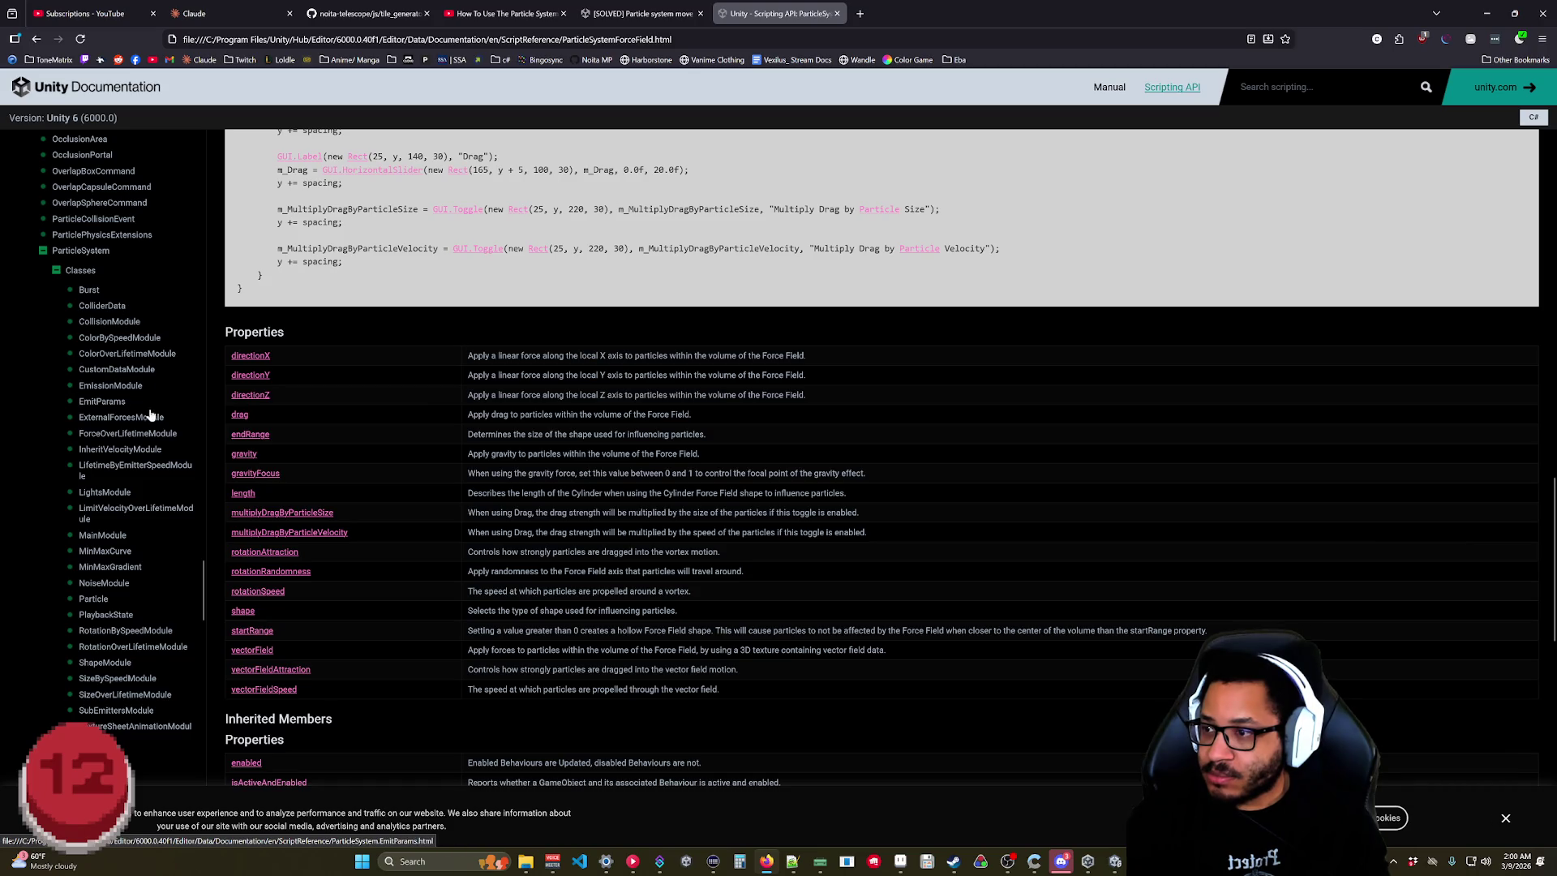
{"action": "left_click", "coordinate": [82, 251]}
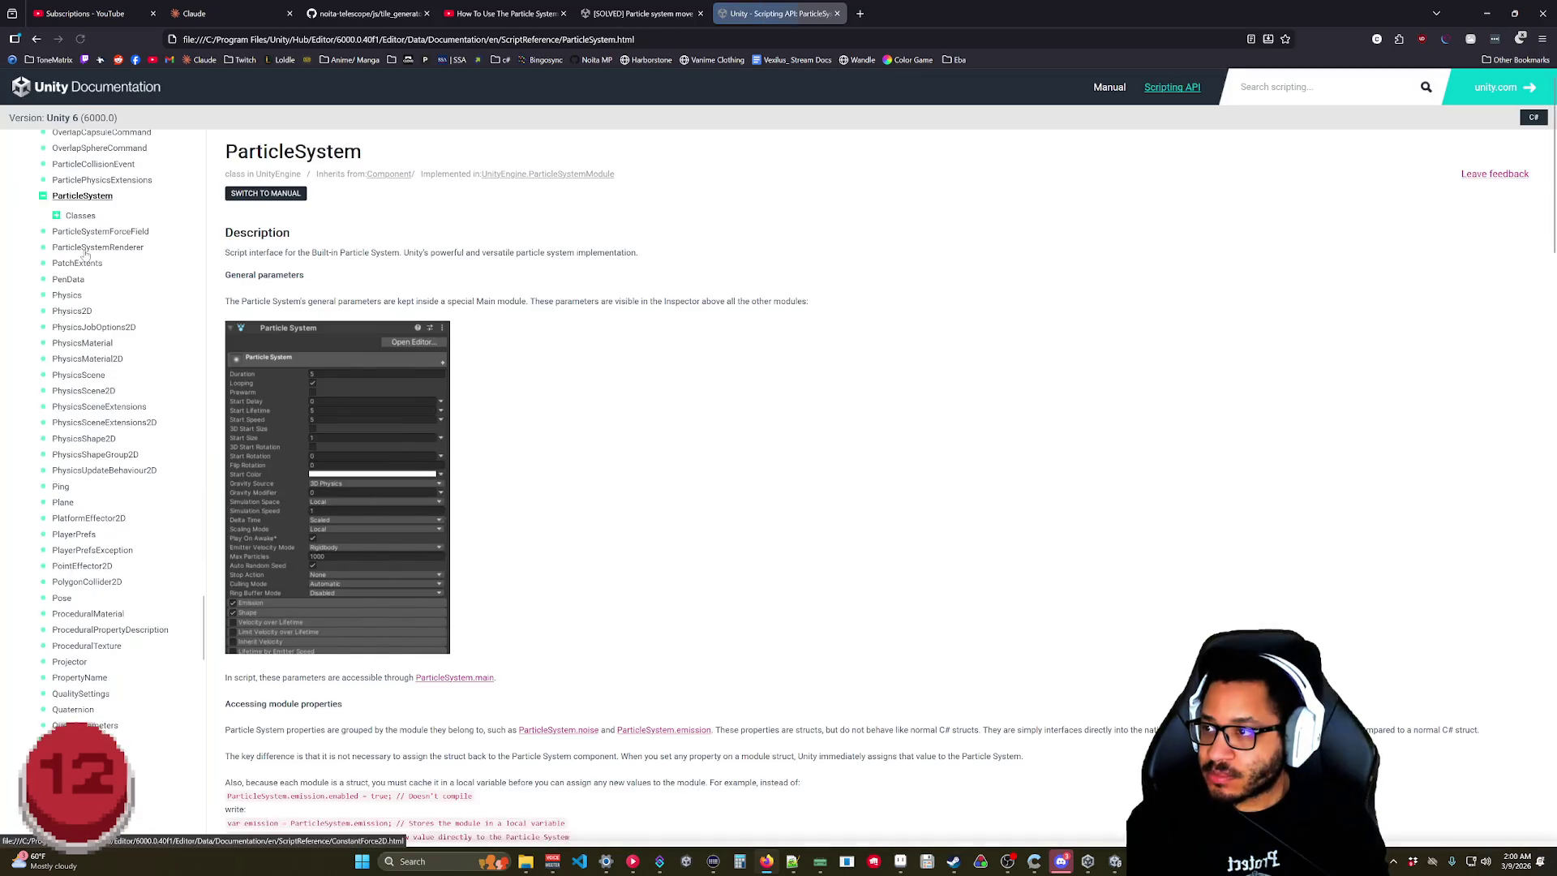
{"action": "scroll", "coordinate": [367, 386], "scroll_direction": "down", "scroll_amount": 5}
{"action": "scroll", "coordinate": [364, 411], "scroll_direction": "down", "scroll_amount": 6}
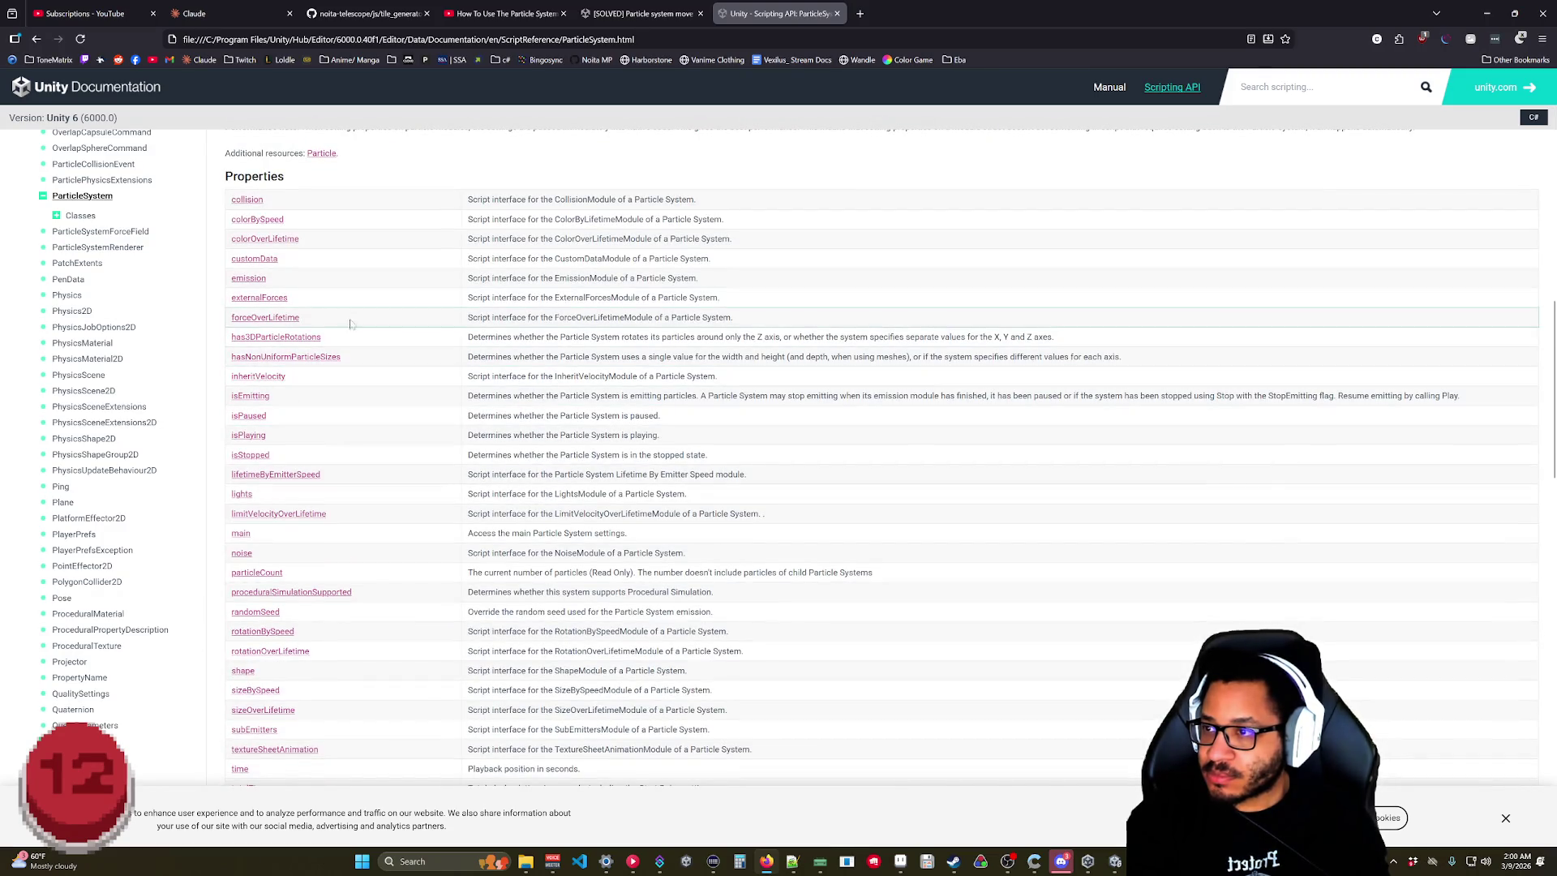
{"action": "scroll", "coordinate": [367, 365], "scroll_direction": "down", "scroll_amount": 4}
{"action": "scroll", "coordinate": [474, 459], "scroll_direction": "down", "scroll_amount": 4}
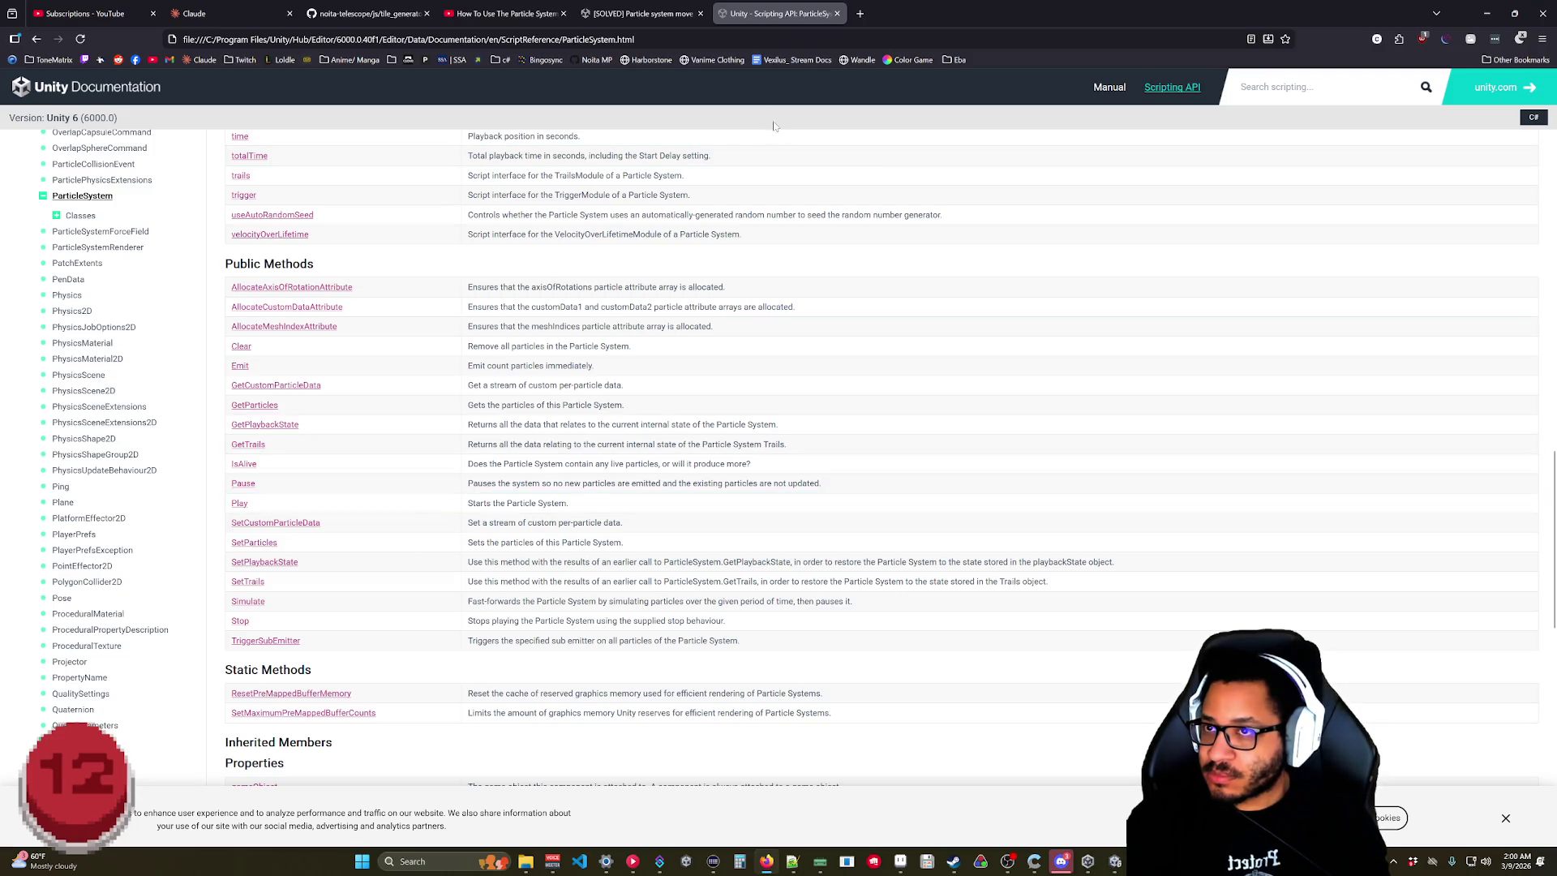
{"action": "left_click", "coordinate": [648, 16]}
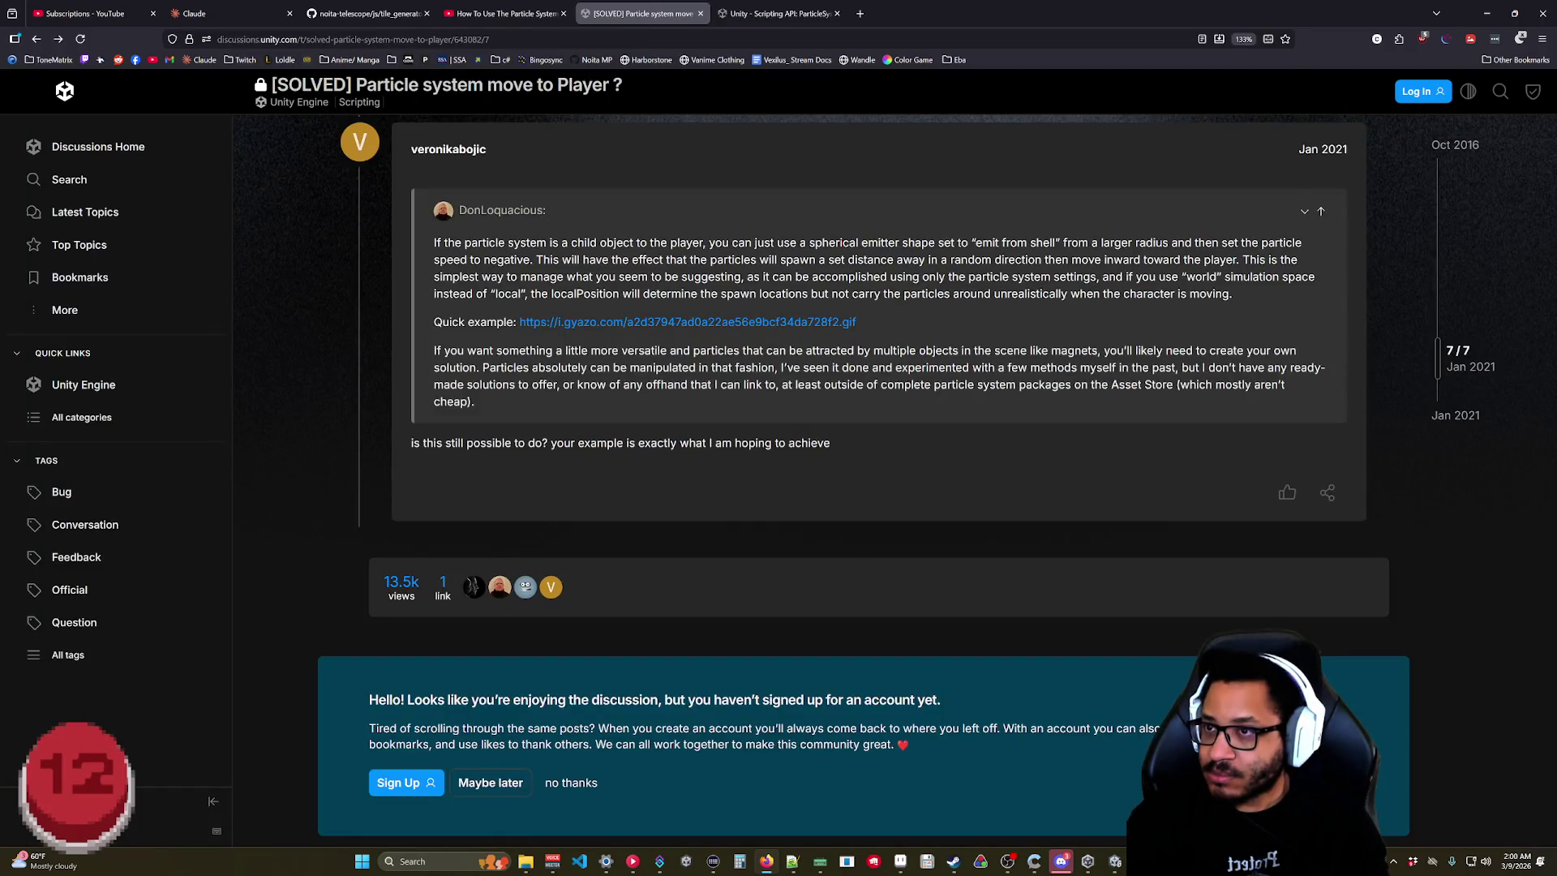
Search Google for 'unity make particles travel towards target', then start loading heat.prod.kr/Vexilus in a new tab.
{"action": "key", "text": "ctrl+l"}
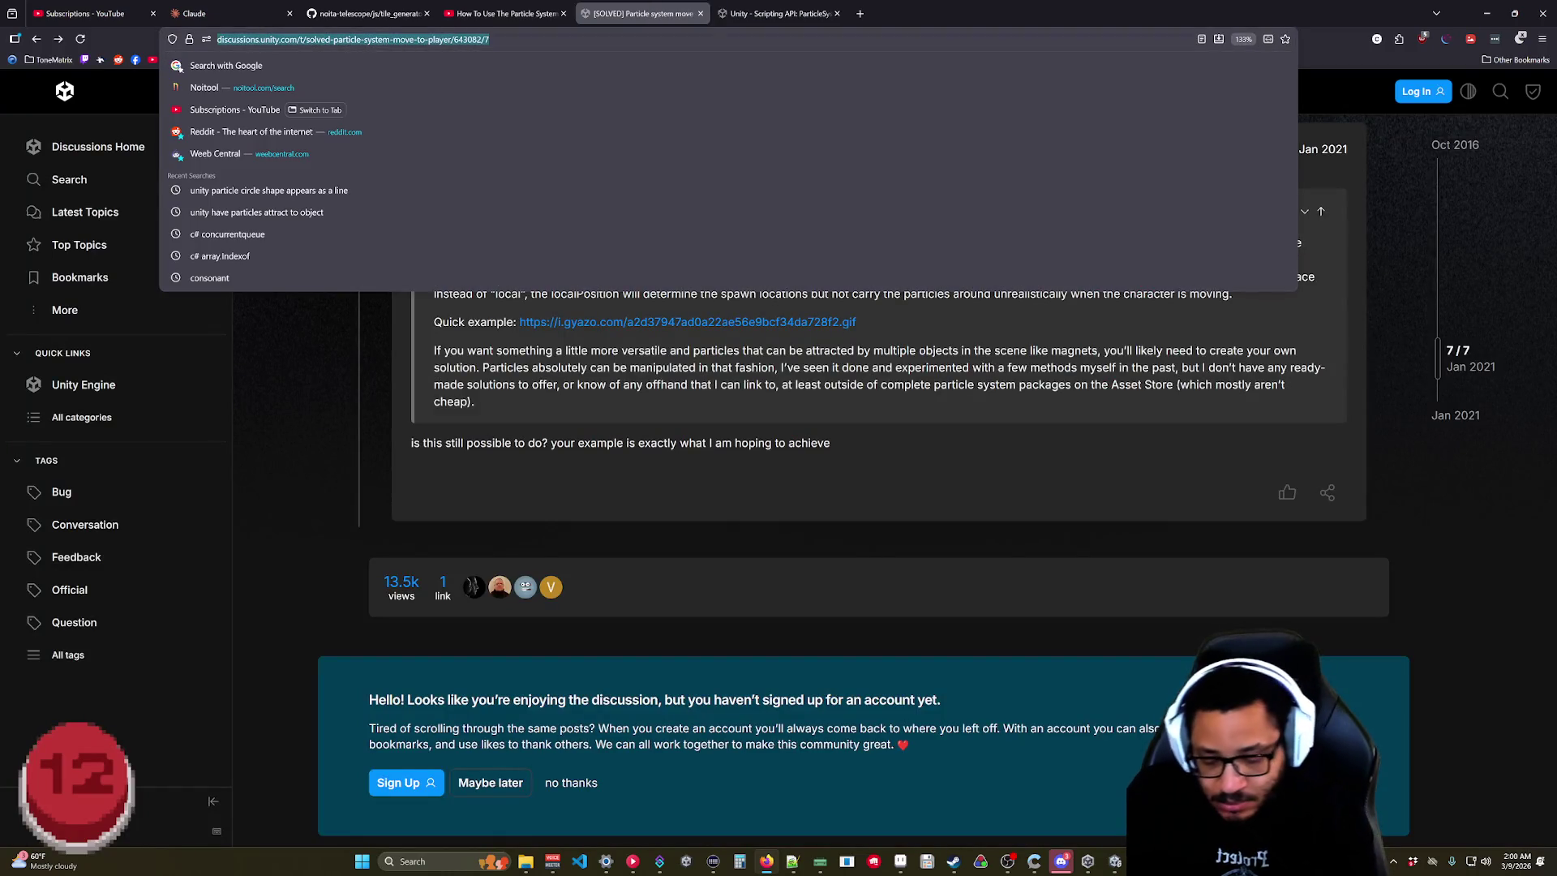
{"action": "type", "text": "unity make part"}
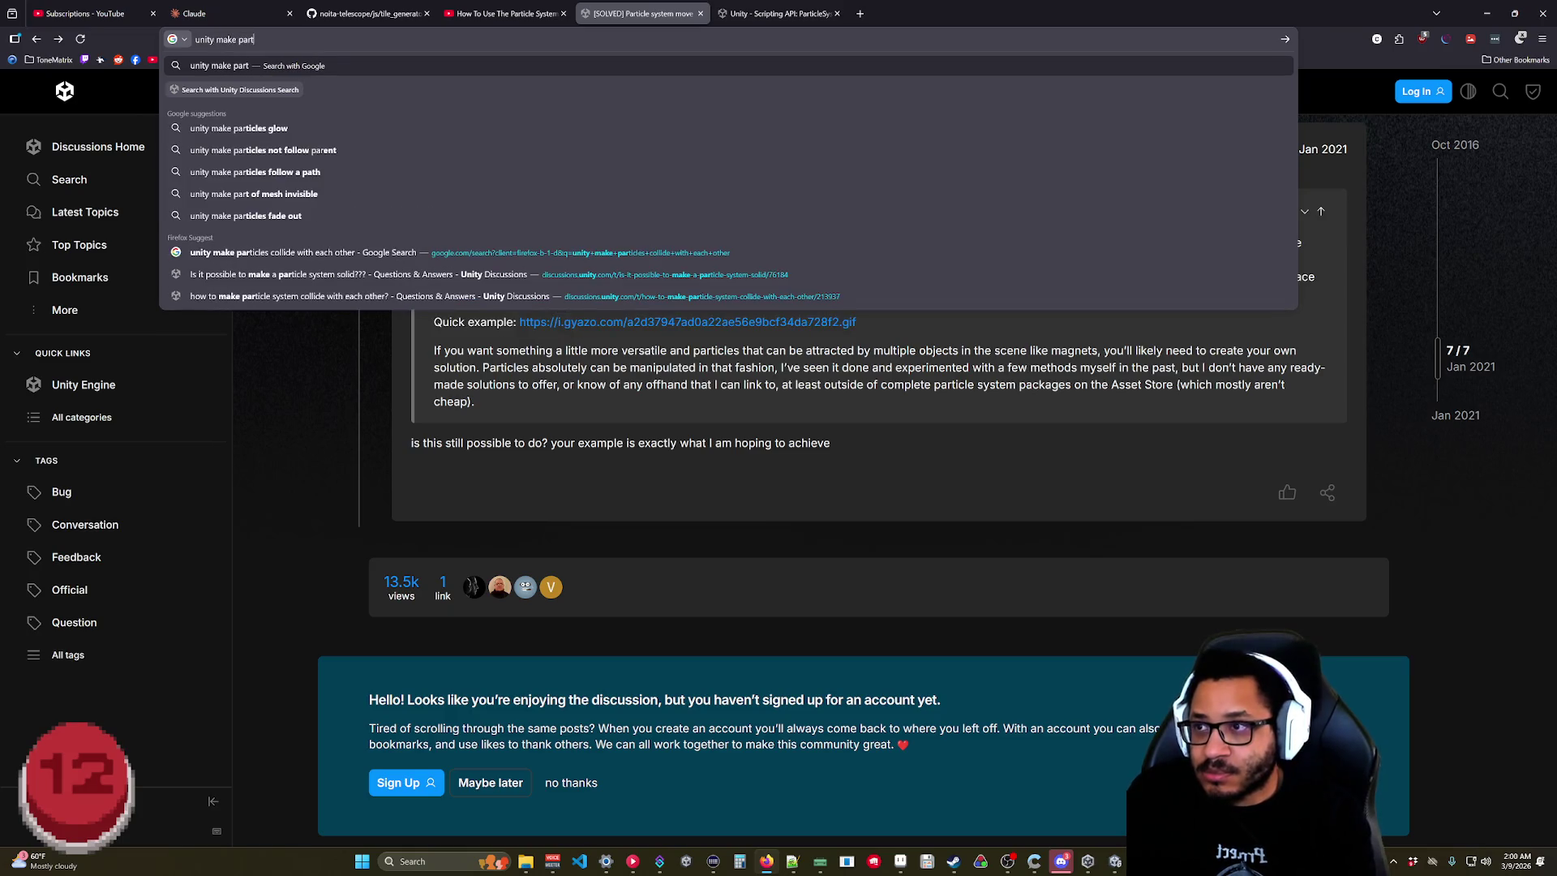
{"action": "type", "text": "icle s"}
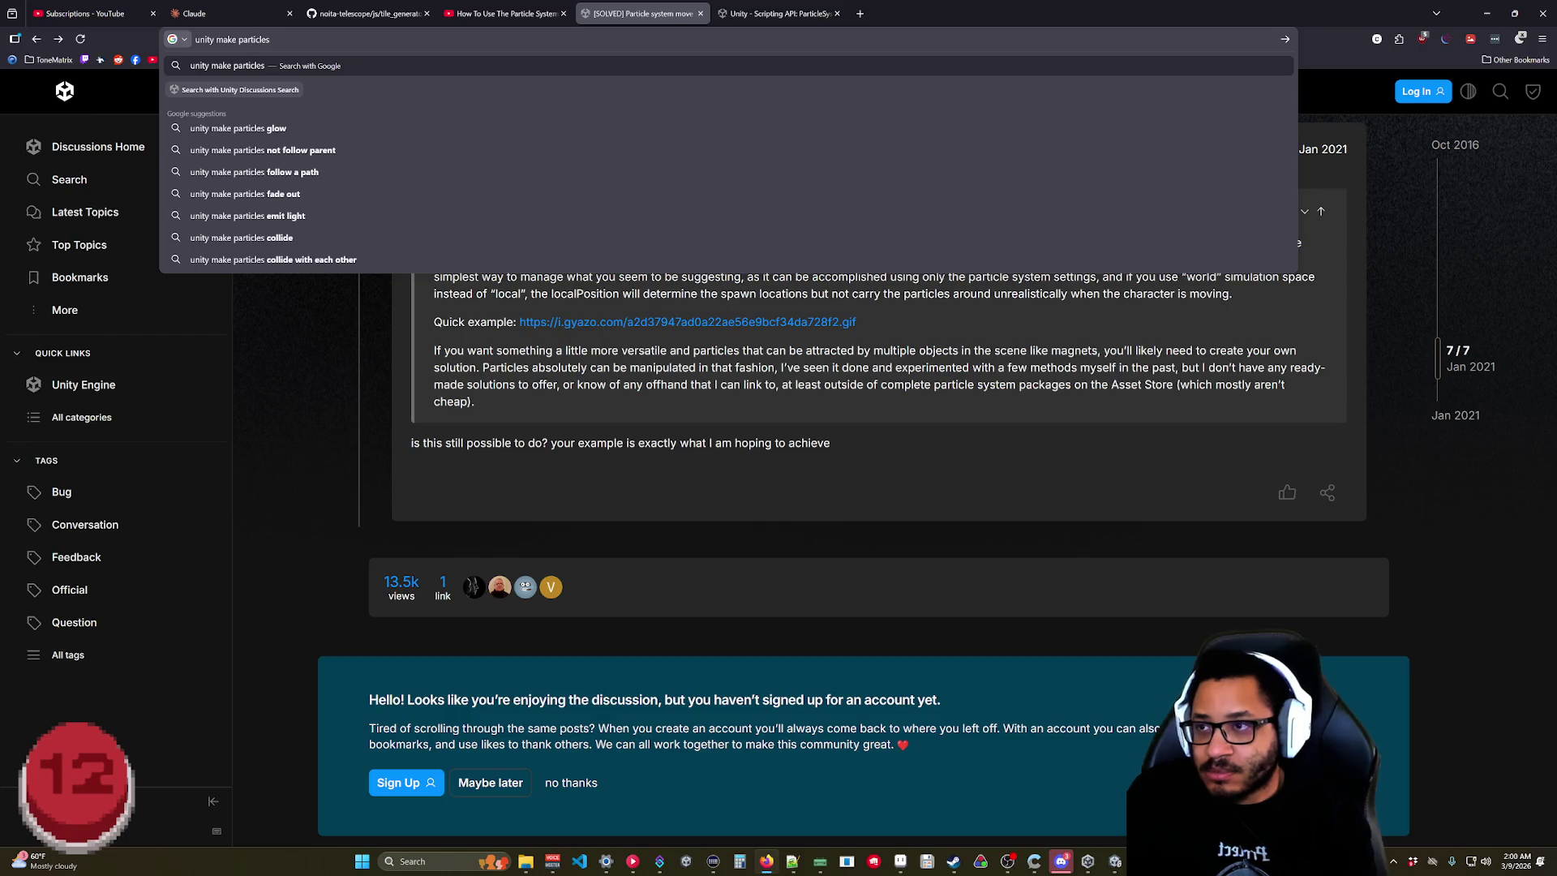
{"action": "type", "text": "travel two"}
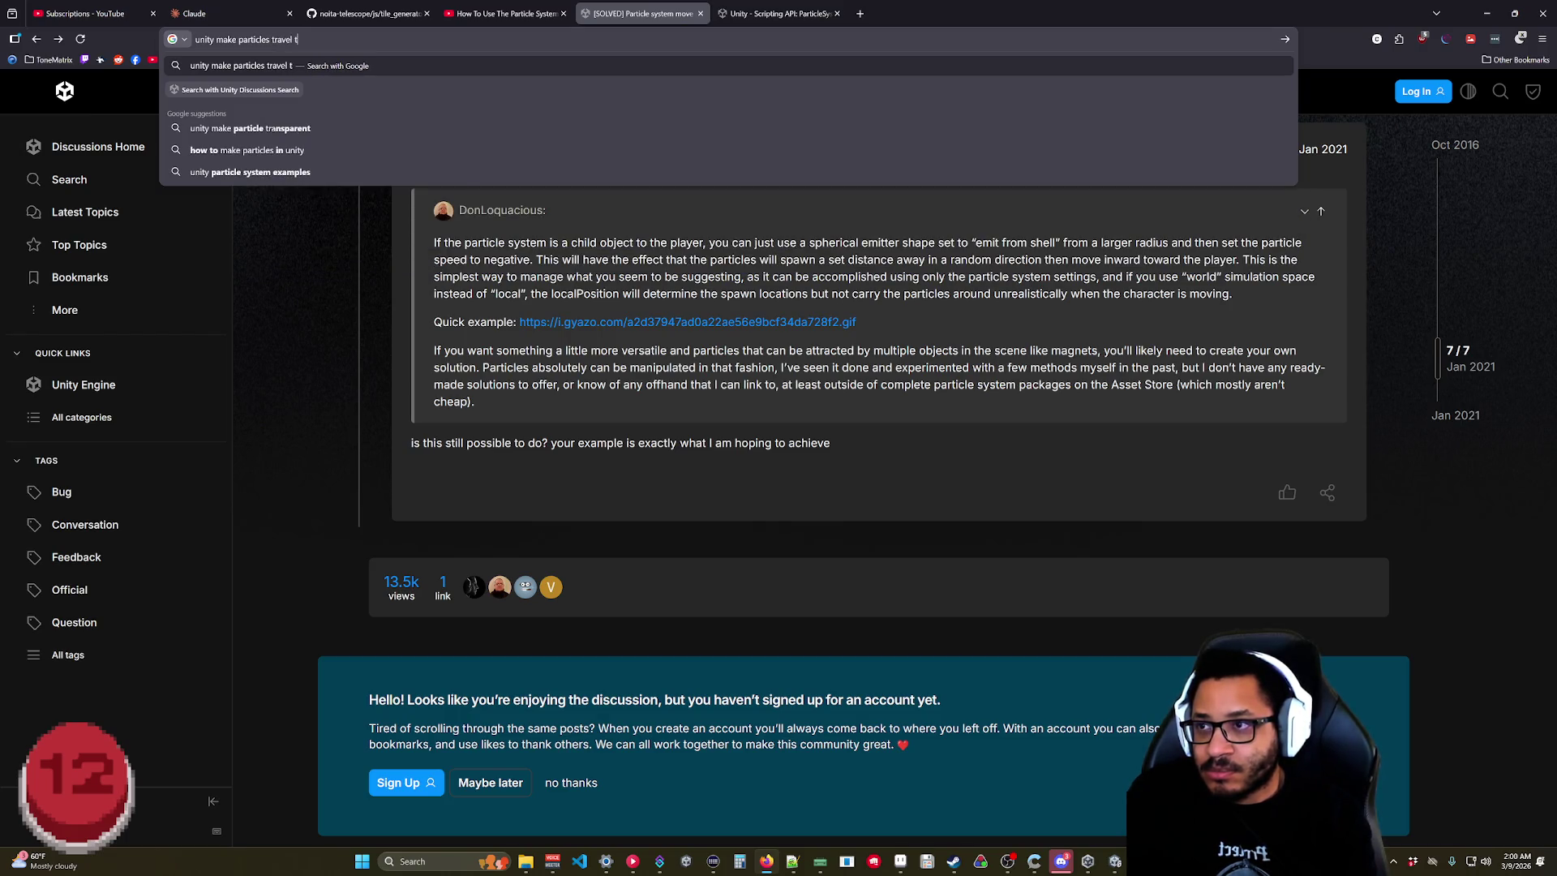
{"action": "key", "text": "BackSpace"}
{"action": "key", "text": "BackSpace"}
{"action": "type", "text": "owards target"}
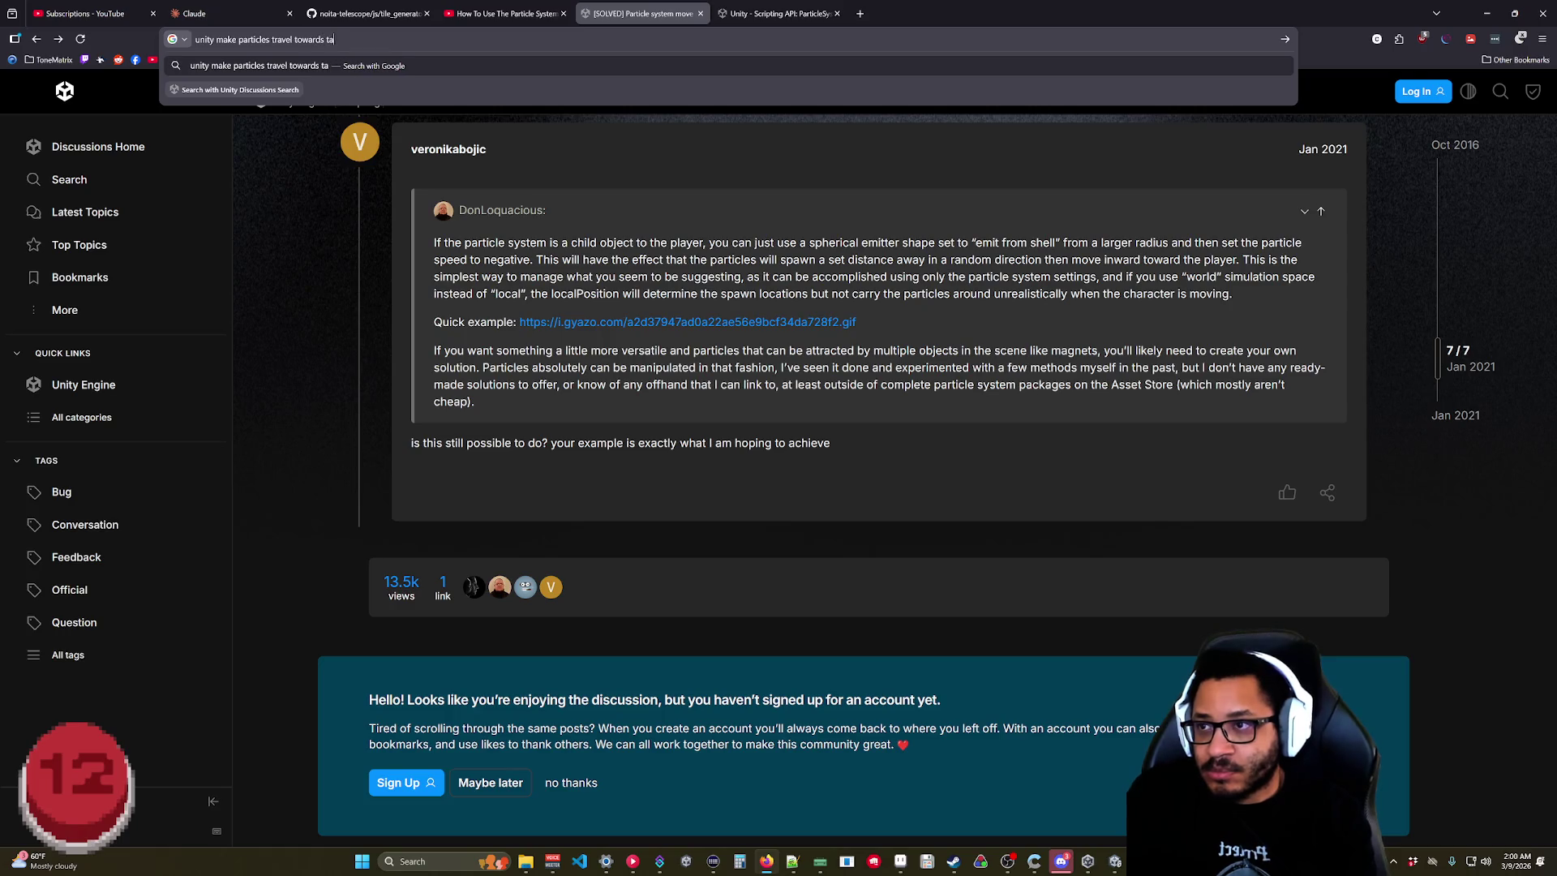
{"action": "key", "text": "Return"}
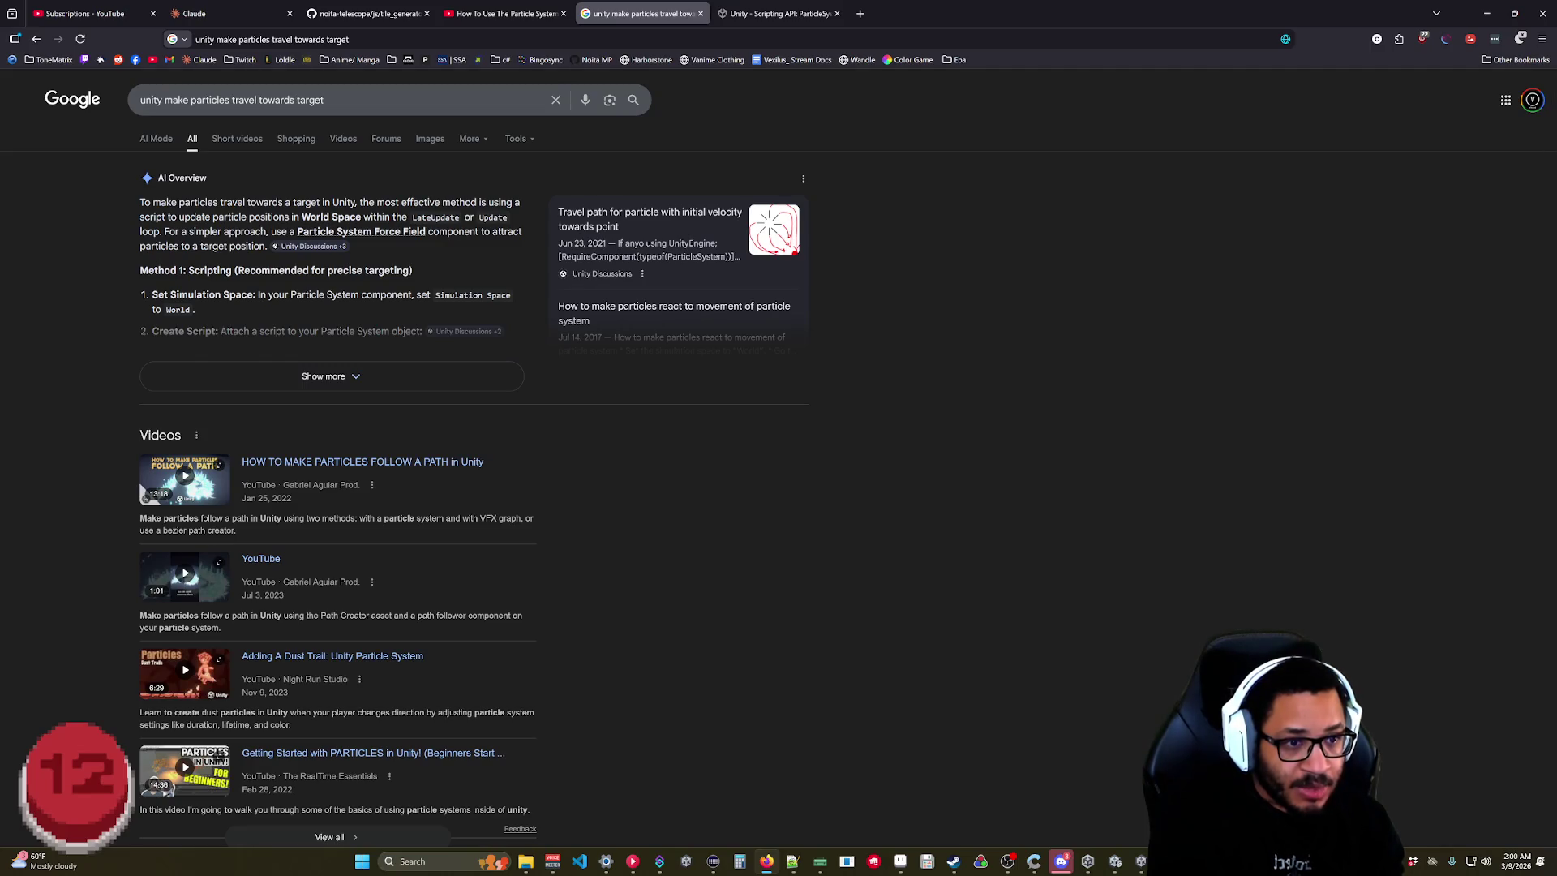
{"action": "key", "text": "ctrl+t"}
{"action": "type", "text": "heat.prod.kr/Vexilus"}
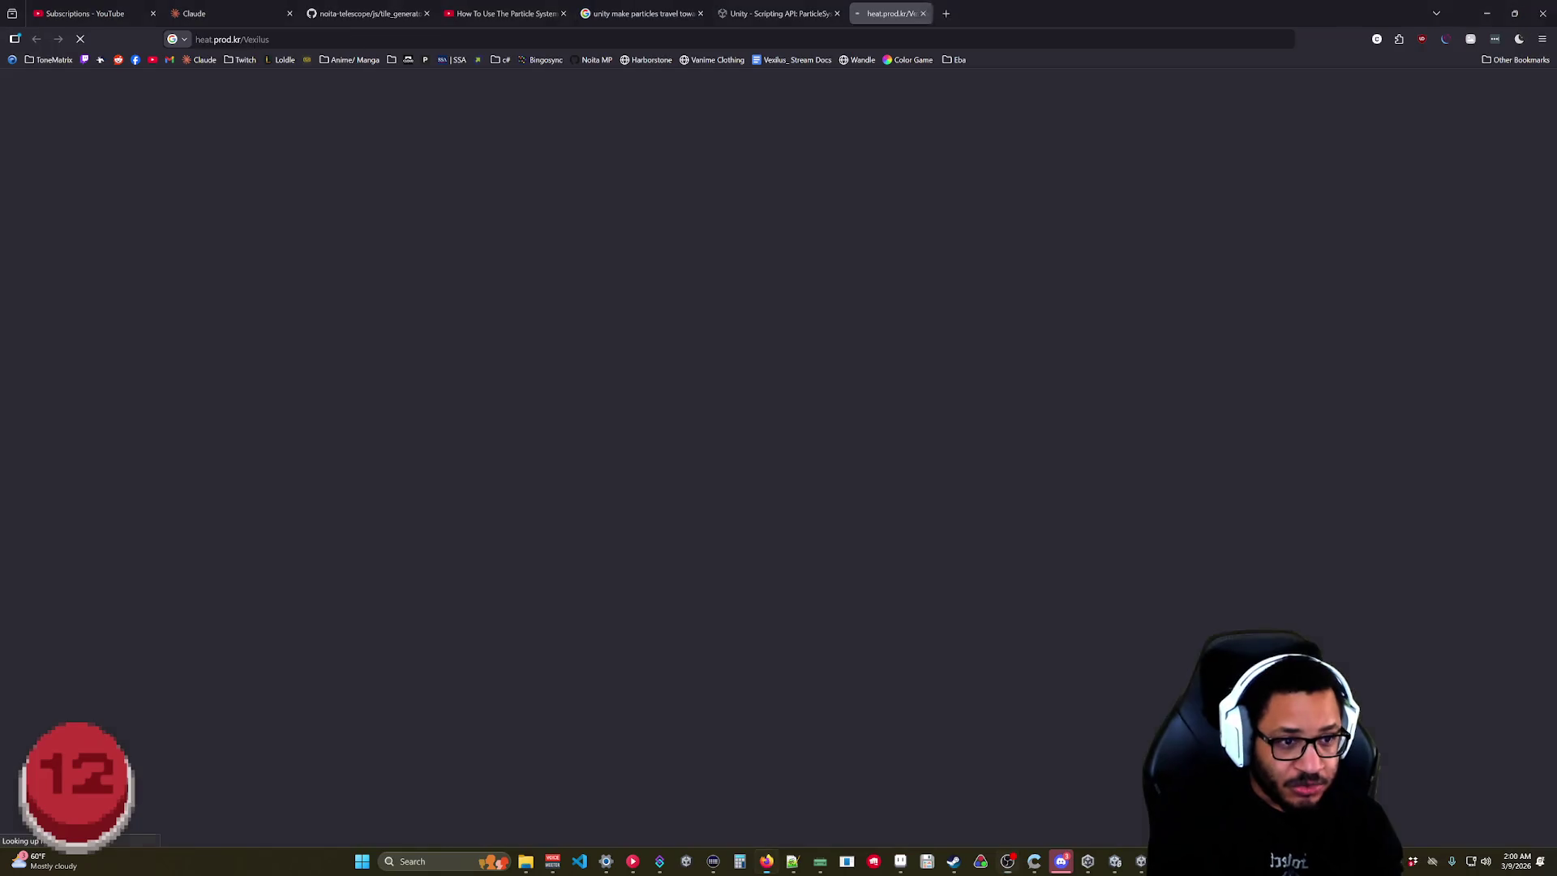
{"action": "key", "text": "Return"}
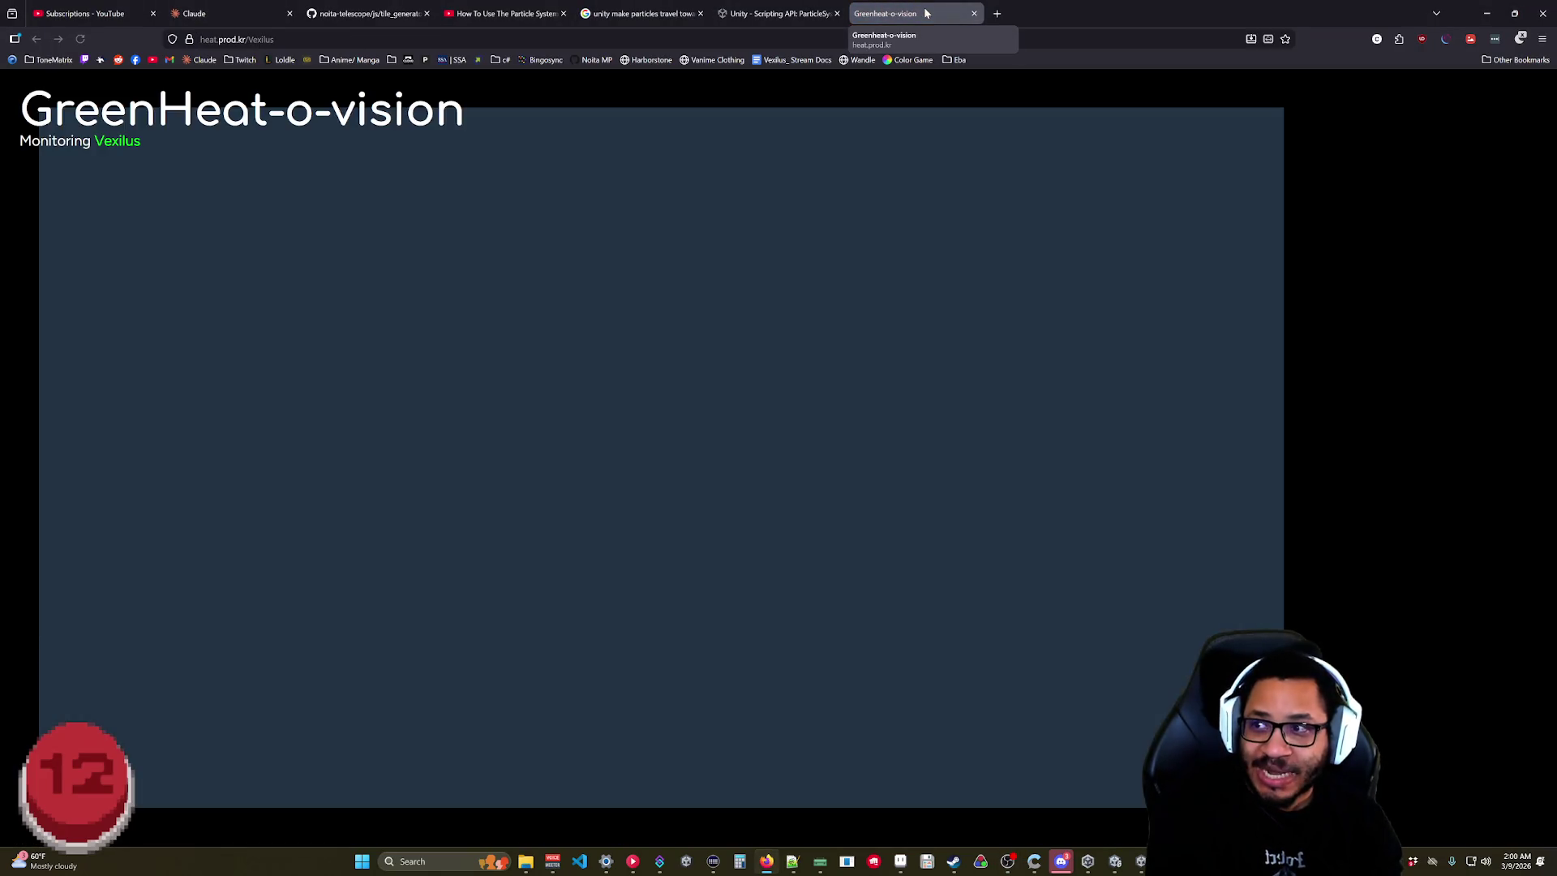
{"action": "middle_click", "coordinate": [926, 13]}
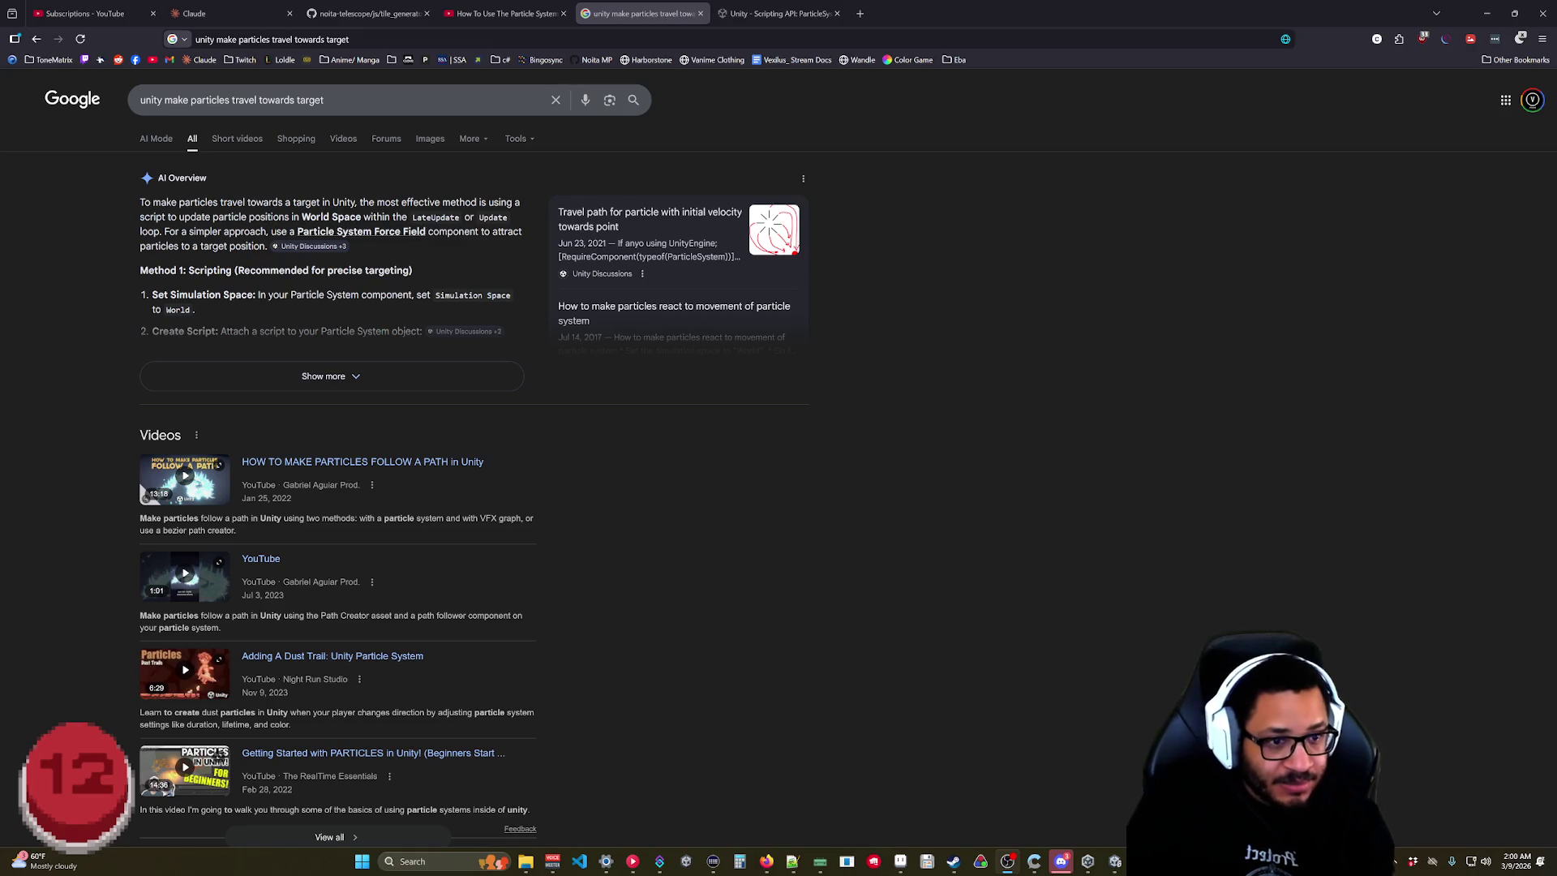
{"action": "left_click", "coordinate": [747, 60]}
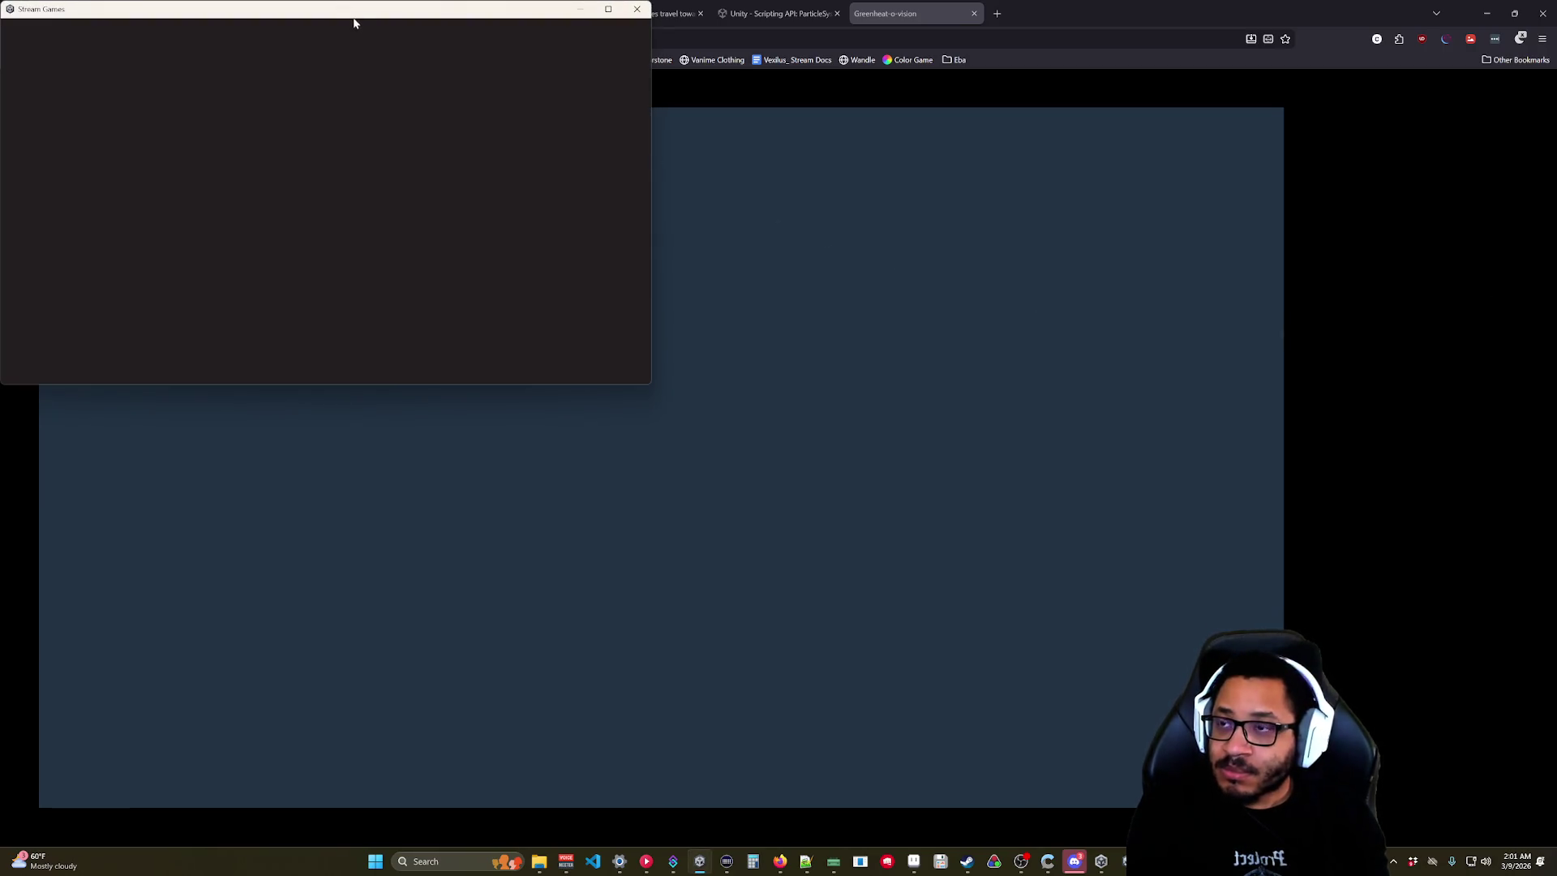
Center the Stream Games window, close it, and return to the GreenHeat overlay page.
{"action": "left_click_drag", "start_coordinate": [360, 18], "coordinate": [646, 319]}
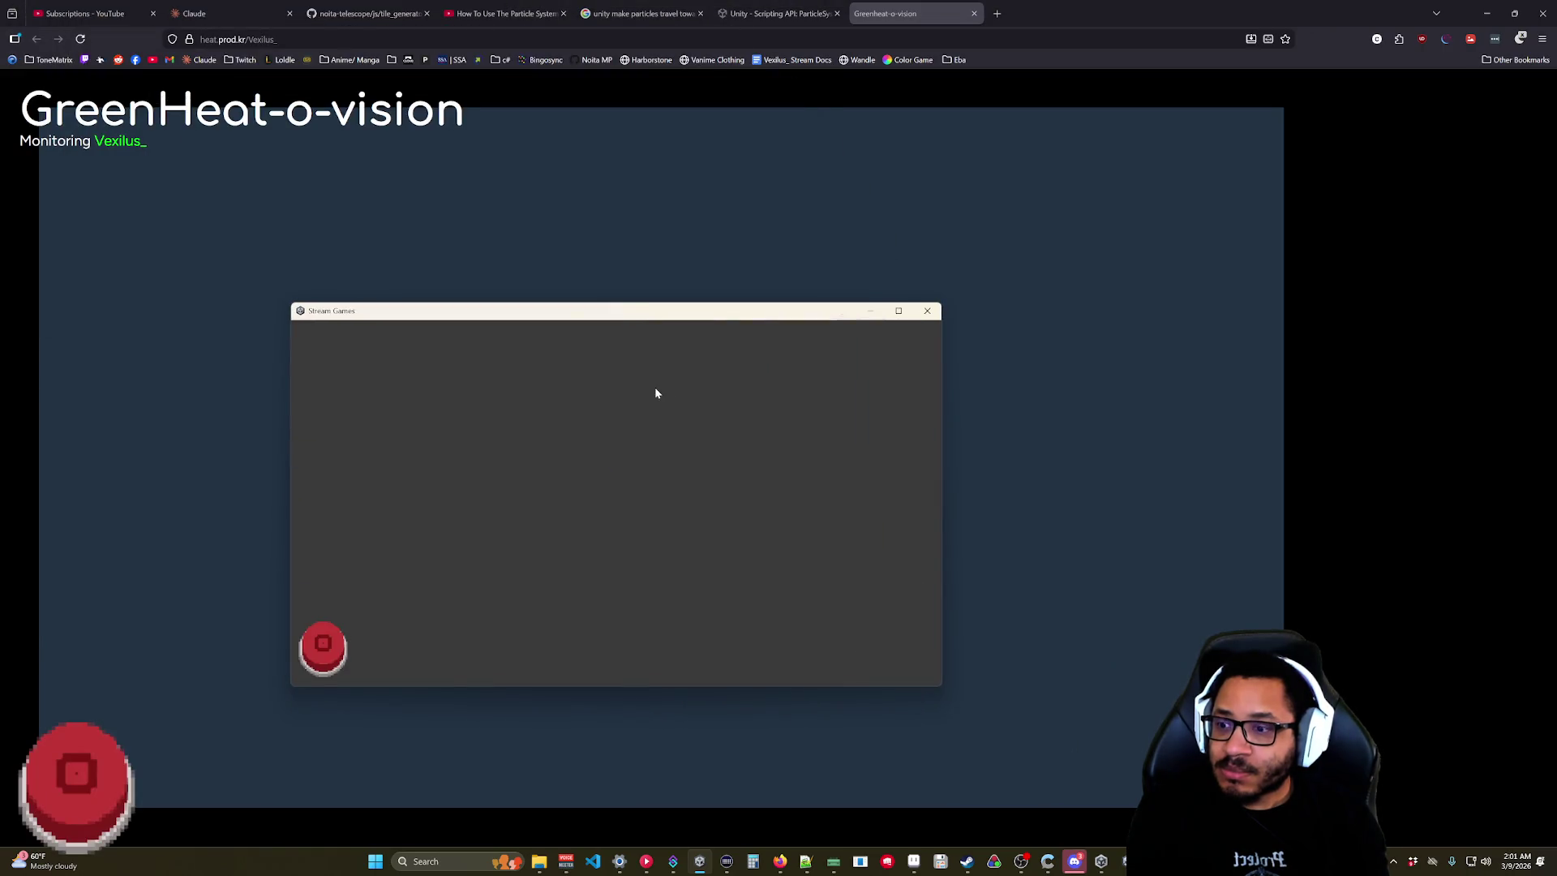
{"action": "left_click", "coordinate": [322, 644]}
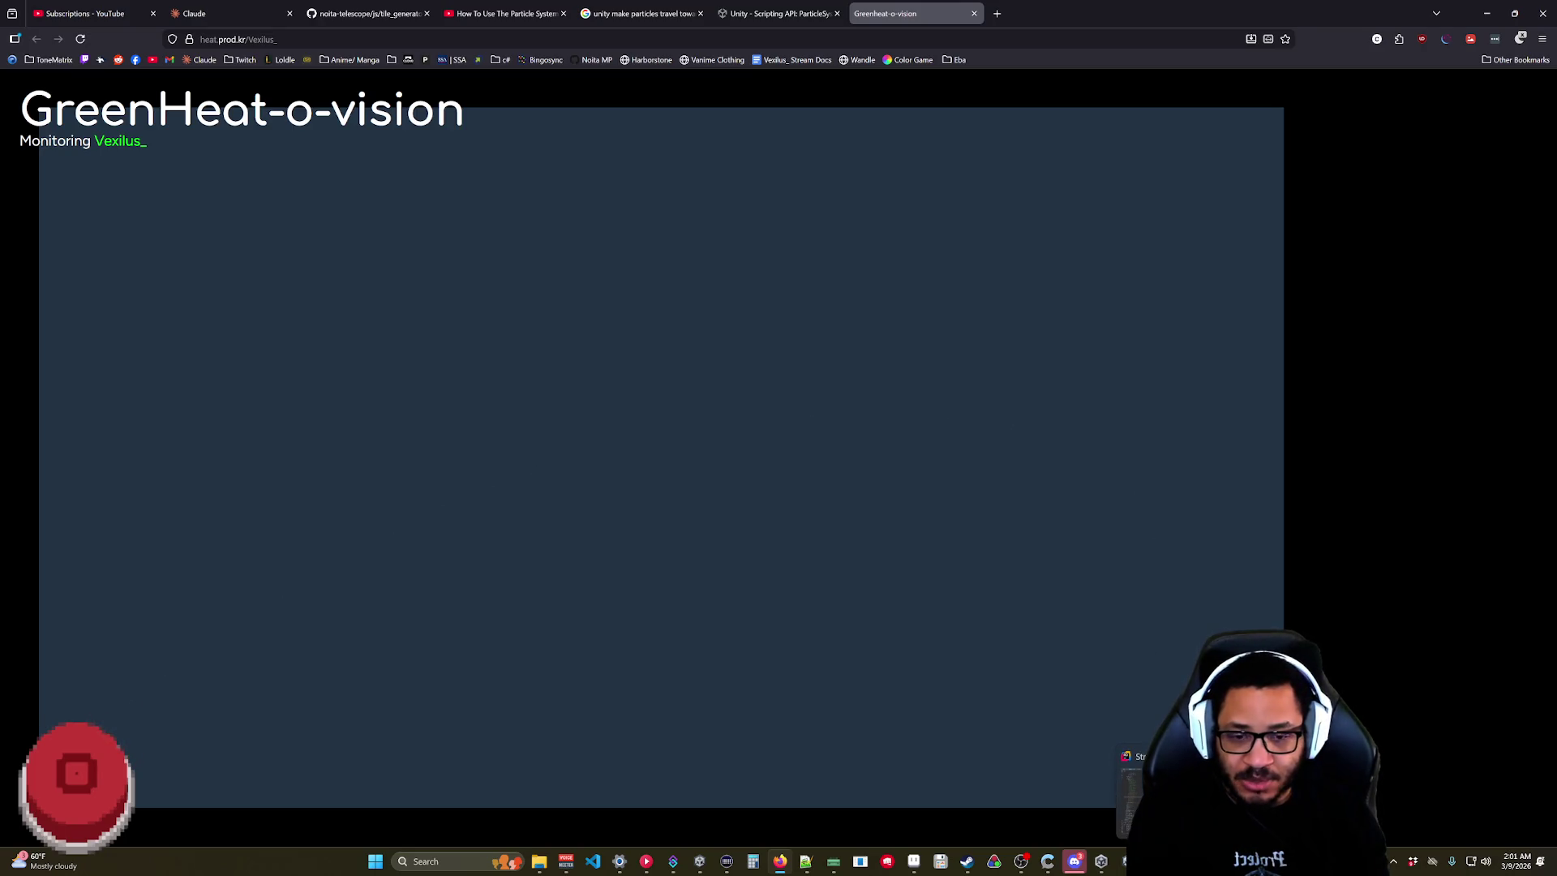
{"action": "left_click", "coordinate": [1123, 869]}
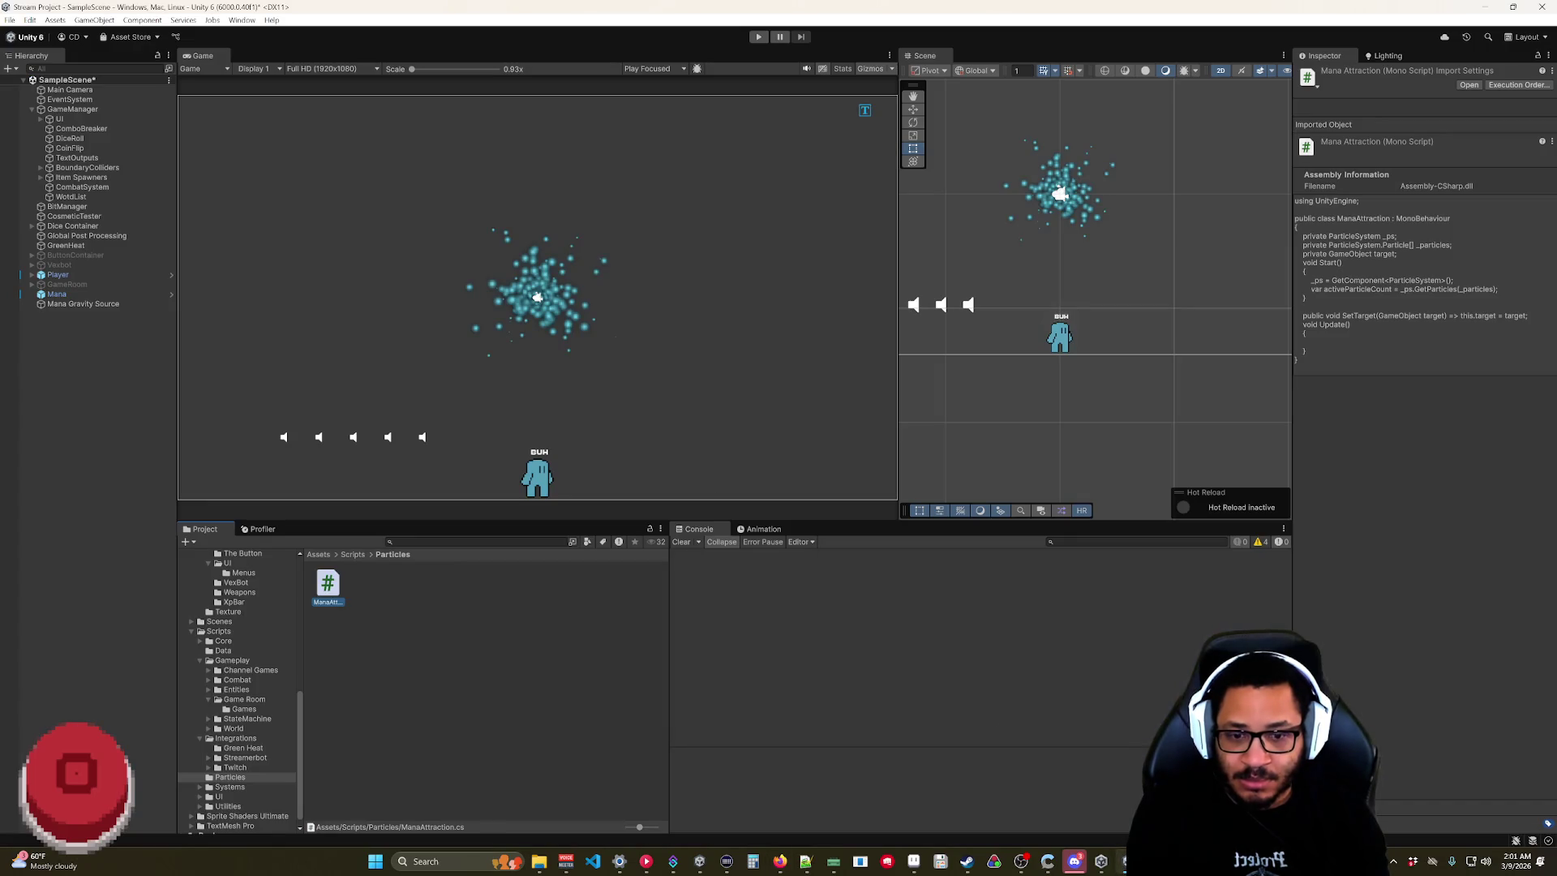
{"action": "left_click", "coordinate": [1123, 868]}
Press The Button twice to reach a count of 3, then close the game and GreenHeat tab.
{"action": "left_click", "coordinate": [699, 862]}
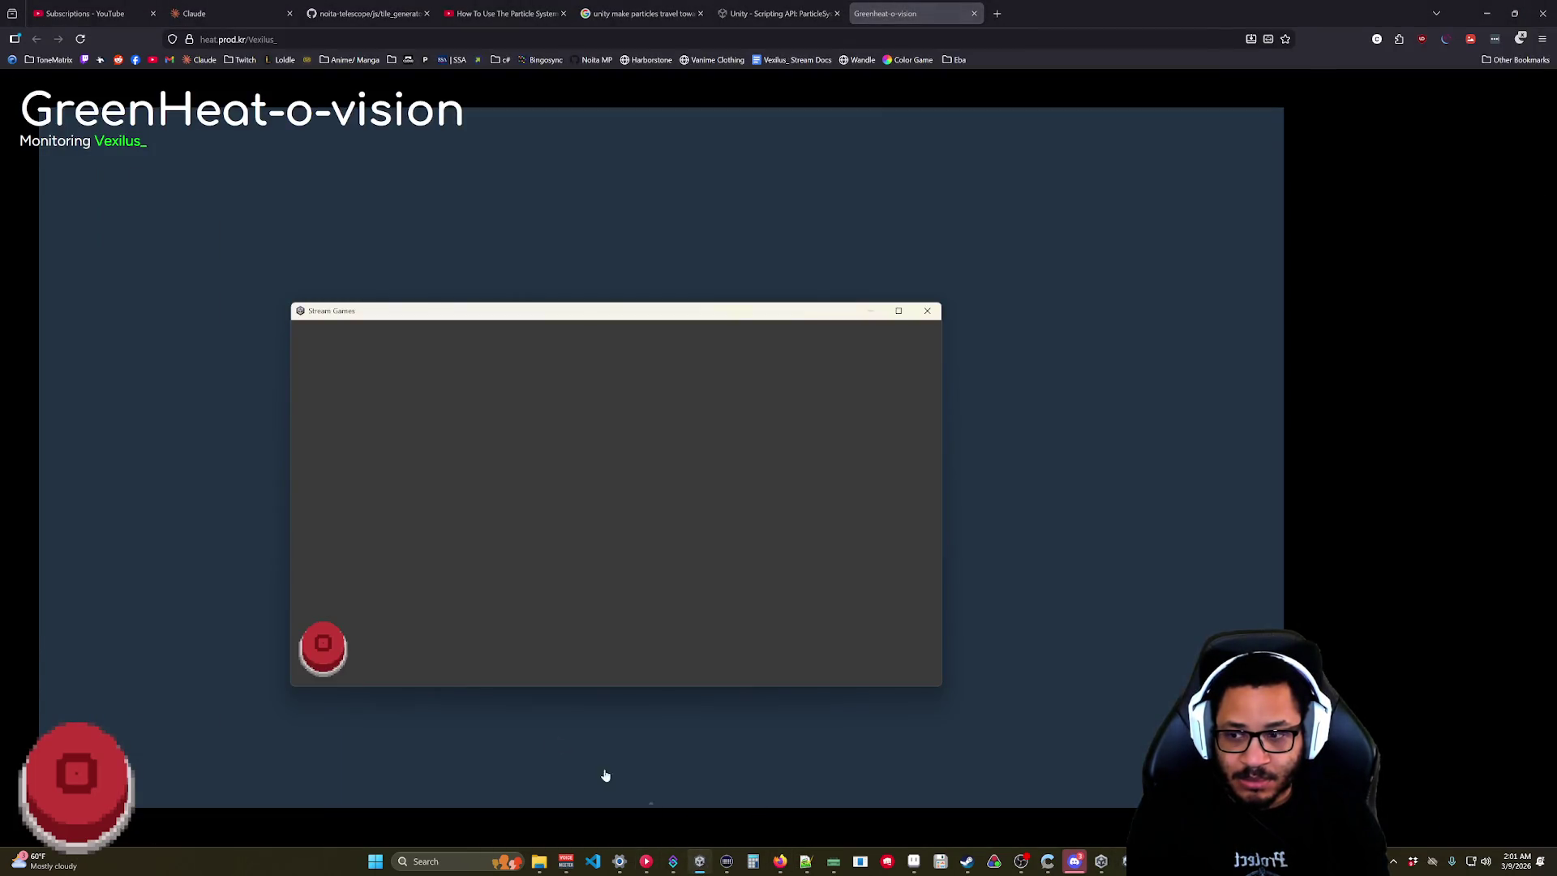
{"action": "left_click", "coordinate": [320, 646]}
{"action": "left_click", "coordinate": [321, 647]}
{"action": "left_click", "coordinate": [321, 646]}
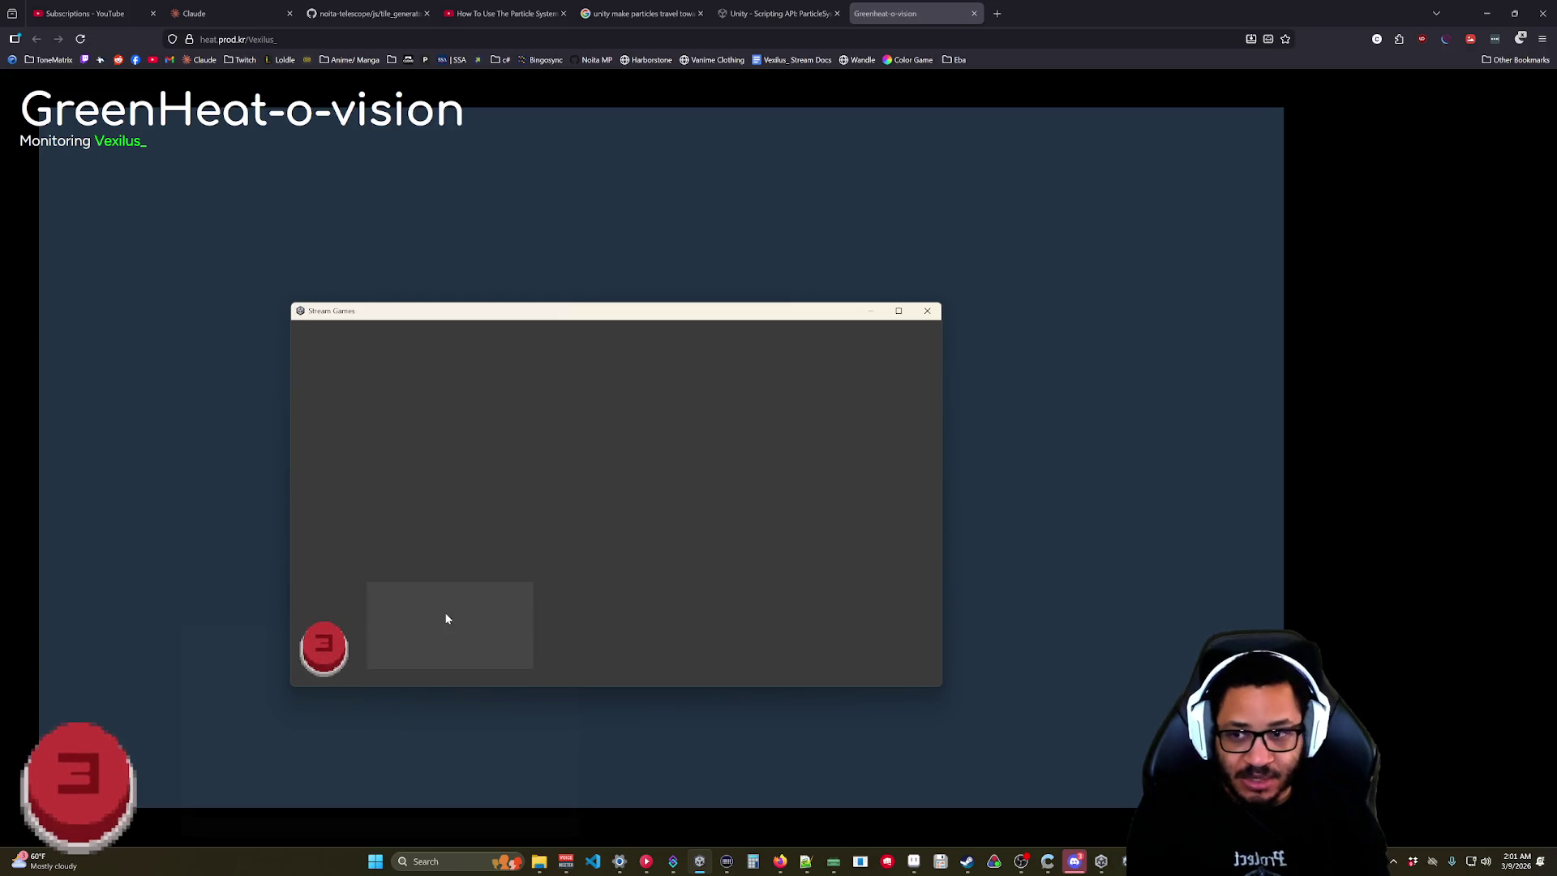
{"action": "left_click", "coordinate": [912, 337]}
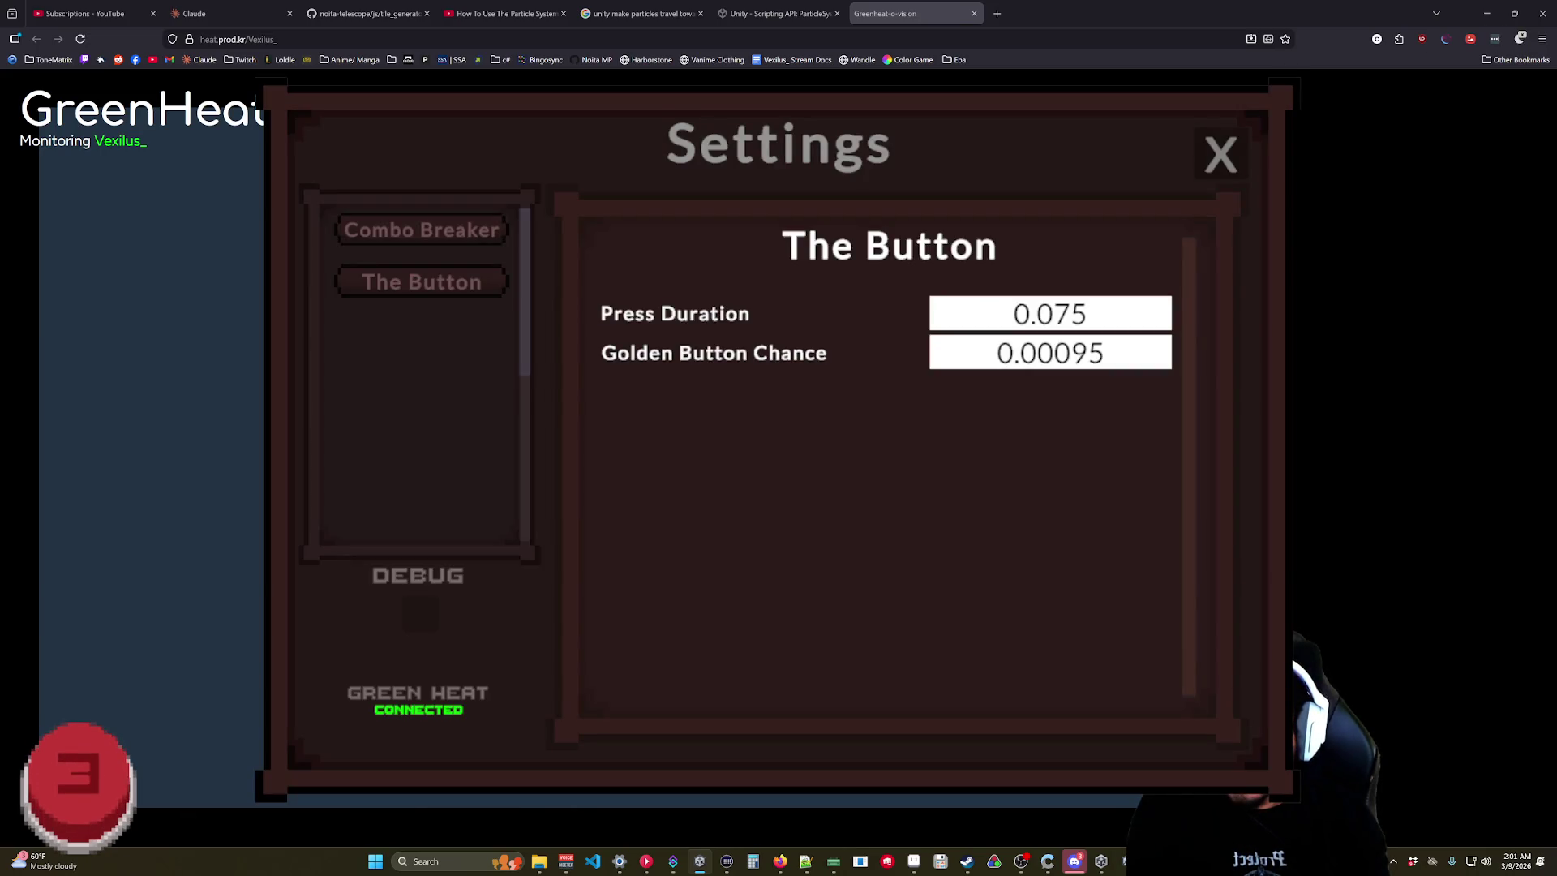
{"action": "key", "text": "Escape"}
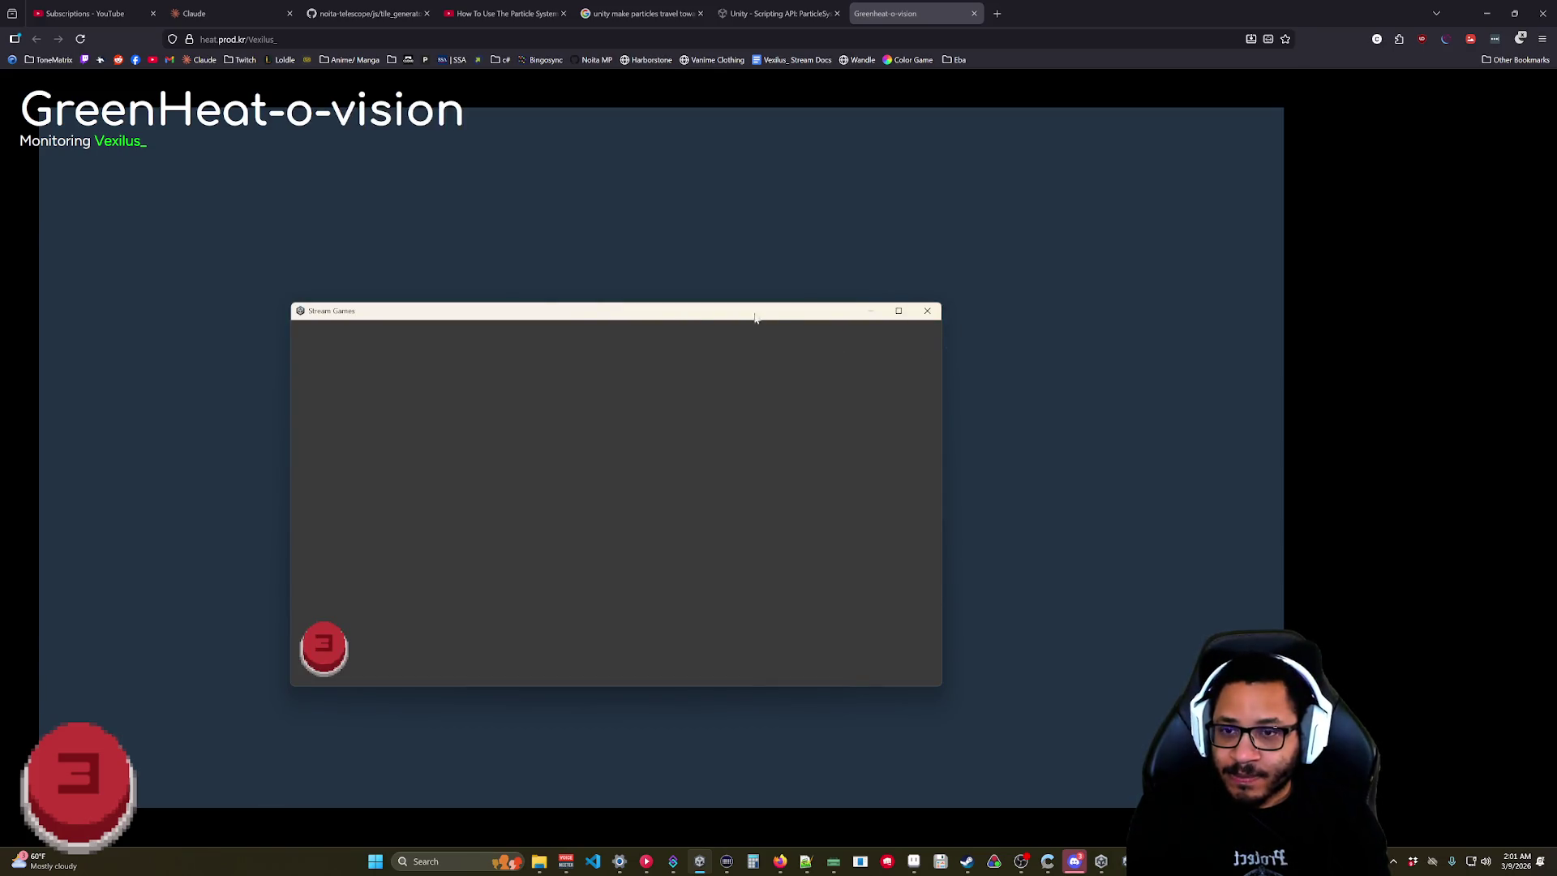
{"action": "left_click", "coordinate": [927, 311]}
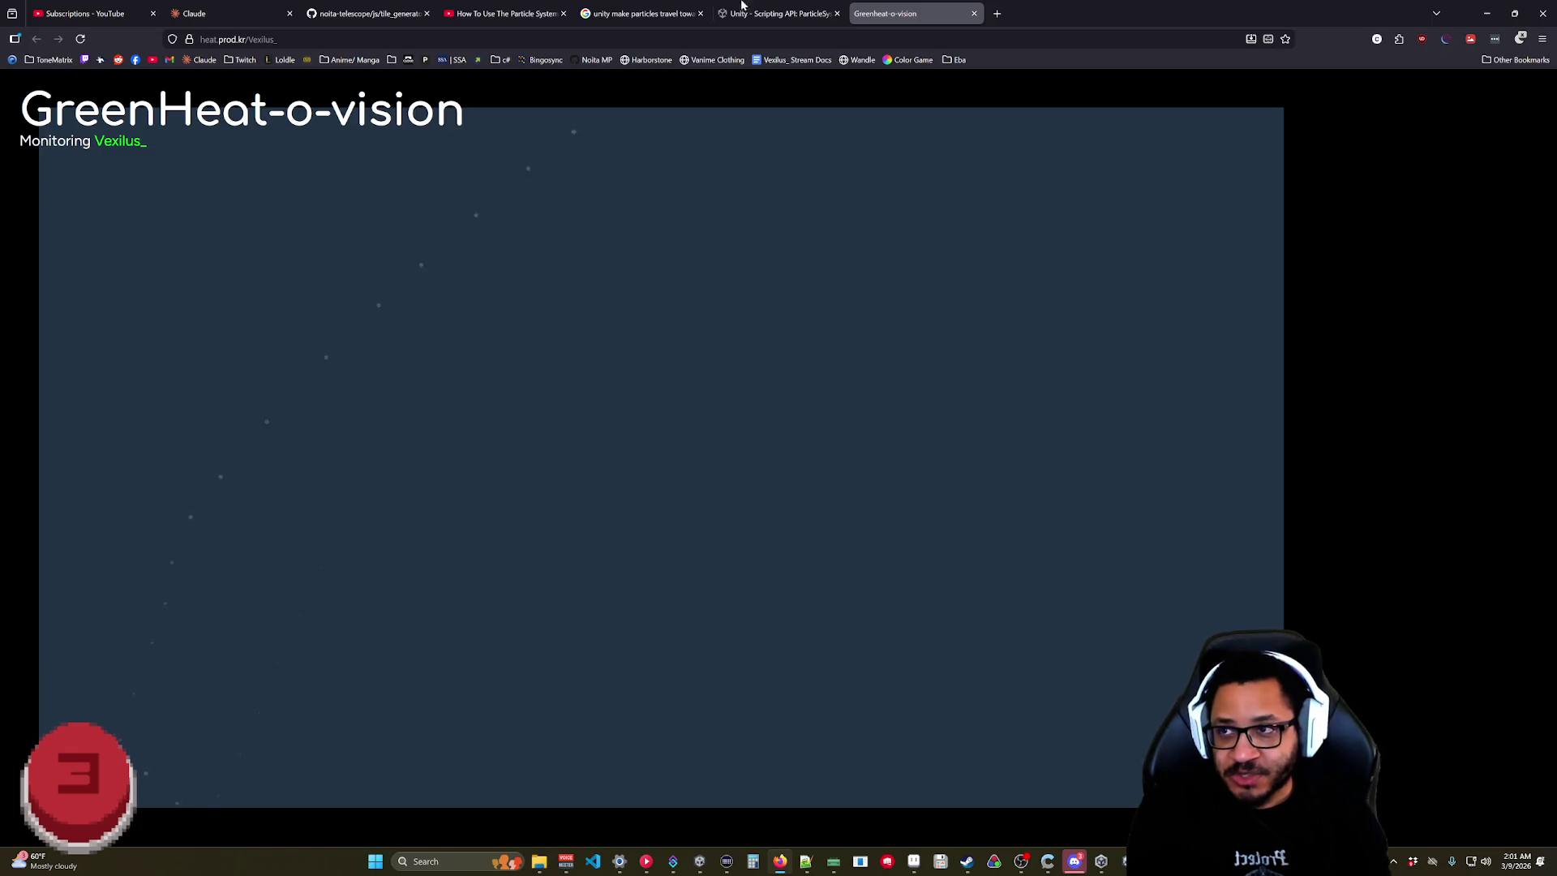
{"action": "left_click", "coordinate": [974, 13]}
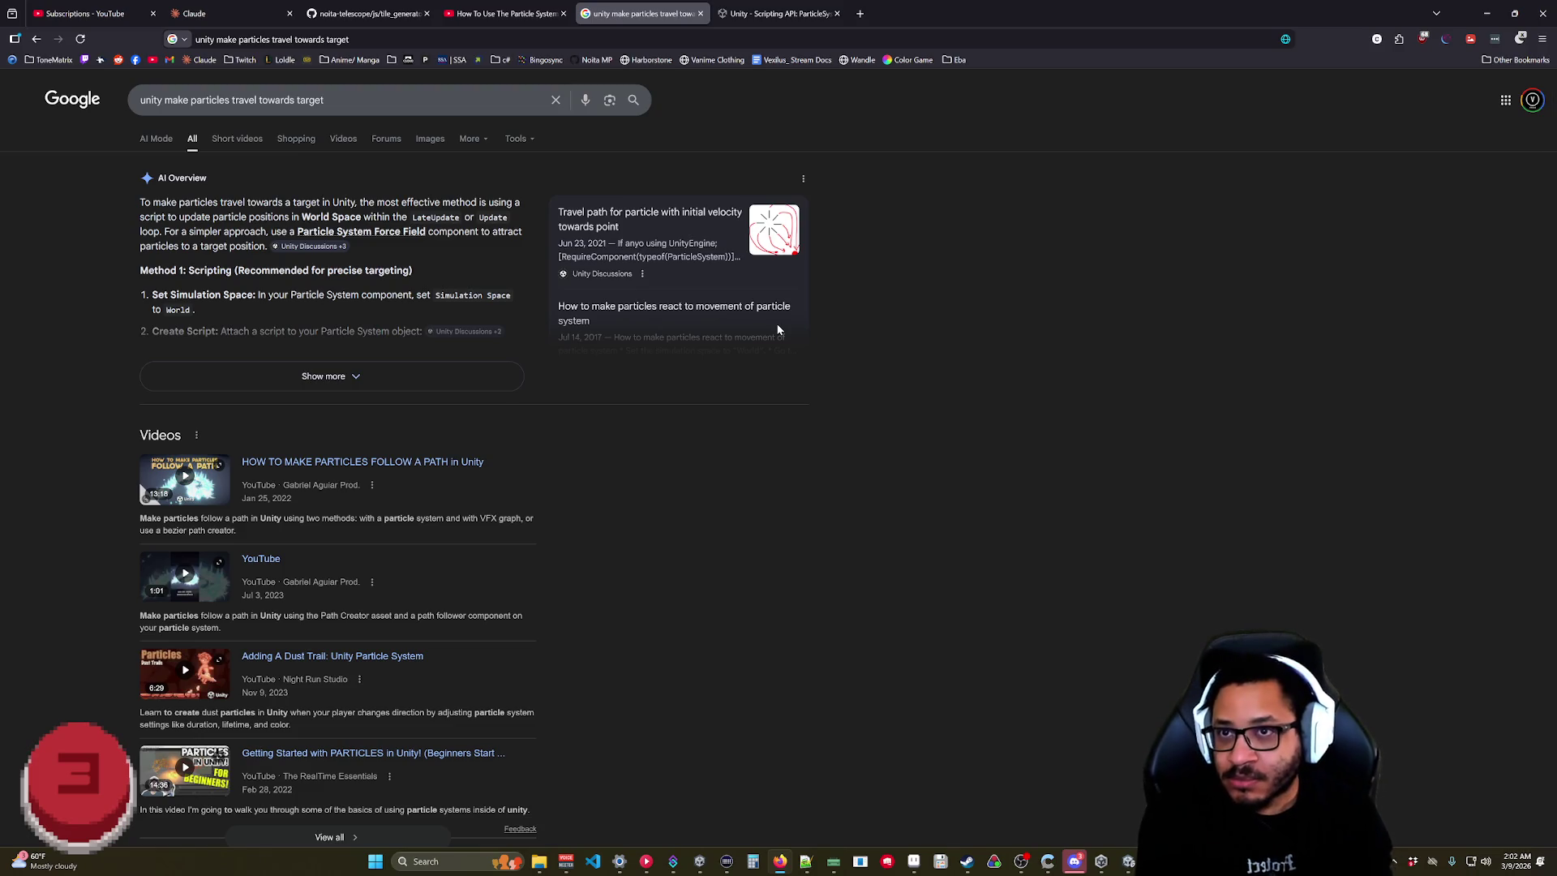
From the ParticleSystem reference, open GetParticles and scroll to its ParticleFlow example code.
{"action": "left_click", "coordinate": [762, 14]}
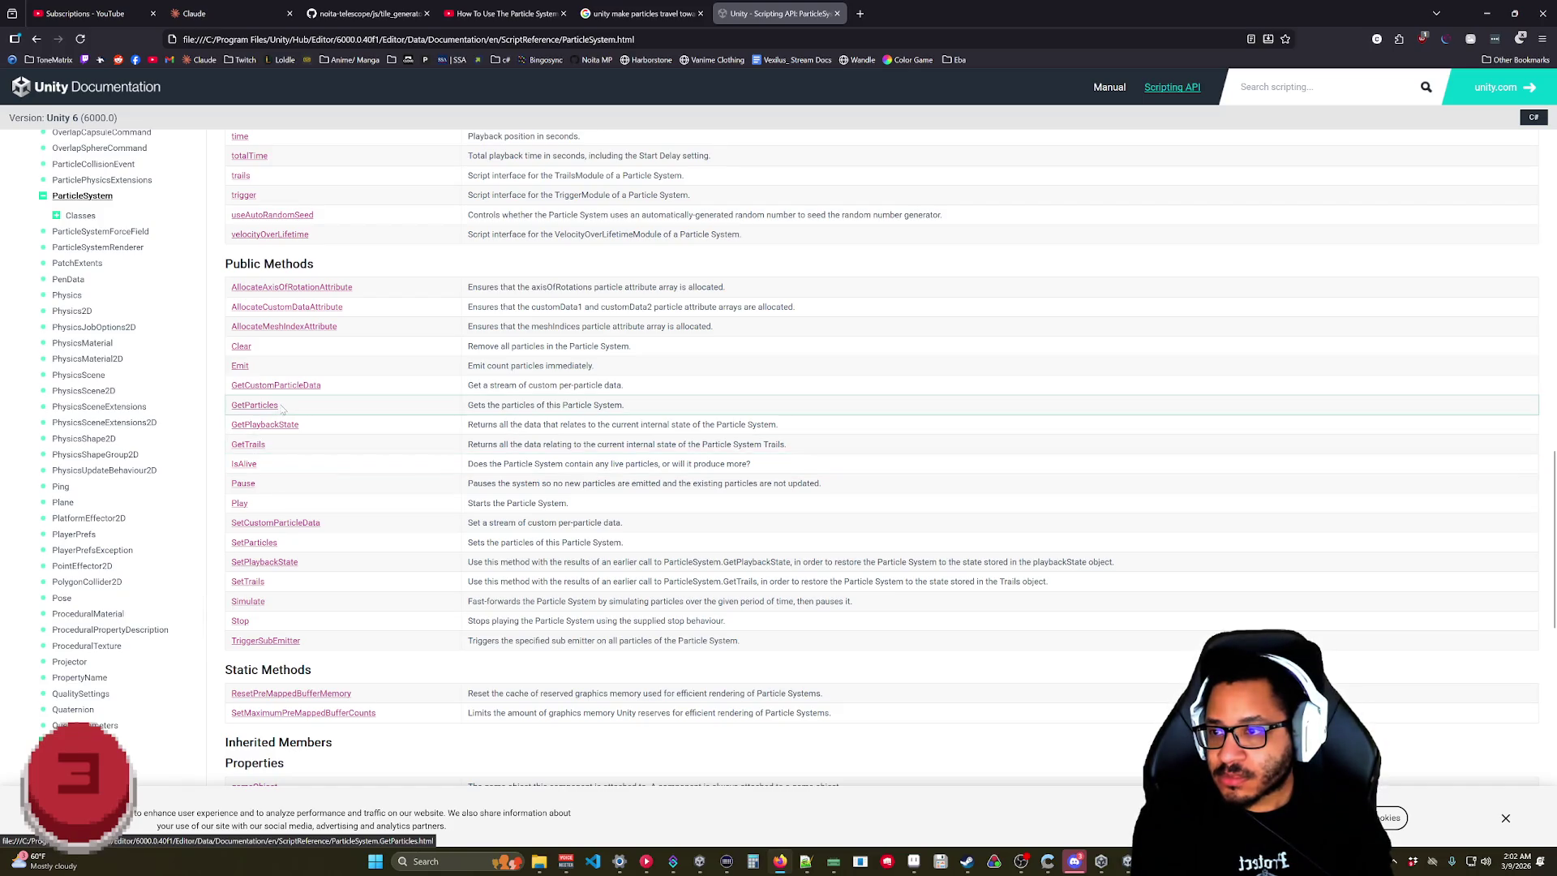
{"action": "left_click", "coordinate": [254, 405]}
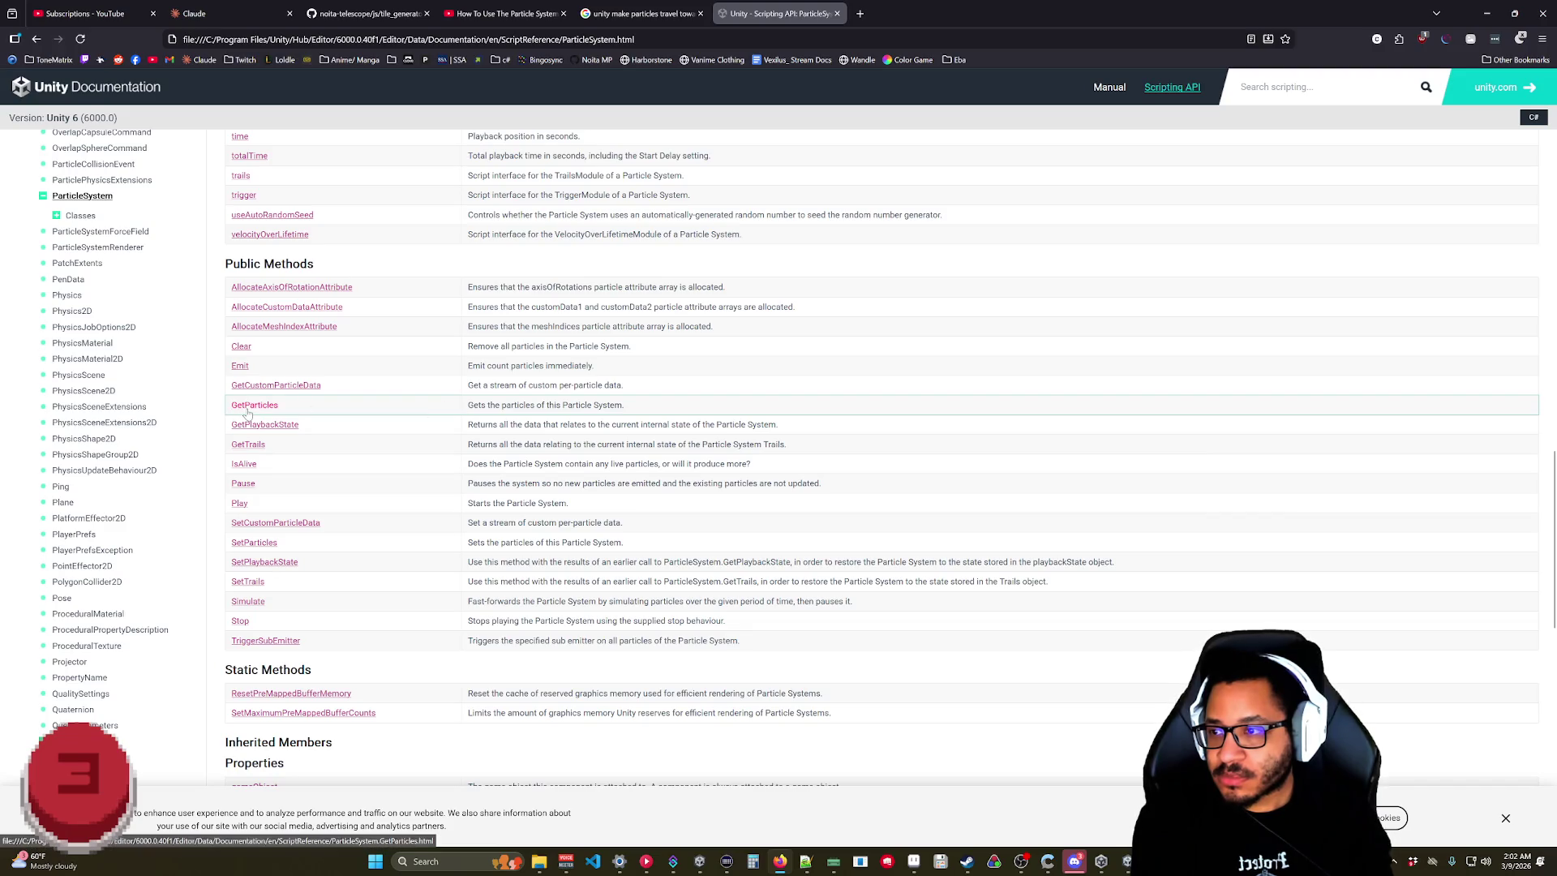
{"action": "scroll", "coordinate": [378, 368], "scroll_direction": "down", "scroll_amount": 5}
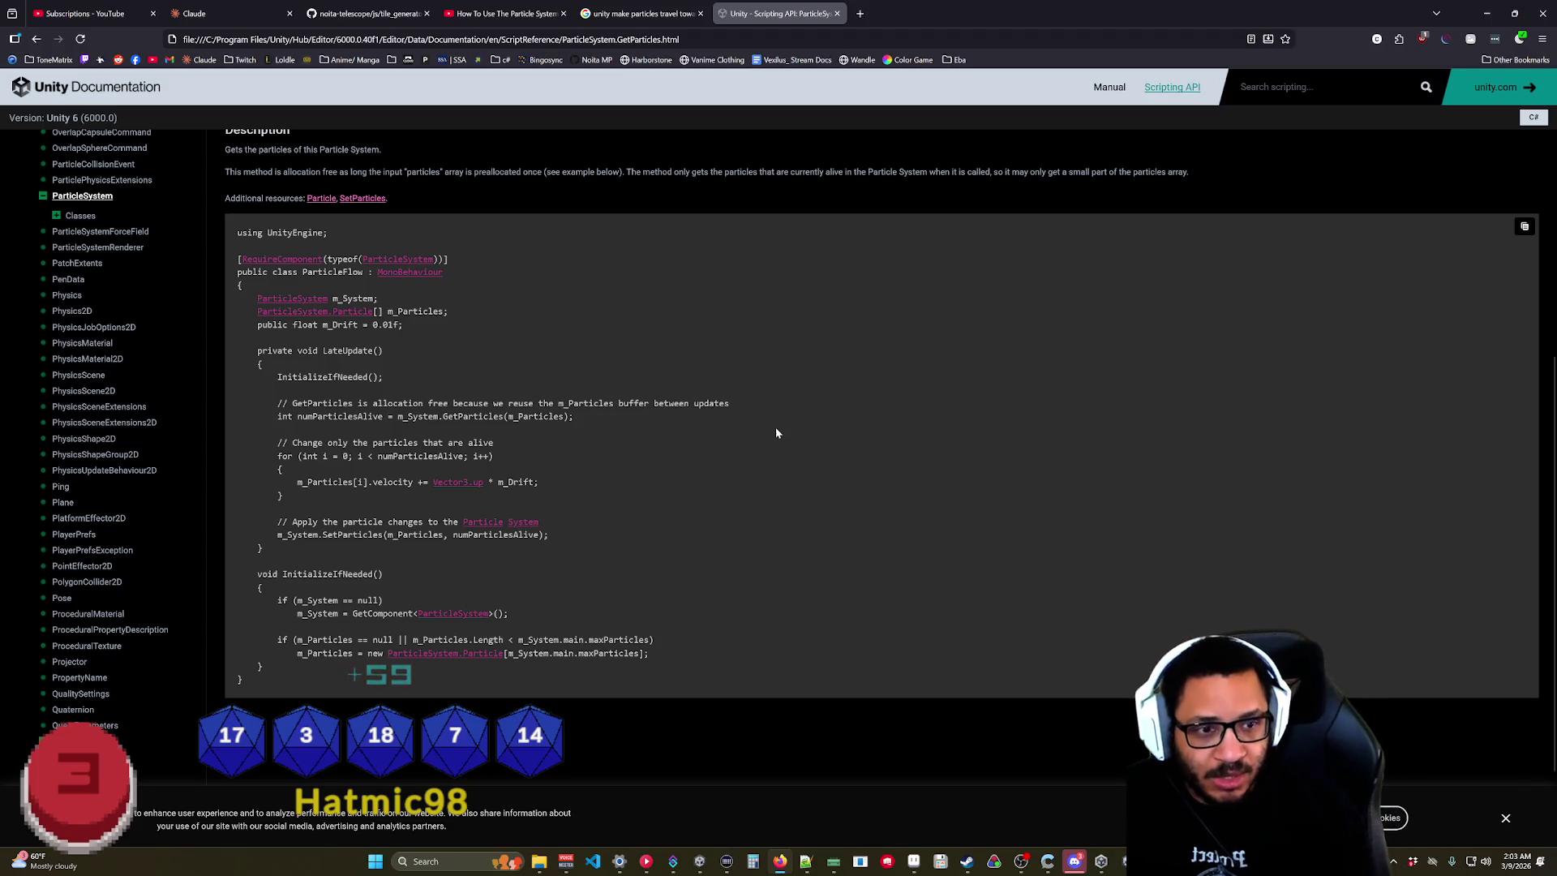
Back in the Google results, open the 'Optimizing Moving Particles Towards Destination Point' Unity Discussions thread.
{"action": "key", "text": "ctrl+shift+Tab"}
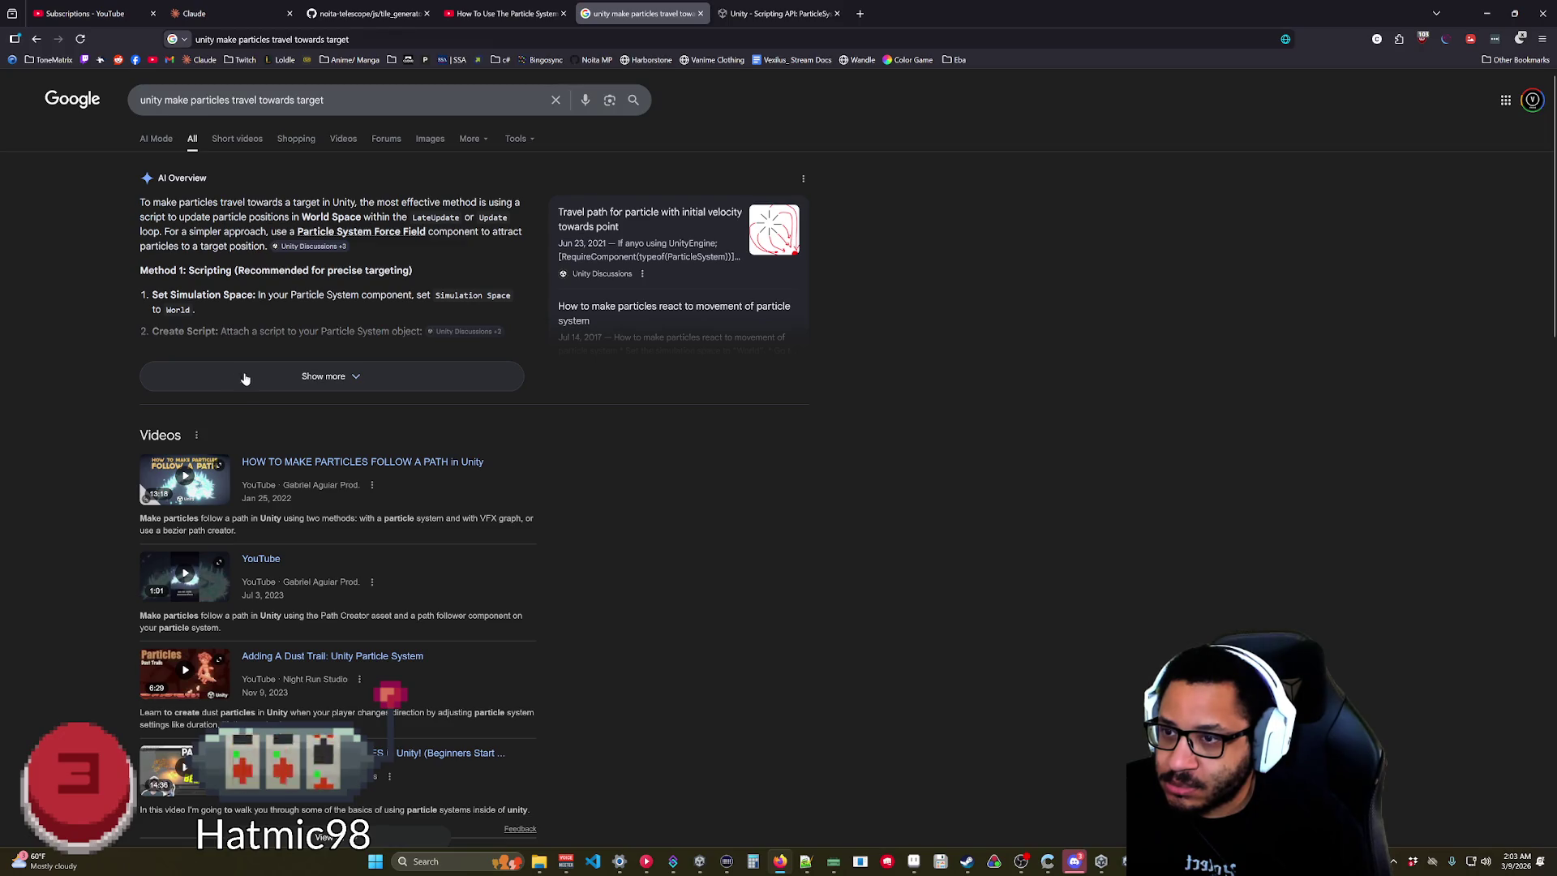
{"action": "scroll", "coordinate": [73, 375], "scroll_direction": "down", "scroll_amount": 8}
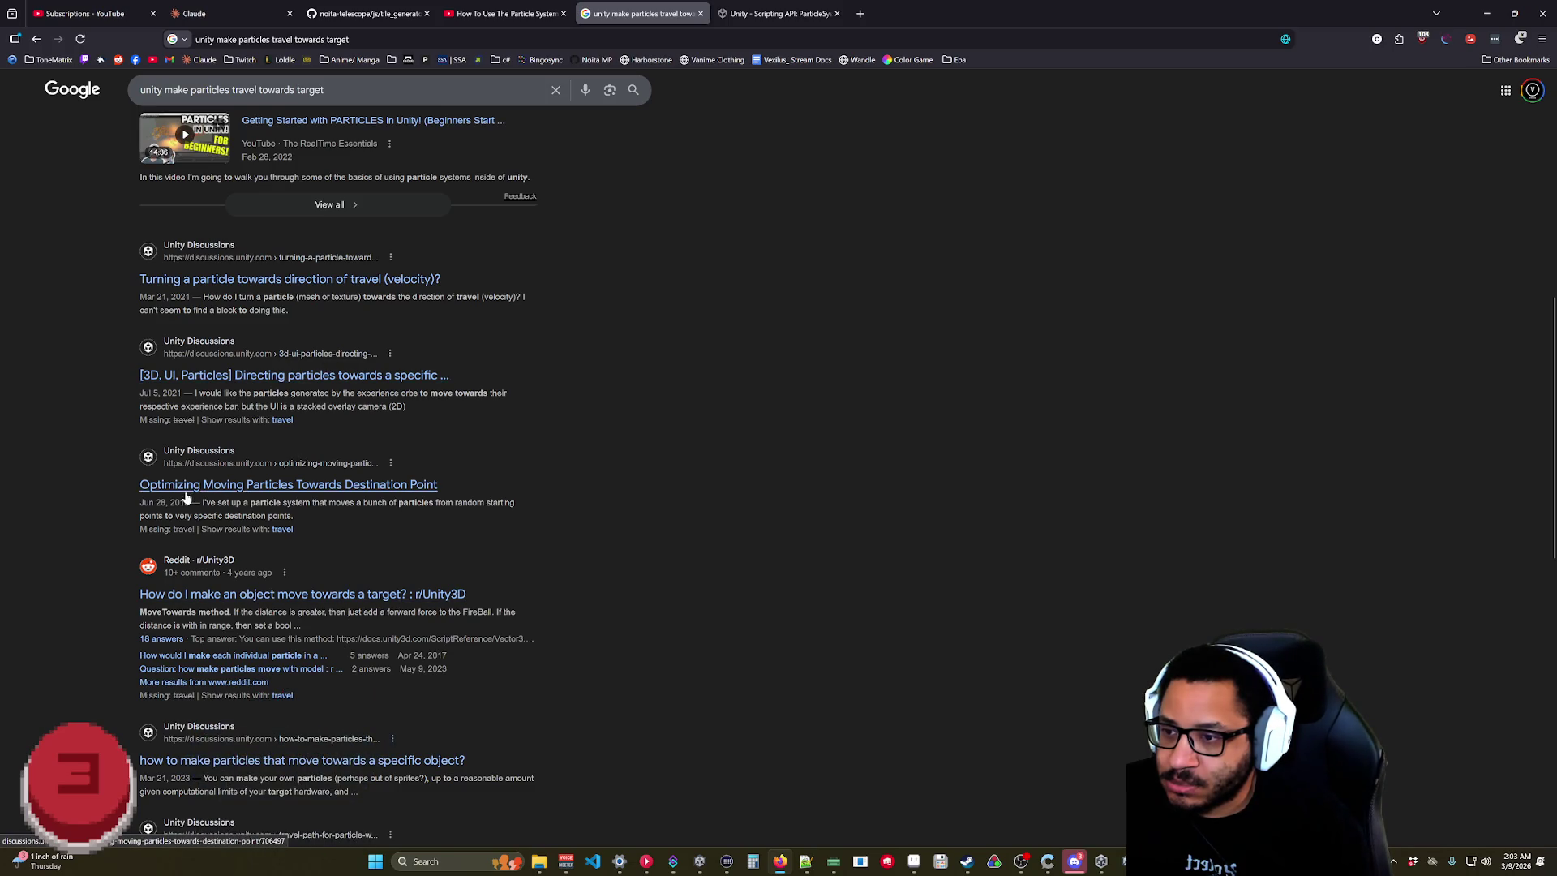
{"action": "left_click", "coordinate": [306, 489]}
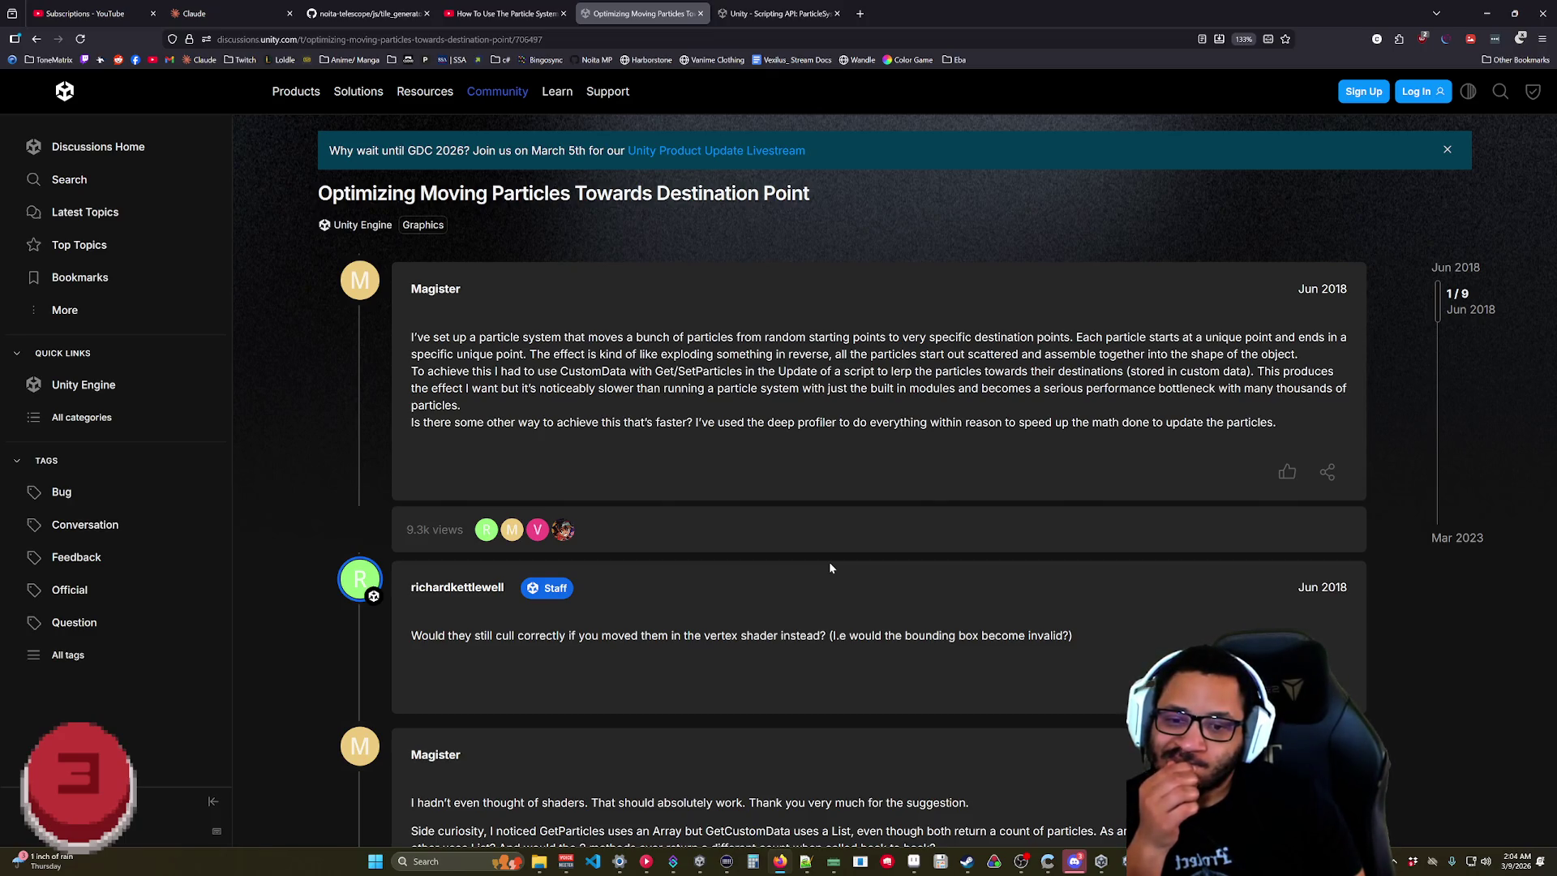
{"action": "scroll", "coordinate": [829, 566], "scroll_direction": "down", "scroll_amount": 5}
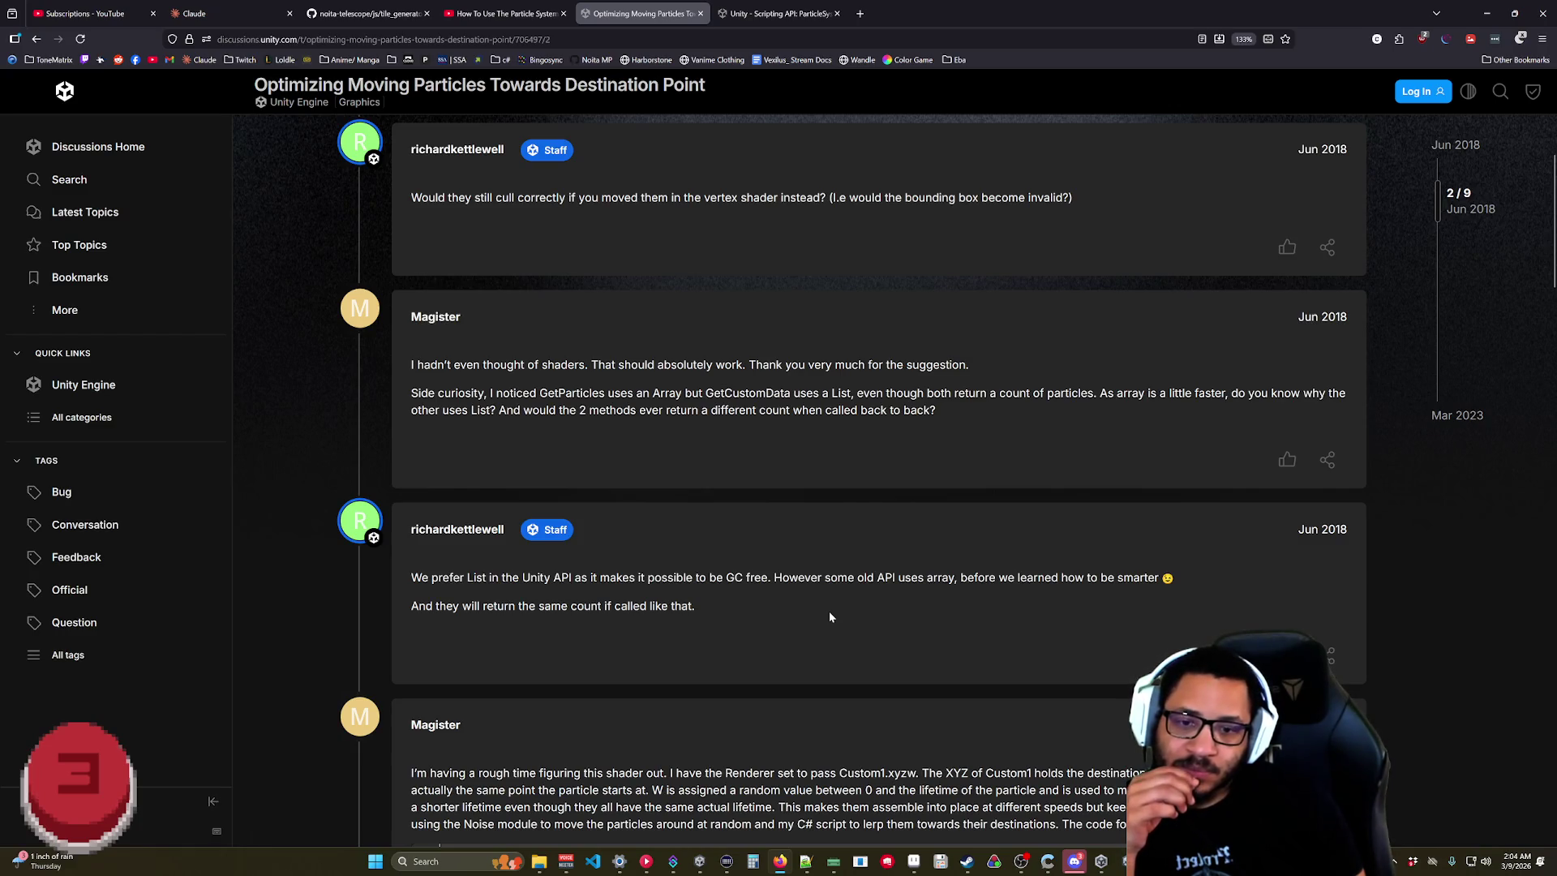
{"action": "scroll", "coordinate": [825, 614], "scroll_direction": "down", "scroll_amount": 5}
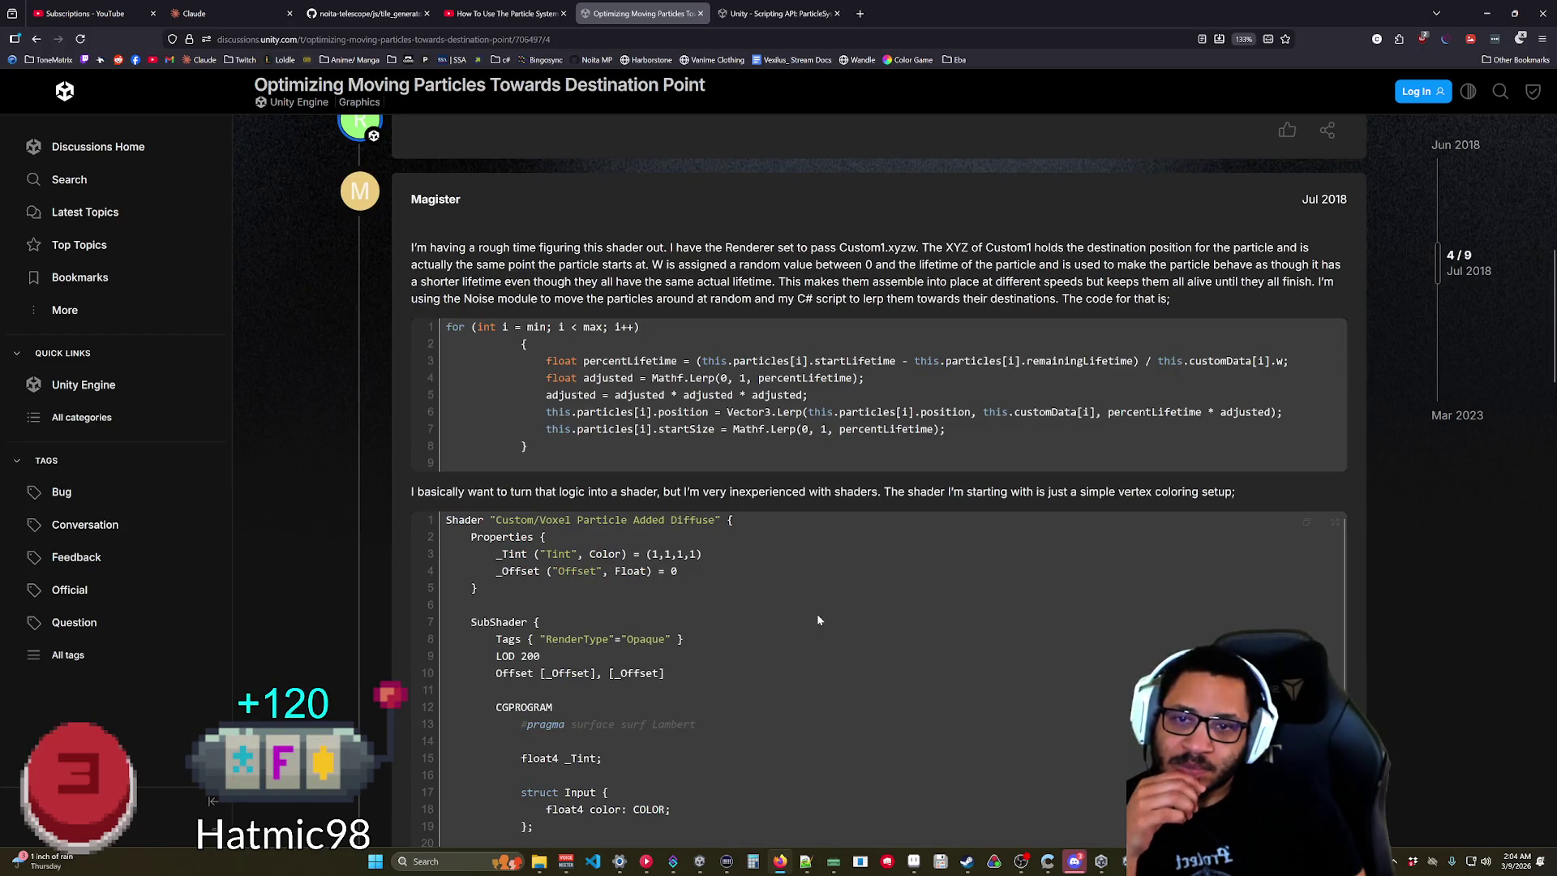
Read down to the staff reply recommending the particle system force field, then switch to Claude.
{"action": "scroll", "coordinate": [816, 615], "scroll_direction": "down", "scroll_amount": 1}
{"action": "scroll", "coordinate": [778, 460], "scroll_direction": "down", "scroll_amount": 3}
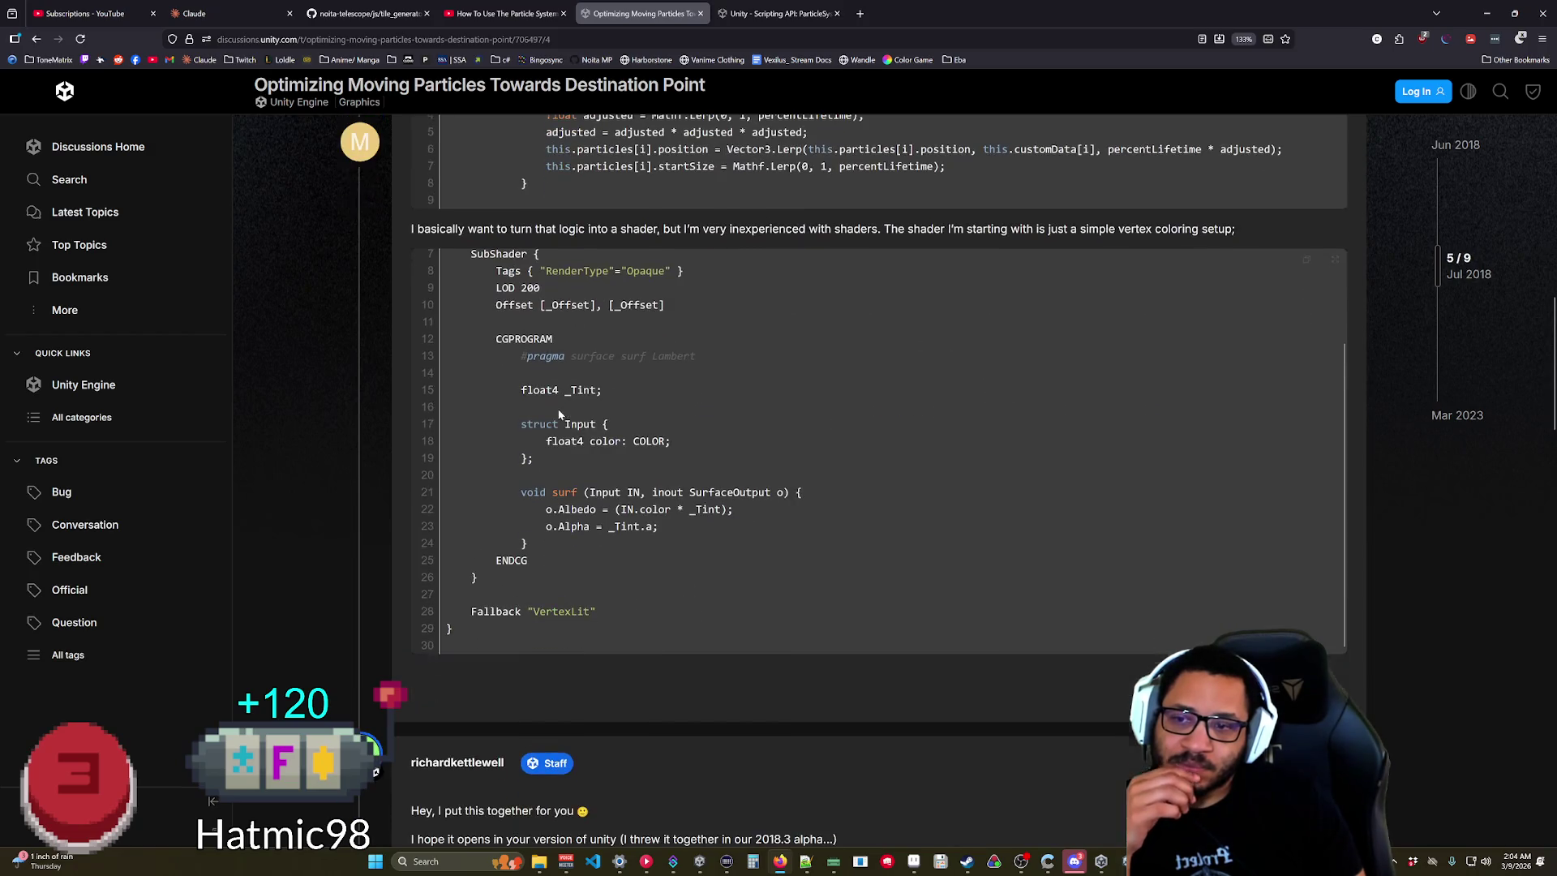
{"action": "scroll", "coordinate": [778, 460], "scroll_direction": "up", "scroll_amount": 1}
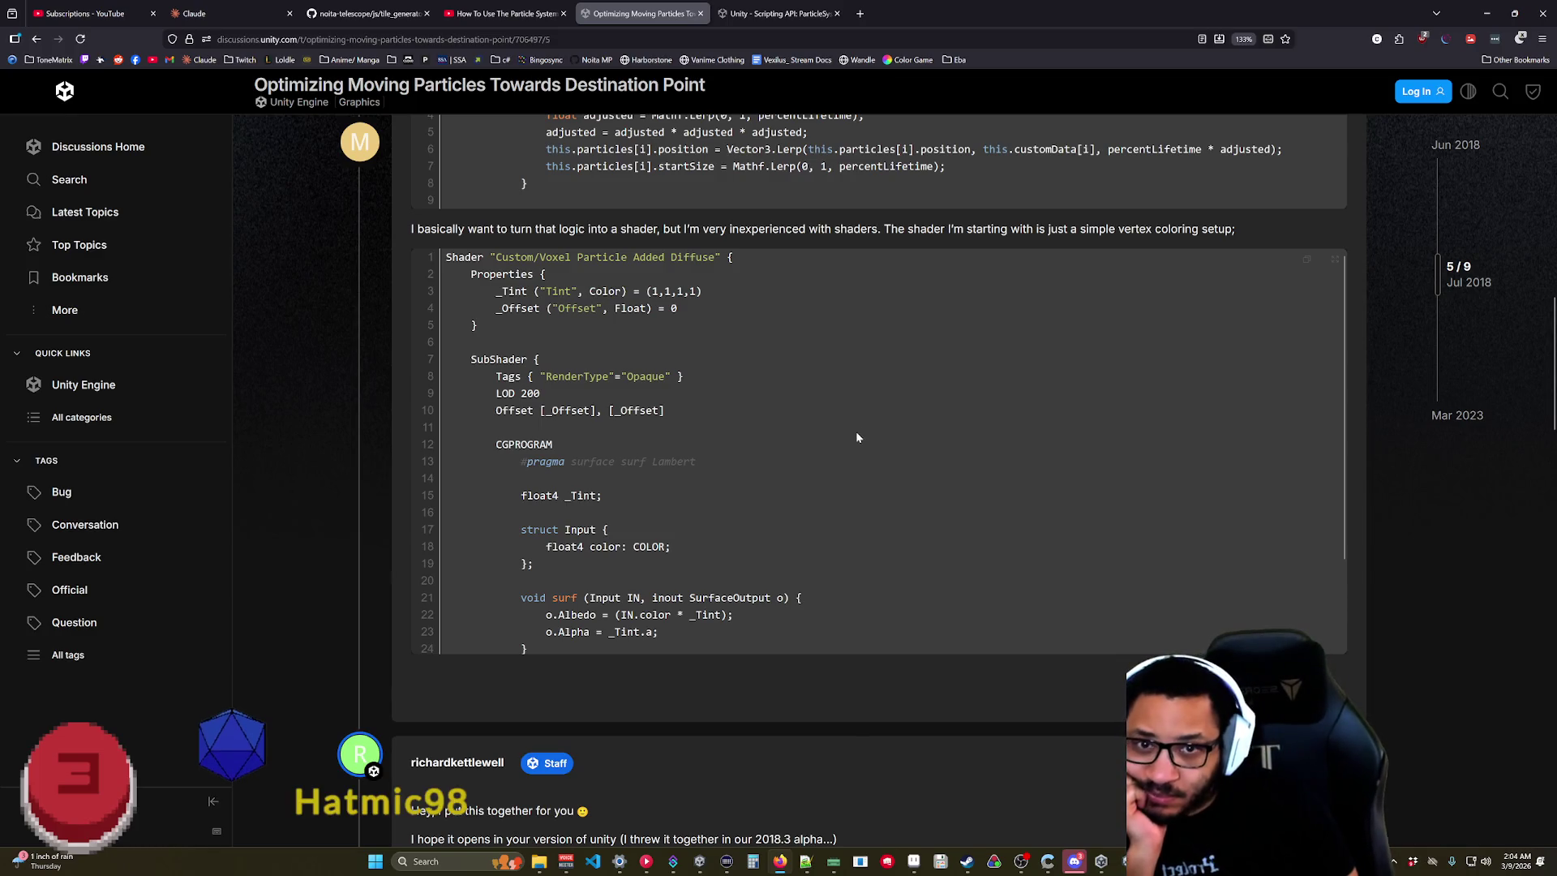
{"action": "scroll", "coordinate": [711, 439], "scroll_direction": "up", "scroll_amount": 2}
{"action": "scroll", "coordinate": [711, 438], "scroll_direction": "down", "scroll_amount": 4}
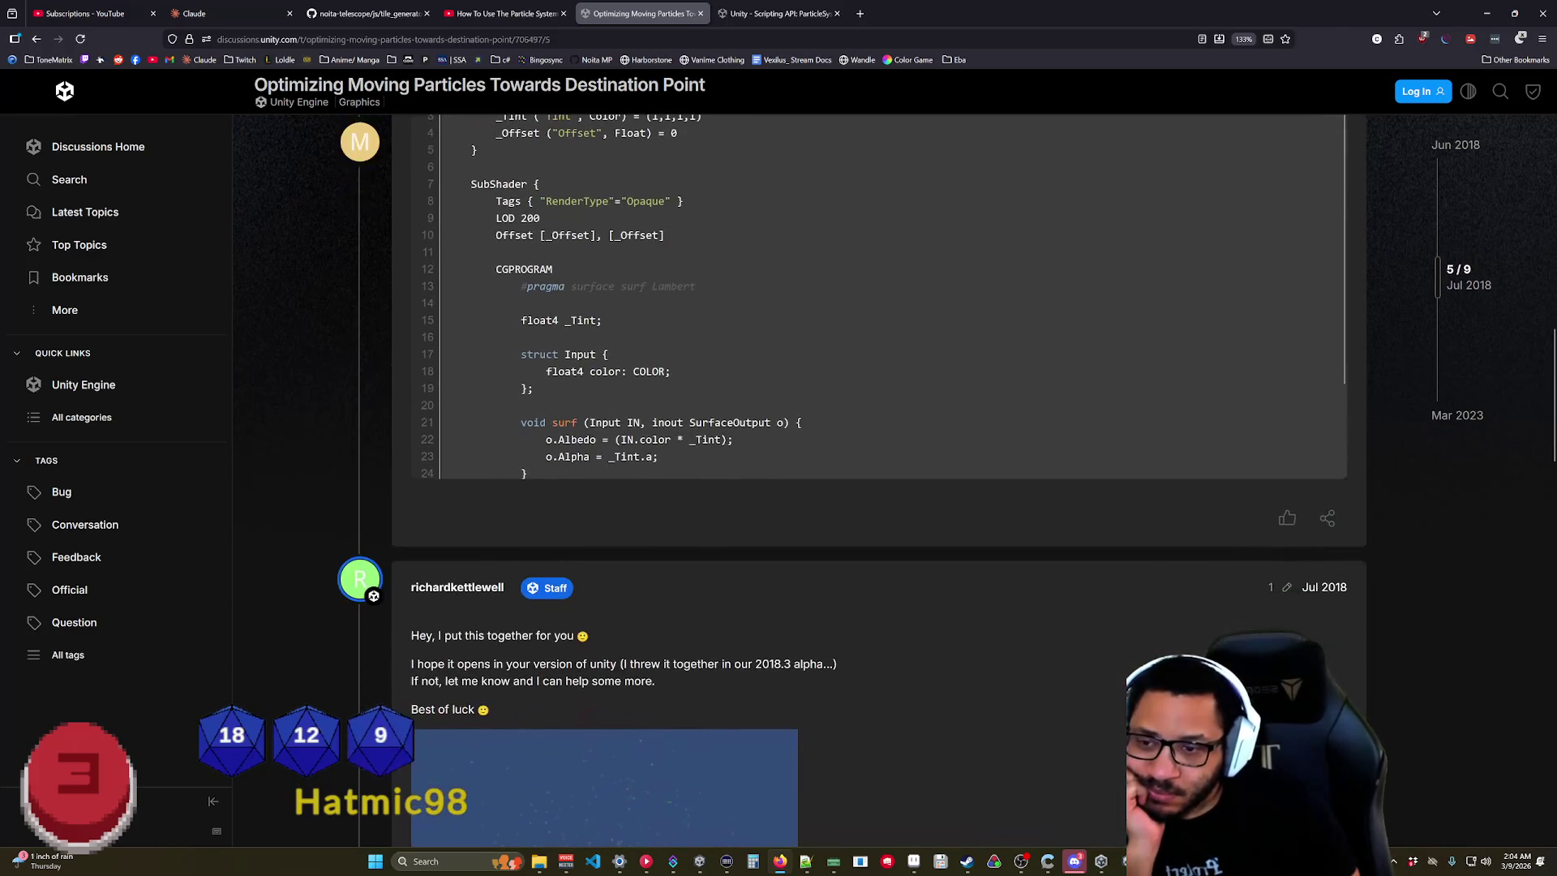
{"action": "scroll", "coordinate": [1054, 599], "scroll_direction": "down", "scroll_amount": 5}
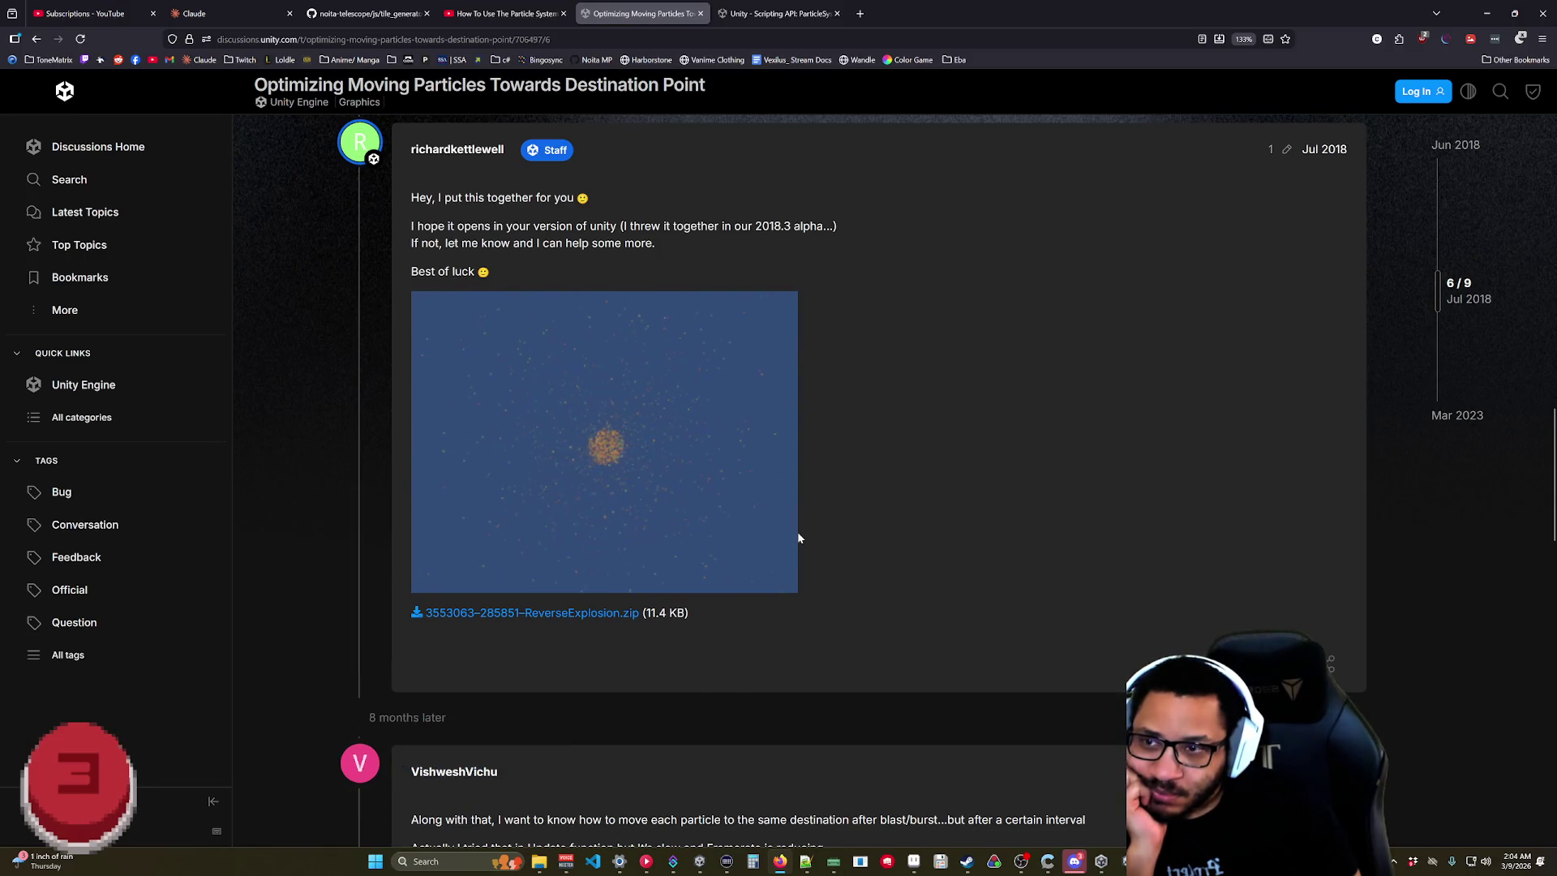
{"action": "mouse_move", "coordinate": [798, 539]}
{"action": "scroll", "coordinate": [787, 538], "scroll_direction": "down", "scroll_amount": 5}
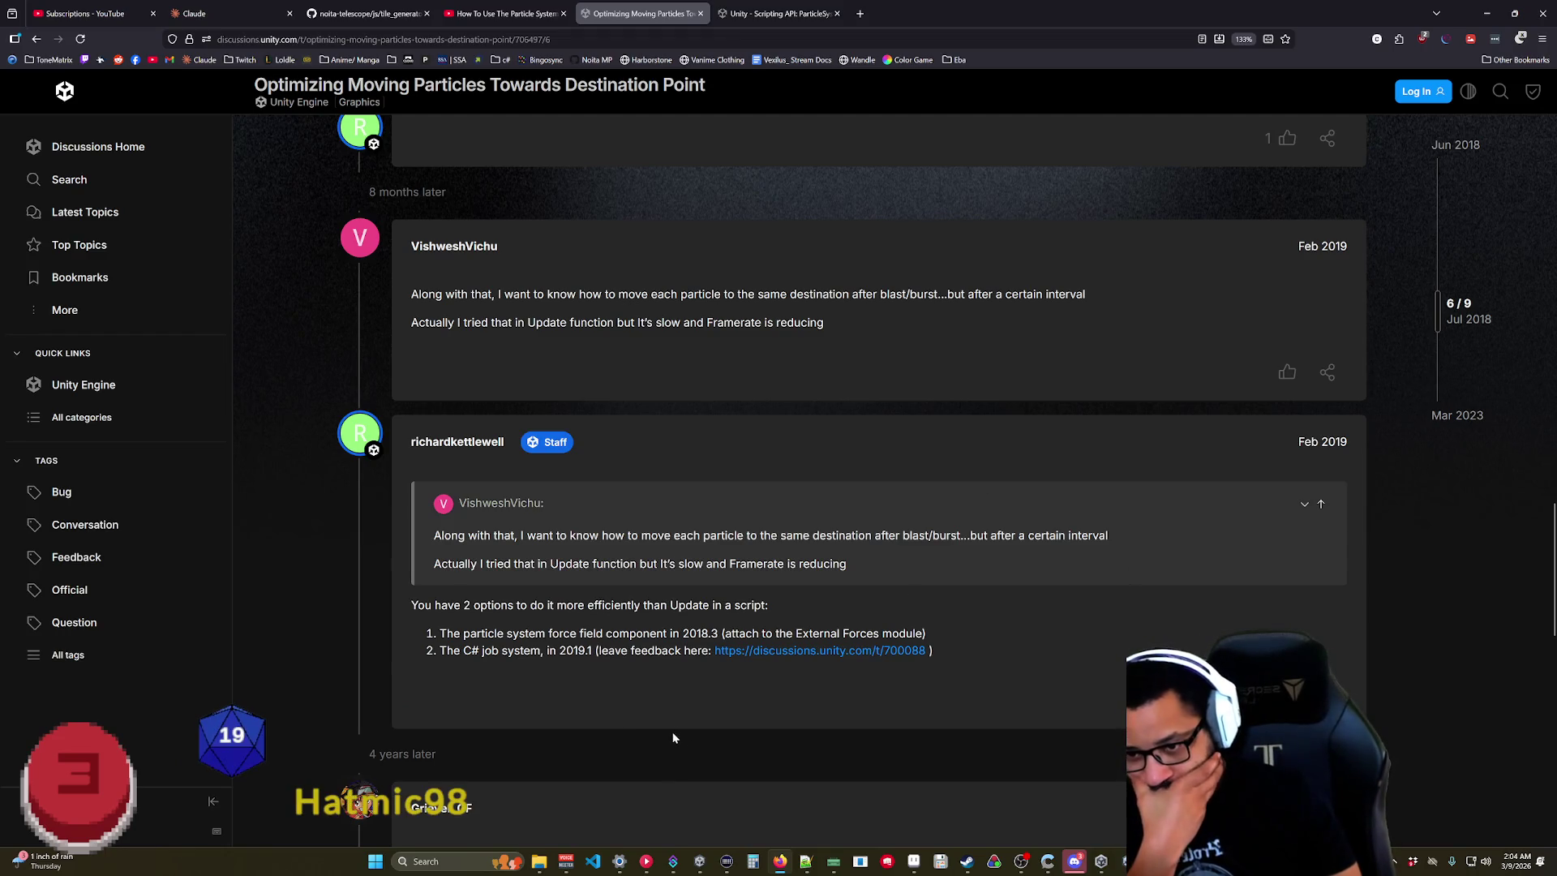
{"action": "scroll", "coordinate": [598, 659], "scroll_direction": "down", "scroll_amount": 5}
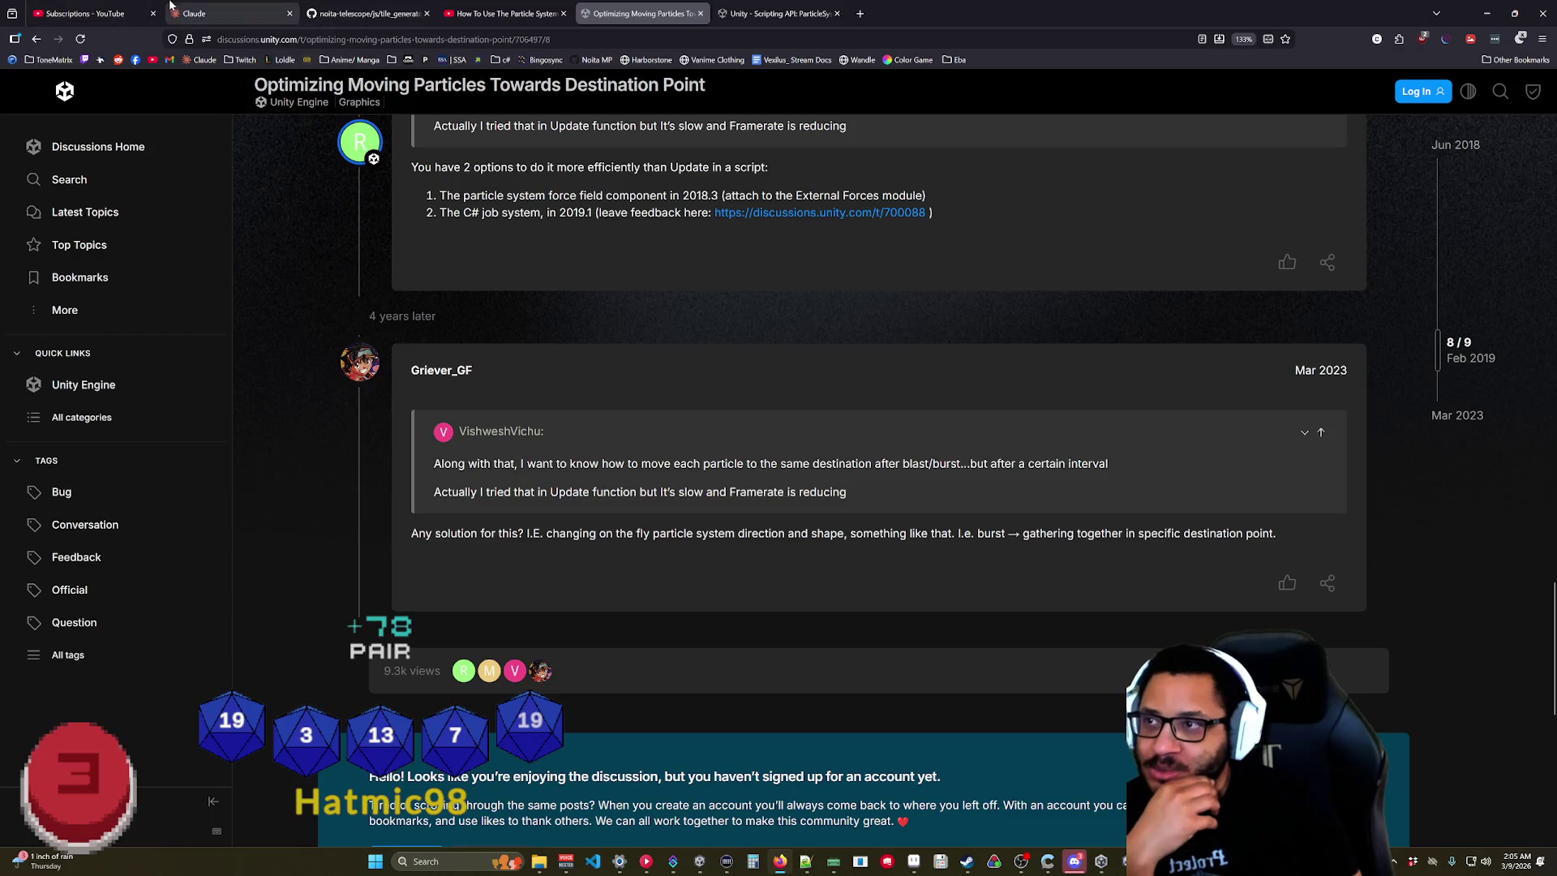
{"action": "left_click", "coordinate": [227, 13]}
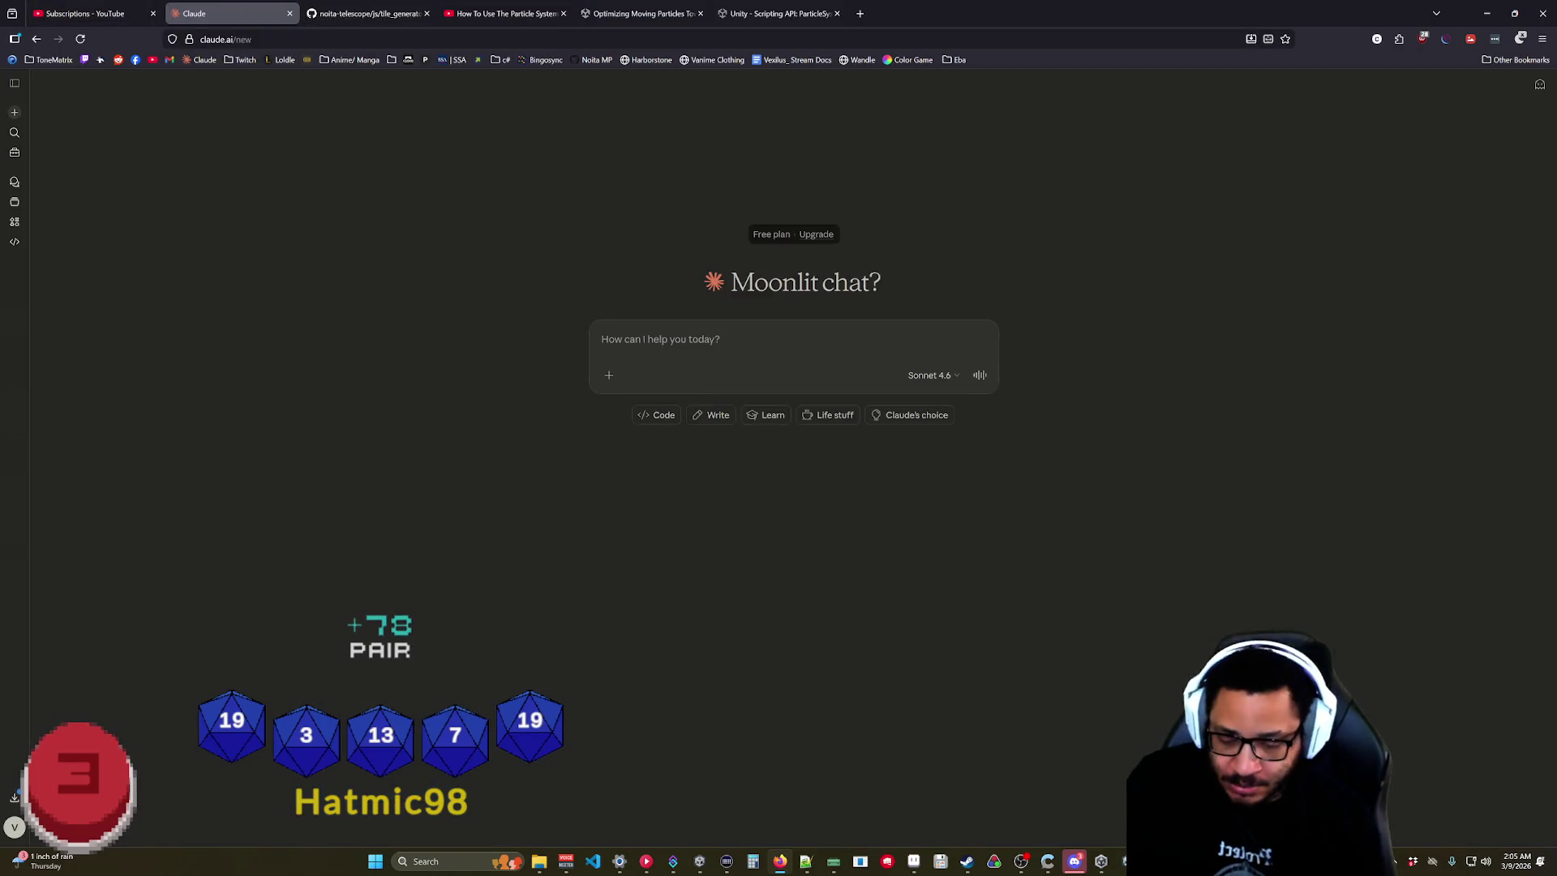
Ask Claude how to make Unity particles attract towards a GameObject target after a specified delay.
{"action": "type", "text": "How c"}
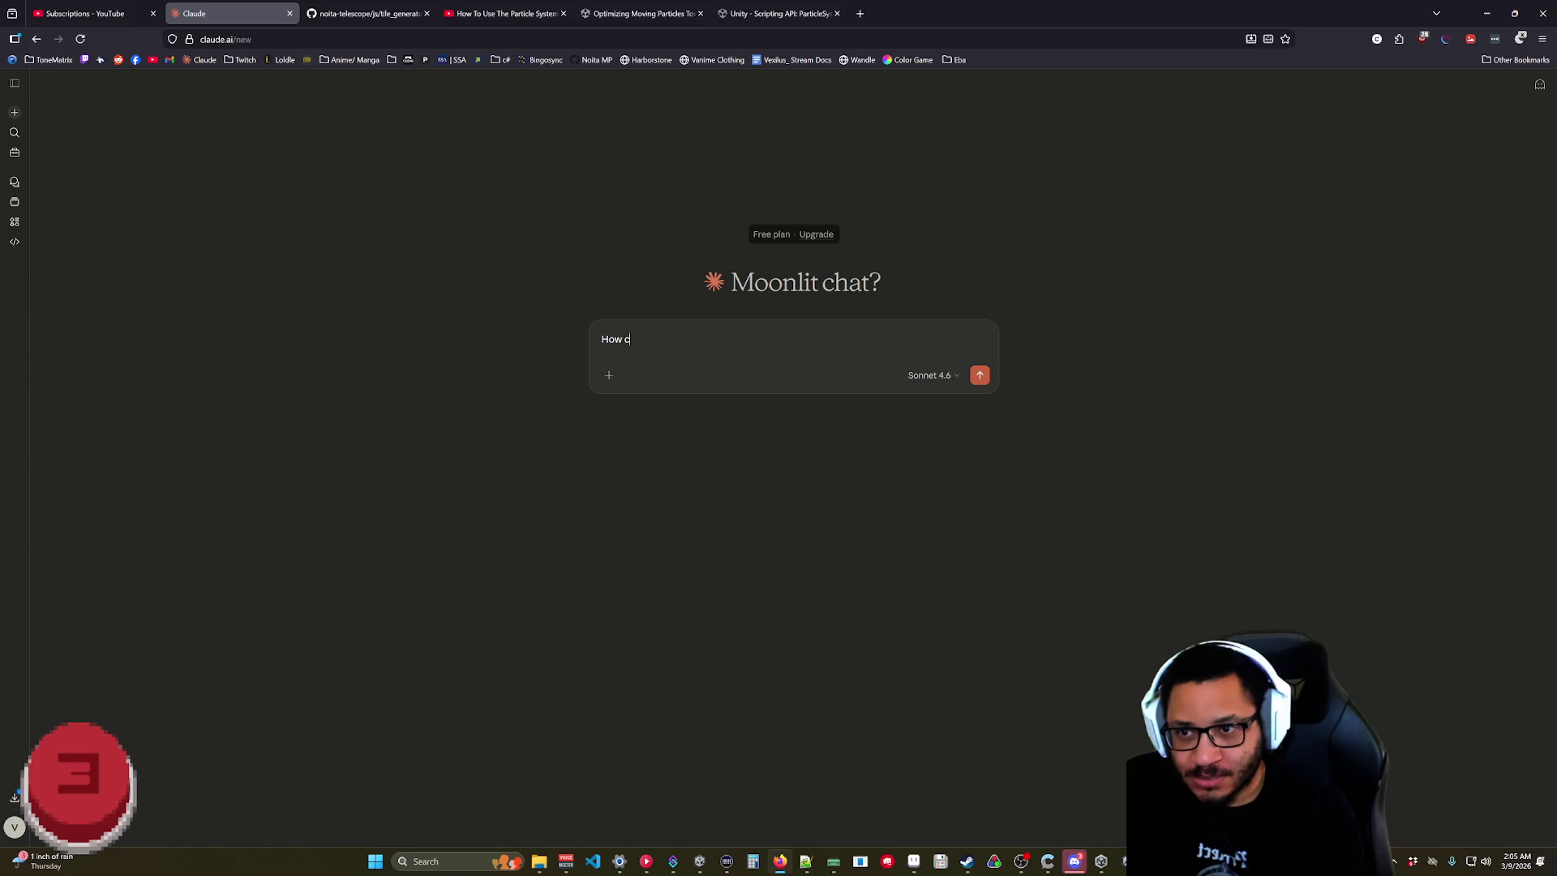
{"action": "type", "text": "an I make a Unity ap"}
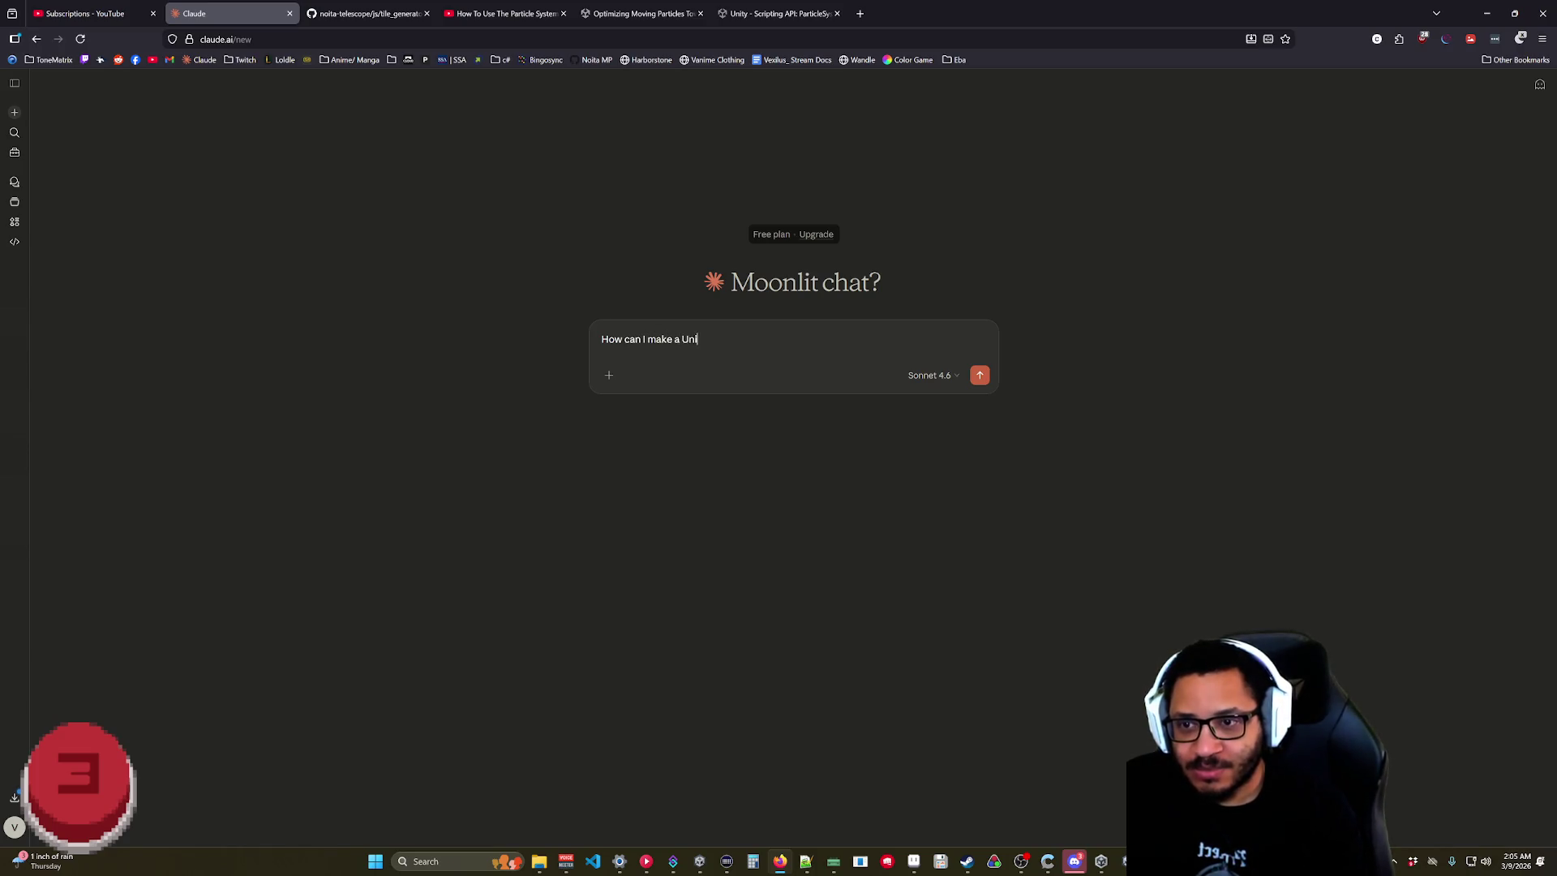
{"action": "key", "text": "BackSpace"}
{"action": "key", "text": "BackSpace"}
{"action": "type", "text": "parti"}
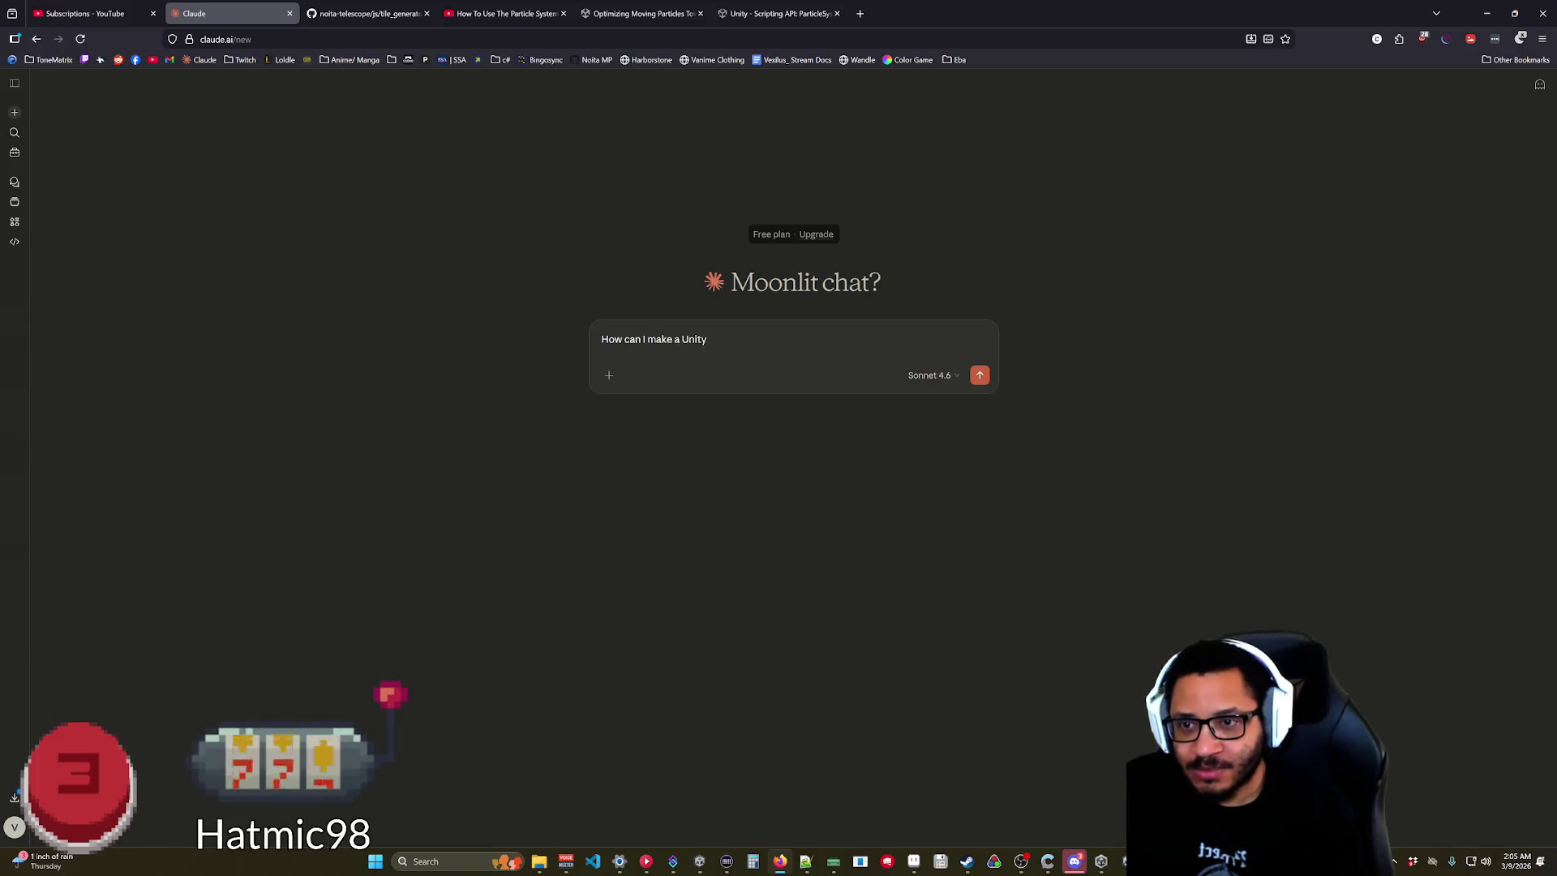
{"action": "type", "text": "cle"}
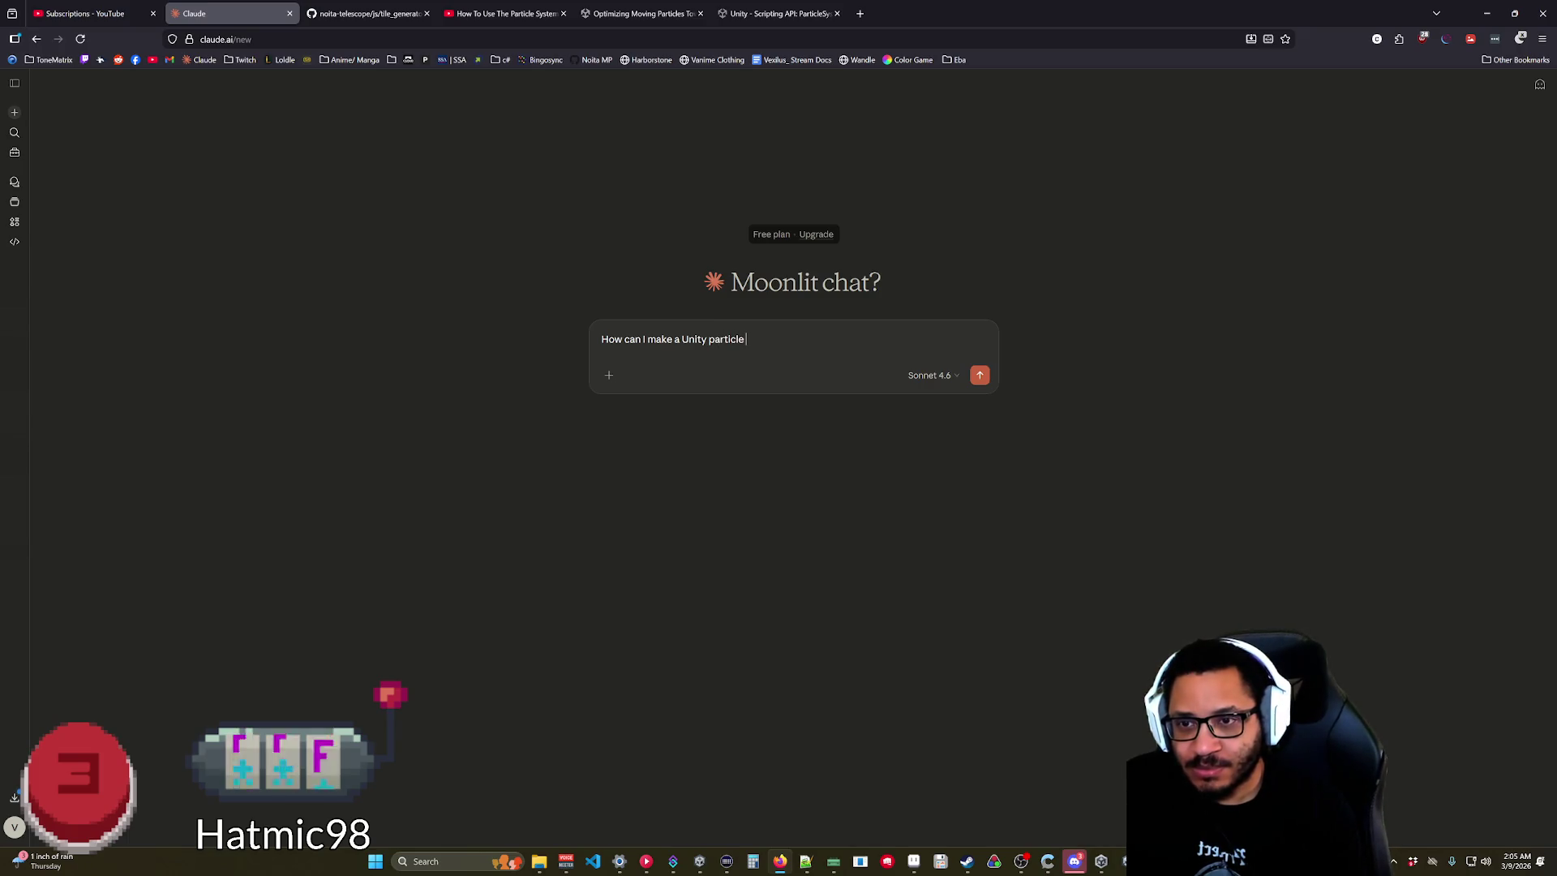
{"action": "key", "text": "ctrl+BackSpace"}
{"action": "key", "text": "ctrl+BackSpace"}
{"action": "key", "text": "ctrl+BackSpace"}
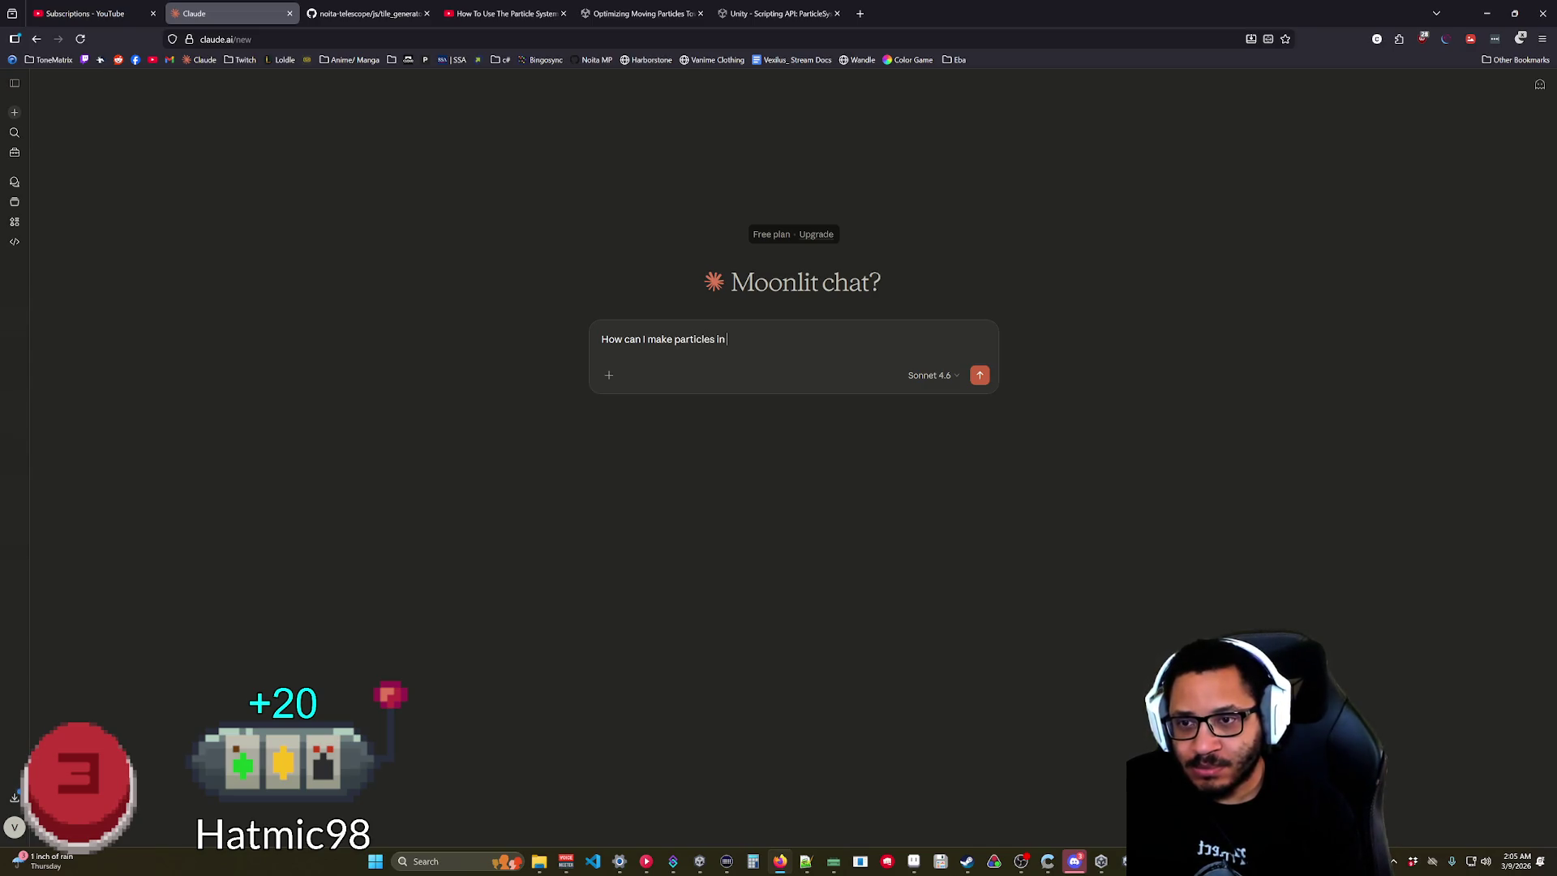
{"action": "type", "text": "Unity"}
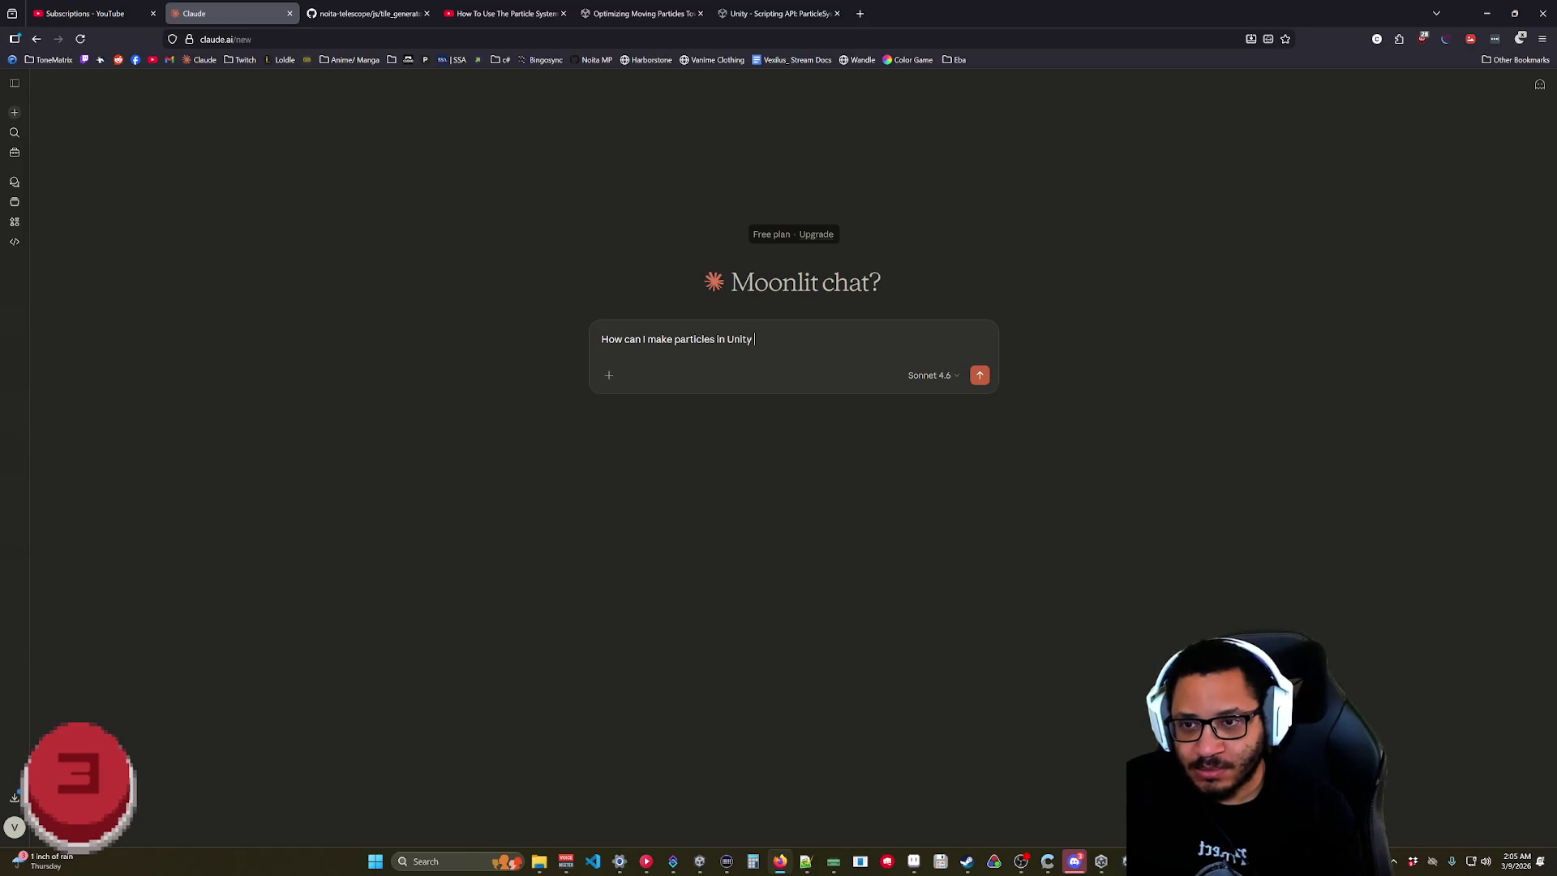
{"action": "type", "text": " attract "}
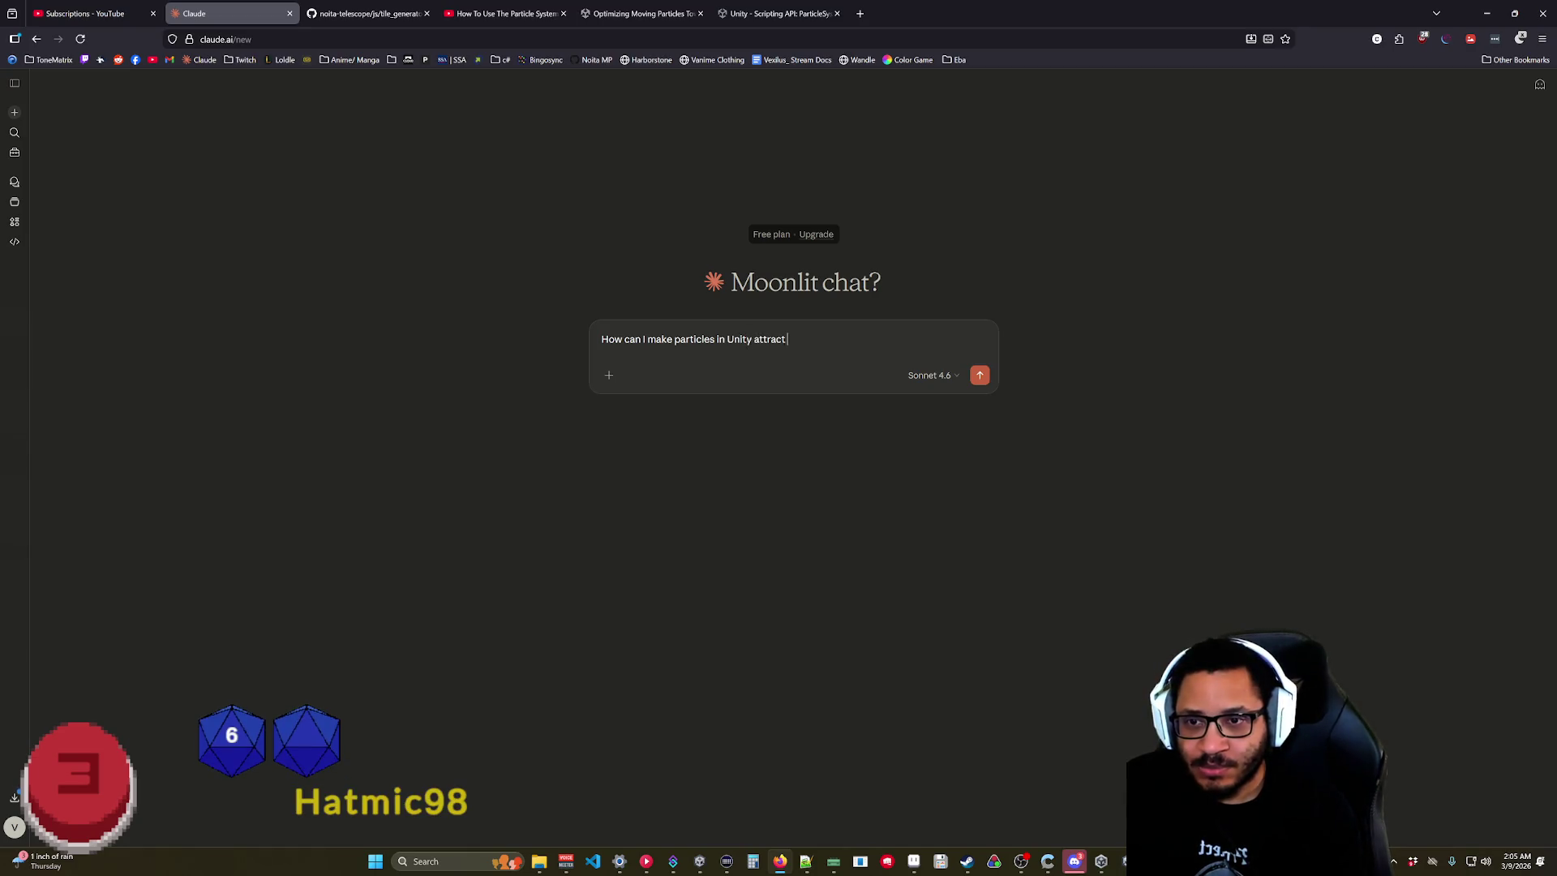
{"action": "type", "text": "towards a gam"}
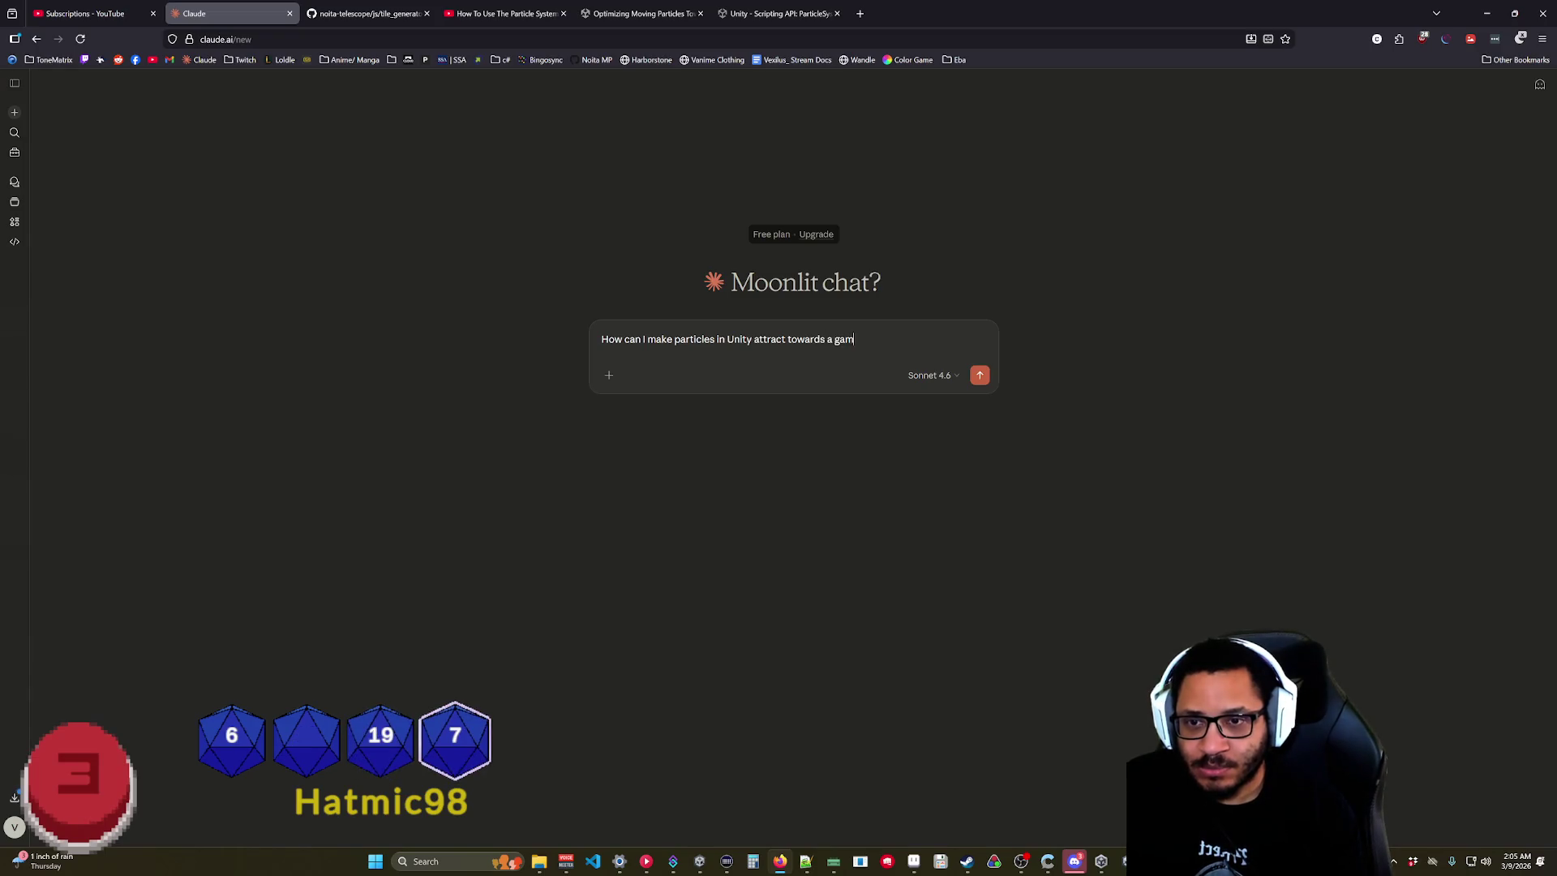
{"action": "type", "text": "eobject target a"}
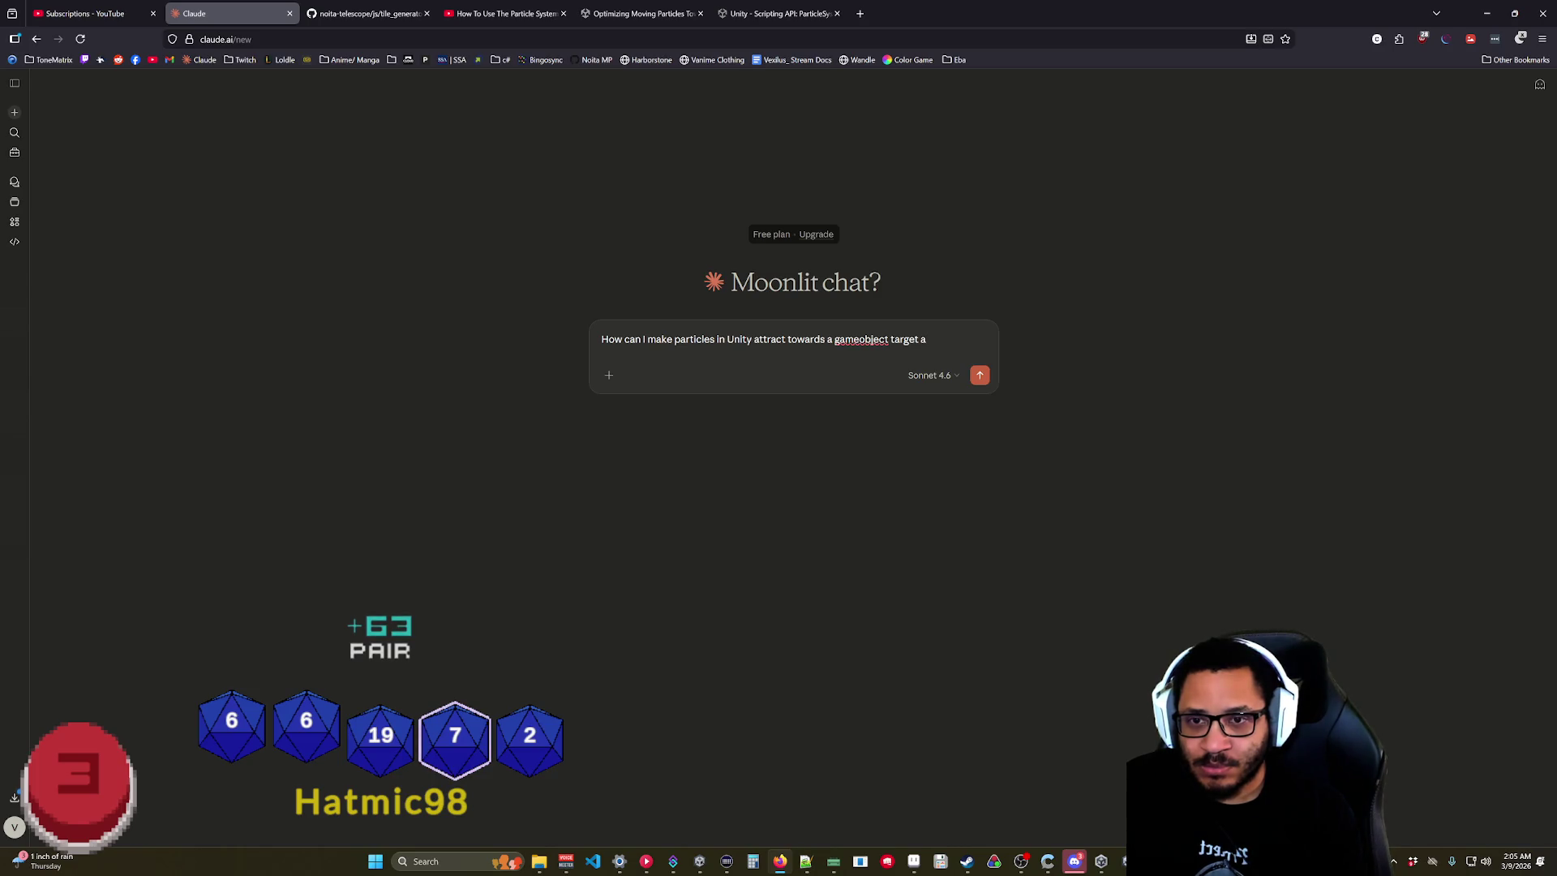
{"action": "key", "text": "BackSpace"}
{"action": "key", "text": "BackSpace"}
{"action": "key", "text": "BackSpace"}
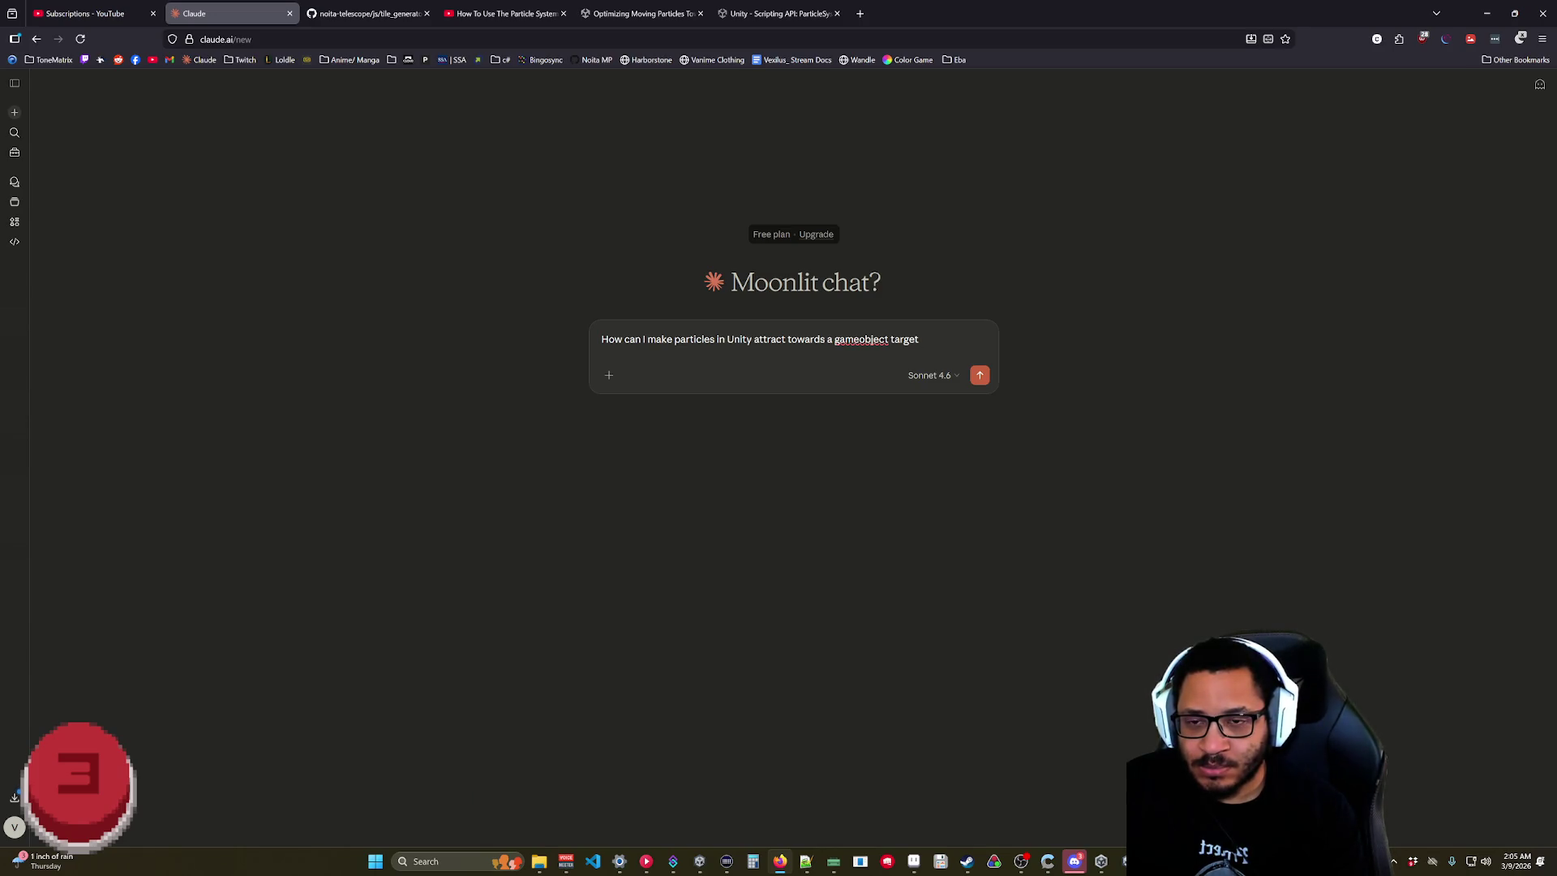
{"action": "type", "text": "after a specified delay"}
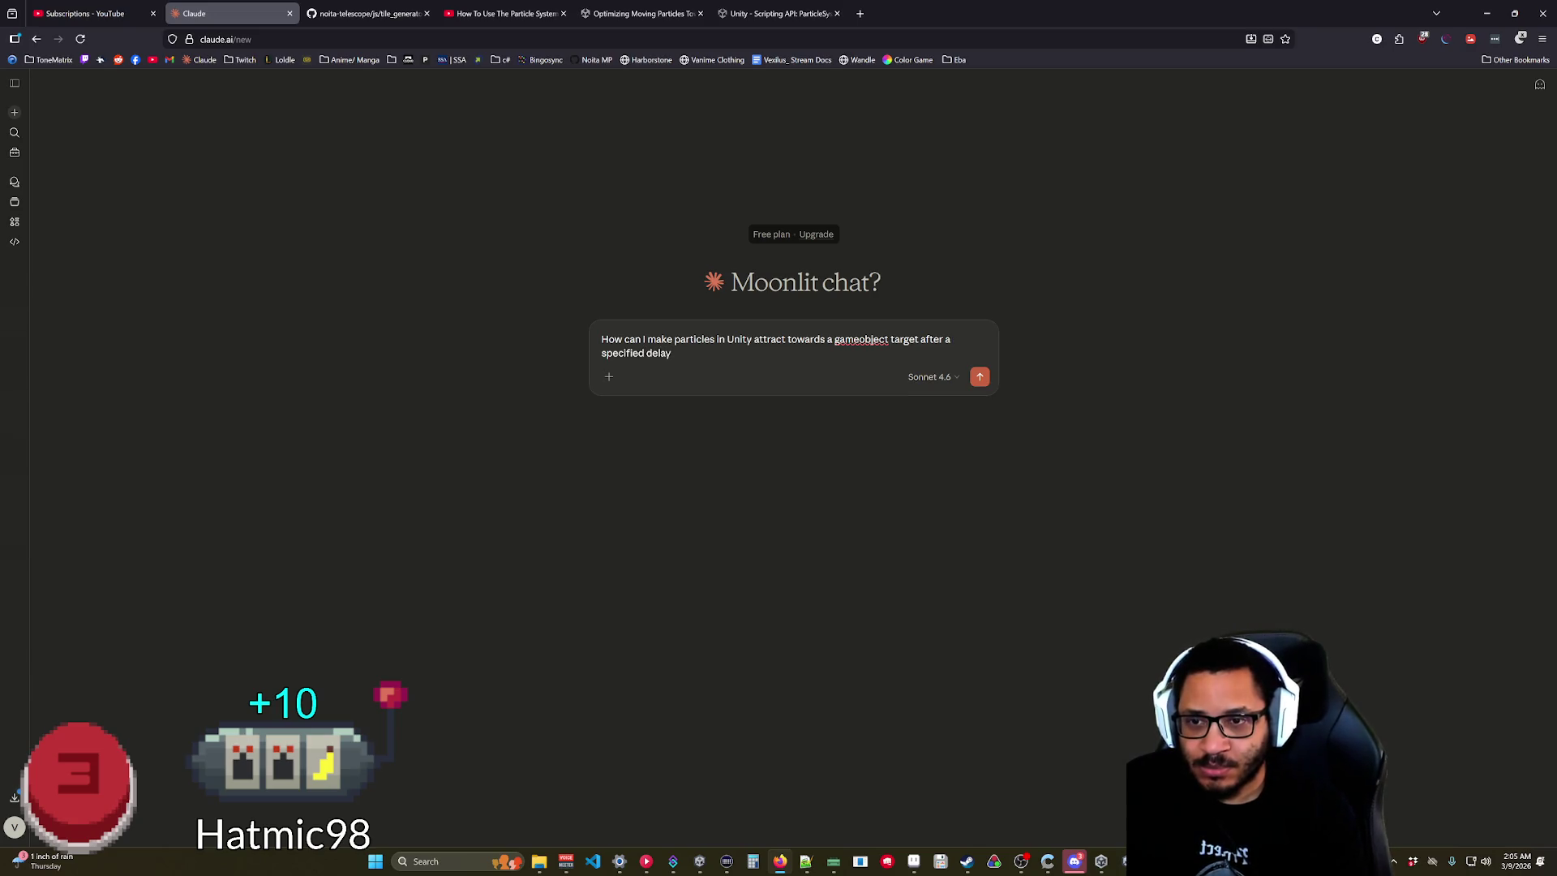
{"action": "key", "text": "Return"}
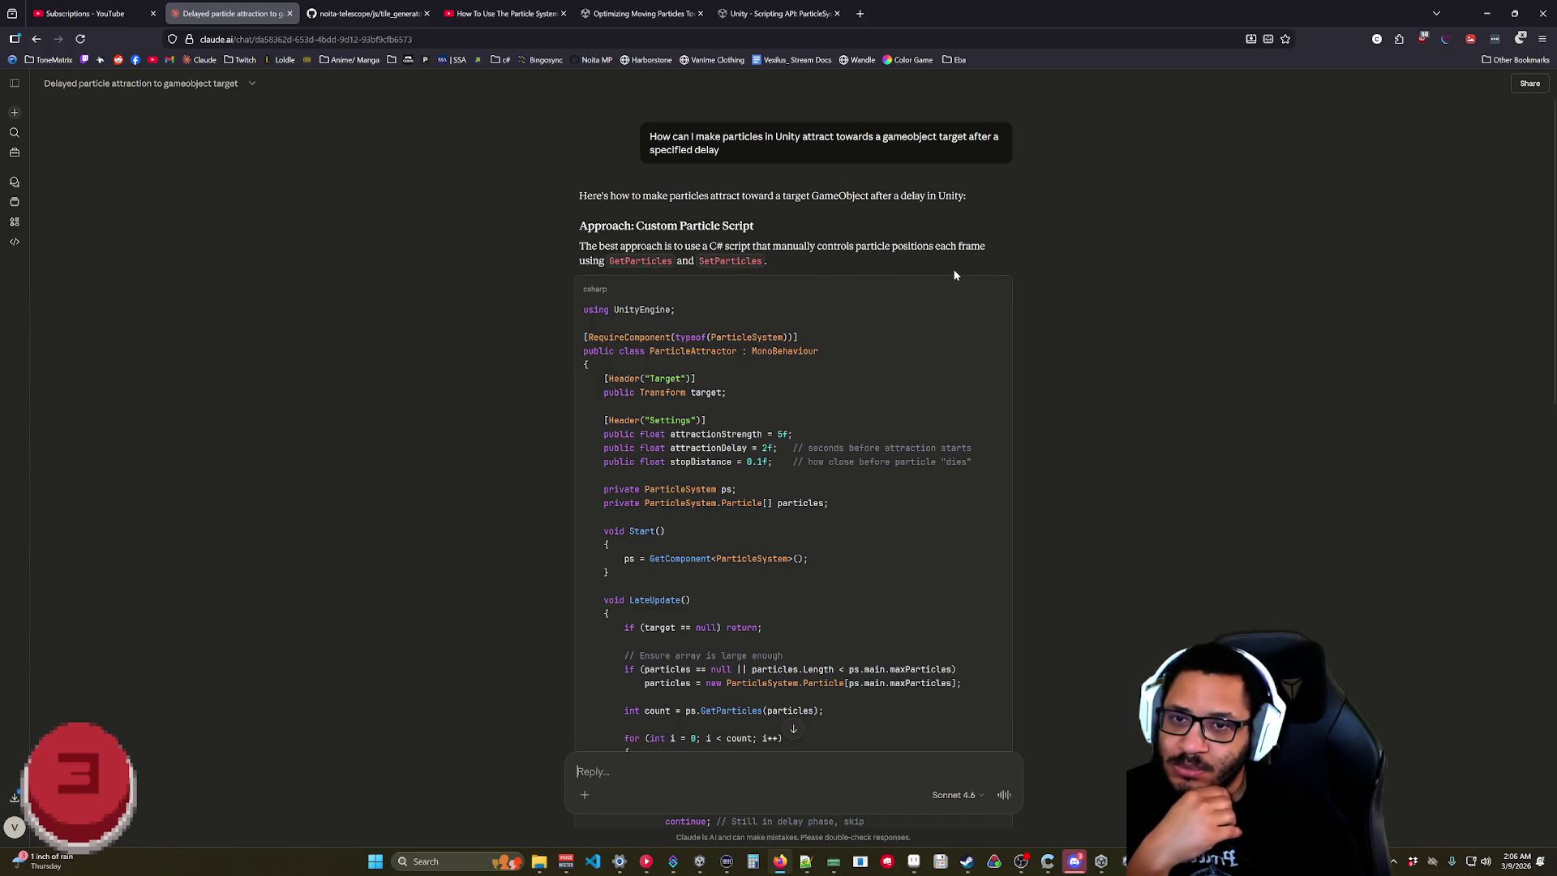
Read through Claude's ParticleAttractor script, then start a new line after Update in ManaAttraction.cs.
{"action": "scroll", "coordinate": [858, 373], "scroll_direction": "down", "scroll_amount": 3}
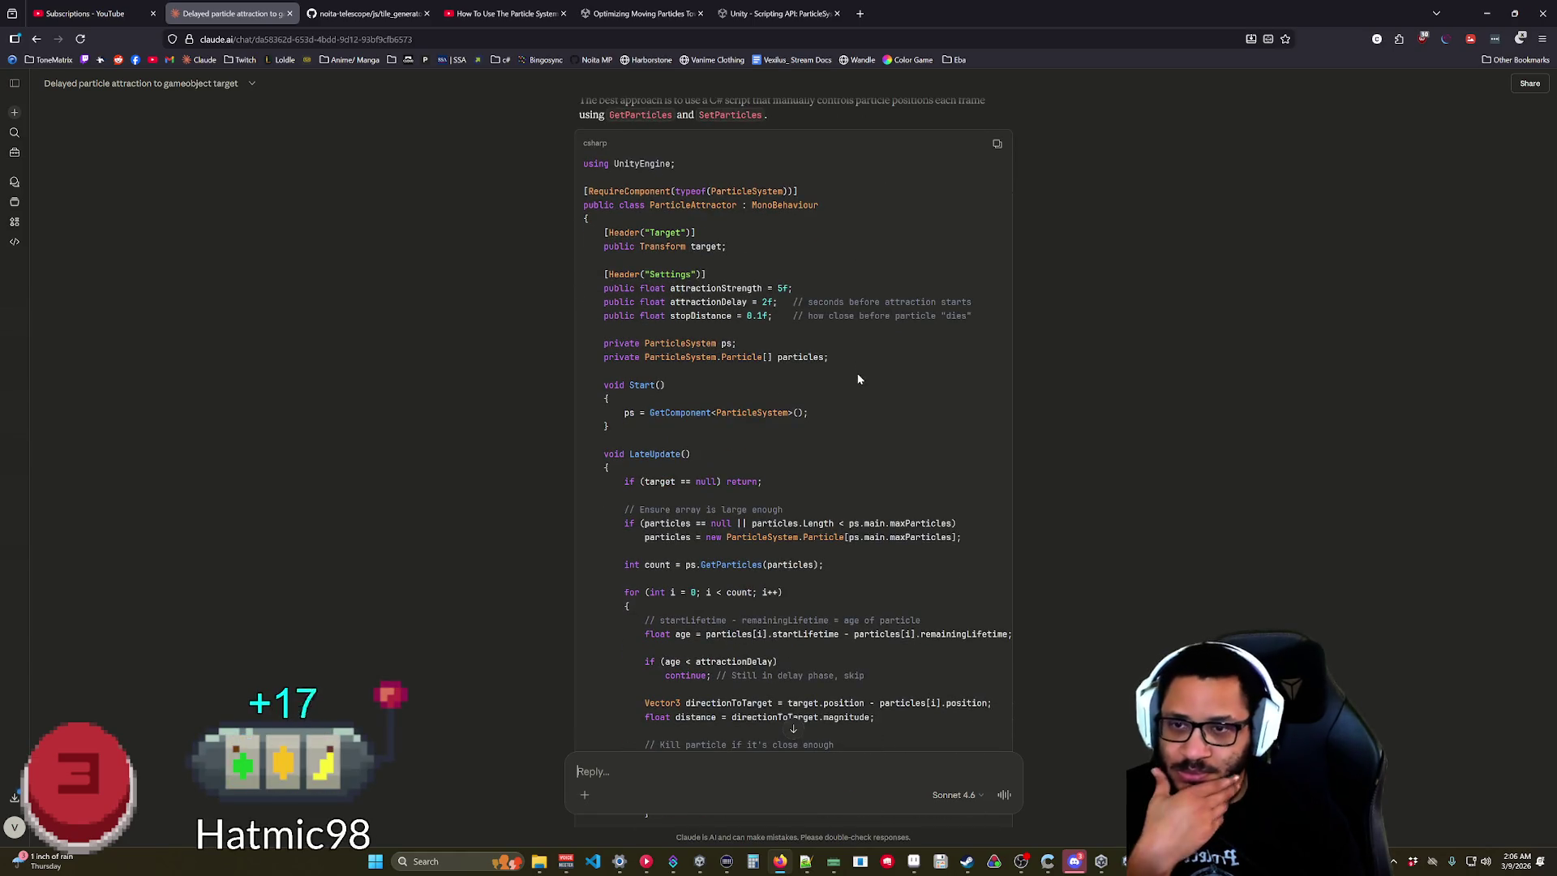
{"action": "scroll", "coordinate": [856, 377], "scroll_direction": "down", "scroll_amount": 3}
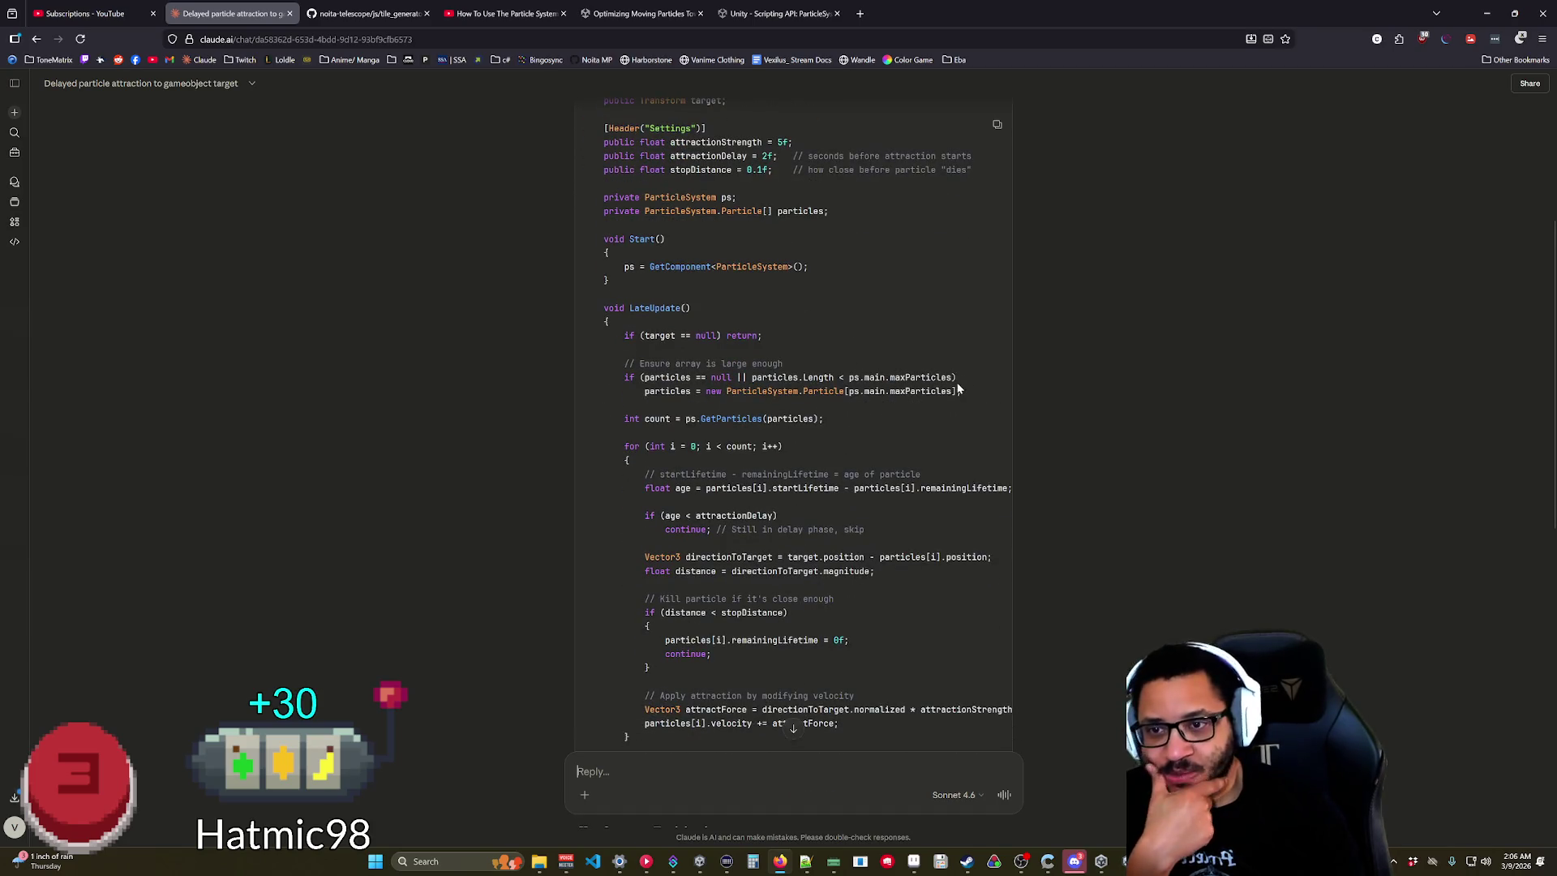
{"action": "scroll", "coordinate": [959, 390], "scroll_direction": "down", "scroll_amount": 2}
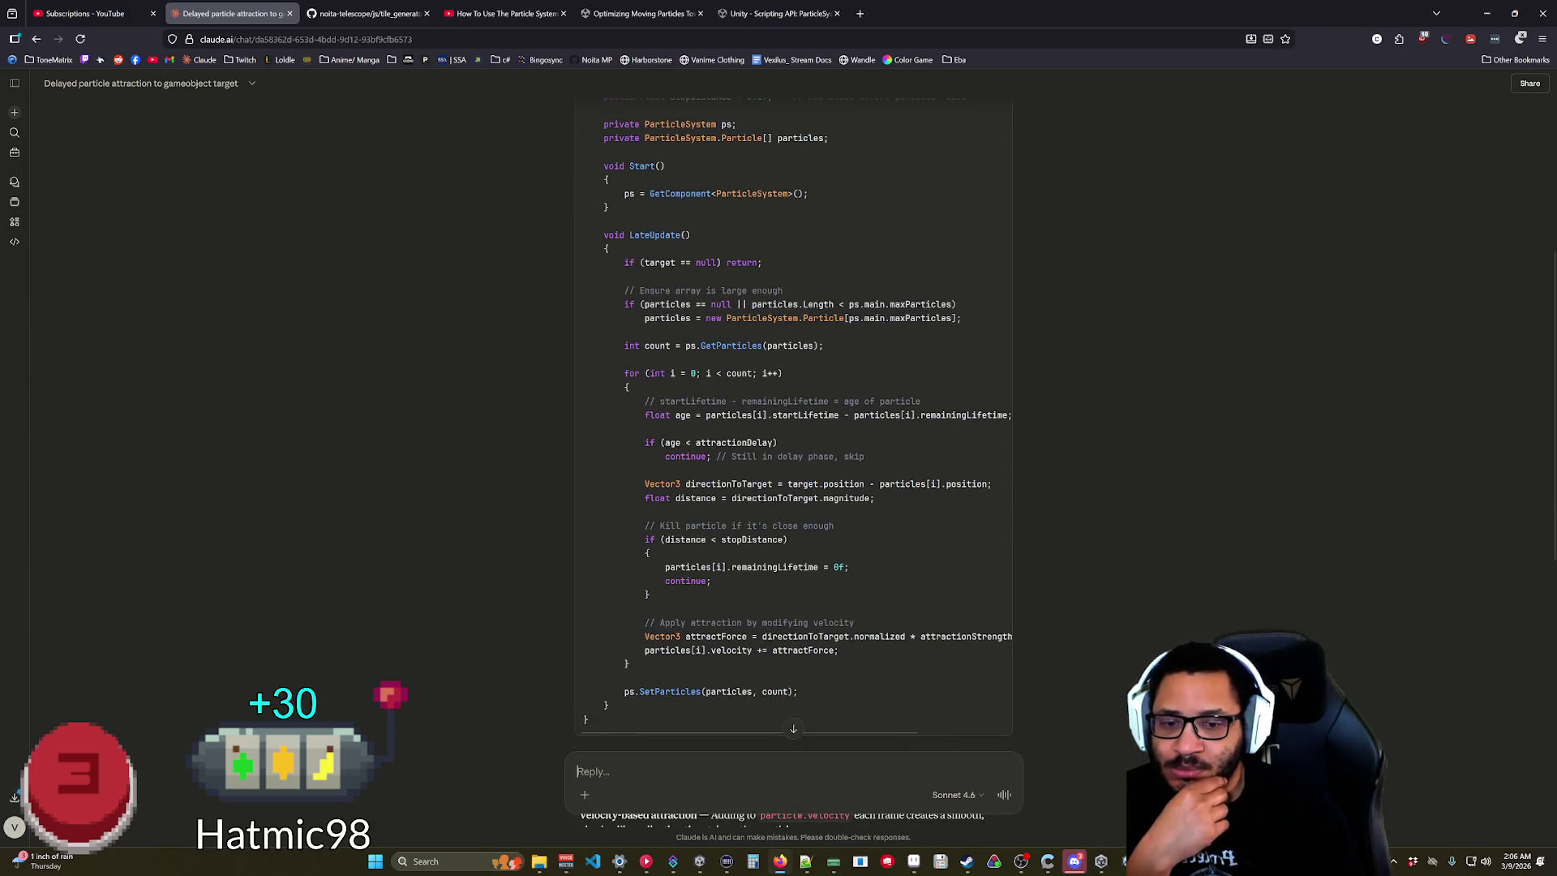
{"action": "key", "text": "alt+Tab"}
{"action": "key", "text": "Down"}
{"action": "key", "text": "Return"}
Add an empty public void LateUpdate method to ManaAttraction, removing the placeholder throw line.
{"action": "type", "text": "public"}
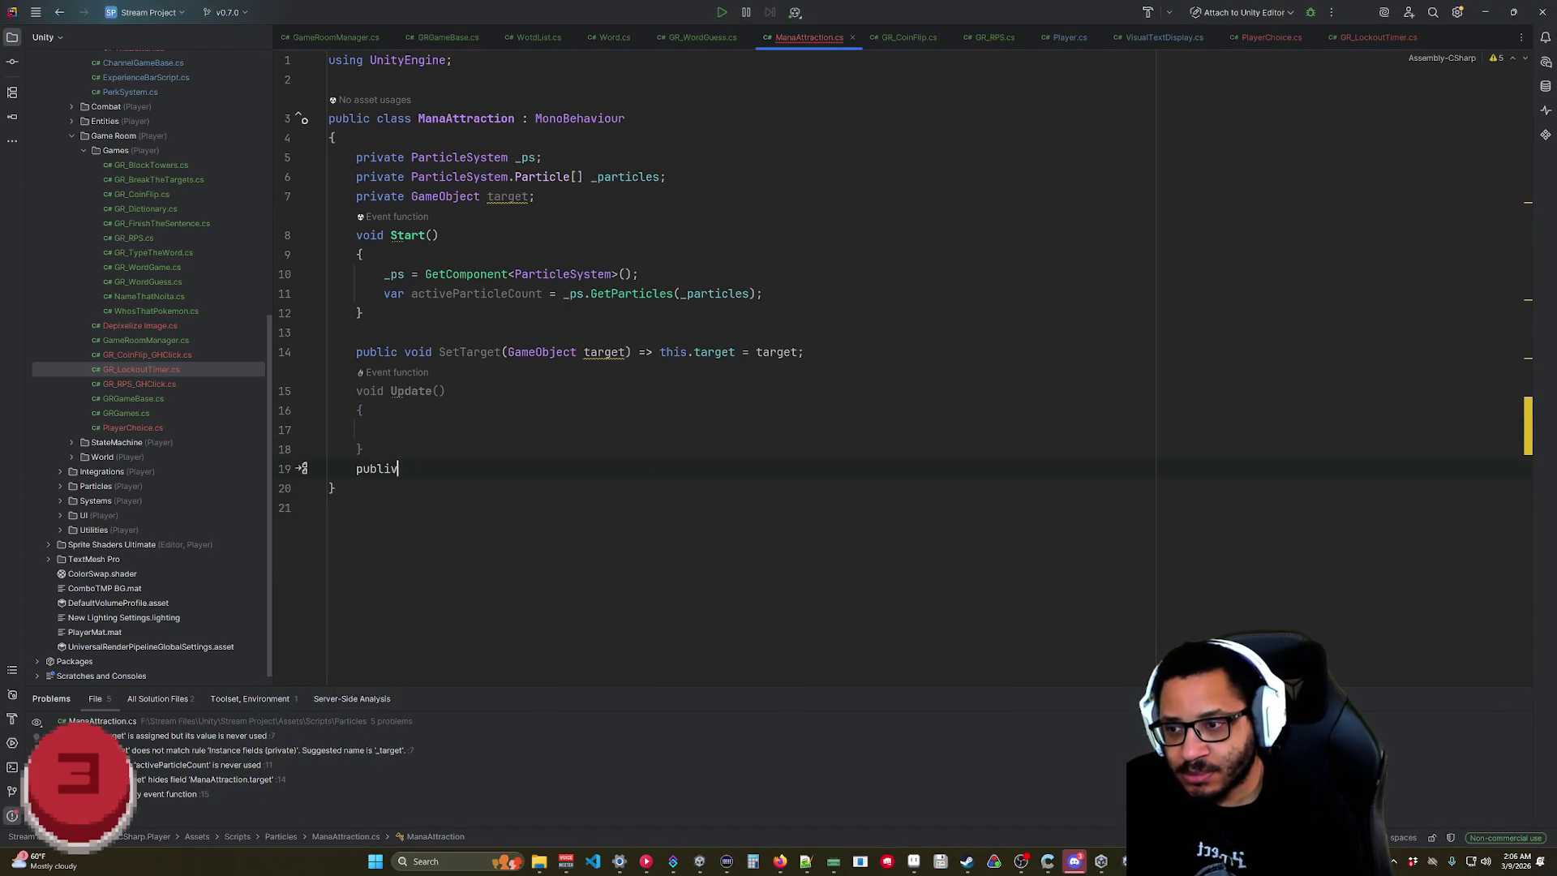
{"action": "type", "text": " void La"}
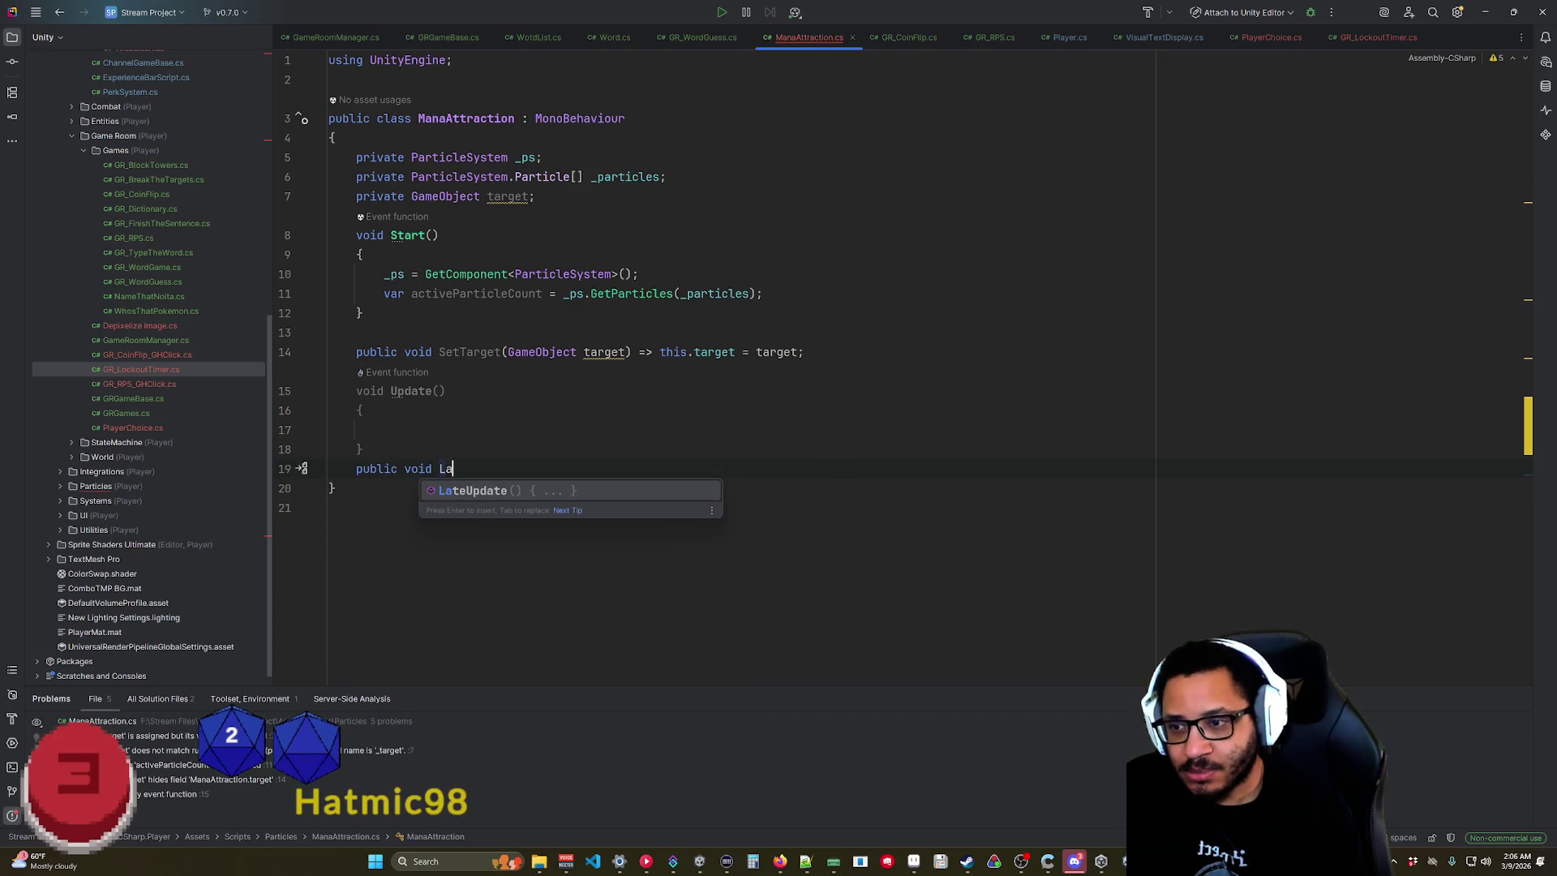
{"action": "type", "text": "teUpdate"}
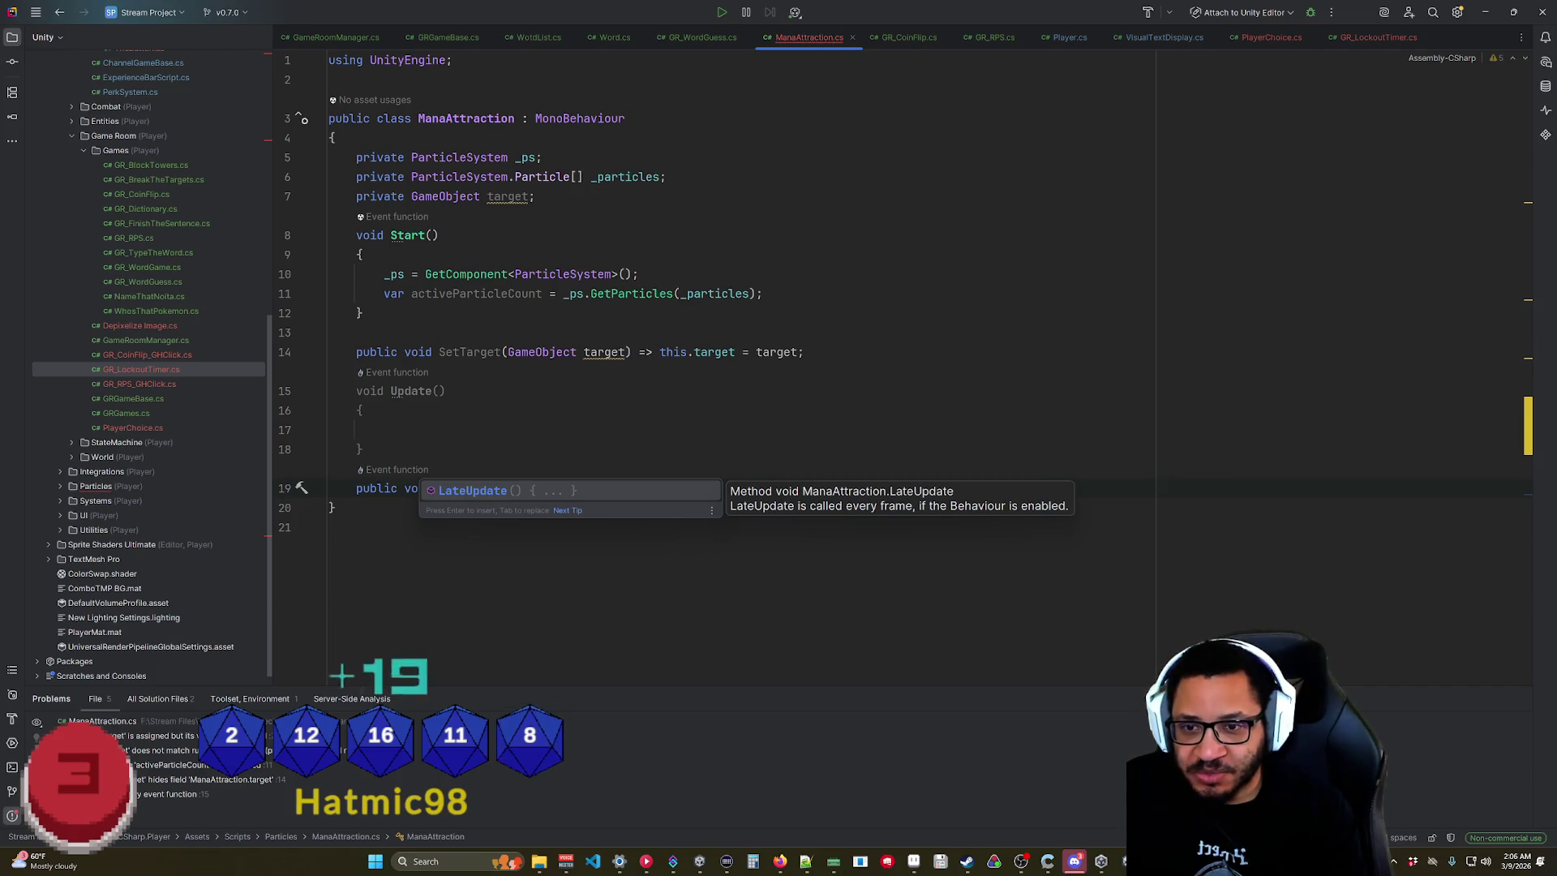
{"action": "key", "text": "Return"}
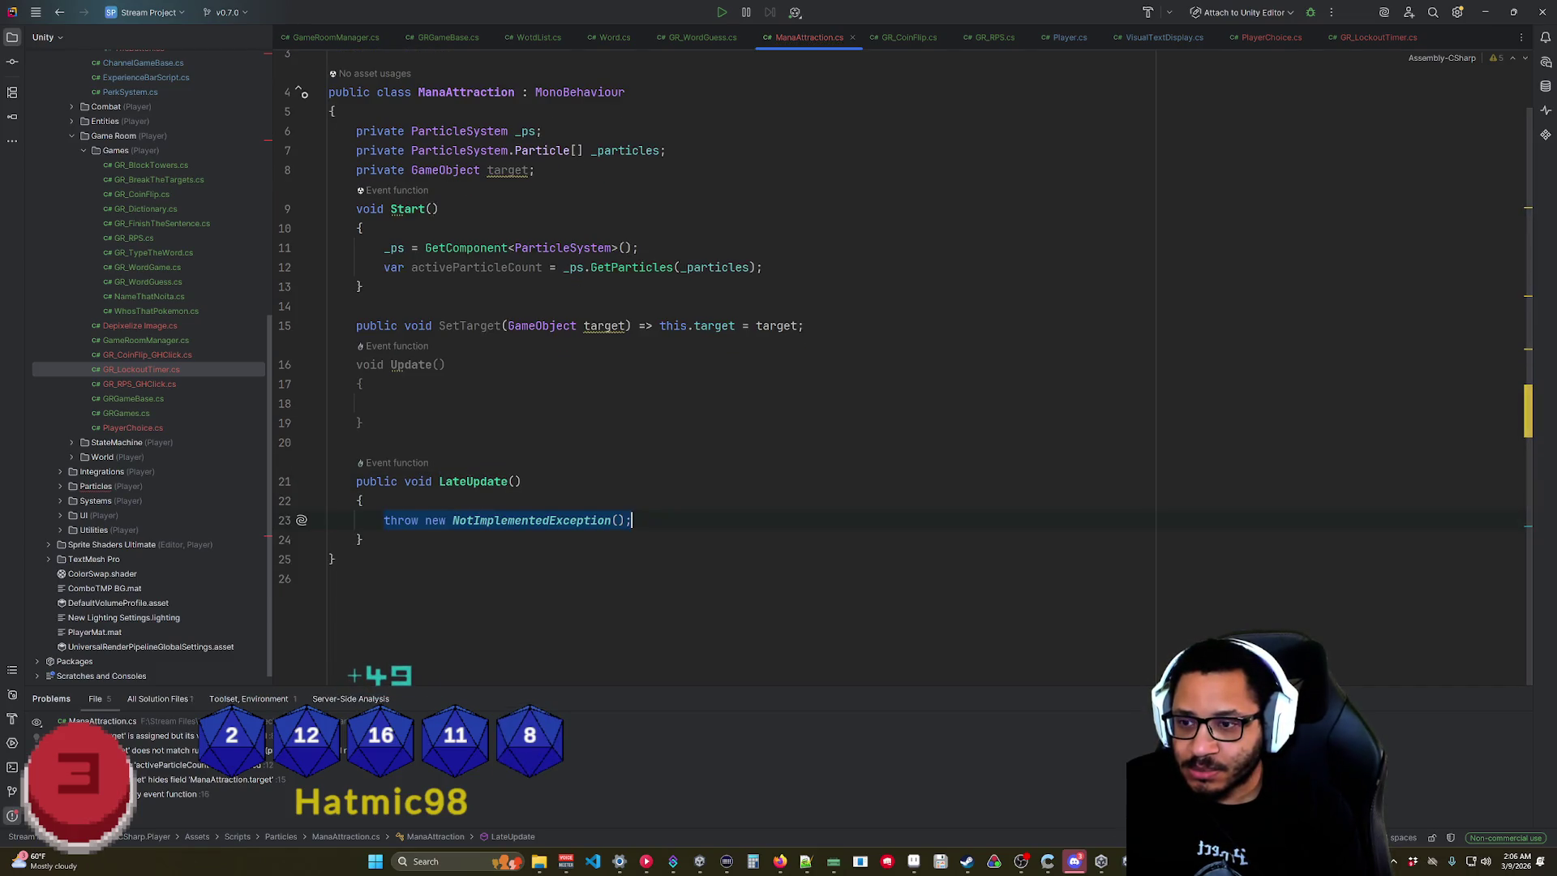
{"action": "key", "text": "BackSpace"}
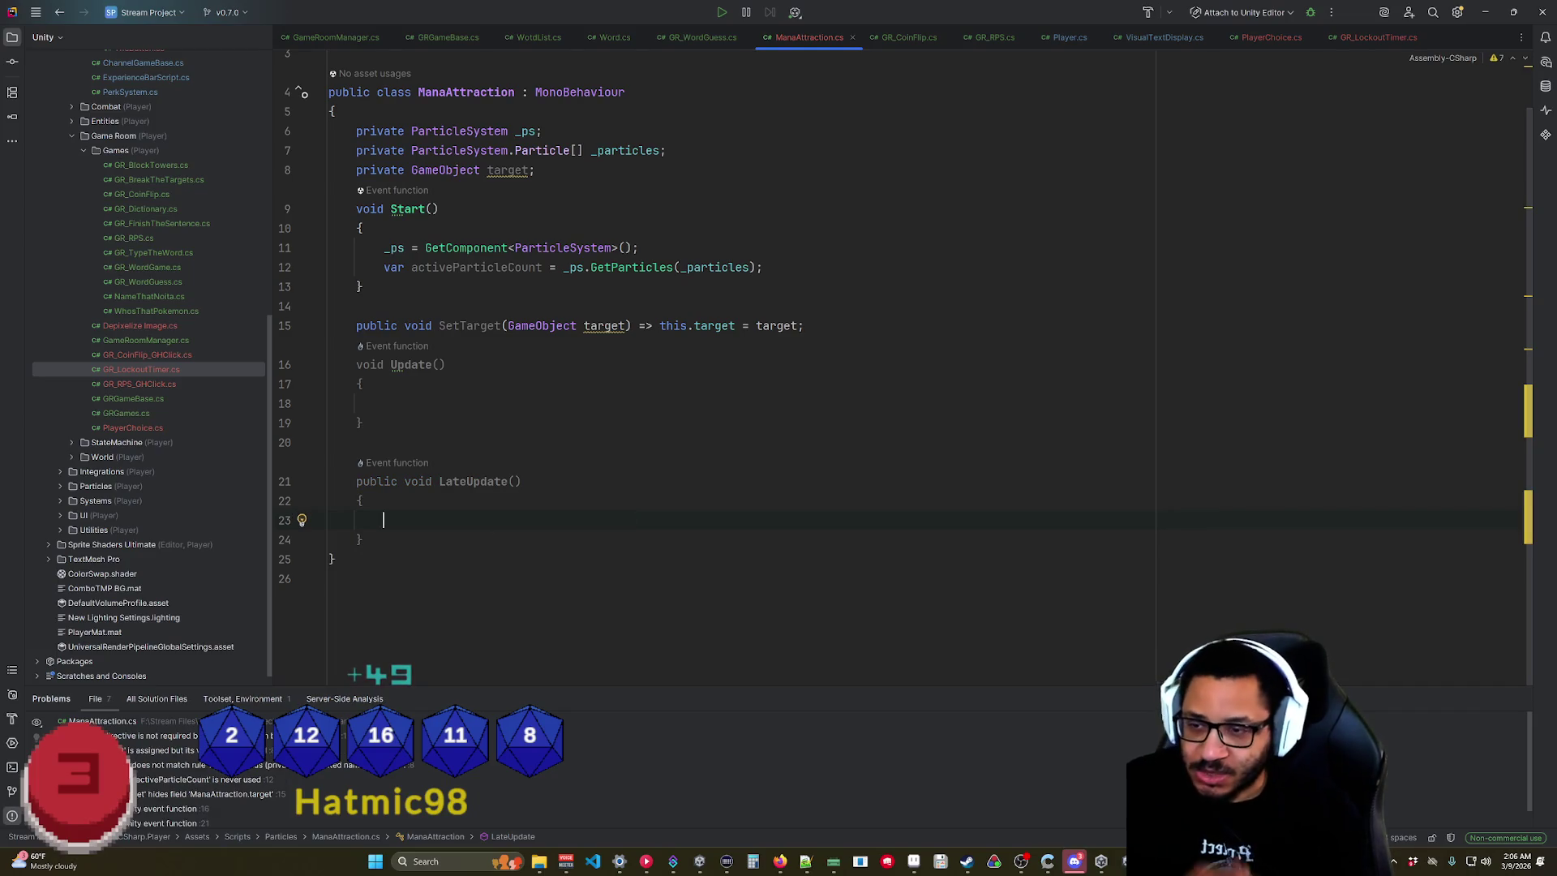
Open and close the Calculator, then go back to the Claude chat.
{"action": "left_click", "coordinate": [754, 861]}
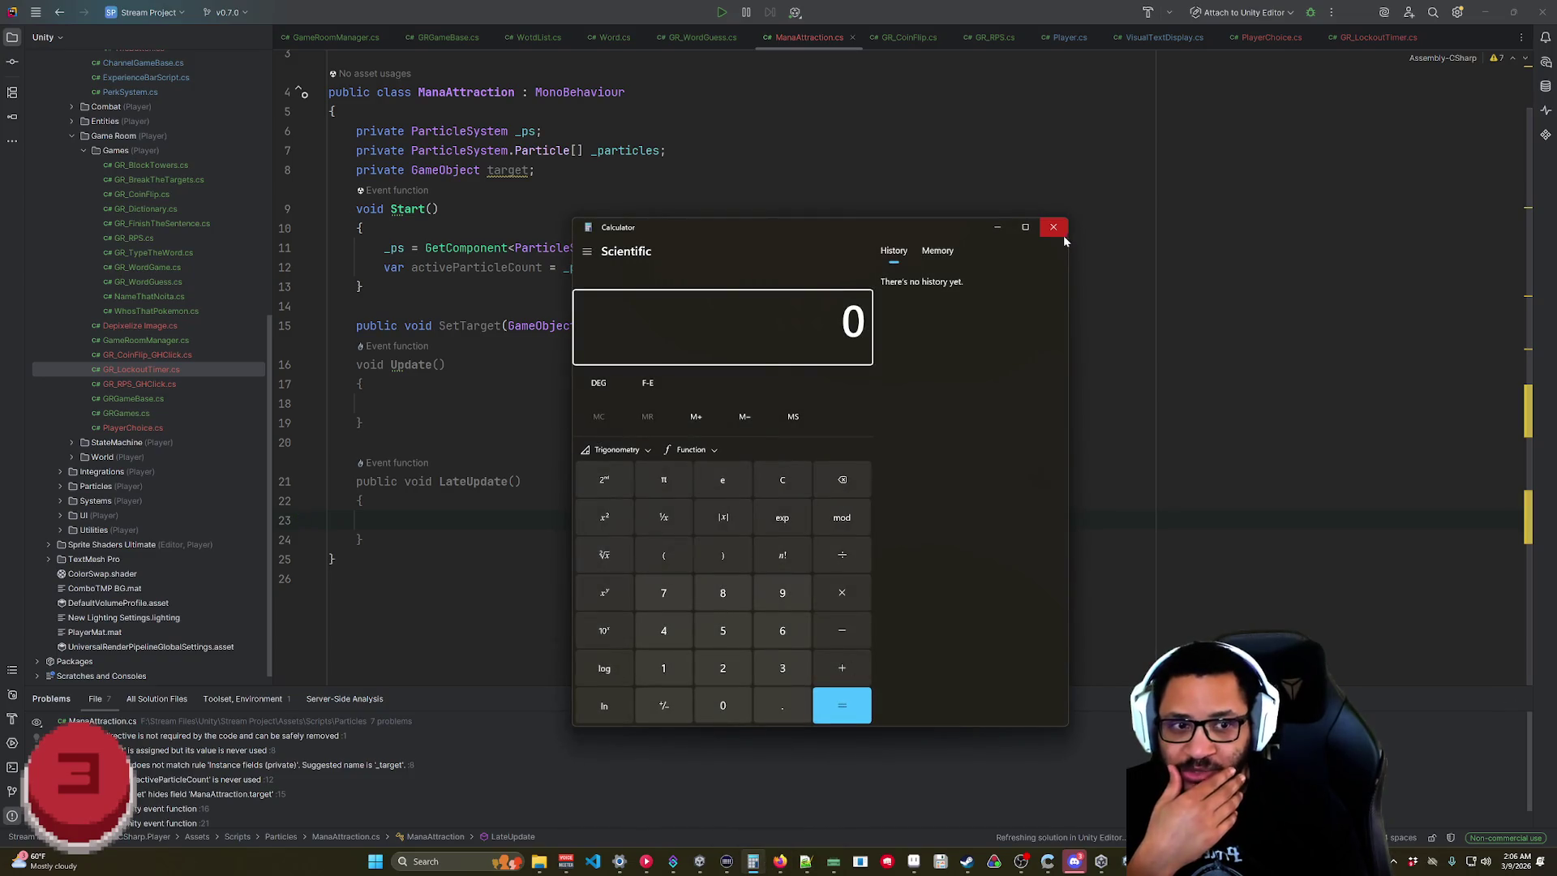
{"action": "left_click", "coordinate": [1060, 232]}
{"action": "left_click", "coordinate": [780, 861]}
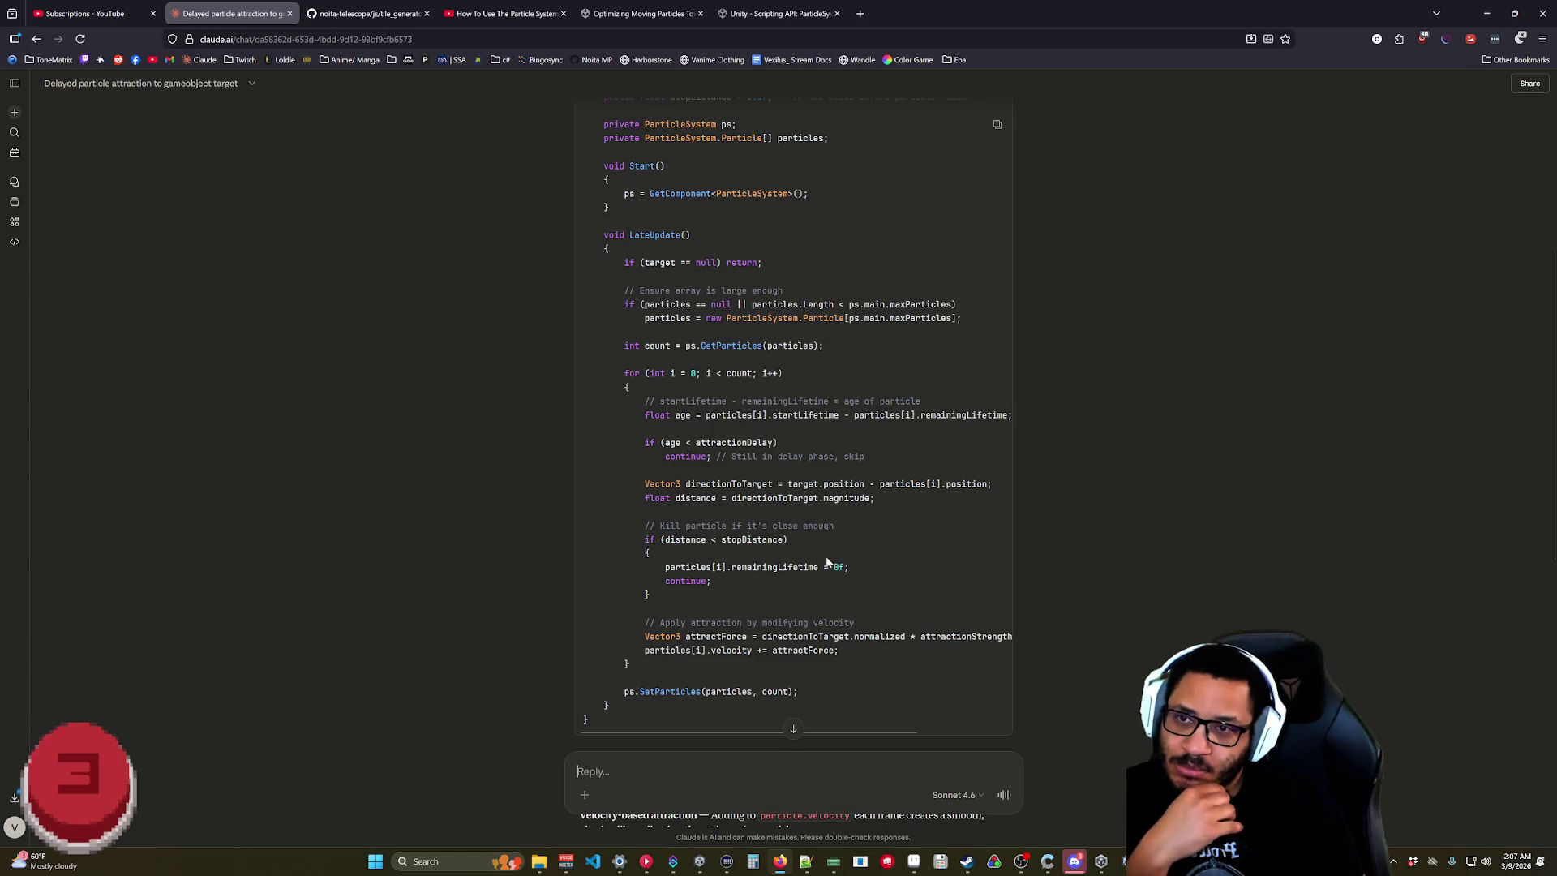
Read Claude's answer through its key concepts, optional enhancements and Setup in Editor sections.
{"action": "scroll", "coordinate": [827, 560], "scroll_direction": "up", "scroll_amount": 5}
{"action": "scroll", "coordinate": [746, 547], "scroll_direction": "down", "scroll_amount": 15}
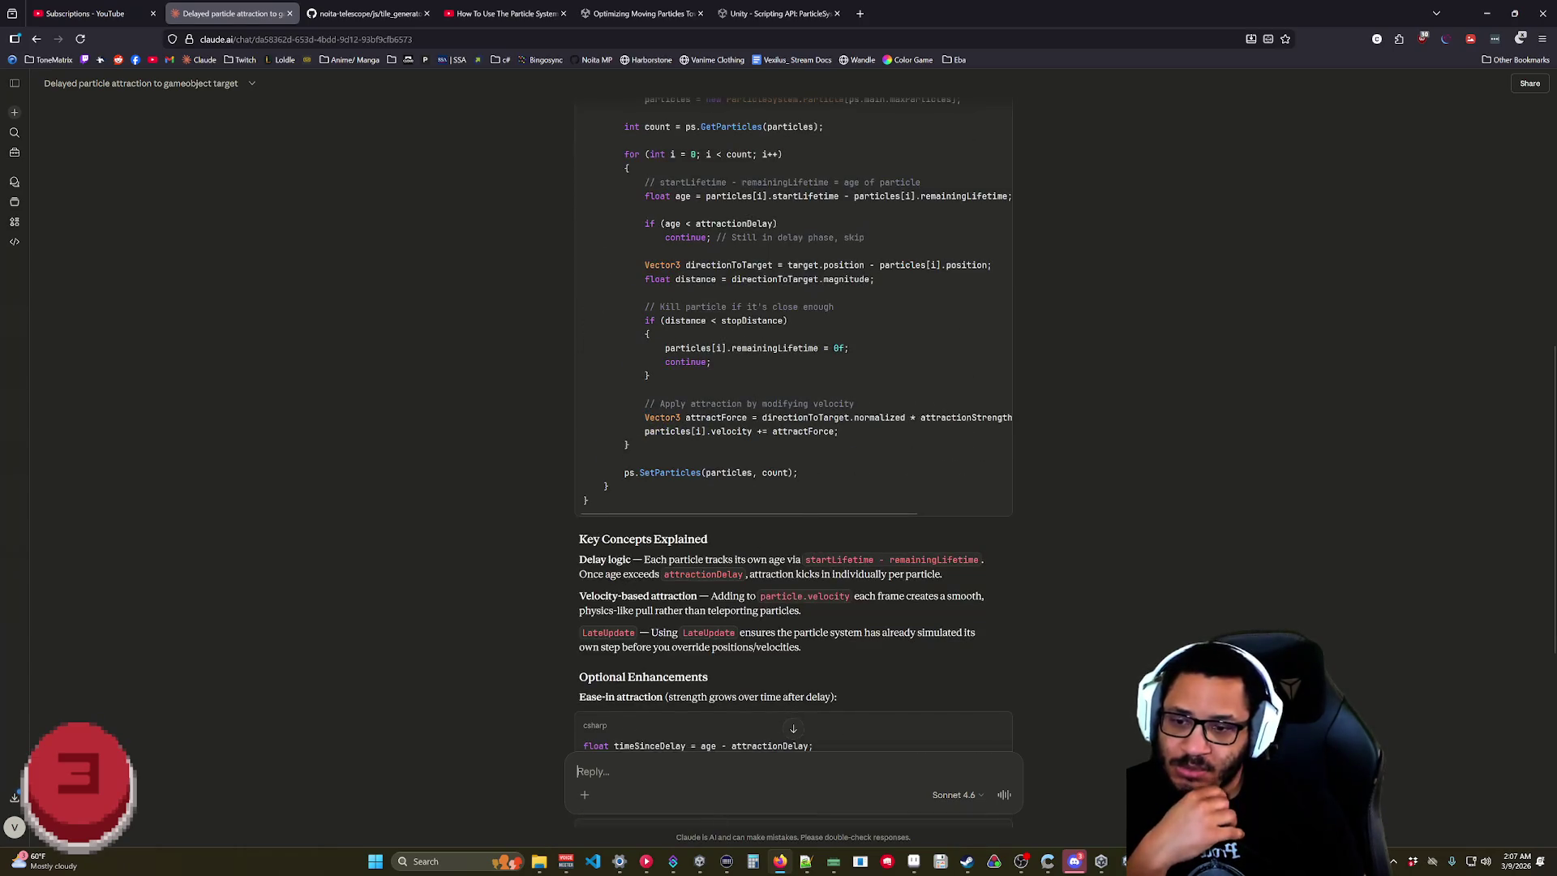
{"action": "scroll", "coordinate": [904, 593], "scroll_direction": "up", "scroll_amount": 1}
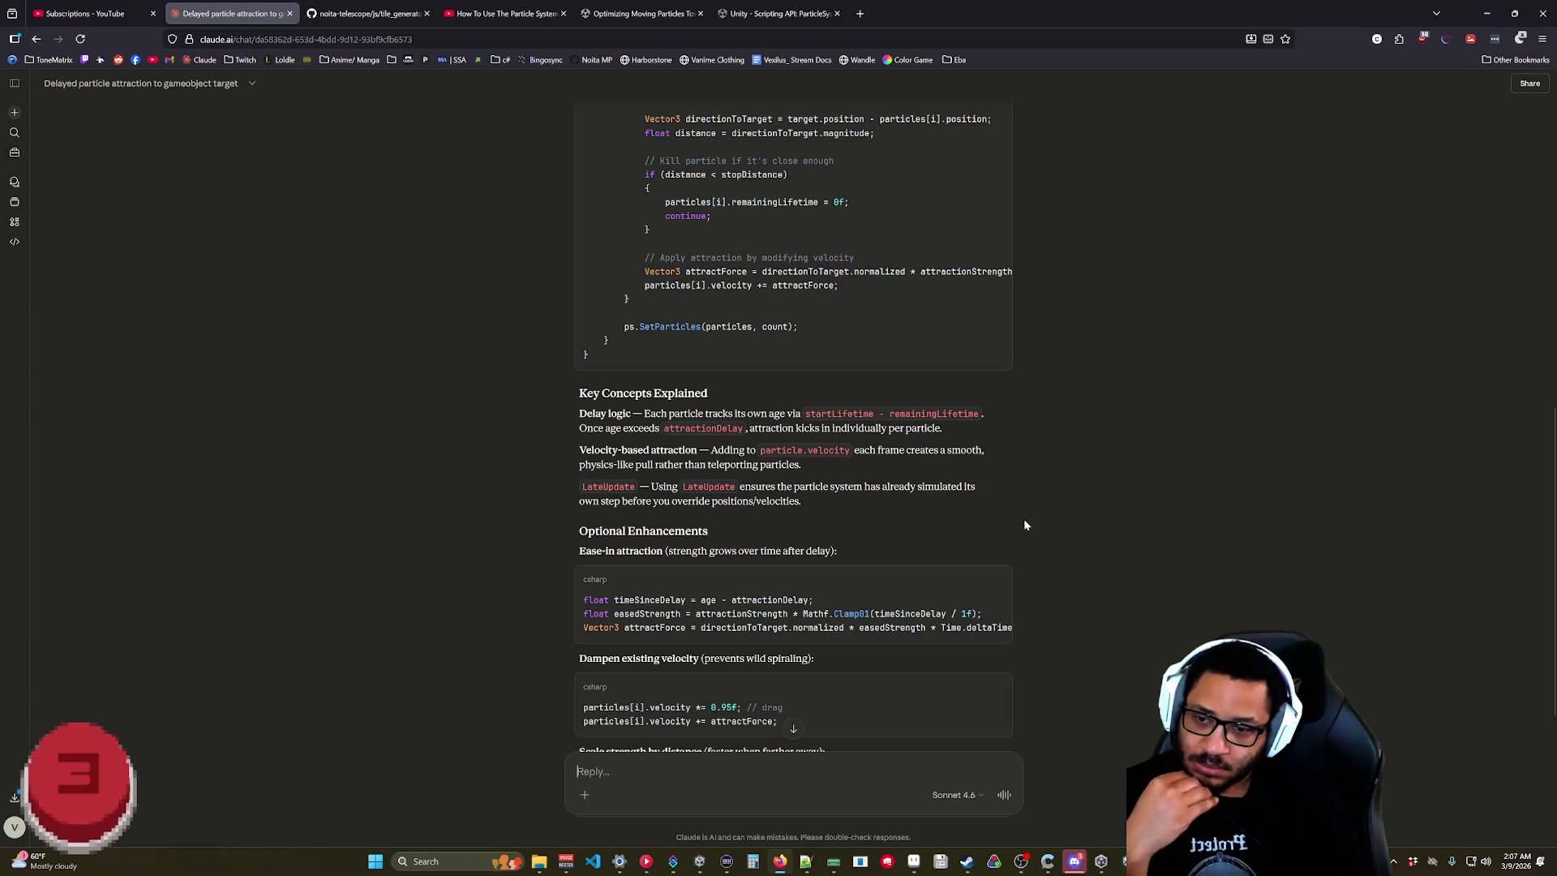
{"action": "scroll", "coordinate": [1020, 527], "scroll_direction": "down", "scroll_amount": 3}
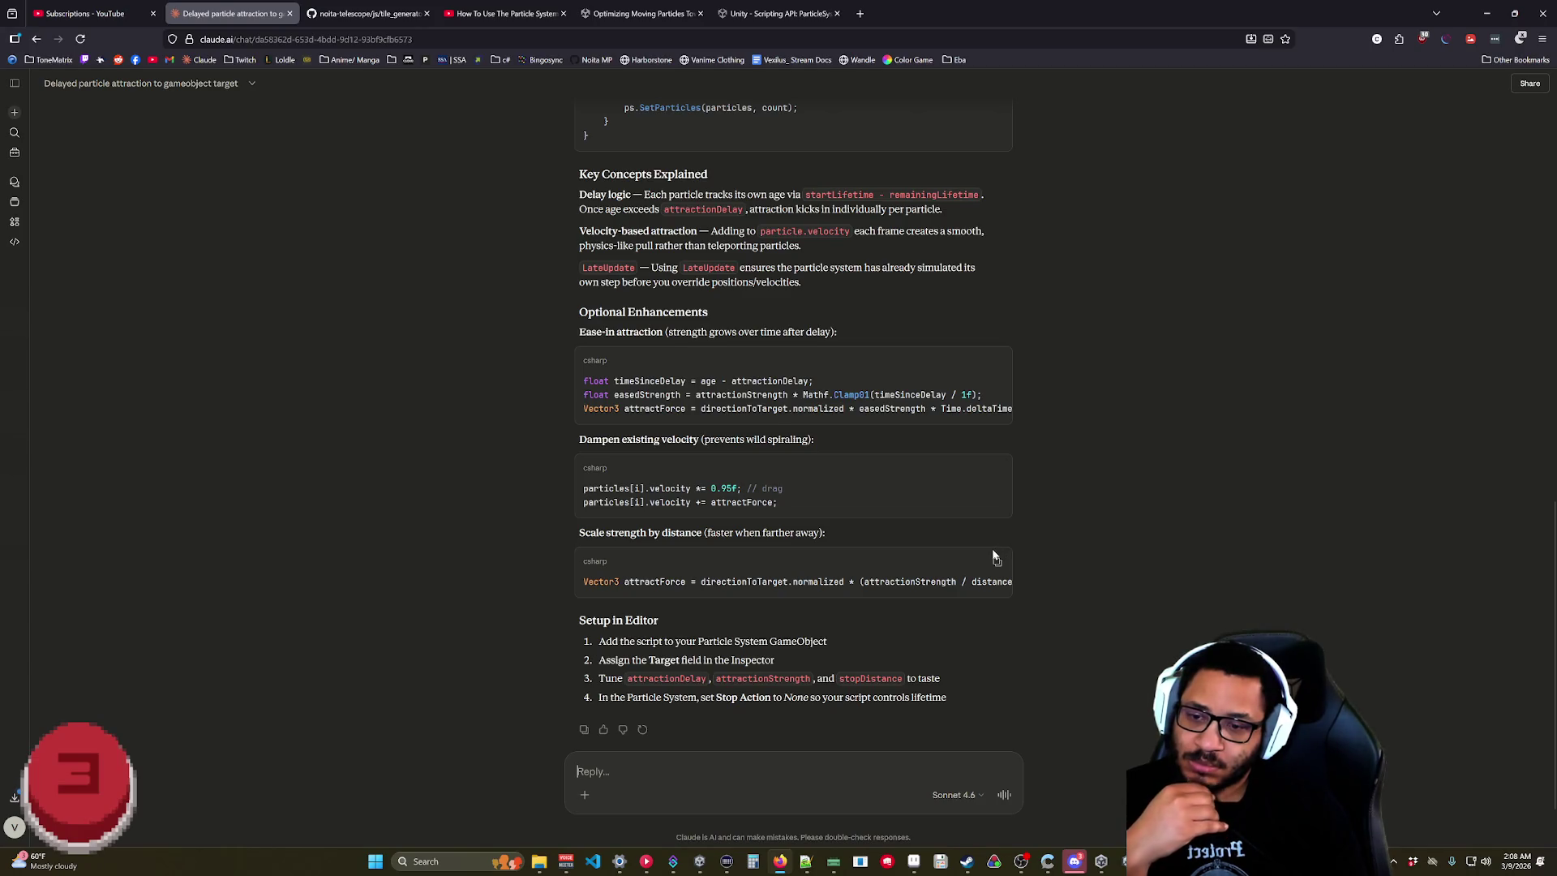
{"action": "scroll", "coordinate": [996, 557], "scroll_direction": "down", "scroll_amount": 1}
Ask Claude 'would it be expensive to run this every update?' and read its performance breakdown.
{"action": "type", "text": "would it be expensive to run this every update?"}
{"action": "key", "text": "Return"}
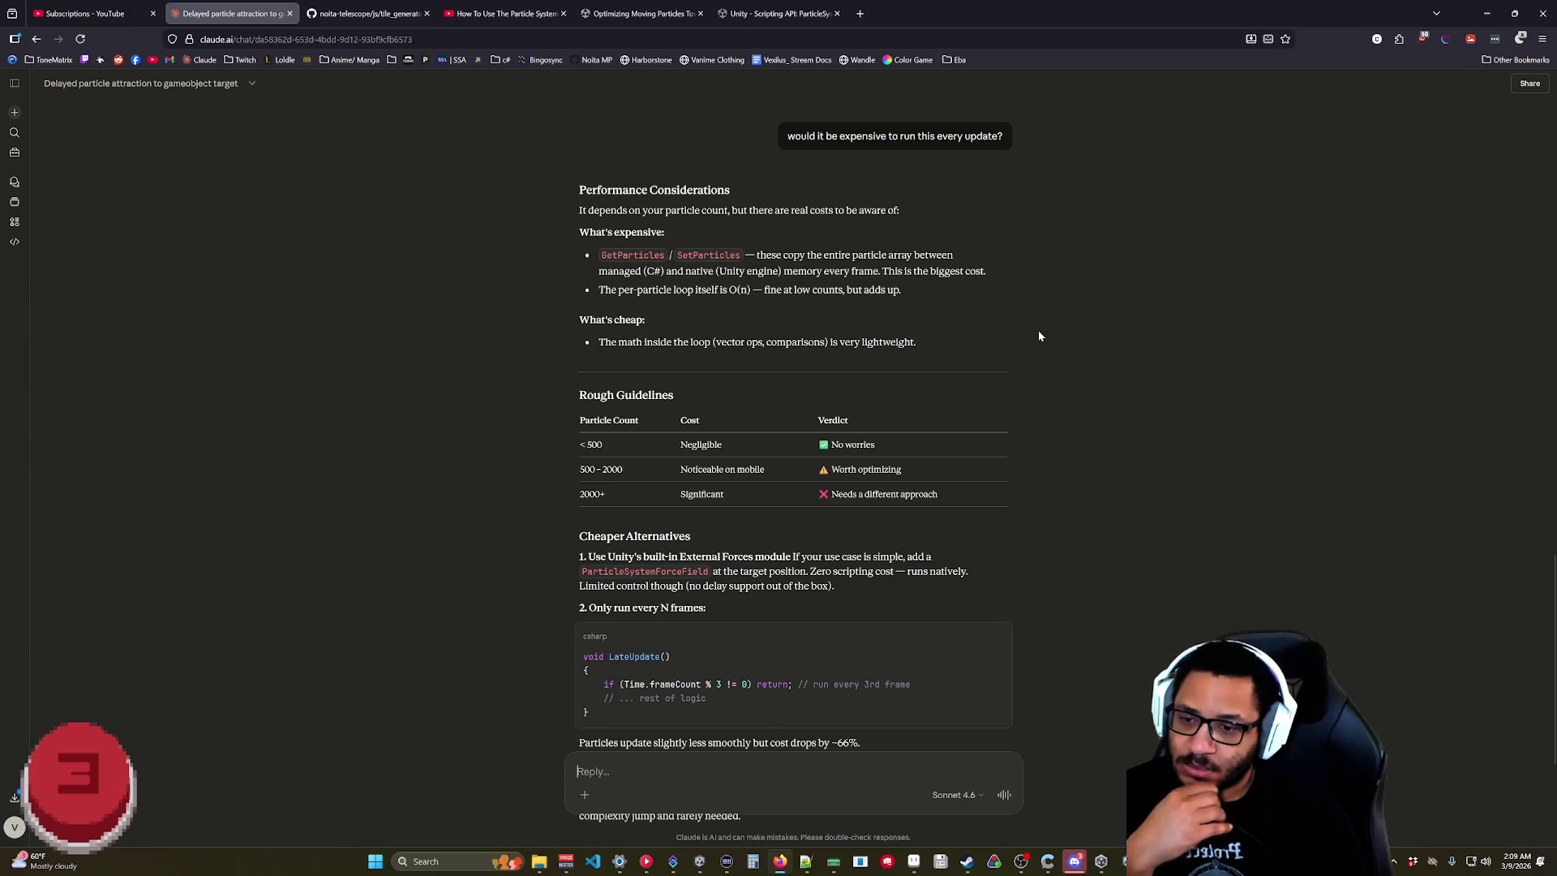
{"action": "scroll", "coordinate": [1026, 339], "scroll_direction": "down", "scroll_amount": 3}
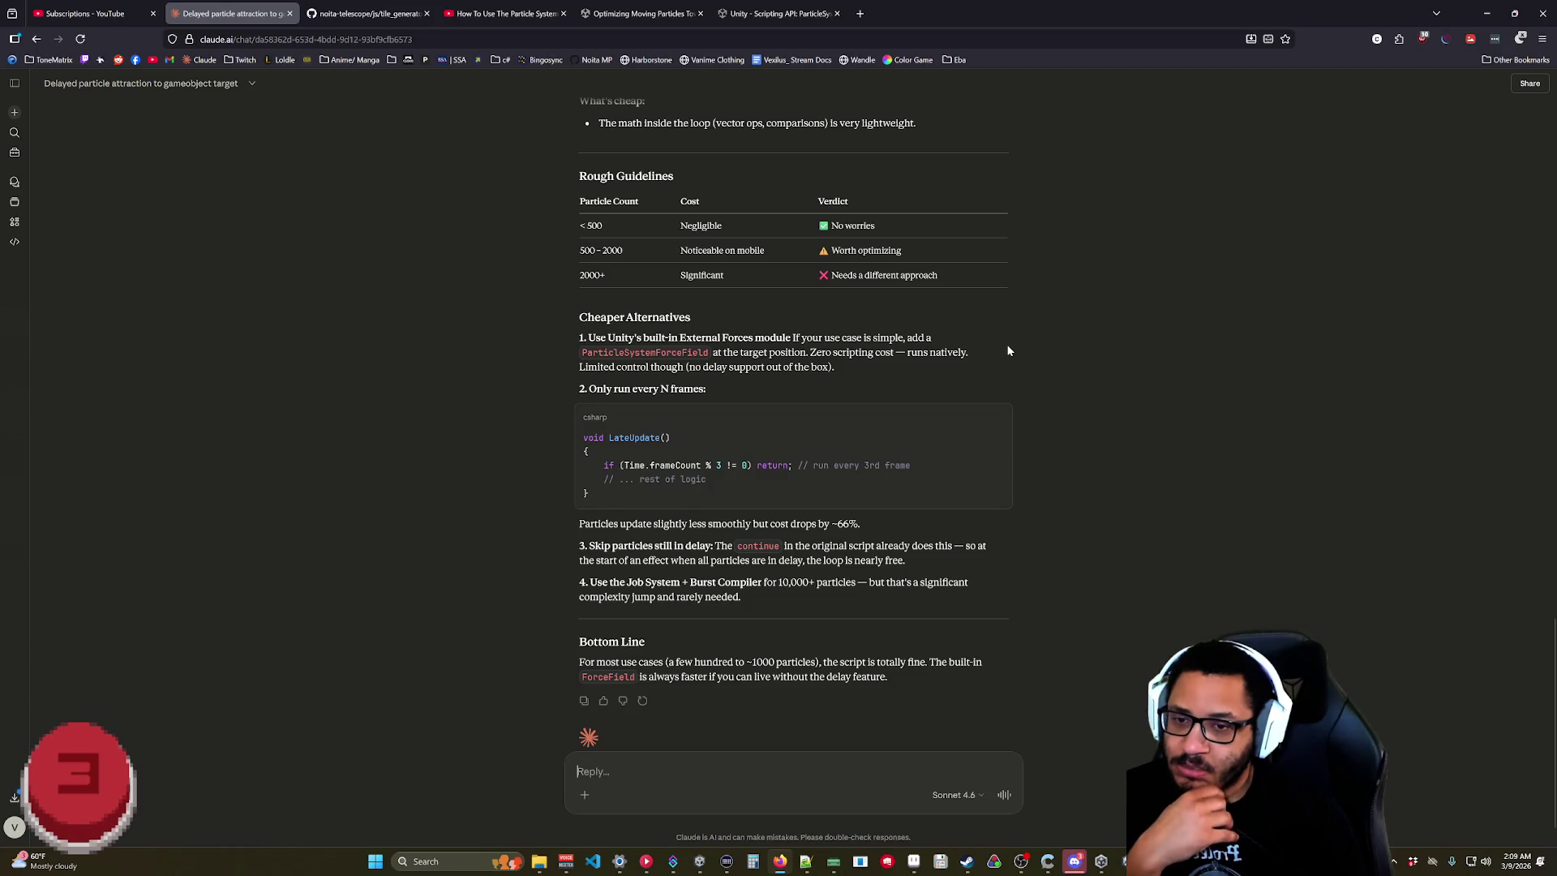
{"action": "scroll", "coordinate": [1008, 350], "scroll_direction": "down", "scroll_amount": 1}
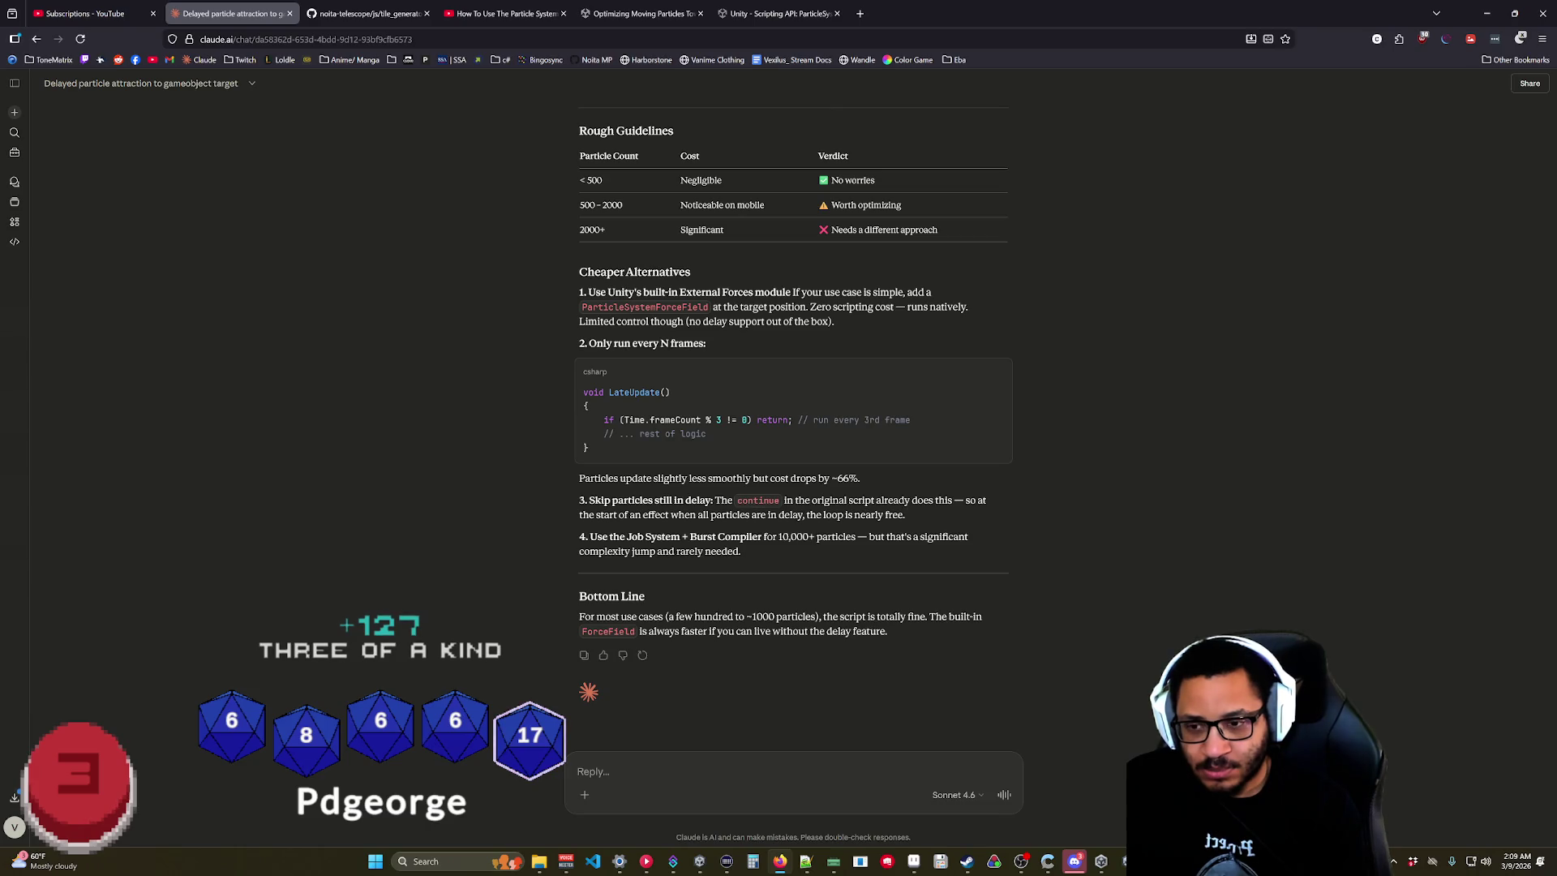
{"action": "type", "text": "Is there a way to"}
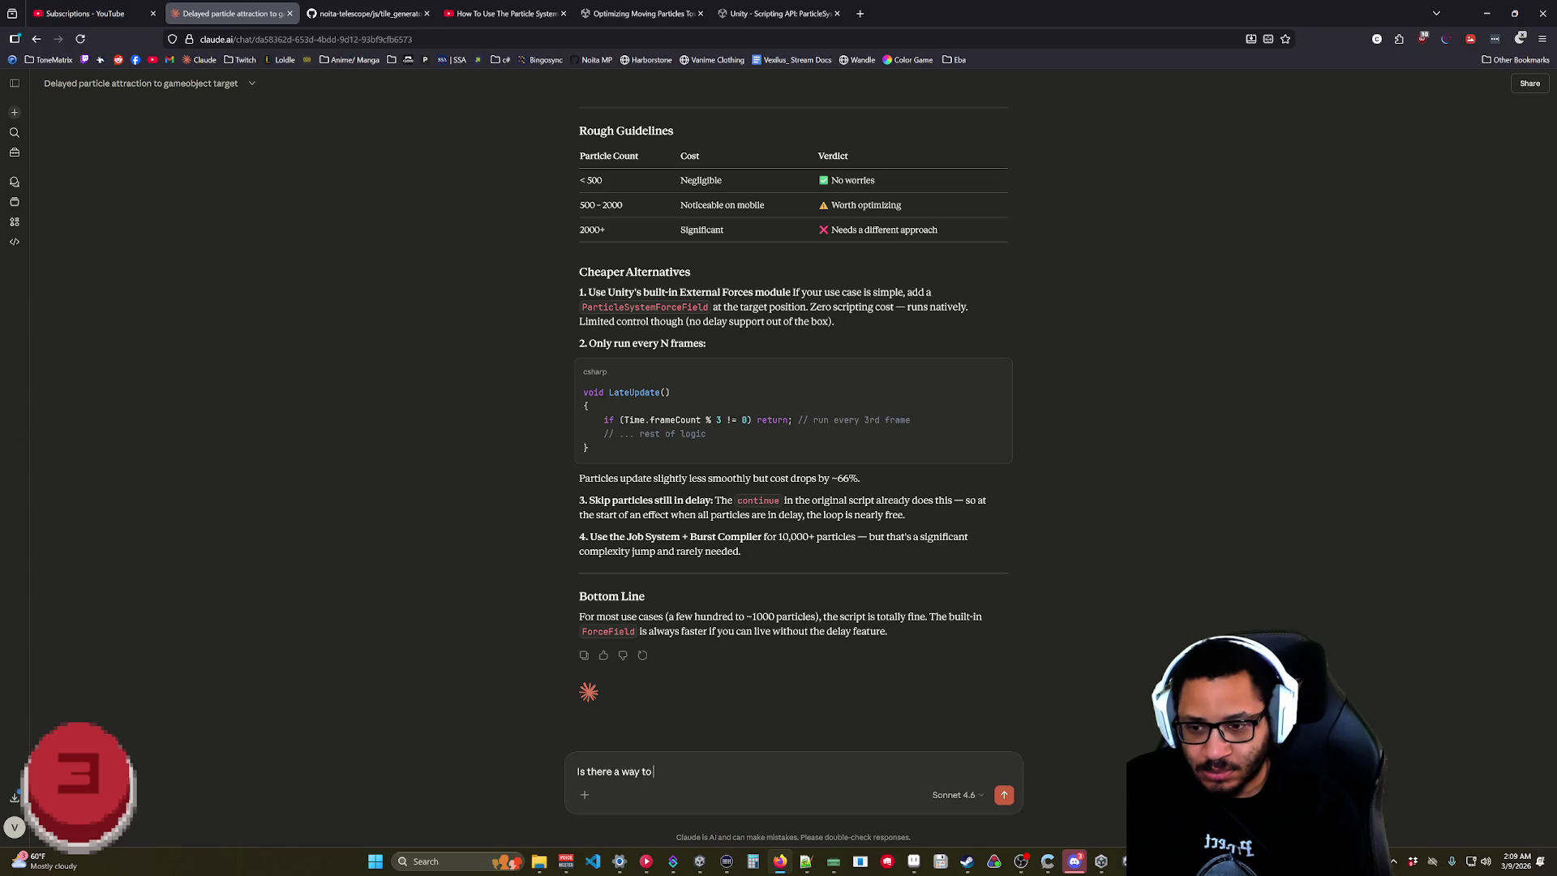
{"action": "type", "text": " have Multiple"}
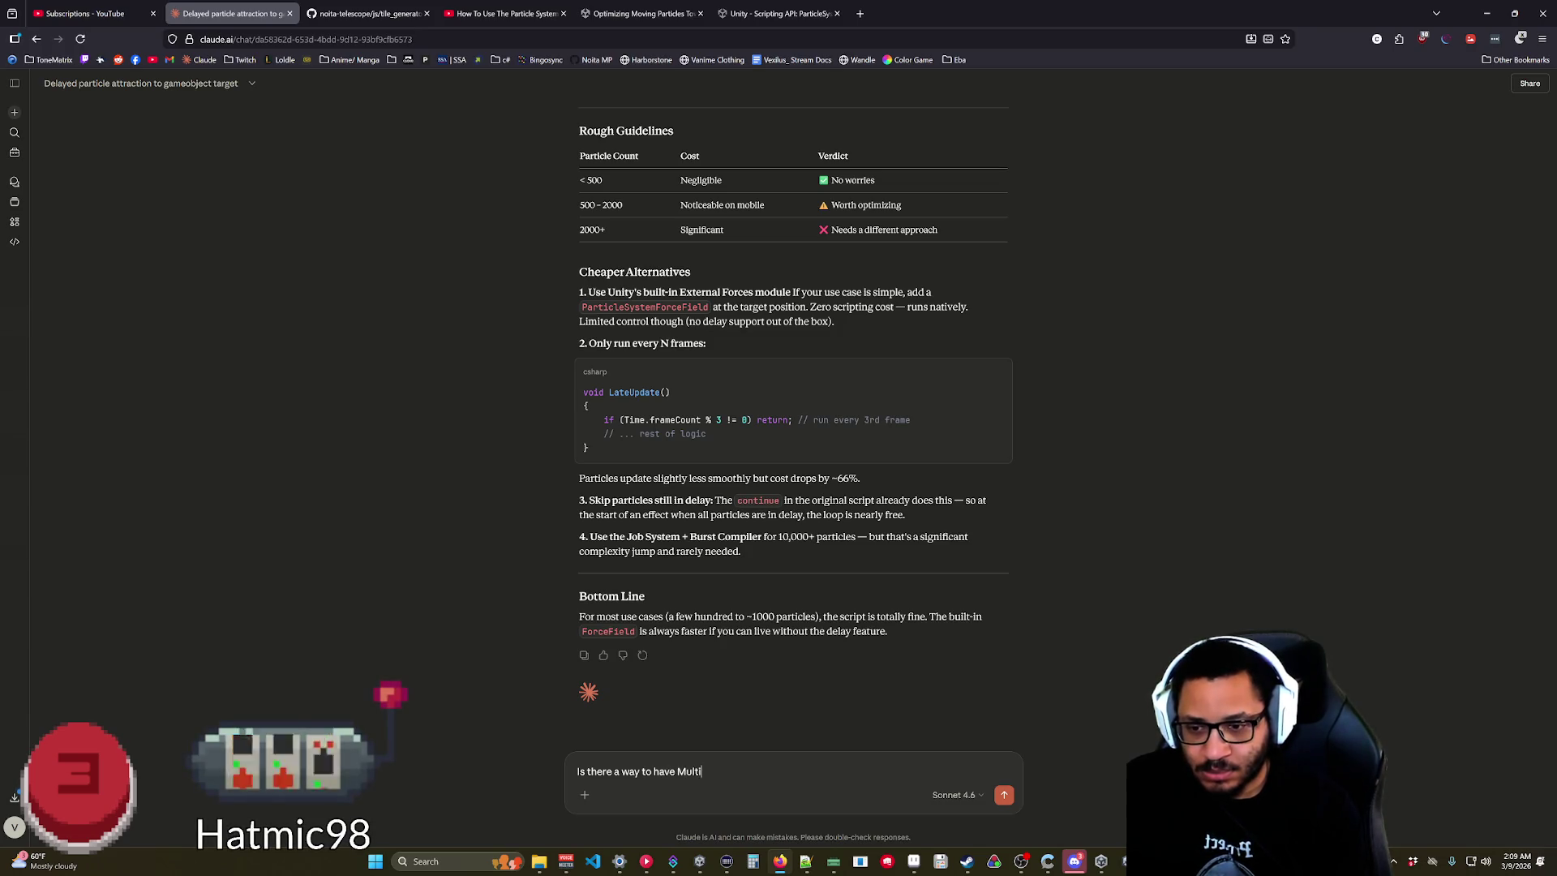
Ask Claude how to keep multiple force fields active, each tied to a specific particle emitter.
{"action": "key", "text": "BackSpace"}
{"action": "key", "text": "BackSpace"}
{"action": "key", "text": "BackSpace"}
{"action": "type", "text": "multiple force"}
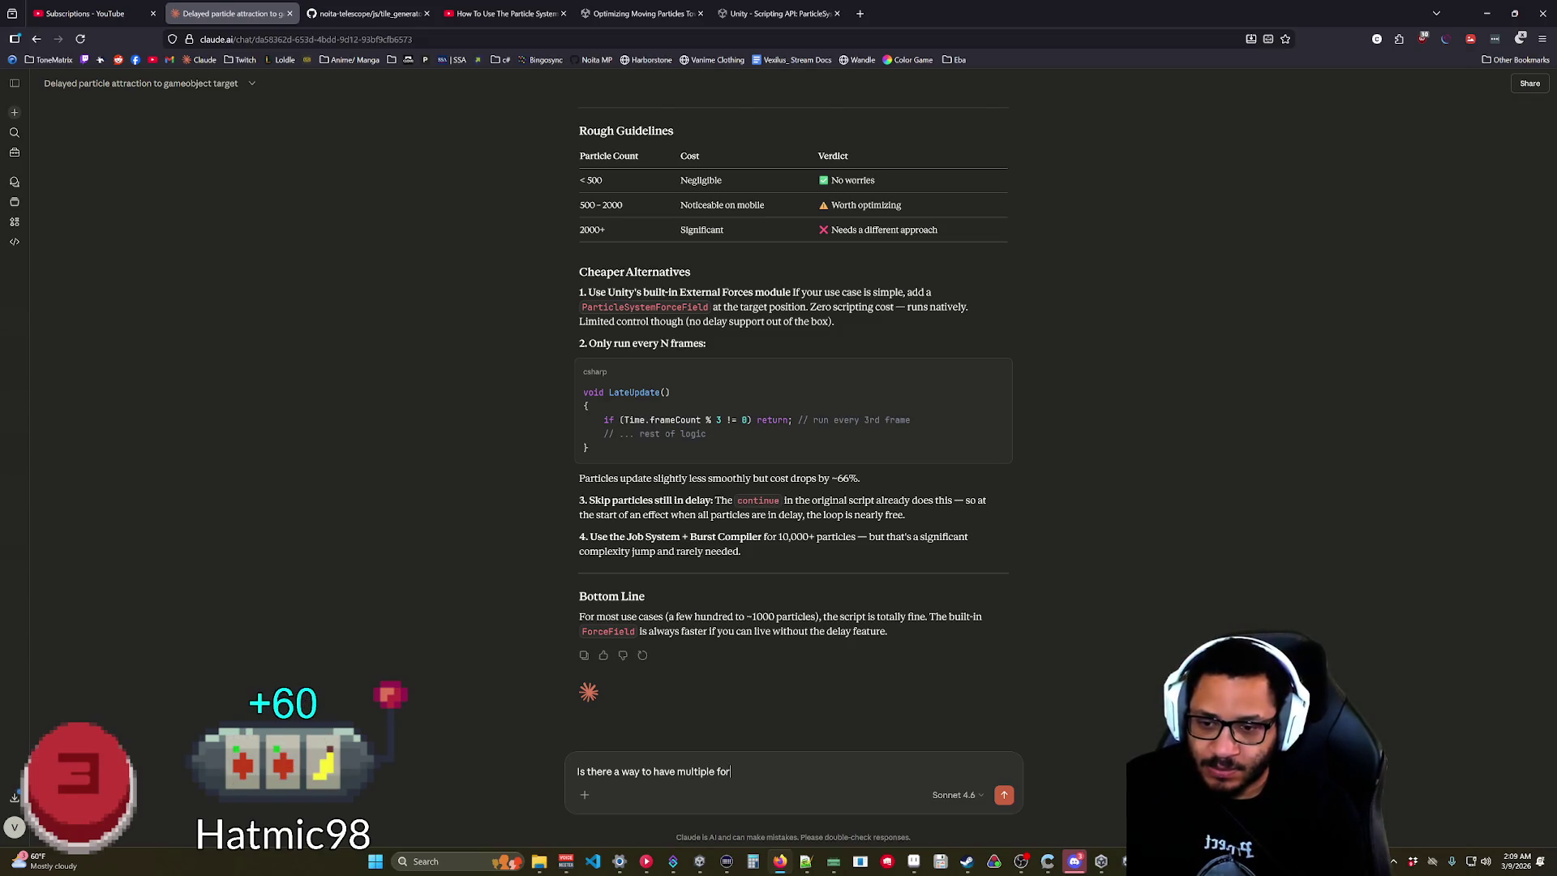
{"action": "type", "text": "field "}
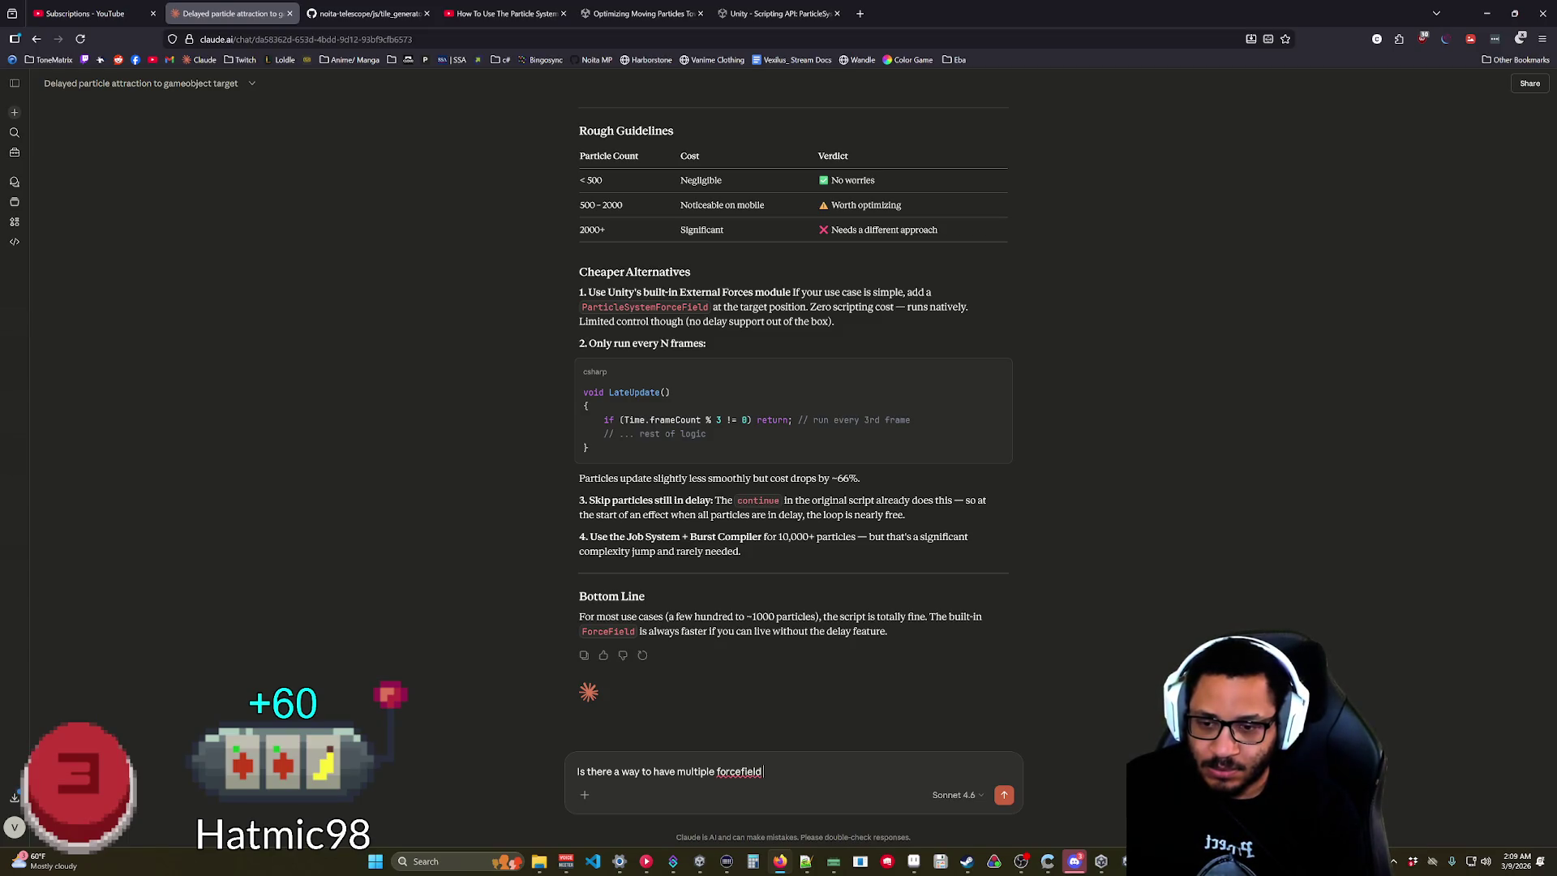
{"action": "type", "text": "s active,"}
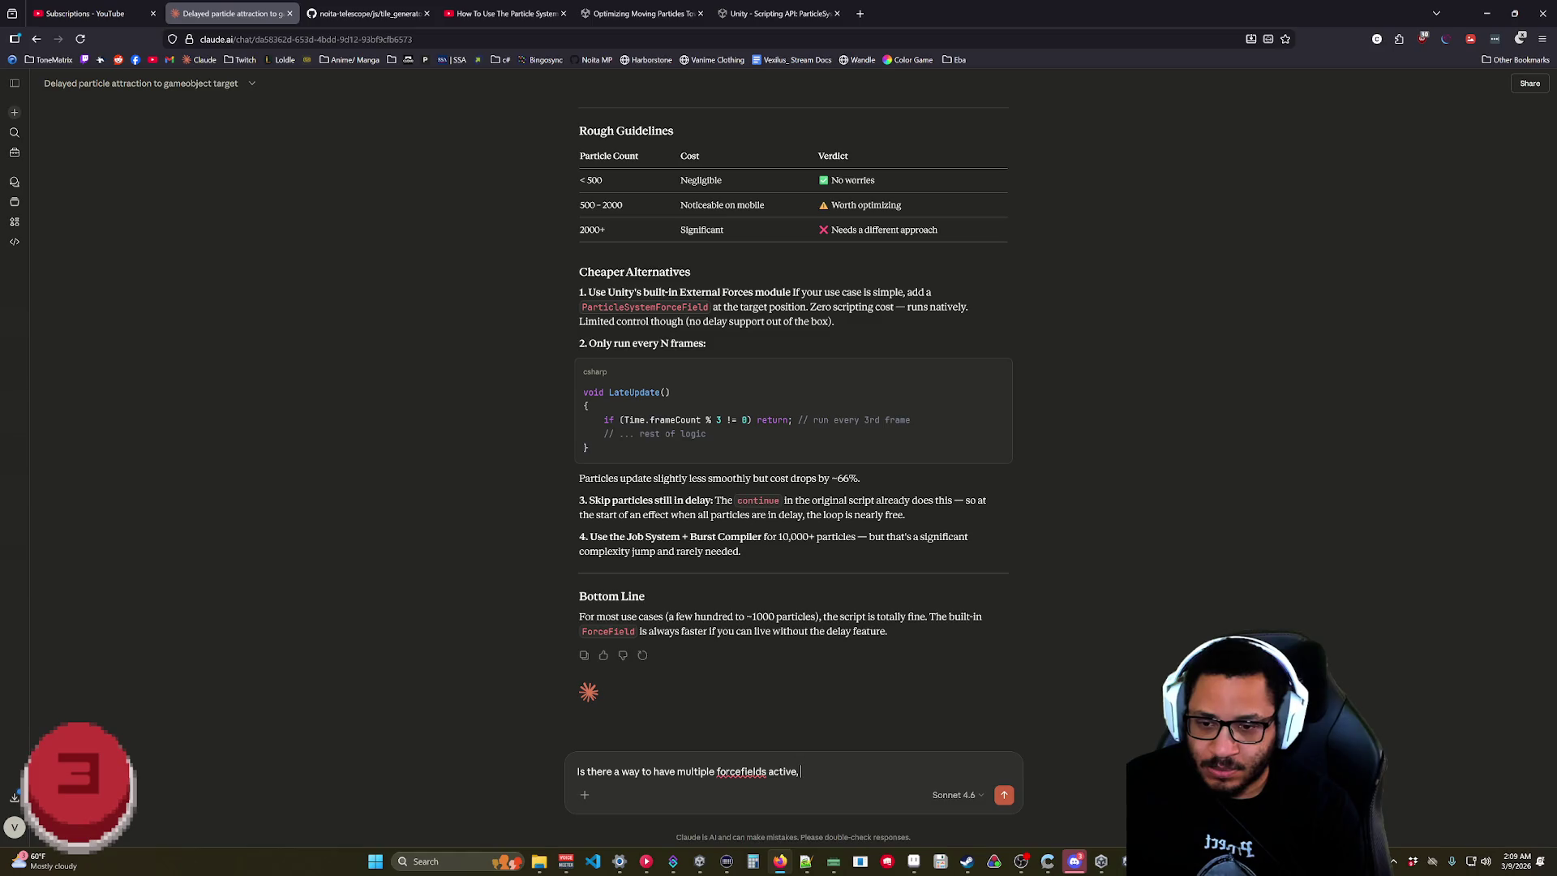
{"action": "type", "text": " but tied to"}
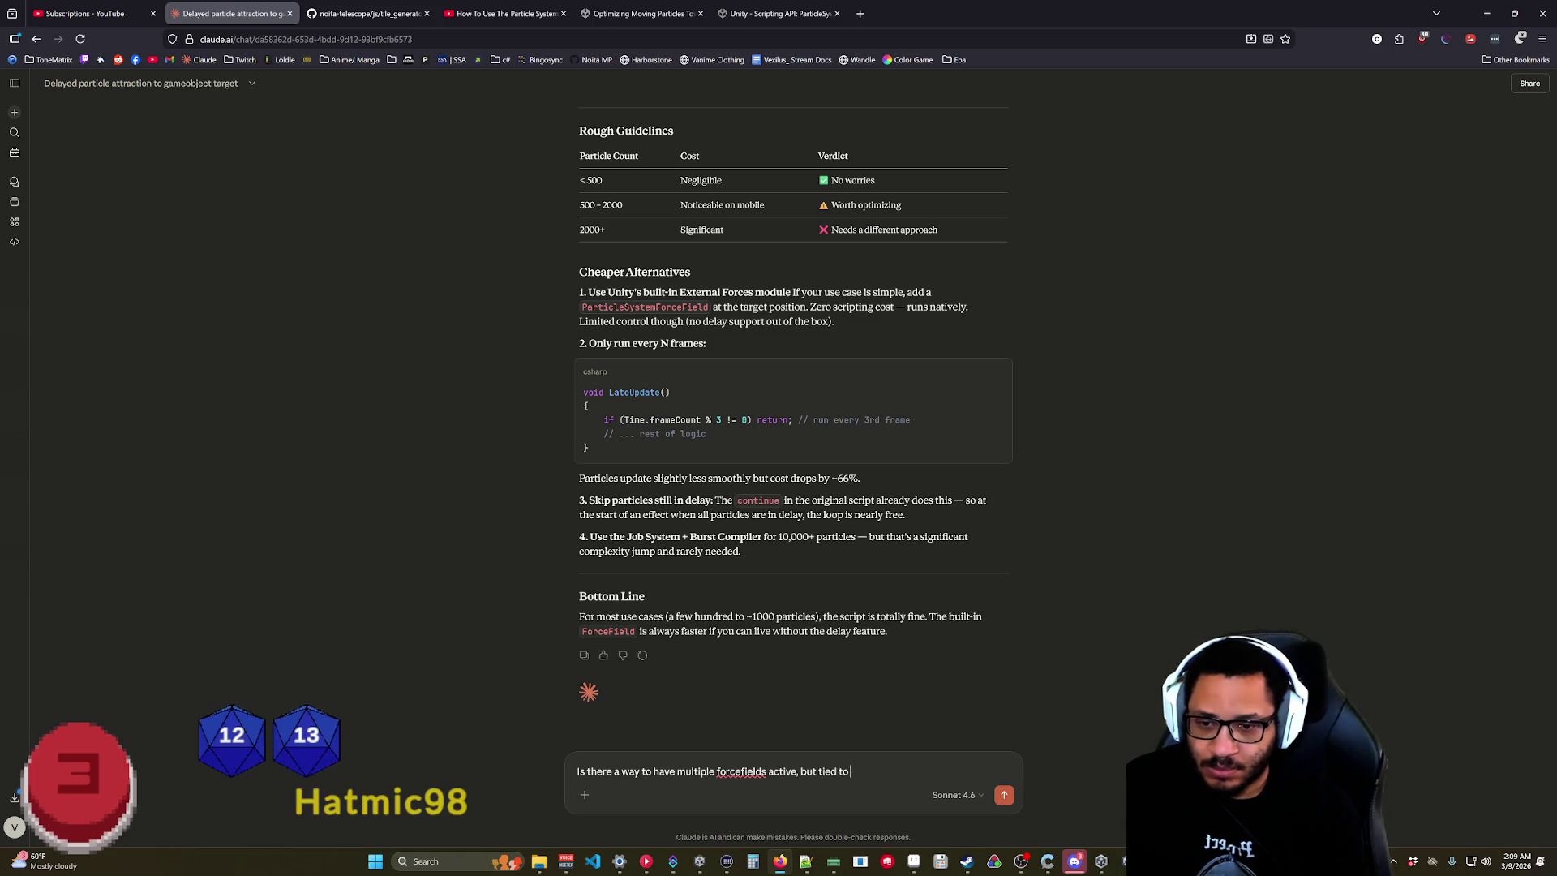
{"action": "type", "text": " a spec"}
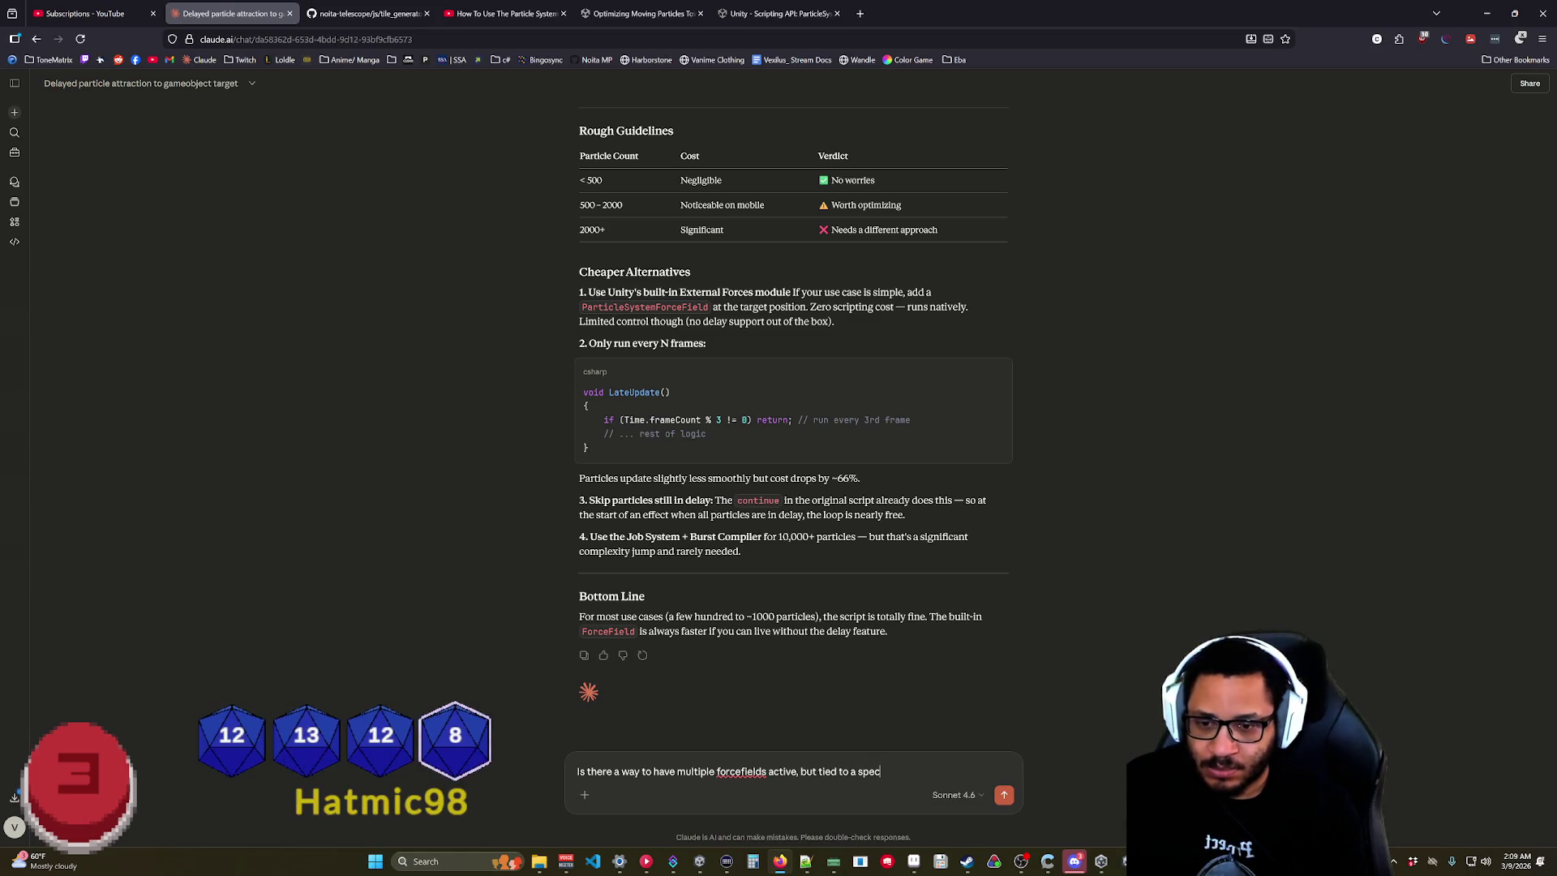
{"action": "type", "text": "ific "}
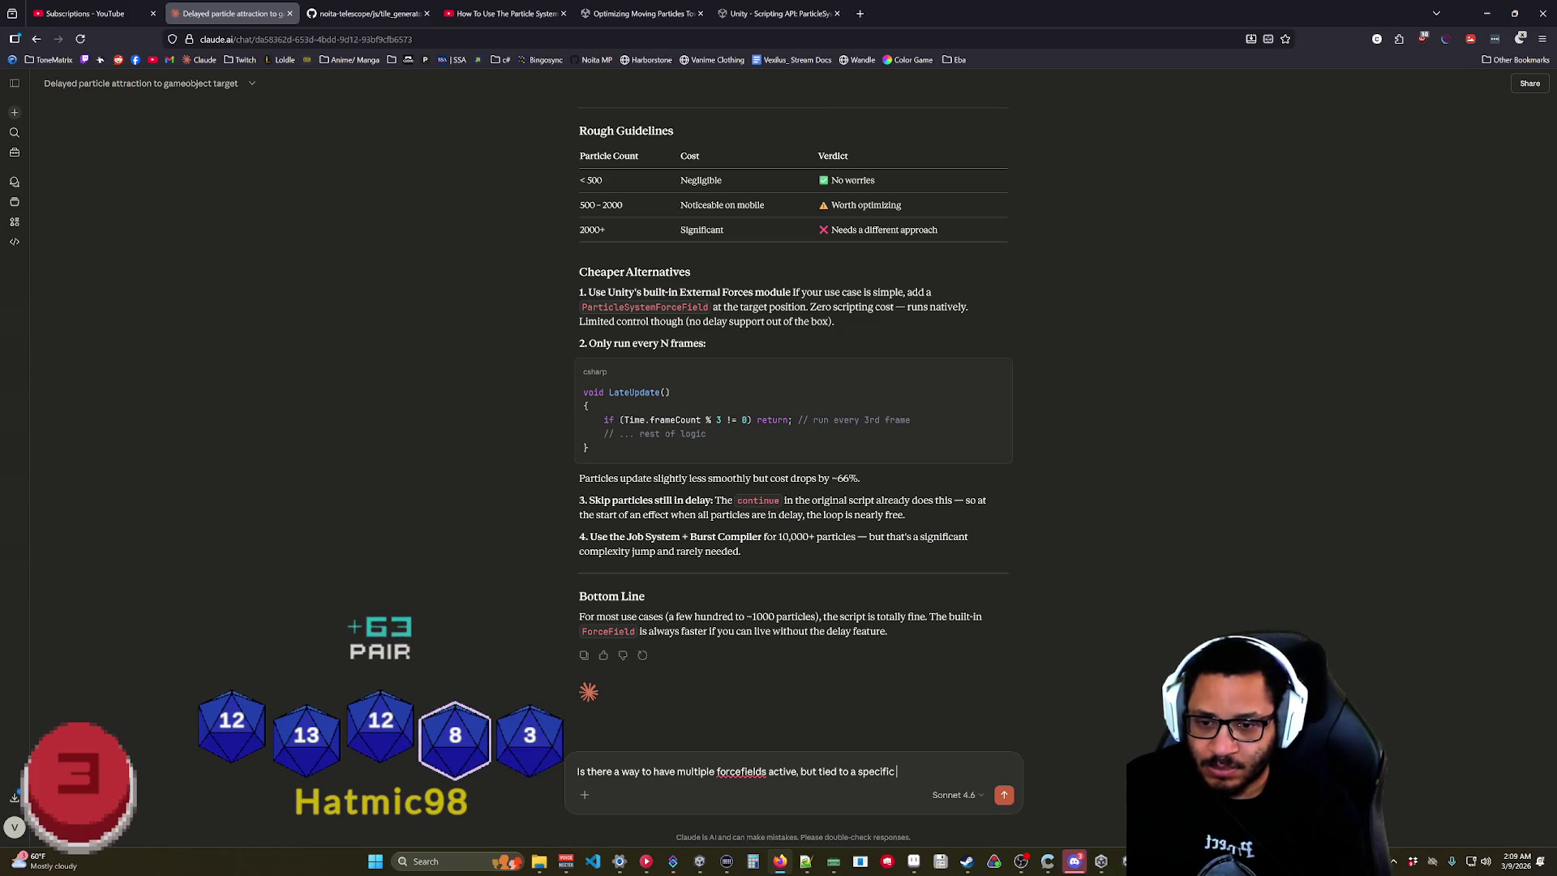
{"action": "type", "text": "particle emitter"}
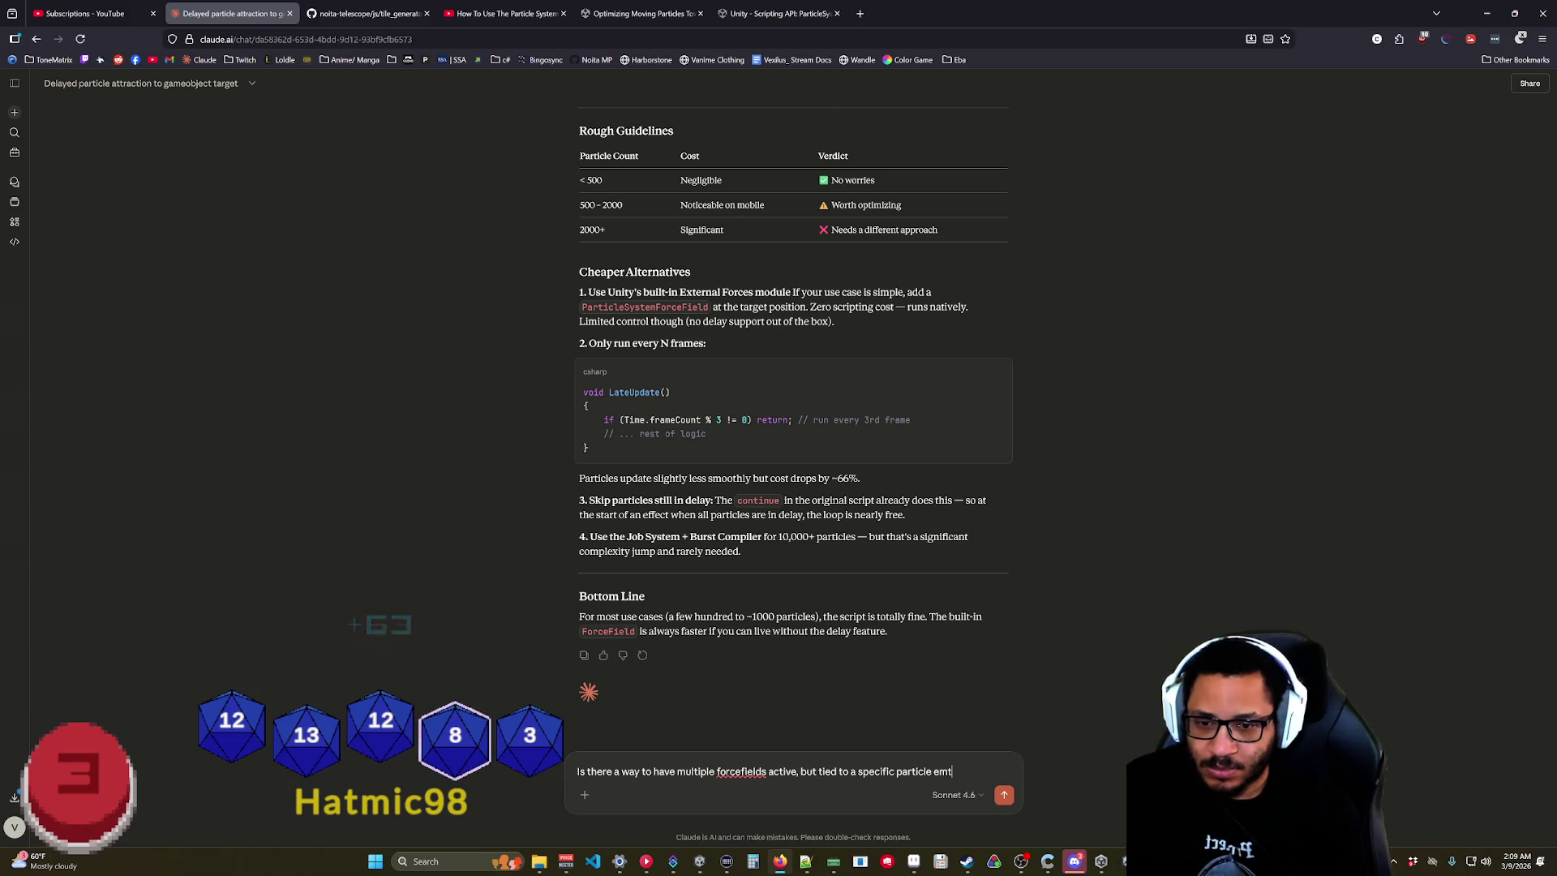
{"action": "key", "text": "BackSpace"}
{"action": "key", "text": "BackSpace"}
{"action": "key", "text": "BackSpace"}
{"action": "type", "text": "ter?"}
{"action": "key", "text": "Return"}
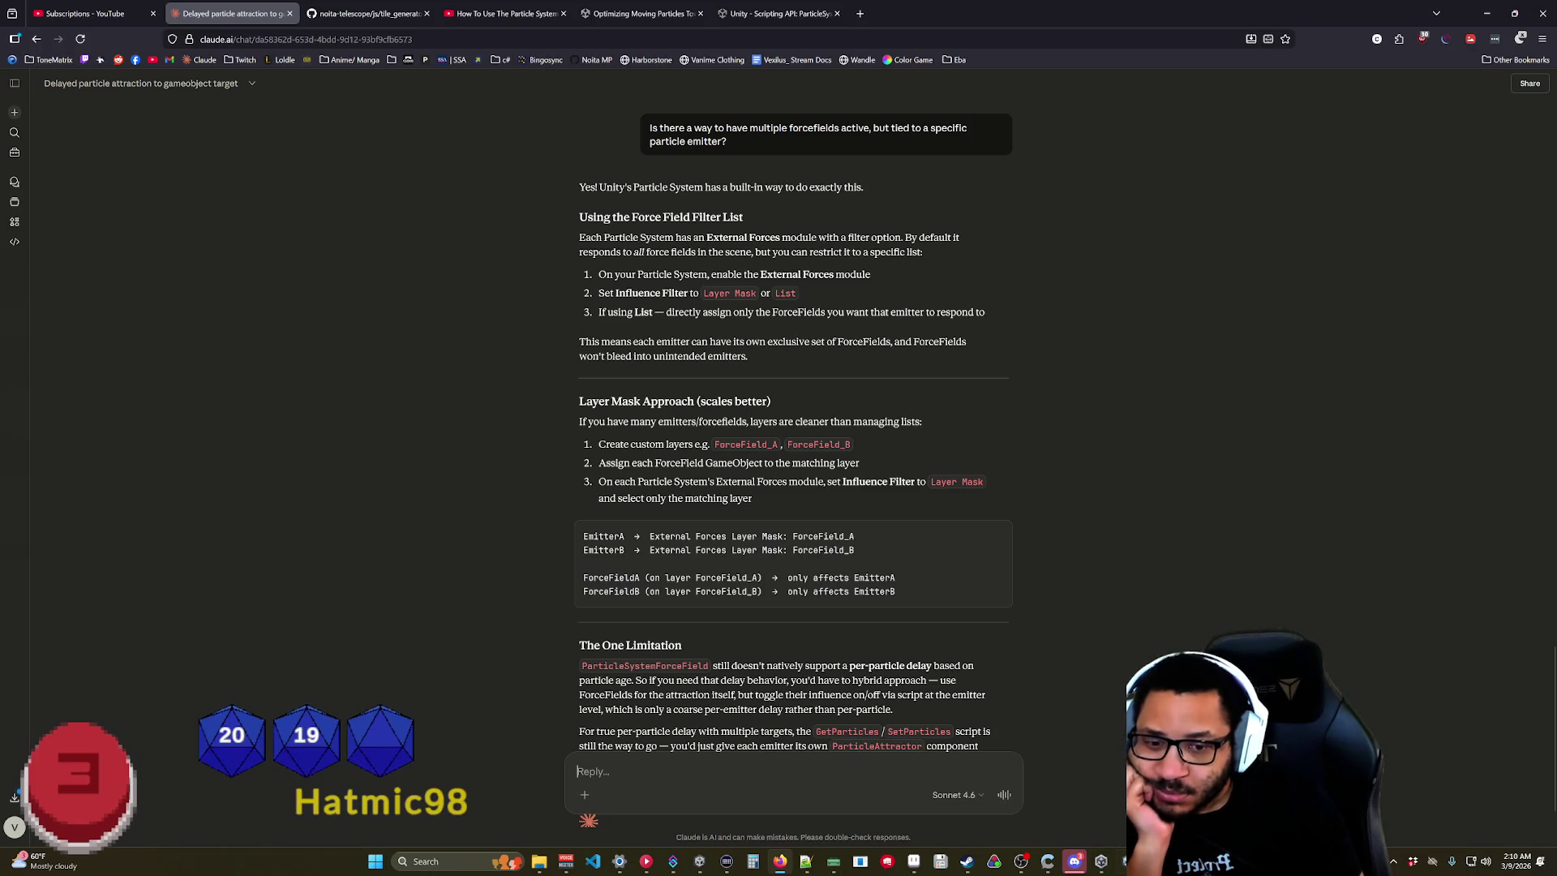
{"action": "left_click", "coordinate": [1119, 866]}
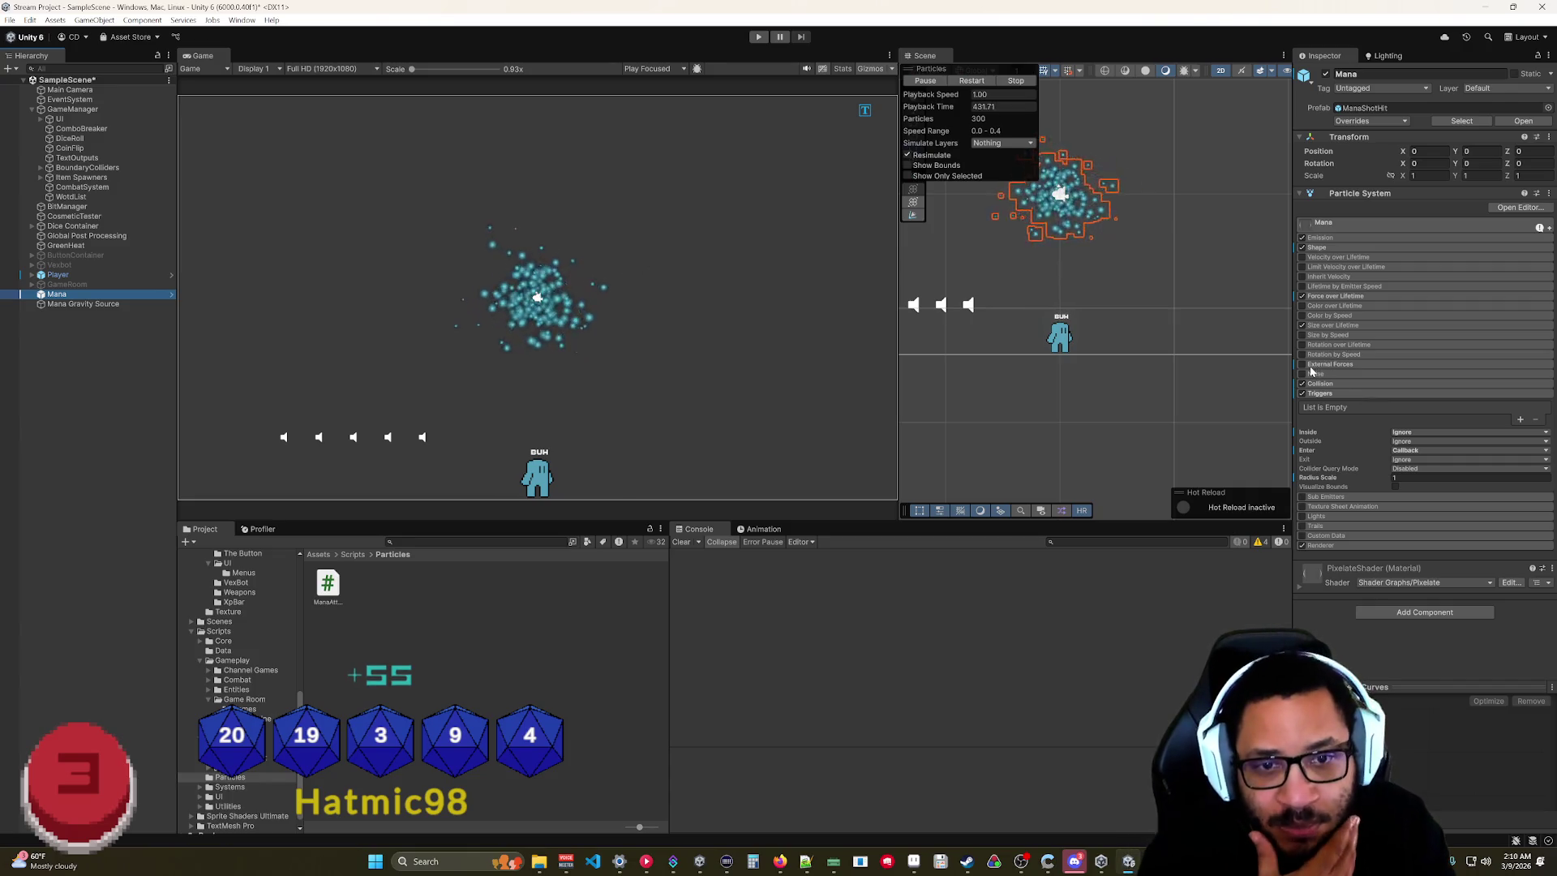
Set the Mana particles' External Forces Influence Filter to List with one empty force field entry.
{"action": "left_click", "coordinate": [1334, 364]}
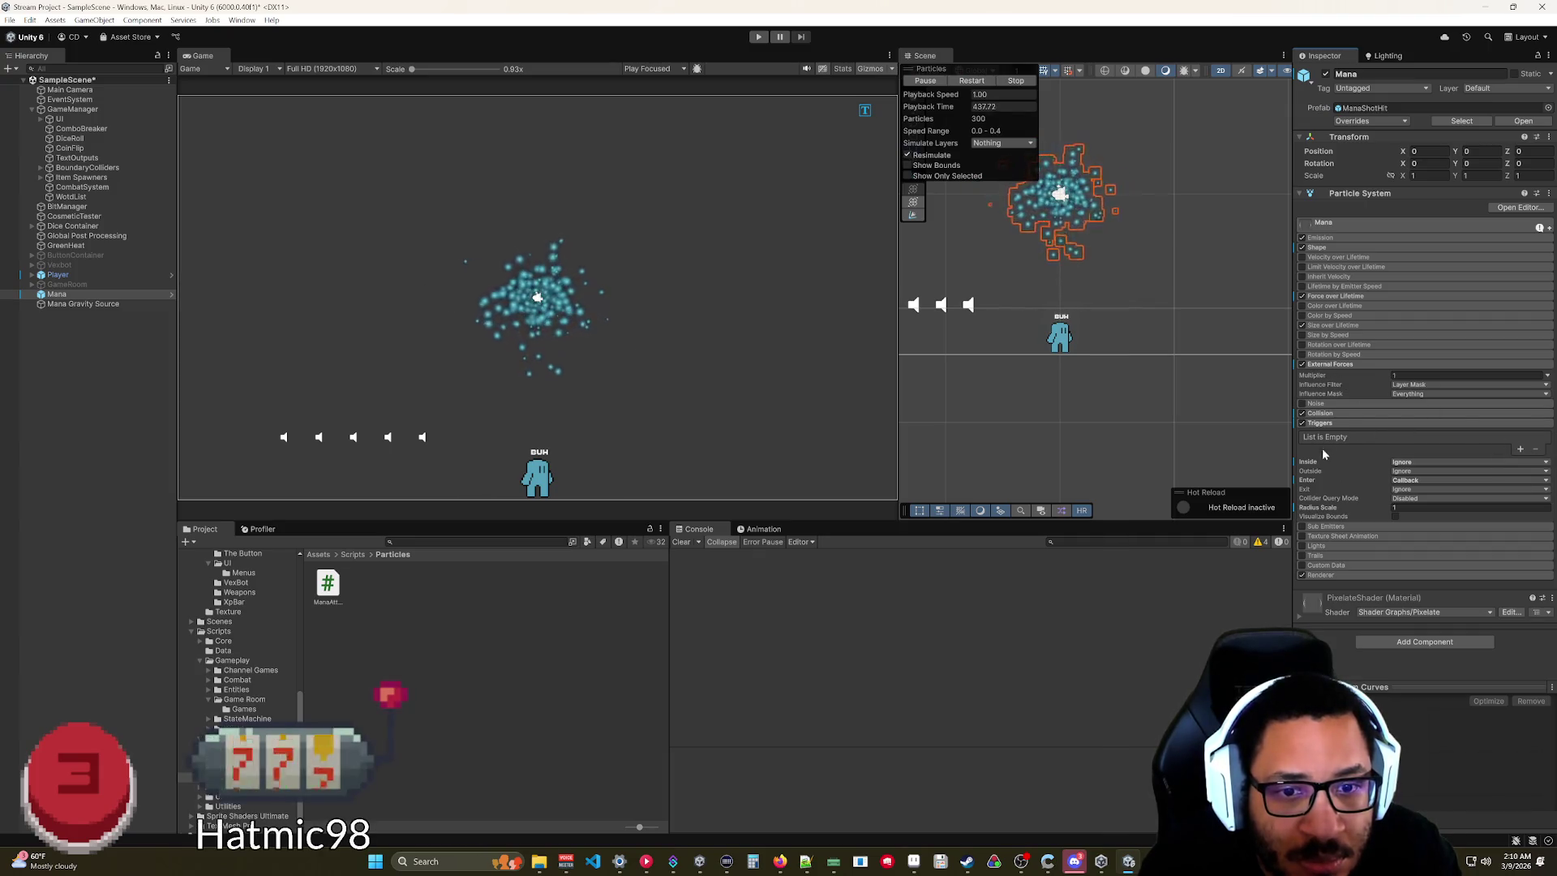
{"action": "left_click", "coordinate": [1322, 424]}
{"action": "left_click", "coordinate": [1415, 385]}
{"action": "left_click", "coordinate": [1427, 412]}
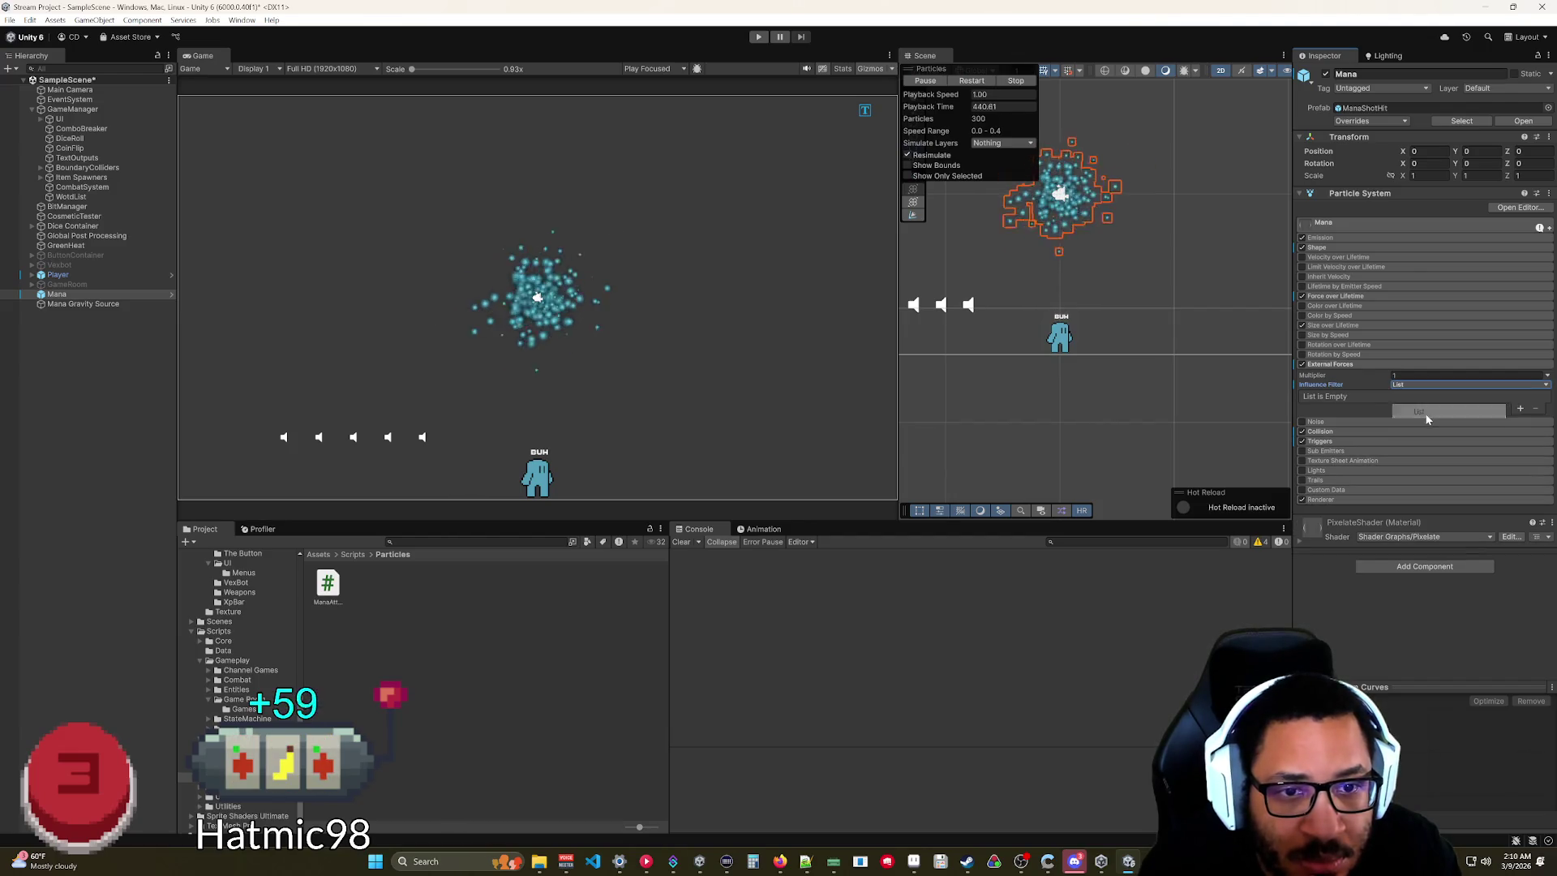
{"action": "left_click", "coordinate": [1518, 409]}
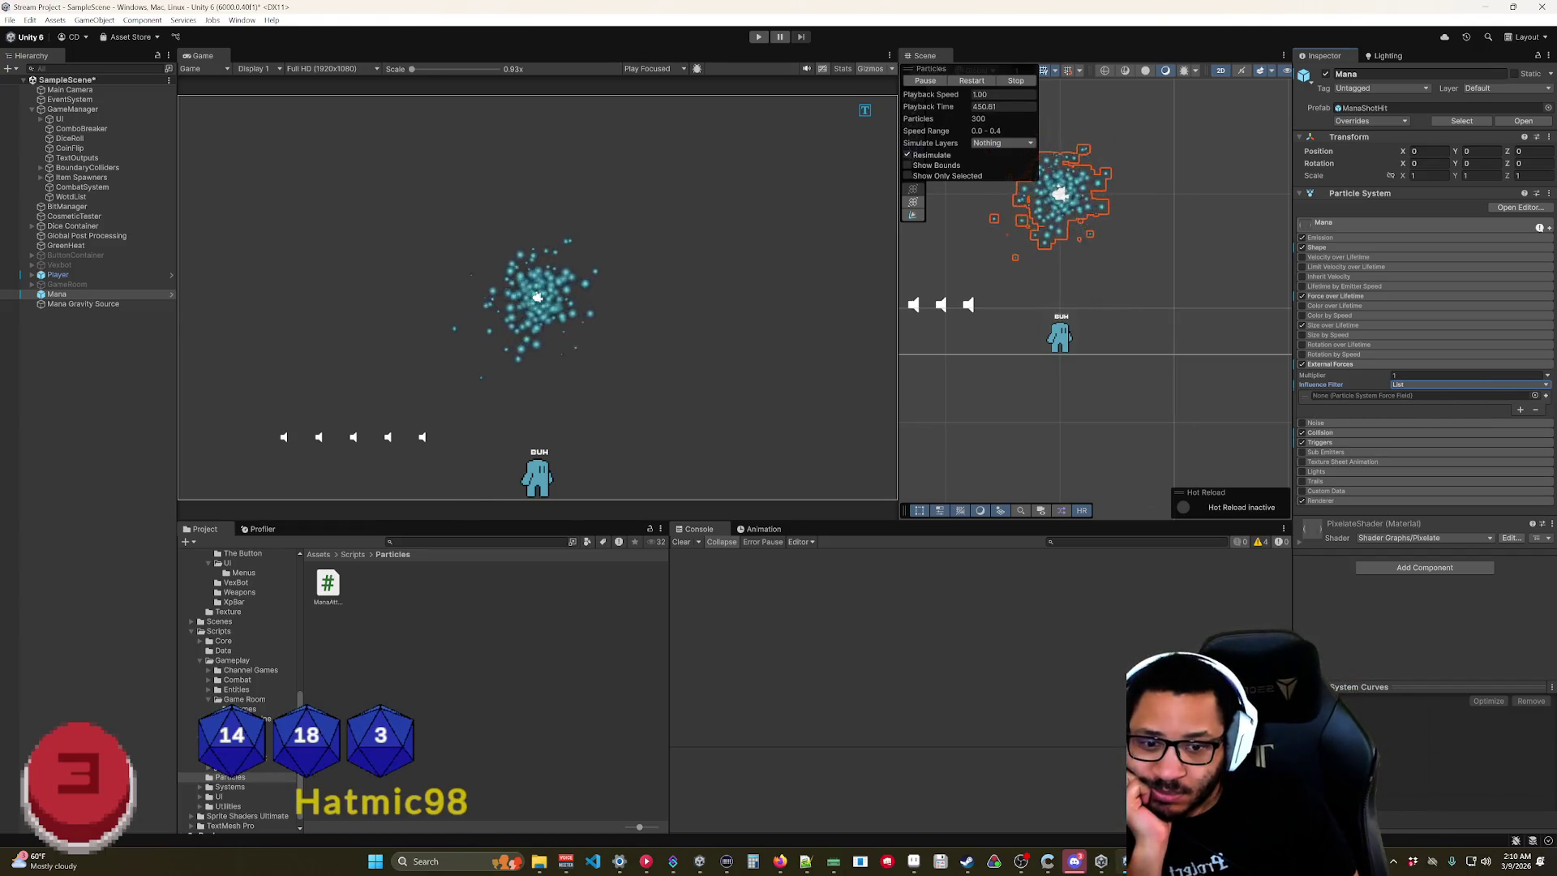
{"action": "key", "text": "alt+Tab"}
{"action": "left_click", "coordinate": [779, 862]}
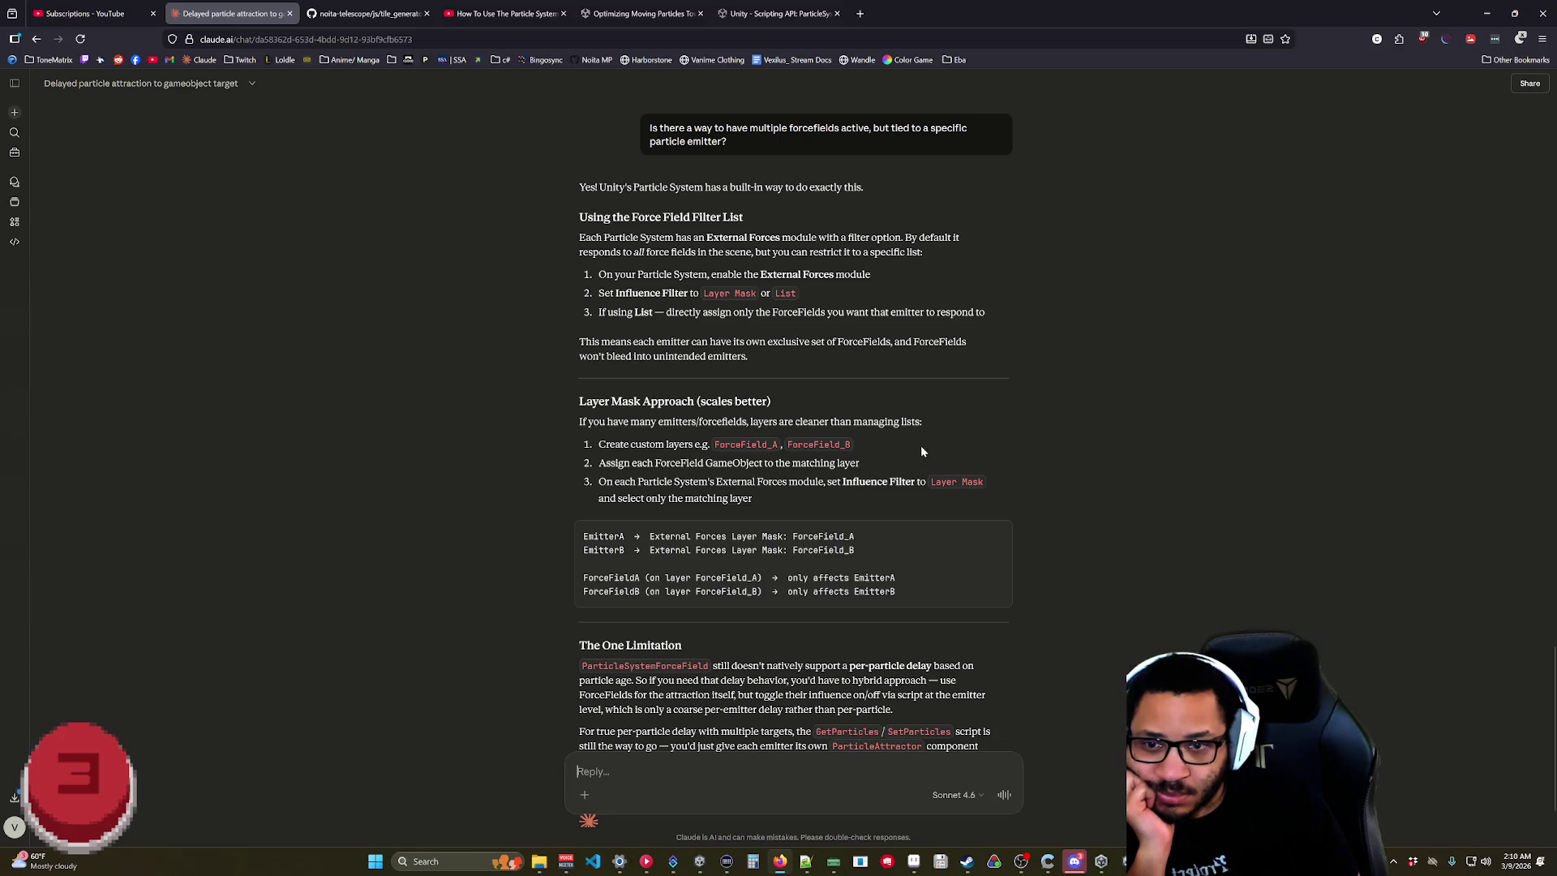
Scroll back through Claude's chat to the ParticleAttractor code, then switch to ManaAttraction.cs in Rider.
{"action": "scroll", "coordinate": [651, 476], "scroll_direction": "down", "scroll_amount": 2}
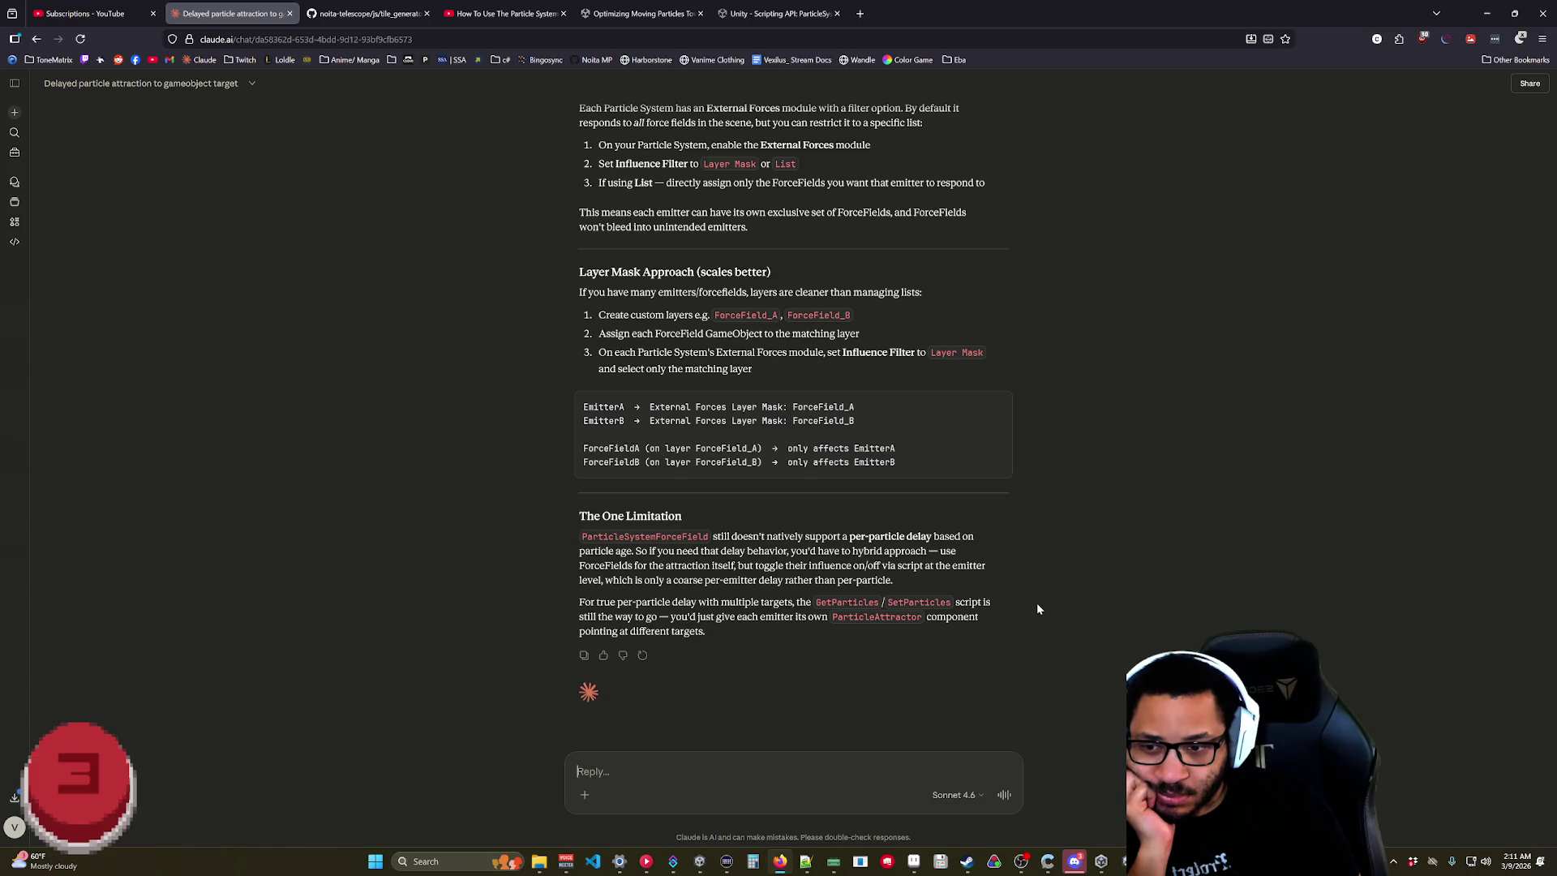
{"action": "scroll", "coordinate": [1043, 608], "scroll_direction": "up", "scroll_amount": 20}
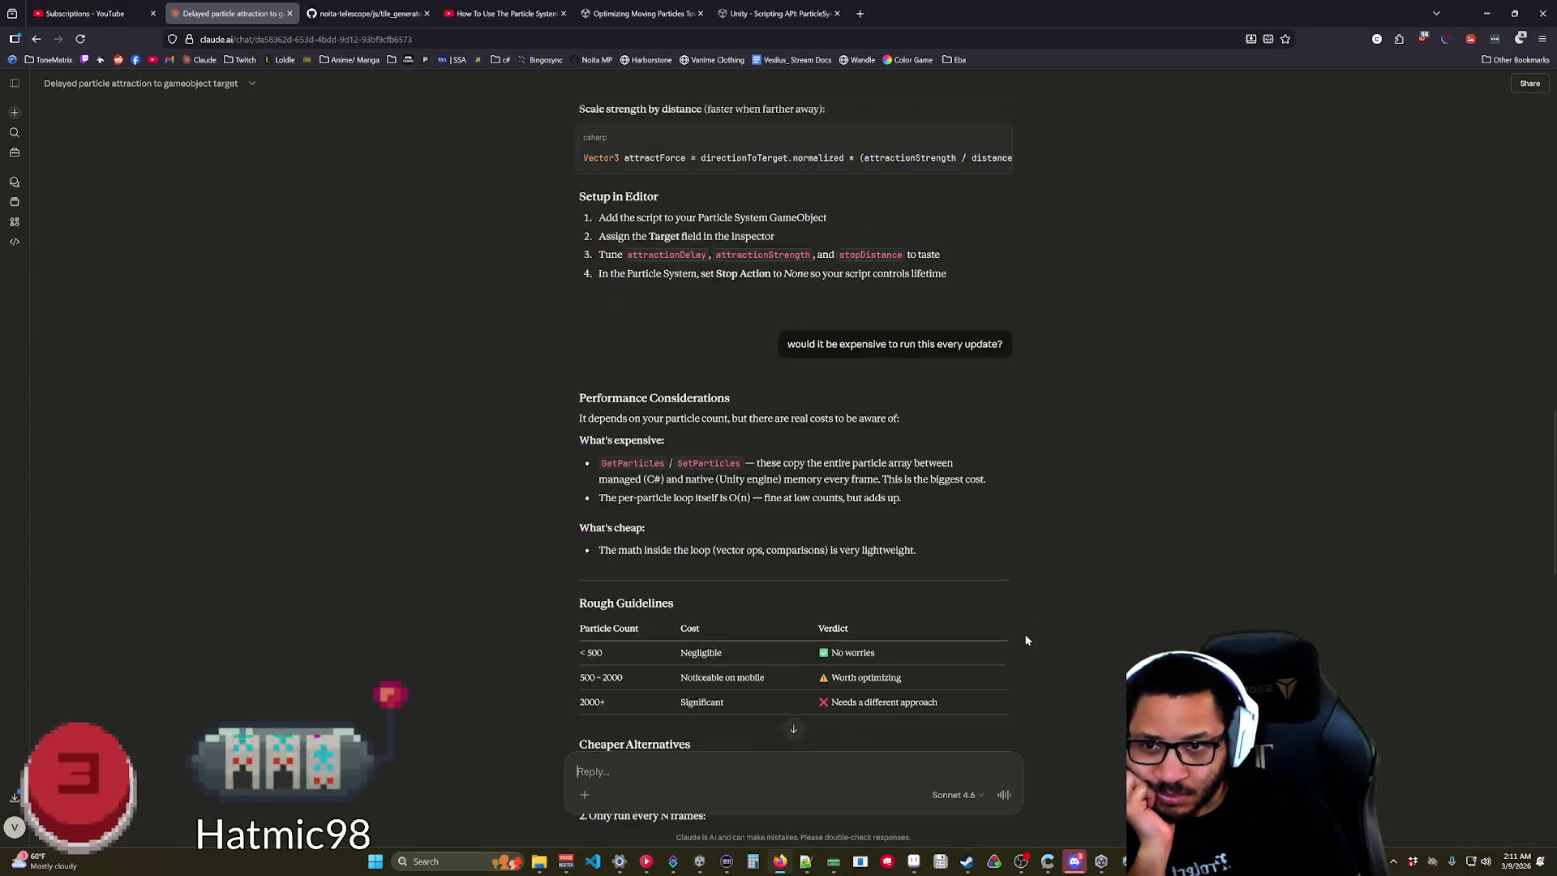
{"action": "scroll", "coordinate": [960, 620], "scroll_direction": "up", "scroll_amount": 5}
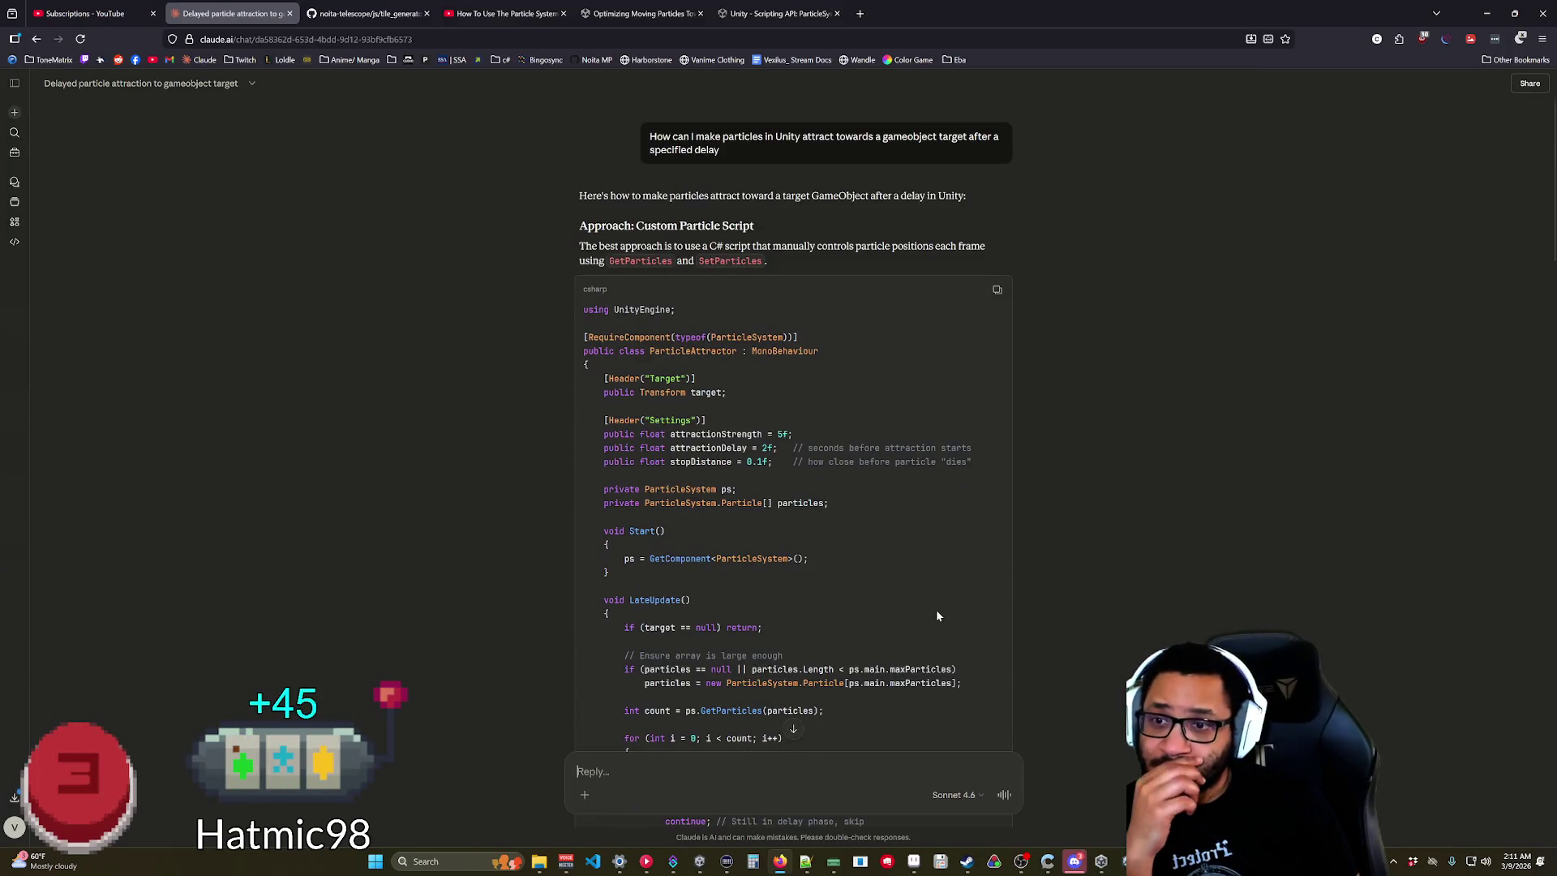
{"action": "scroll", "coordinate": [767, 518], "scroll_direction": "down", "scroll_amount": 5}
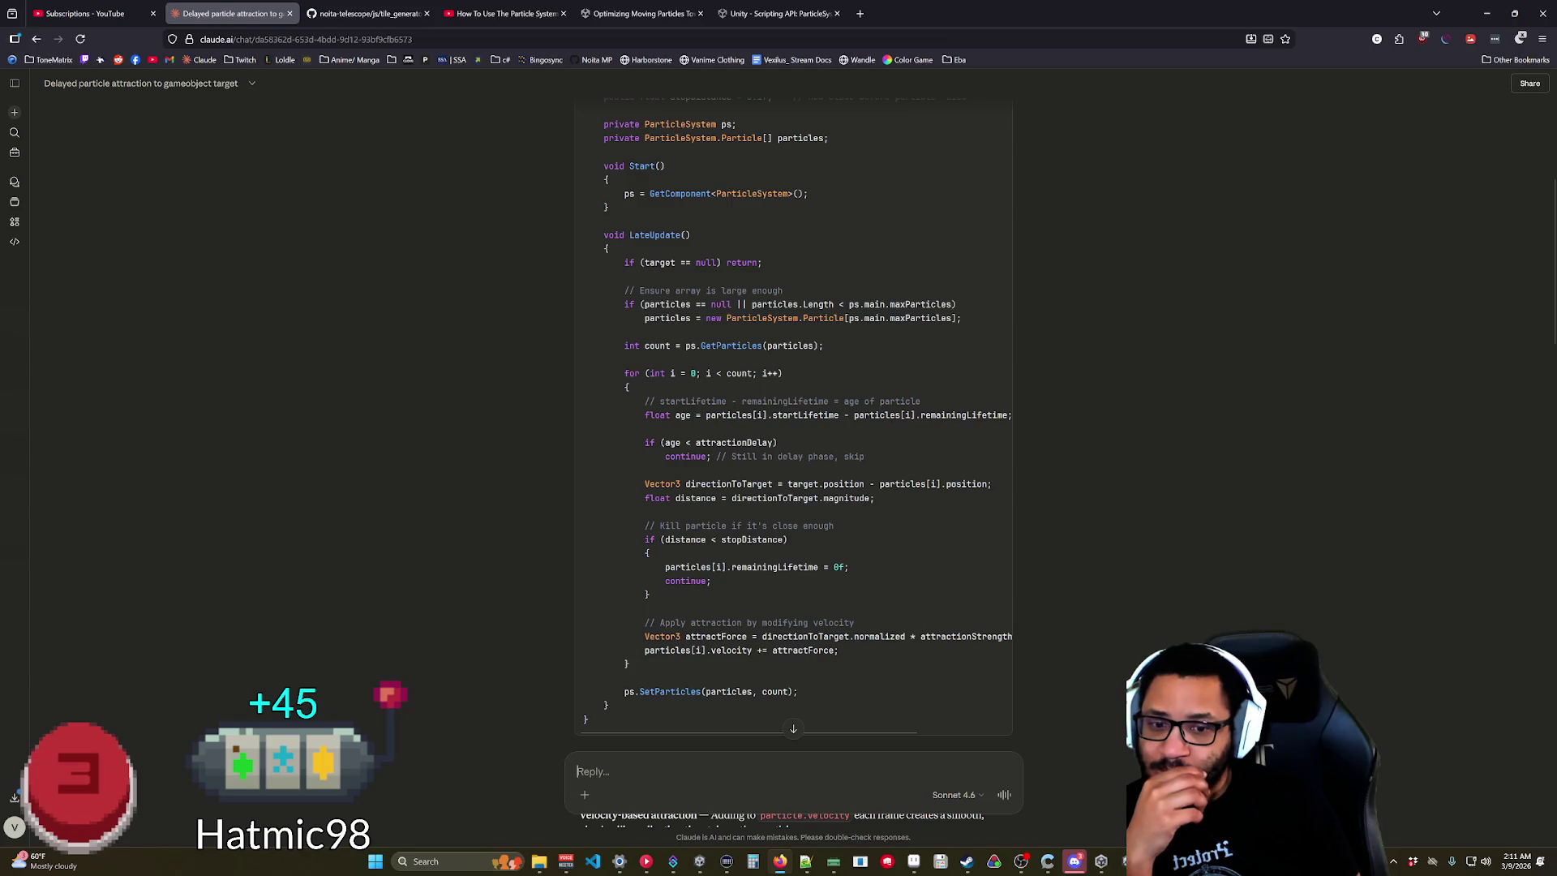
{"action": "key", "text": "alt+Tab"}
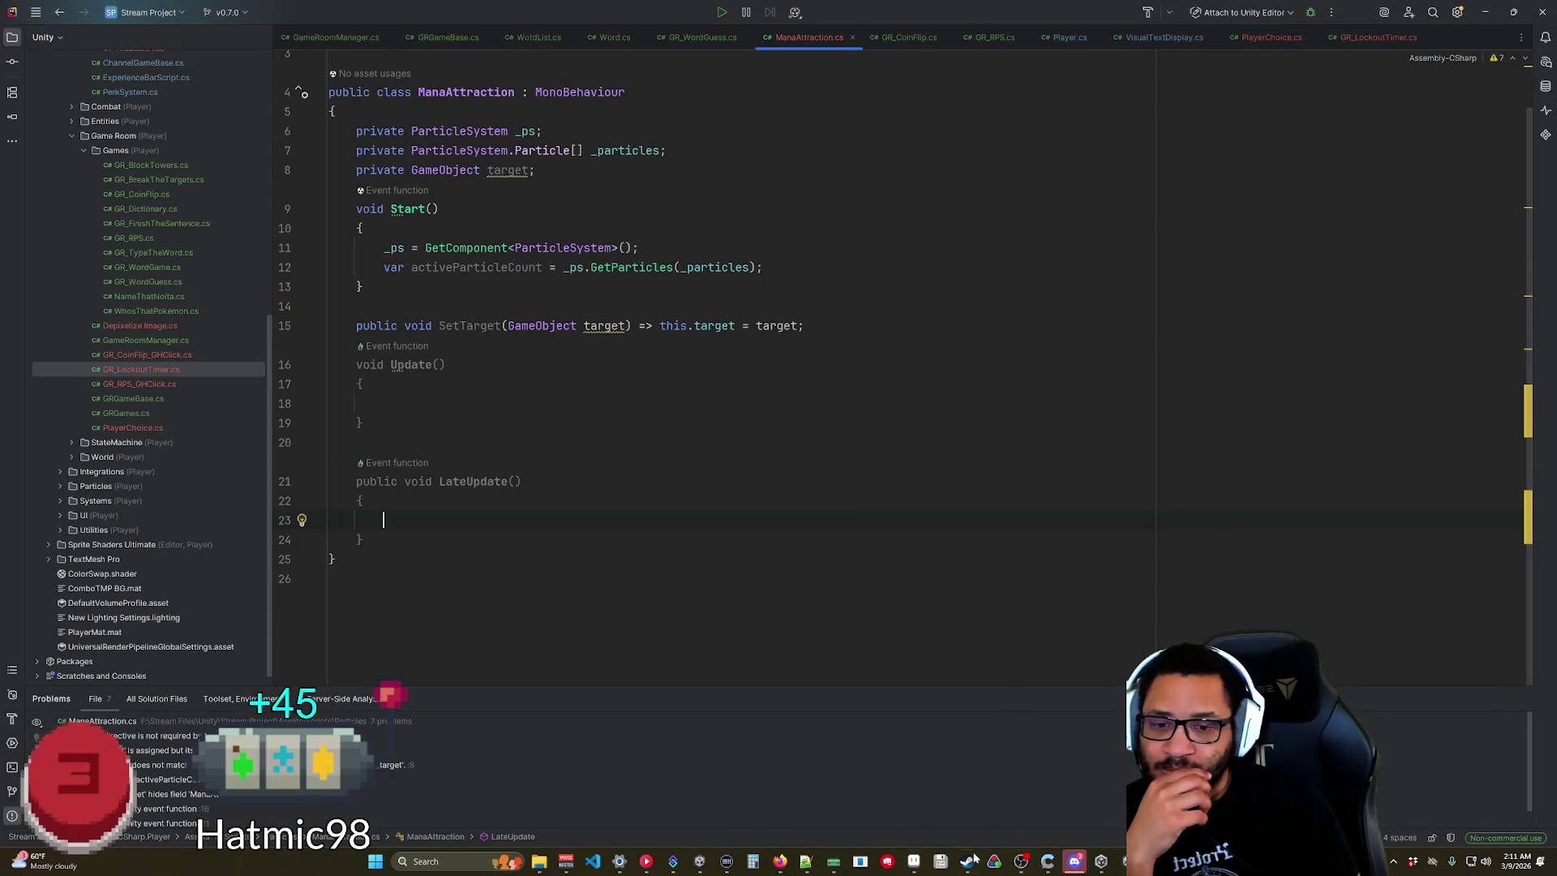
Copy Claude's attractor code from [Header("Target")] to the end, then select ManaAttraction's Start through LateUpdate methods.
{"action": "left_click", "coordinate": [781, 862]}
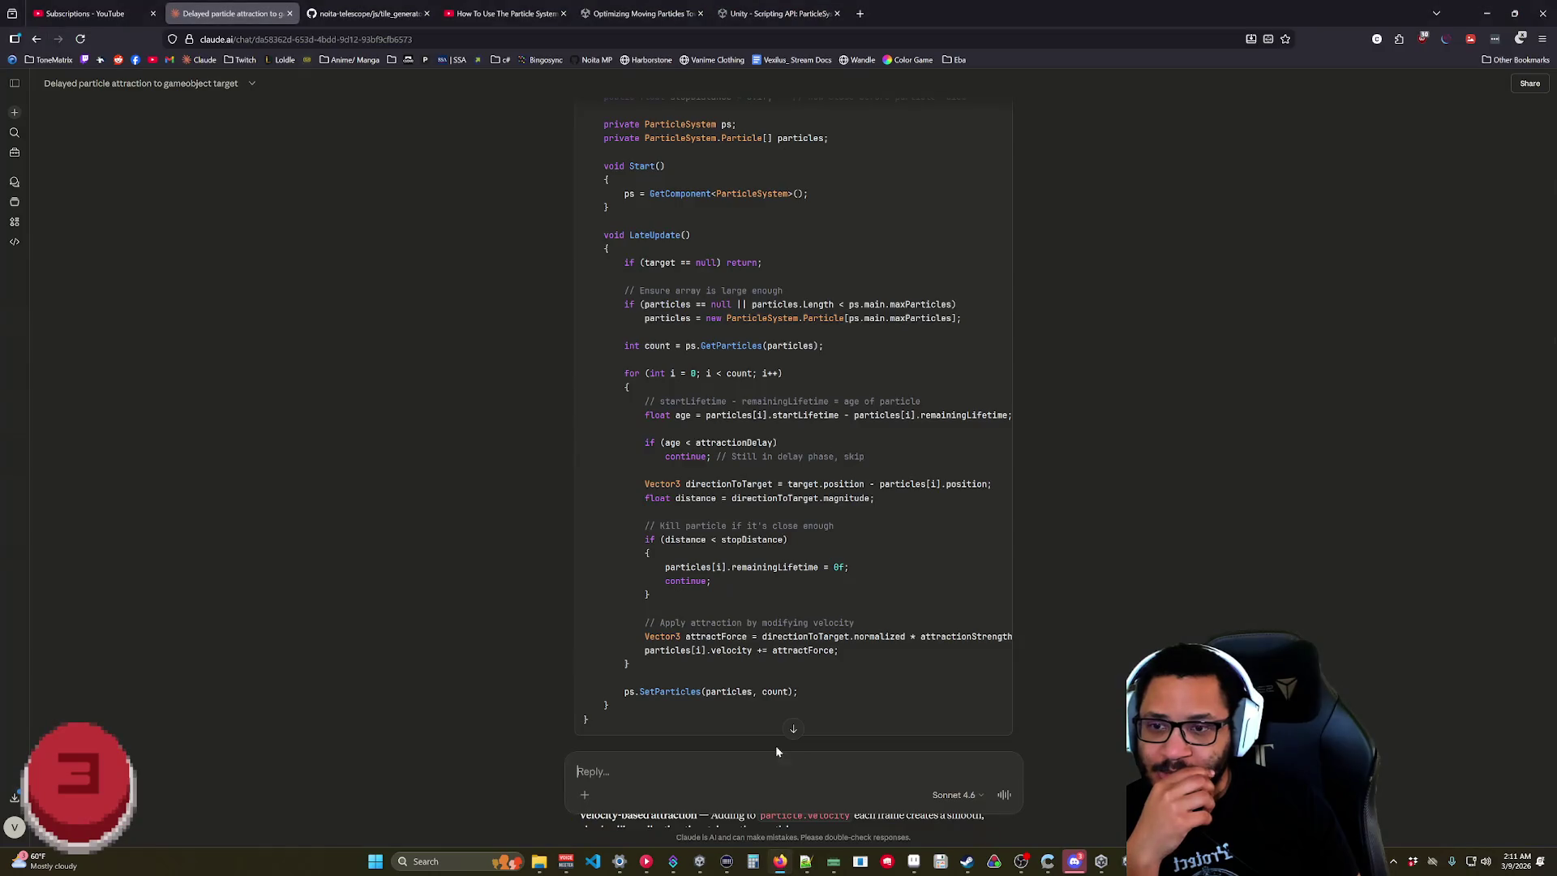
{"action": "mouse_move", "coordinate": [598, 739]}
{"action": "left_mouse_down"}
{"action": "mouse_move", "coordinate": [570, 79]}
{"action": "mouse_move", "coordinate": [568, 382]}
{"action": "mouse_move", "coordinate": [563, 313]}
{"action": "mouse_move", "coordinate": [573, 347]}
{"action": "left_mouse_up"}
{"action": "key", "text": "alt+Tab"}
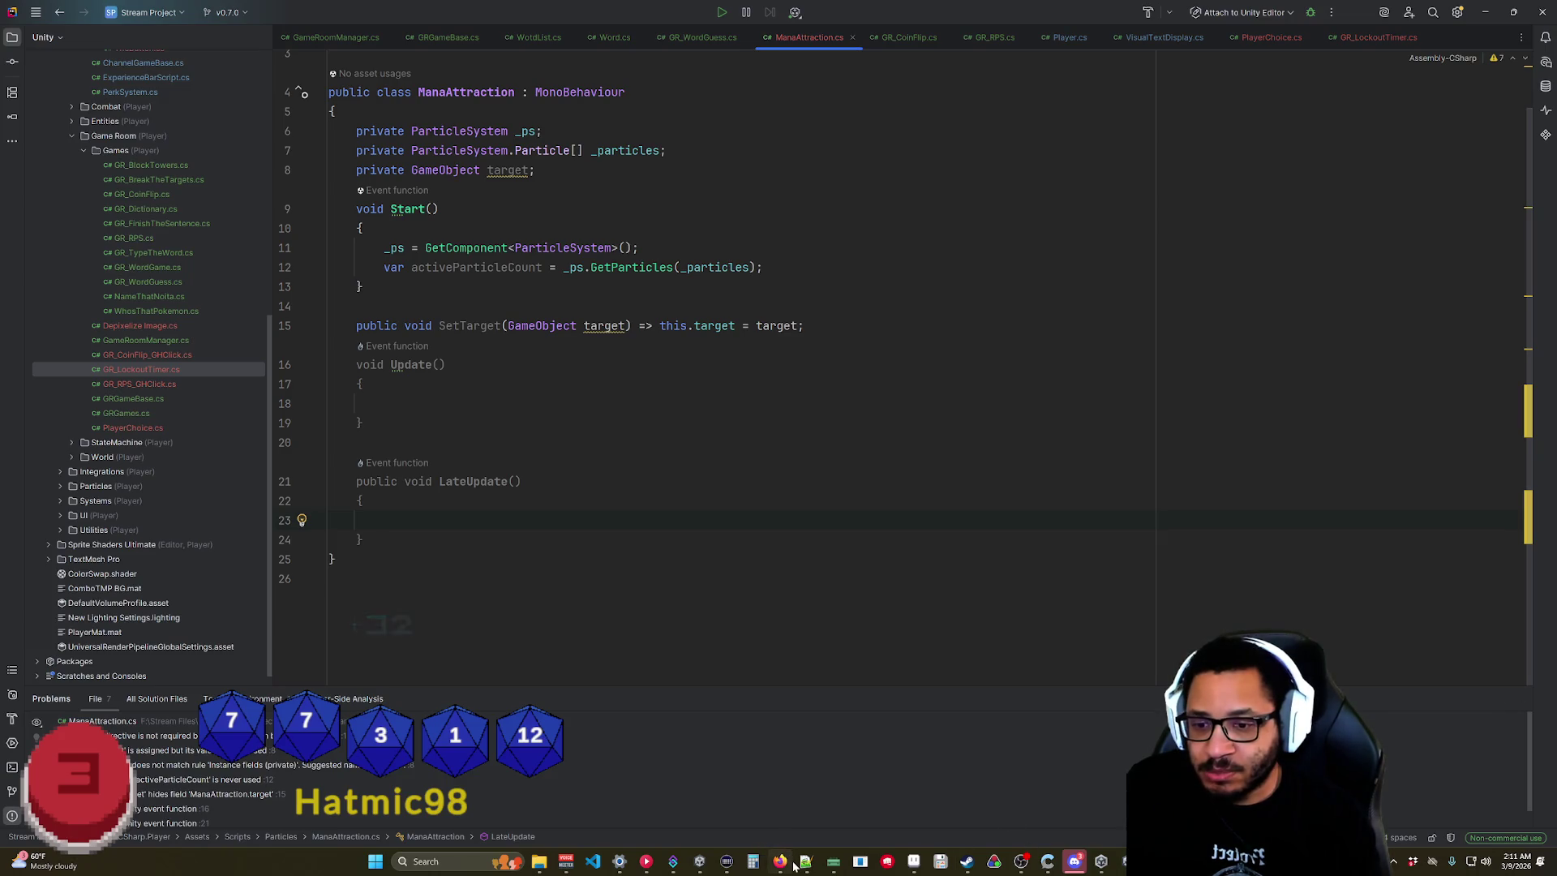
{"action": "key", "text": "alt+Tab"}
{"action": "scroll", "coordinate": [613, 495], "scroll_direction": "down", "scroll_amount": 7}
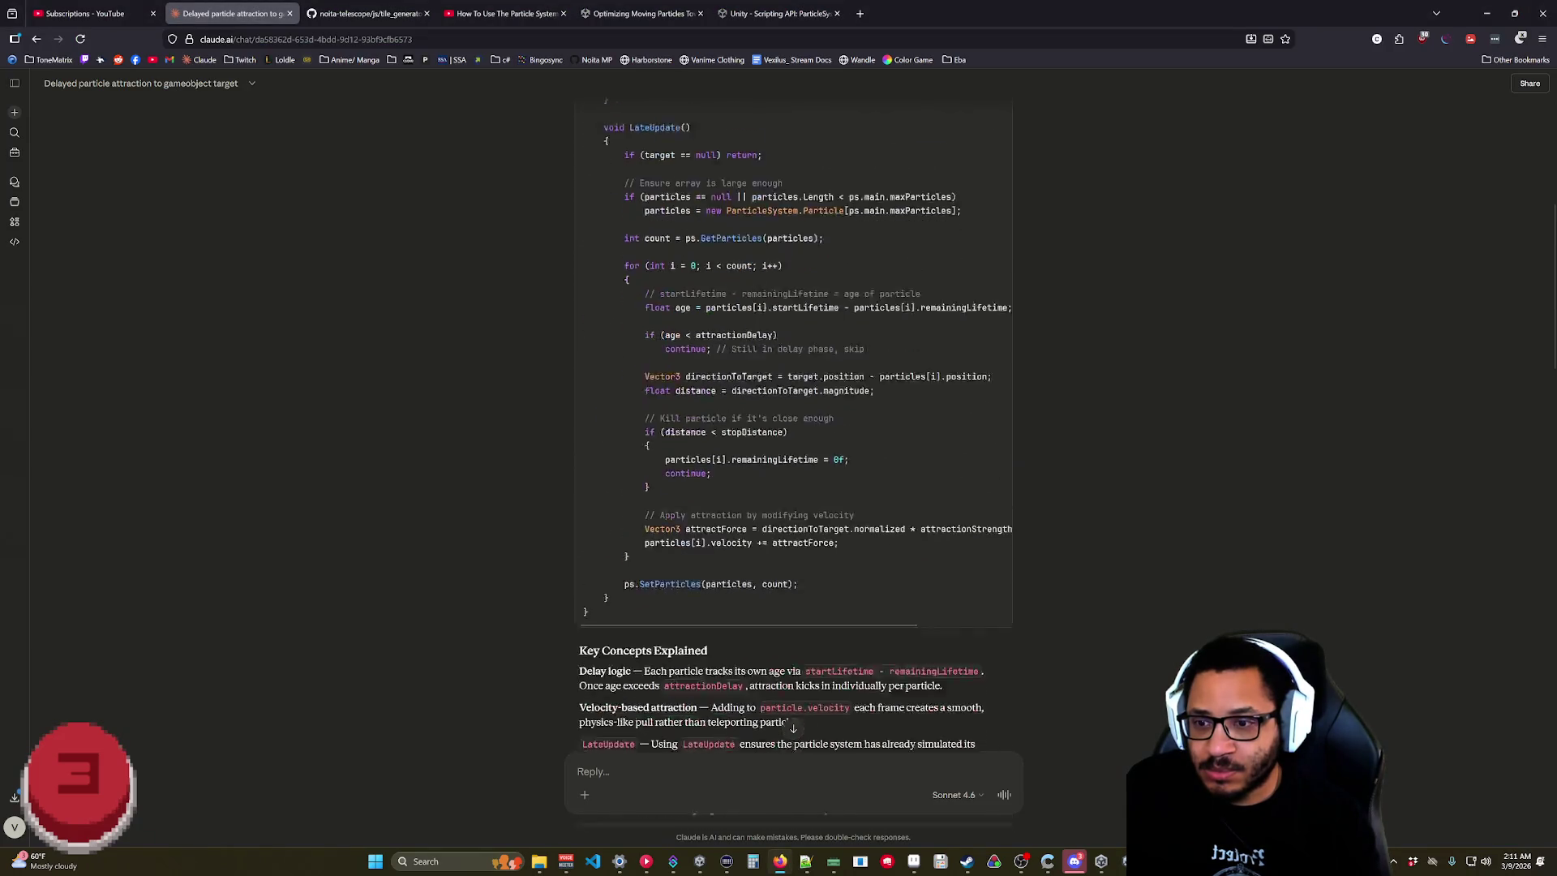
{"action": "mouse_move", "coordinate": [613, 490]}
{"action": "left_mouse_down"}
{"action": "mouse_move", "coordinate": [556, 454]}
{"action": "mouse_move", "coordinate": [557, 381]}
{"action": "mouse_move", "coordinate": [608, 673]}
{"action": "mouse_move", "coordinate": [570, 388]}
{"action": "mouse_move", "coordinate": [571, 404]}
{"action": "left_mouse_up"}
{"action": "scroll", "coordinate": [568, 462], "scroll_direction": "up", "scroll_amount": 7}
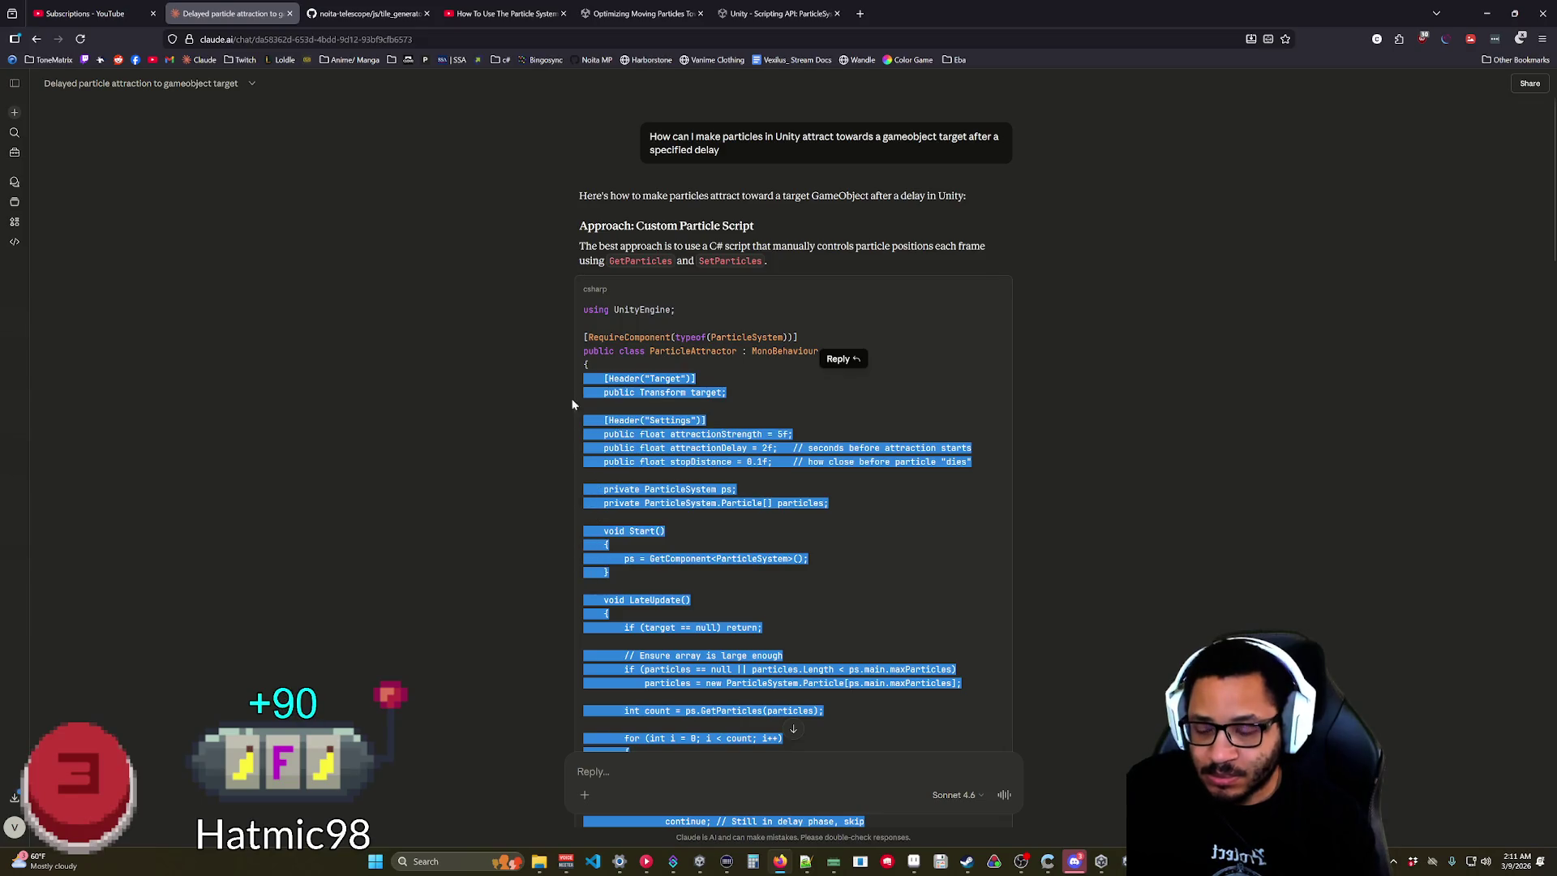
{"action": "key", "text": "alt+Tab"}
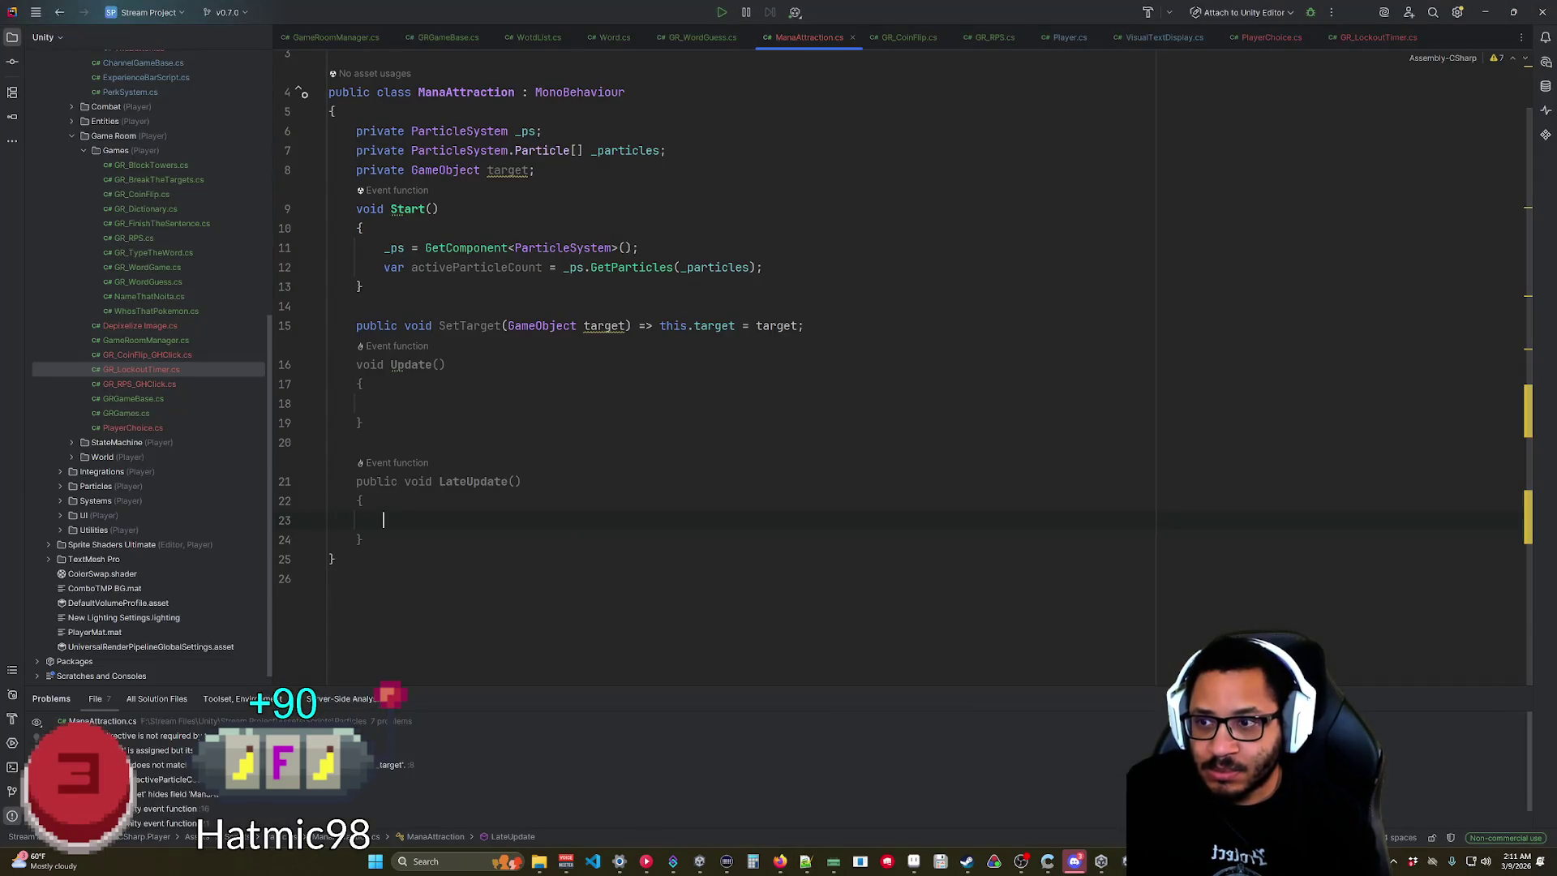
{"action": "left_click_drag", "start_coordinate": [383, 519], "coordinate": [350, 209]}
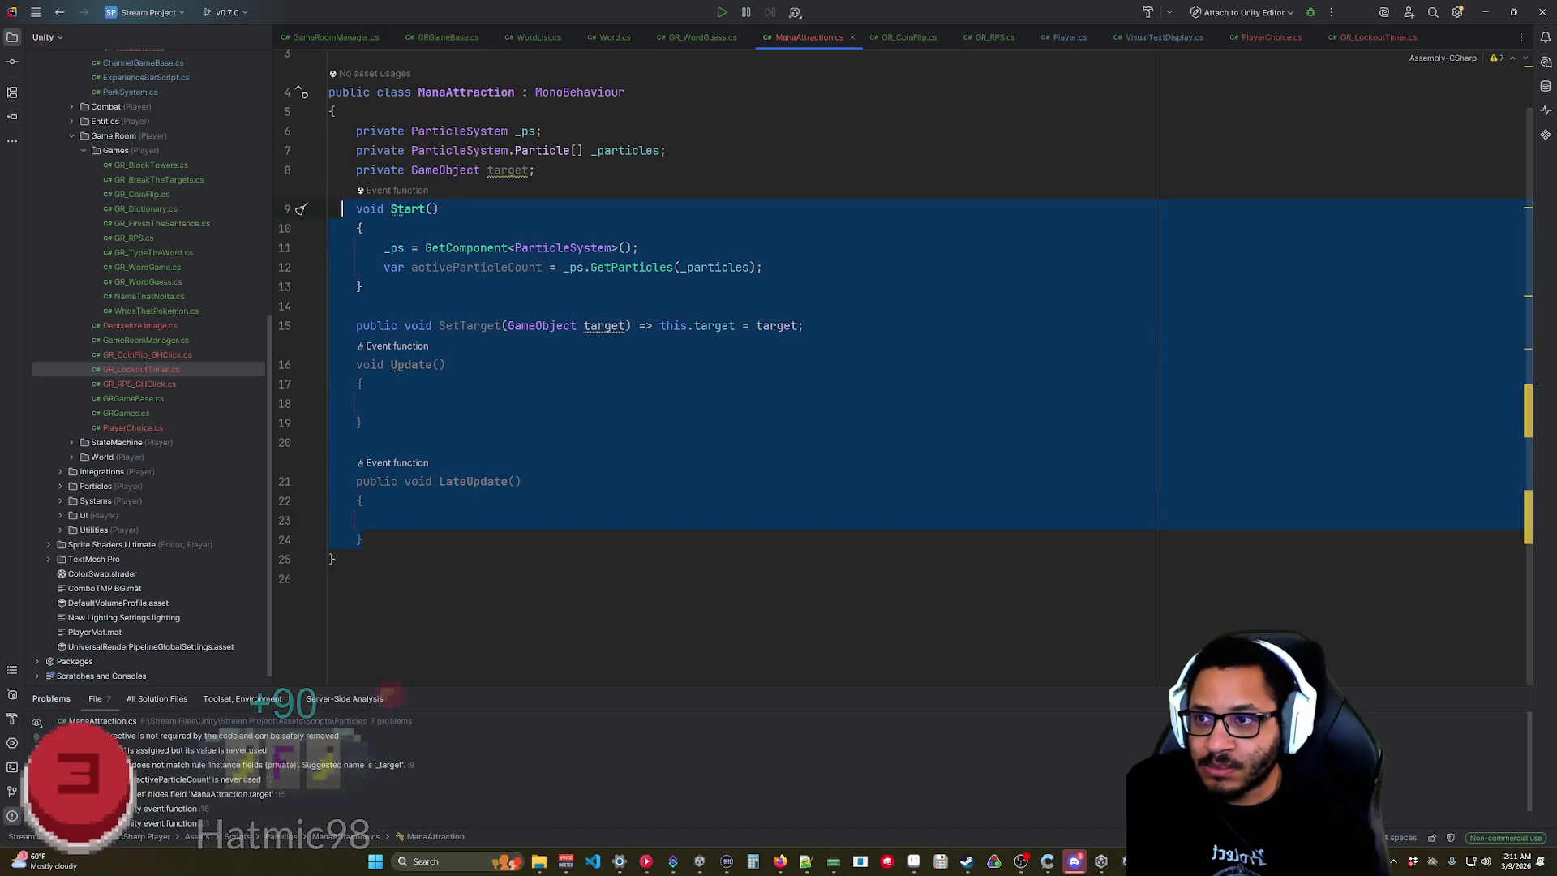
Paste the attractor code over the old methods and delete the old GameObject target field.
{"action": "key", "text": "ctrl+v"}
{"action": "scroll", "coordinate": [729, 365], "scroll_direction": "up", "scroll_amount": 10}
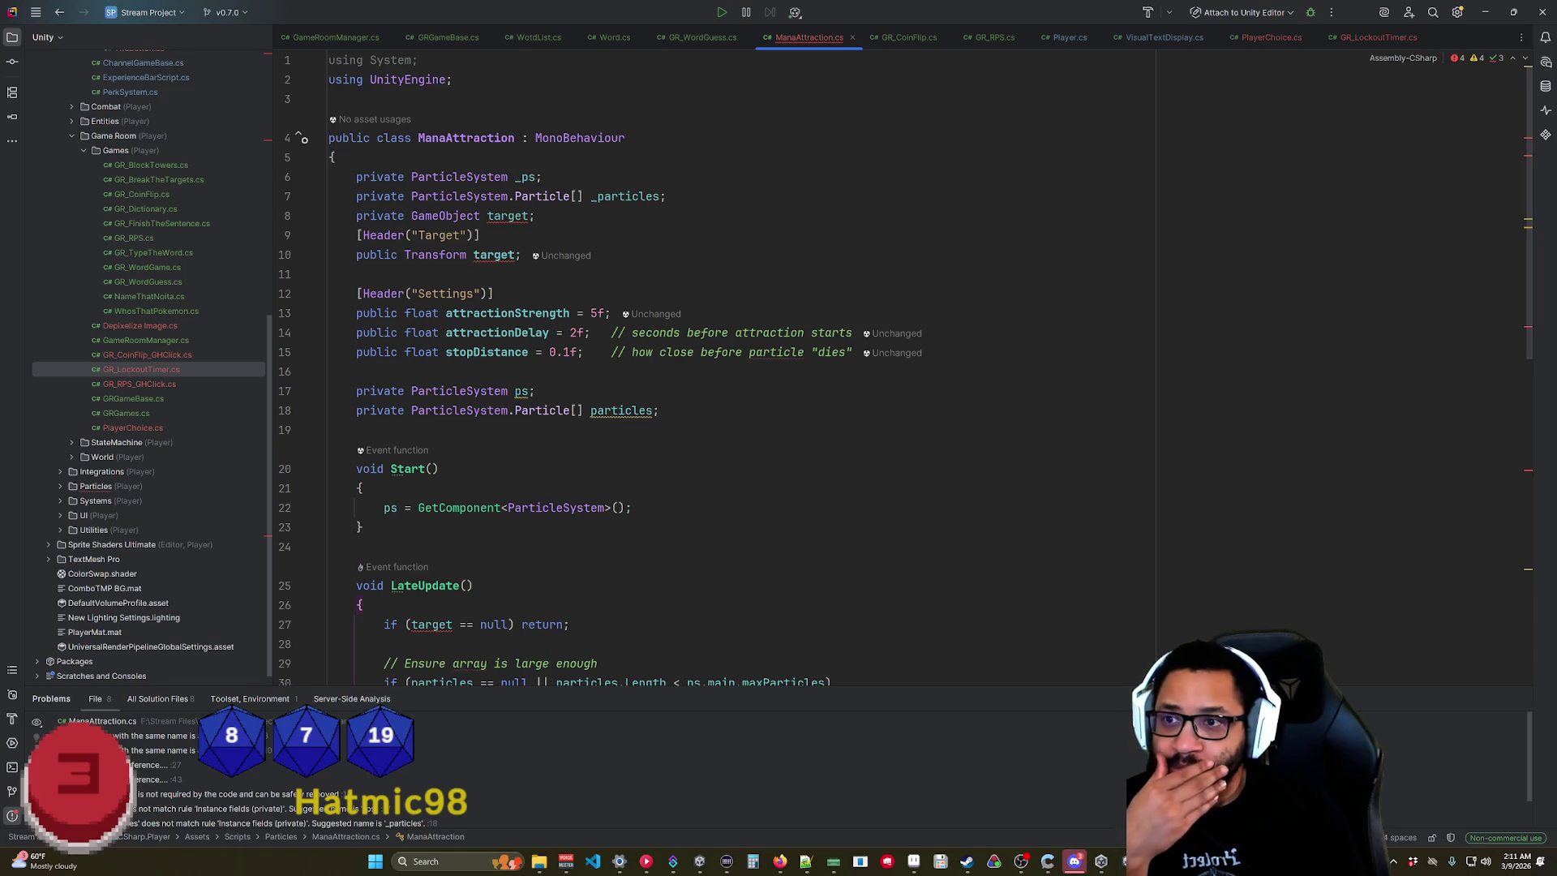
{"action": "left_click_drag", "start_coordinate": [535, 216], "coordinate": [700, 196]}
{"action": "key", "text": "BackSpace"}
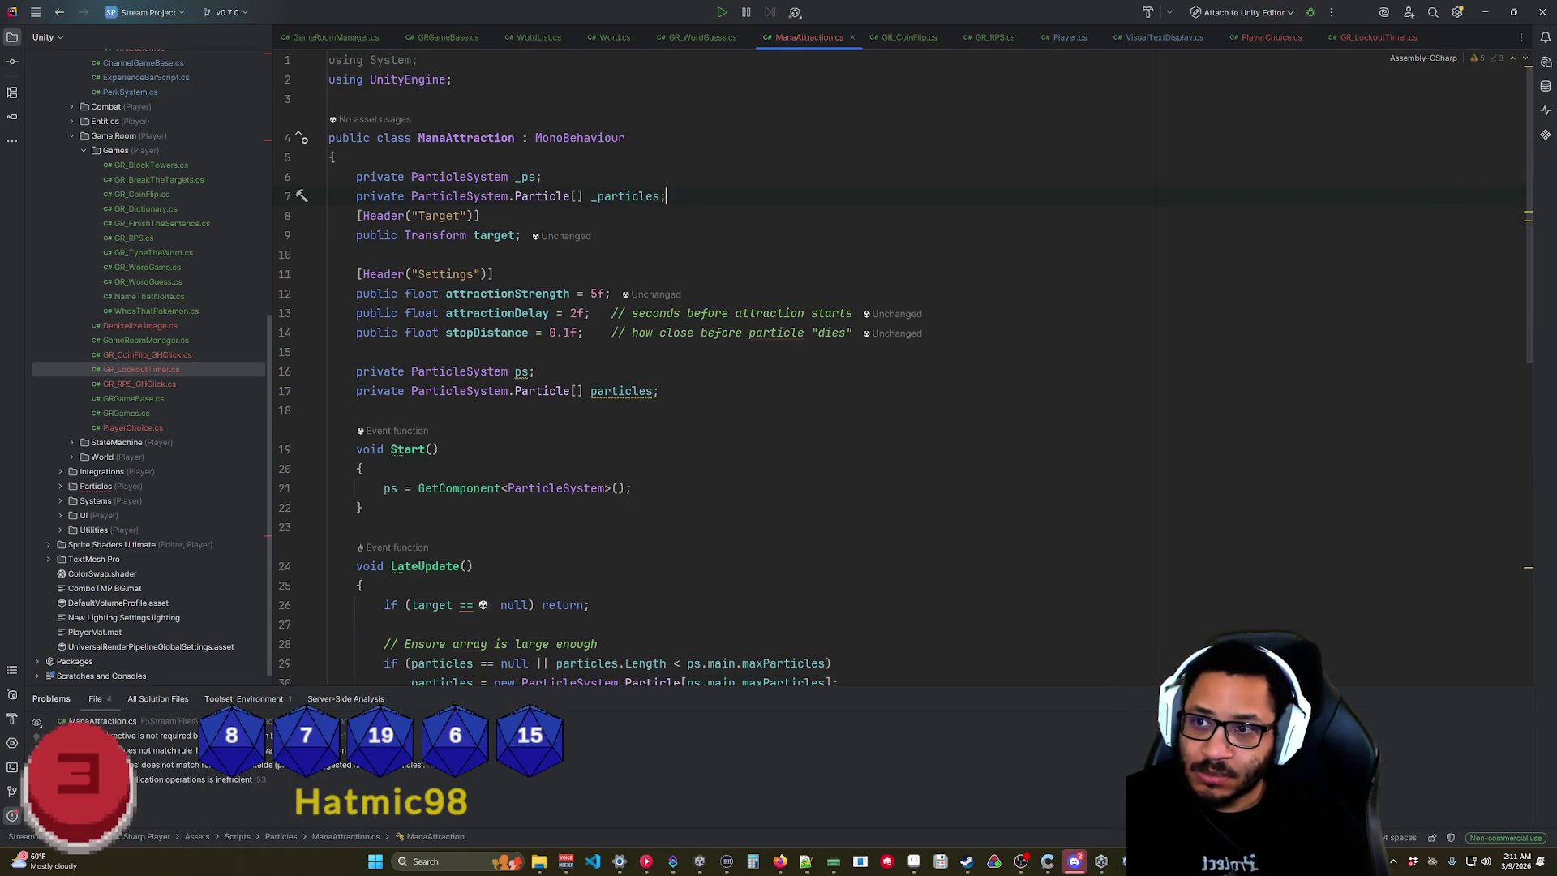
{"action": "left_click", "coordinate": [474, 566]}
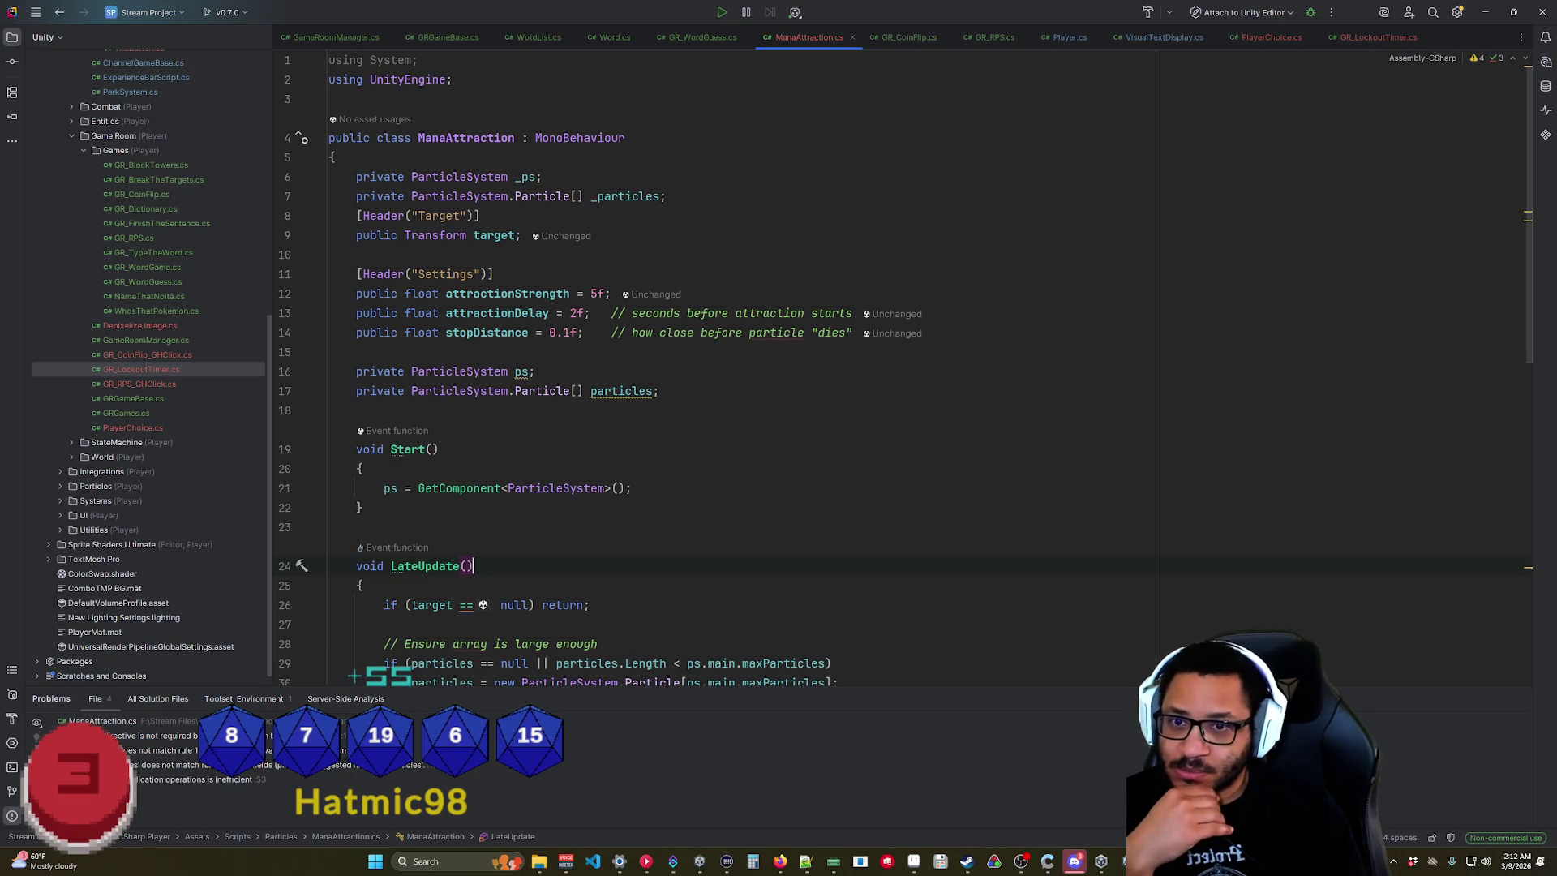
Remove the stopDistance and attractionDelay comments and the duplicate ps and particles declarations.
{"action": "left_click_drag", "start_coordinate": [853, 332], "coordinate": [631, 332]}
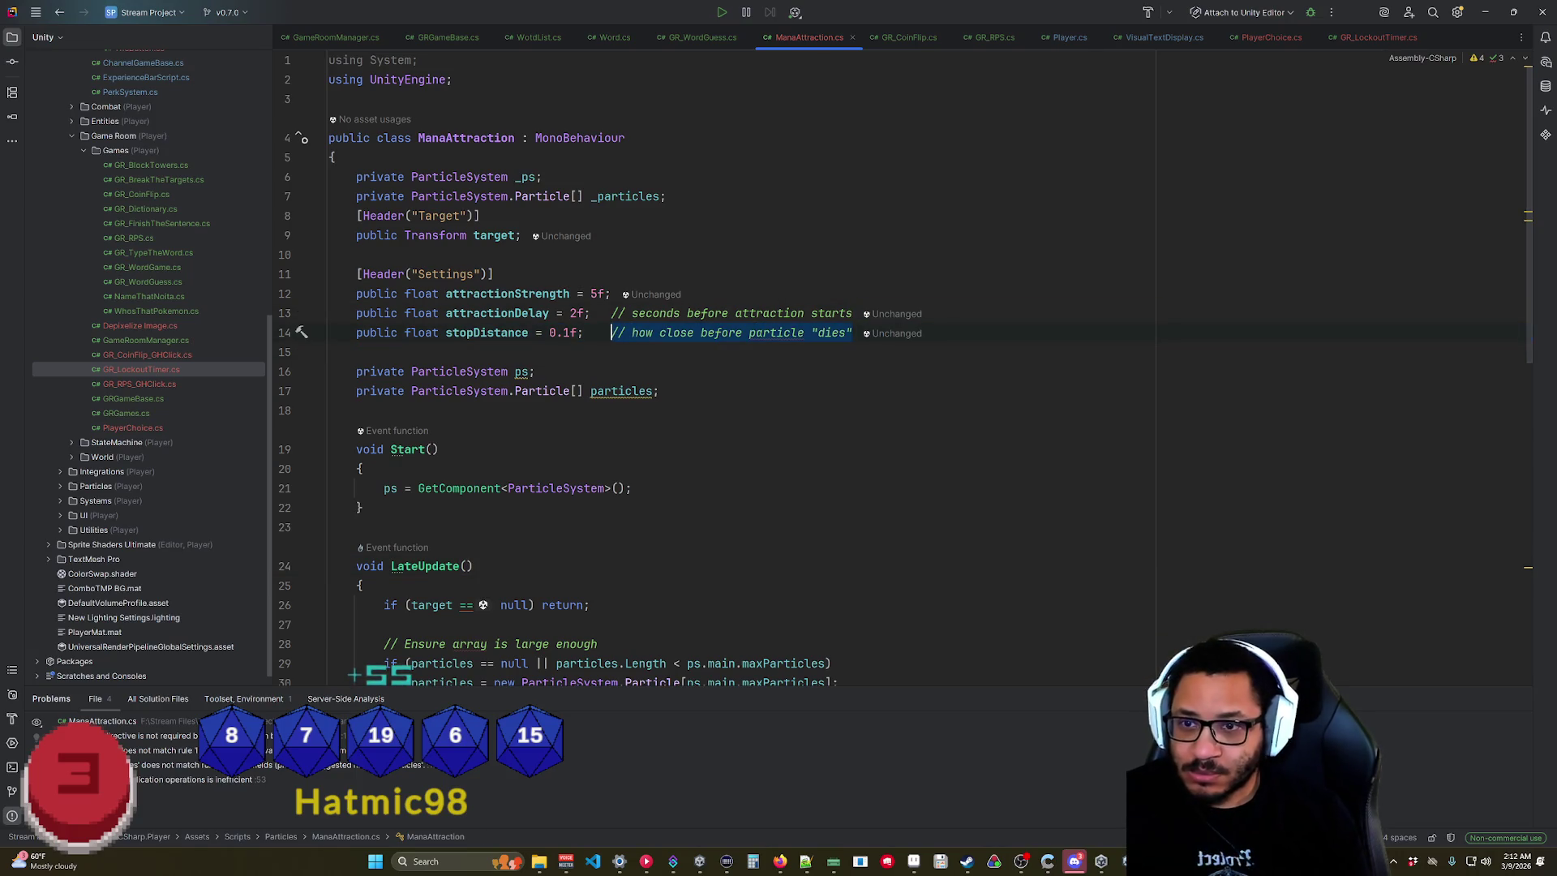
{"action": "key", "text": "BackSpace"}
{"action": "left_click_drag", "start_coordinate": [852, 313], "coordinate": [777, 313]}
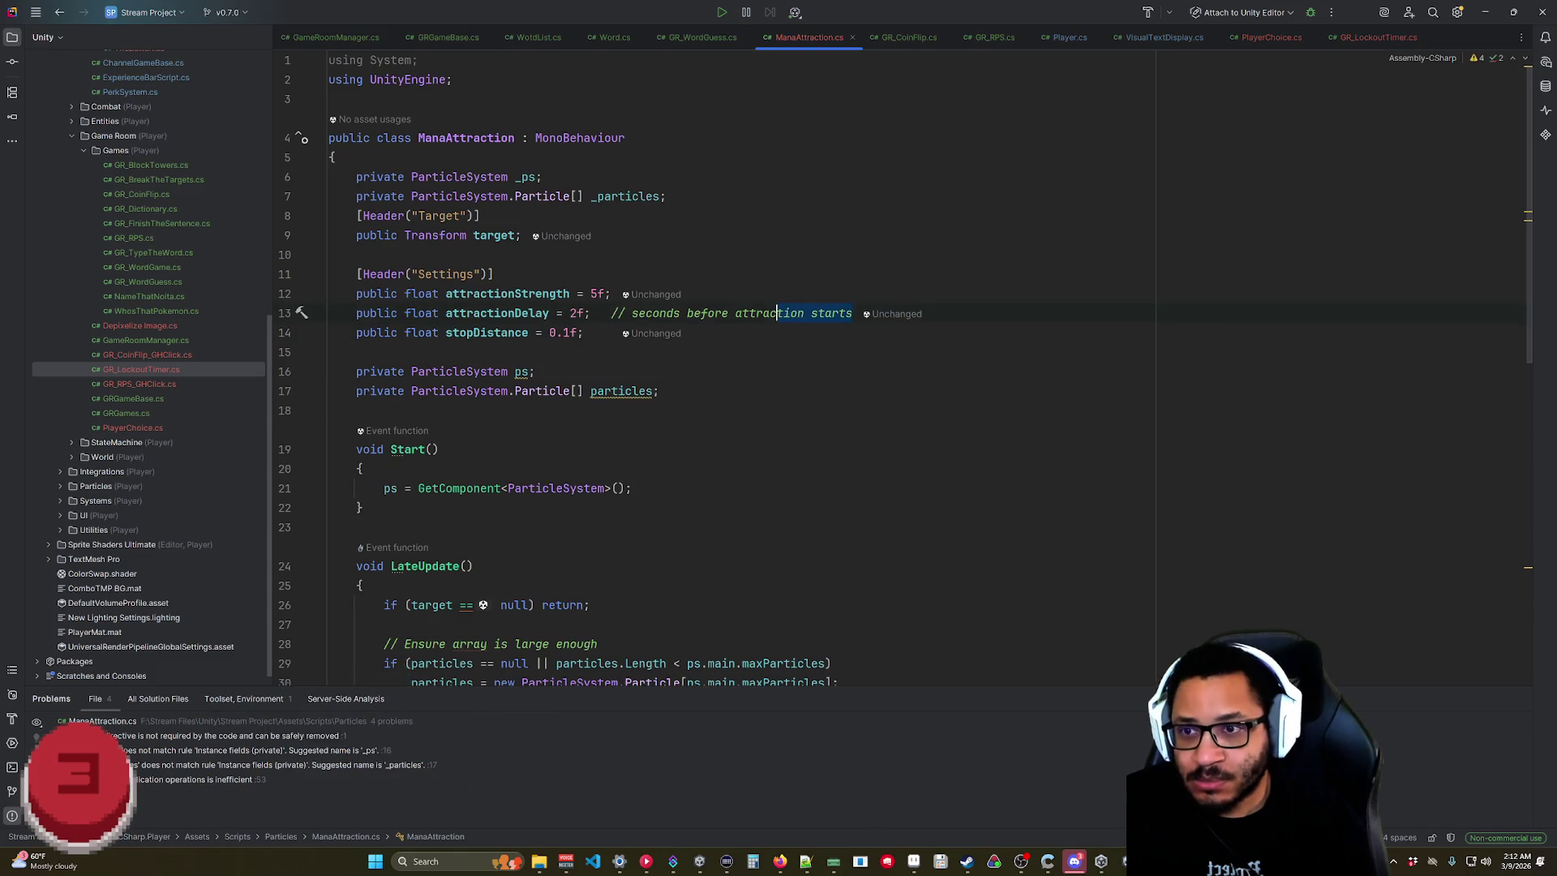
{"action": "key", "text": "BackSpace"}
{"action": "left_click", "coordinate": [632, 488]}
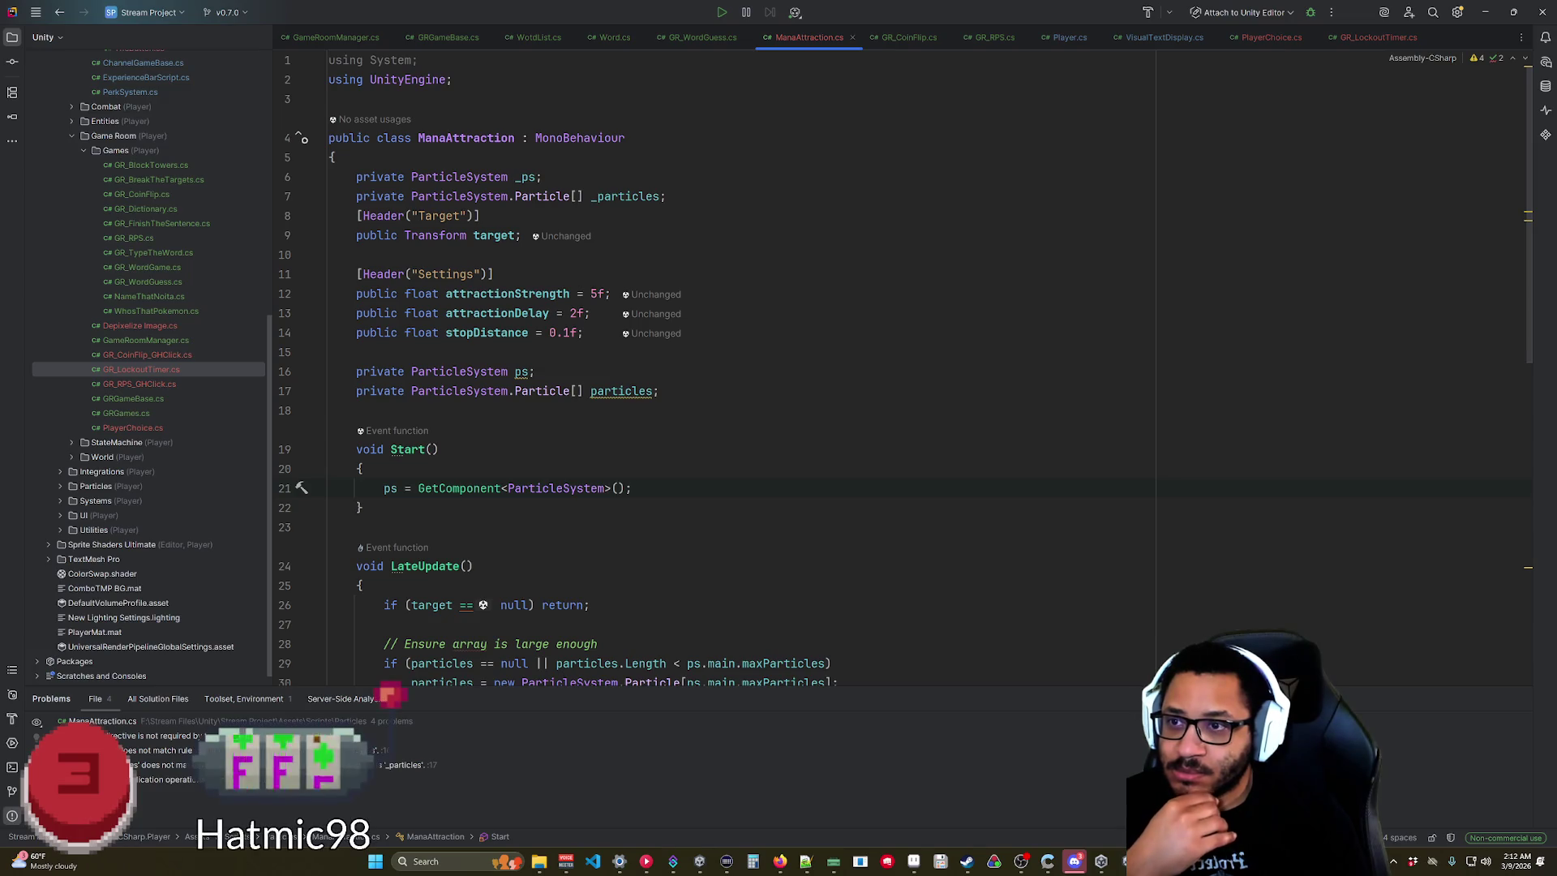
{"action": "key", "text": "shift+Up"}
{"action": "key", "text": "shift+Up"}
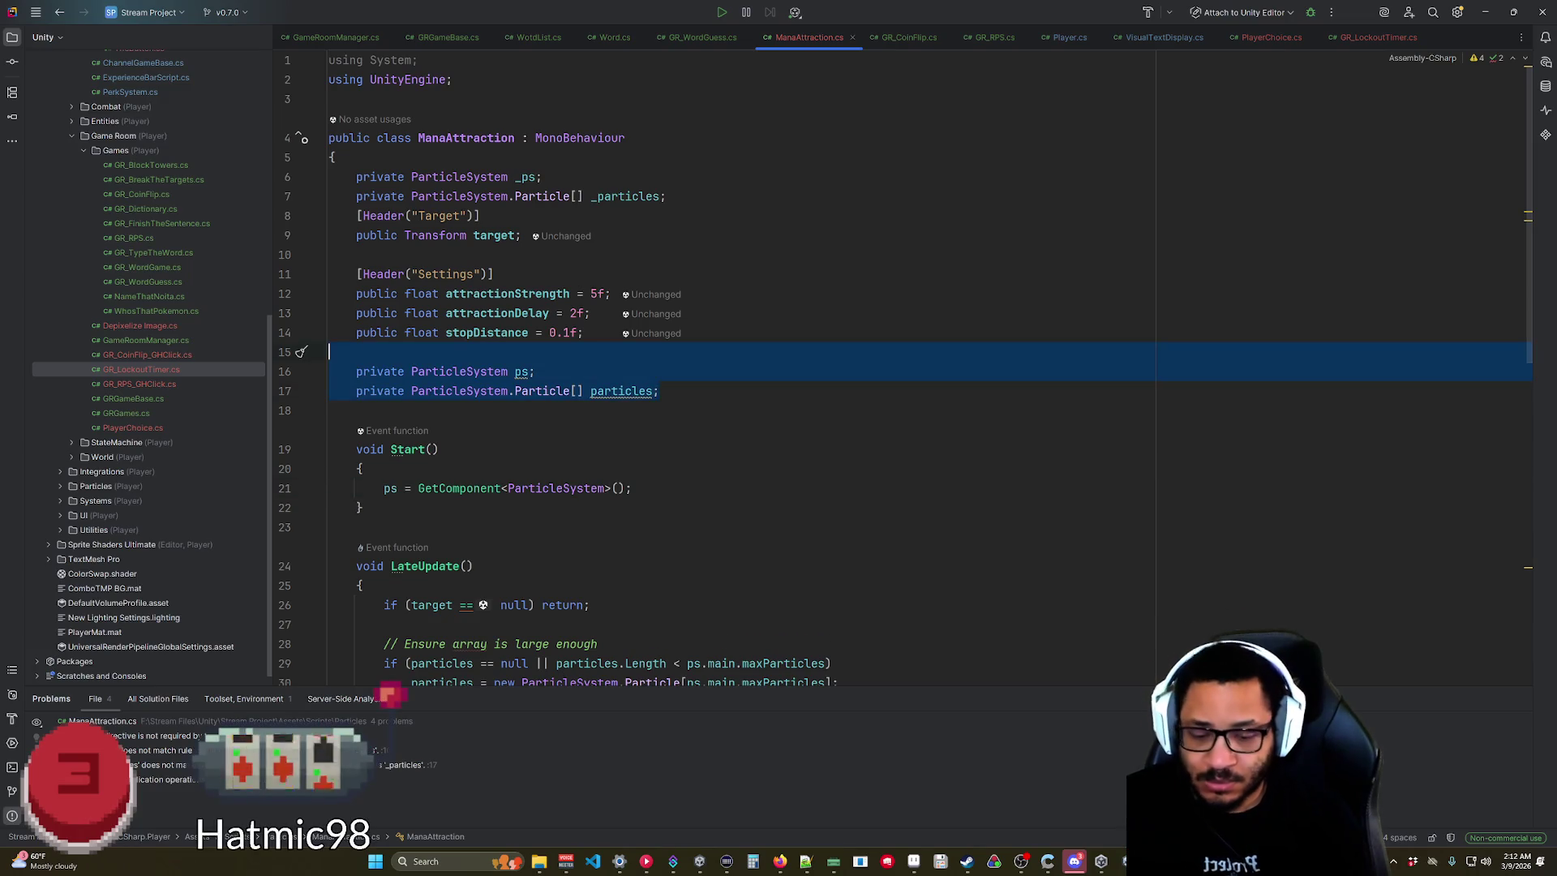
{"action": "key", "text": "BackSpace"}
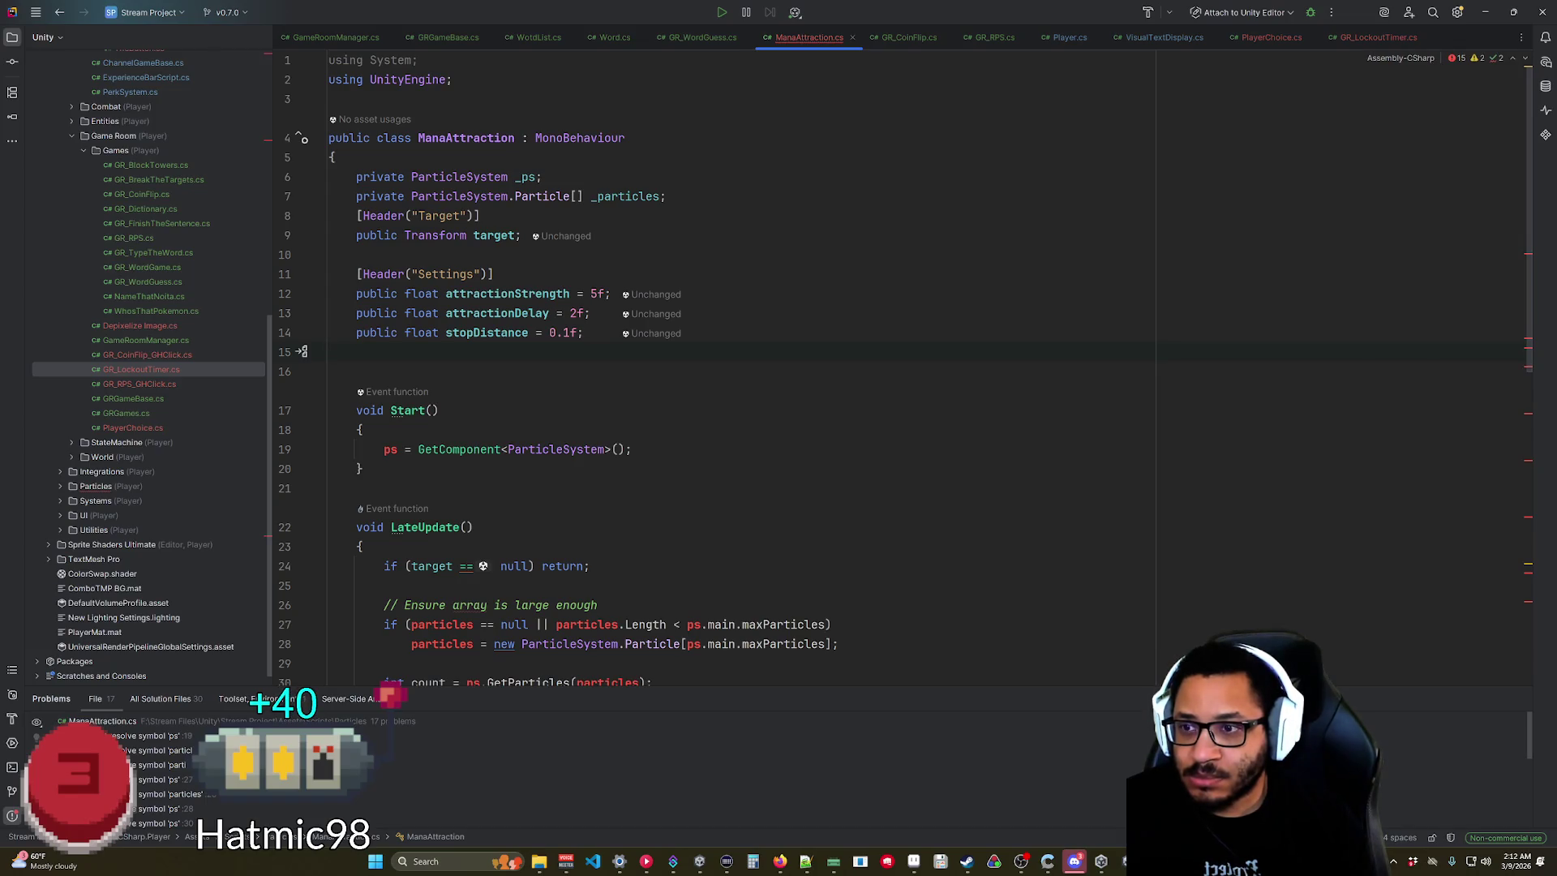
Rename the _ps and _particles fields to ps and particles.
{"action": "left_click", "coordinate": [520, 177]}
{"action": "key", "text": "BackSpace"}
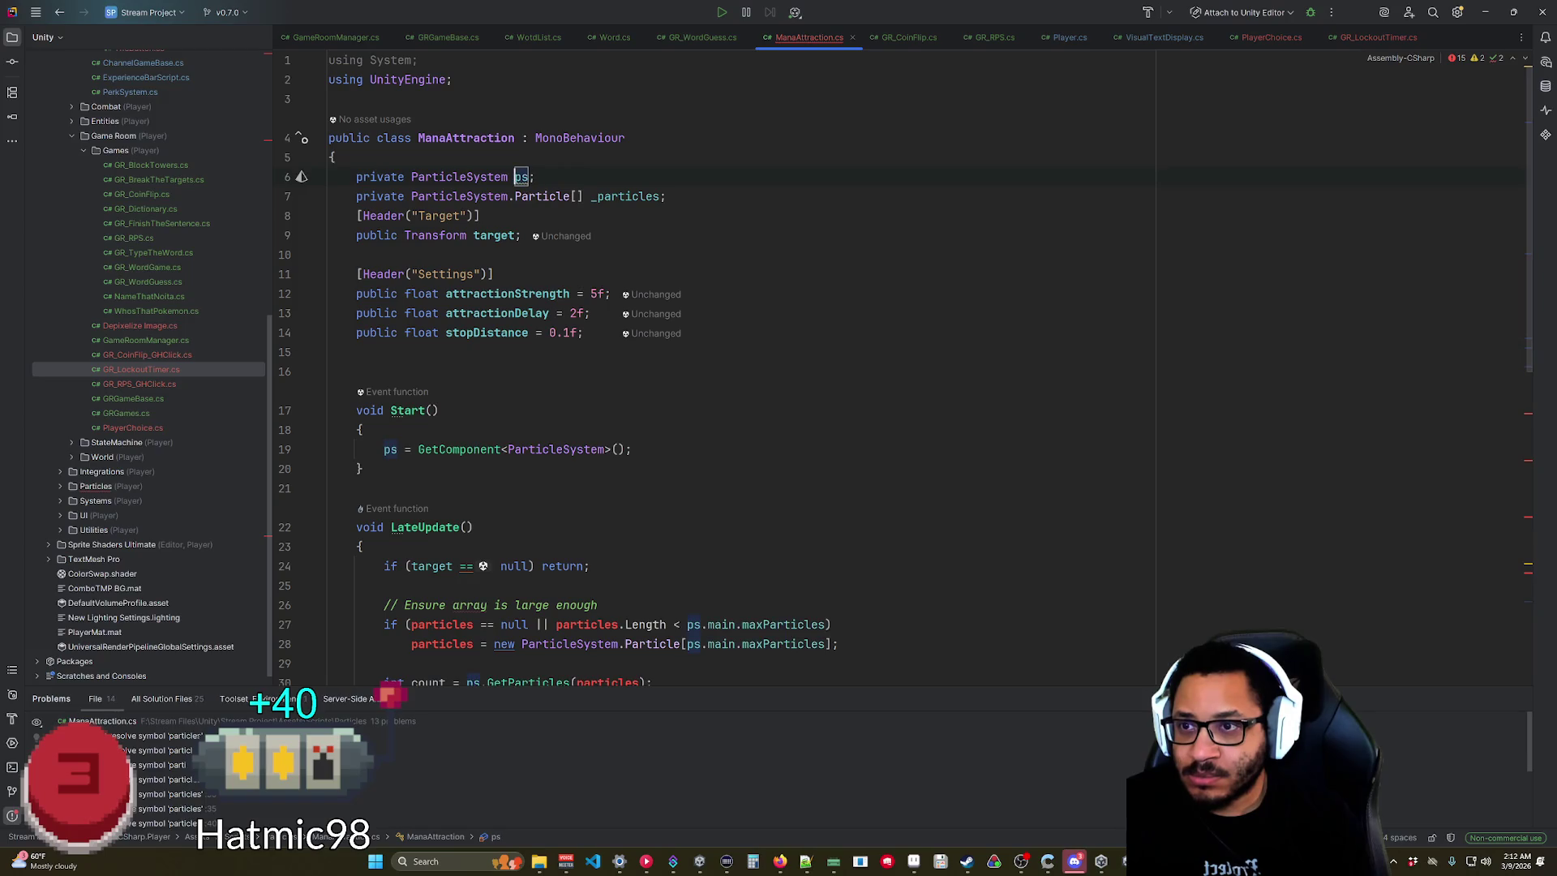
{"action": "left_click", "coordinate": [597, 196]}
{"action": "key", "text": "BackSpace"}
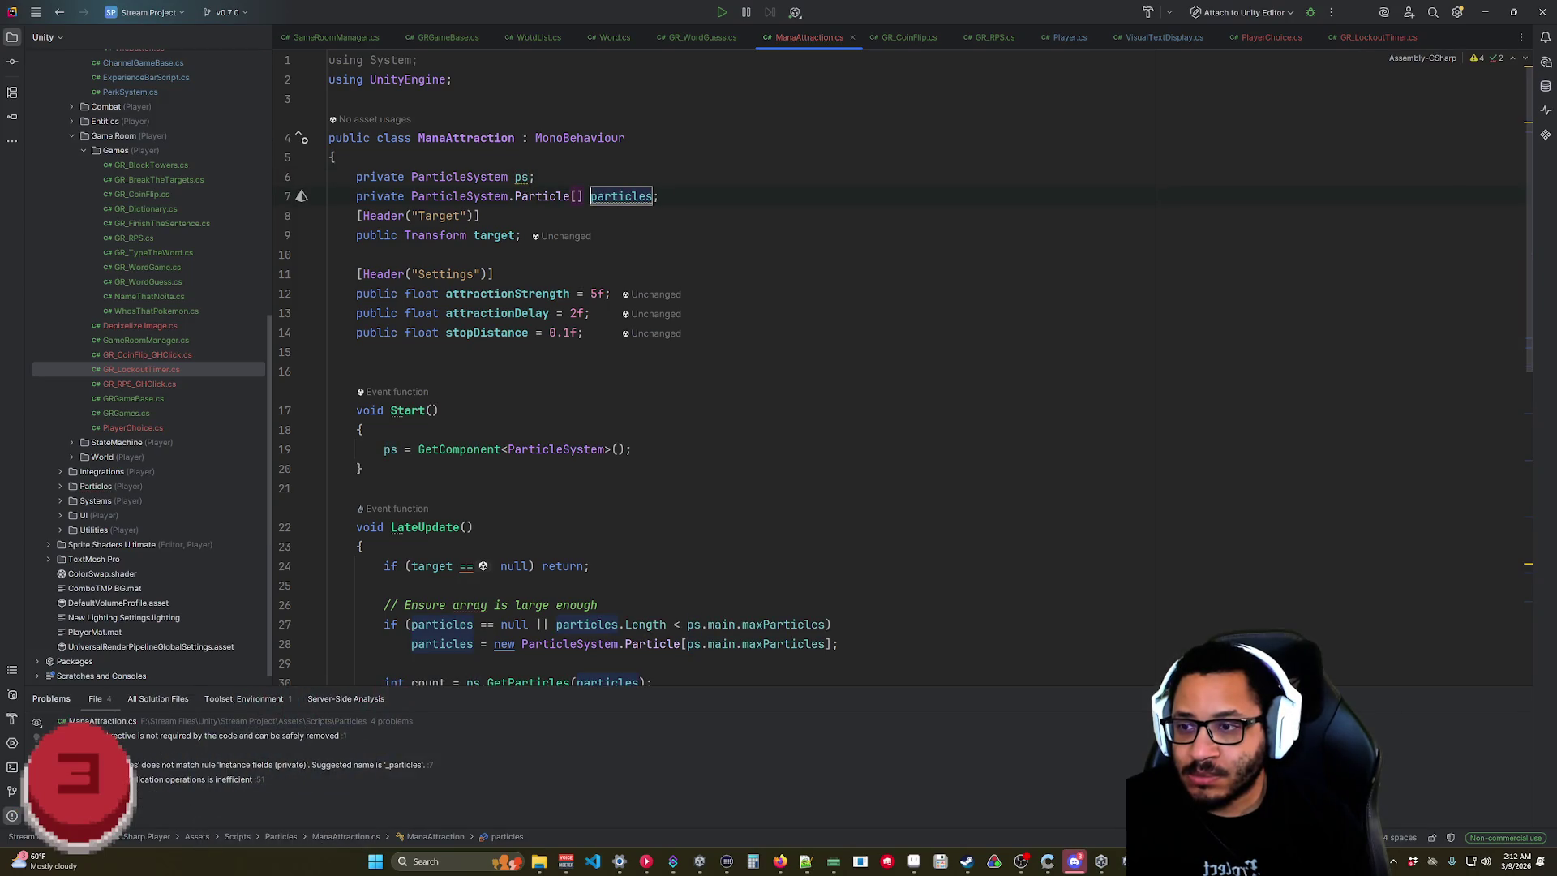
{"action": "scroll", "coordinate": [611, 332], "scroll_direction": "down", "scroll_amount": 10}
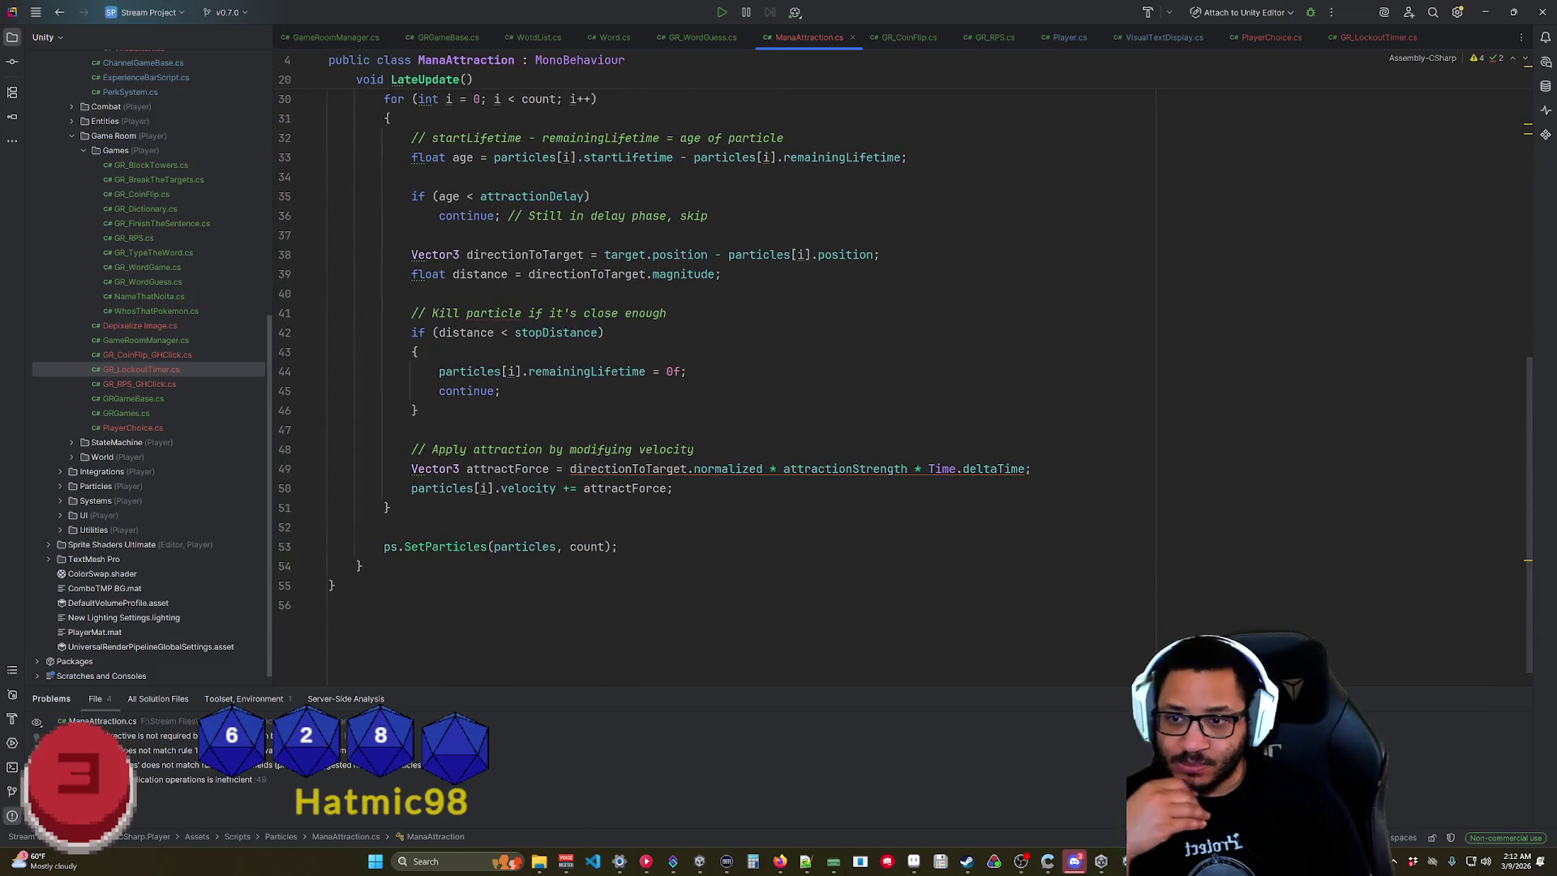
{"action": "scroll", "coordinate": [611, 332], "scroll_direction": "up", "scroll_amount": 10}
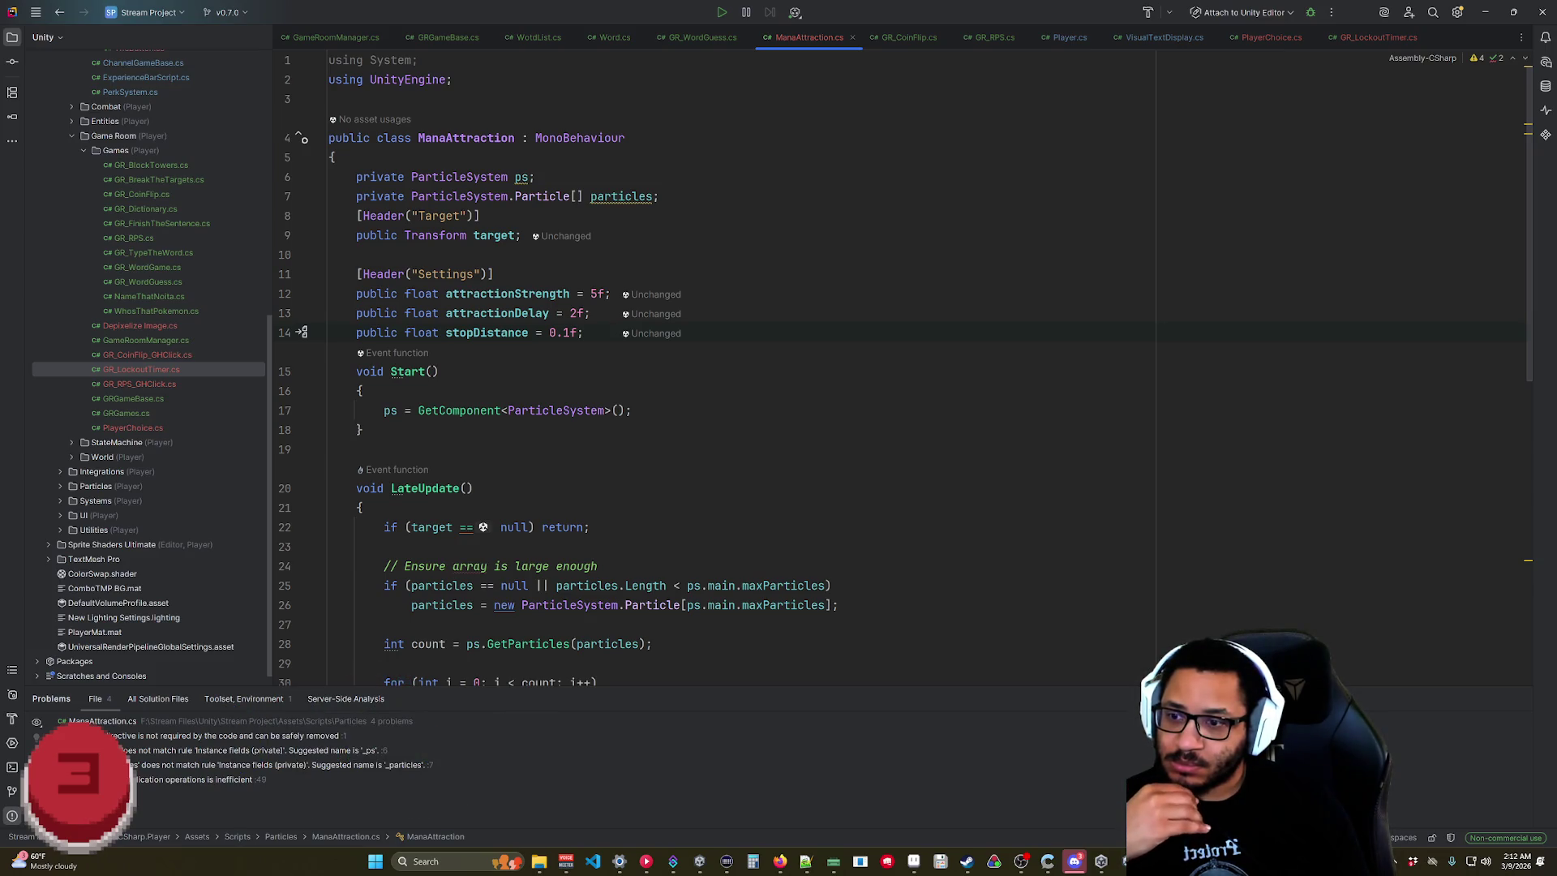
{"action": "left_click", "coordinate": [329, 449]}
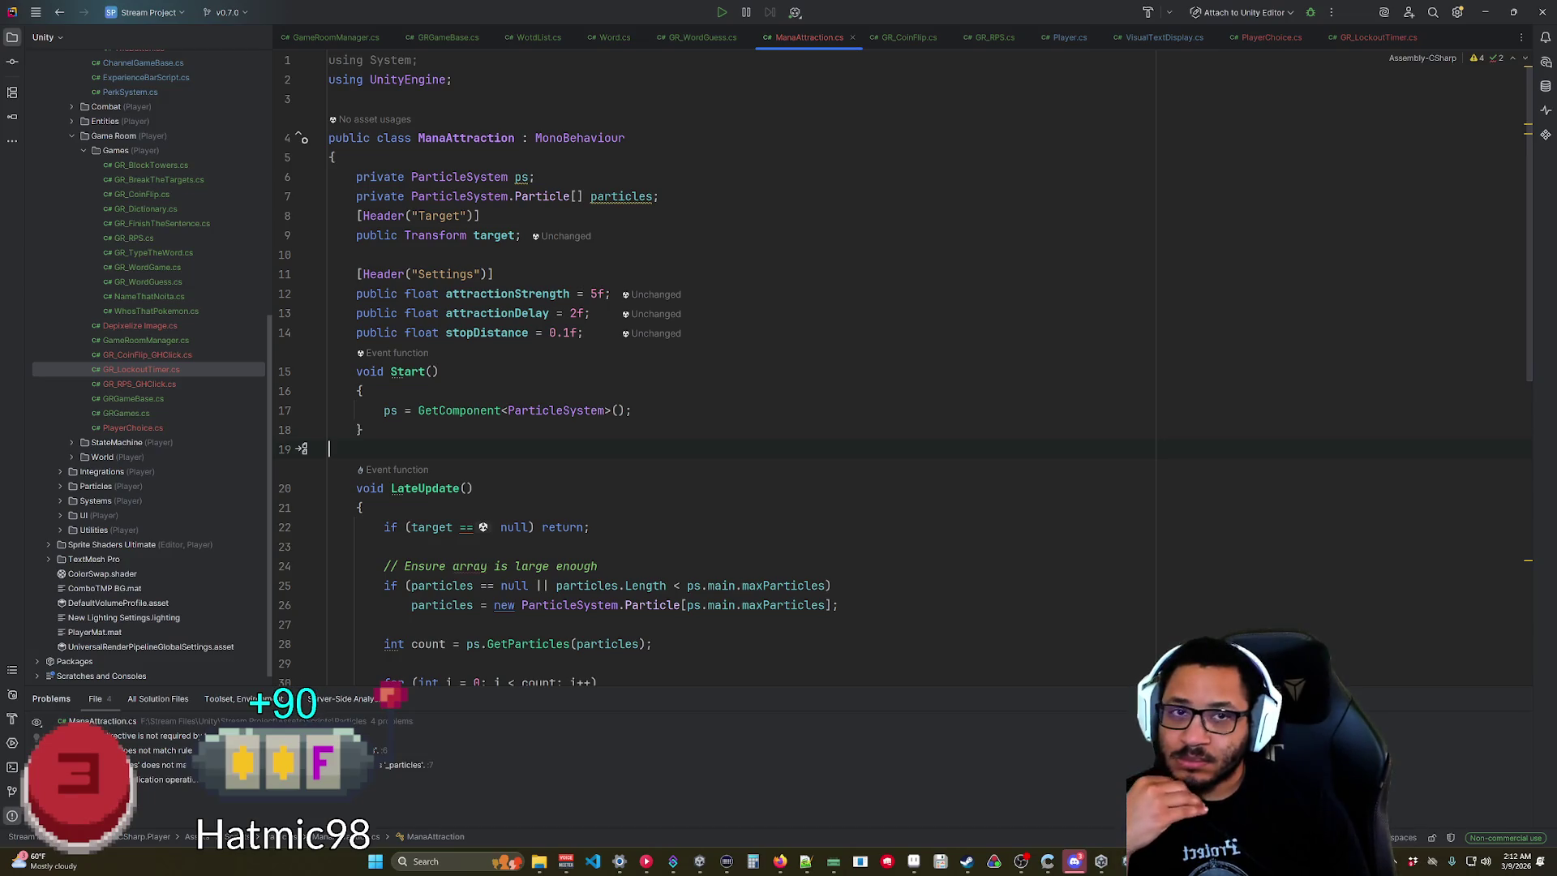
{"action": "left_click", "coordinate": [1484, 17]}
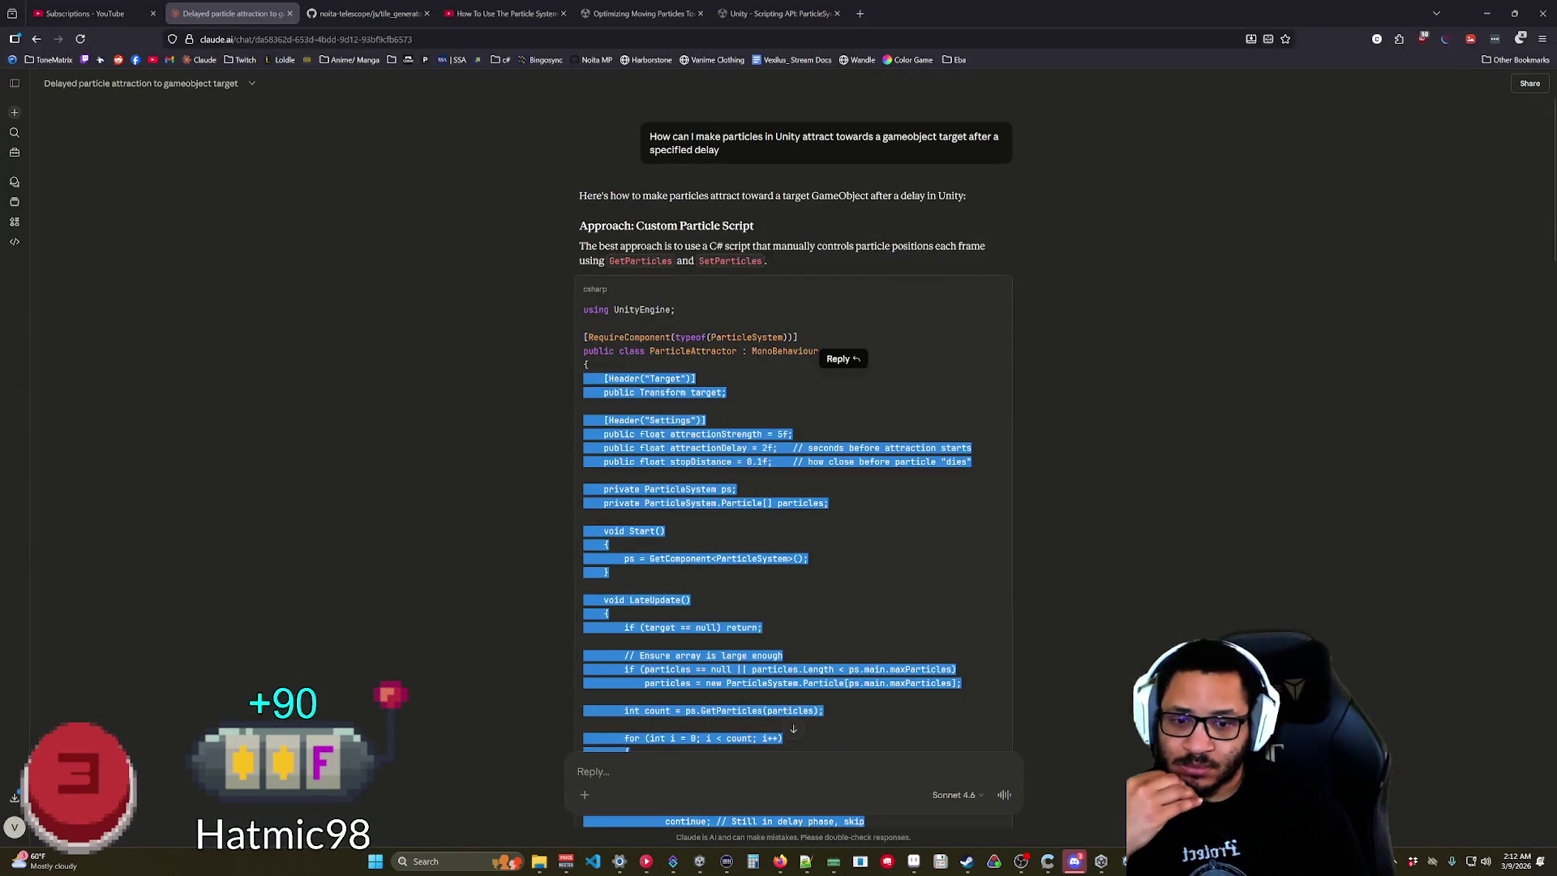
Switch to Unity so the edited ManaAttraction script recompiles.
{"action": "key", "text": "alt+Tab"}
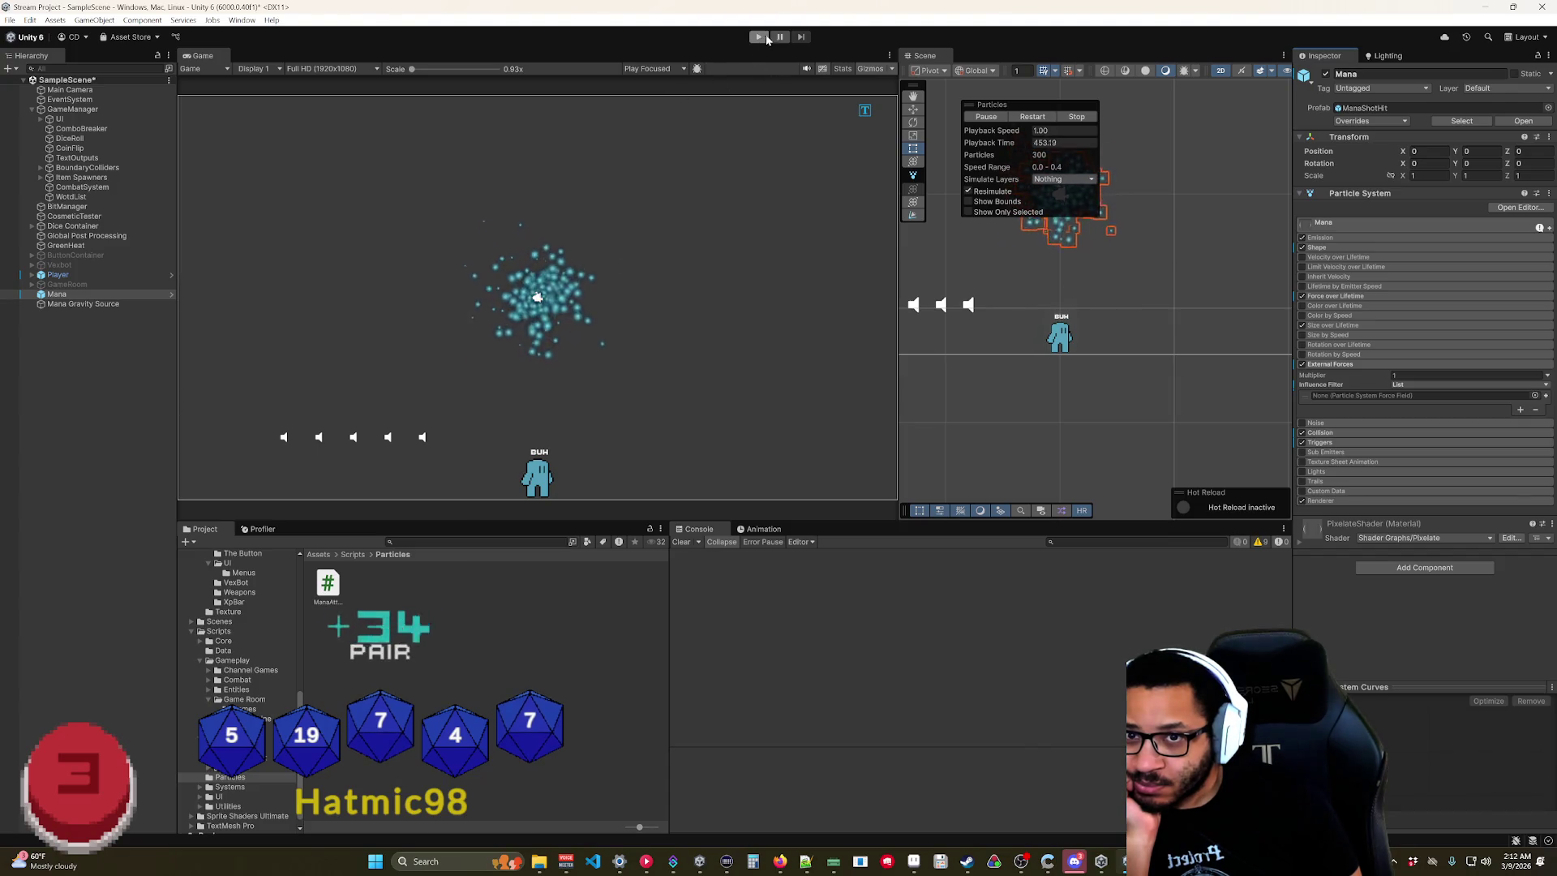
Add ManaAttraction.cs to the Mana object, set its Target to Player, and enter Play mode.
{"action": "left_click", "coordinate": [96, 296]}
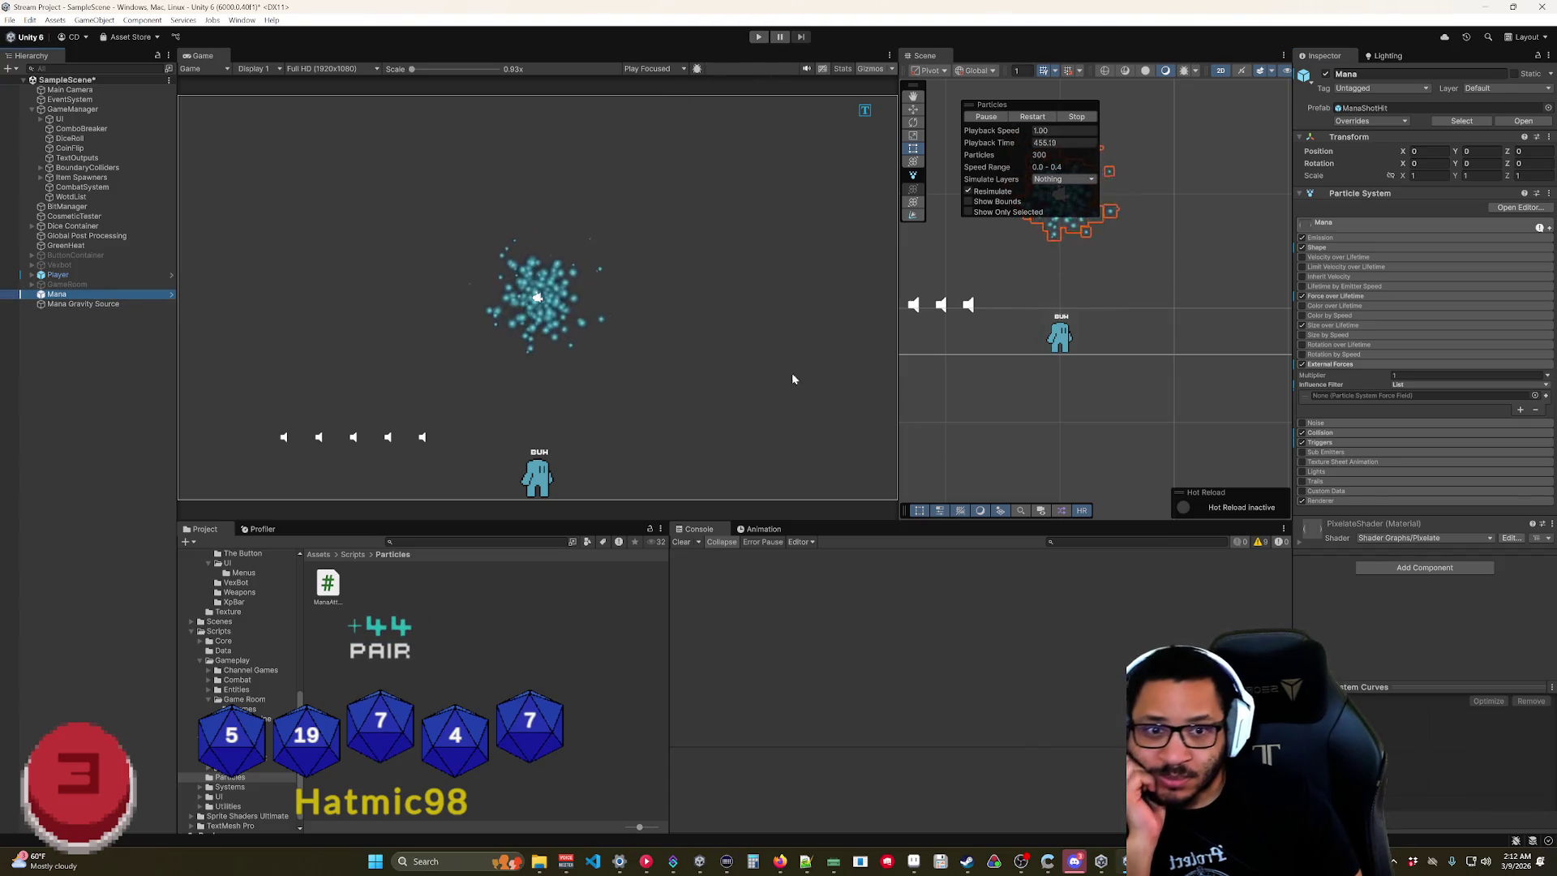
{"action": "mouse_move", "coordinate": [328, 584]}
{"action": "left_mouse_down"}
{"action": "mouse_move", "coordinate": [1408, 625]}
{"action": "mouse_move", "coordinate": [1379, 624]}
{"action": "left_mouse_up"}
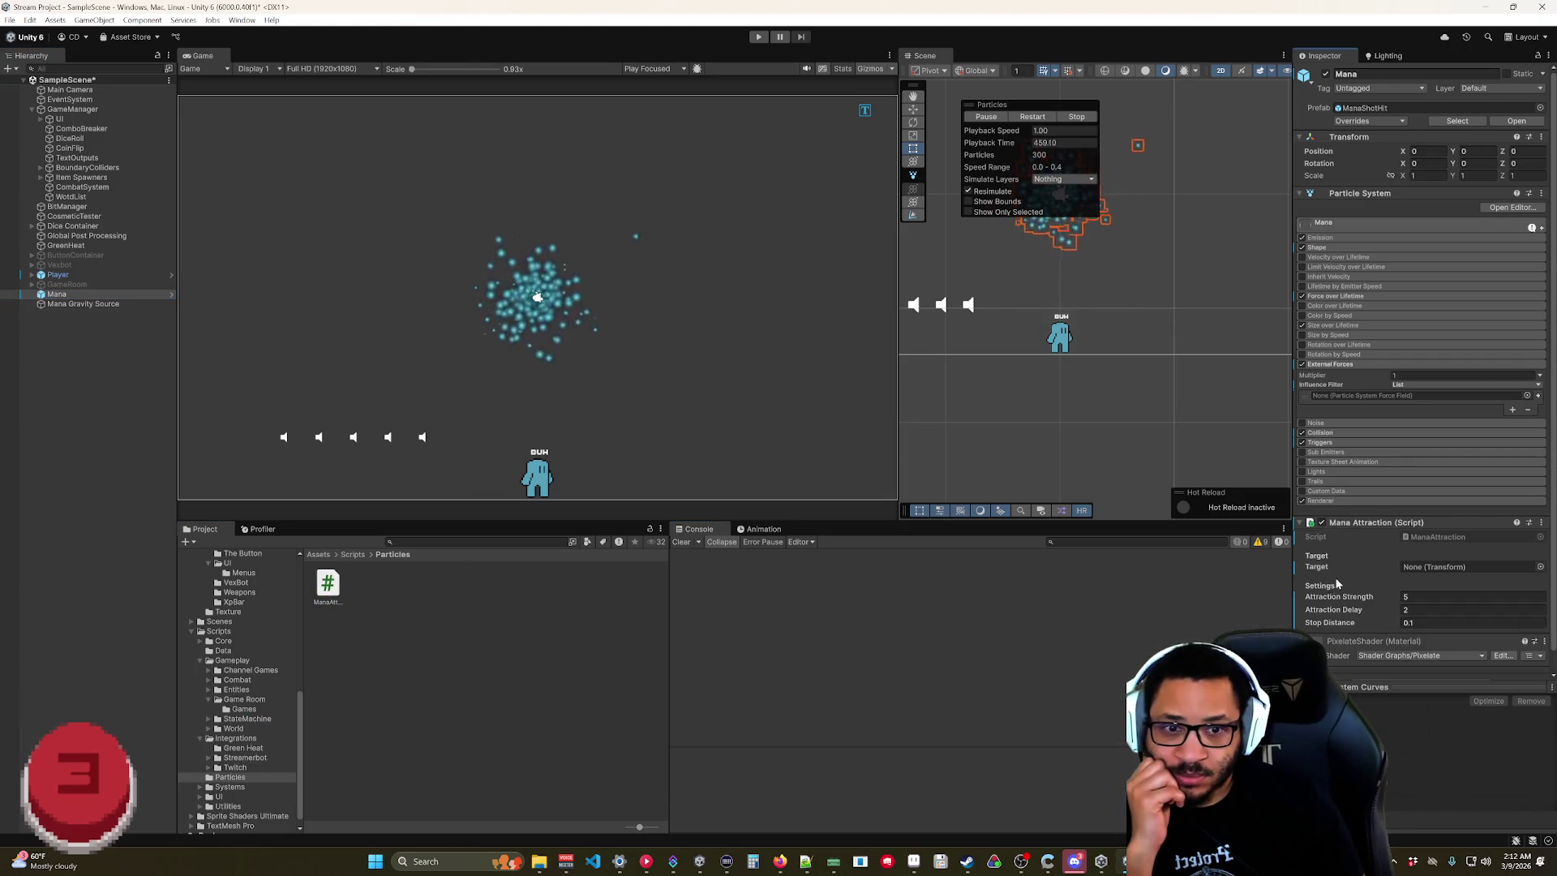
{"action": "mouse_move", "coordinate": [57, 276]}
{"action": "left_mouse_down"}
{"action": "mouse_move", "coordinate": [811, 486]}
{"action": "mouse_move", "coordinate": [1423, 573]}
{"action": "left_mouse_up"}
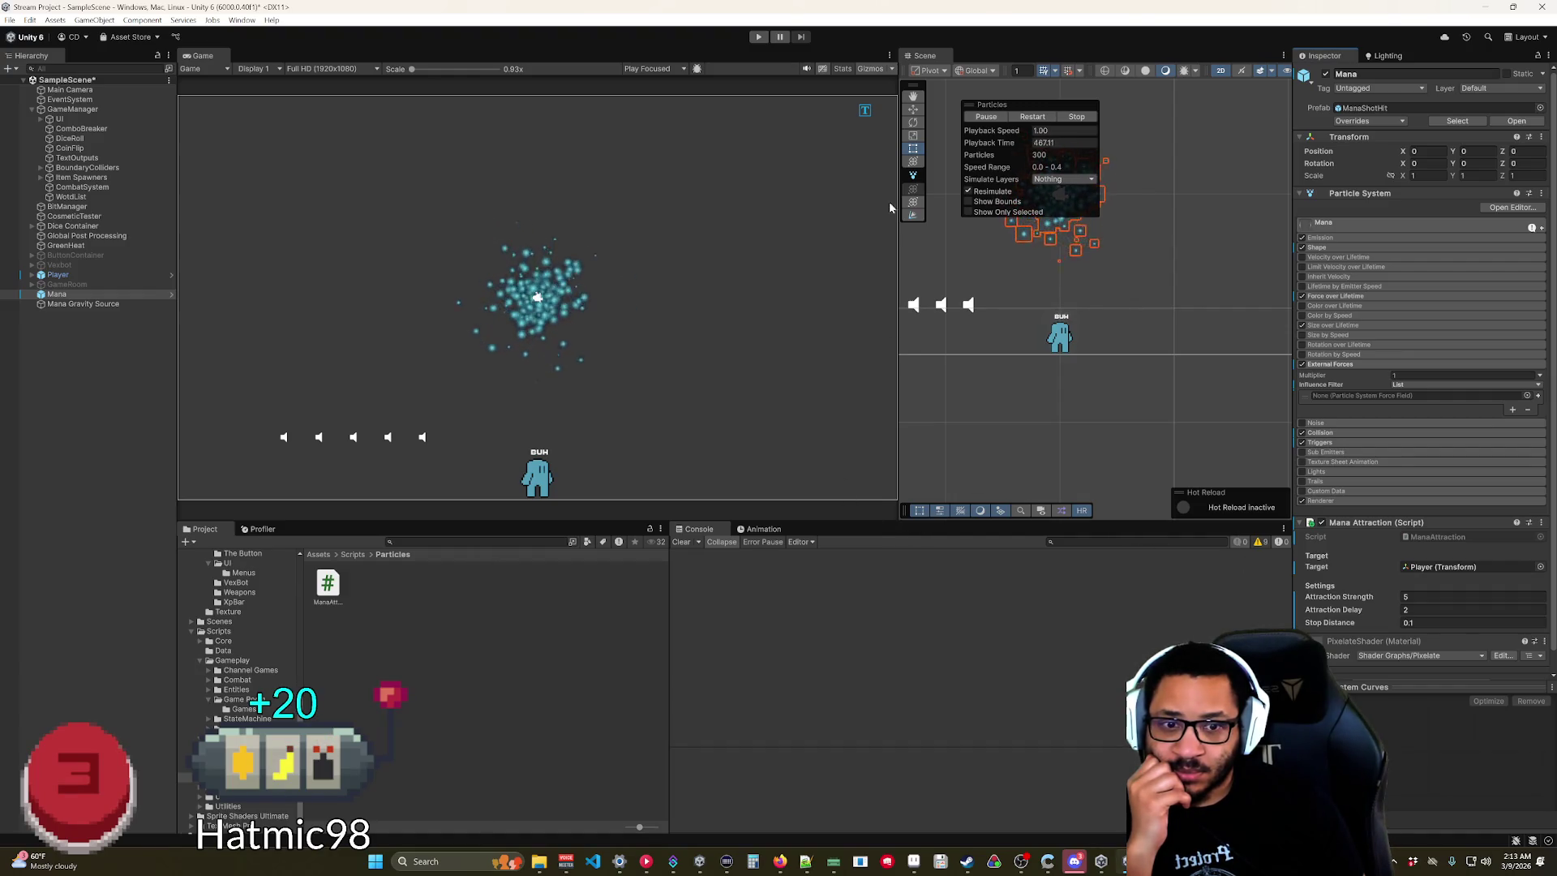
{"action": "left_click", "coordinate": [763, 39]}
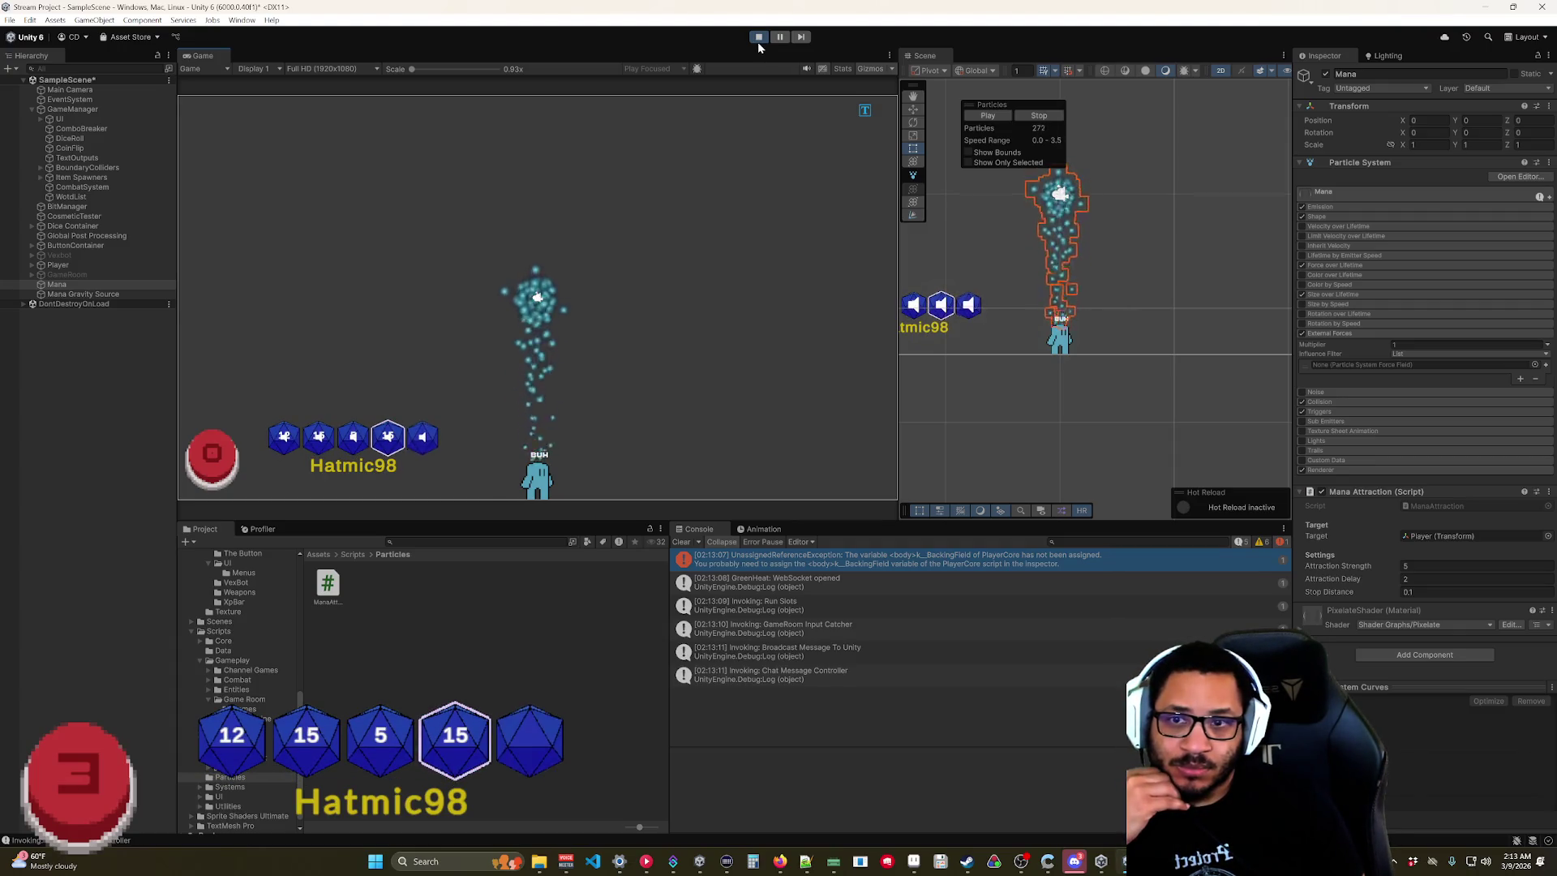
Drag the Player around in Play mode to watch the mana particles follow.
{"action": "left_click", "coordinate": [71, 265]}
{"action": "left_click", "coordinate": [1092, 328]}
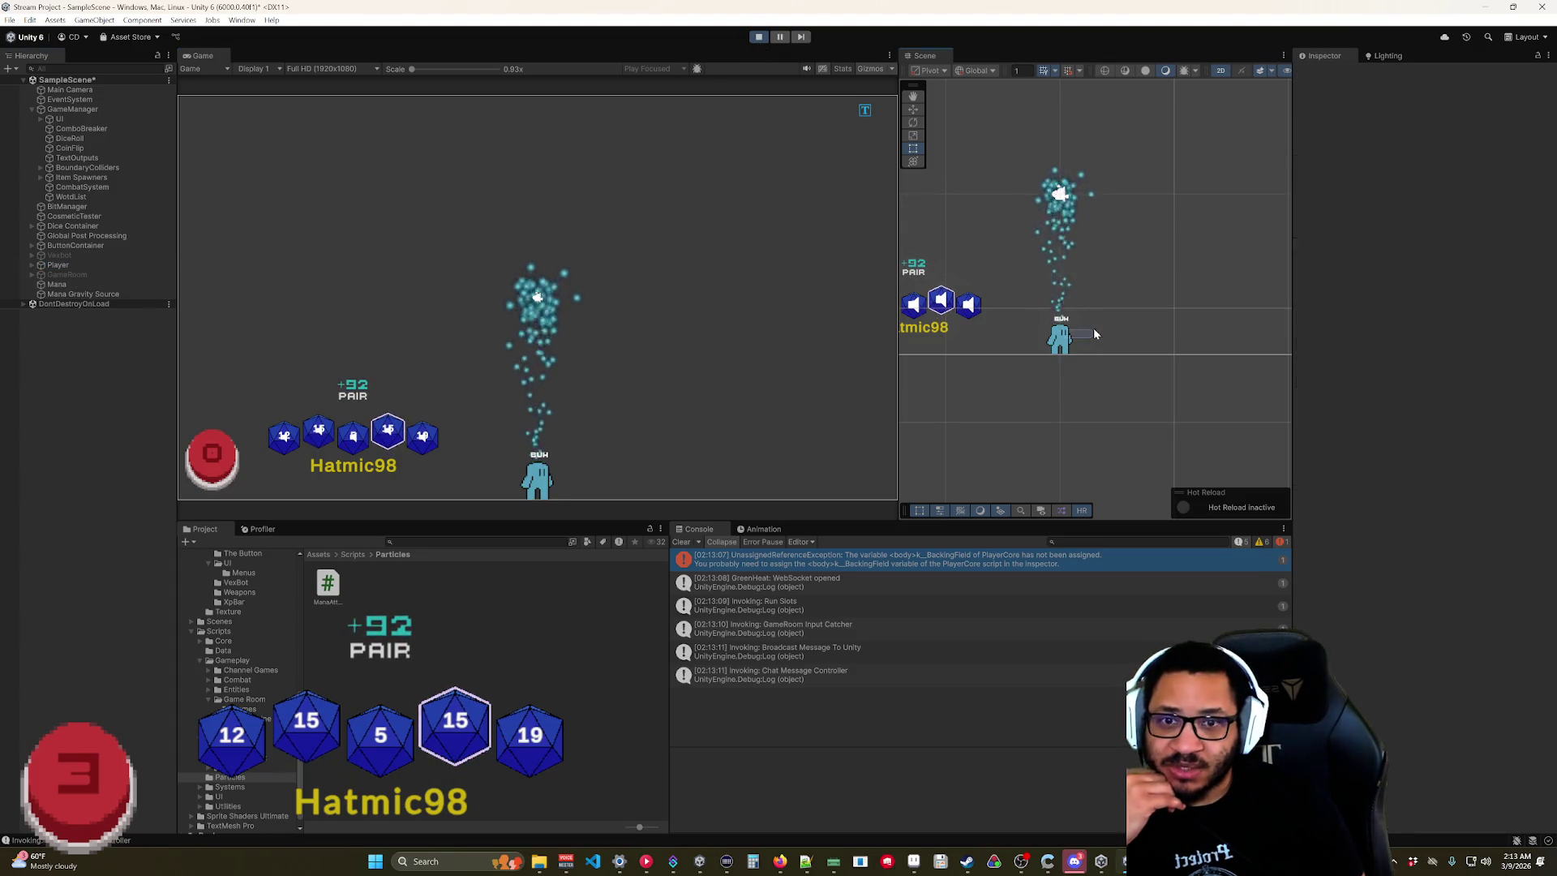
{"action": "mouse_move", "coordinate": [538, 474]}
{"action": "left_mouse_down"}
{"action": "mouse_move", "coordinate": [563, 442]}
{"action": "mouse_move", "coordinate": [673, 433]}
{"action": "mouse_move", "coordinate": [721, 390]}
{"action": "mouse_move", "coordinate": [752, 326]}
{"action": "mouse_move", "coordinate": [735, 297]}
{"action": "mouse_move", "coordinate": [693, 279]}
{"action": "mouse_move", "coordinate": [673, 296]}
{"action": "mouse_move", "coordinate": [658, 431]}
{"action": "mouse_move", "coordinate": [698, 427]}
{"action": "mouse_move", "coordinate": [721, 403]}
{"action": "left_mouse_up"}
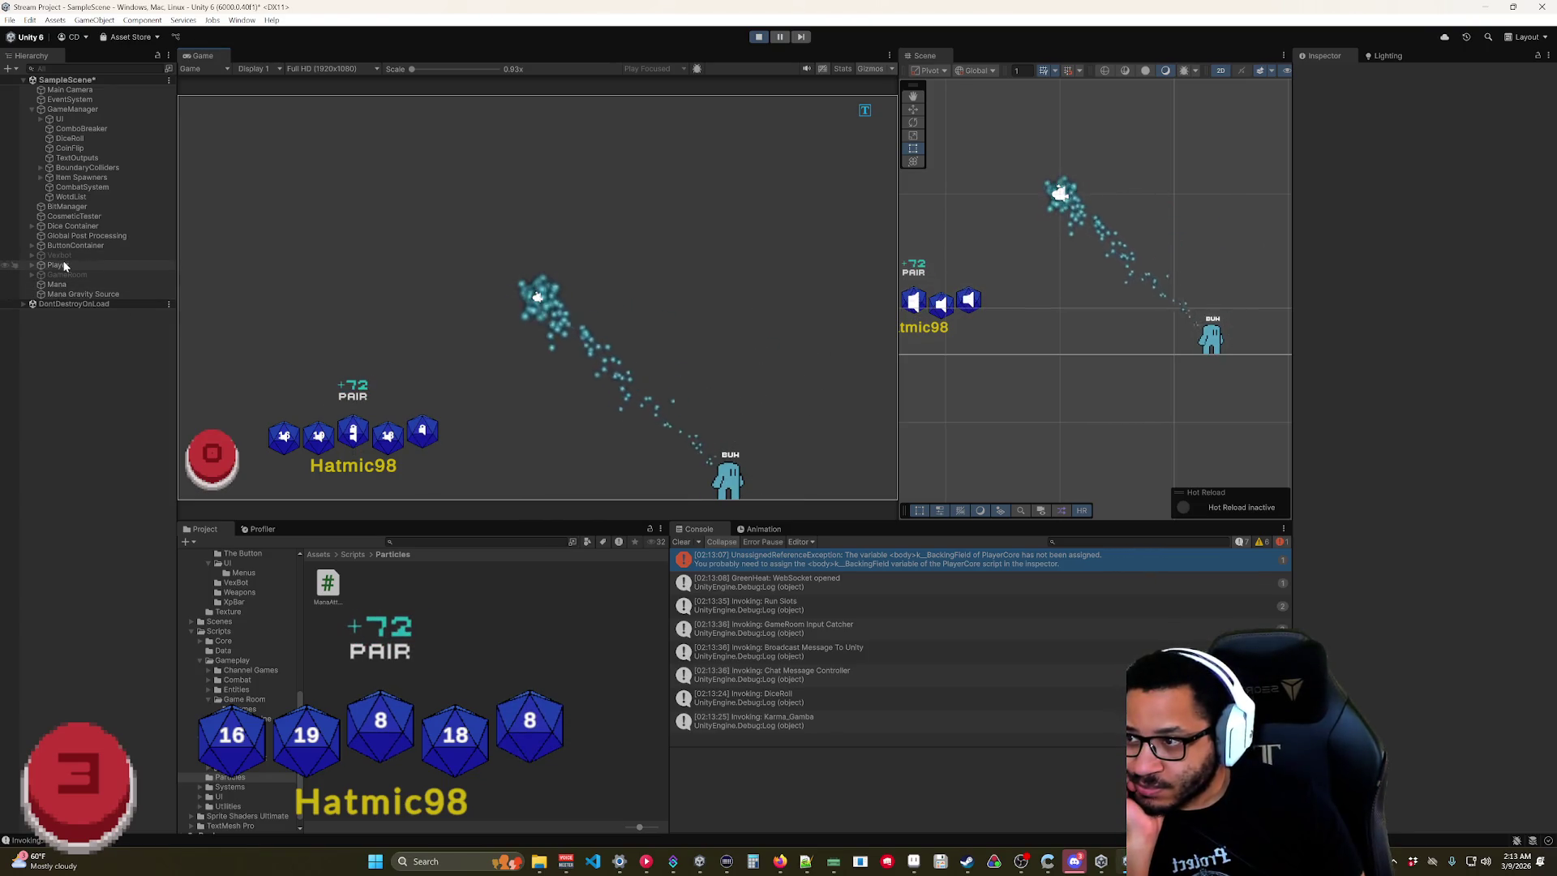
Set Mana's Attraction Delay to 2, Attraction Strength to 10 and Stop Distance to 0.1.
{"action": "left_click", "coordinate": [62, 285]}
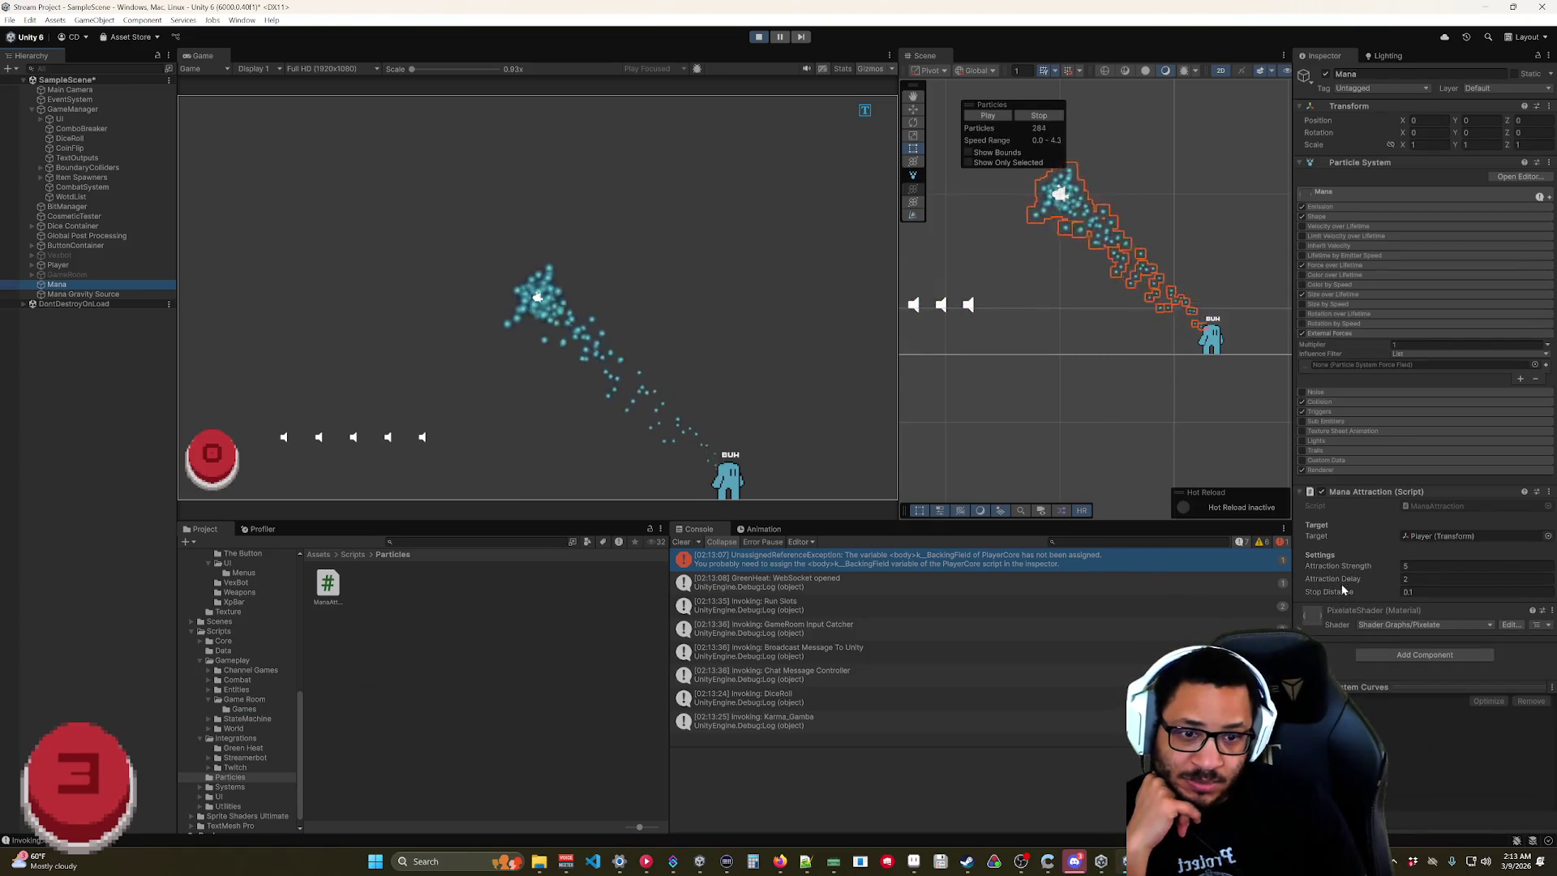
{"action": "left_click_drag", "start_coordinate": [1350, 577], "coordinate": [1362, 581]}
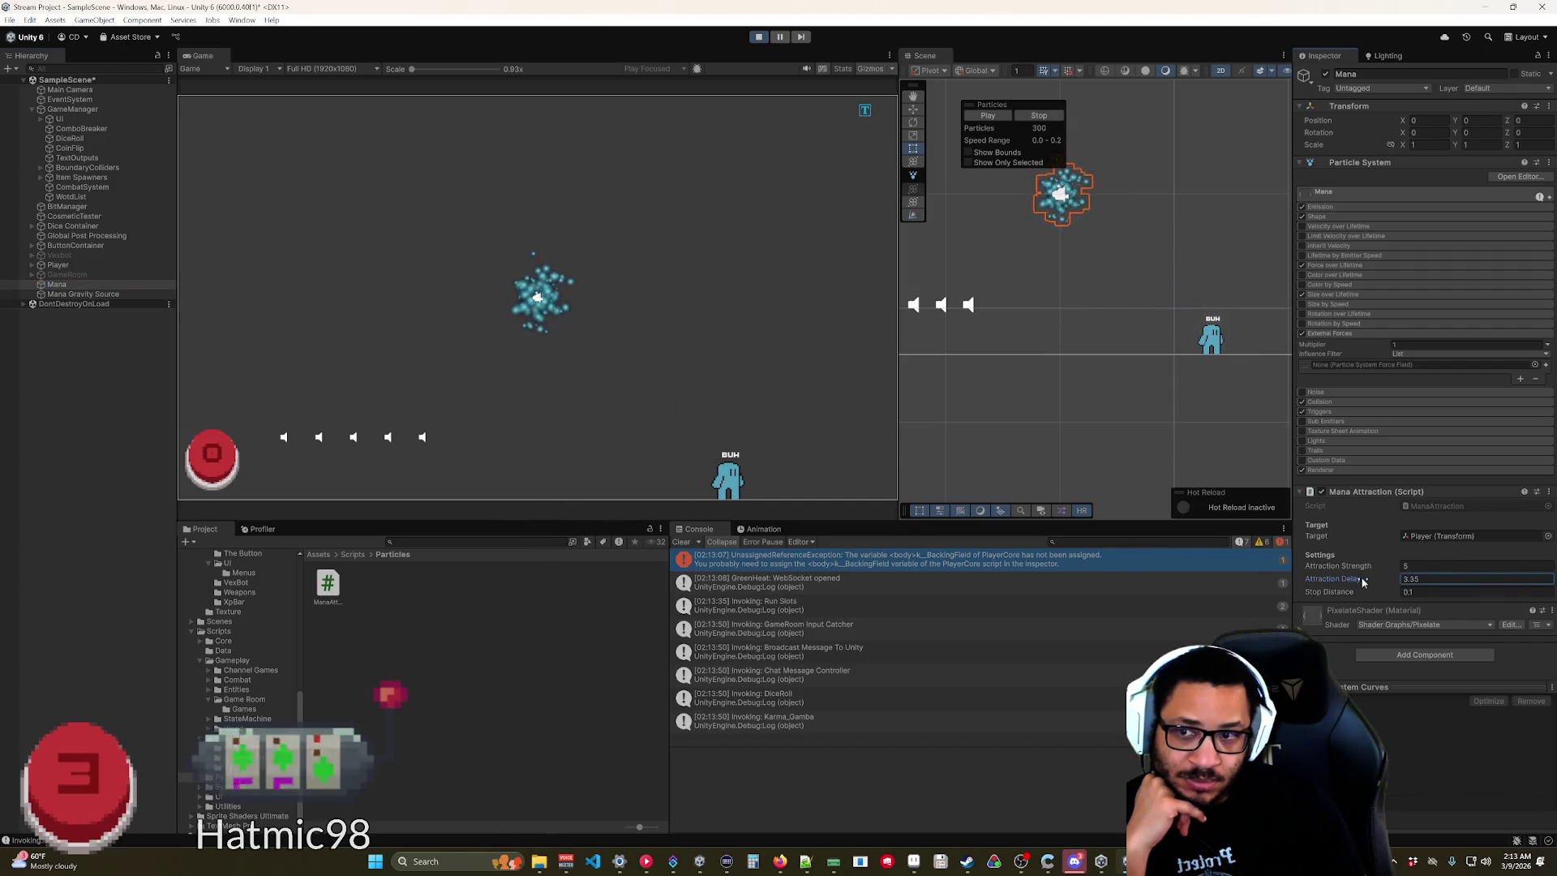
{"action": "left_click_drag", "start_coordinate": [1362, 581], "coordinate": [1349, 581]}
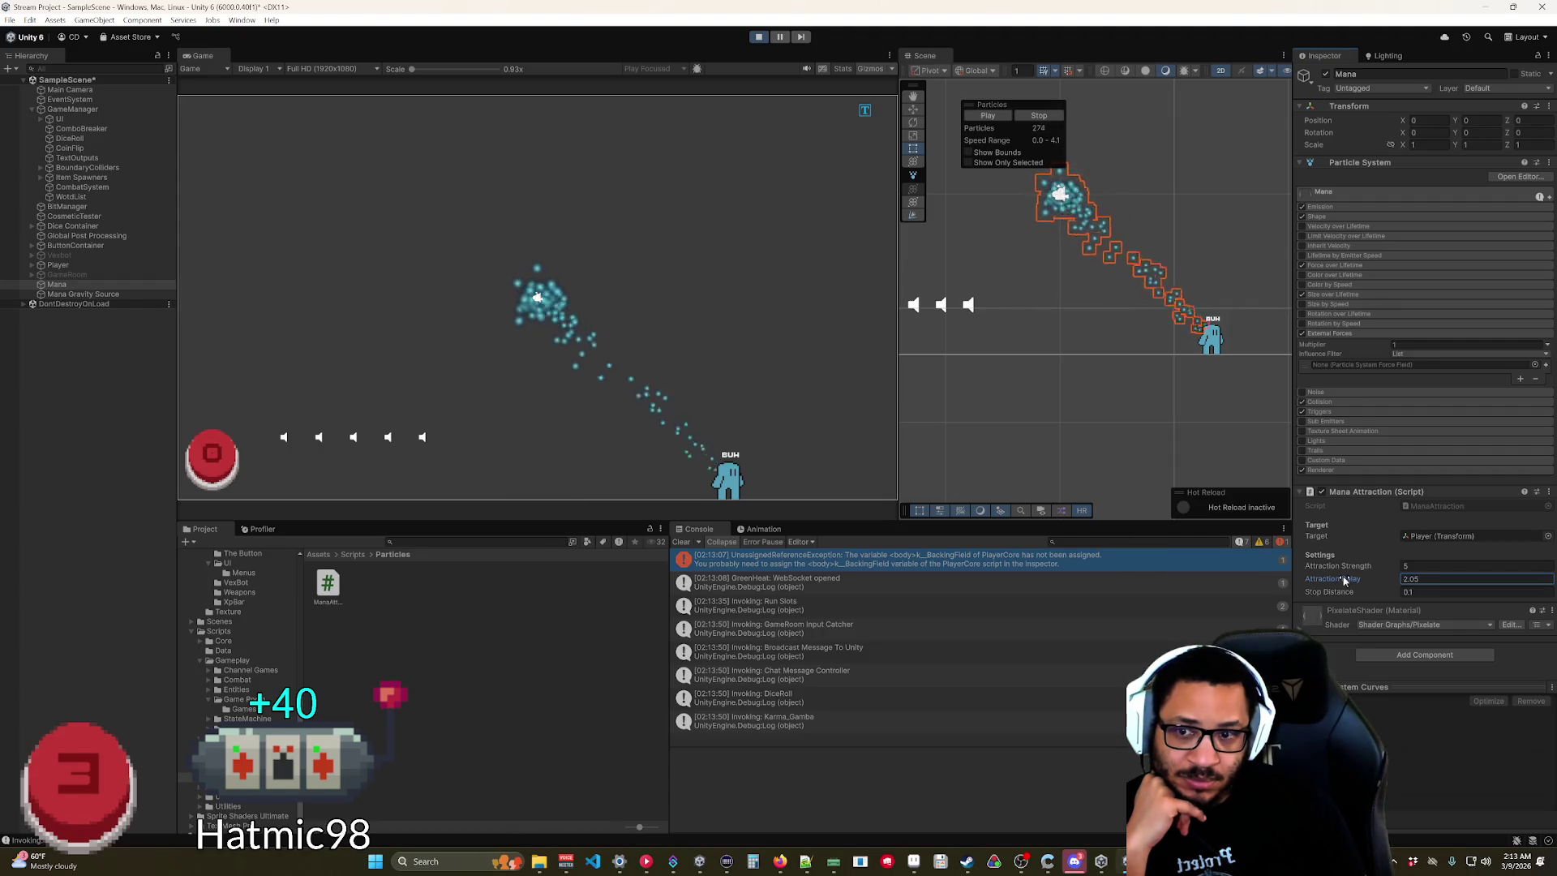
{"action": "left_click_drag", "start_coordinate": [1344, 581], "coordinate": [1347, 580]}
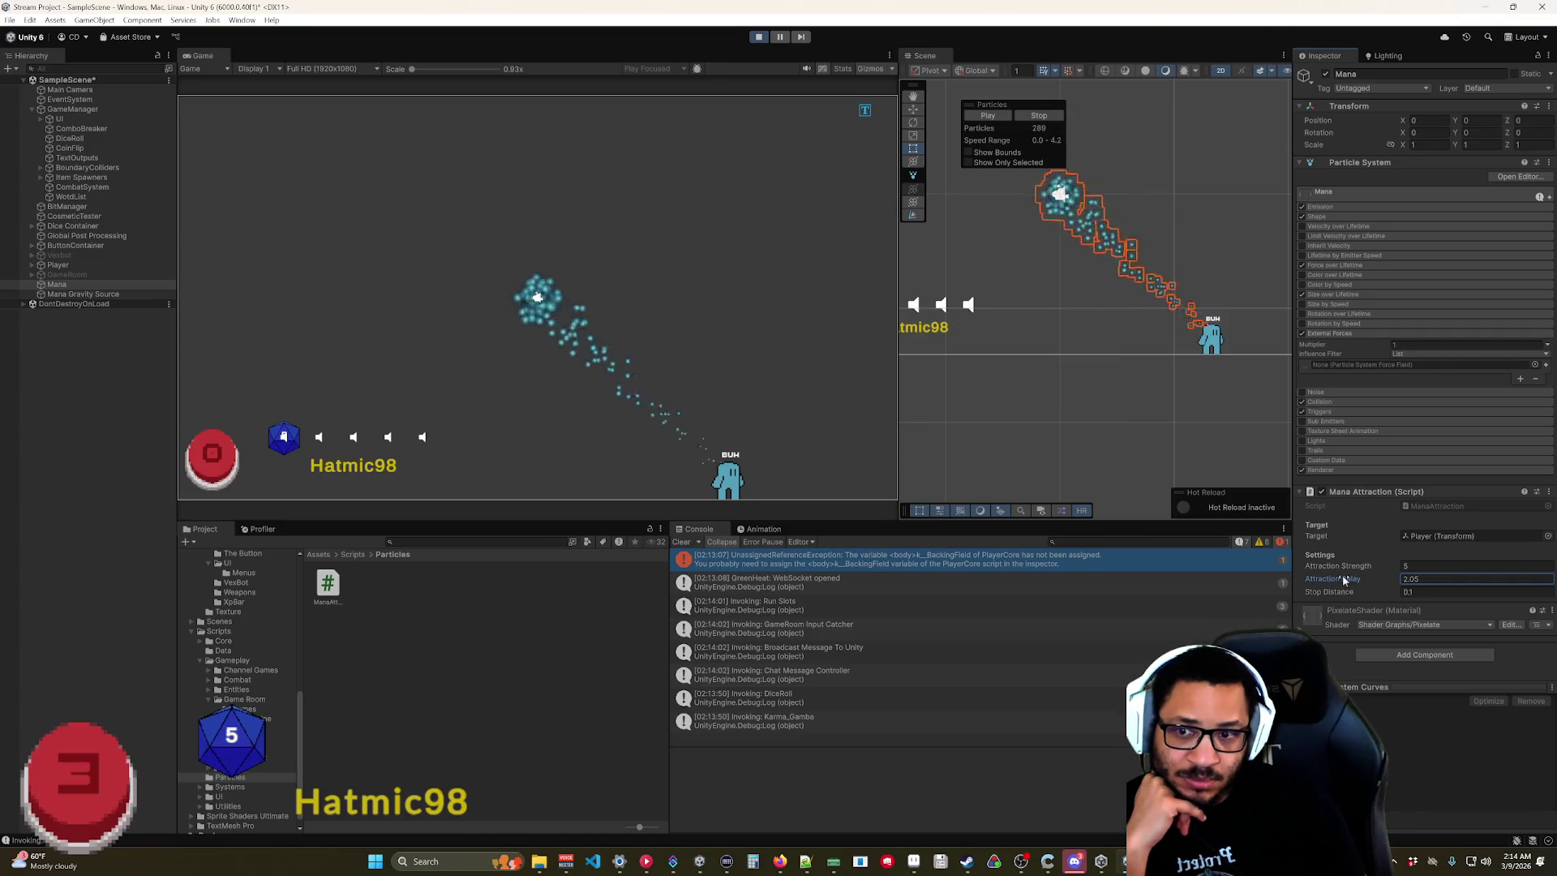
{"action": "left_click_drag", "start_coordinate": [1350, 576], "coordinate": [1322, 574]}
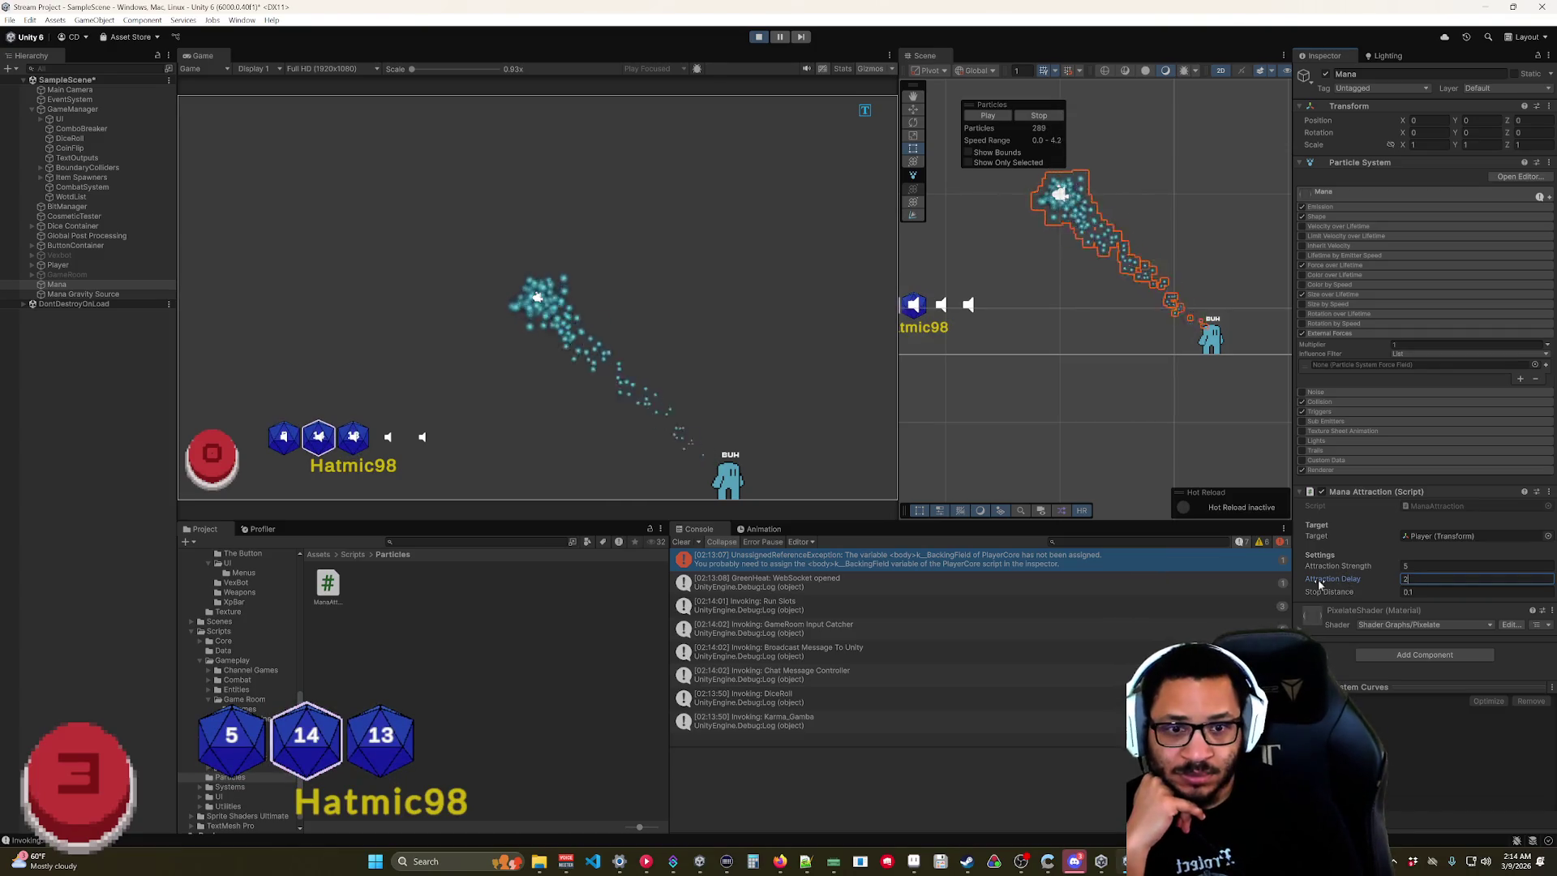
{"action": "left_click", "coordinate": [1370, 554]}
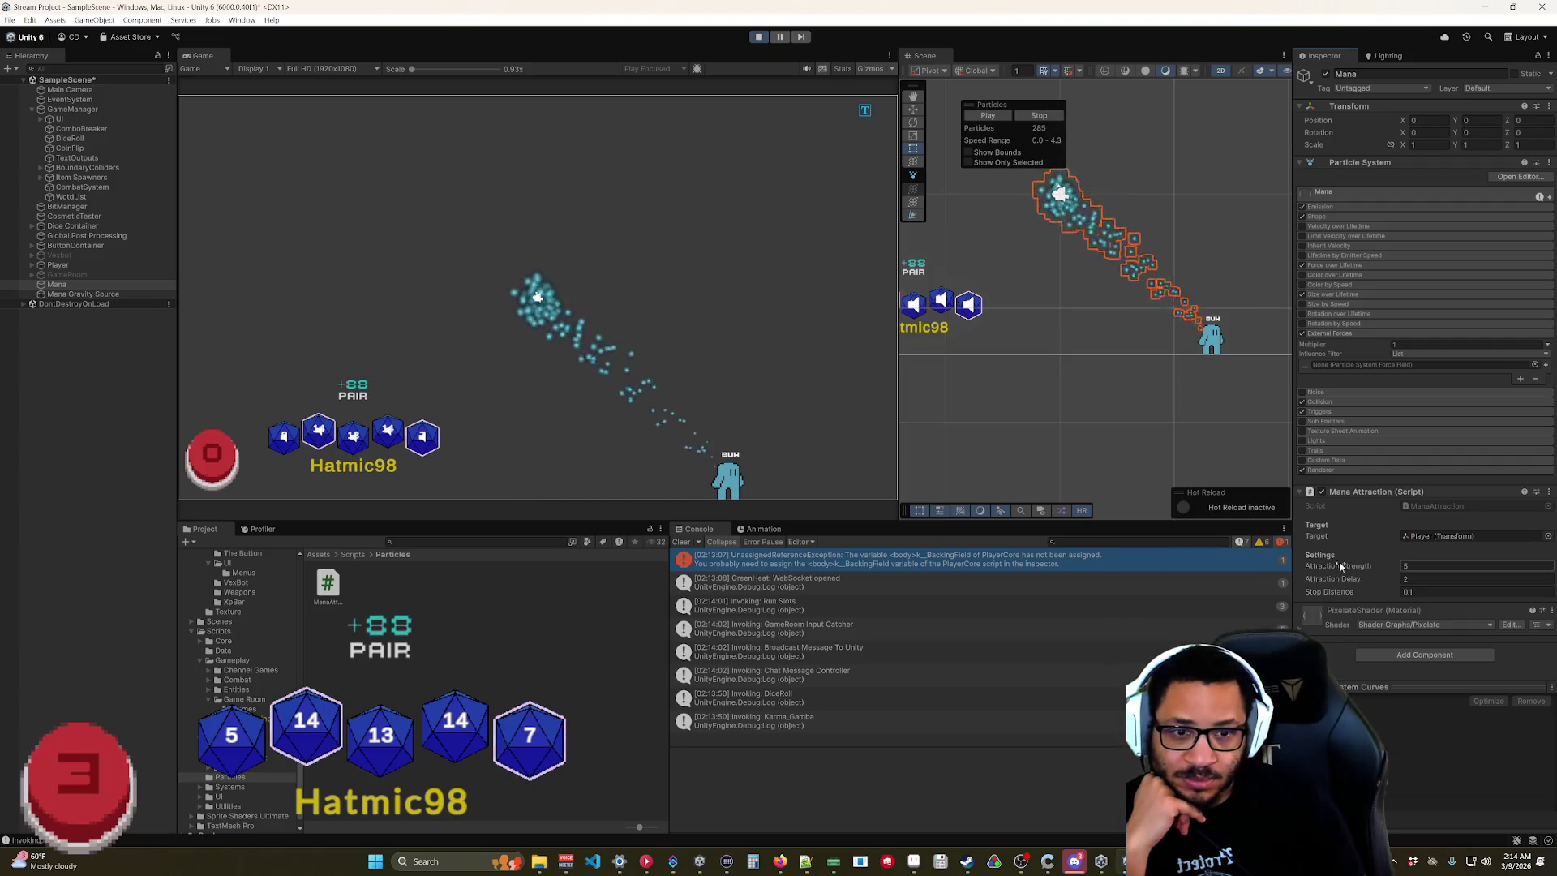
{"action": "left_click_drag", "start_coordinate": [1362, 567], "coordinate": [1361, 572]}
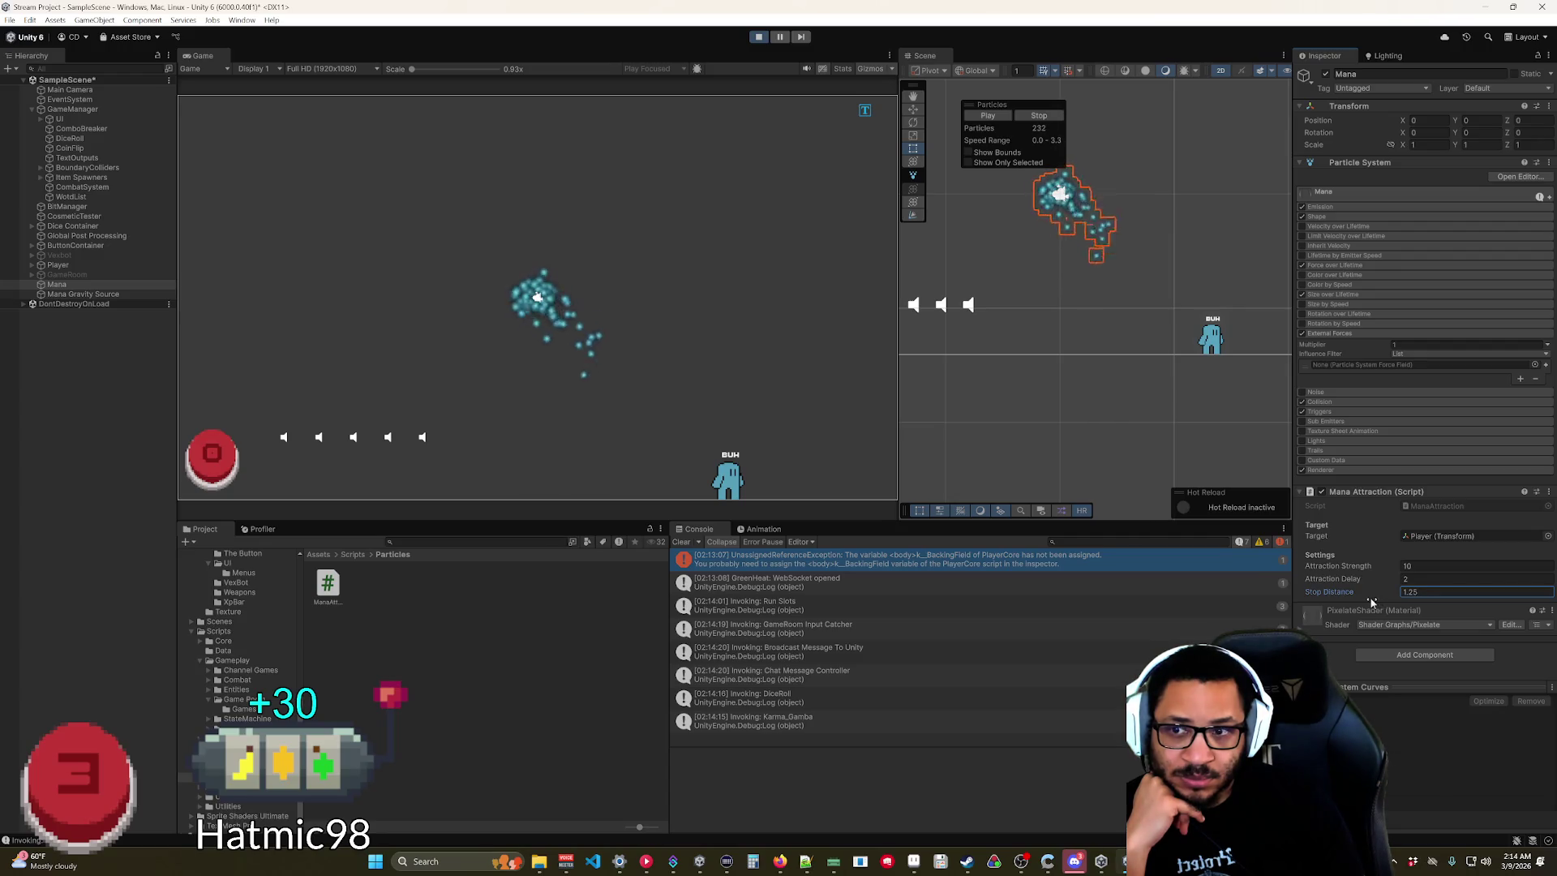
{"action": "left_click_drag", "start_coordinate": [1353, 602], "coordinate": [1349, 597]}
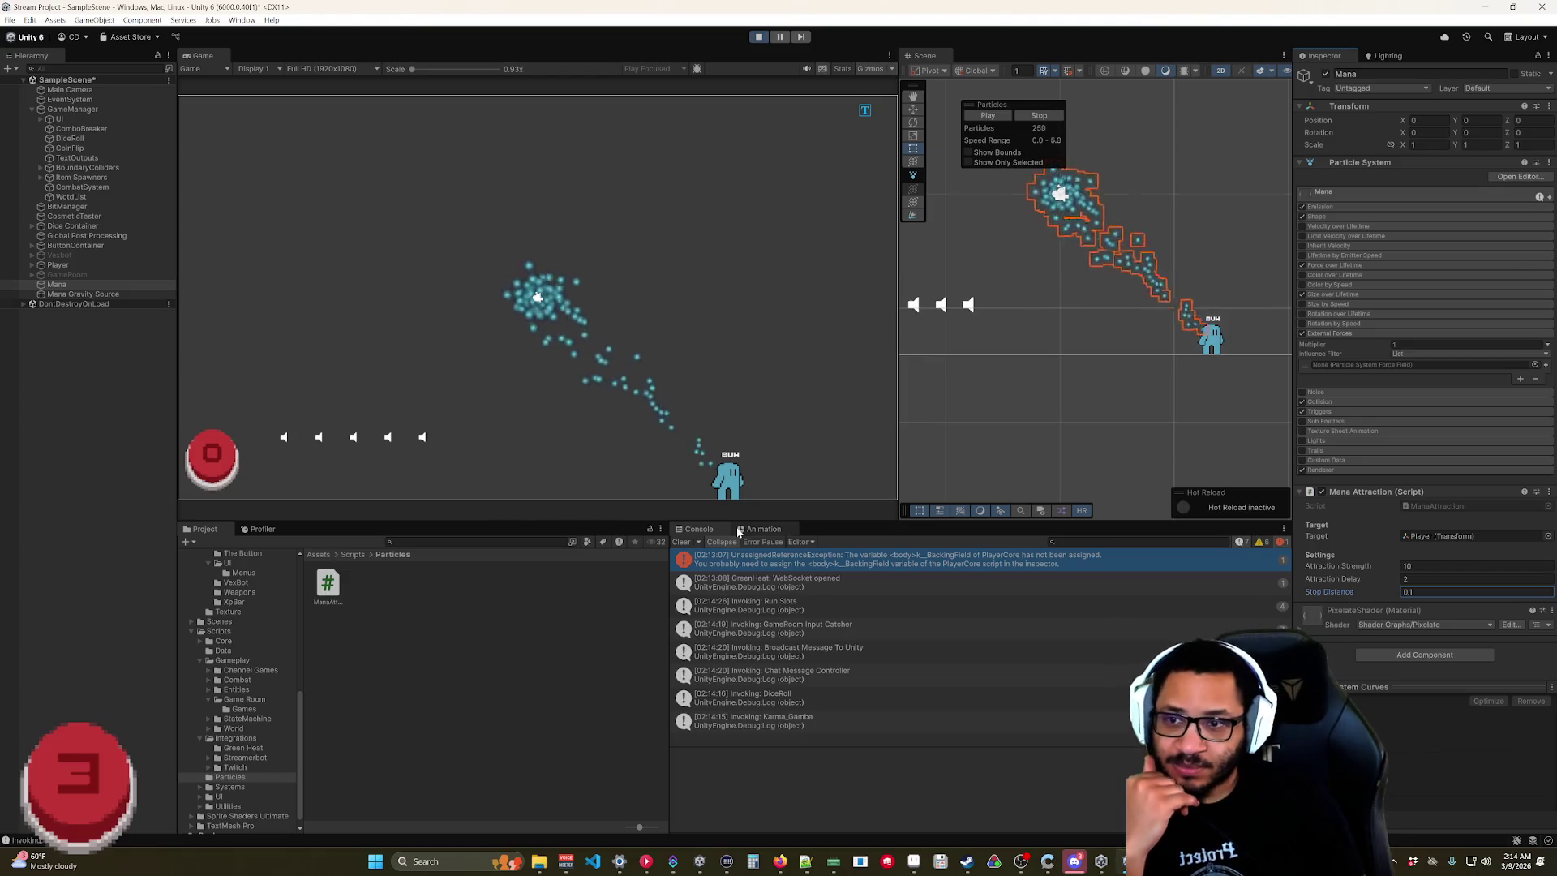
{"action": "mouse_move", "coordinate": [728, 474]}
{"action": "left_mouse_down"}
{"action": "mouse_move", "coordinate": [747, 387]}
{"action": "mouse_move", "coordinate": [736, 352]}
{"action": "mouse_move", "coordinate": [747, 360]}
{"action": "mouse_move", "coordinate": [712, 458]}
{"action": "left_mouse_up"}
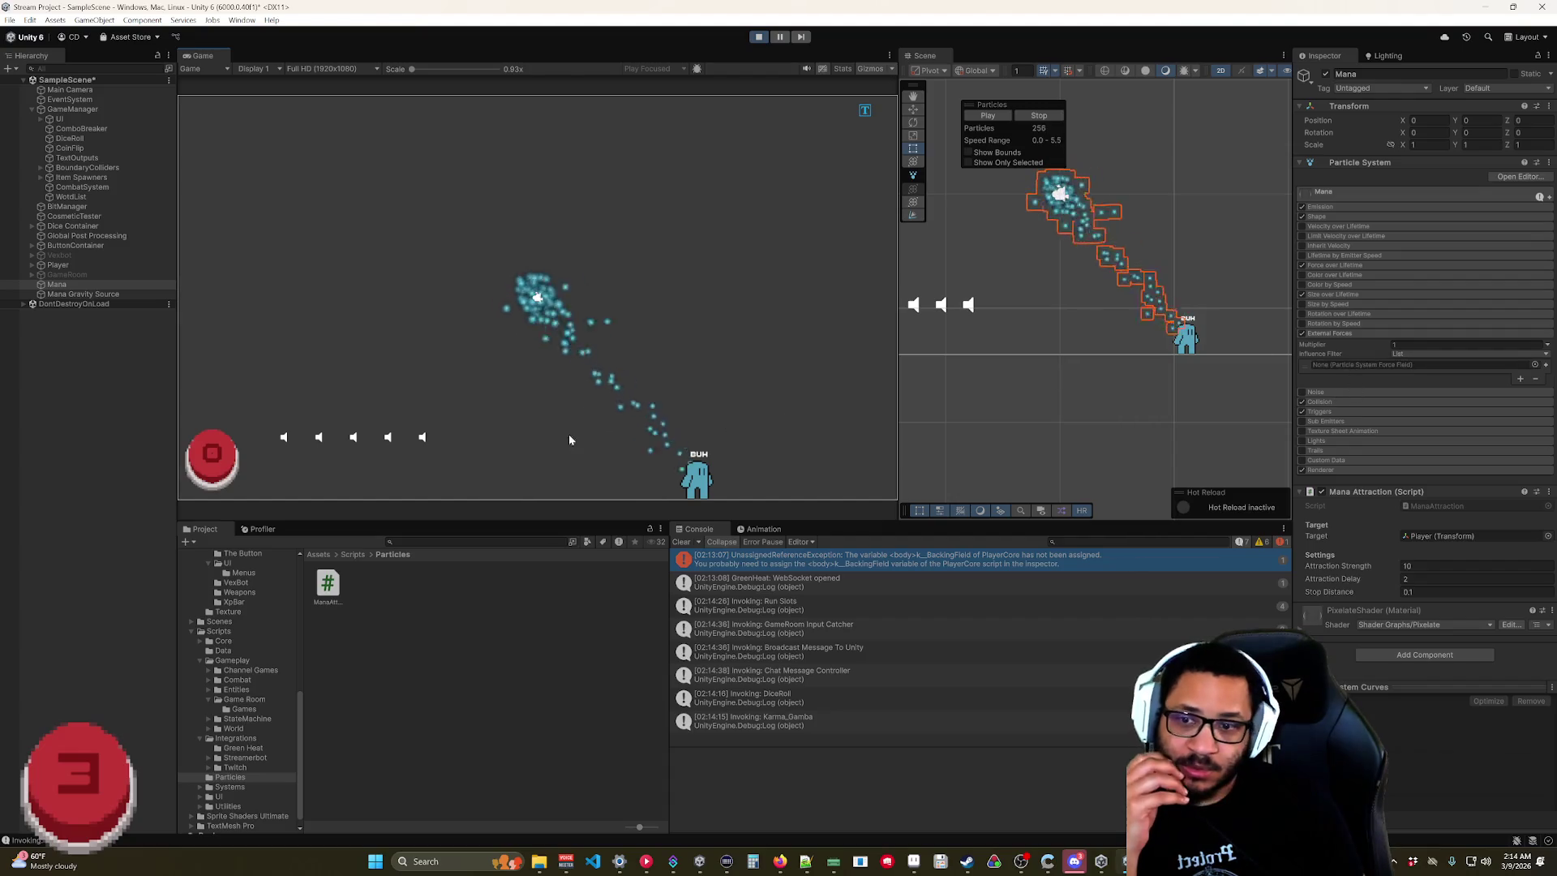
Parent Mana Gravity Source under Player and remove its Rigidbody 2D component.
{"action": "left_click", "coordinate": [71, 295]}
{"action": "left_click_drag", "start_coordinate": [62, 275], "coordinate": [60, 269]}
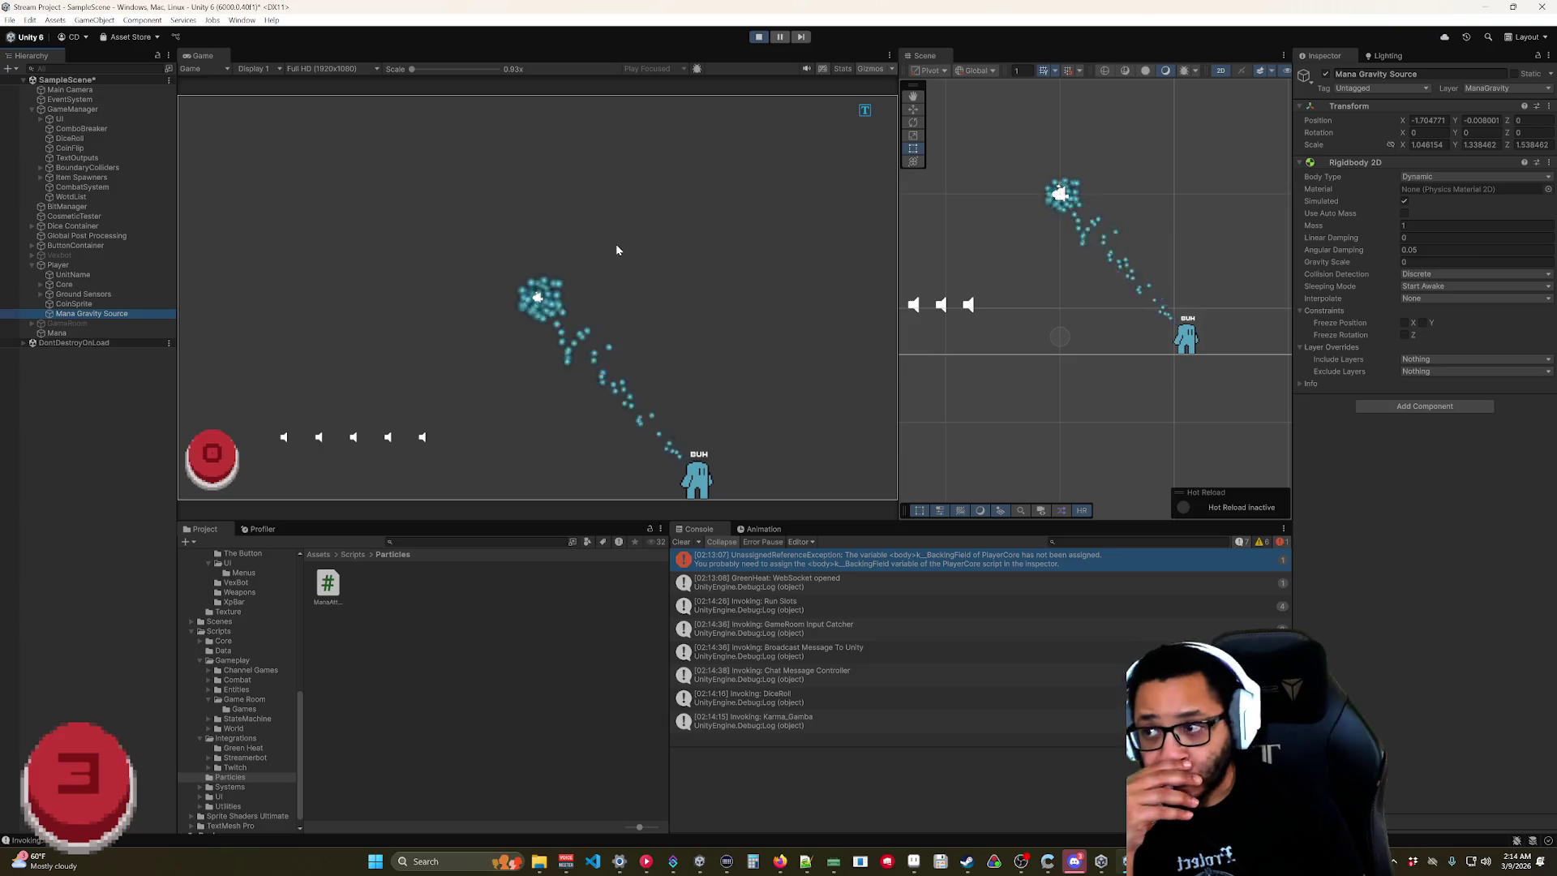
{"action": "right_click", "coordinate": [1340, 163]}
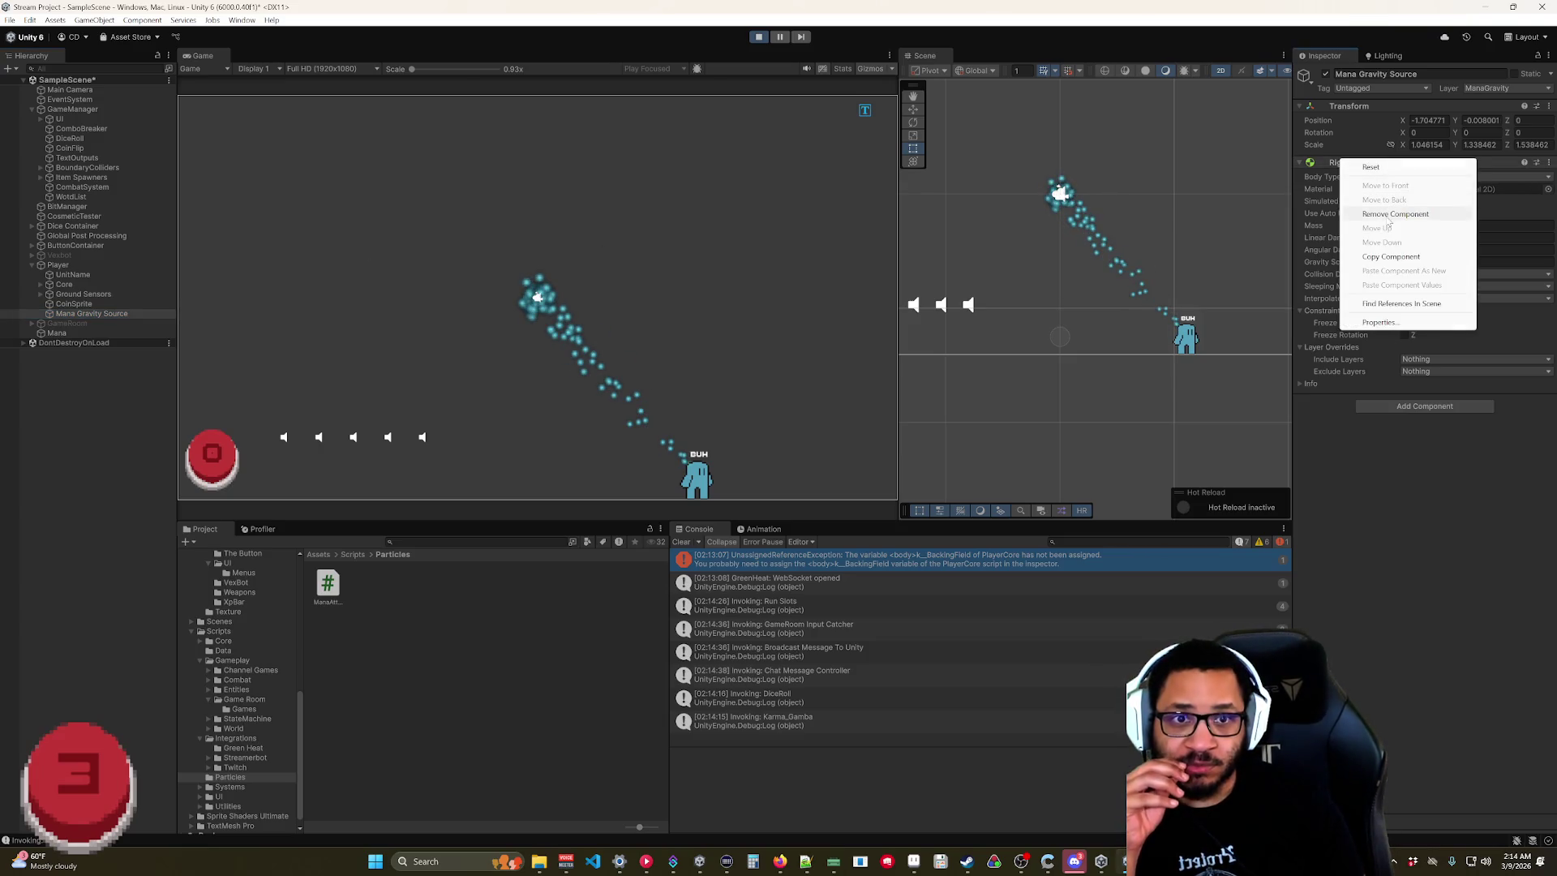
{"action": "left_click", "coordinate": [1378, 202]}
Add a Particle System Force Field to Mana Gravity Source and set its Shape to Box.
{"action": "left_click", "coordinate": [1392, 168]}
{"action": "type", "text": "rigi"}
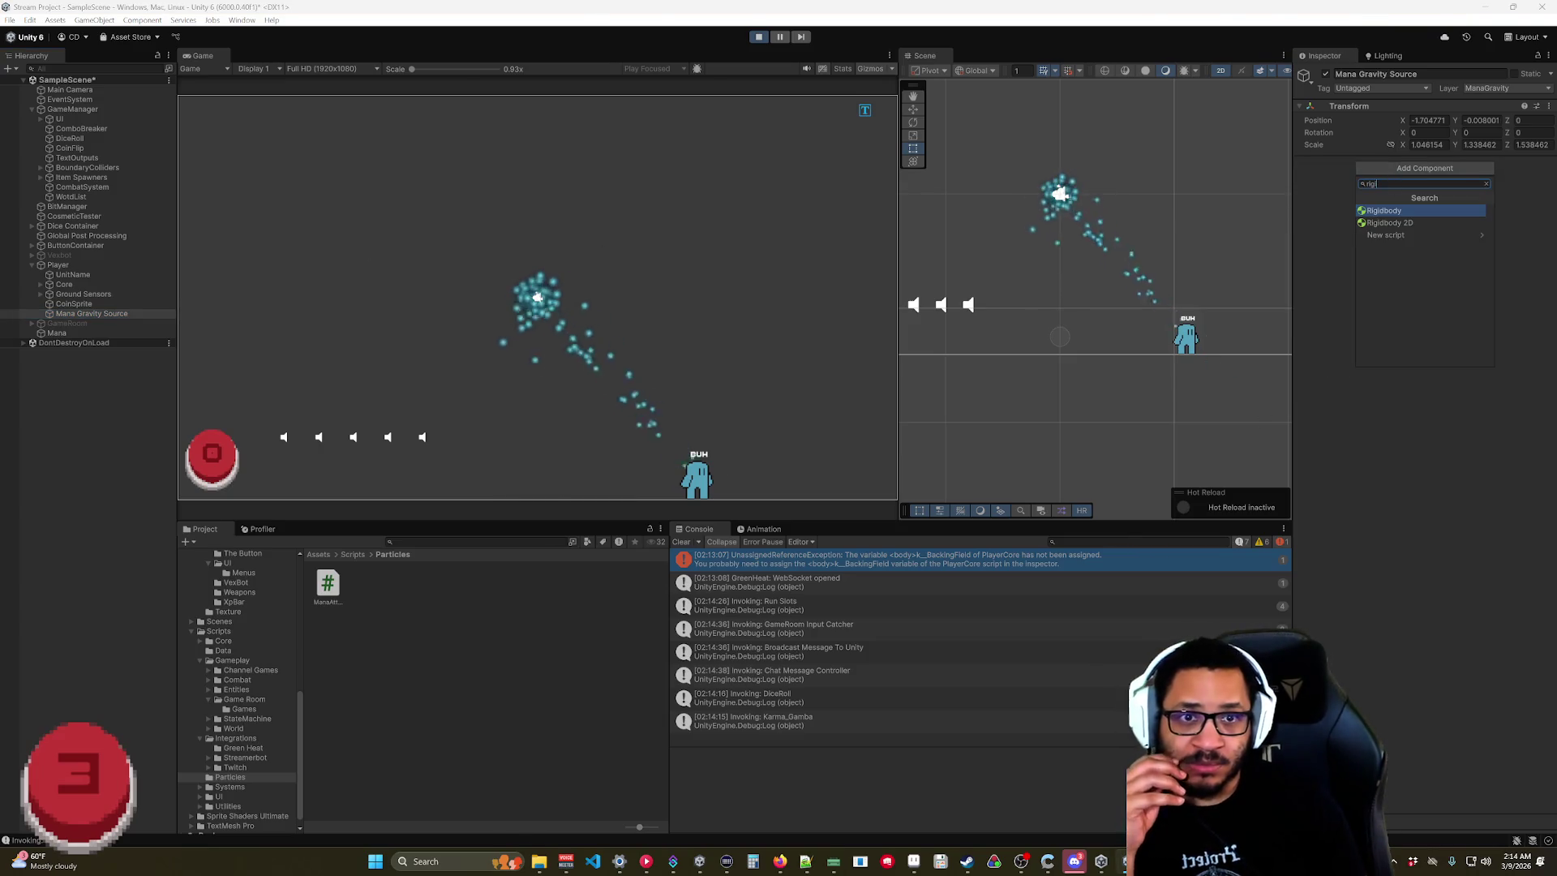
{"action": "key", "text": "BackSpace"}
{"action": "key", "text": "BackSpace"}
{"action": "key", "text": "BackSpace"}
{"action": "type", "text": "force"}
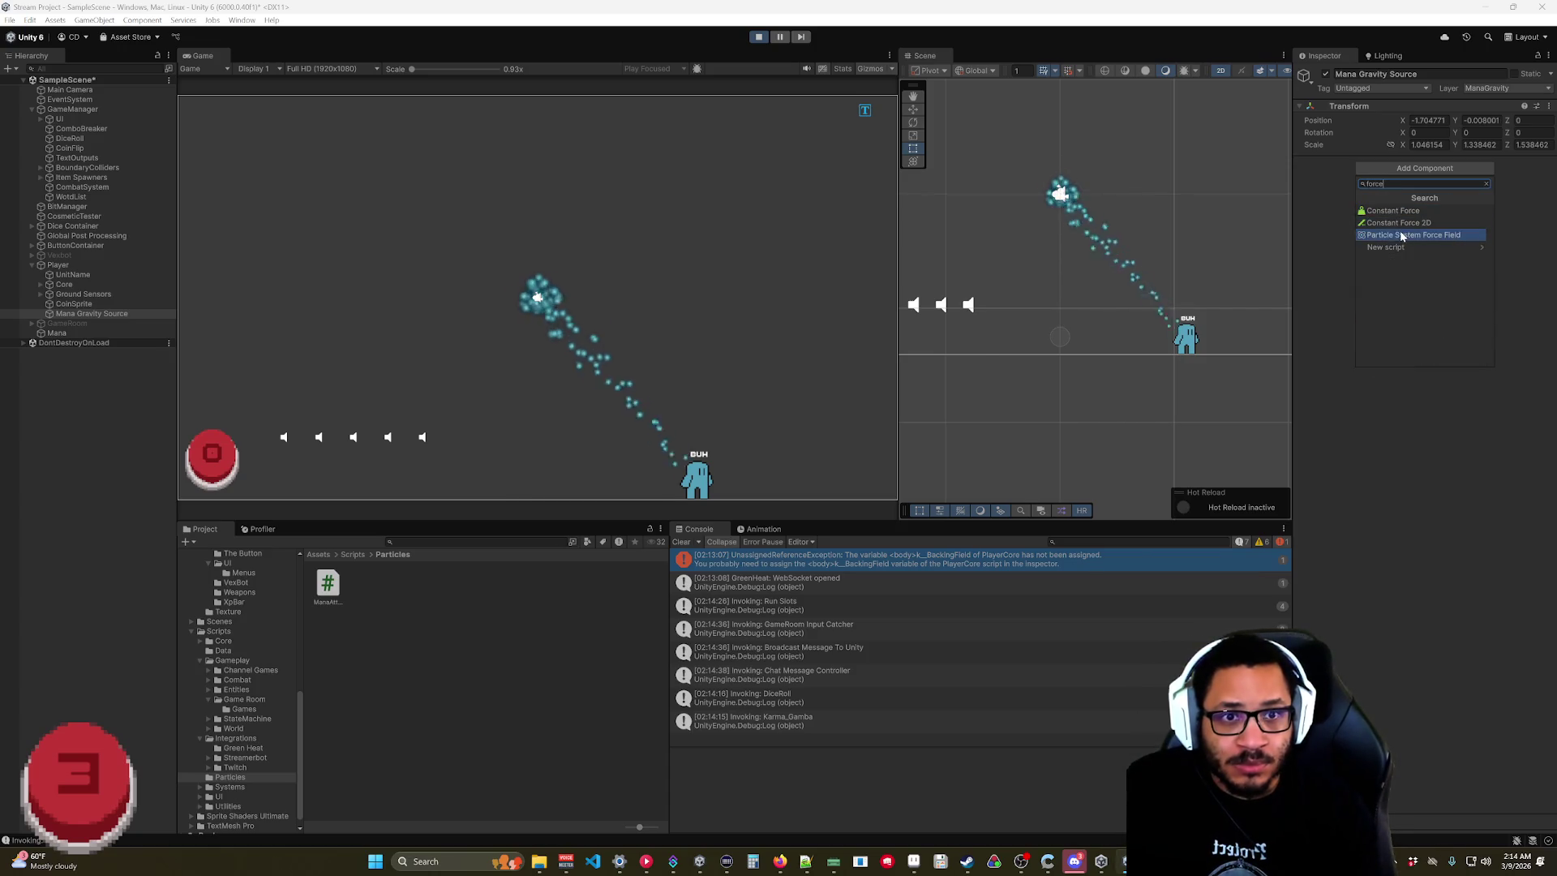
{"action": "left_click", "coordinate": [1399, 230]}
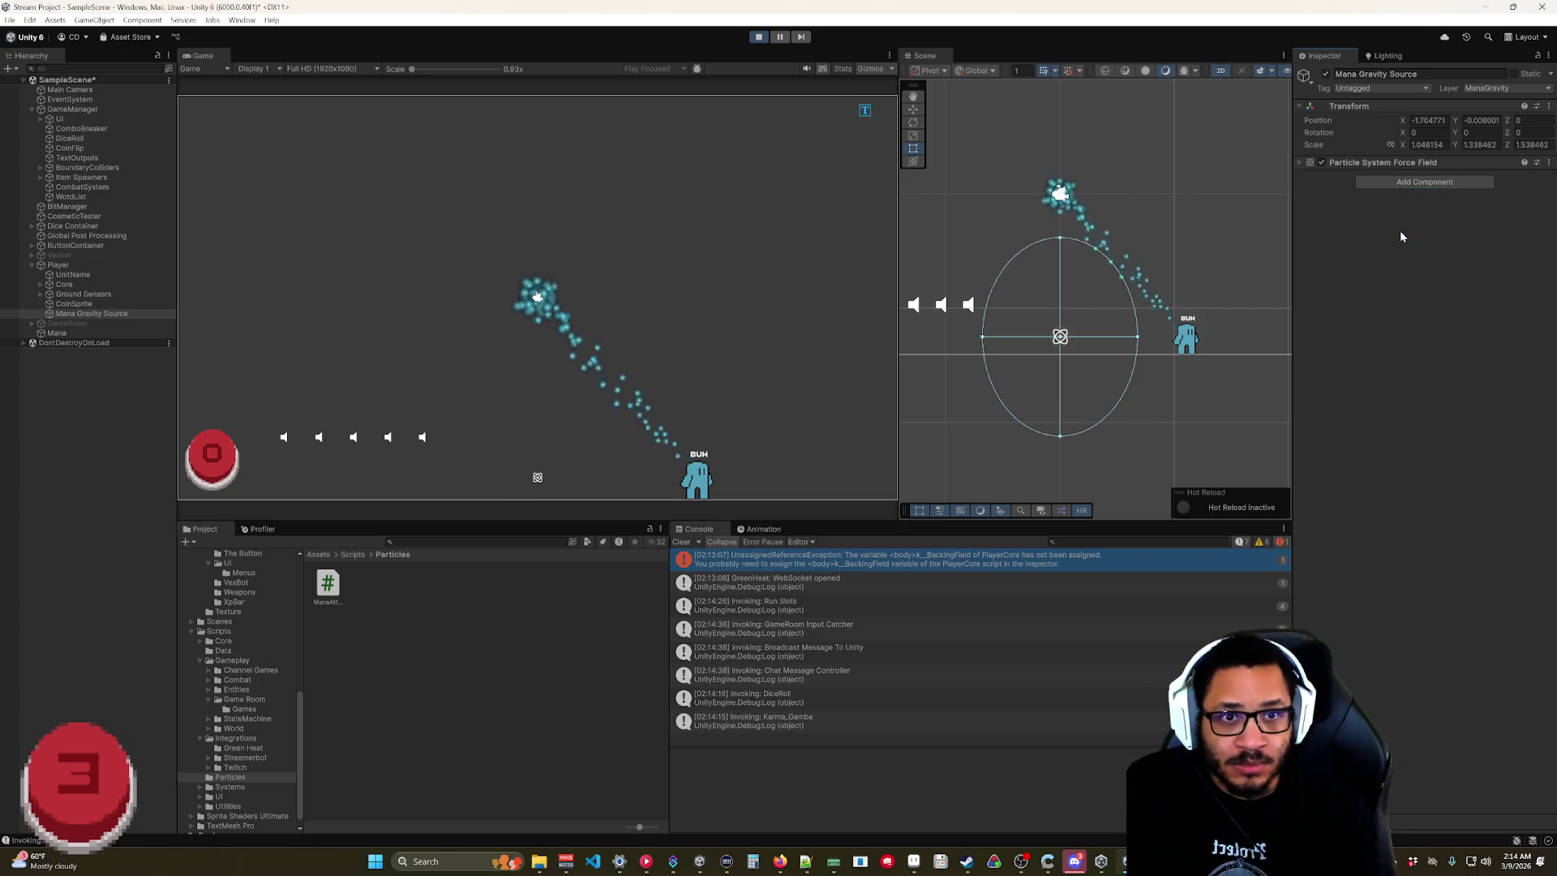
{"action": "left_click", "coordinate": [1300, 163]}
{"action": "scroll", "coordinate": [1150, 336], "scroll_direction": "down", "scroll_amount": 5}
{"action": "left_click", "coordinate": [1452, 187]}
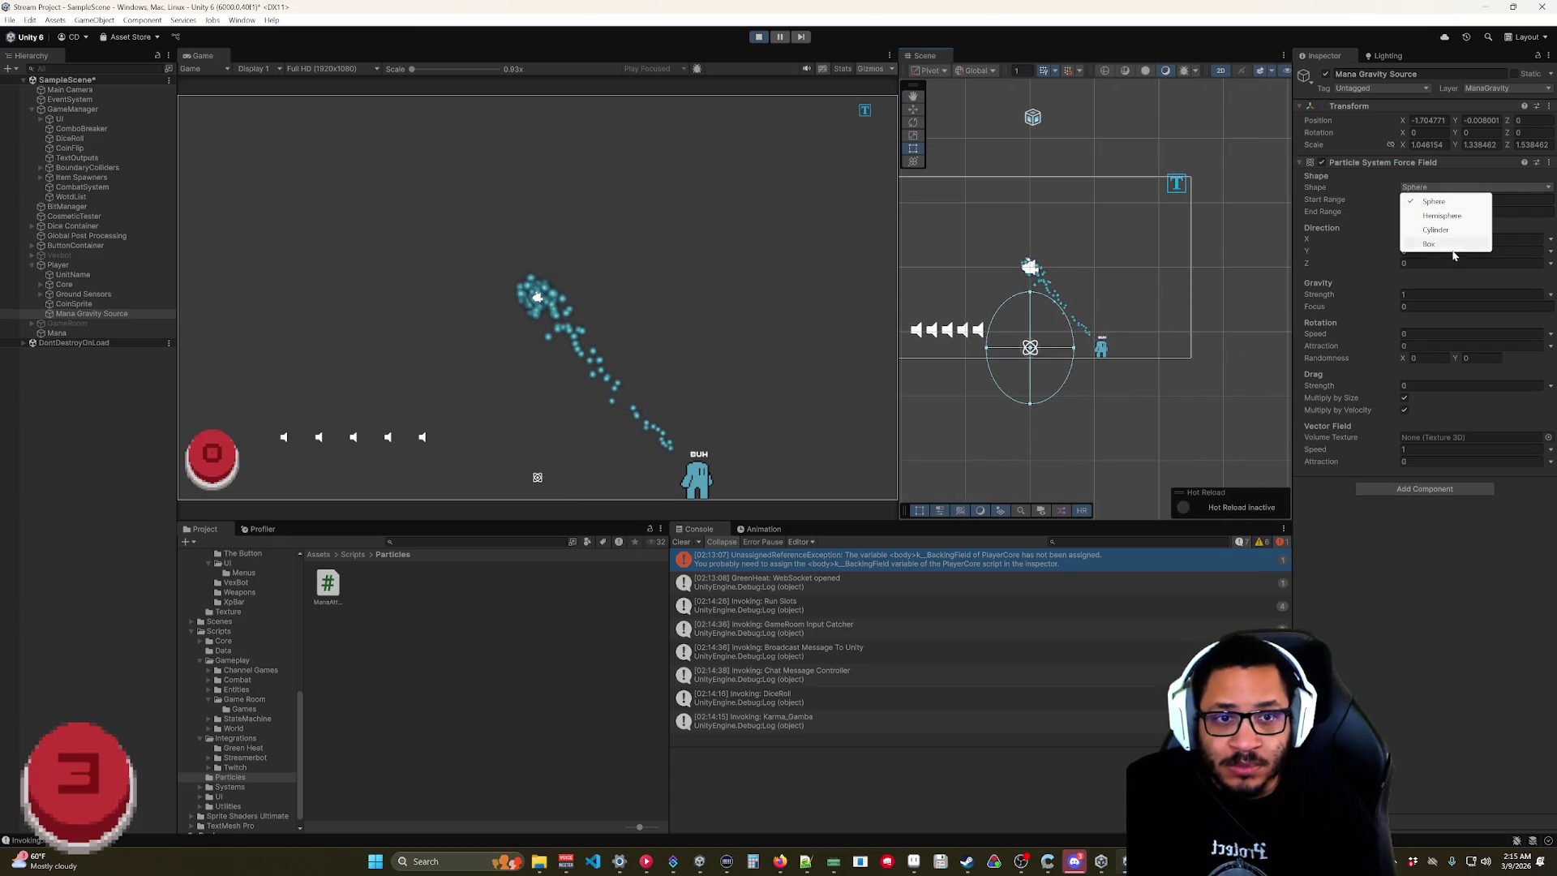
{"action": "left_click", "coordinate": [1431, 244]}
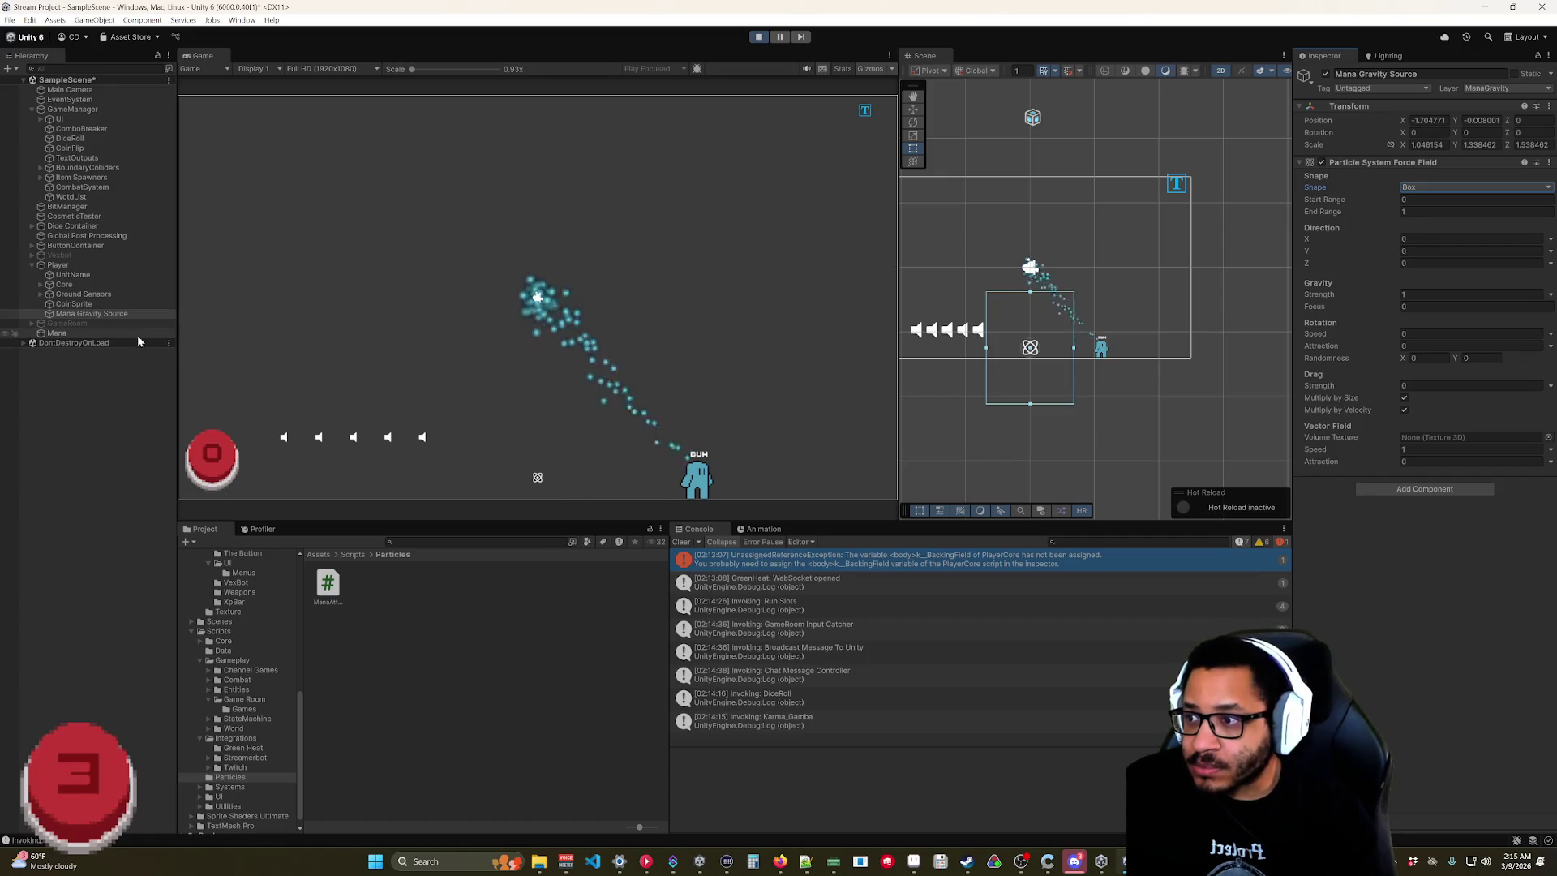
{"action": "right_click", "coordinate": [1457, 106]}
Reset the force field's Transform and set its End Range to 0.8.
{"action": "left_click", "coordinate": [1427, 118]}
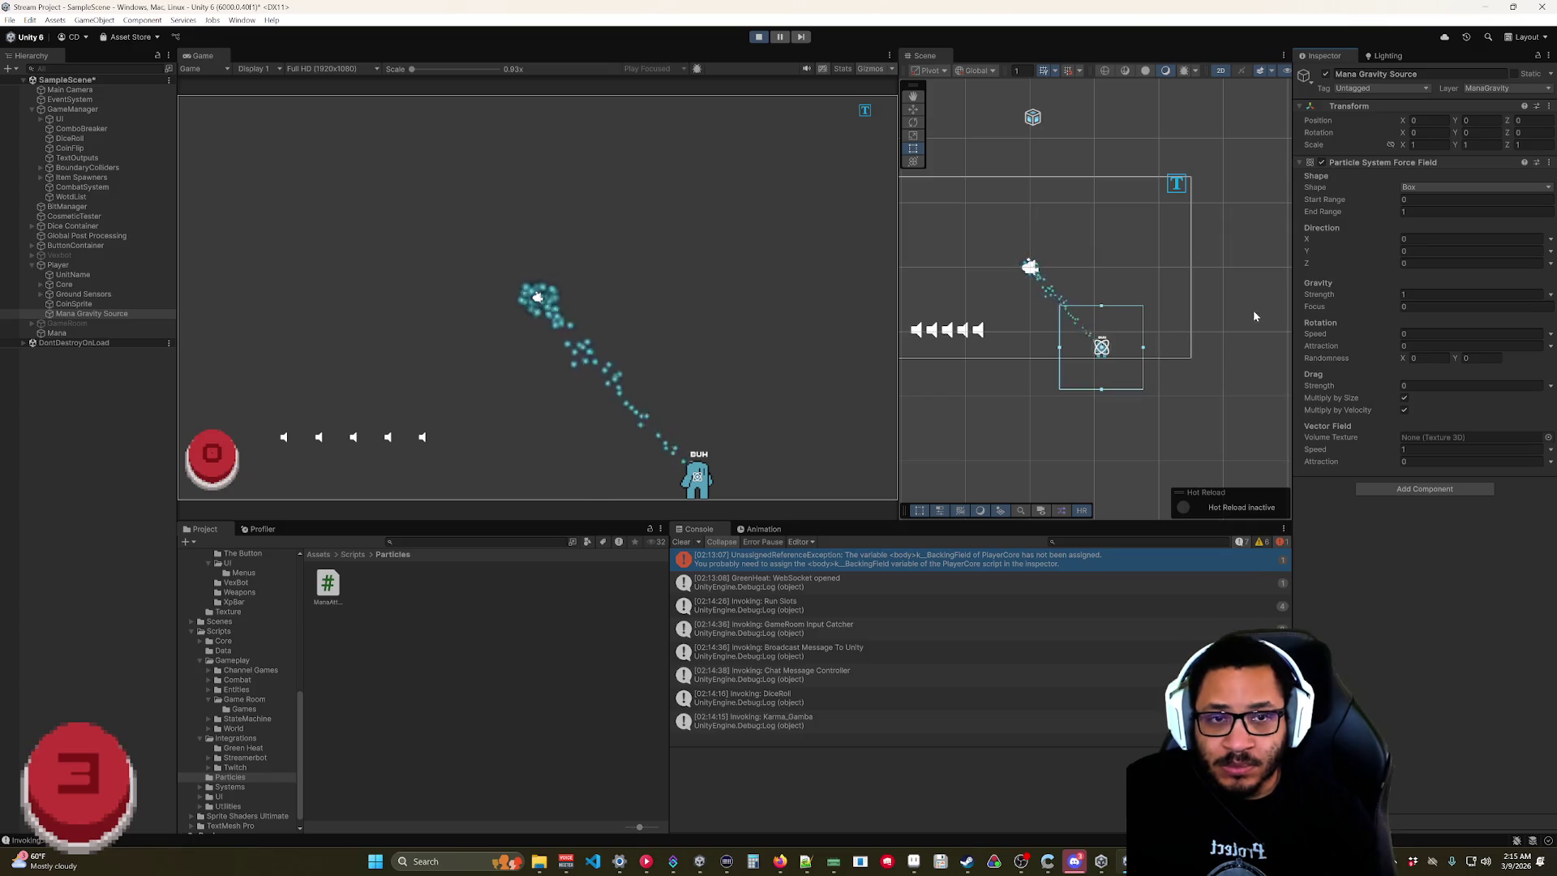
{"action": "left_click", "coordinate": [1388, 213]}
{"action": "left_click_drag", "start_coordinate": [1385, 214], "coordinate": [1364, 212]}
{"action": "mouse_move", "coordinate": [706, 488]}
{"action": "left_mouse_down"}
{"action": "mouse_move", "coordinate": [770, 438]}
{"action": "mouse_move", "coordinate": [762, 316]}
{"action": "mouse_move", "coordinate": [709, 248]}
{"action": "mouse_move", "coordinate": [790, 334]}
{"action": "left_mouse_up"}
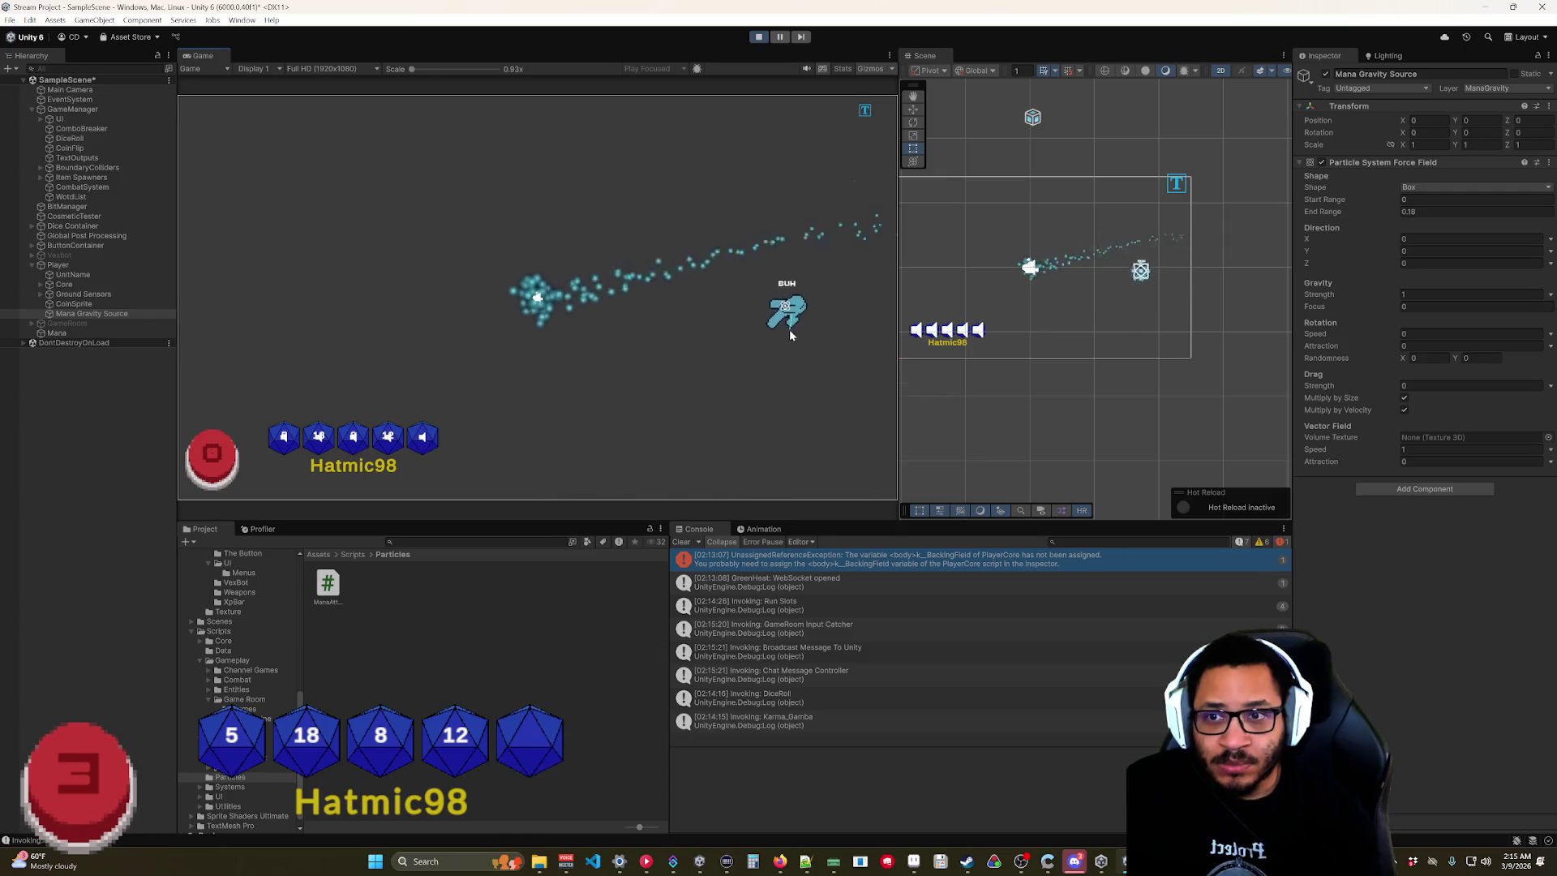
{"action": "left_click", "coordinate": [1369, 214]}
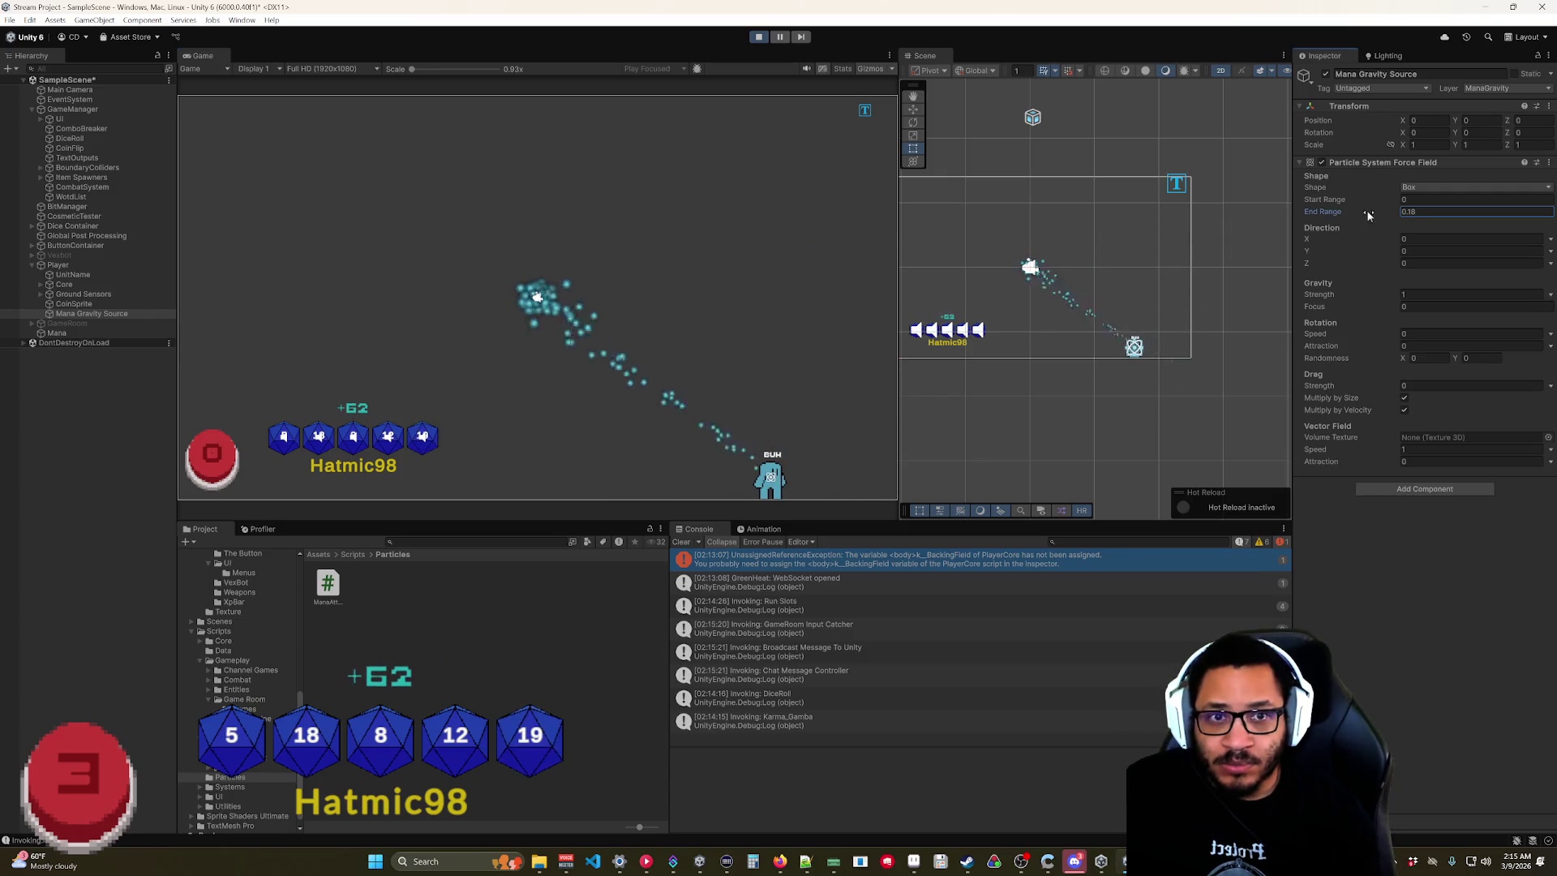
{"action": "type", "text": "0.8"}
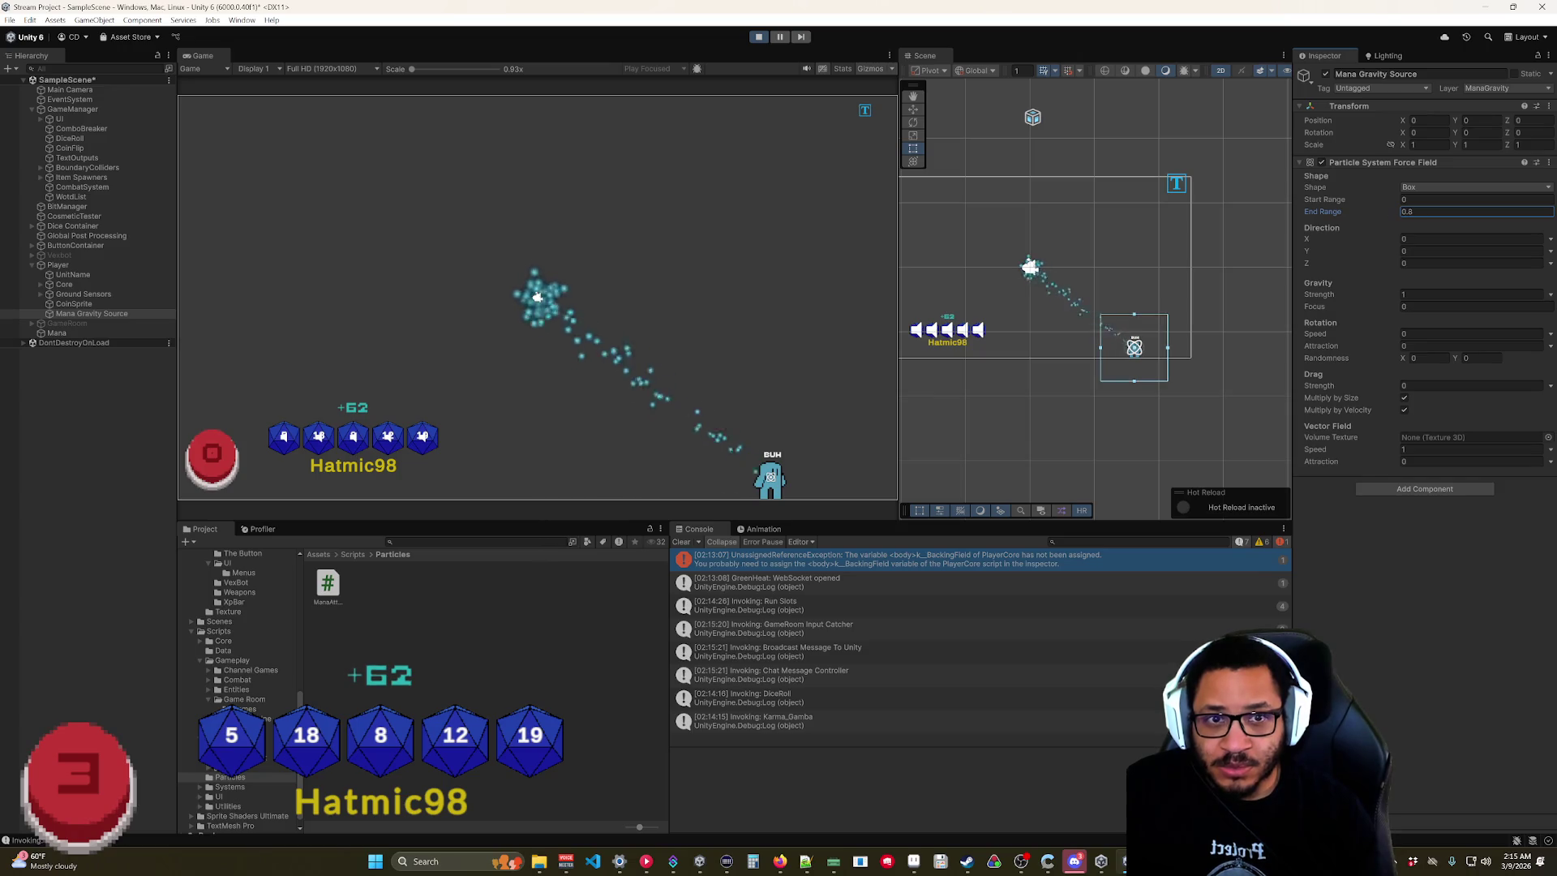
{"action": "mouse_move", "coordinate": [770, 477]}
{"action": "left_mouse_down"}
{"action": "mouse_move", "coordinate": [813, 417]}
{"action": "mouse_move", "coordinate": [771, 266]}
{"action": "left_mouse_up"}
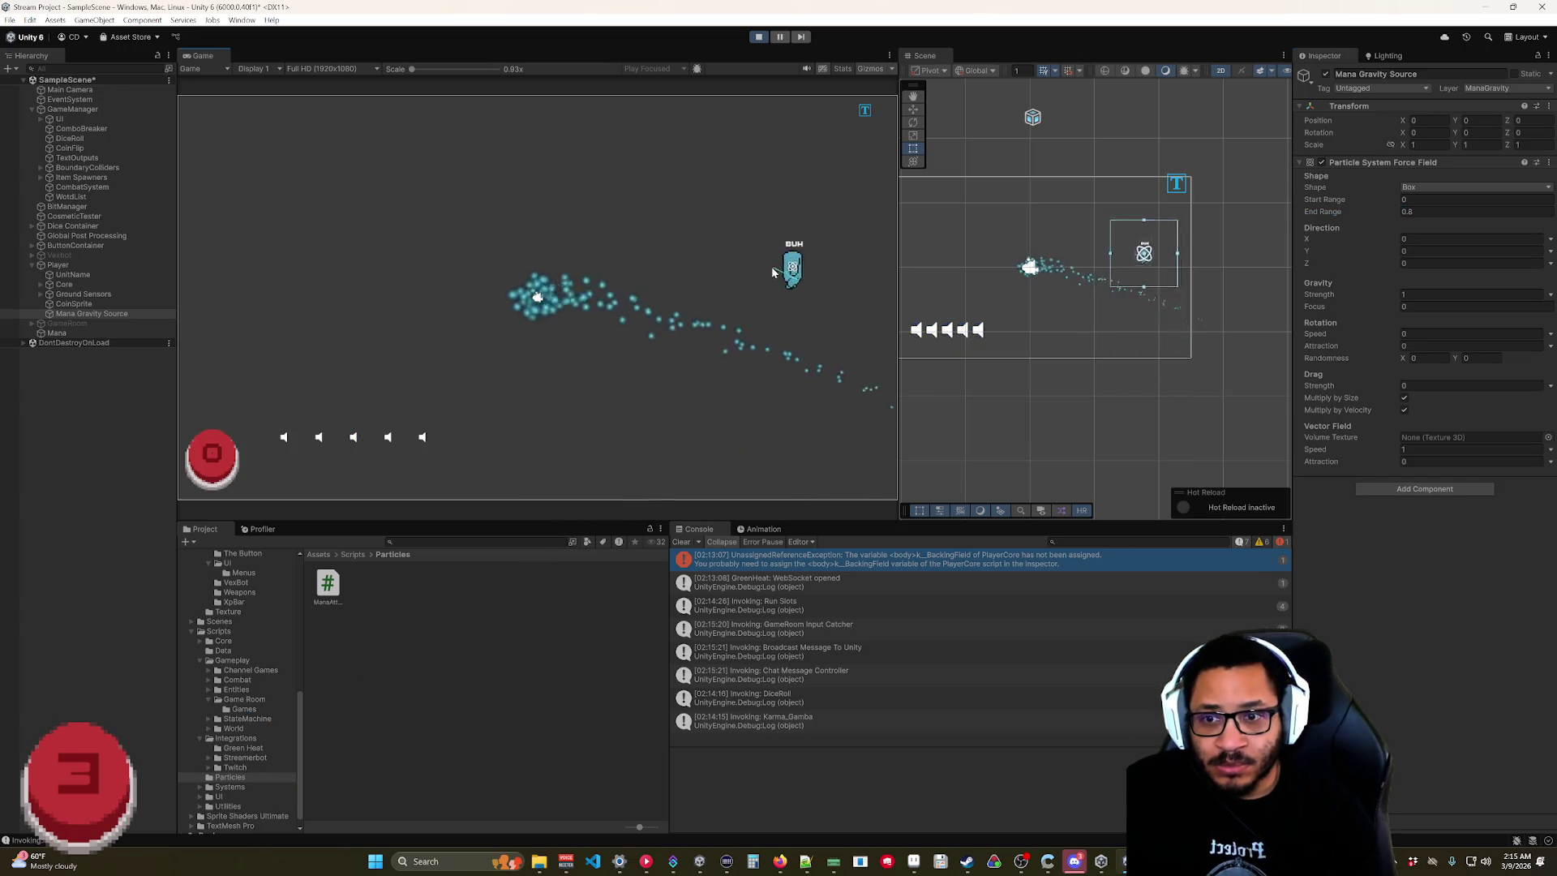
Set Gravity Strength to 5 and Drag Strength to 15, test by moving the player, then stop Play mode.
{"action": "left_click", "coordinate": [1411, 293]}
{"action": "type", "text": "5"}
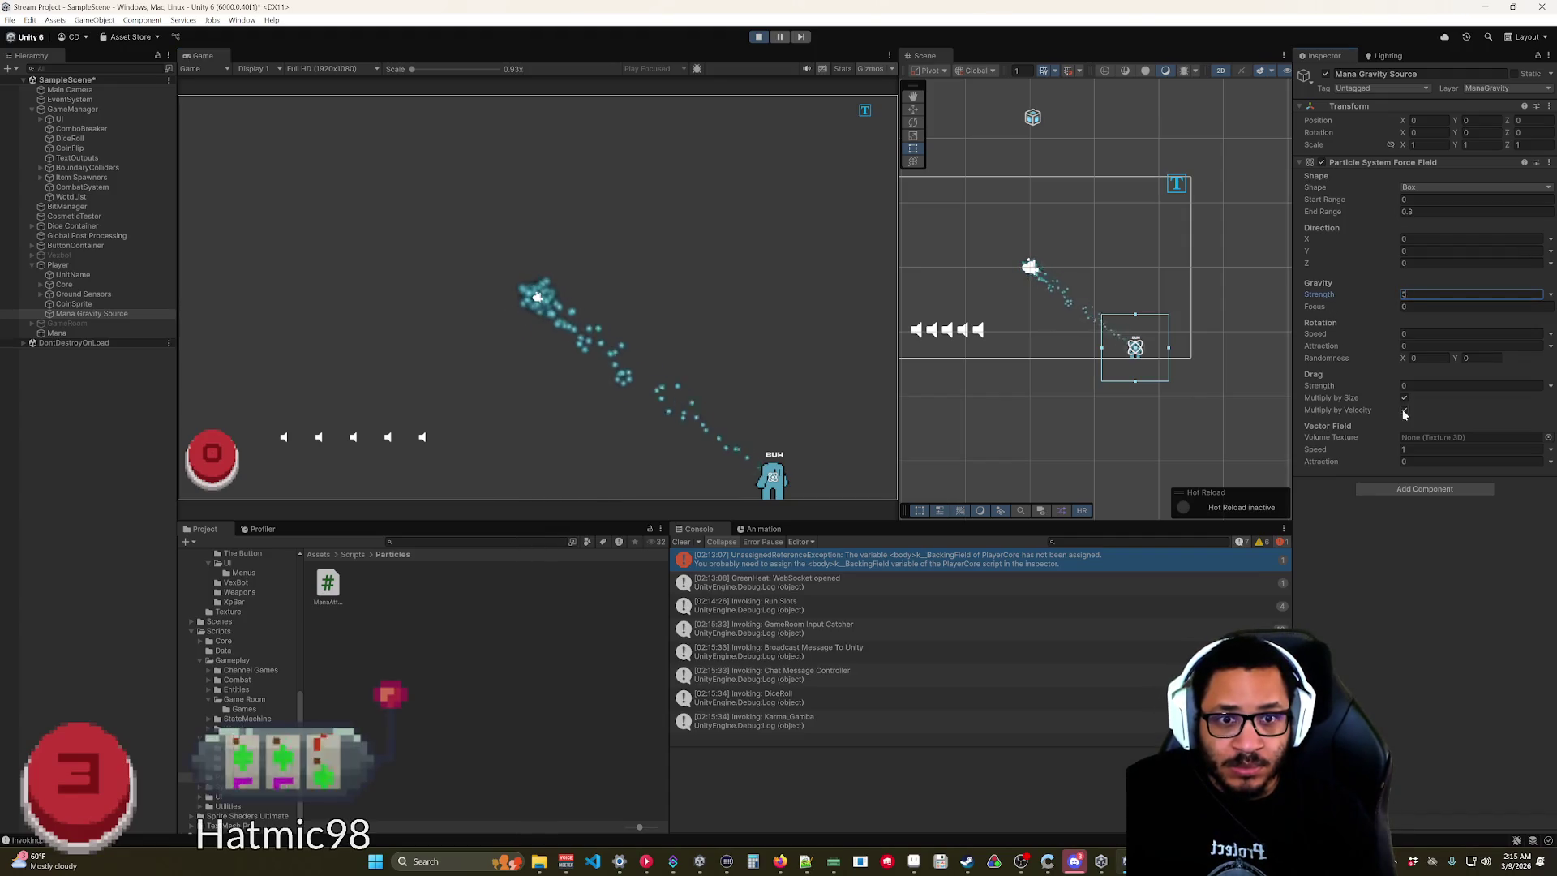
{"action": "left_click", "coordinate": [1322, 387]}
{"action": "type", "text": "15"}
{"action": "key", "text": "Return"}
{"action": "mouse_move", "coordinate": [766, 332]}
{"action": "left_mouse_down"}
{"action": "mouse_move", "coordinate": [734, 280]}
{"action": "mouse_move", "coordinate": [751, 280]}
{"action": "mouse_move", "coordinate": [526, 173]}
{"action": "mouse_move", "coordinate": [449, 293]}
{"action": "mouse_move", "coordinate": [639, 383]}
{"action": "mouse_move", "coordinate": [711, 296]}
{"action": "mouse_move", "coordinate": [560, 204]}
{"action": "mouse_move", "coordinate": [458, 280]}
{"action": "mouse_move", "coordinate": [709, 402]}
{"action": "mouse_move", "coordinate": [751, 285]}
{"action": "mouse_move", "coordinate": [732, 253]}
{"action": "mouse_move", "coordinate": [737, 421]}
{"action": "mouse_move", "coordinate": [728, 375]}
{"action": "mouse_move", "coordinate": [702, 411]}
{"action": "mouse_move", "coordinate": [648, 357]}
{"action": "mouse_move", "coordinate": [672, 406]}
{"action": "mouse_move", "coordinate": [743, 442]}
{"action": "left_mouse_up"}
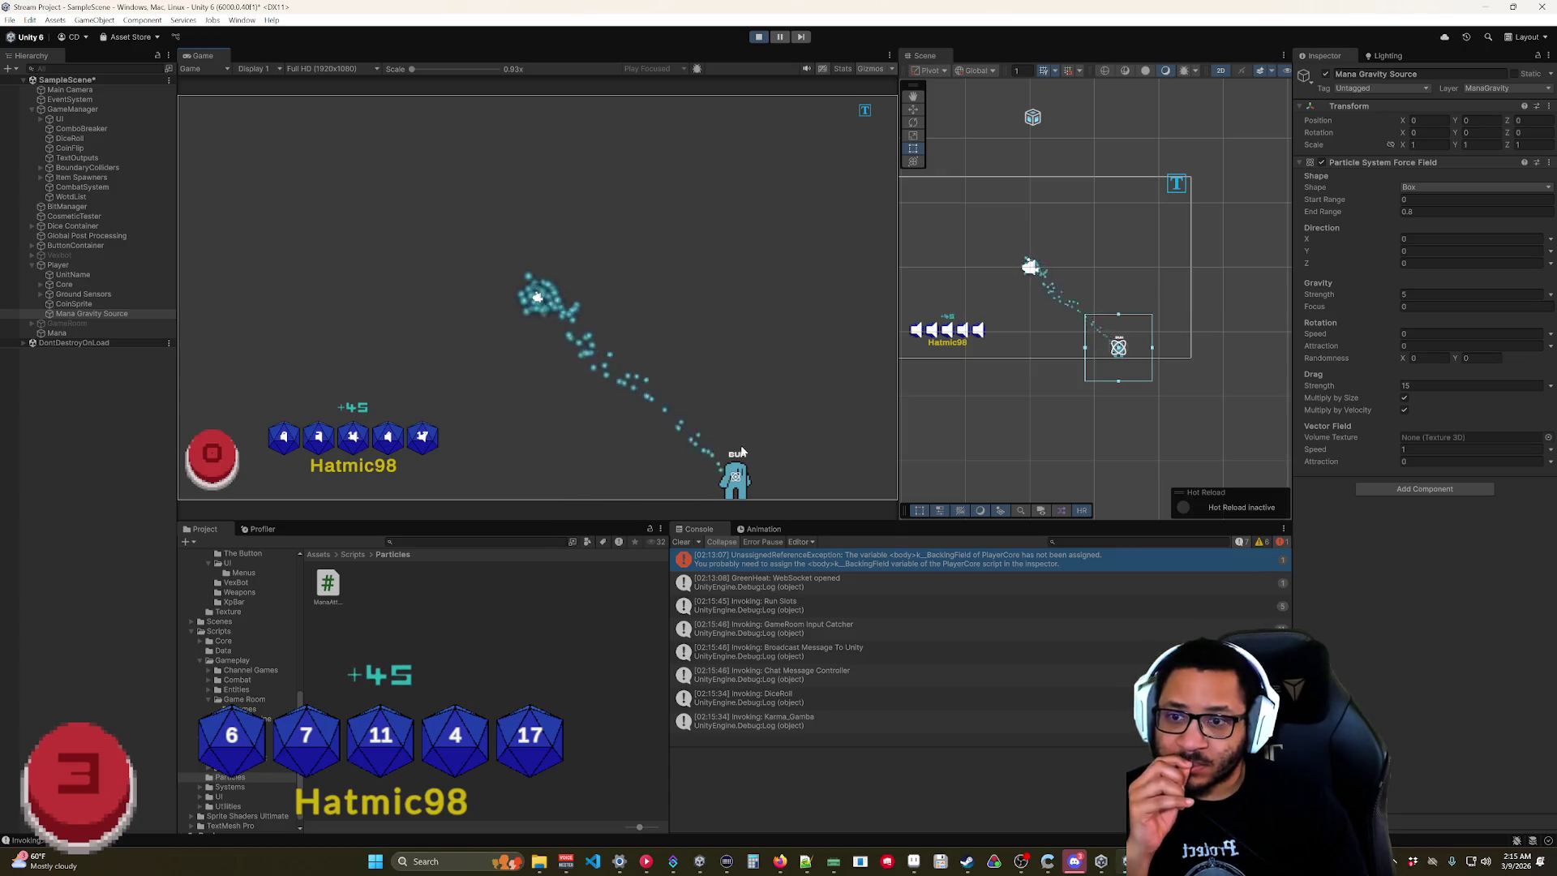
{"action": "mouse_move", "coordinate": [740, 451]}
{"action": "left_mouse_down"}
{"action": "mouse_move", "coordinate": [723, 332]}
{"action": "mouse_move", "coordinate": [585, 167]}
{"action": "mouse_move", "coordinate": [698, 223]}
{"action": "mouse_move", "coordinate": [398, 420]}
{"action": "mouse_move", "coordinate": [268, 471]}
{"action": "mouse_move", "coordinate": [694, 458]}
{"action": "mouse_move", "coordinate": [758, 528]}
{"action": "mouse_move", "coordinate": [466, 528]}
{"action": "mouse_move", "coordinate": [721, 497]}
{"action": "mouse_move", "coordinate": [474, 494]}
{"action": "left_mouse_up"}
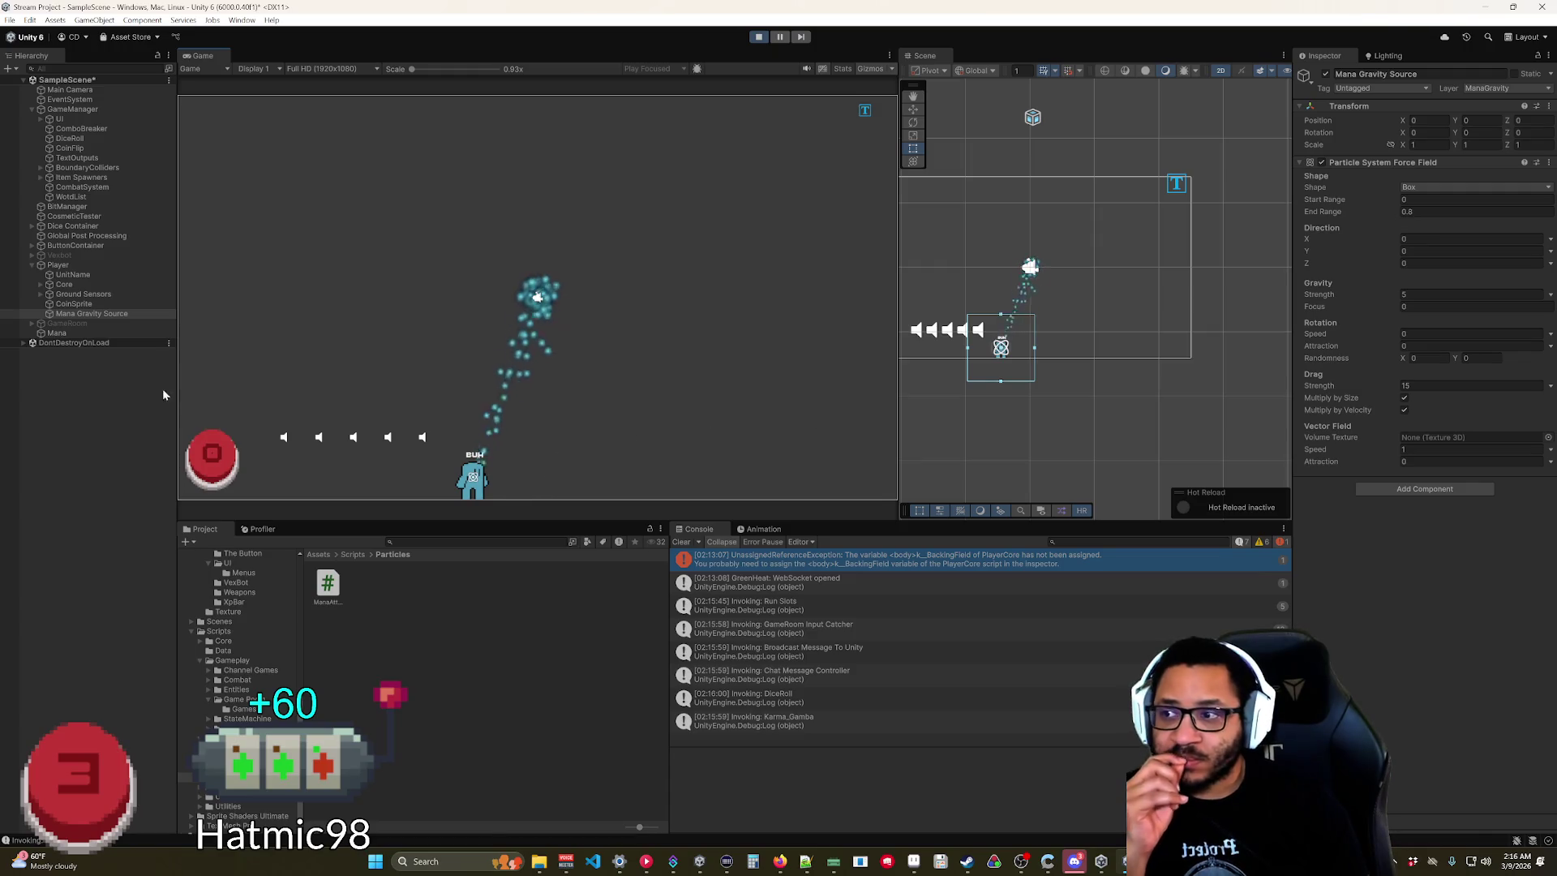
{"action": "left_click", "coordinate": [759, 40]}
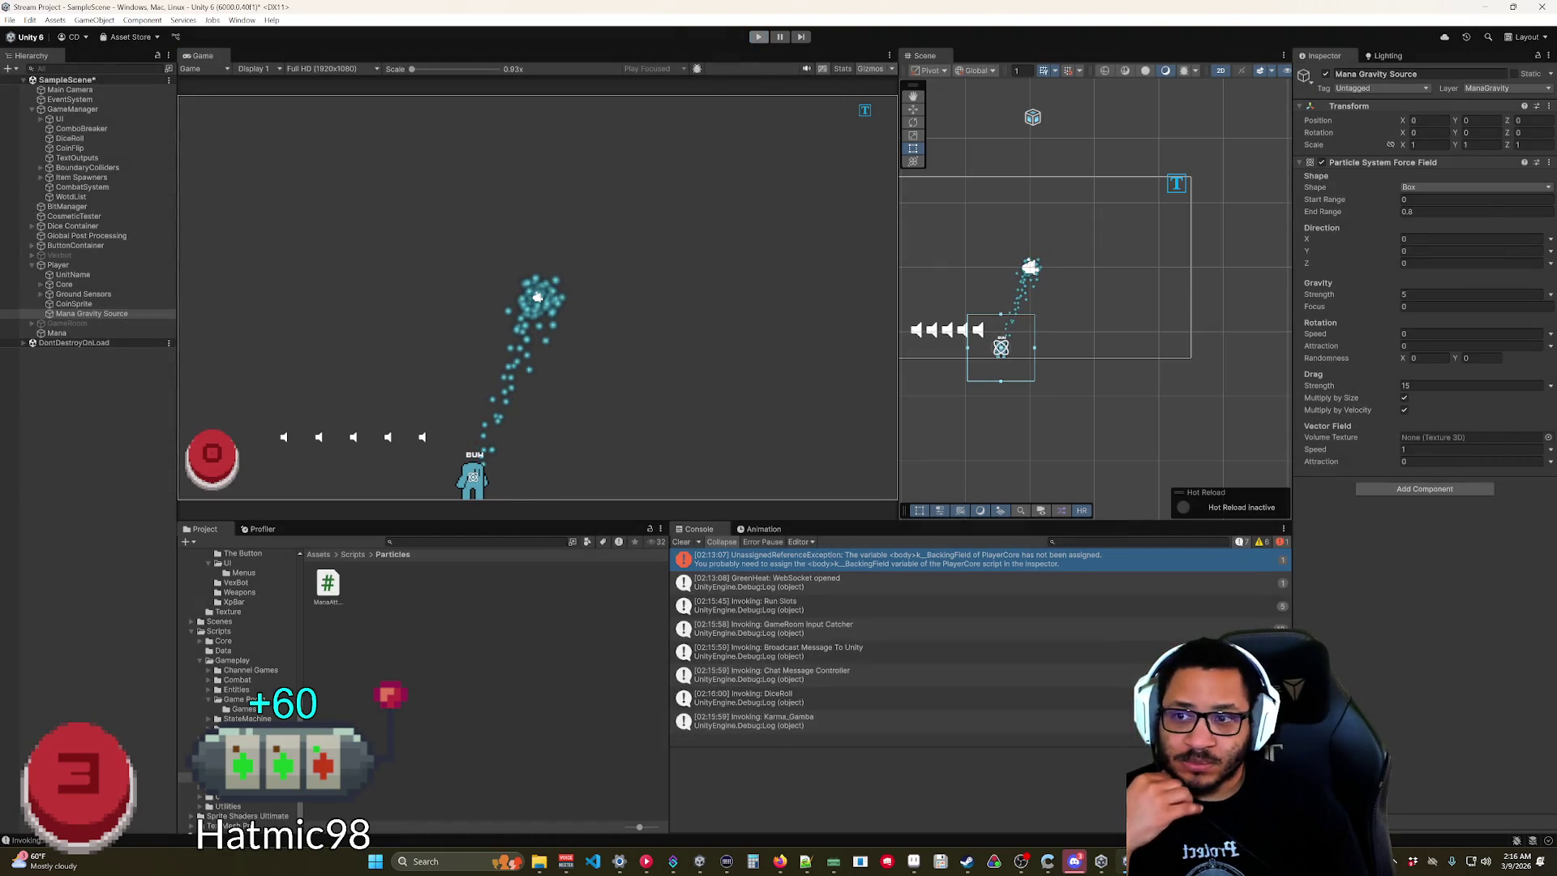
{"action": "double_click", "coordinate": [327, 582]}
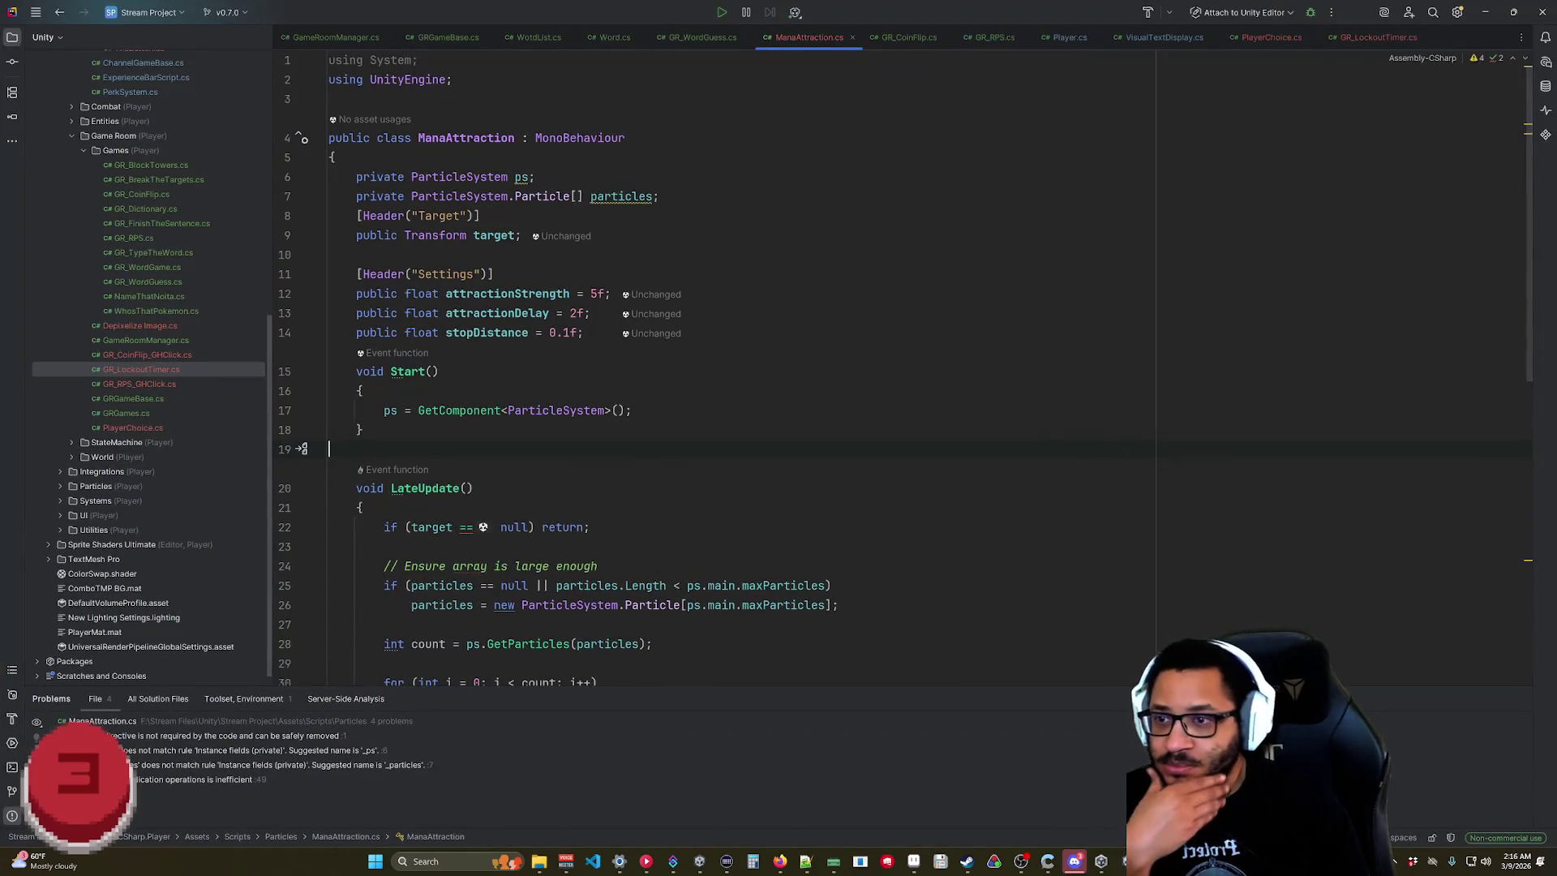
{"action": "scroll", "coordinate": [729, 365], "scroll_direction": "down", "scroll_amount": 10}
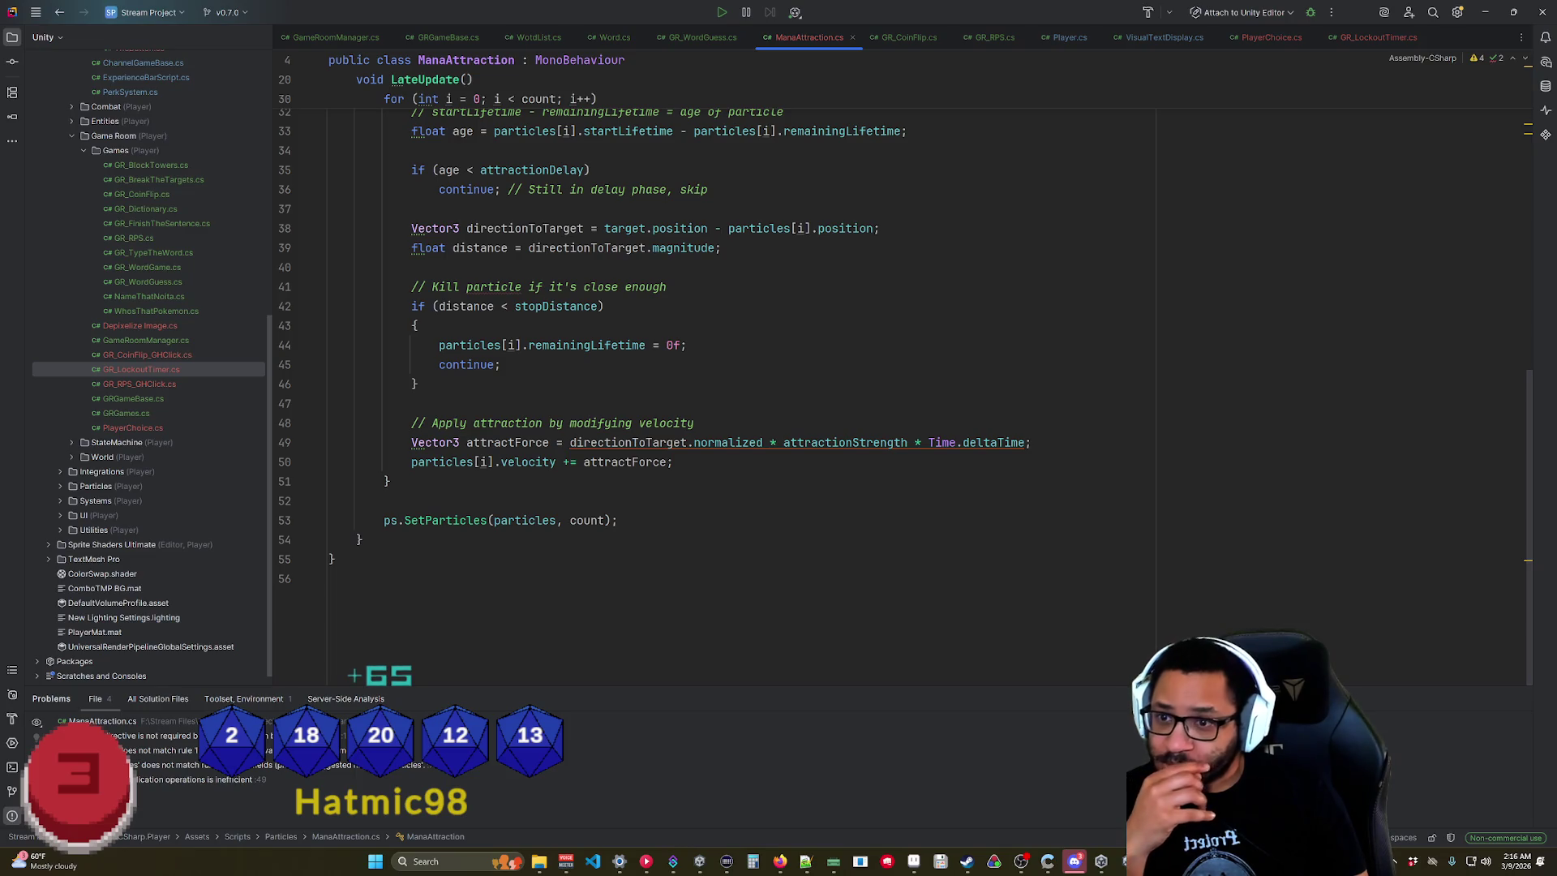
{"action": "scroll", "coordinate": [905, 387], "scroll_direction": "up", "scroll_amount": 2}
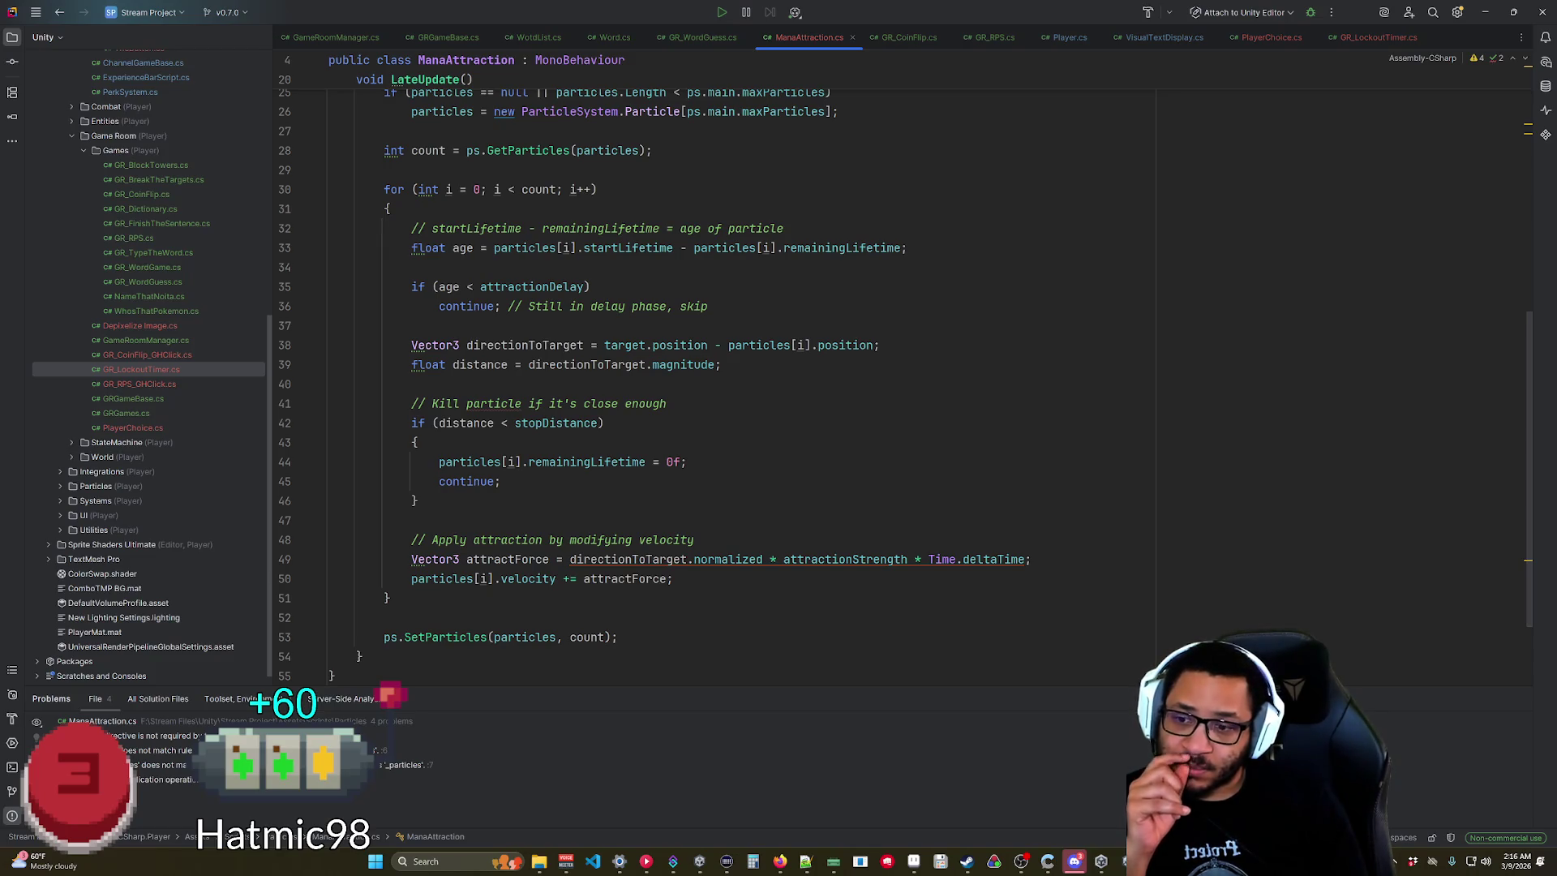
{"action": "left_click", "coordinate": [1484, 13]}
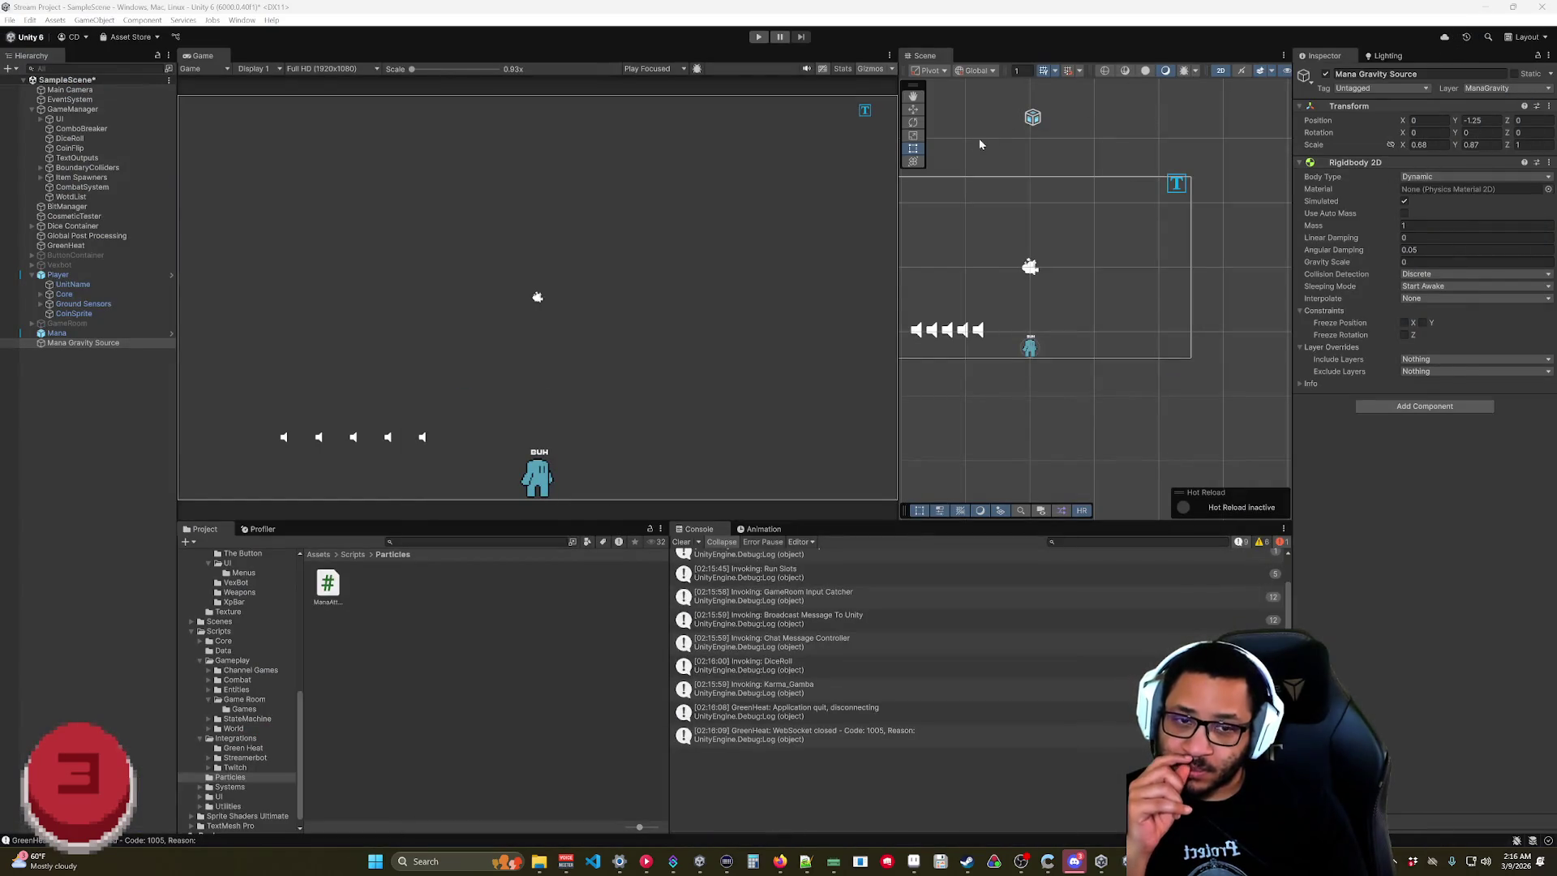
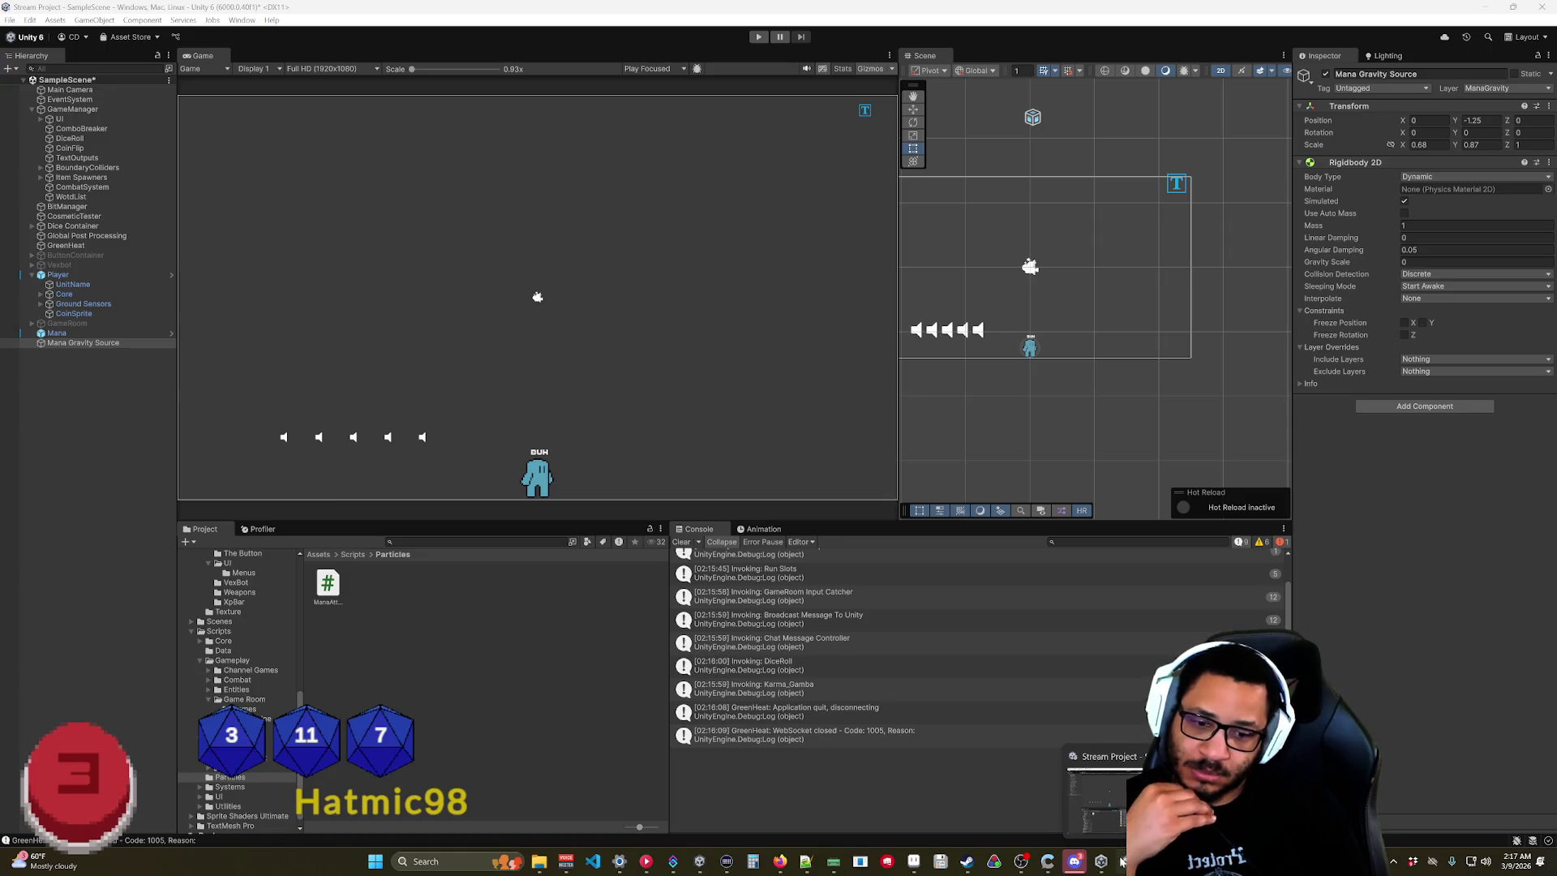
Remove the kill-particle-when-close block from ManaAttraction's LateUpdate in Rider, then return to Unity.
{"action": "mouse_move", "coordinate": [1127, 861]}
{"action": "left_click", "coordinate": [1152, 778]}
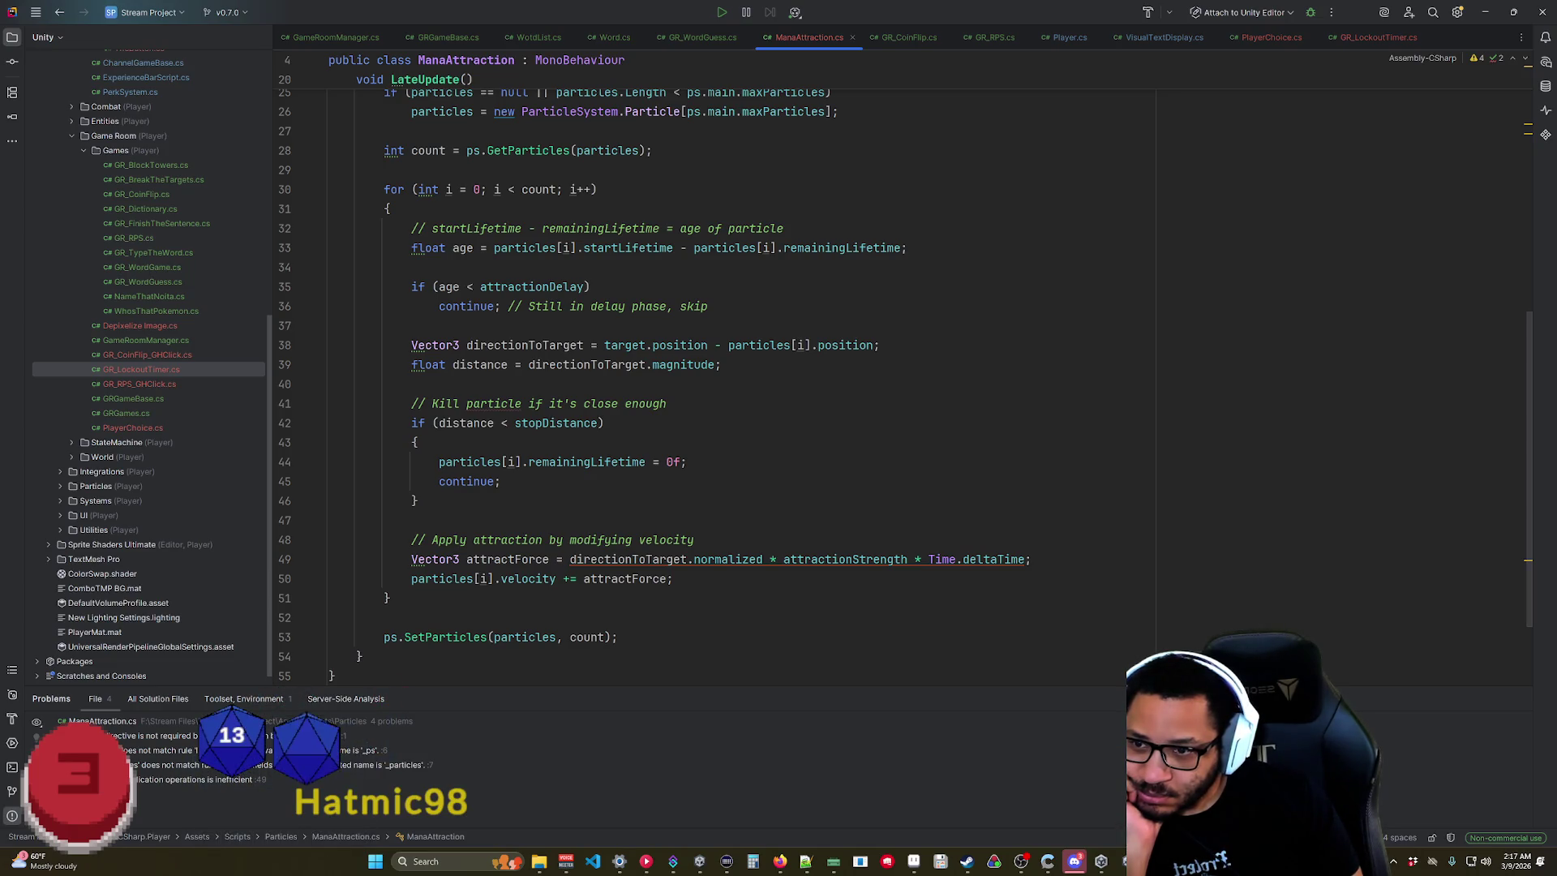
{"action": "left_click", "coordinate": [421, 388], "text": "shift"}
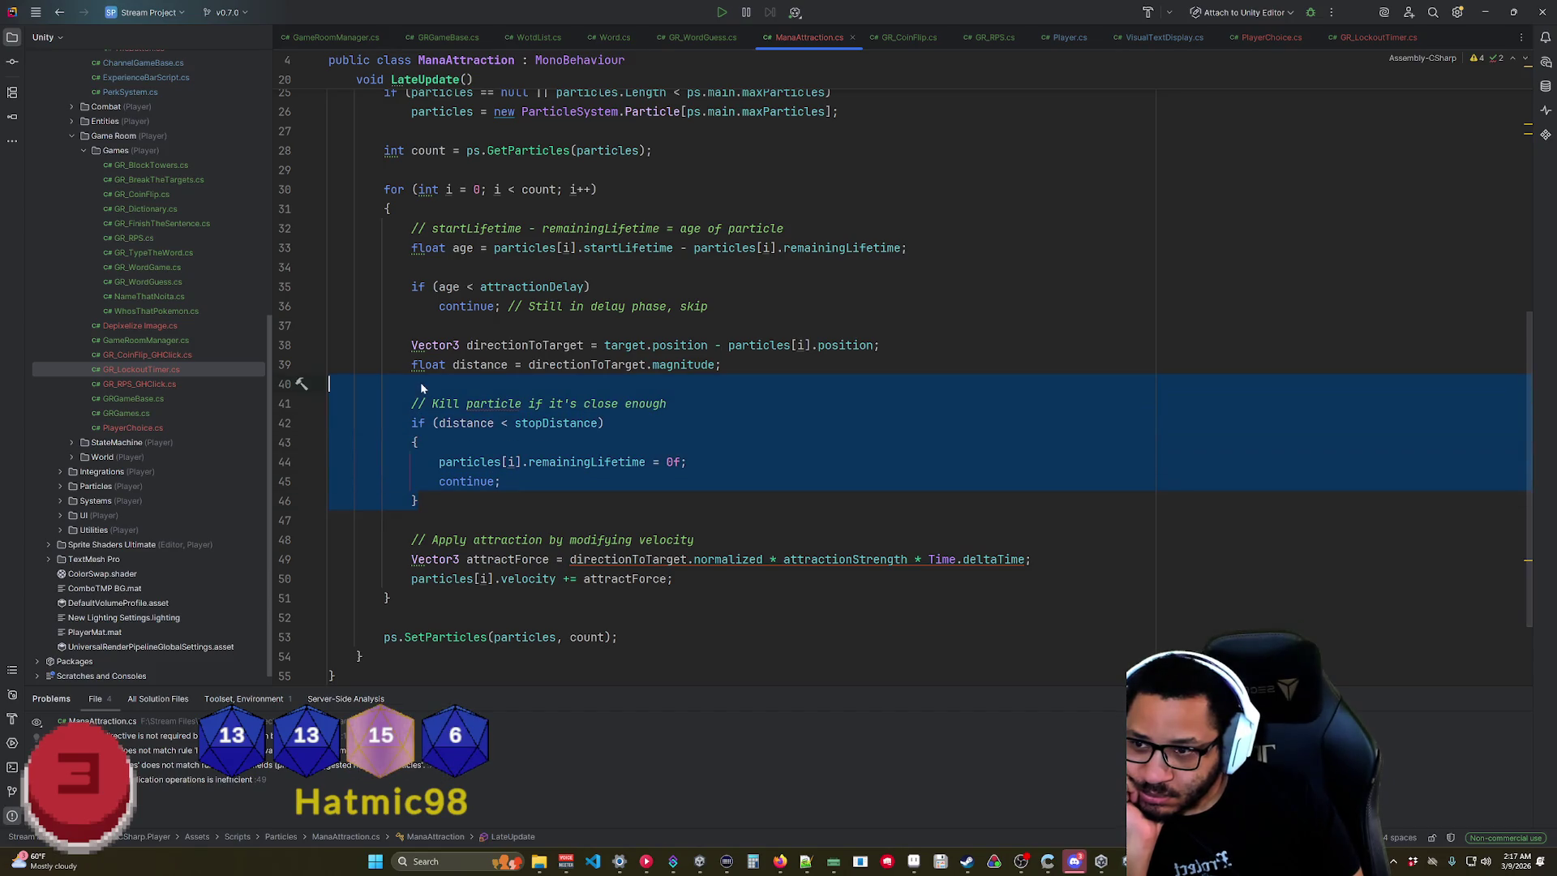
{"action": "key", "text": "Delete"}
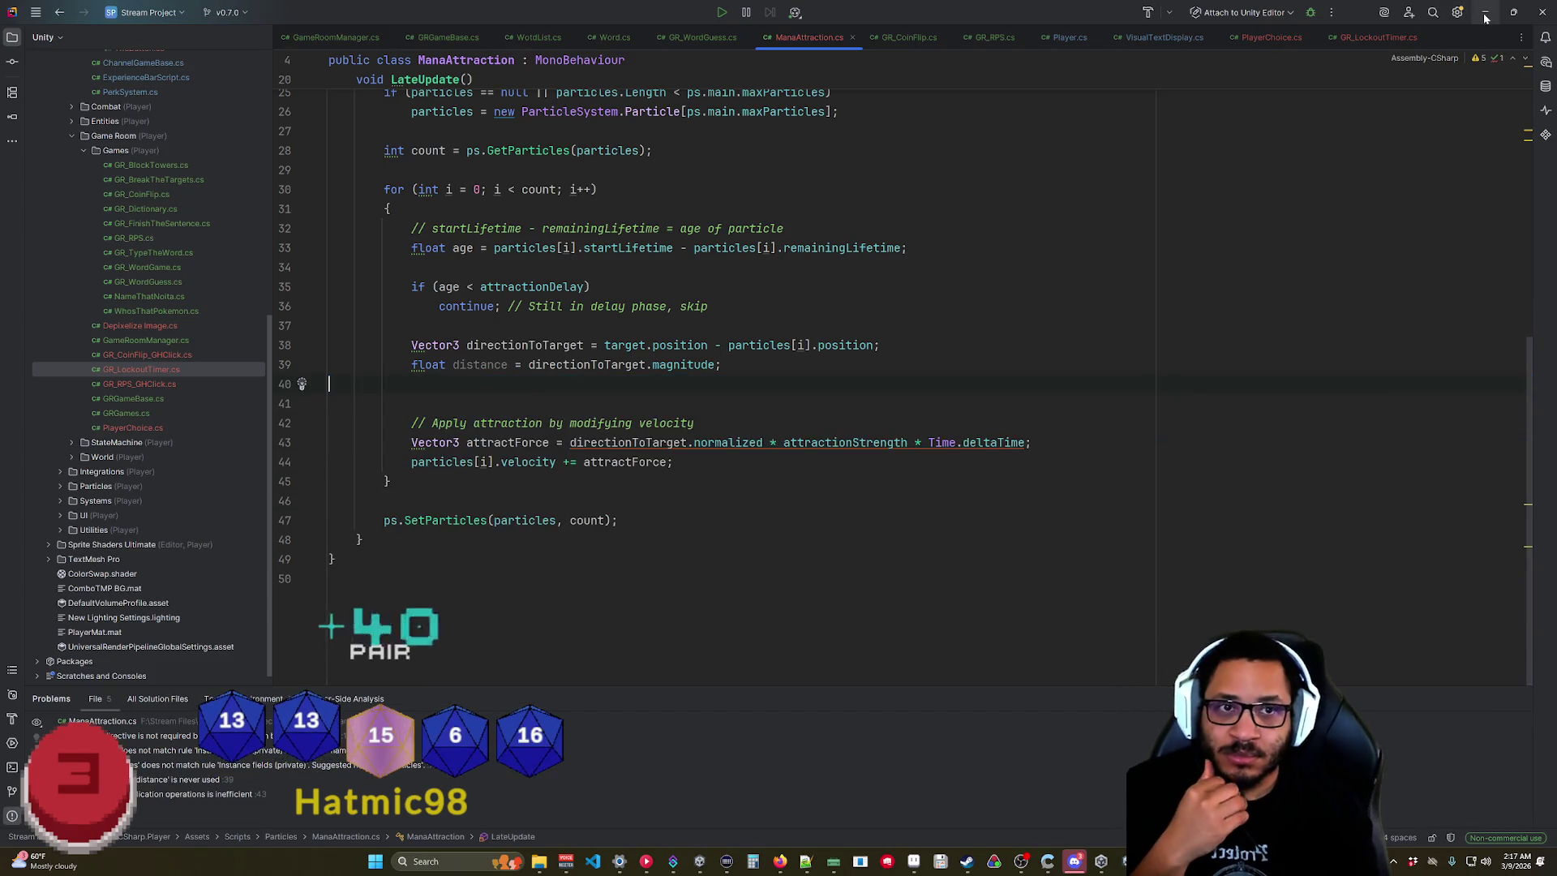
{"action": "left_click", "coordinate": [1482, 13]}
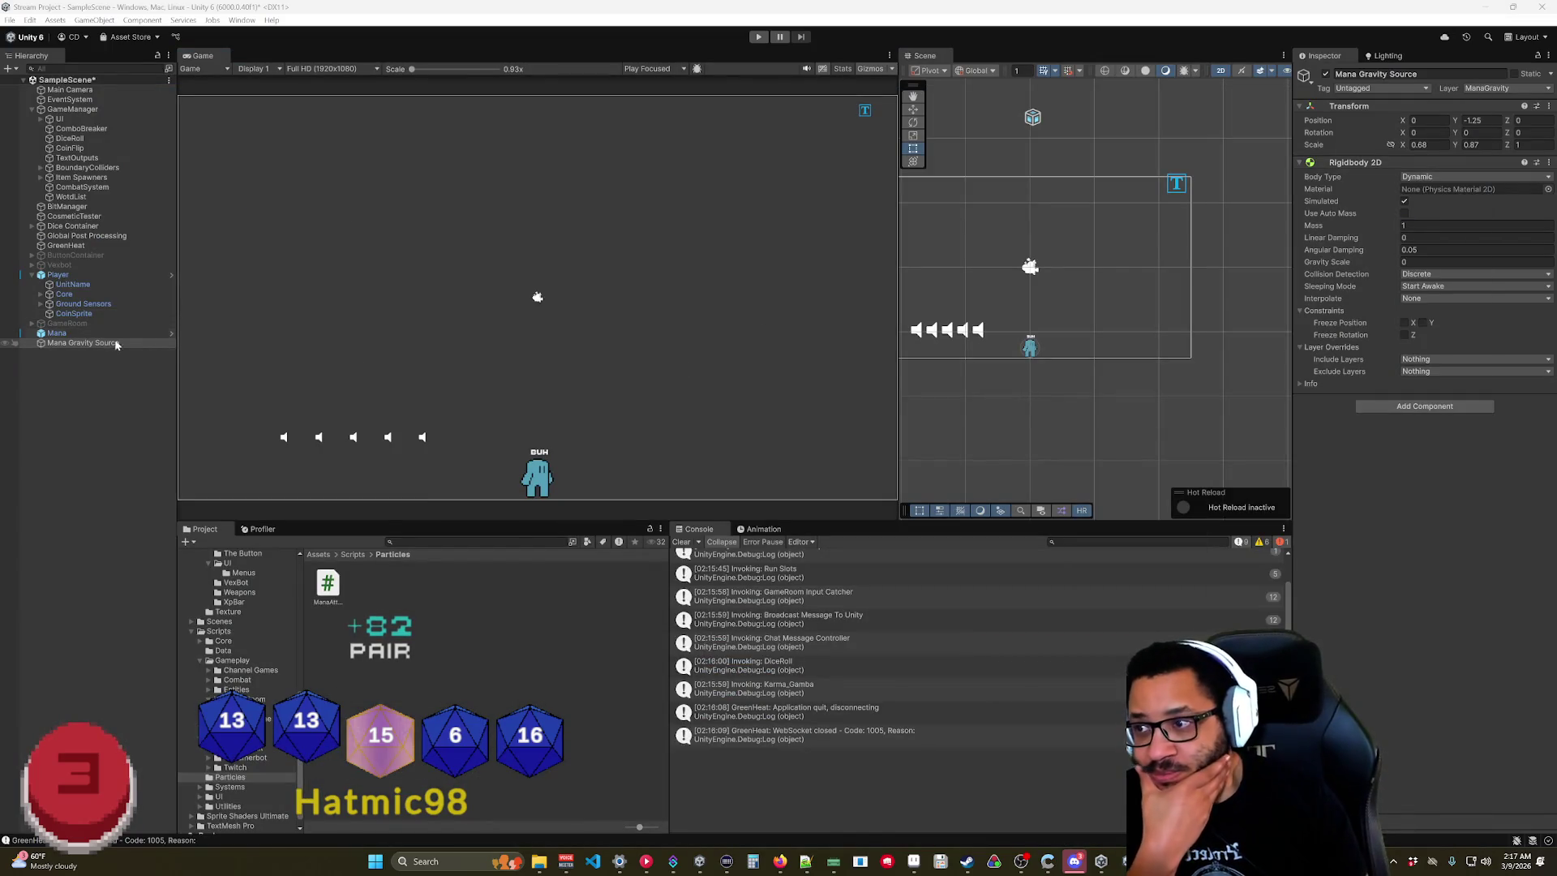
Enter play mode, move the player, and parent Mana Gravity Source under Player.
{"action": "left_click", "coordinate": [757, 37]}
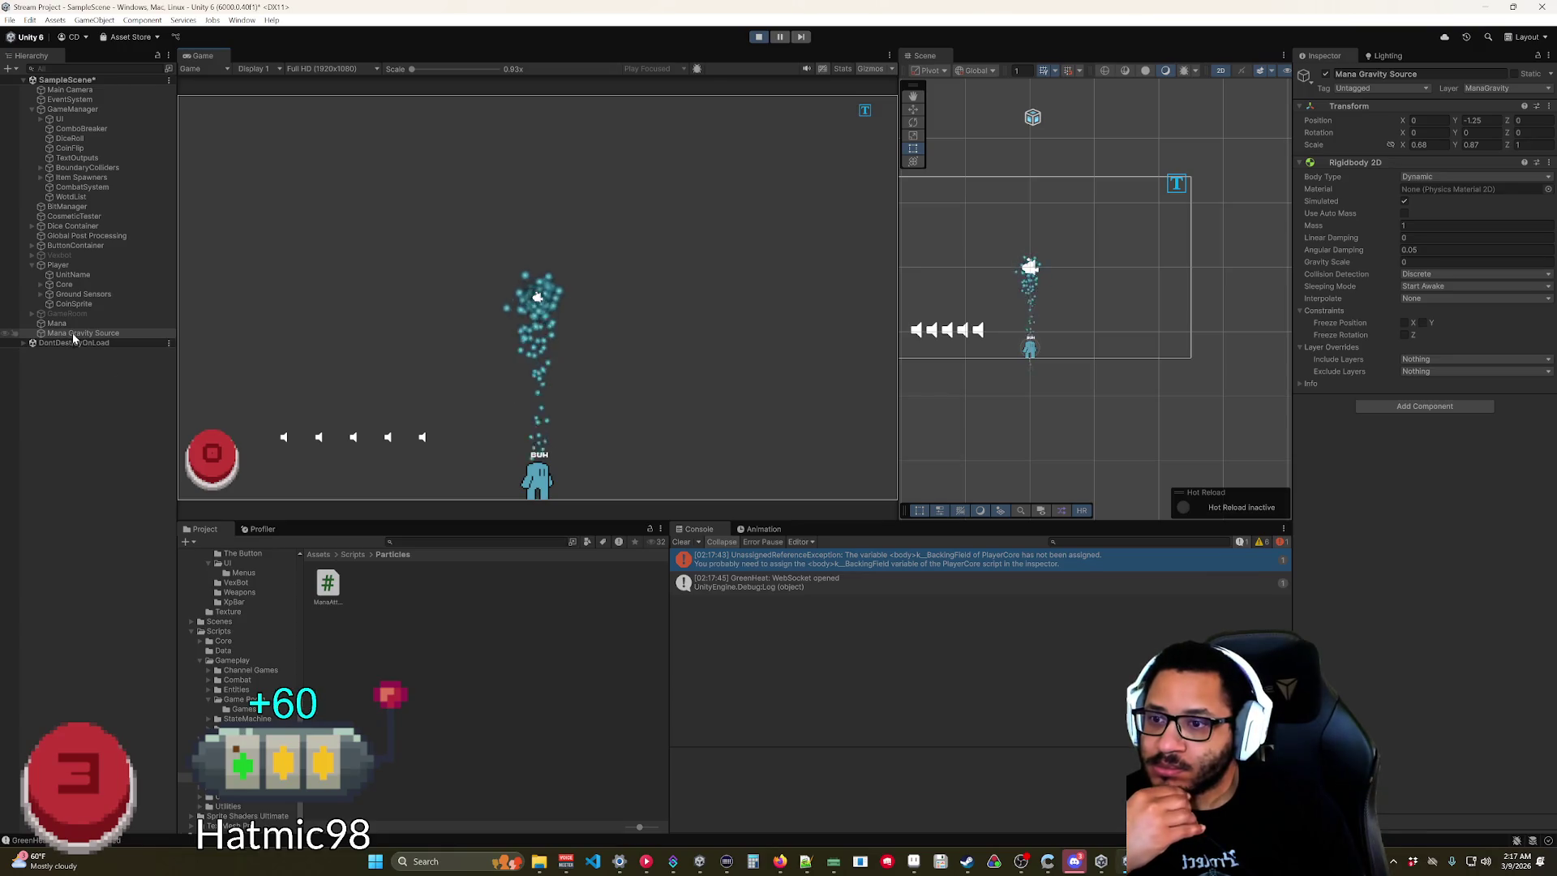
{"action": "mouse_move", "coordinate": [535, 470]}
{"action": "left_mouse_down"}
{"action": "mouse_move", "coordinate": [650, 396]}
{"action": "mouse_move", "coordinate": [748, 411]}
{"action": "mouse_move", "coordinate": [695, 425]}
{"action": "left_mouse_up"}
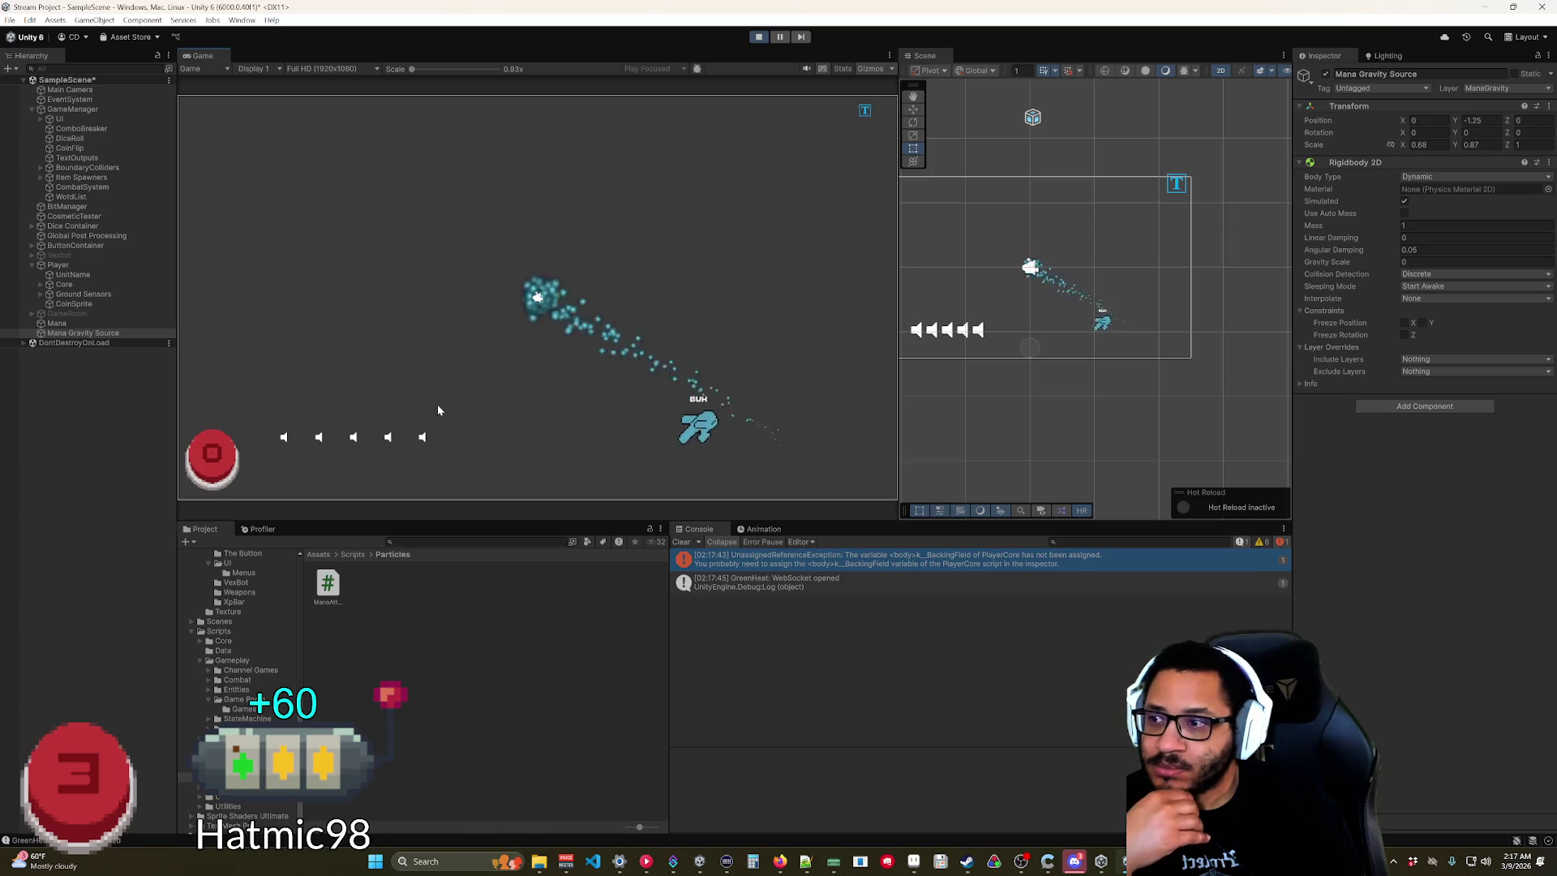
{"action": "left_click_drag", "start_coordinate": [54, 332], "coordinate": [58, 265]}
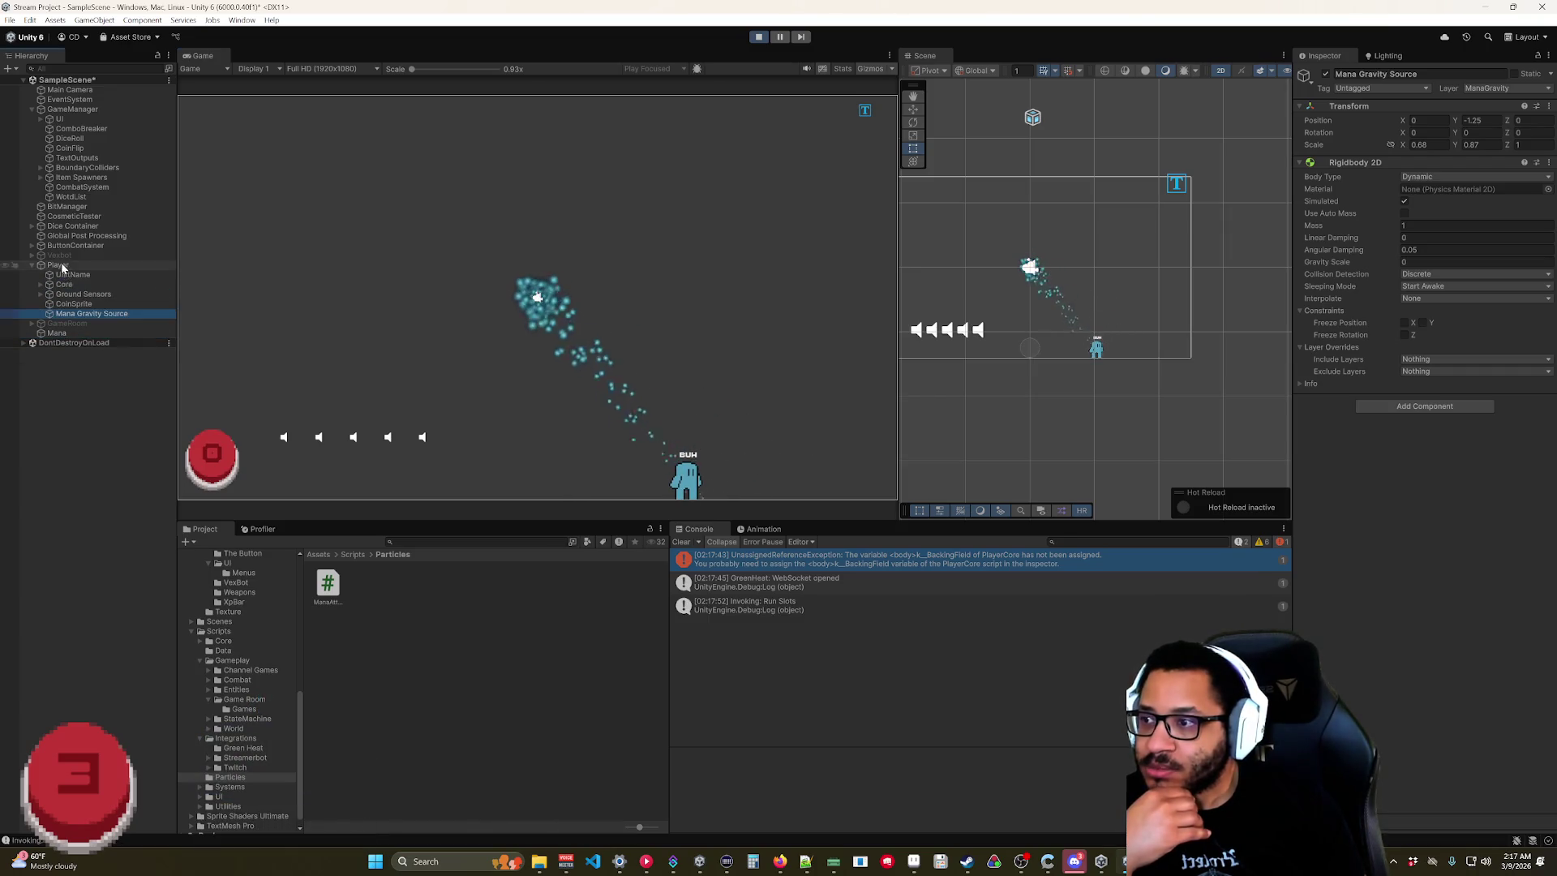
{"action": "right_click", "coordinate": [1402, 160]}
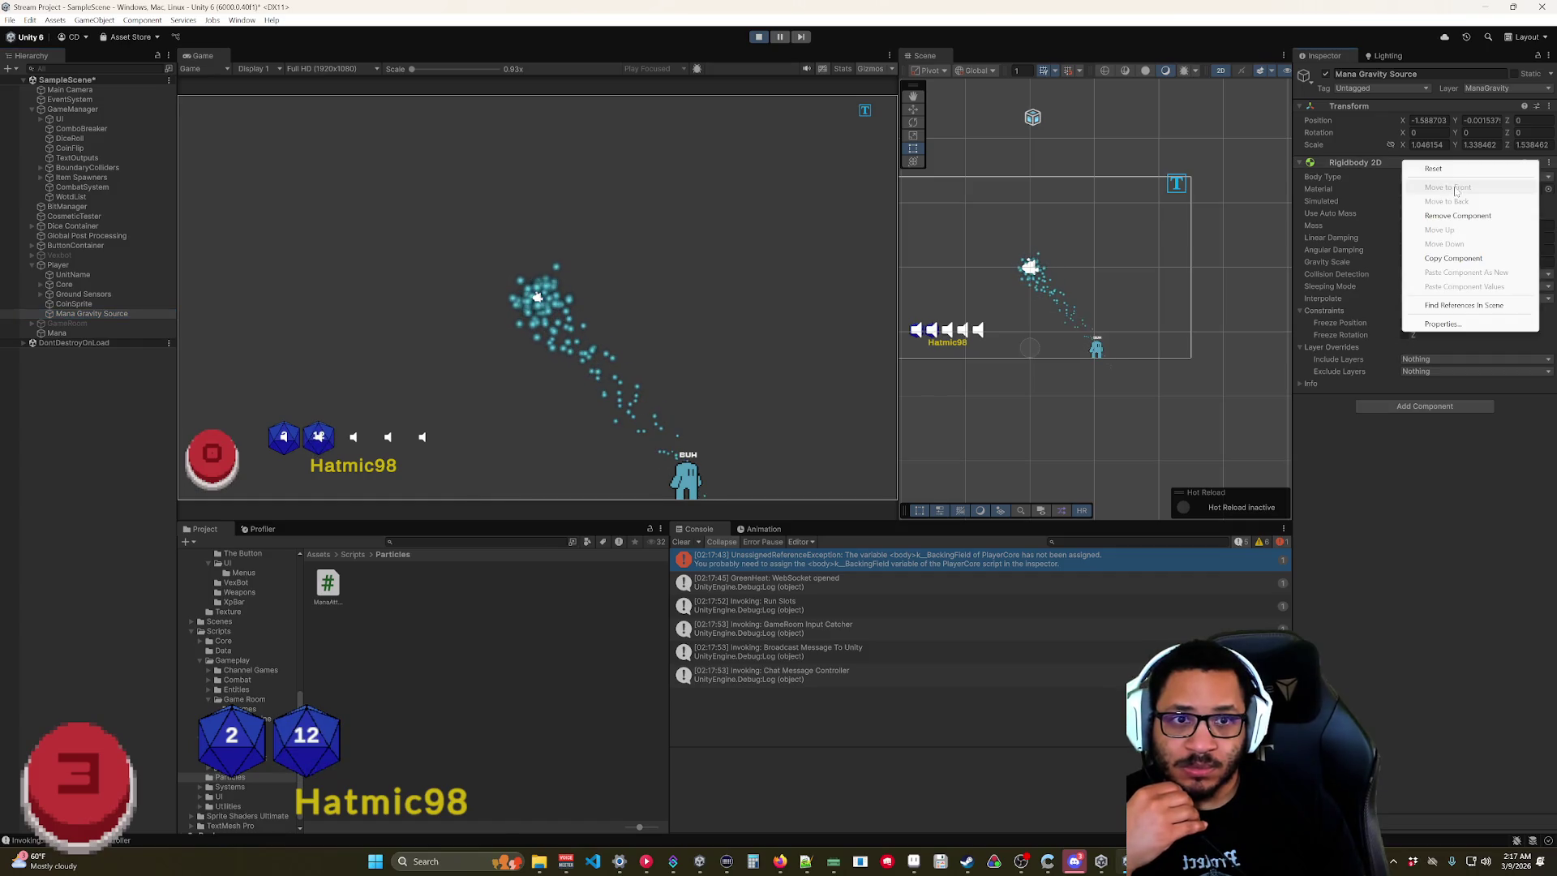
Replace Mana Gravity Source's Rigidbody 2D with a box-shaped Particle System Force Field.
{"action": "left_click", "coordinate": [1445, 216]}
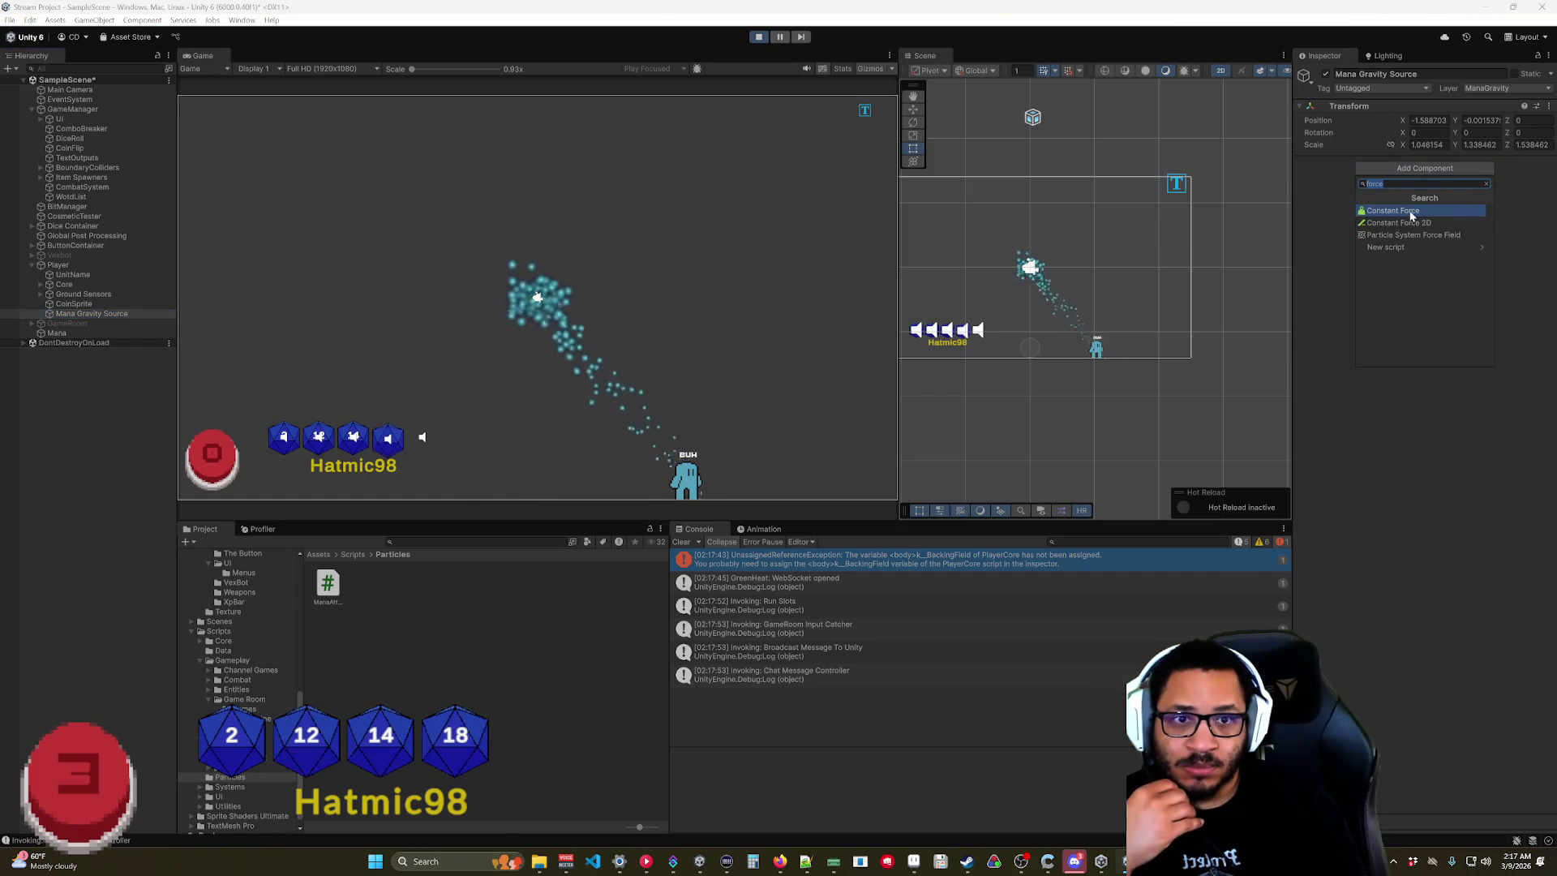
{"action": "key", "text": "ctrl+z"}
{"action": "left_click", "coordinate": [1414, 188]}
{"action": "left_click", "coordinate": [1427, 244]}
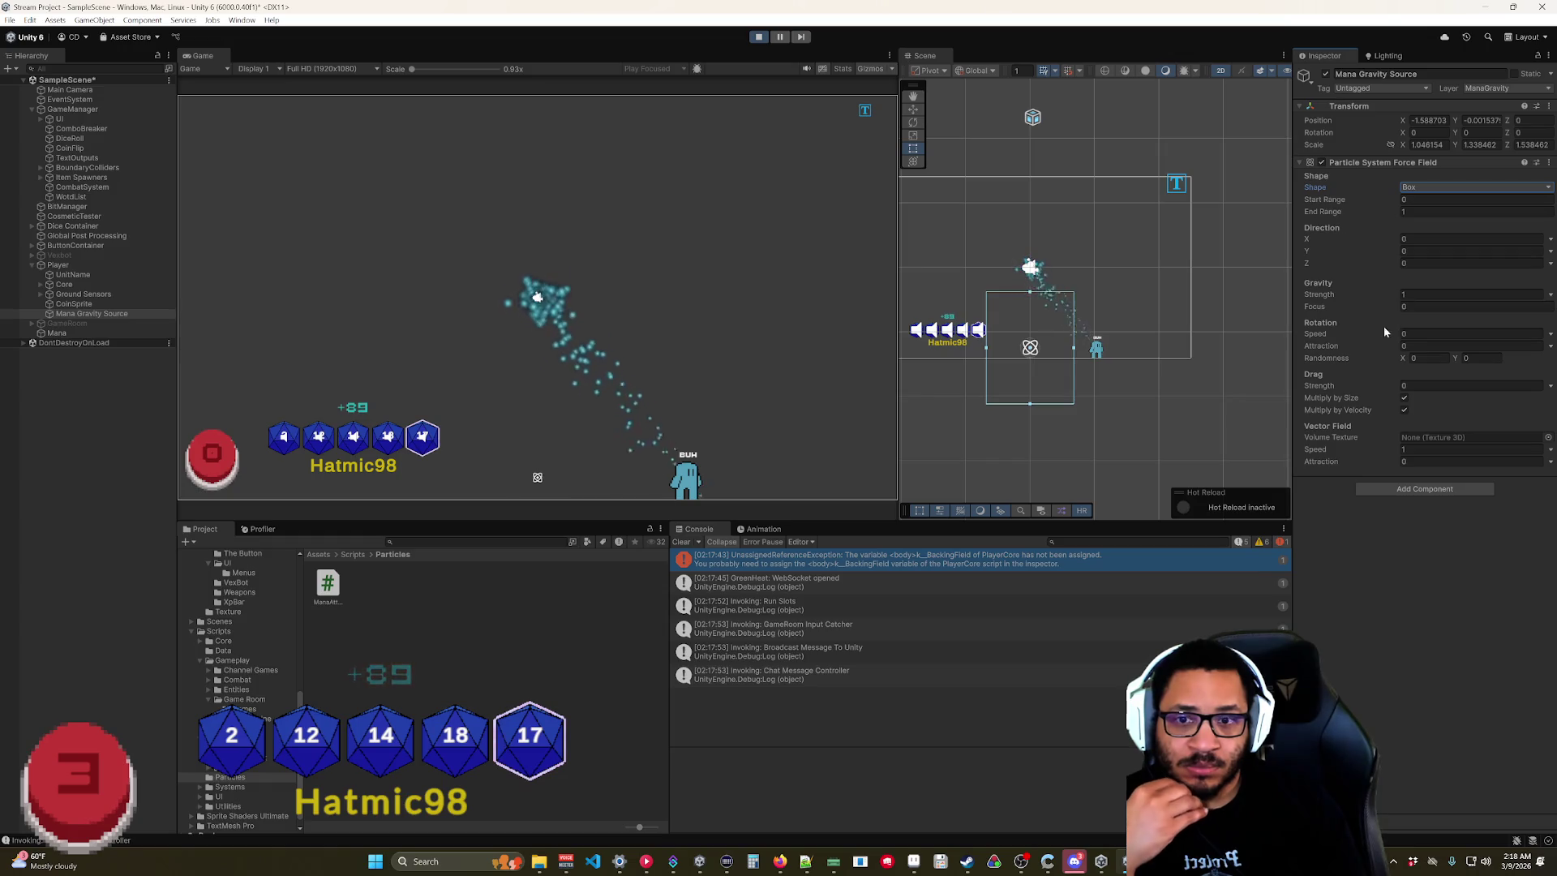
Reset the Transform and set the force field's gravity strength to 8 and drag strength to 15.
{"action": "right_click", "coordinate": [1453, 109]}
{"action": "left_click", "coordinate": [1453, 199]}
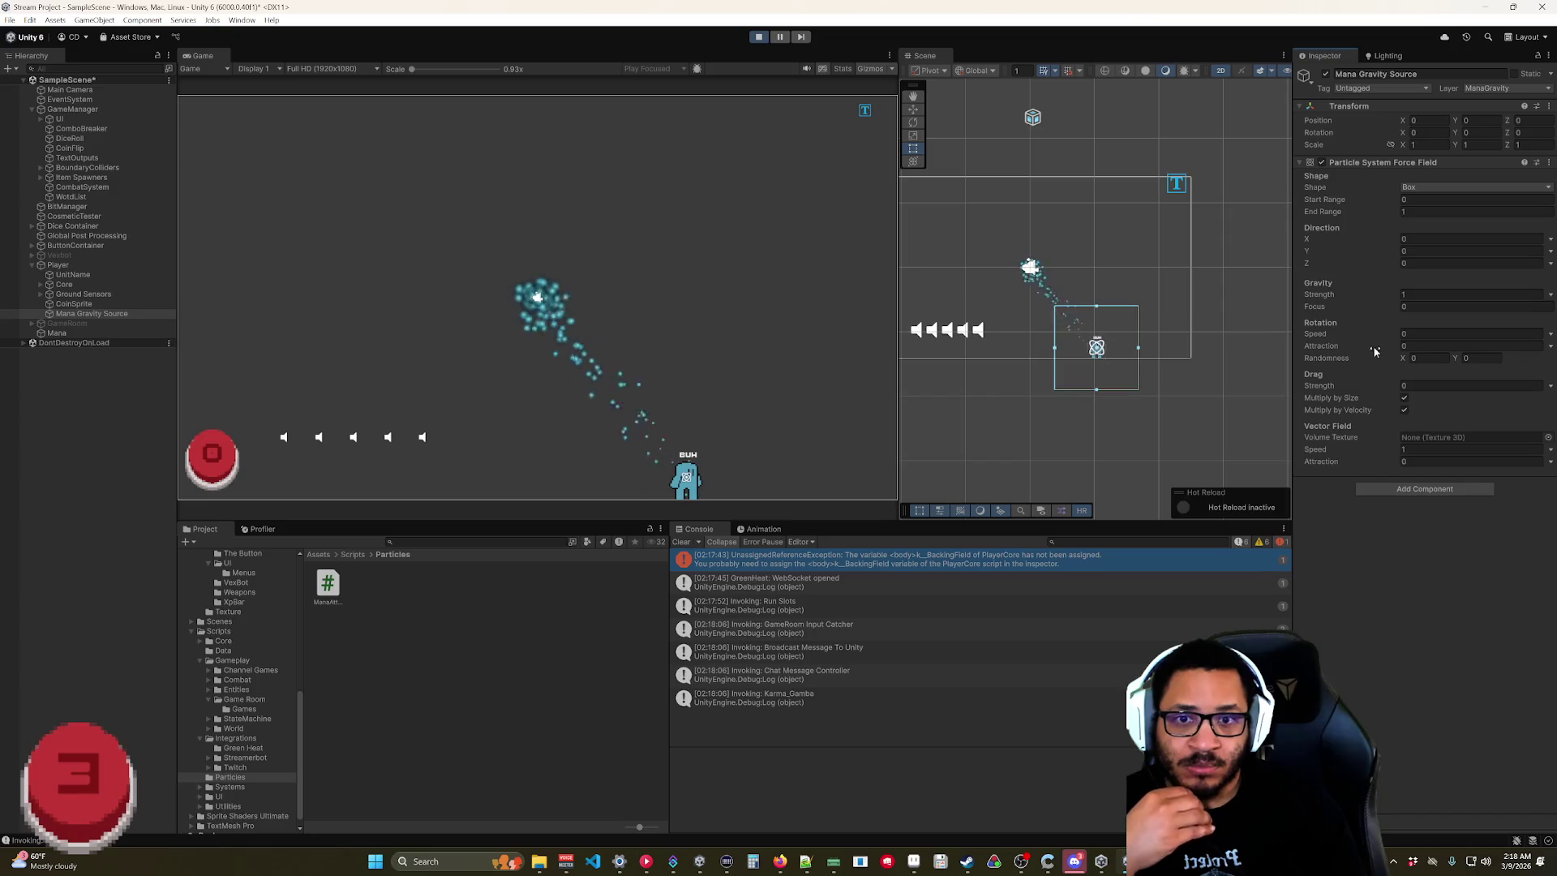
{"action": "left_click_drag", "start_coordinate": [1370, 299], "coordinate": [1380, 316]}
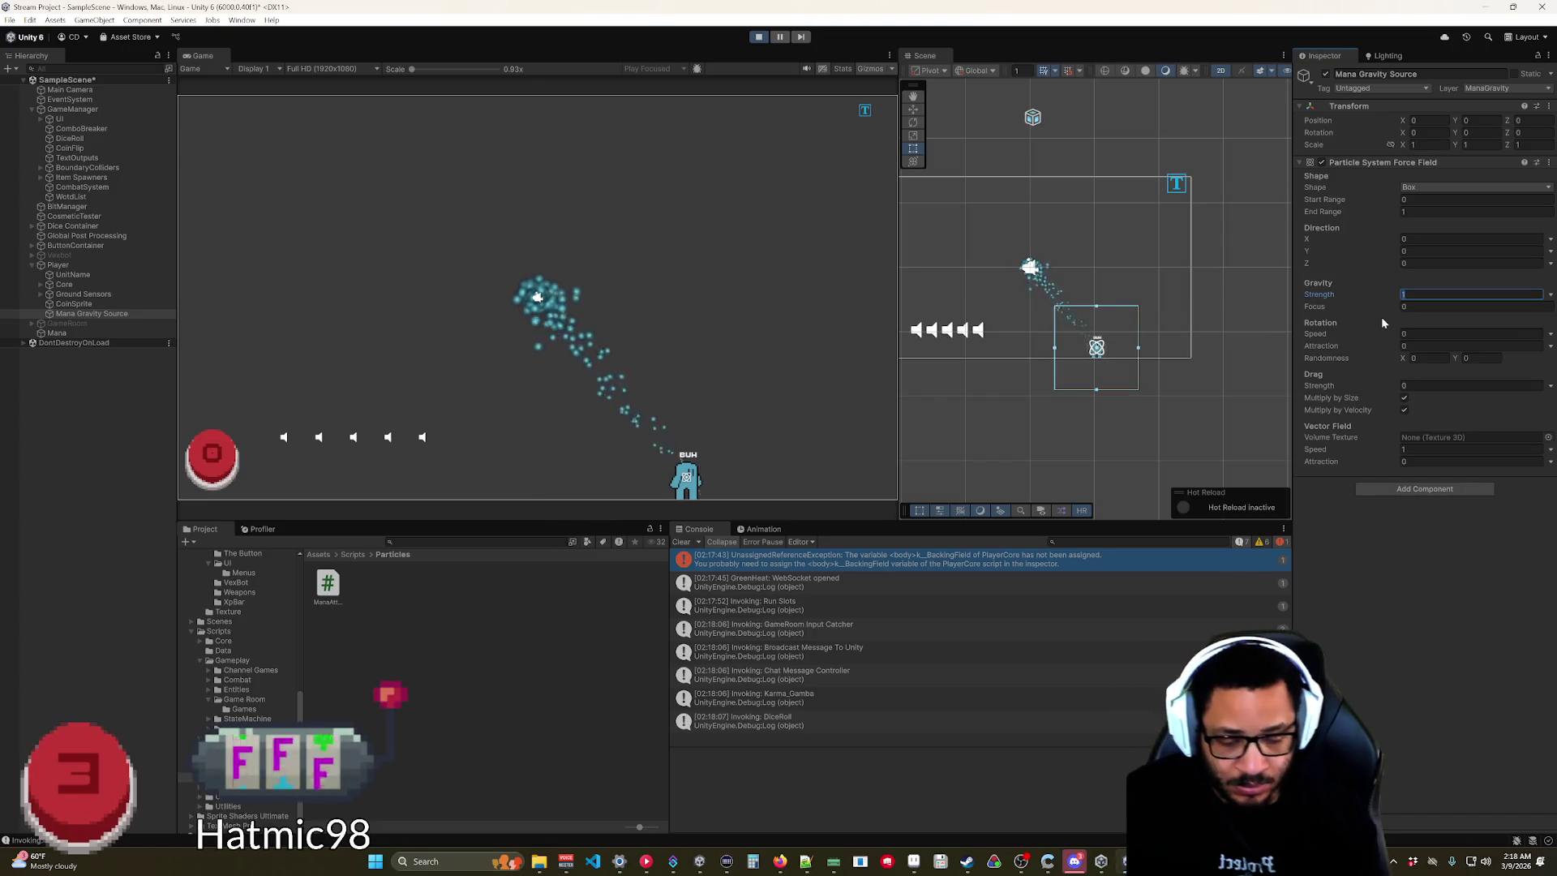
{"action": "left_click", "coordinate": [1468, 385]}
{"action": "type", "text": "15"}
{"action": "key", "text": "Return"}
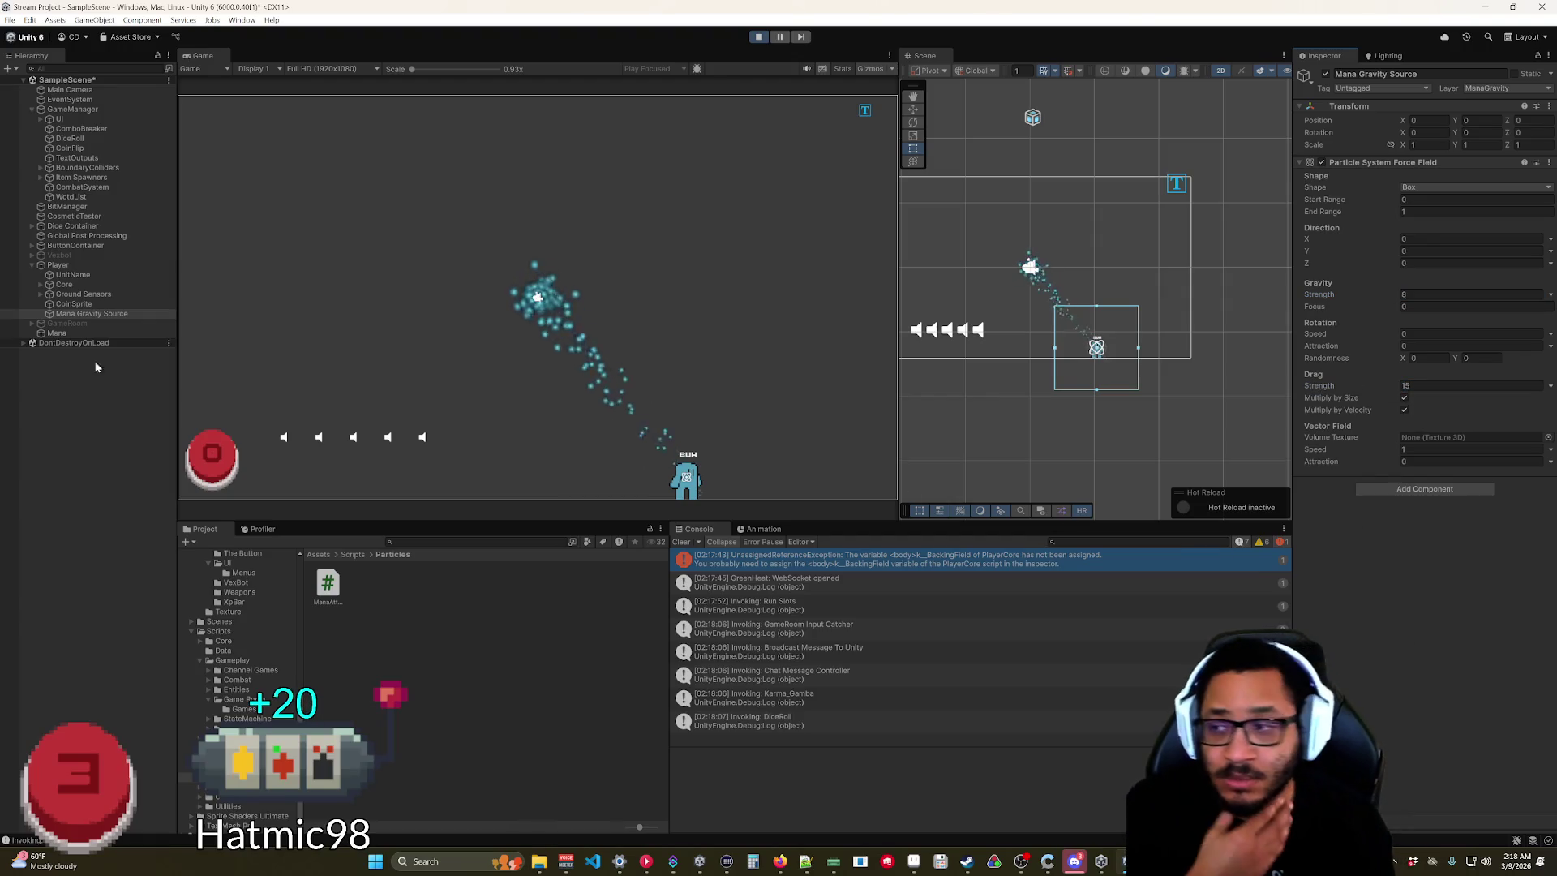
{"action": "left_click", "coordinate": [77, 332]}
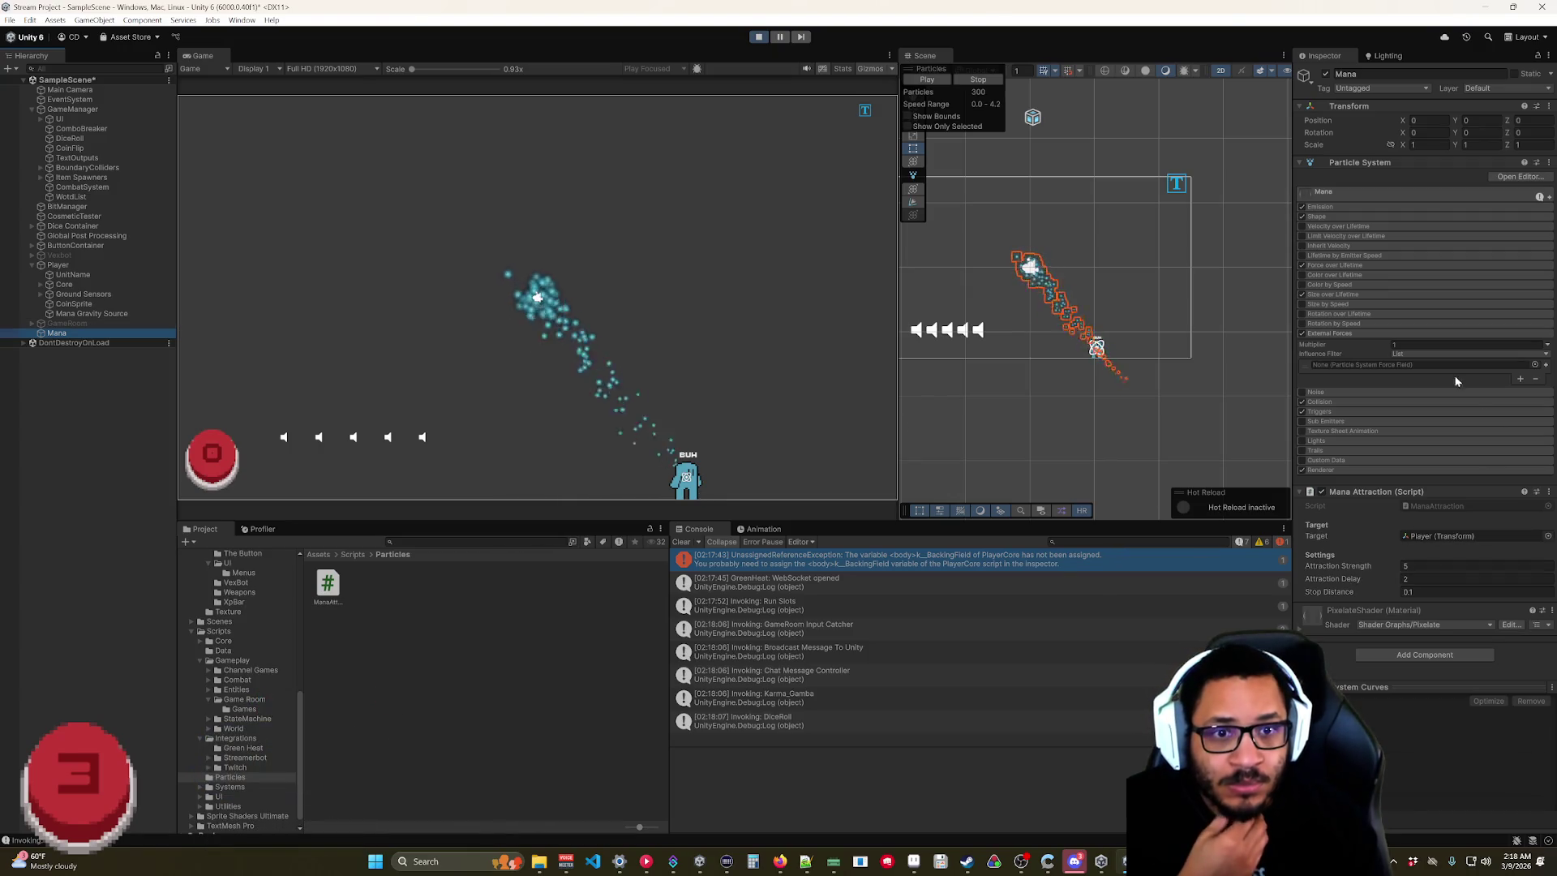
Add Mana Gravity Source to the Mana particle system's External Forces influence list.
{"action": "left_click_drag", "start_coordinate": [1448, 382], "coordinate": [1419, 364]}
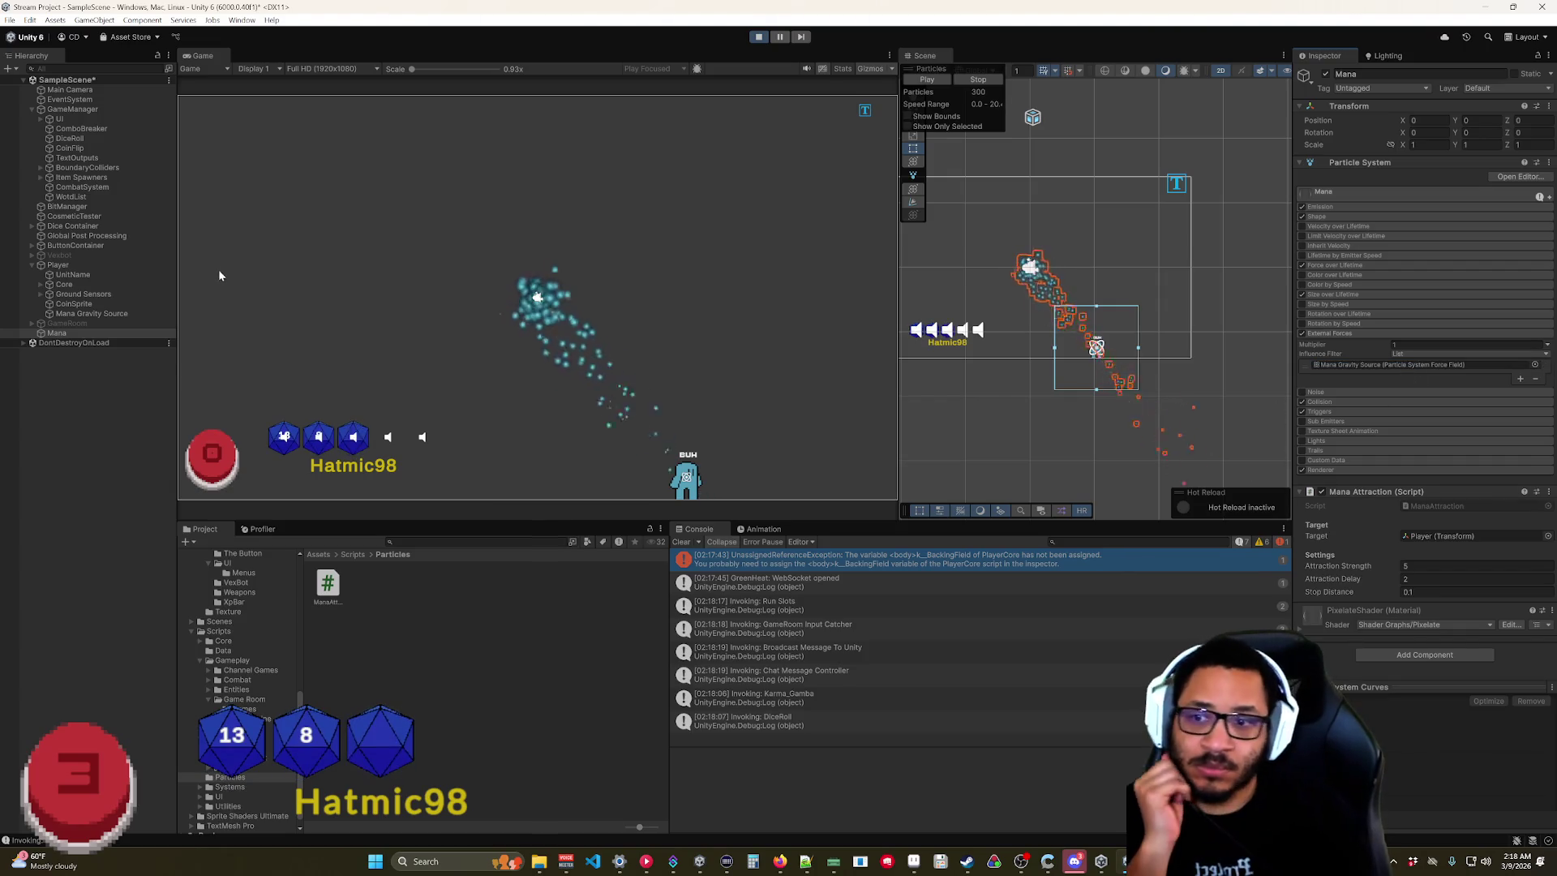
{"action": "left_click", "coordinate": [94, 313]}
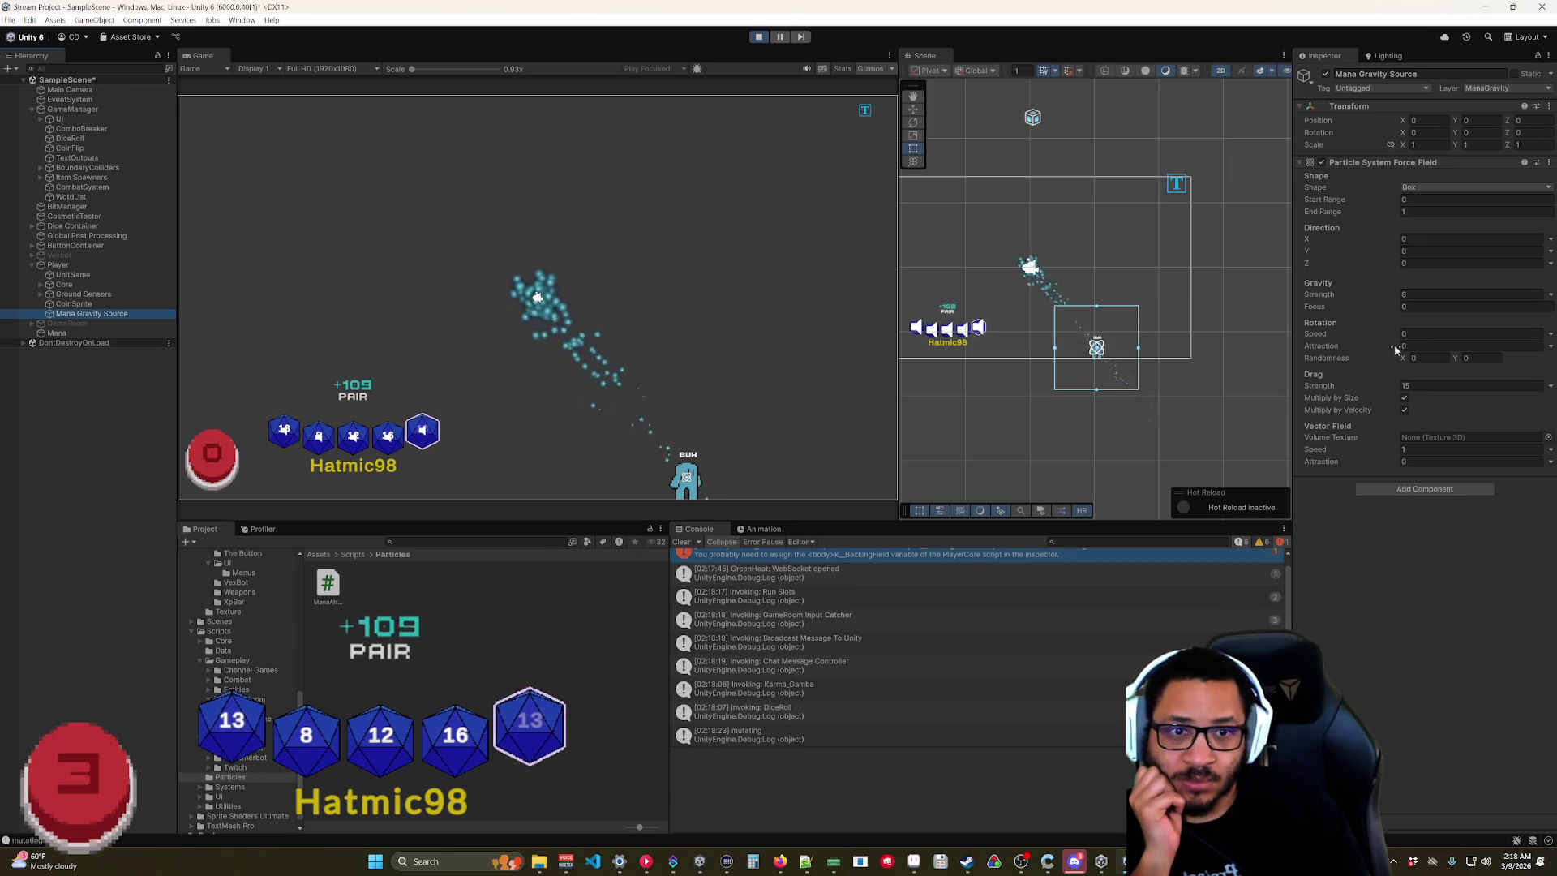
Try different gravity strength values on the force field, settling back on 8.
{"action": "left_click_drag", "start_coordinate": [1386, 296], "coordinate": [1342, 300]}
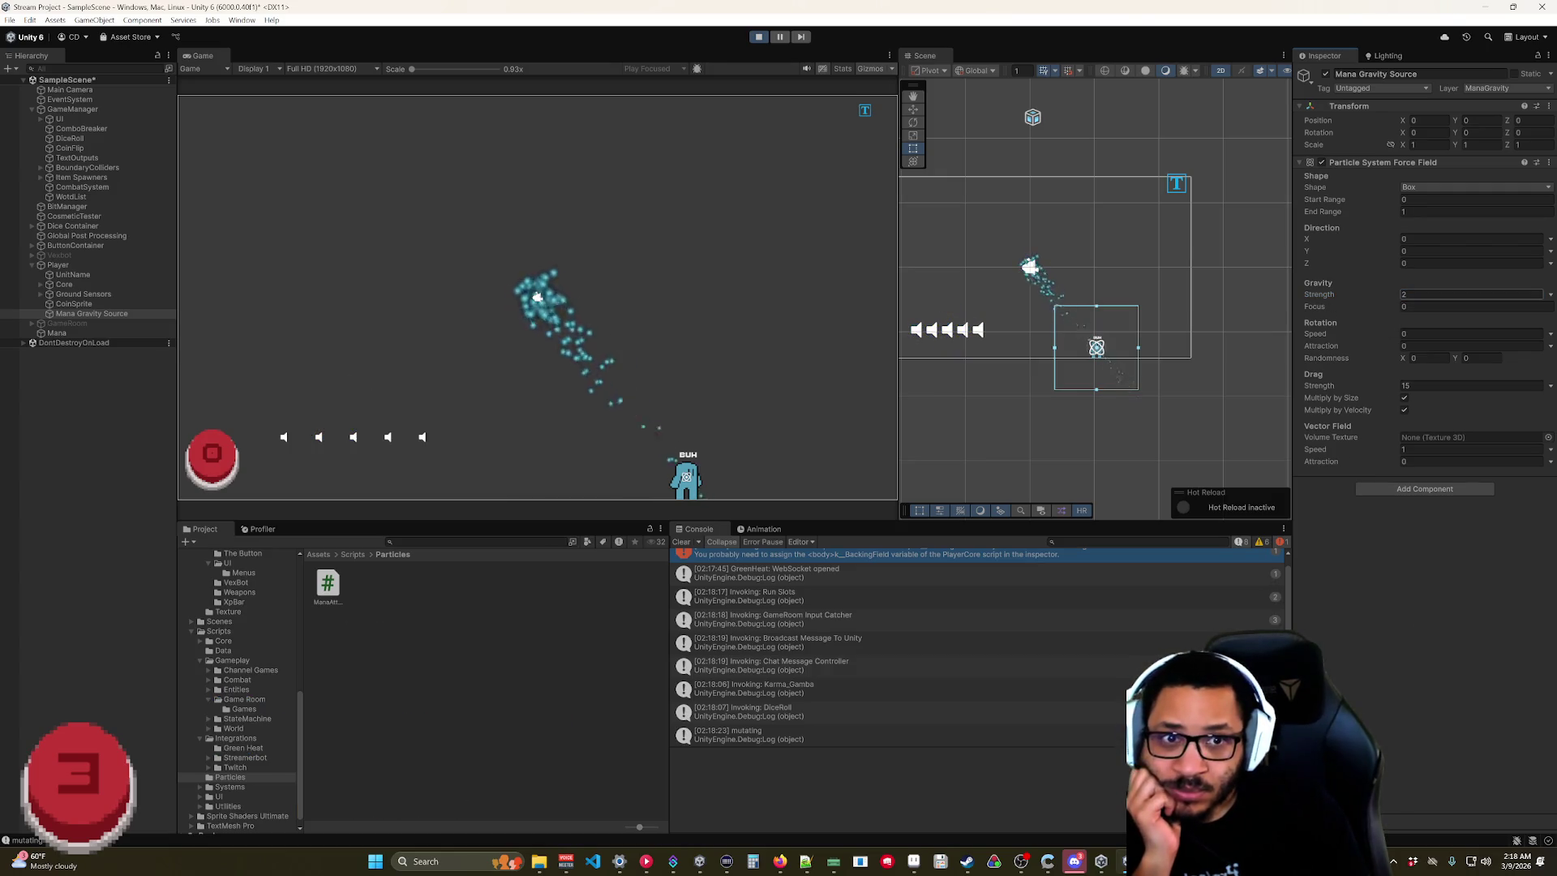
{"action": "type", "text": "1"}
{"action": "key", "text": "Return"}
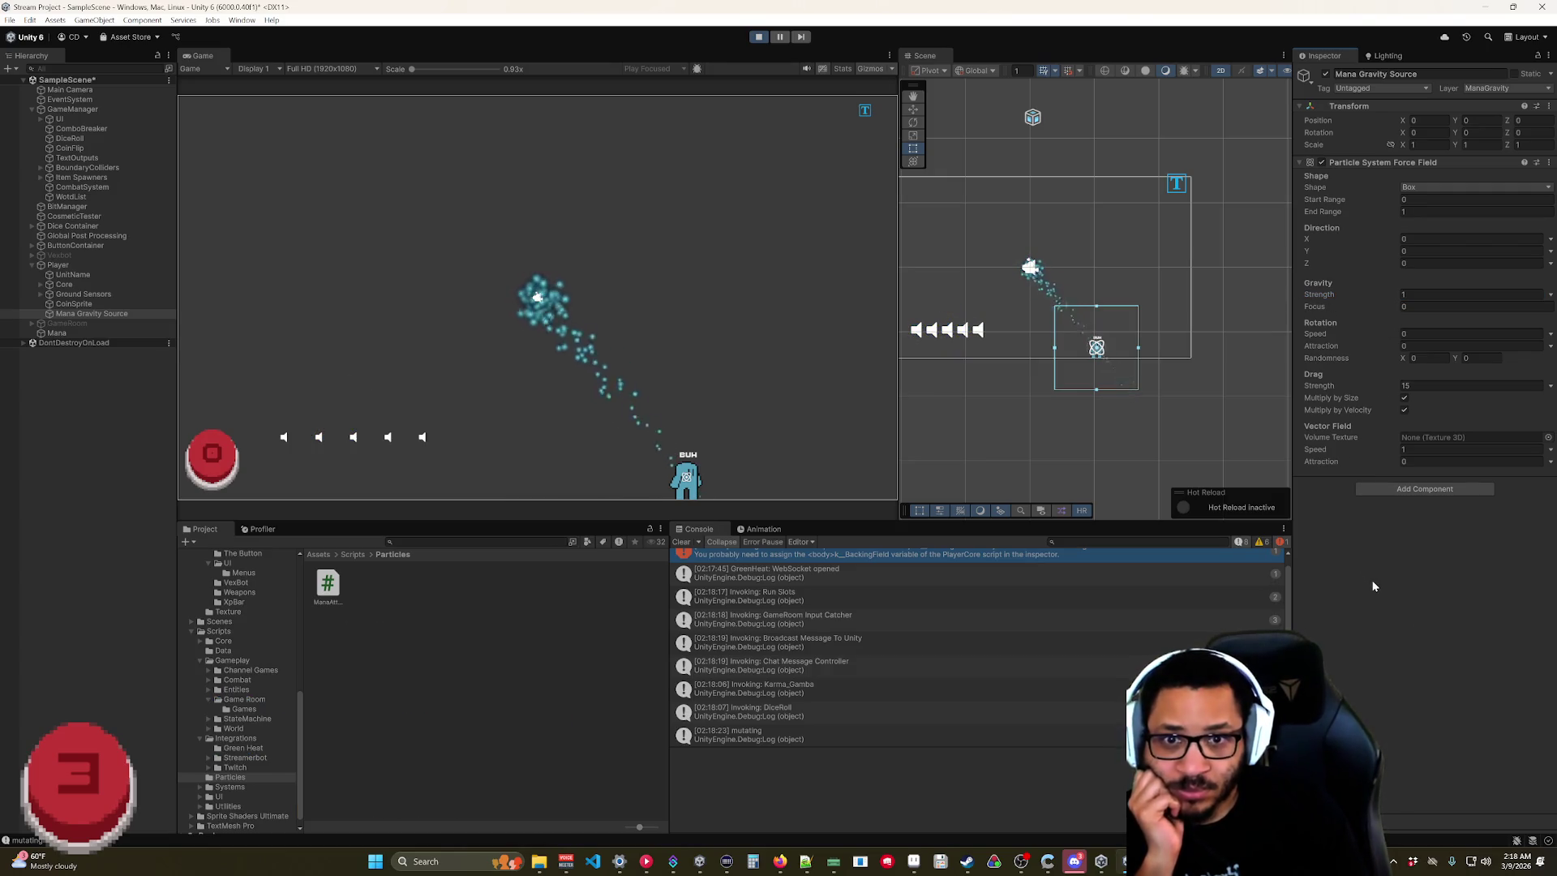
{"action": "left_click", "coordinate": [1335, 300]}
{"action": "type", "text": "89"}
{"action": "key", "text": "BackSpace"}
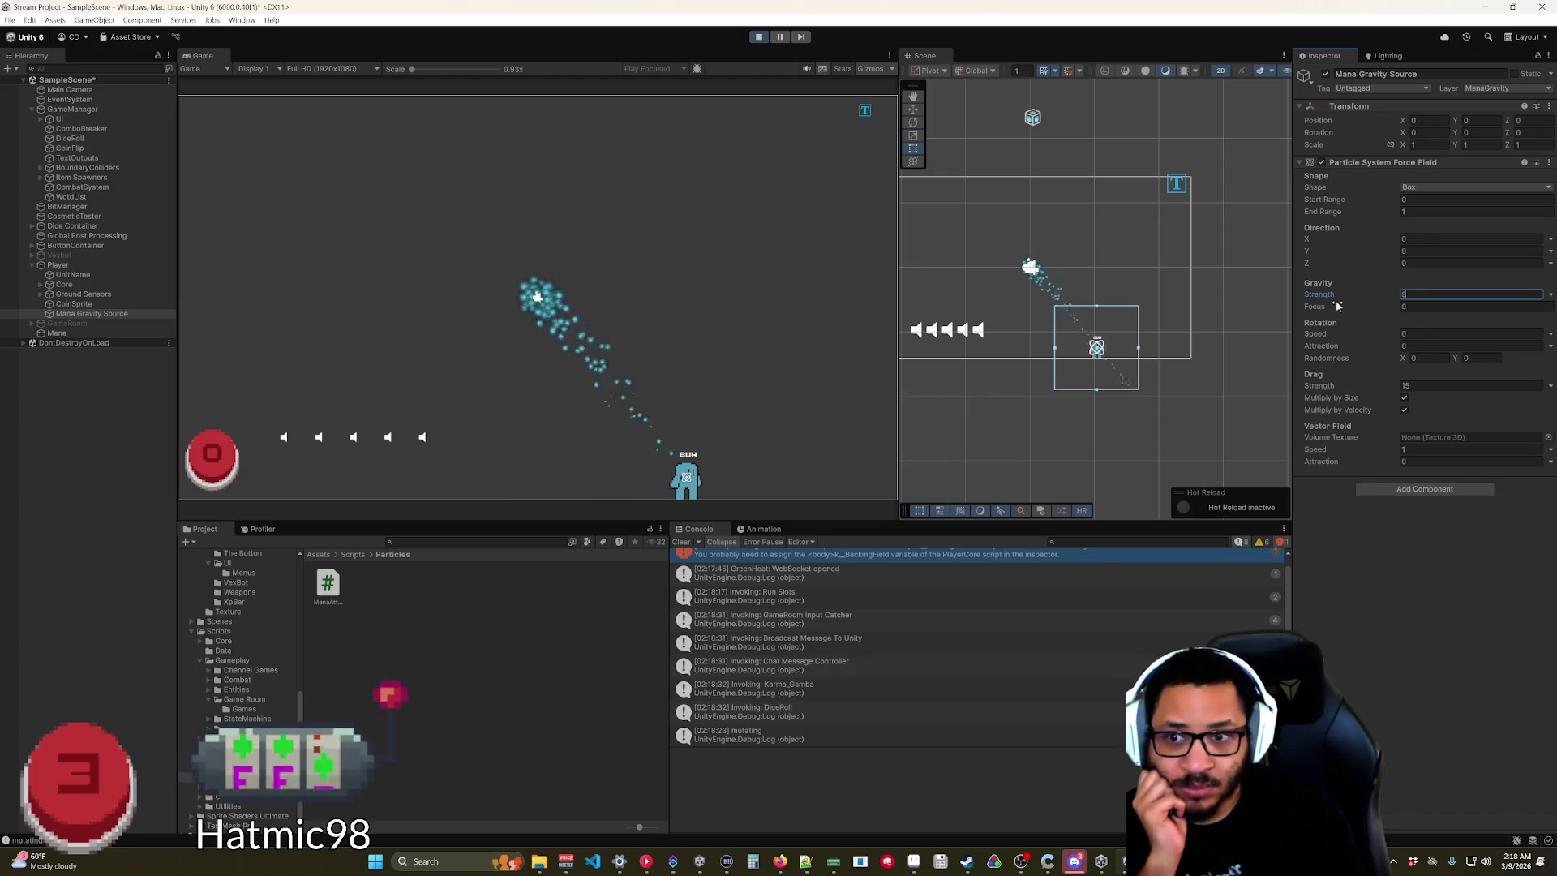
Raise the force field's drag strength to 10000.
{"action": "left_click", "coordinate": [1427, 385]}
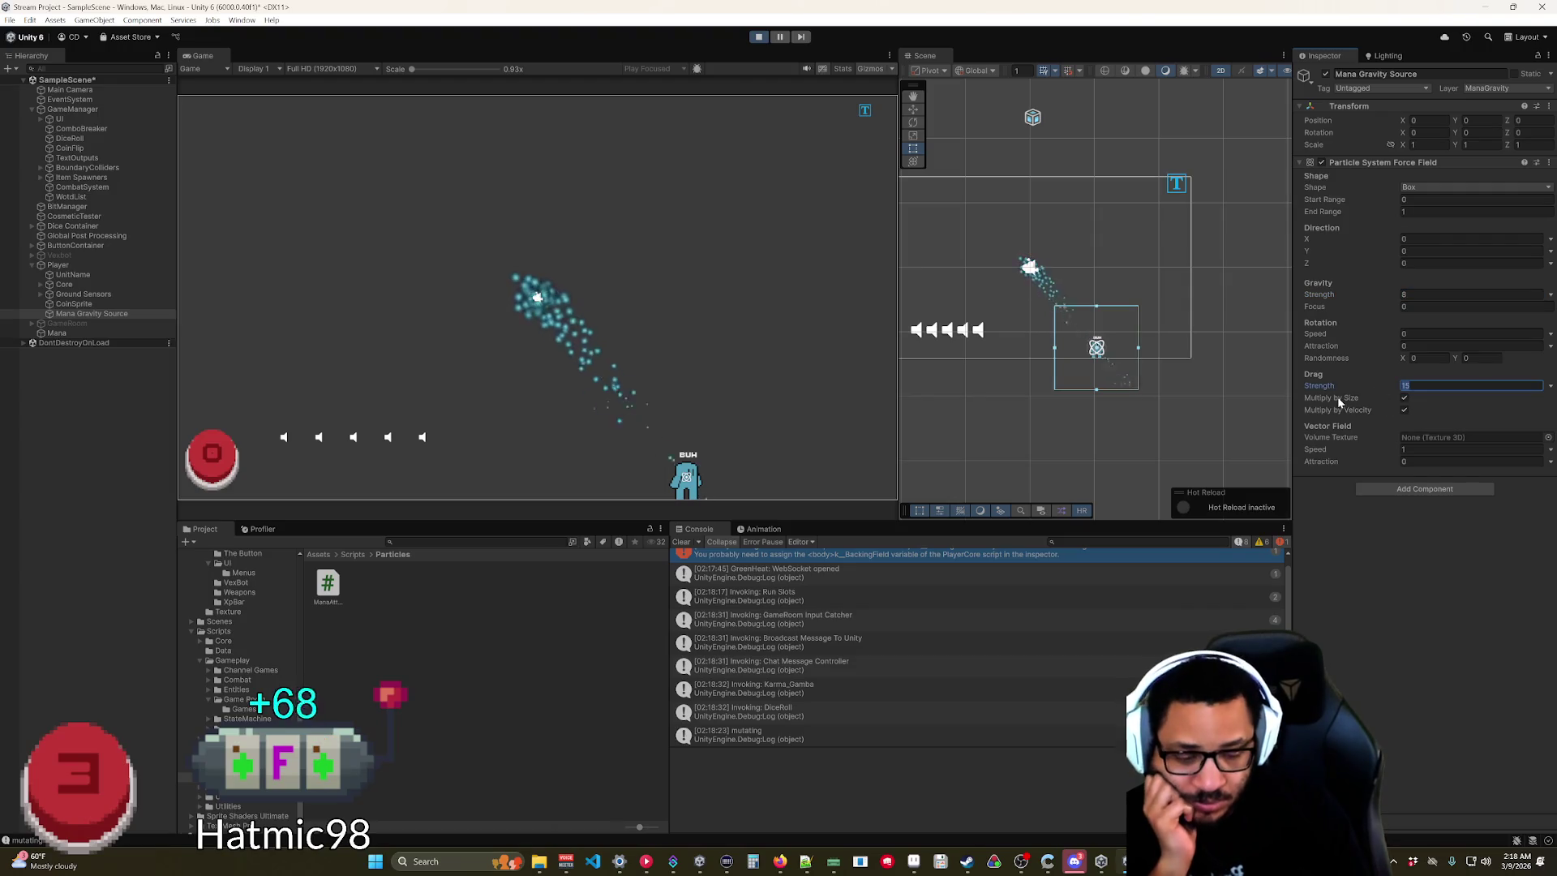
{"action": "type", "text": "25"}
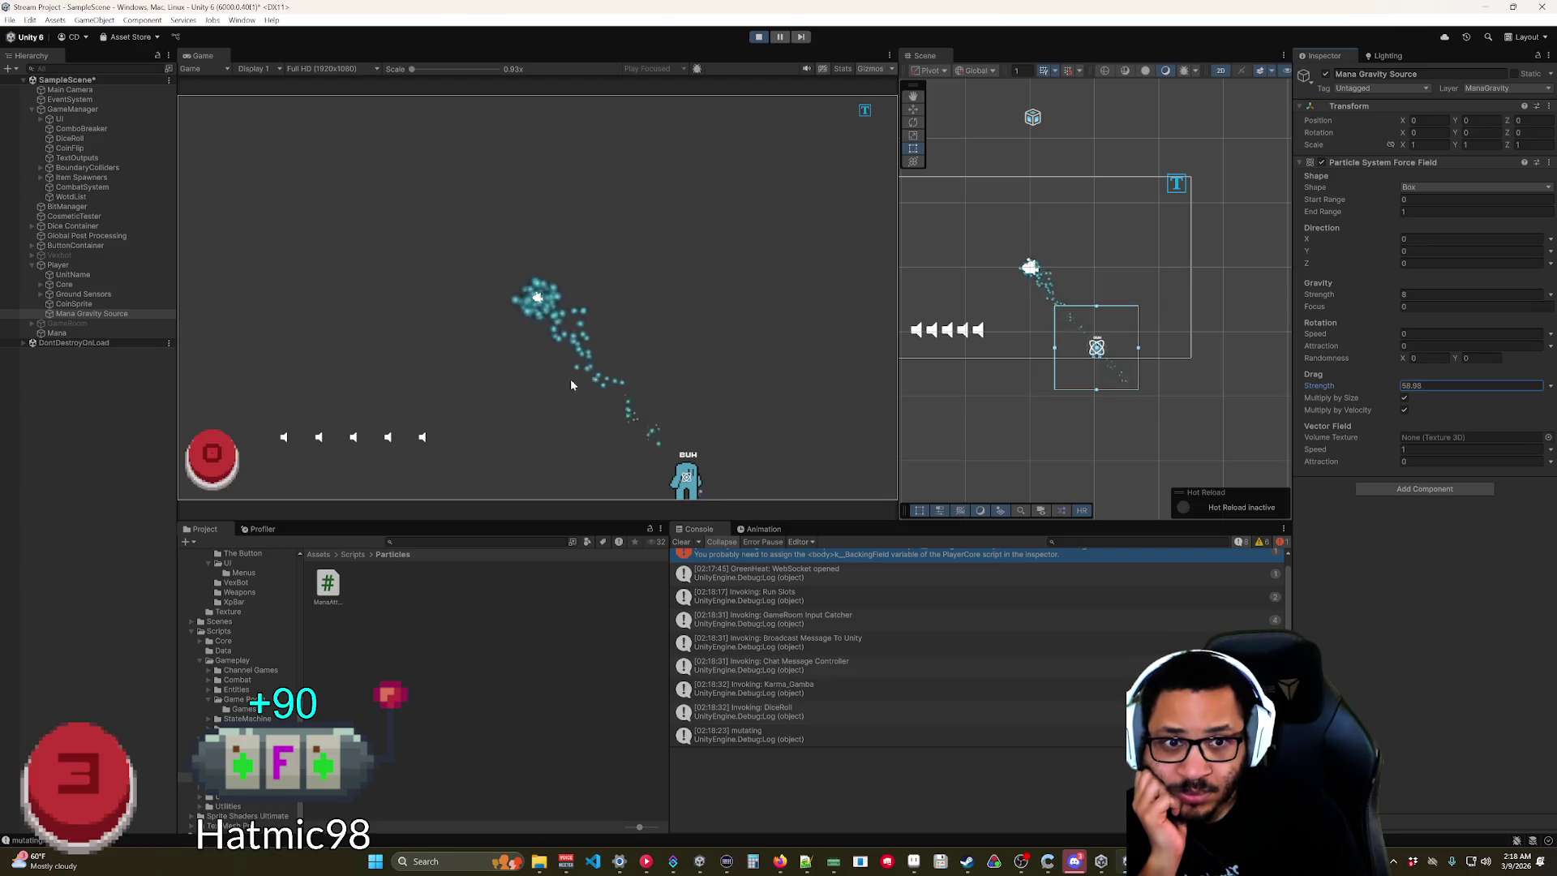
{"action": "mouse_move", "coordinate": [861, 294]}
{"action": "left_mouse_down"}
{"action": "mouse_move", "coordinate": [1362, 293]}
{"action": "mouse_move", "coordinate": [244, 300]}
{"action": "mouse_move", "coordinate": [1004, 327]}
{"action": "mouse_move", "coordinate": [423, 334]}
{"action": "mouse_move", "coordinate": [995, 338]}
{"action": "mouse_move", "coordinate": [1427, 366]}
{"action": "left_mouse_up"}
{"action": "type", "text": "1"}
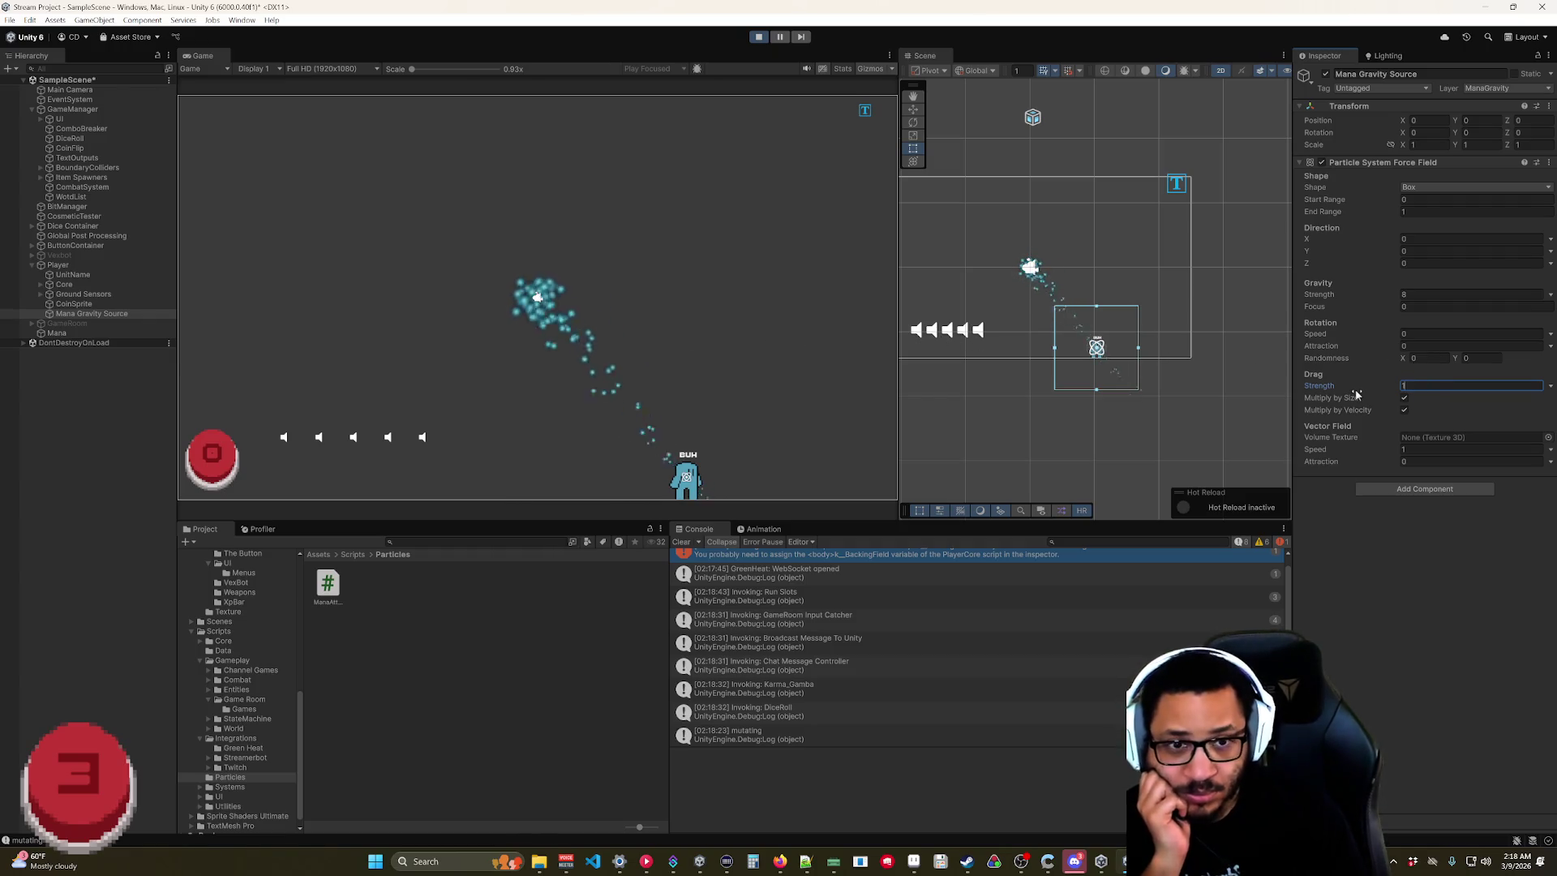
{"action": "type", "text": "00000"}
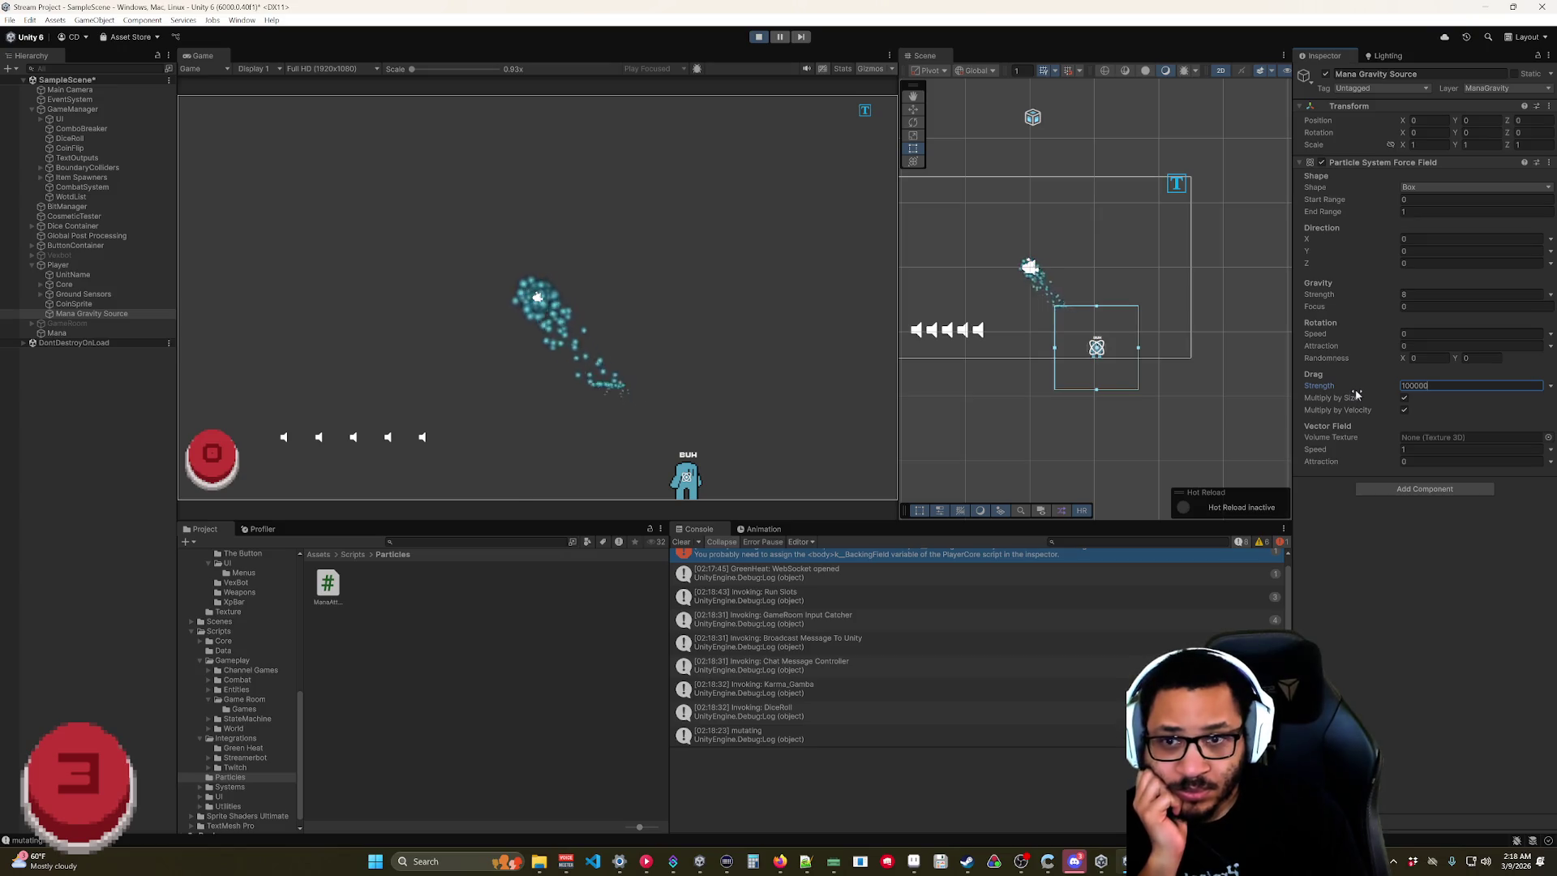
{"action": "key", "text": "BackSpace"}
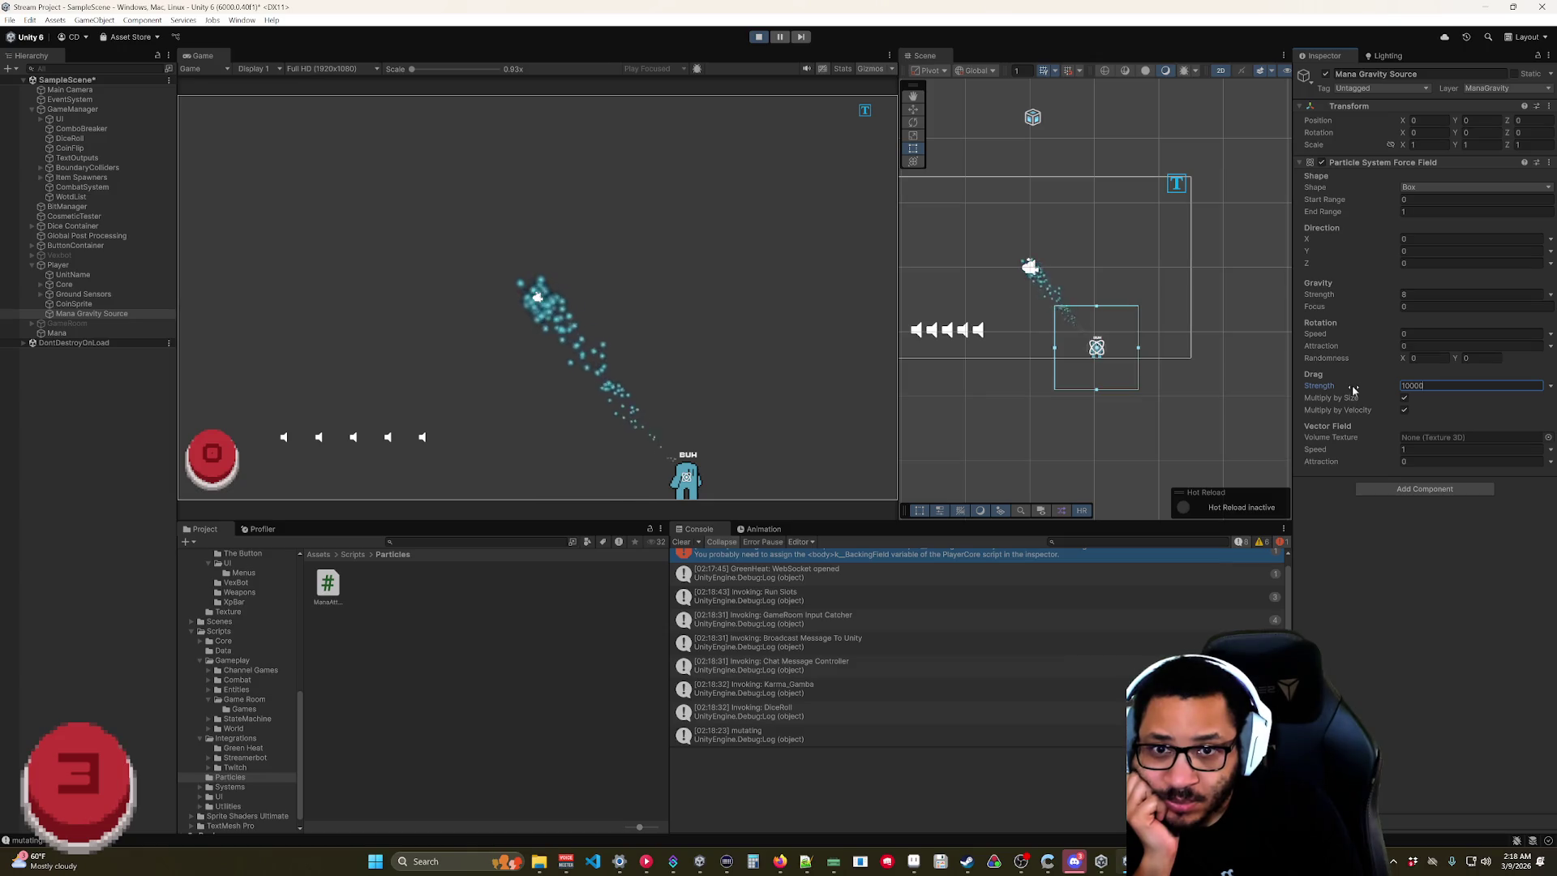
{"action": "scroll", "coordinate": [1098, 361], "scroll_direction": "up", "scroll_amount": 5}
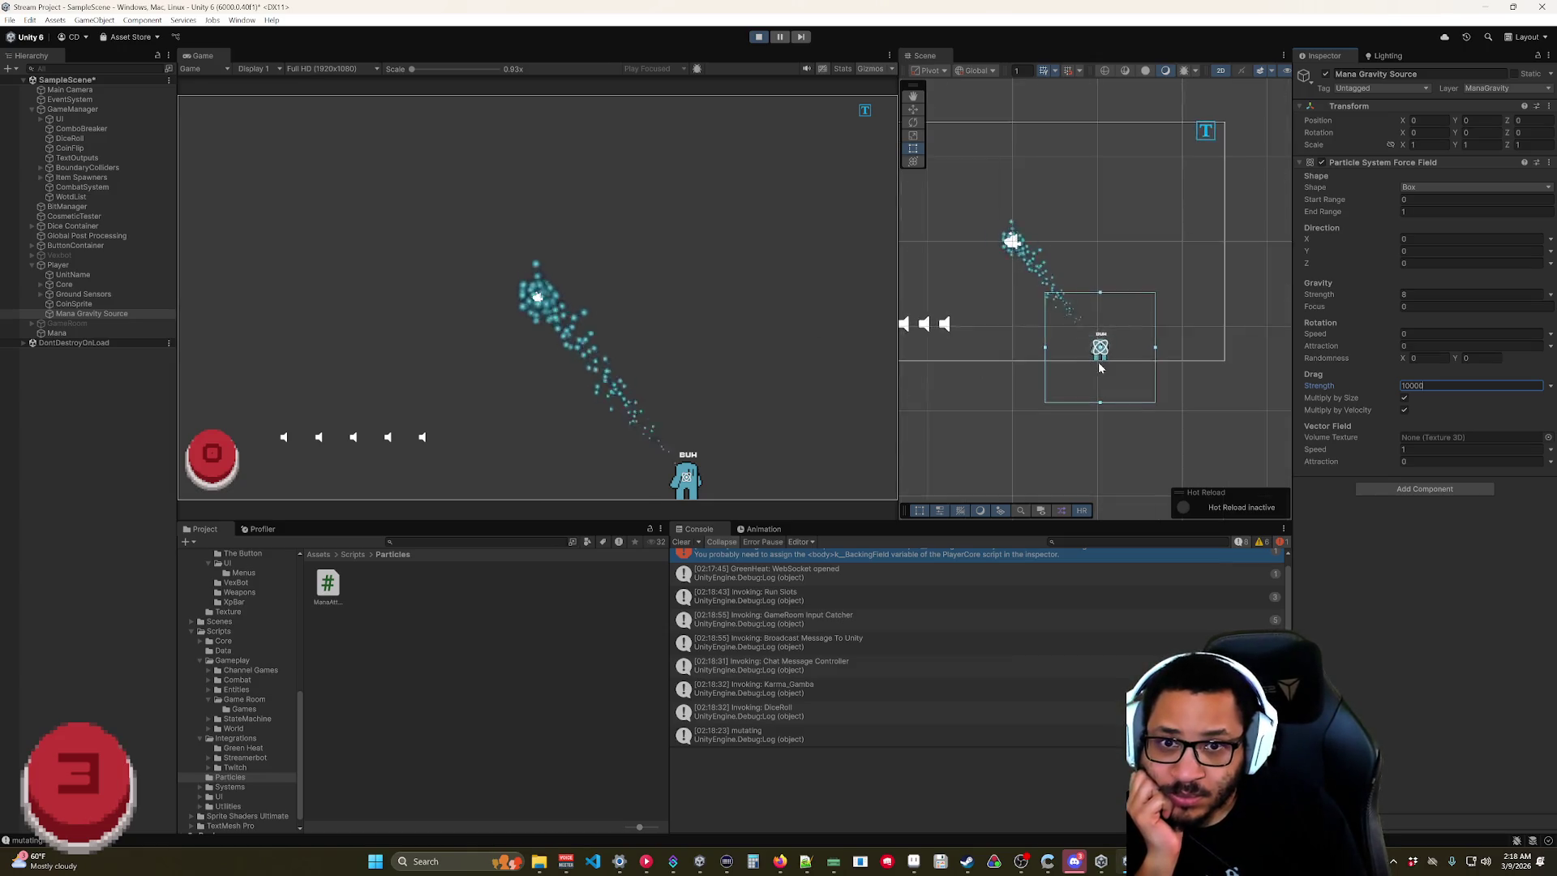
Swing the player around the Game view to watch the mana stream follow.
{"action": "scroll", "coordinate": [1087, 380], "scroll_direction": "up", "scroll_amount": 3}
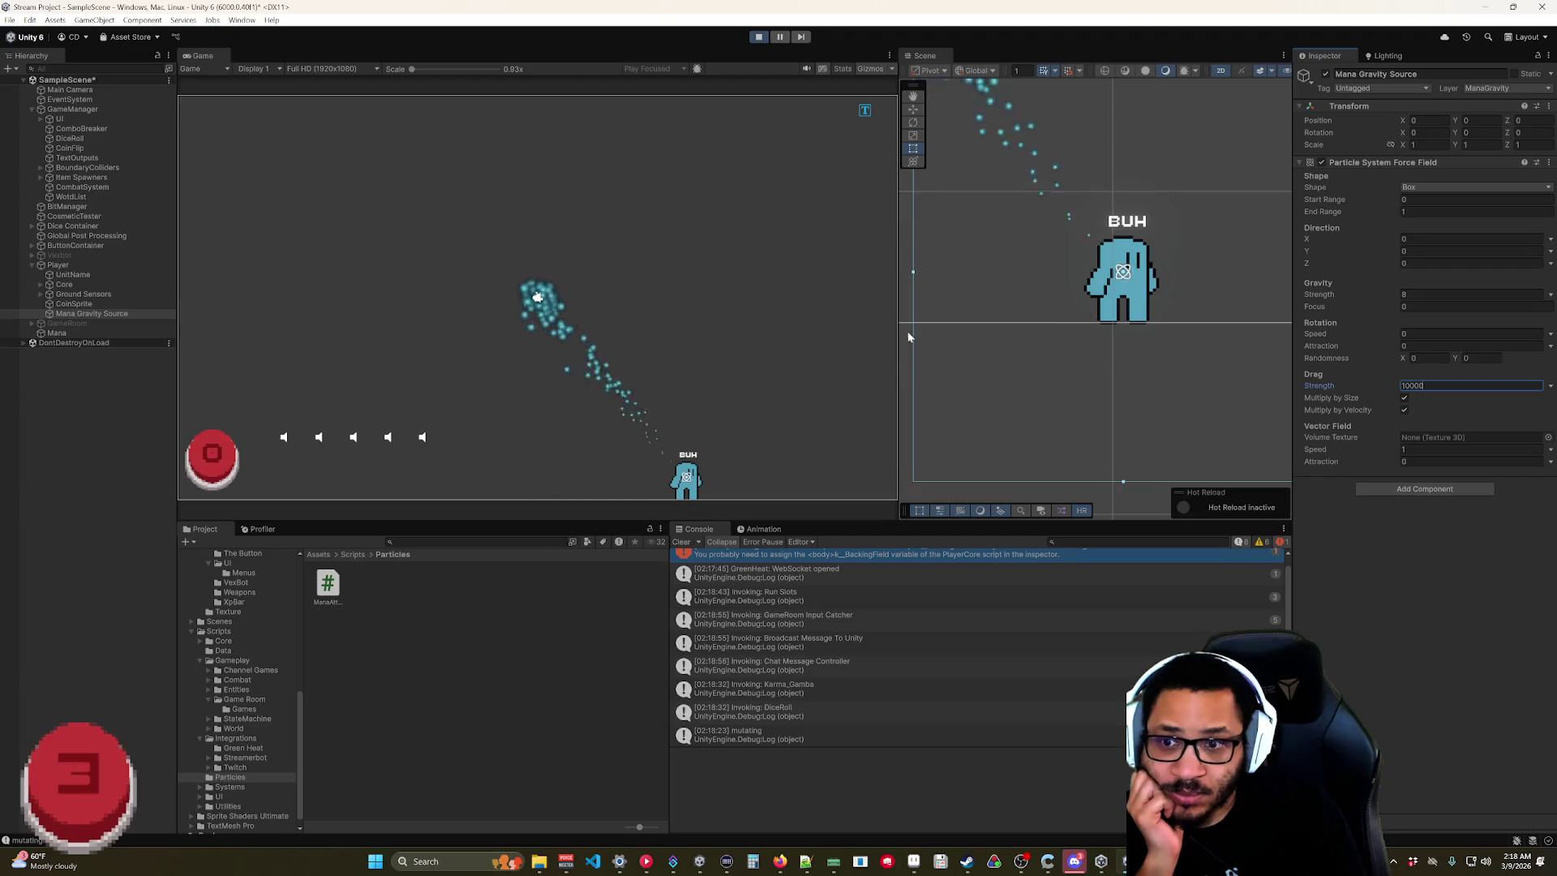
{"action": "mouse_move", "coordinate": [710, 482]}
{"action": "left_mouse_down"}
{"action": "mouse_move", "coordinate": [689, 470]}
{"action": "mouse_move", "coordinate": [750, 381]}
{"action": "mouse_move", "coordinate": [739, 243]}
{"action": "left_mouse_up"}
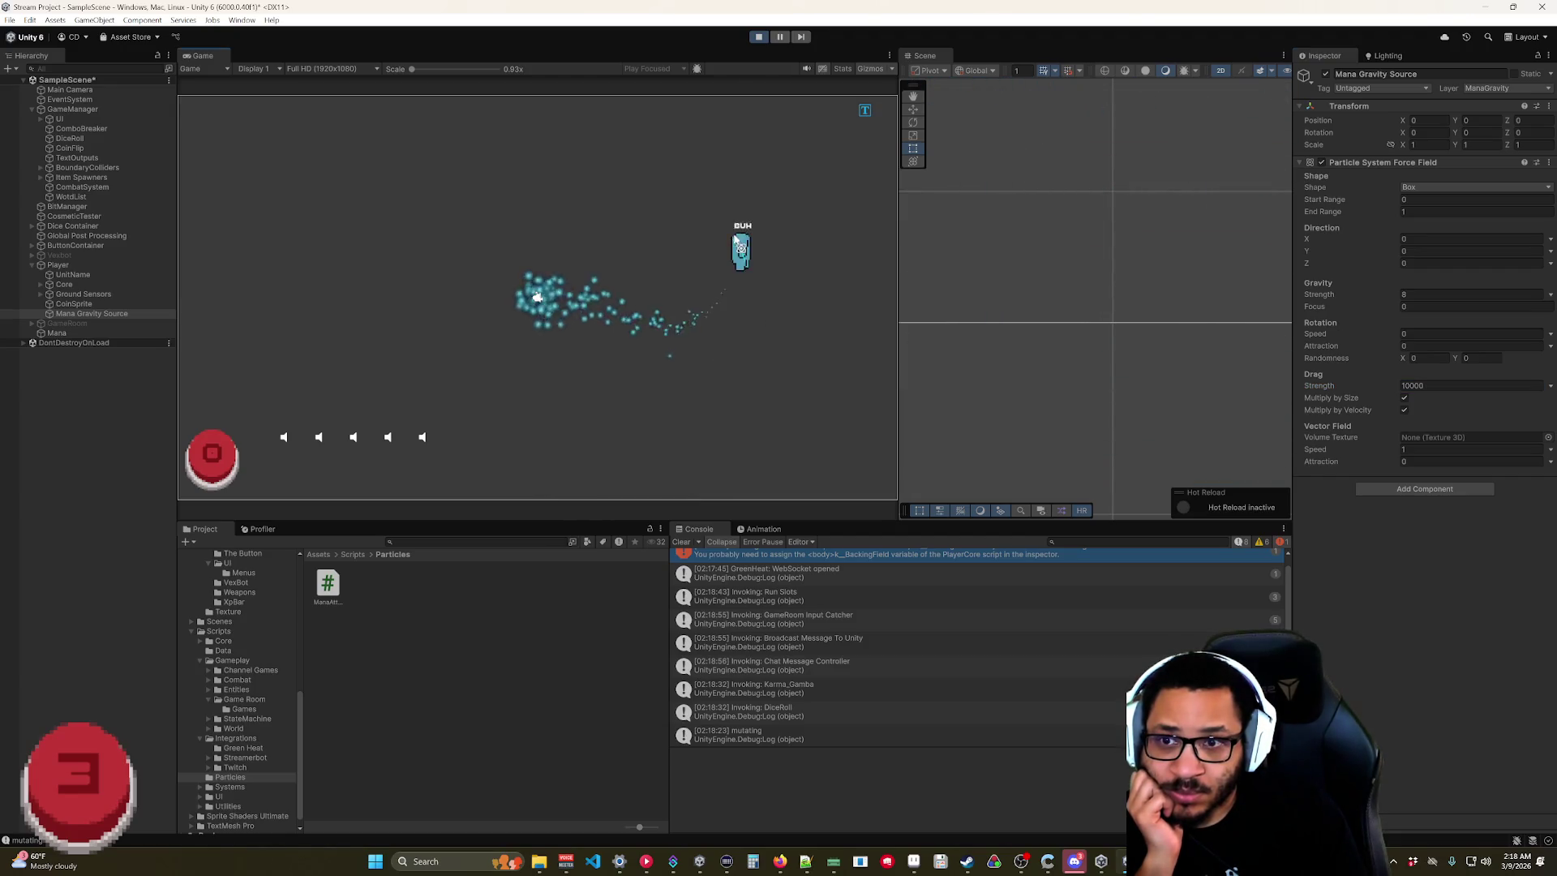
{"action": "mouse_move", "coordinate": [516, 438]}
{"action": "left_mouse_down"}
{"action": "mouse_move", "coordinate": [754, 365]}
{"action": "mouse_move", "coordinate": [706, 318]}
{"action": "mouse_move", "coordinate": [641, 414]}
{"action": "mouse_move", "coordinate": [718, 419]}
{"action": "mouse_move", "coordinate": [758, 225]}
{"action": "left_mouse_up"}
{"action": "mouse_move", "coordinate": [839, 372]}
{"action": "left_mouse_down"}
{"action": "mouse_move", "coordinate": [381, 446]}
{"action": "mouse_move", "coordinate": [209, 435]}
{"action": "mouse_move", "coordinate": [674, 449]}
{"action": "mouse_move", "coordinate": [747, 416]}
{"action": "mouse_move", "coordinate": [759, 458]}
{"action": "left_mouse_up"}
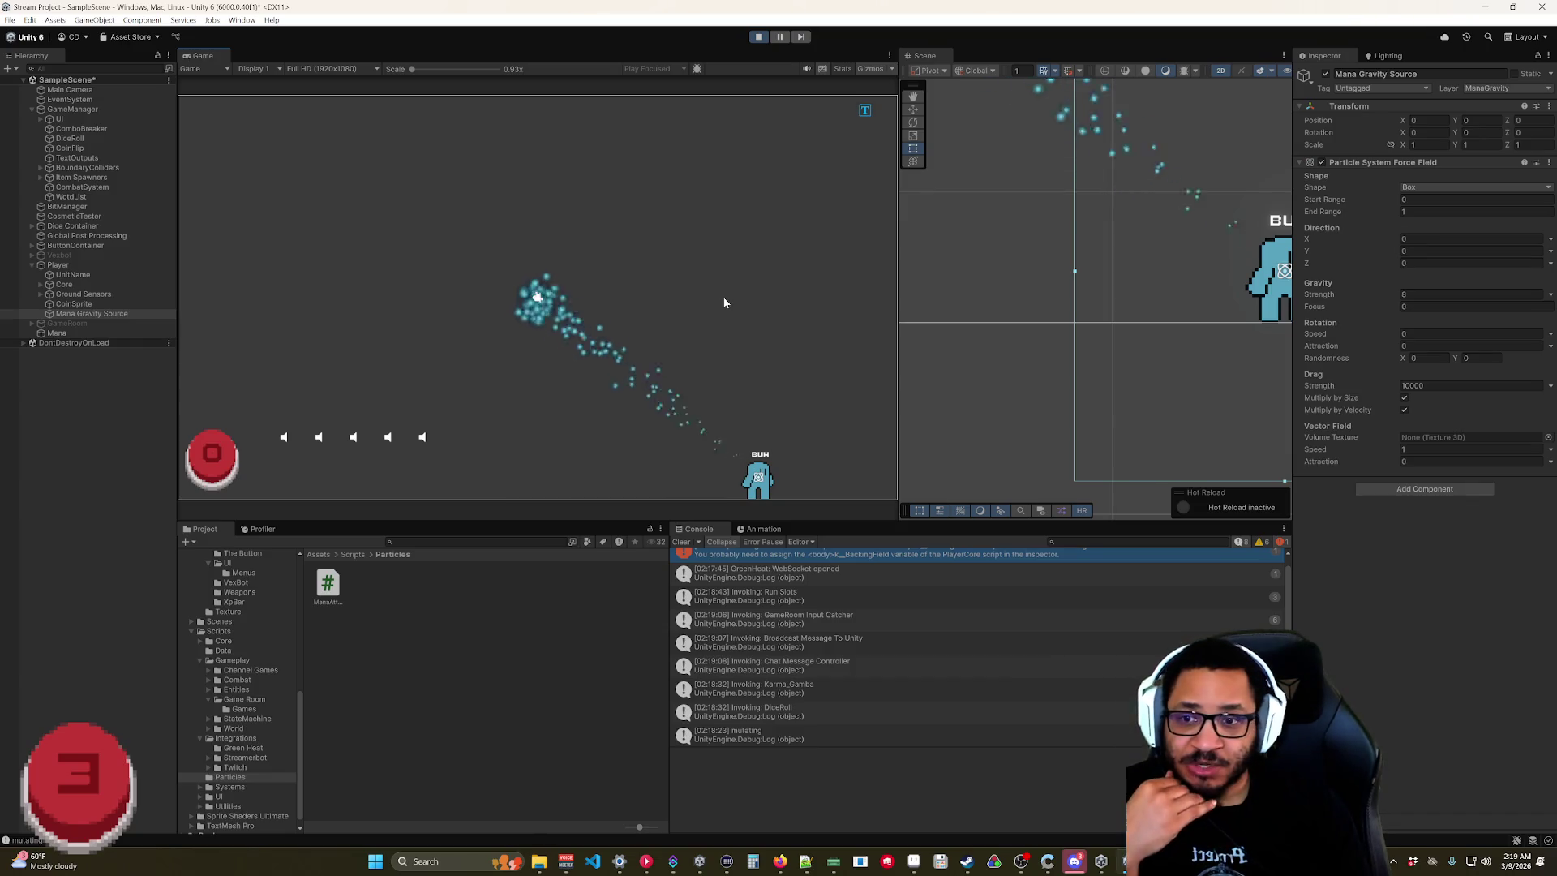
{"action": "mouse_move", "coordinate": [775, 479]}
{"action": "left_mouse_down"}
{"action": "mouse_move", "coordinate": [347, 289]}
{"action": "mouse_move", "coordinate": [302, 387]}
{"action": "mouse_move", "coordinate": [555, 161]}
{"action": "mouse_move", "coordinate": [793, 496]}
{"action": "mouse_move", "coordinate": [780, 409]}
{"action": "mouse_move", "coordinate": [680, 257]}
{"action": "left_mouse_up"}
{"action": "mouse_move", "coordinate": [486, 164]}
{"action": "left_mouse_down"}
{"action": "mouse_move", "coordinate": [778, 421]}
{"action": "mouse_move", "coordinate": [573, 153]}
{"action": "mouse_move", "coordinate": [341, 418]}
{"action": "mouse_move", "coordinate": [792, 430]}
{"action": "left_mouse_up"}
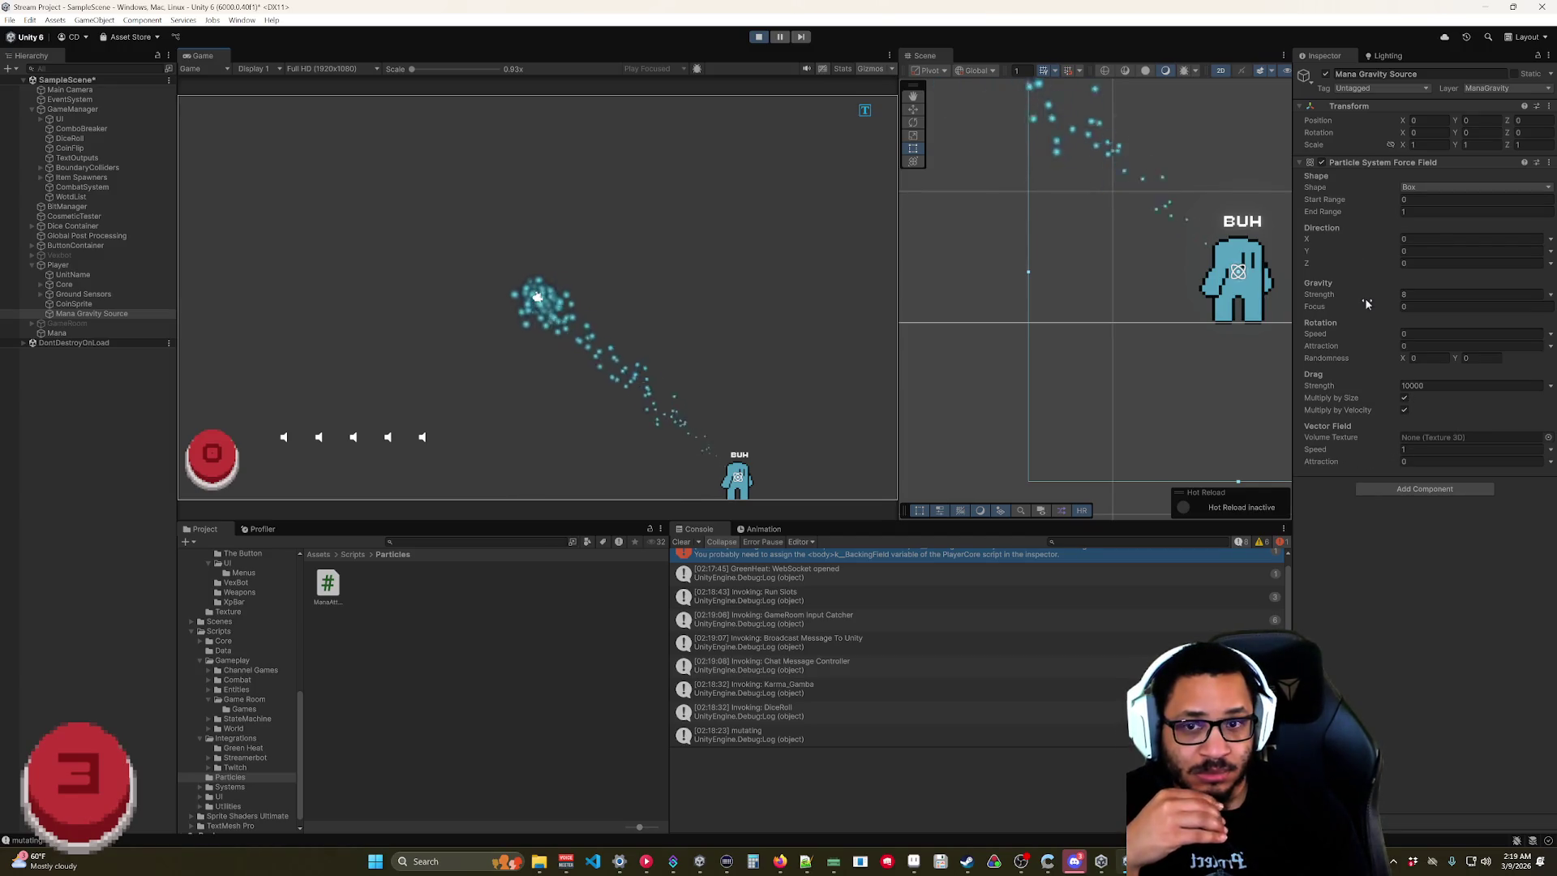
Lower drag strength to about 8400 and gravity strength to 4, then fling the player to test.
{"action": "left_click", "coordinate": [1388, 389]}
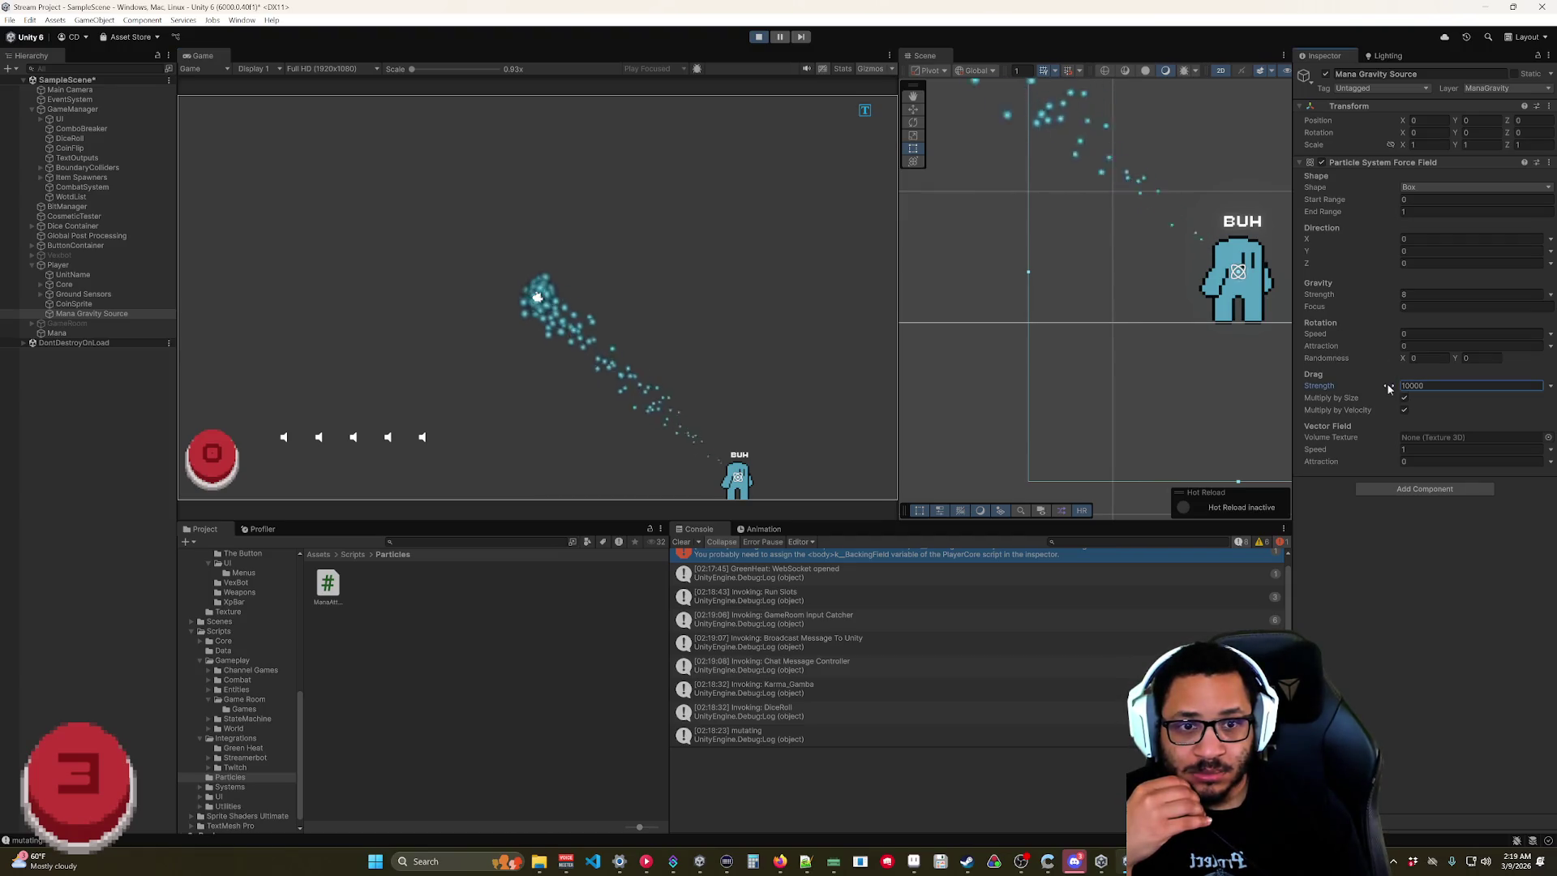
{"action": "left_click_drag", "start_coordinate": [1361, 390], "coordinate": [1352, 390]}
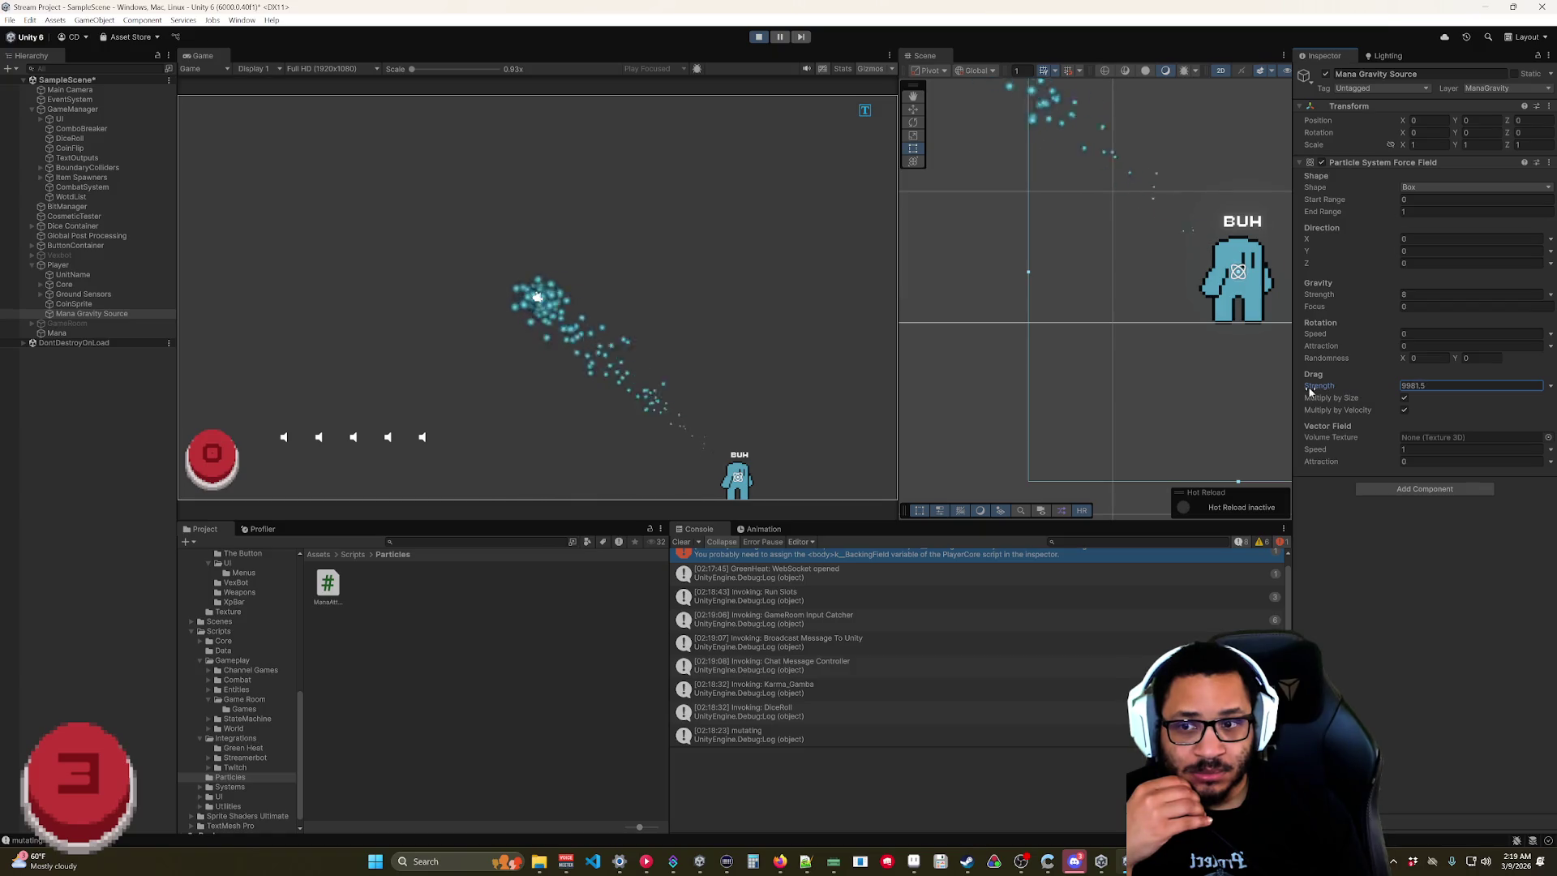
{"action": "left_click_drag", "start_coordinate": [1218, 383], "coordinate": [1179, 375]}
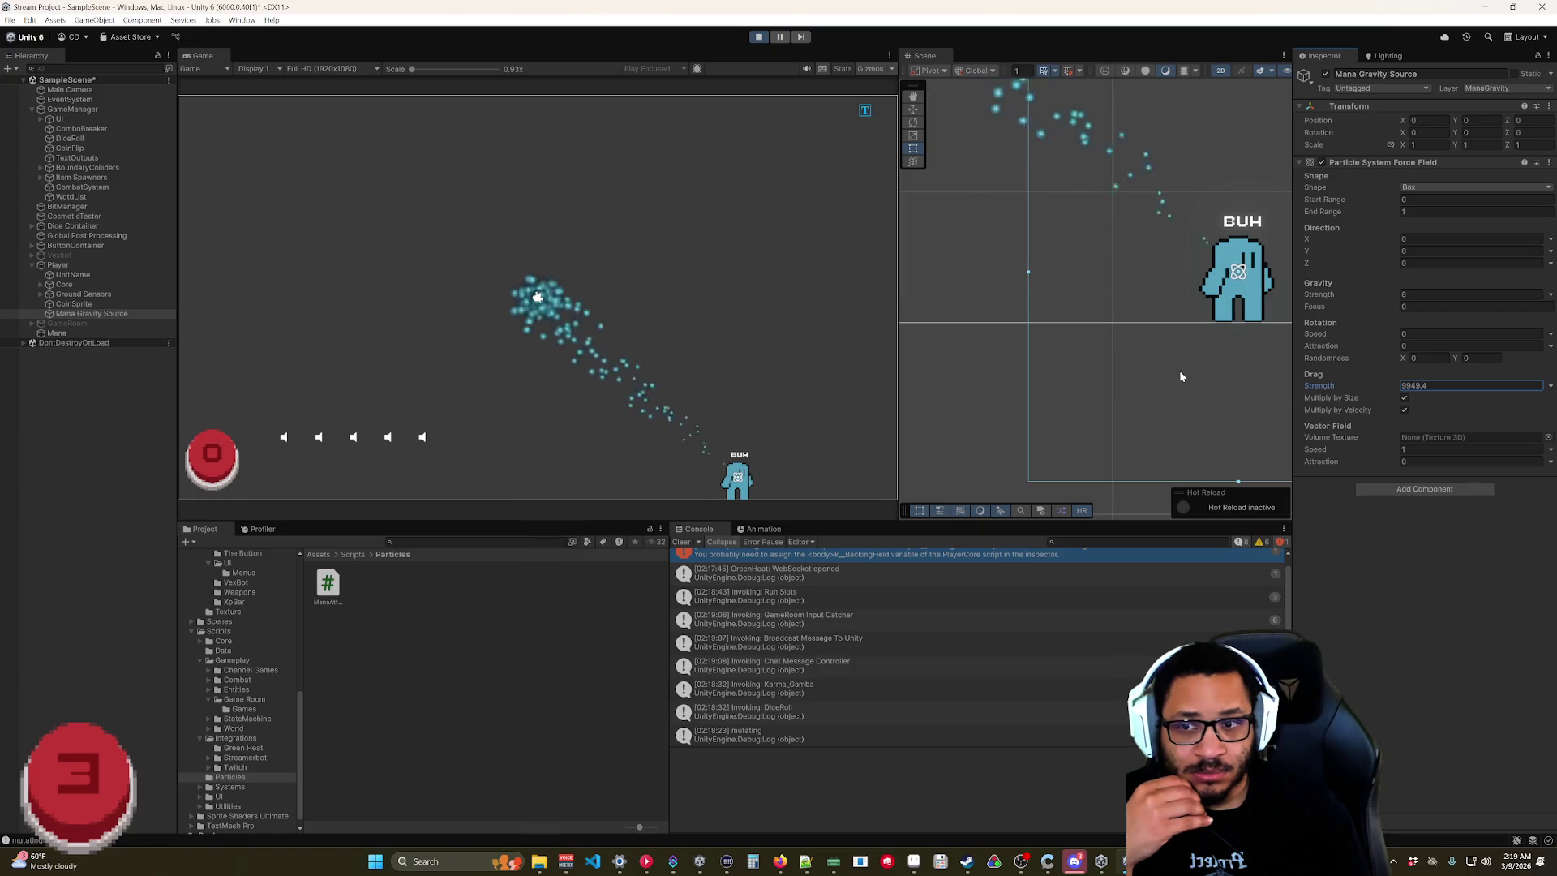
{"action": "mouse_move", "coordinate": [1330, 385]}
{"action": "left_mouse_down"}
{"action": "mouse_move", "coordinate": [470, 341]}
{"action": "mouse_move", "coordinate": [1247, 395]}
{"action": "left_mouse_up"}
{"action": "left_click", "coordinate": [1307, 302]}
{"action": "type", "text": "4"}
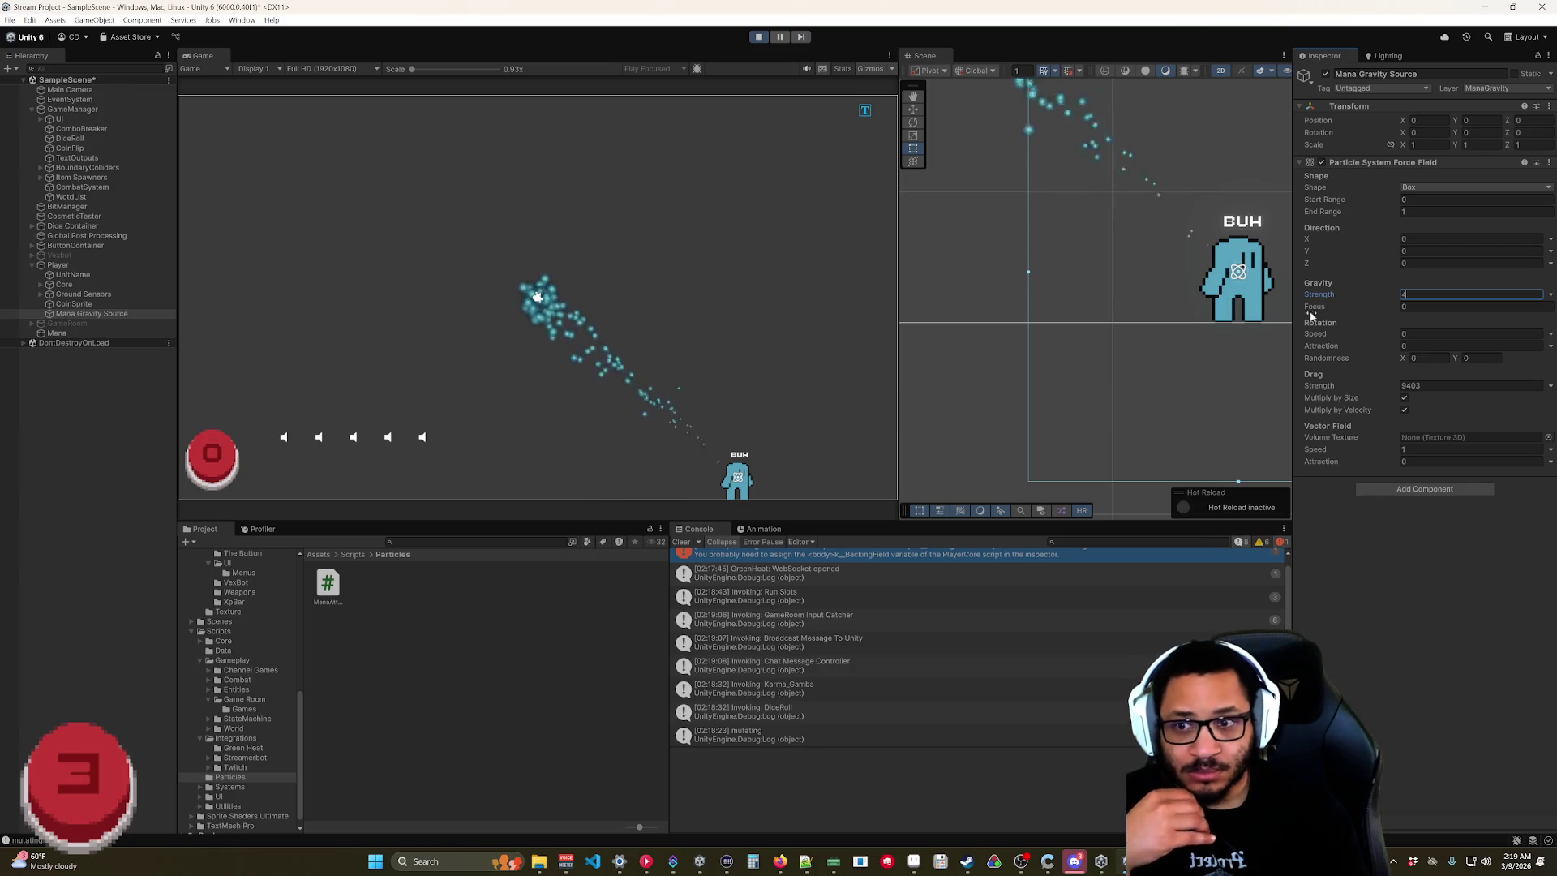
{"action": "left_click", "coordinate": [1369, 545]}
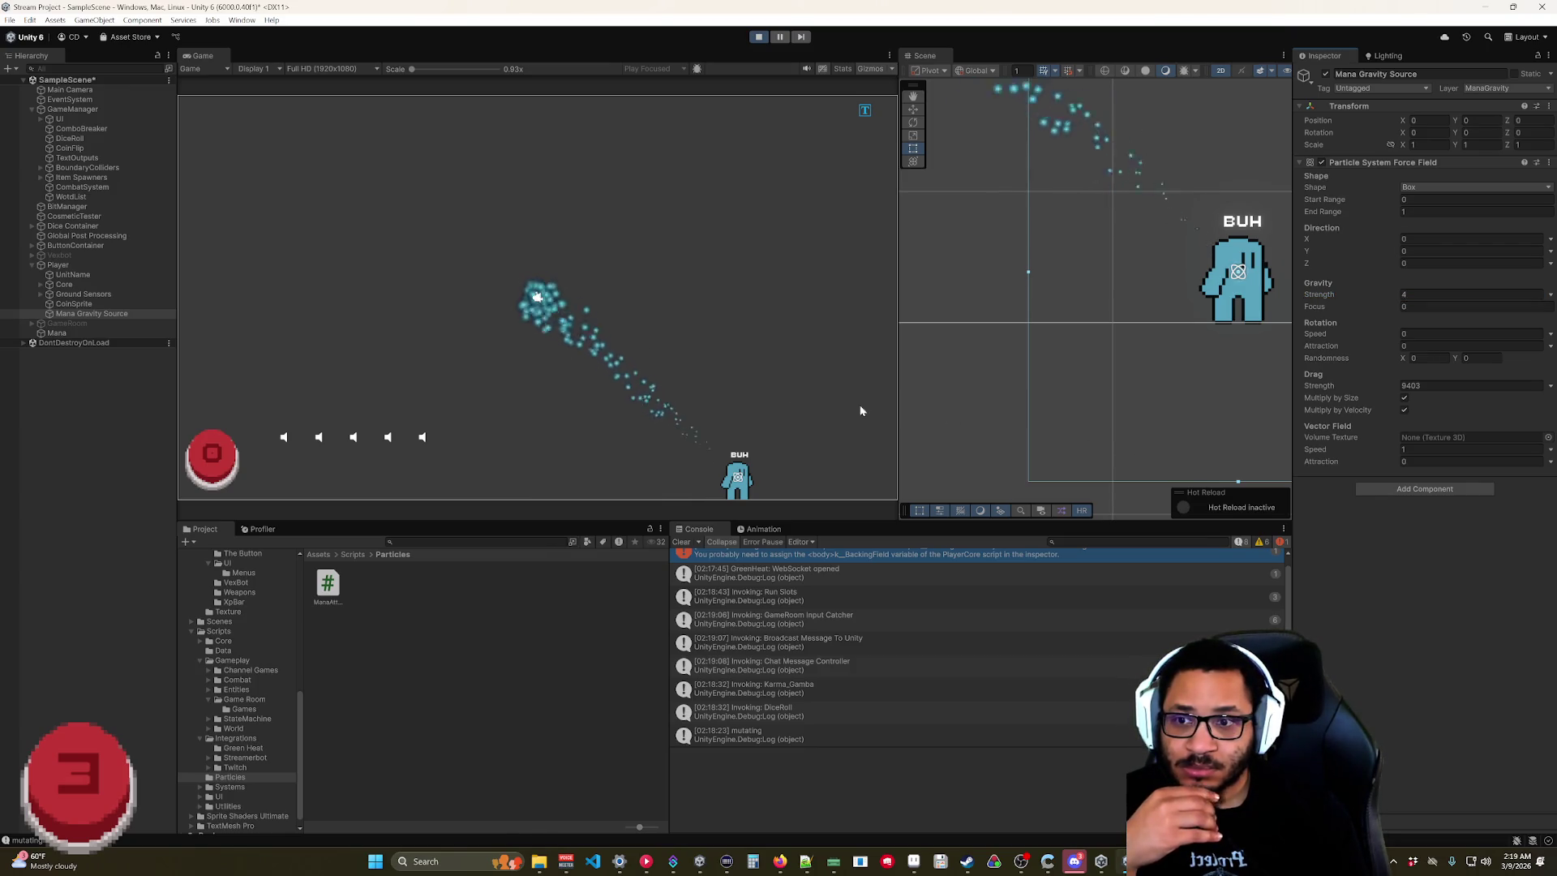
{"action": "mouse_move", "coordinate": [760, 472]}
{"action": "left_mouse_down"}
{"action": "mouse_move", "coordinate": [665, 316]}
{"action": "mouse_move", "coordinate": [567, 243]}
{"action": "mouse_move", "coordinate": [487, 367]}
{"action": "mouse_move", "coordinate": [648, 348]}
{"action": "mouse_move", "coordinate": [641, 234]}
{"action": "mouse_move", "coordinate": [411, 222]}
{"action": "mouse_move", "coordinate": [468, 410]}
{"action": "mouse_move", "coordinate": [611, 450]}
{"action": "mouse_move", "coordinate": [706, 439]}
{"action": "mouse_move", "coordinate": [714, 482]}
{"action": "left_mouse_up"}
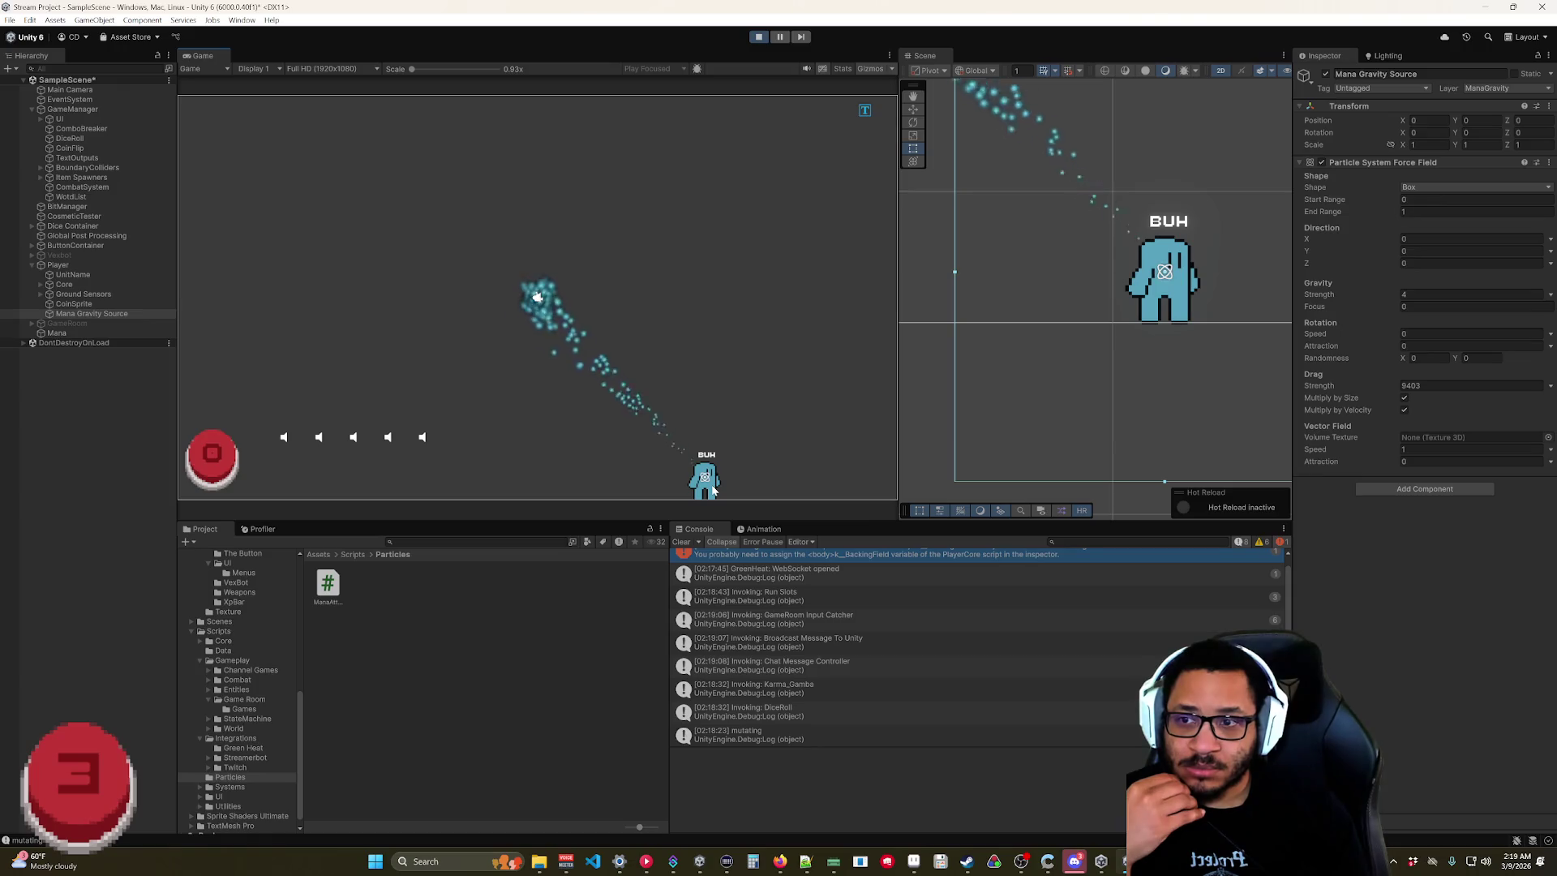
{"action": "left_click", "coordinate": [57, 332]}
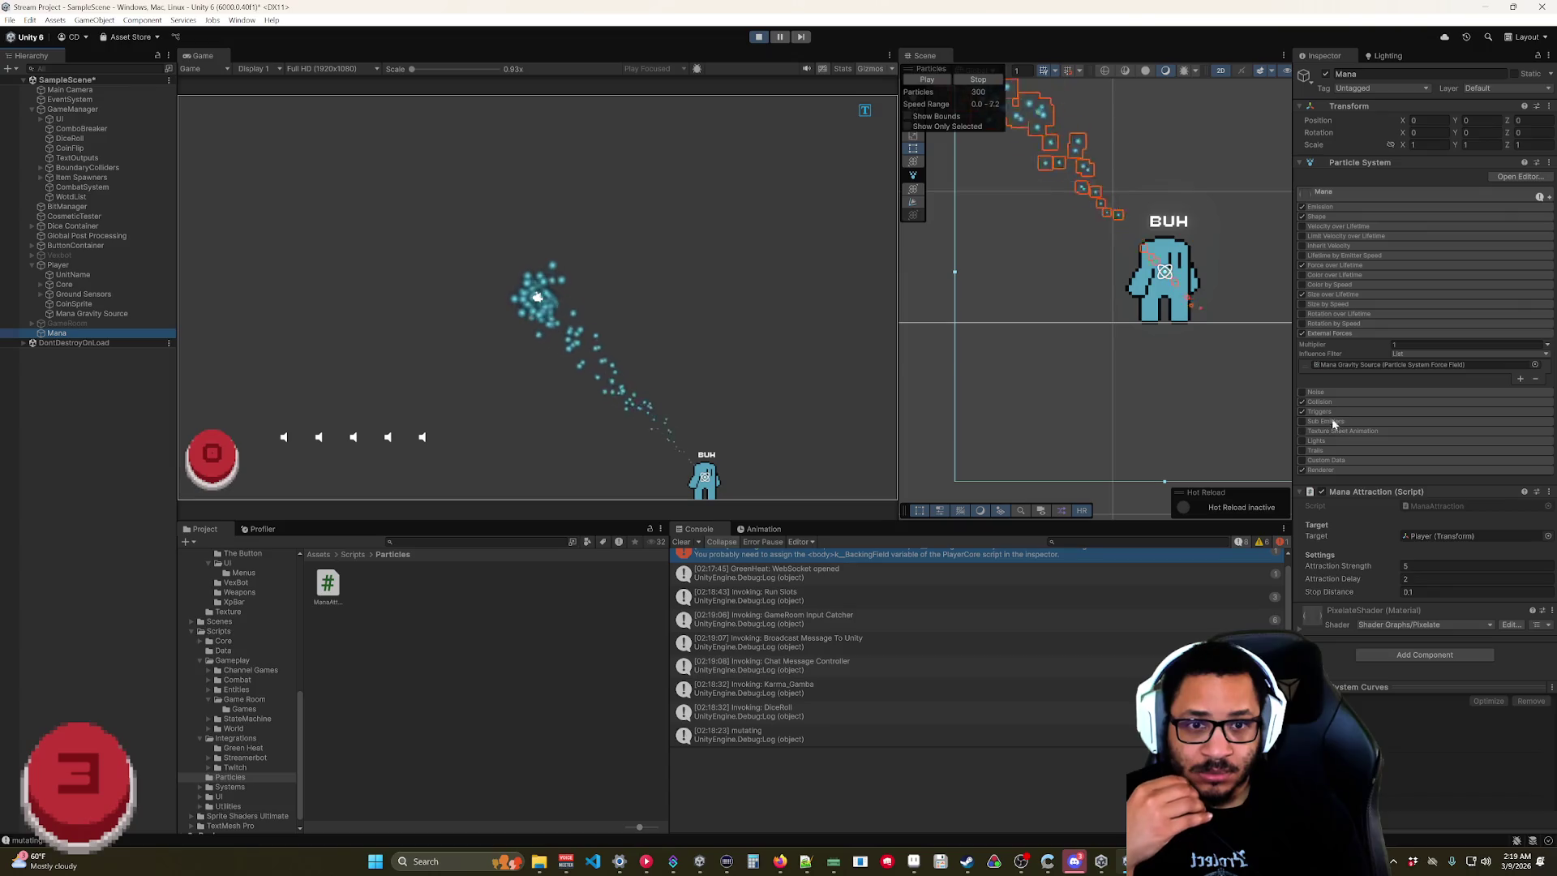
Enable Force over Lifetime on Mana with random X and Y between -2 and 2.
{"action": "left_click", "coordinate": [1330, 264]}
{"action": "left_click", "coordinate": [1339, 277]}
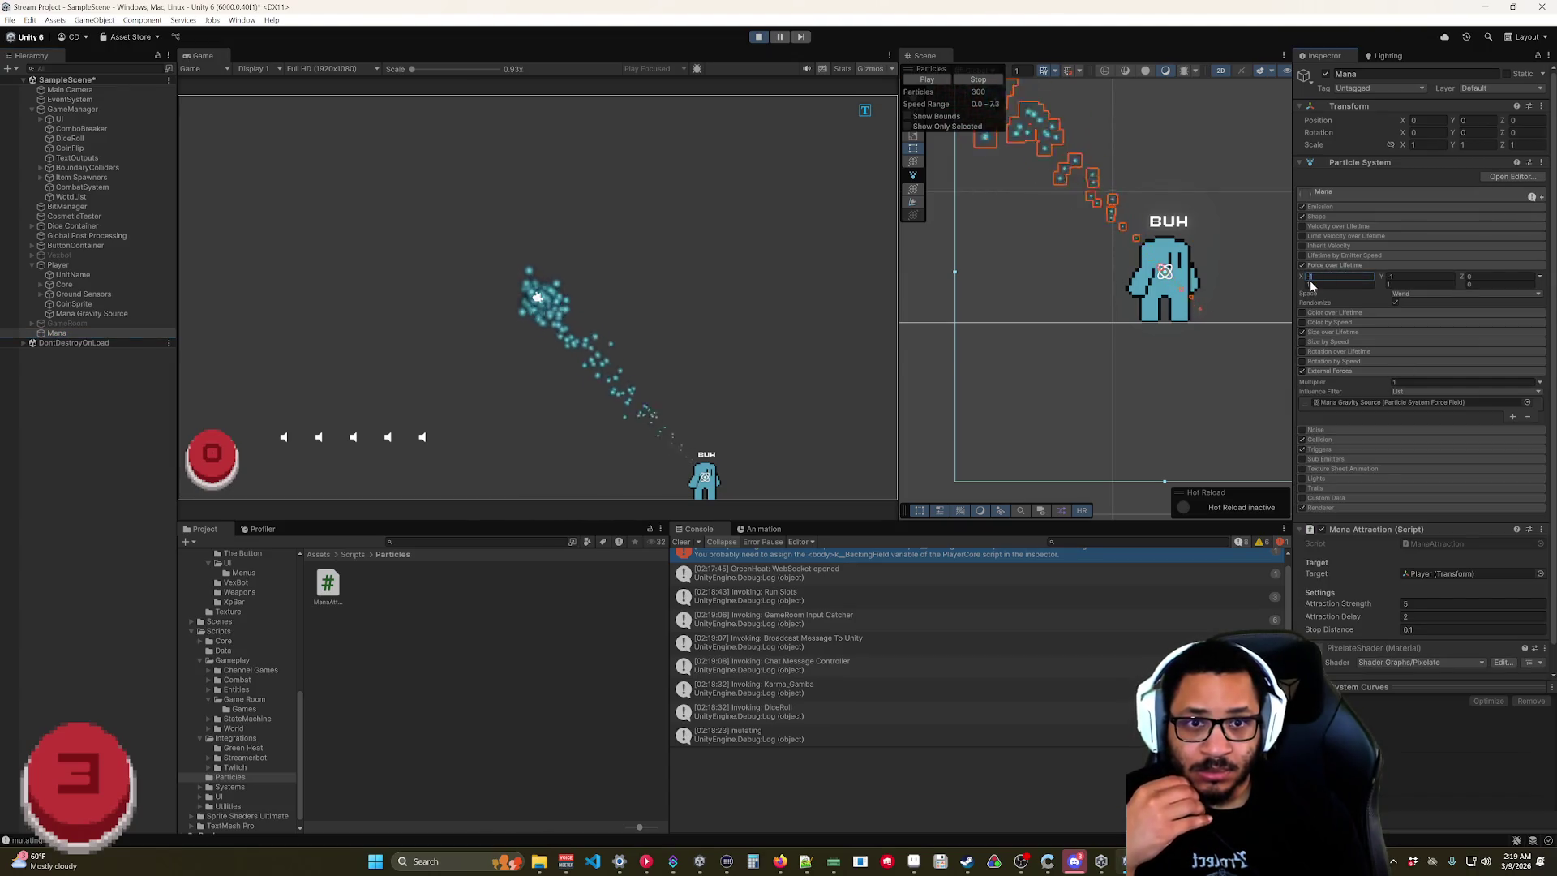
{"action": "key", "text": "Tab"}
{"action": "type", "text": "-2"}
{"action": "key", "text": "Tab"}
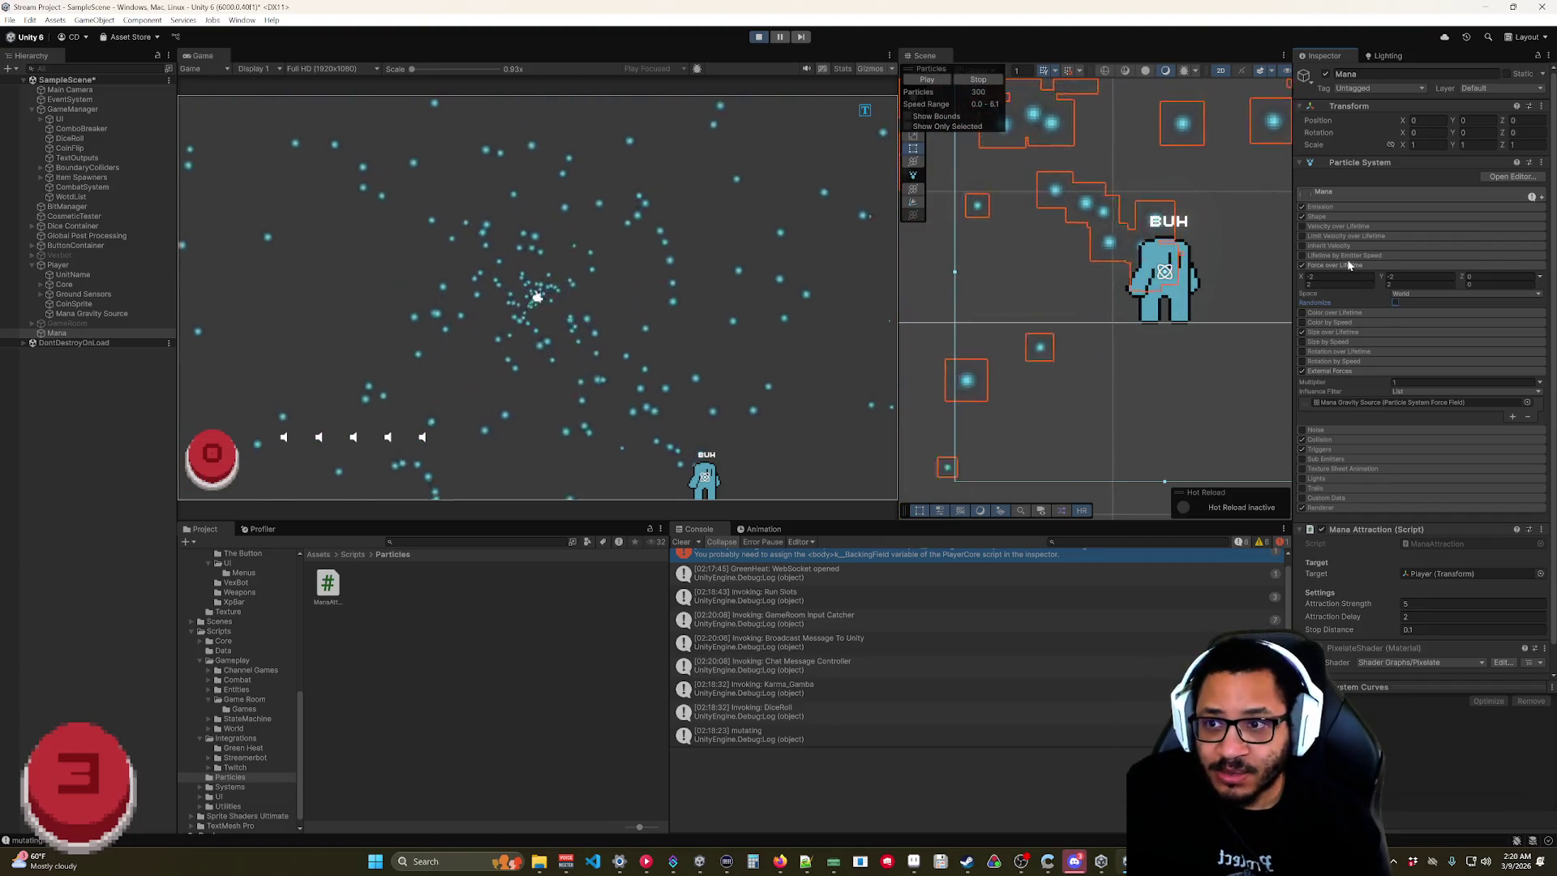
Narrow the Force over Lifetime to -1 on X and Y; set gravity 0.1 and drag 180.
{"action": "type", "text": "-1"}
{"action": "left_click", "coordinate": [1392, 282]}
{"action": "type", "text": "-1"}
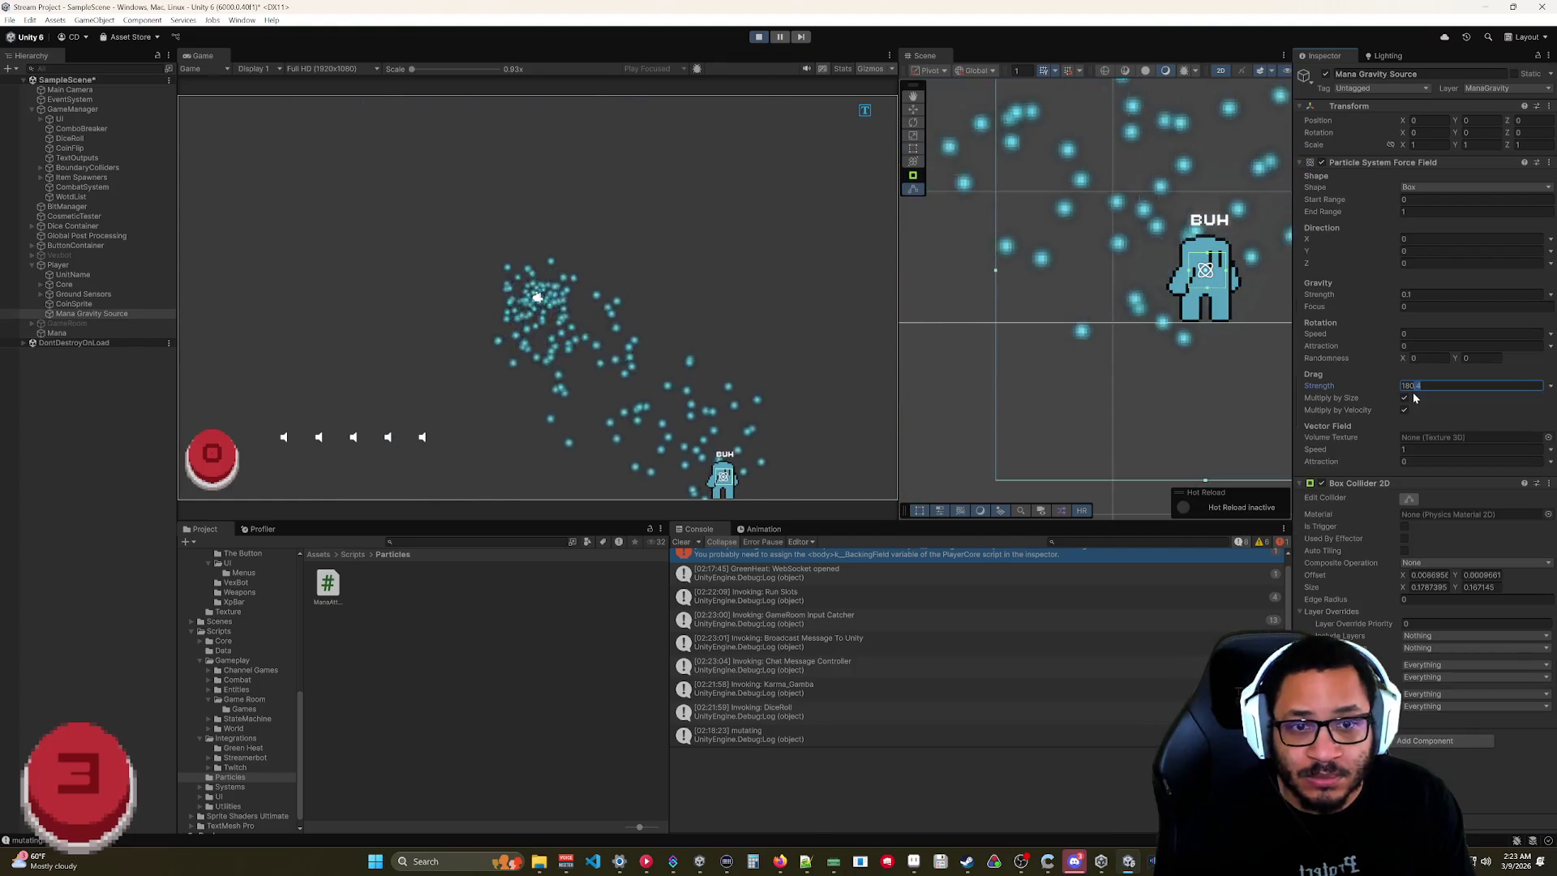
{"action": "type", "text": "0"}
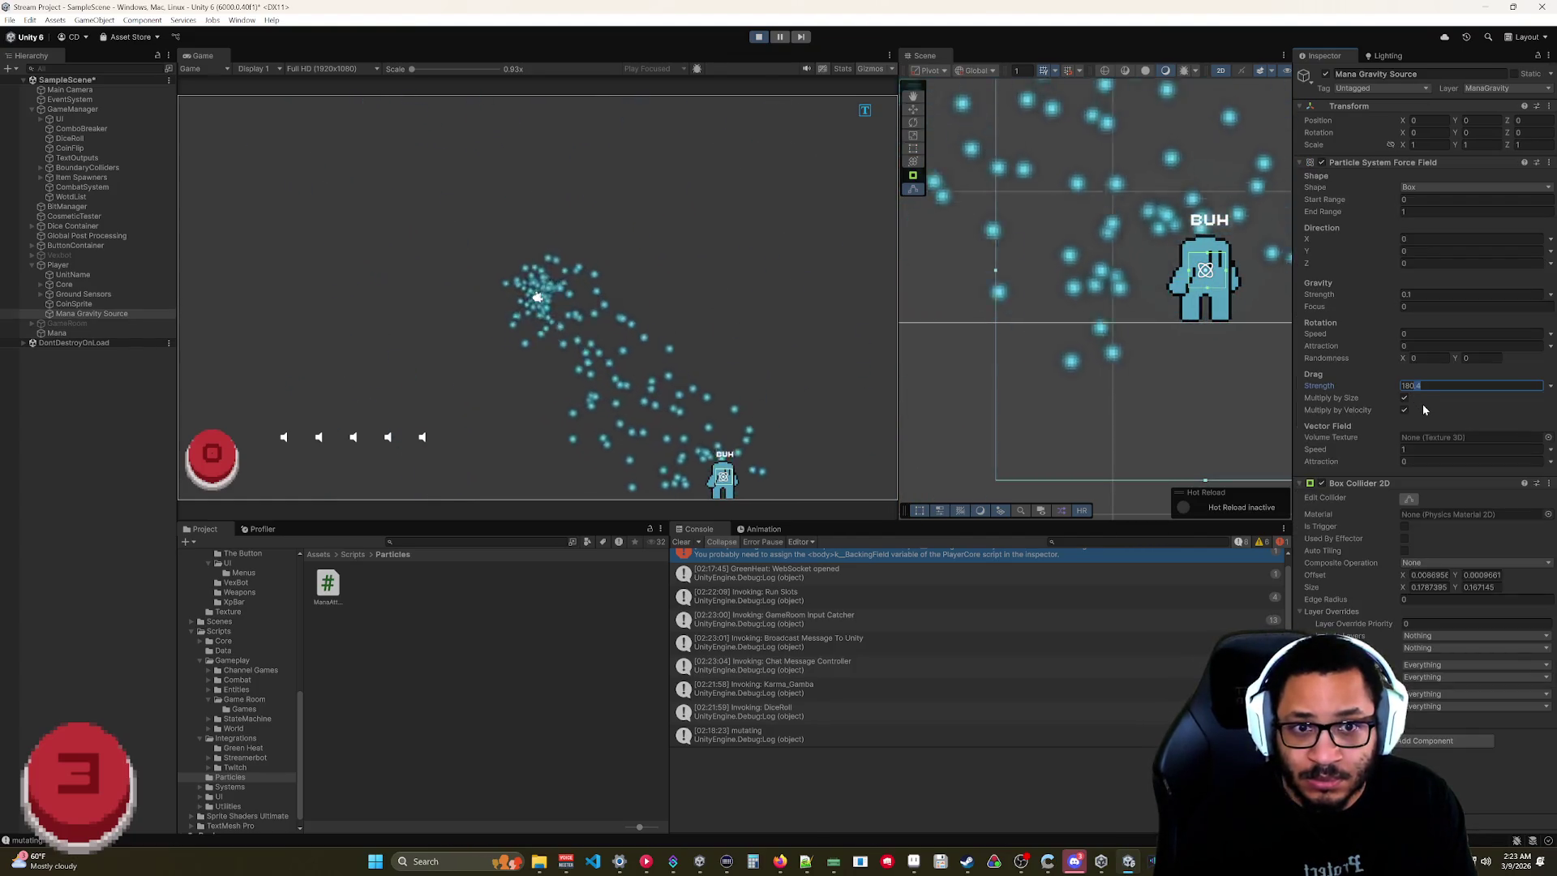
{"action": "key", "text": "BackSpace"}
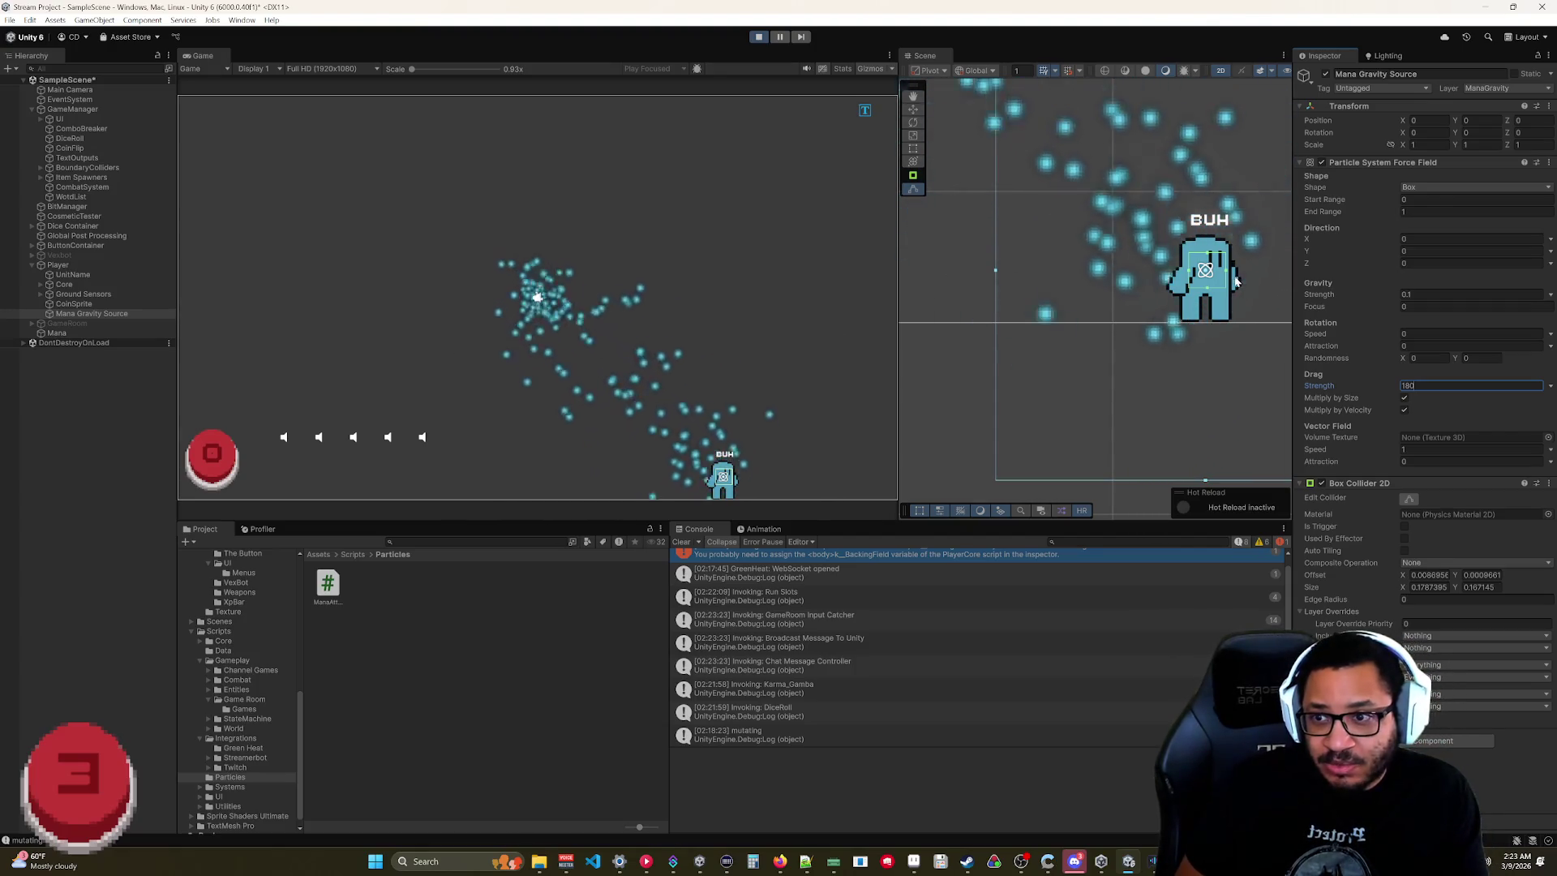
Set the Mana particles' Start Lifetime to 10 seconds.
{"action": "left_click", "coordinate": [59, 333]}
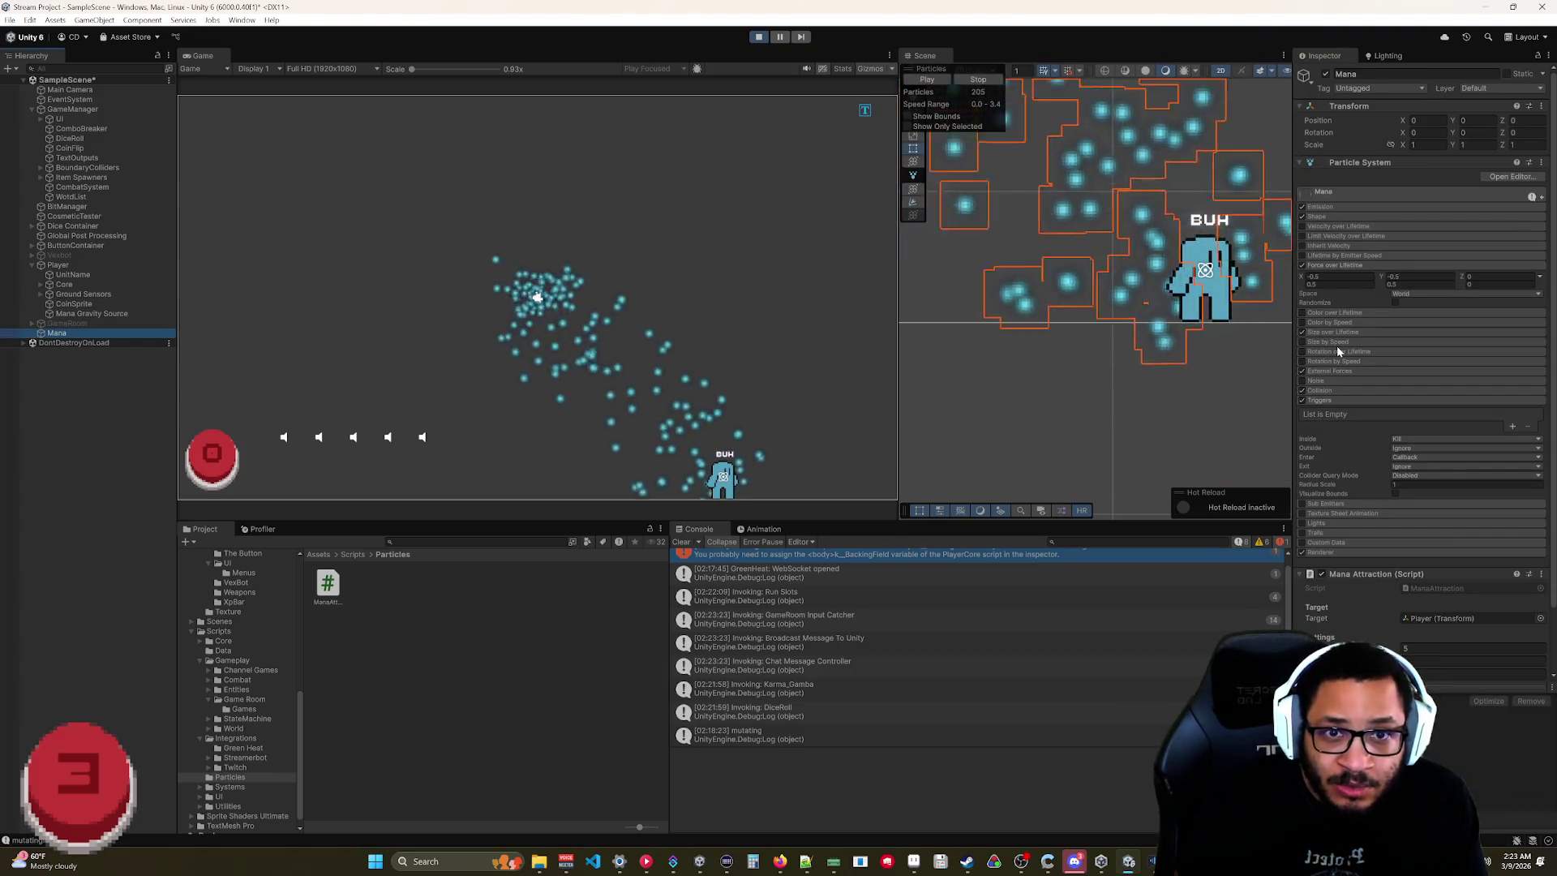
{"action": "left_click", "coordinate": [1323, 207]}
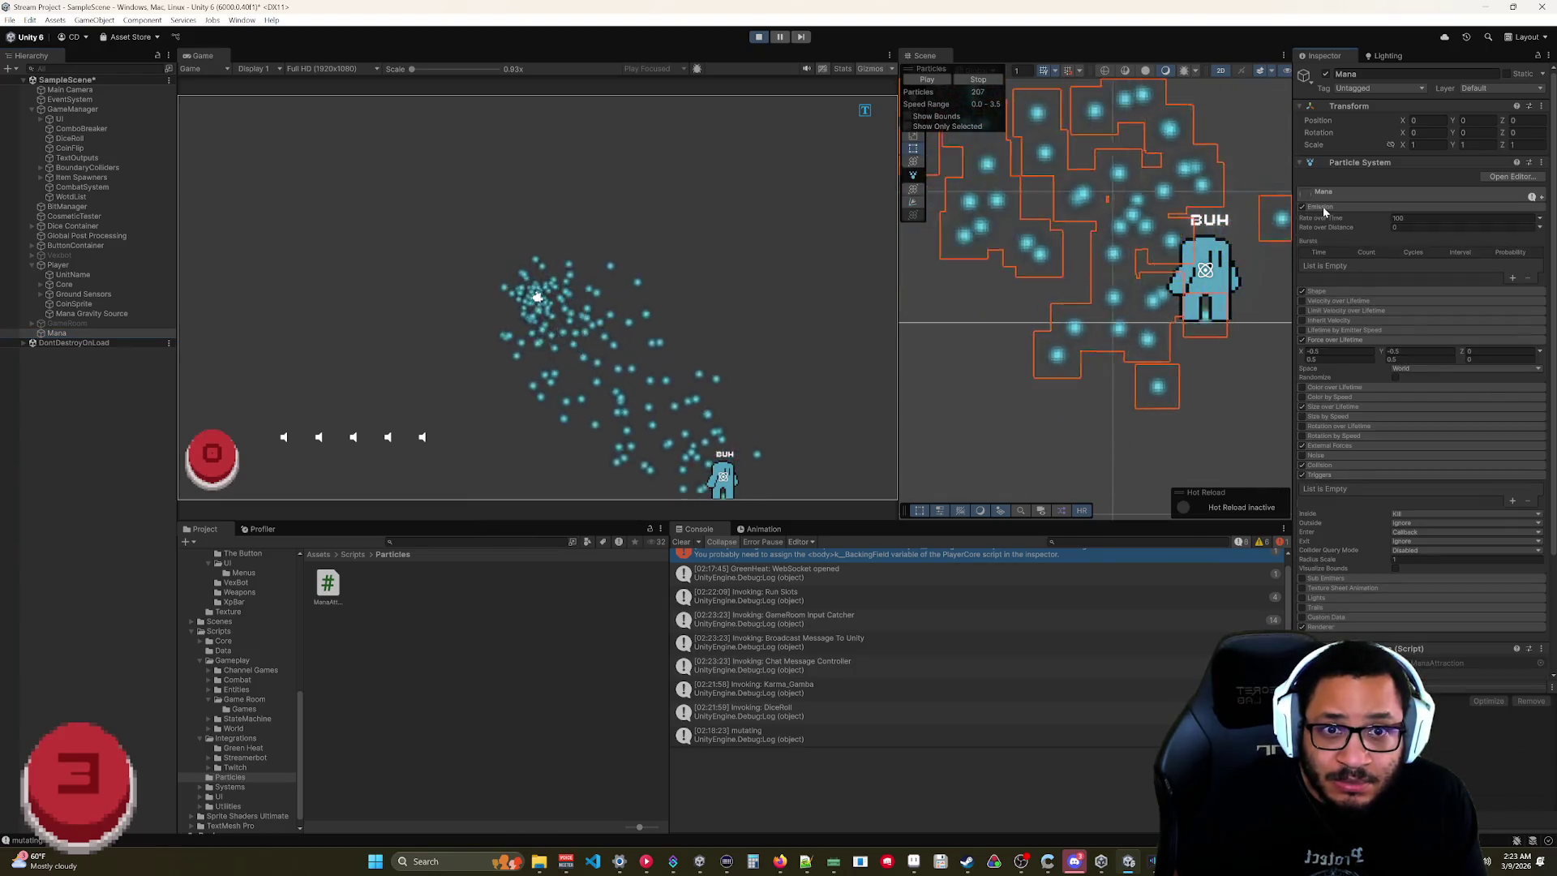
{"action": "left_click", "coordinate": [1333, 195]}
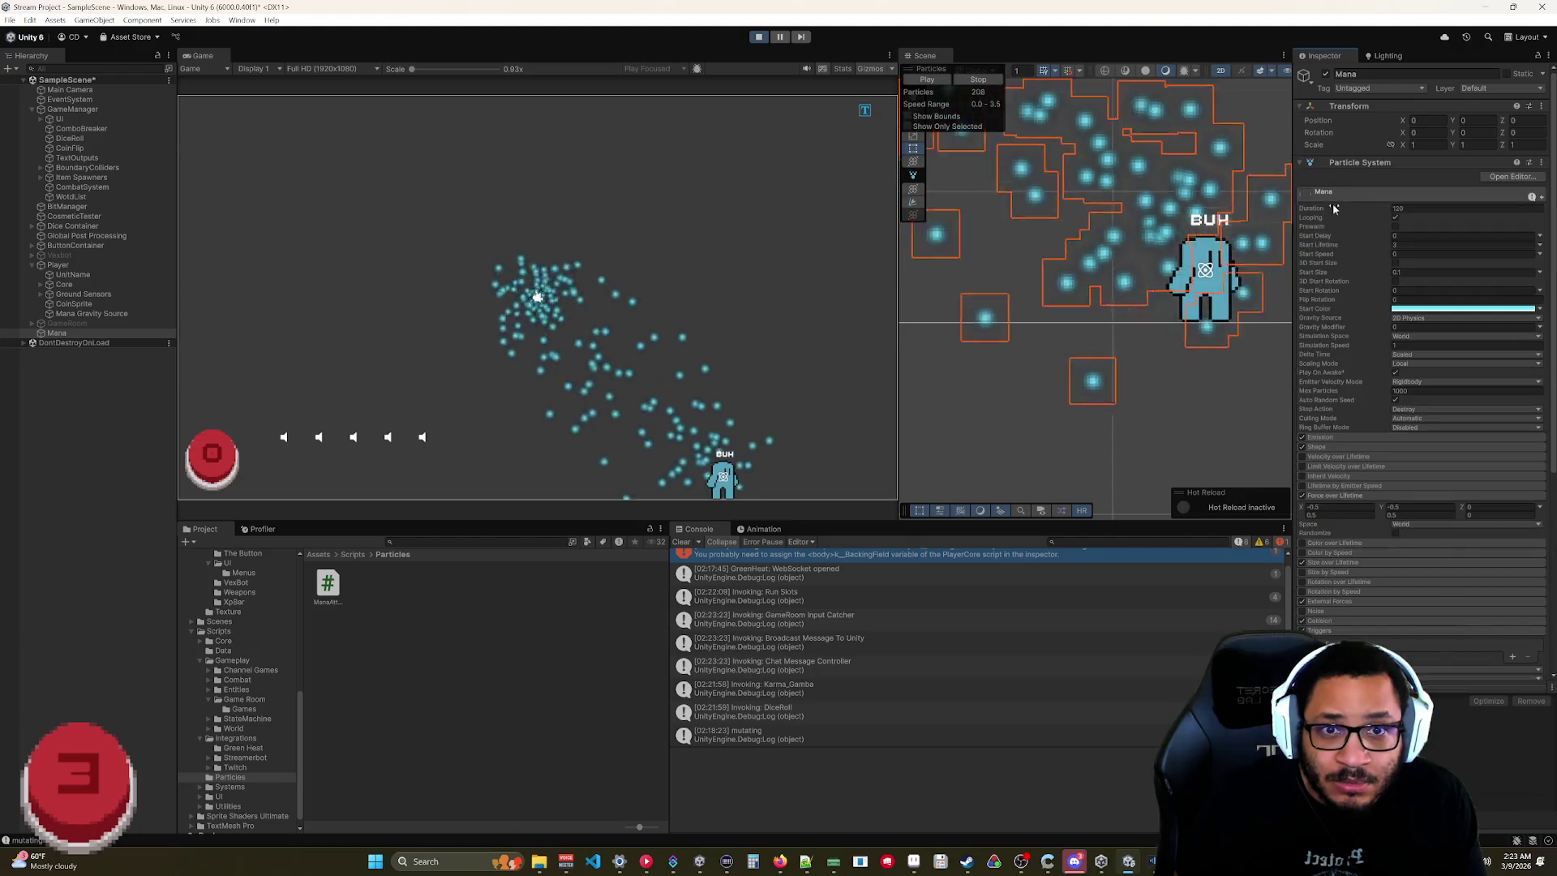
{"action": "type", "text": "10"}
{"action": "key", "text": "Return"}
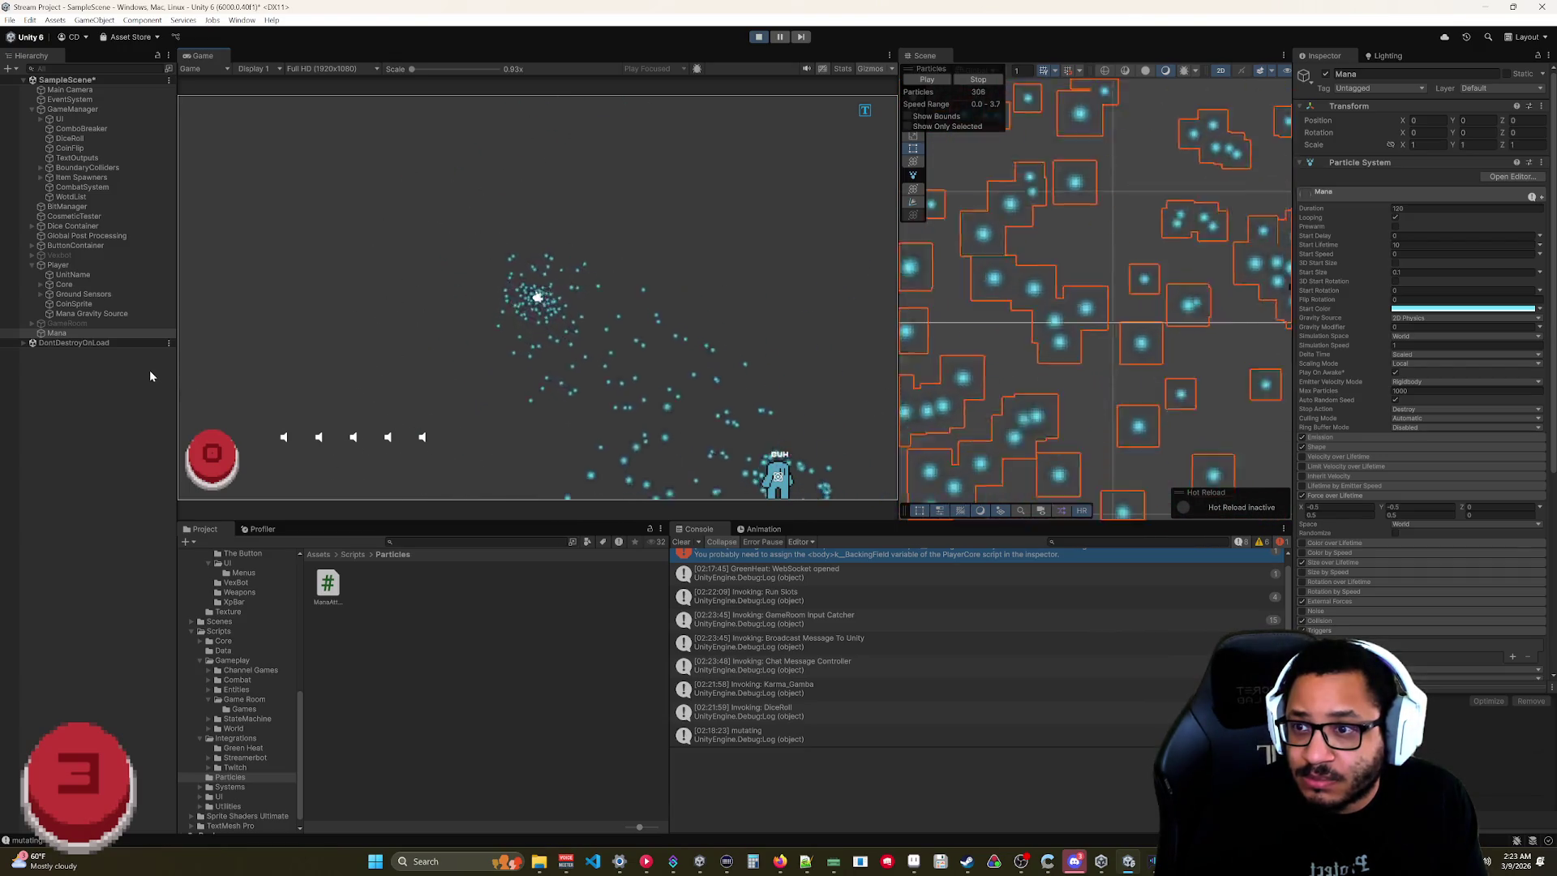
Raise Mana Attraction's attraction strength to 10 and move the player to test the pull.
{"action": "scroll", "coordinate": [1120, 357], "scroll_direction": "down", "scroll_amount": 5}
{"action": "left_click_drag", "start_coordinate": [1122, 367], "coordinate": [1048, 351]}
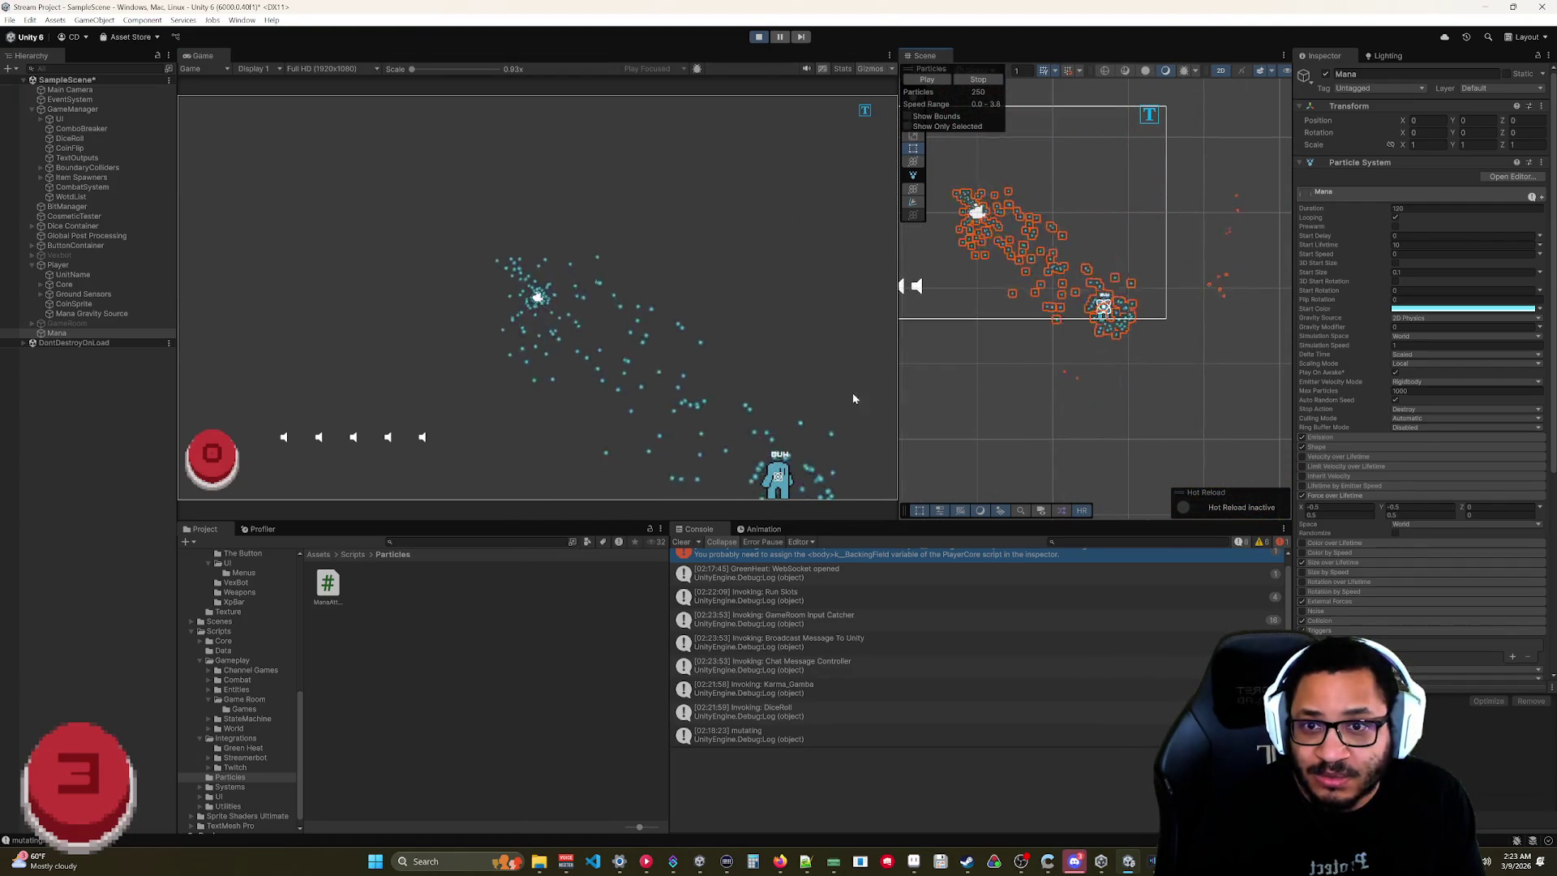
{"action": "left_click", "coordinate": [55, 333]}
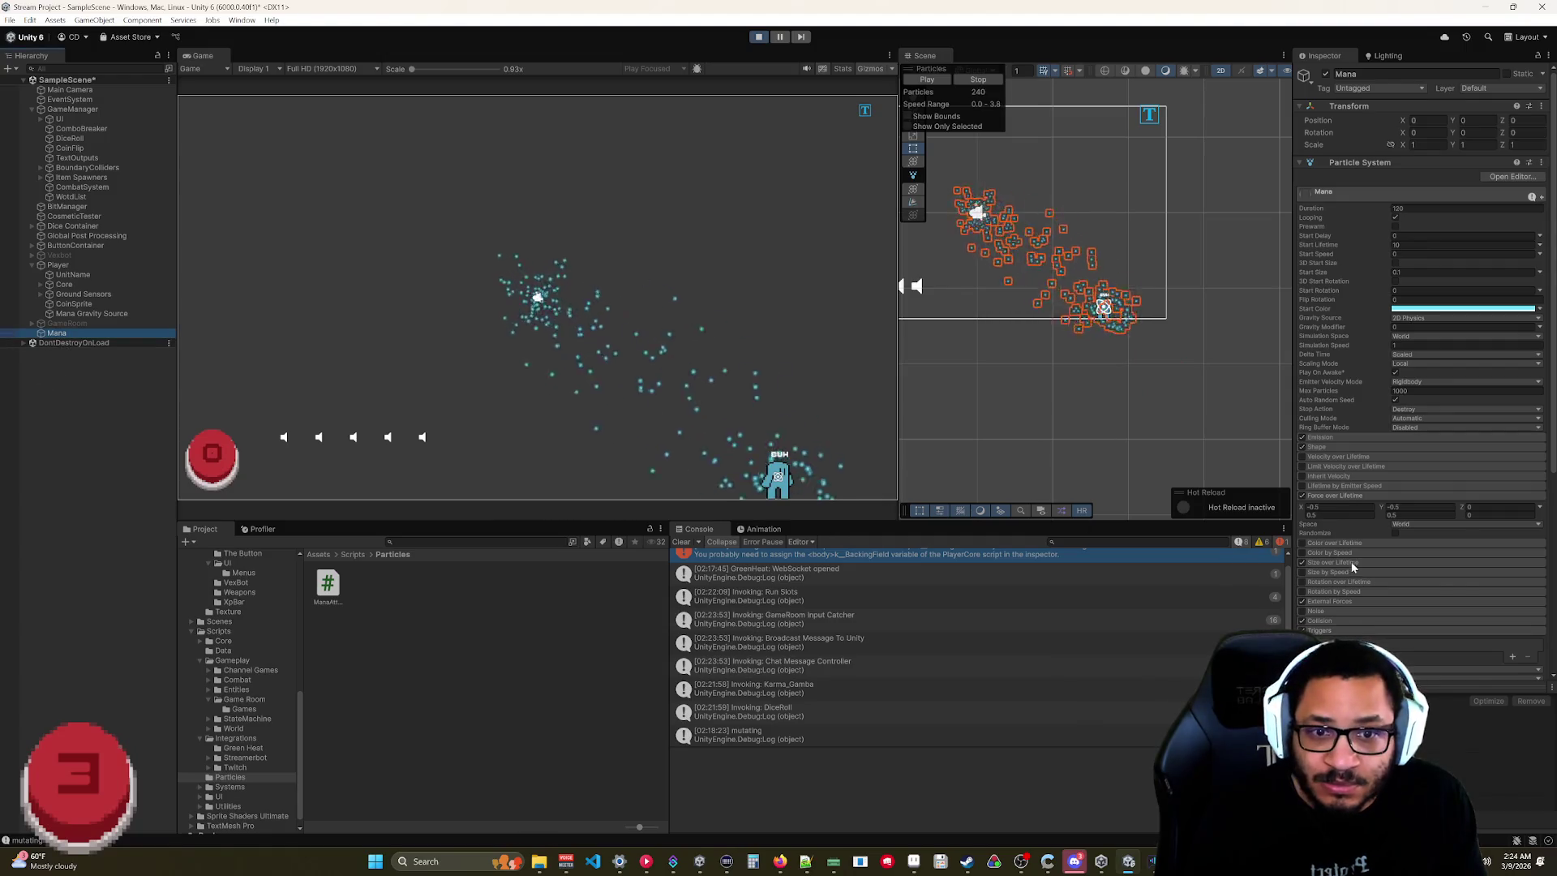
{"action": "scroll", "coordinate": [1358, 557], "scroll_direction": "down", "scroll_amount": 8}
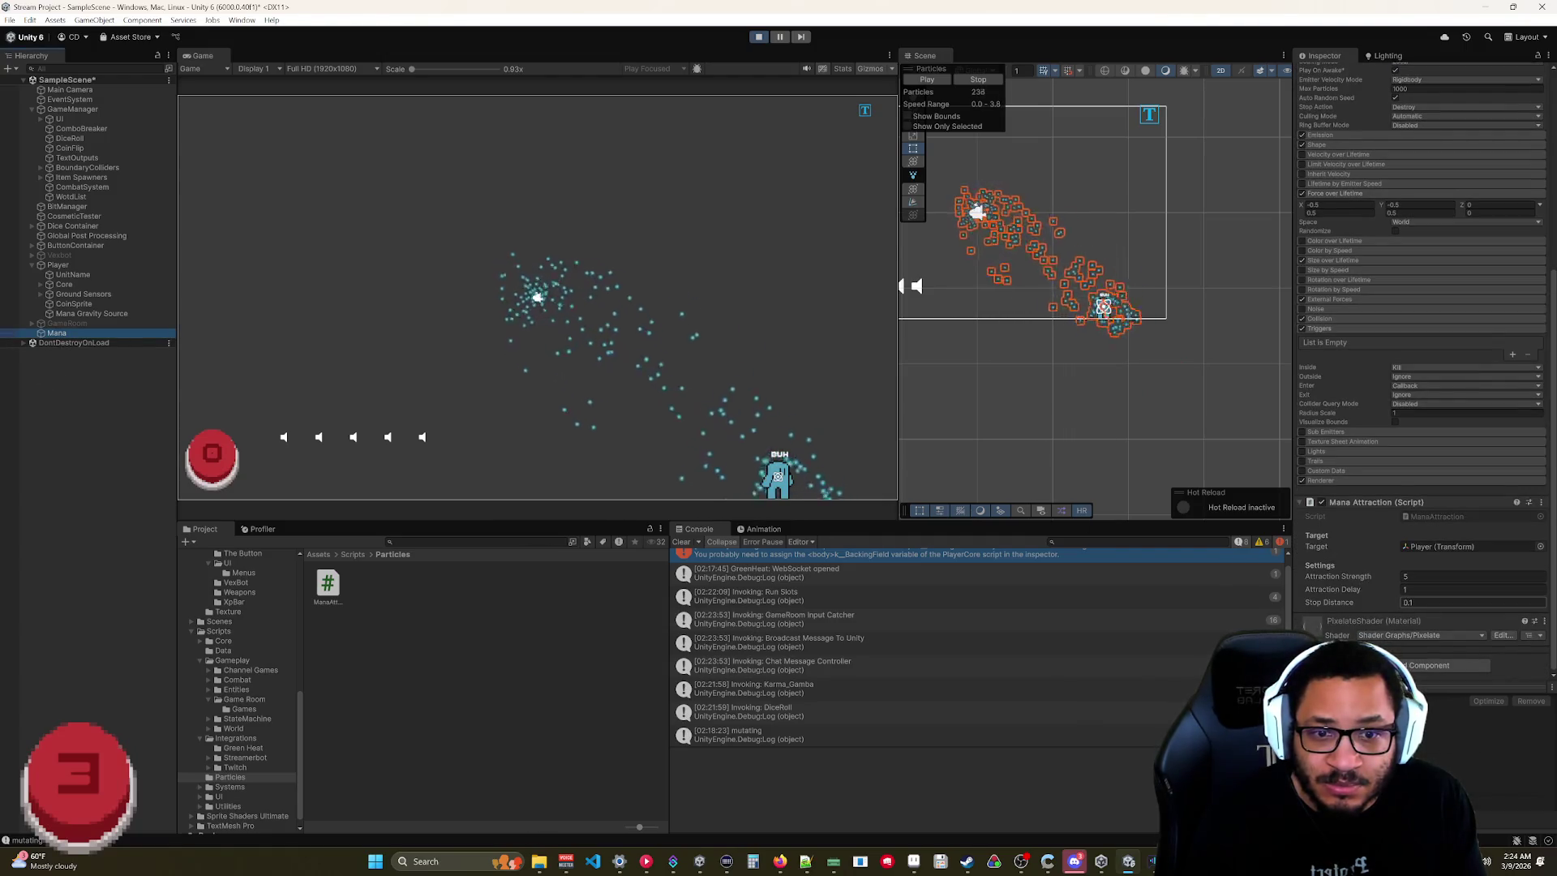
{"action": "left_click", "coordinate": [1444, 576]}
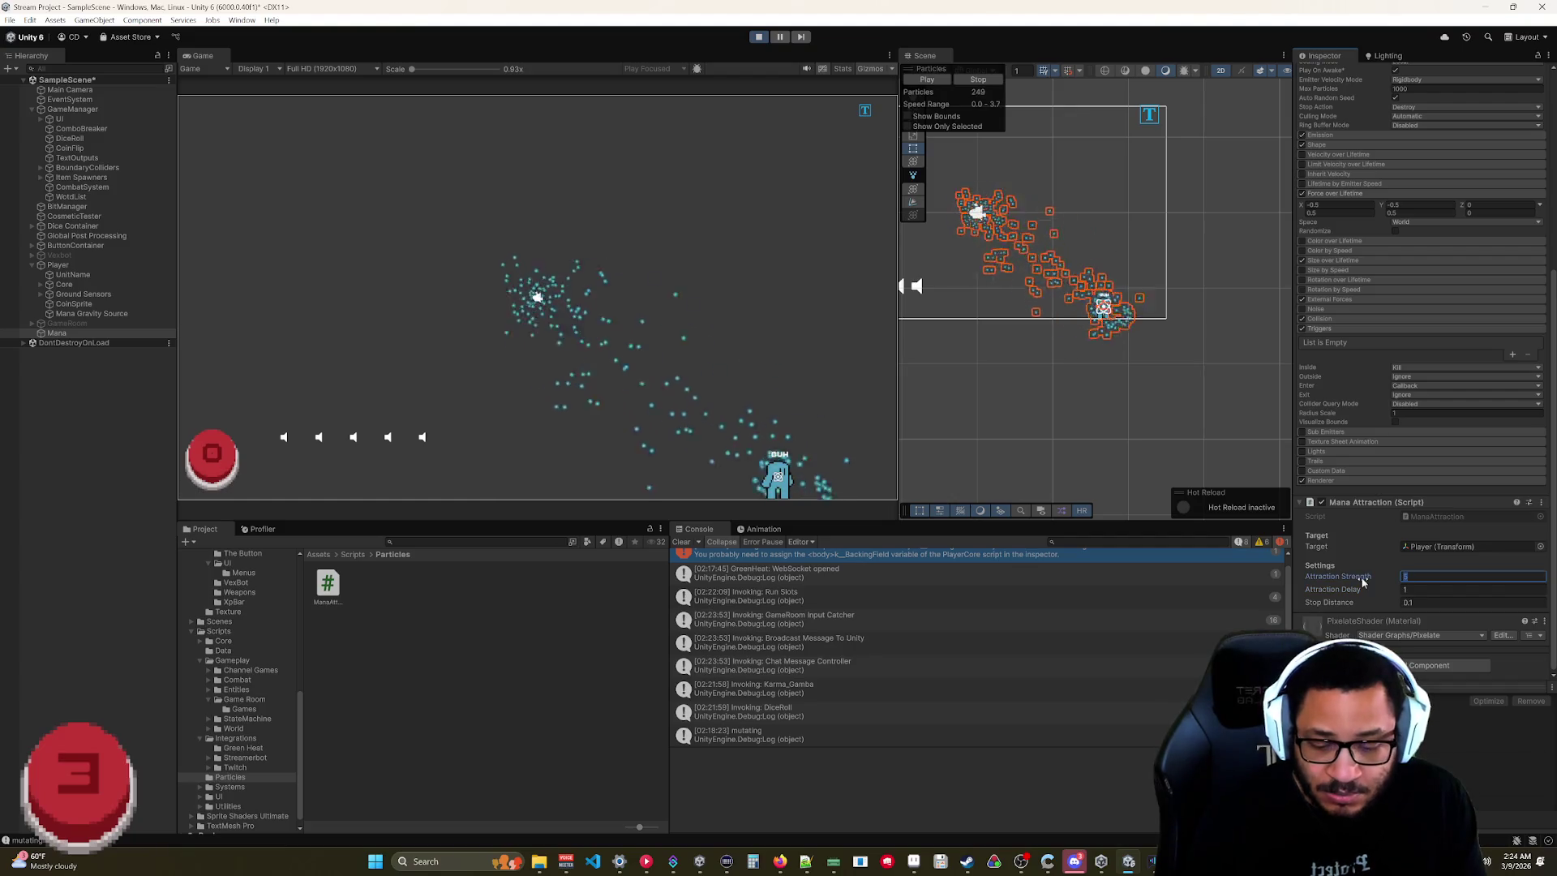
{"action": "type", "text": "10"}
{"action": "key", "text": "Return"}
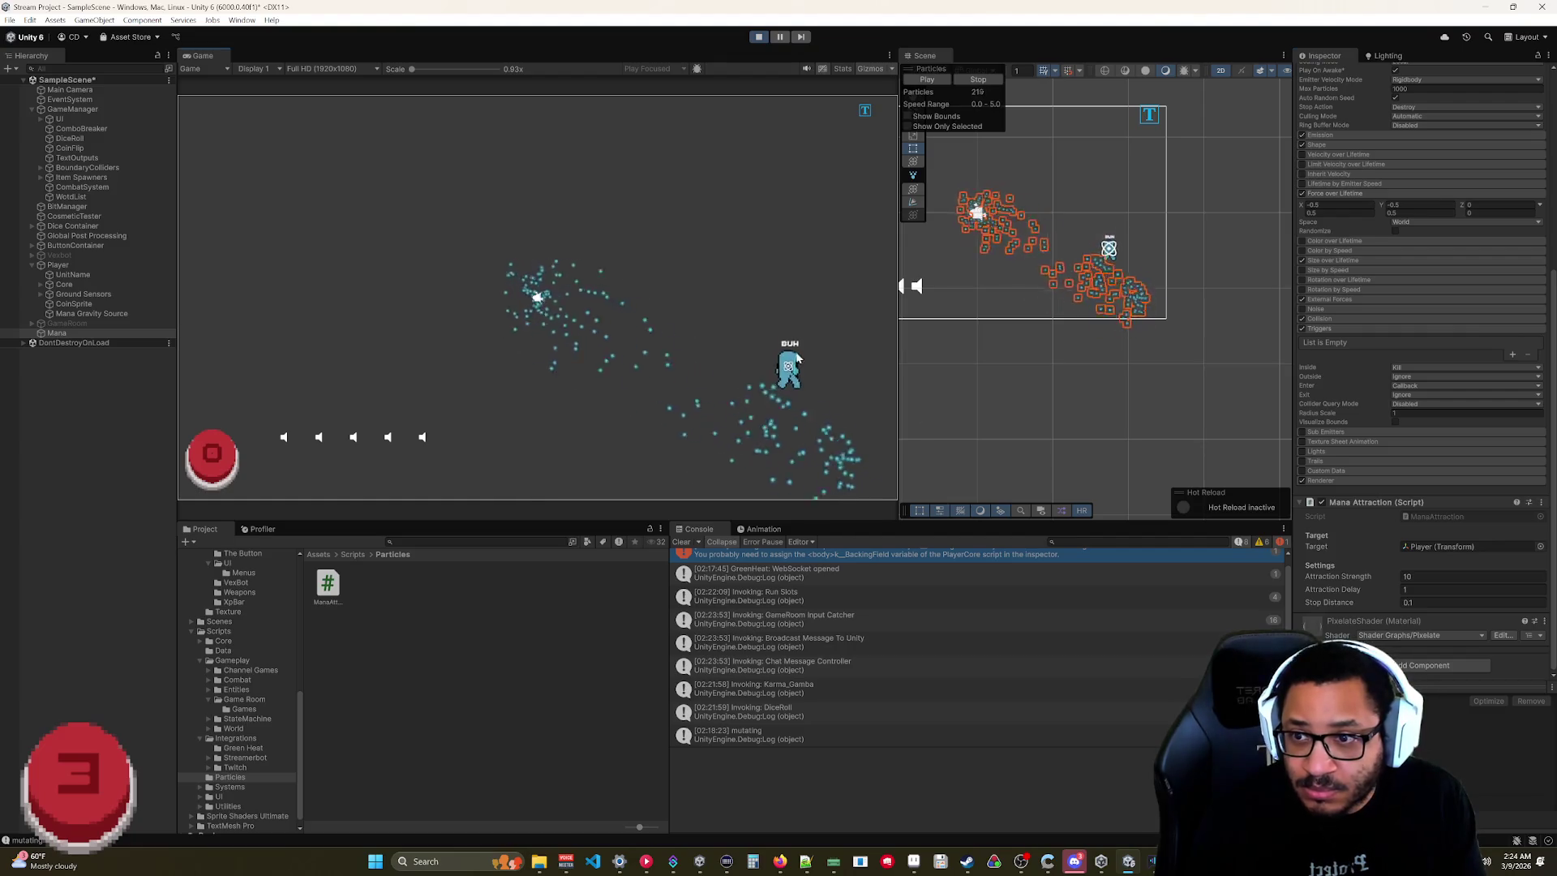
{"action": "mouse_move", "coordinate": [763, 218]}
{"action": "left_mouse_down"}
{"action": "mouse_move", "coordinate": [714, 167]}
{"action": "mouse_move", "coordinate": [719, 217]}
{"action": "mouse_move", "coordinate": [767, 247]}
{"action": "mouse_move", "coordinate": [772, 367]}
{"action": "left_mouse_up"}
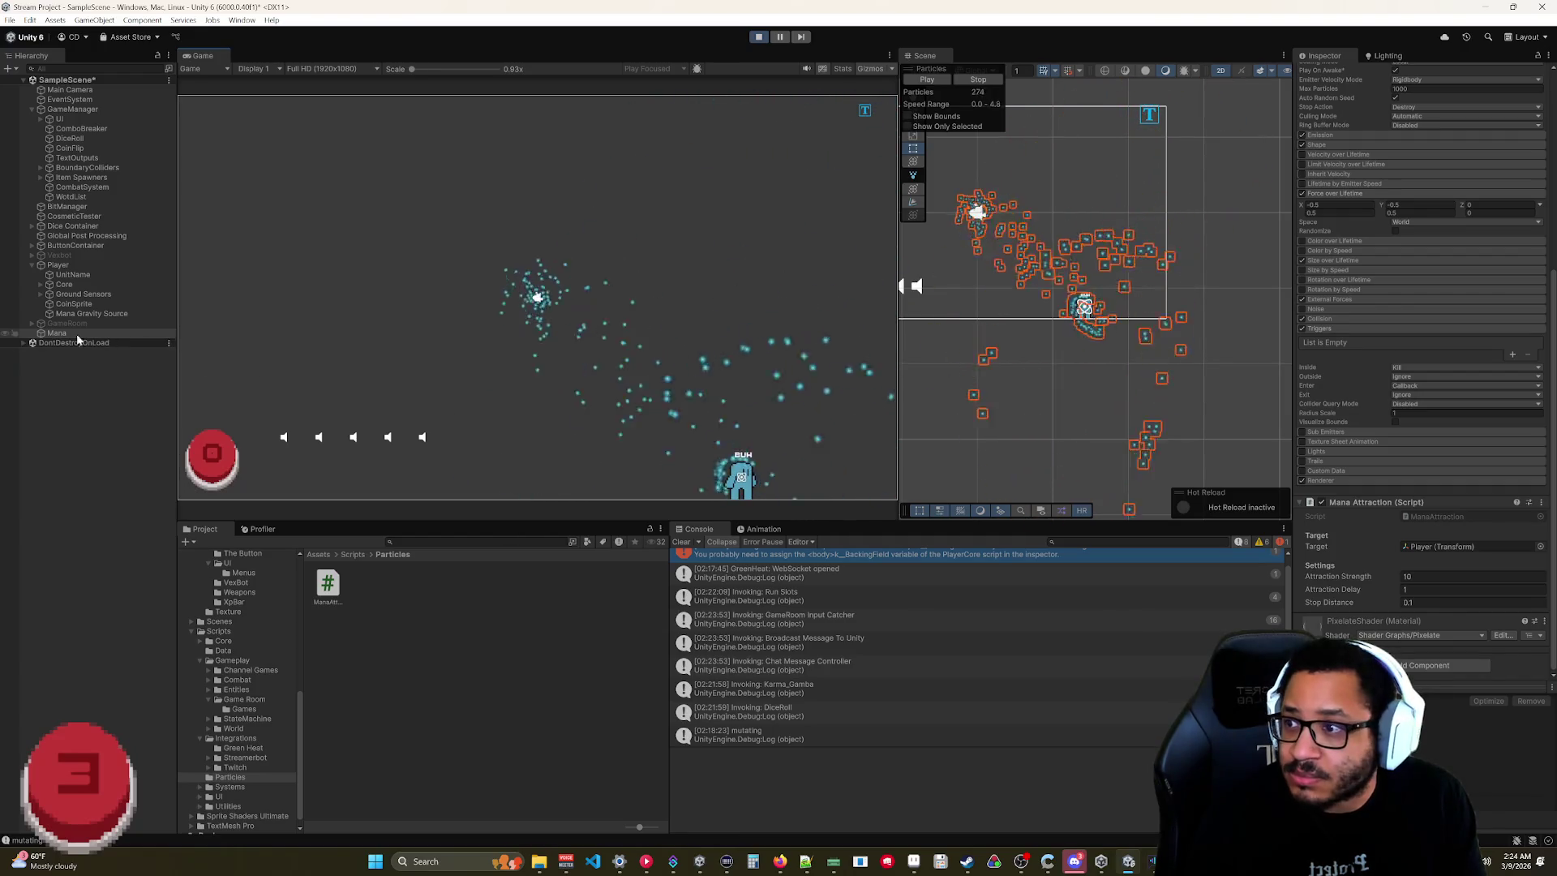
{"action": "left_click", "coordinate": [91, 313]}
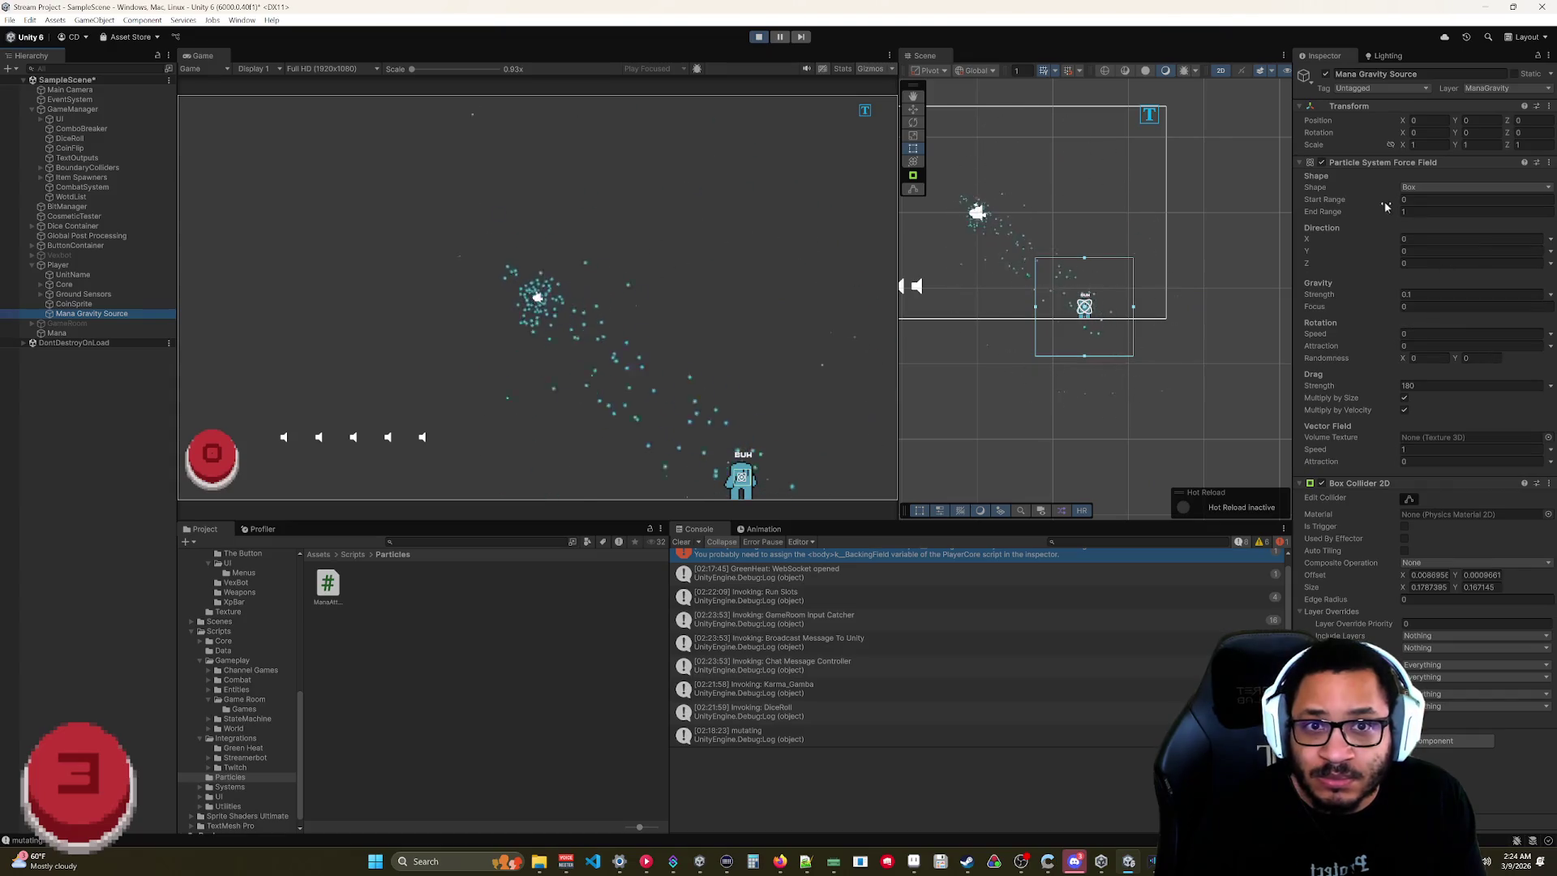
Reduce the force field's End Range to 1.06 and move the player around to test the pull.
{"action": "left_click_drag", "start_coordinate": [1376, 219], "coordinate": [1374, 217]}
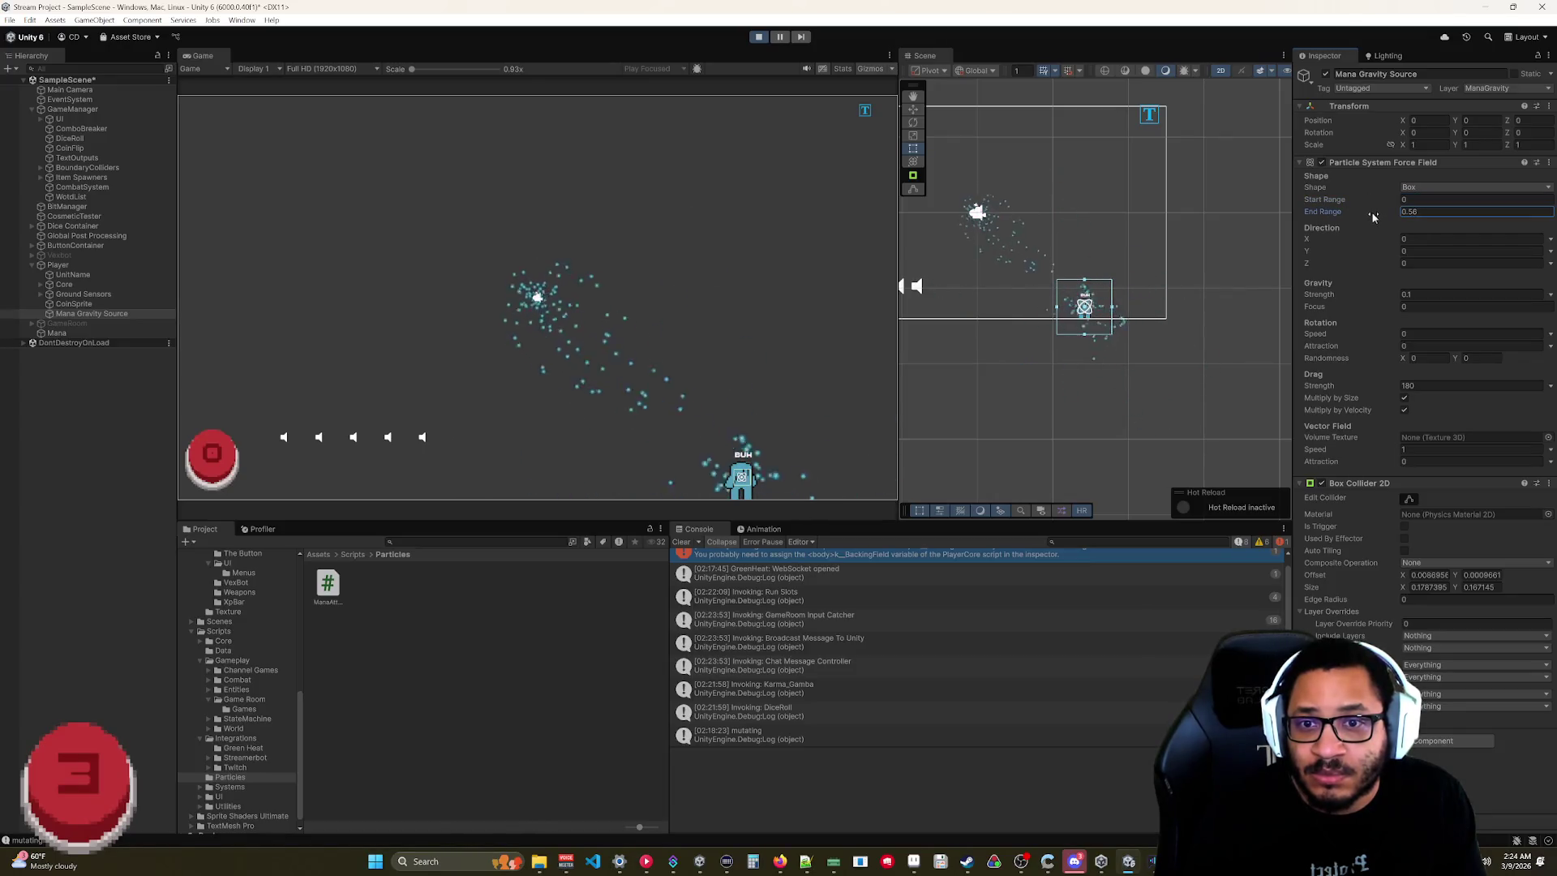
{"action": "left_click_drag", "start_coordinate": [1384, 212], "coordinate": [1383, 212]}
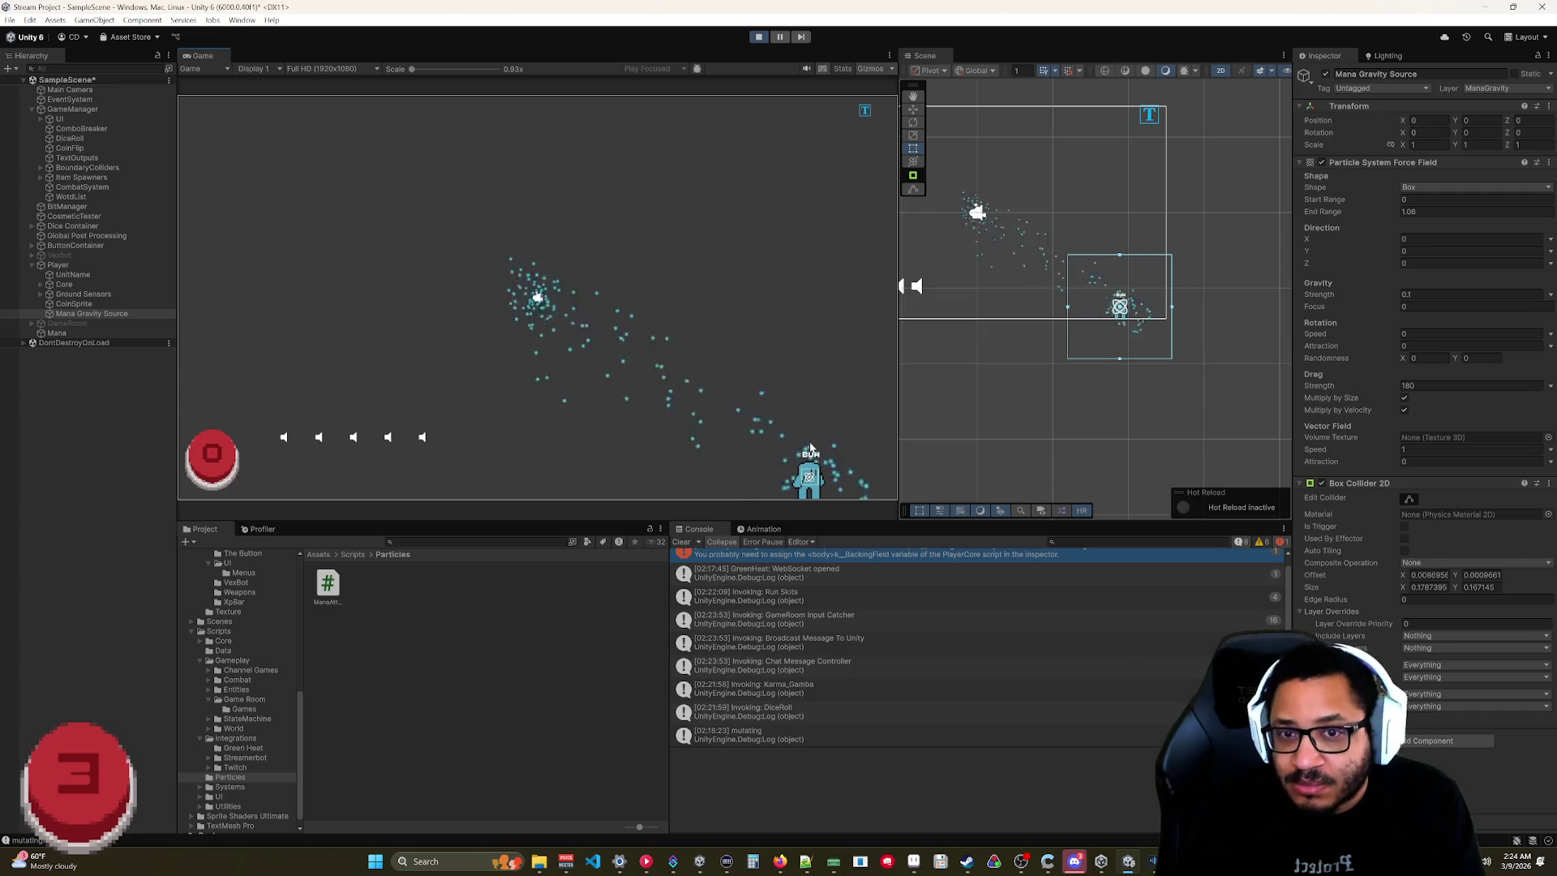
{"action": "mouse_move", "coordinate": [817, 277]}
{"action": "left_mouse_down"}
{"action": "mouse_move", "coordinate": [554, 158]}
{"action": "mouse_move", "coordinate": [341, 258]}
{"action": "left_mouse_up"}
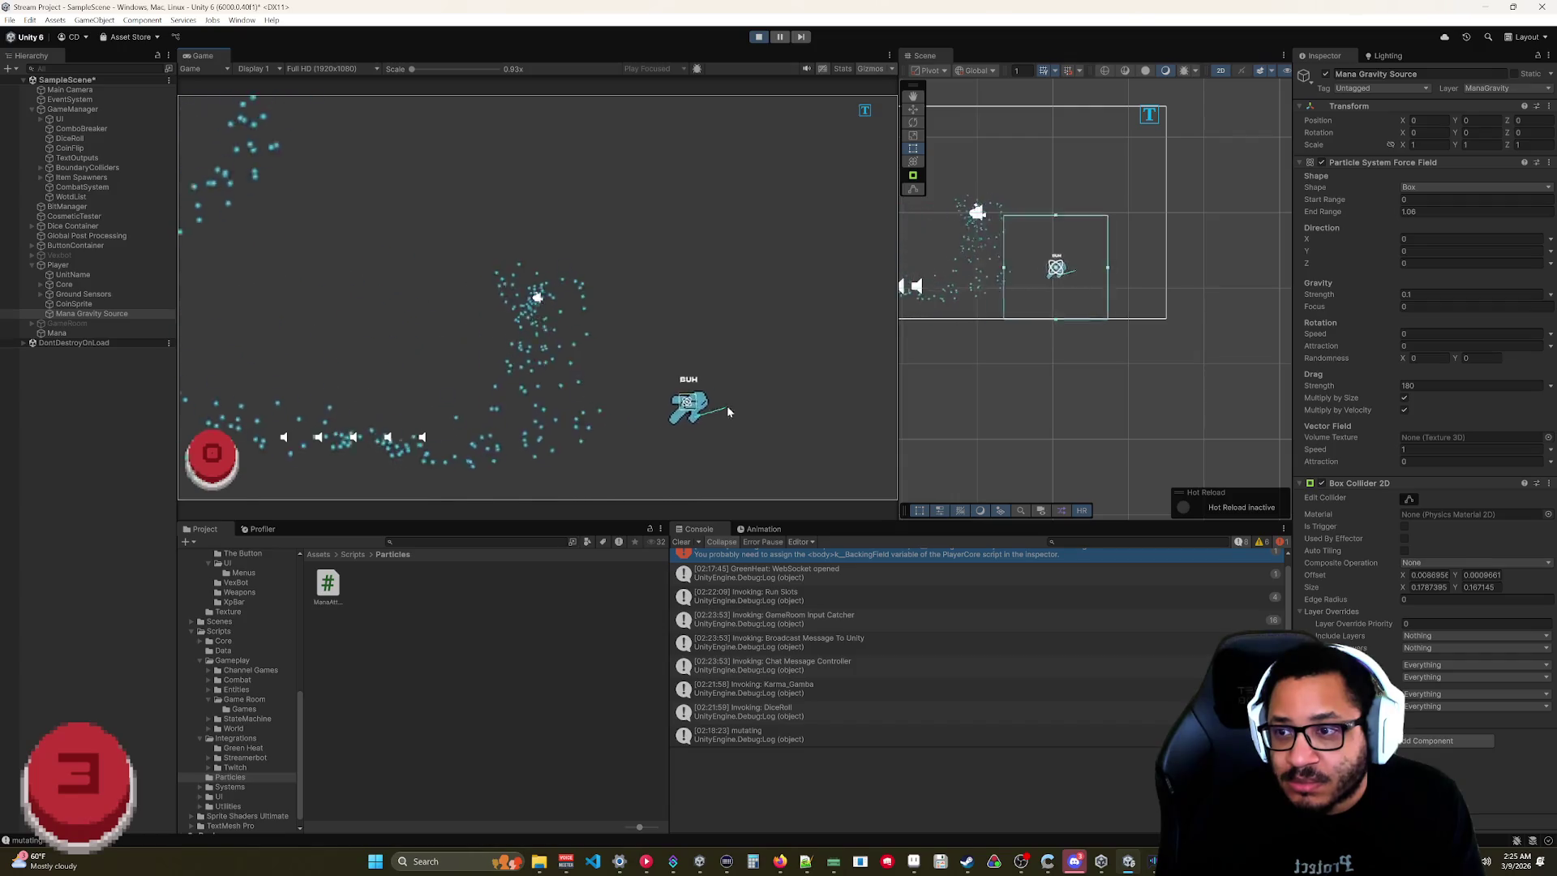
{"action": "left_click_drag", "start_coordinate": [773, 277], "coordinate": [816, 485]}
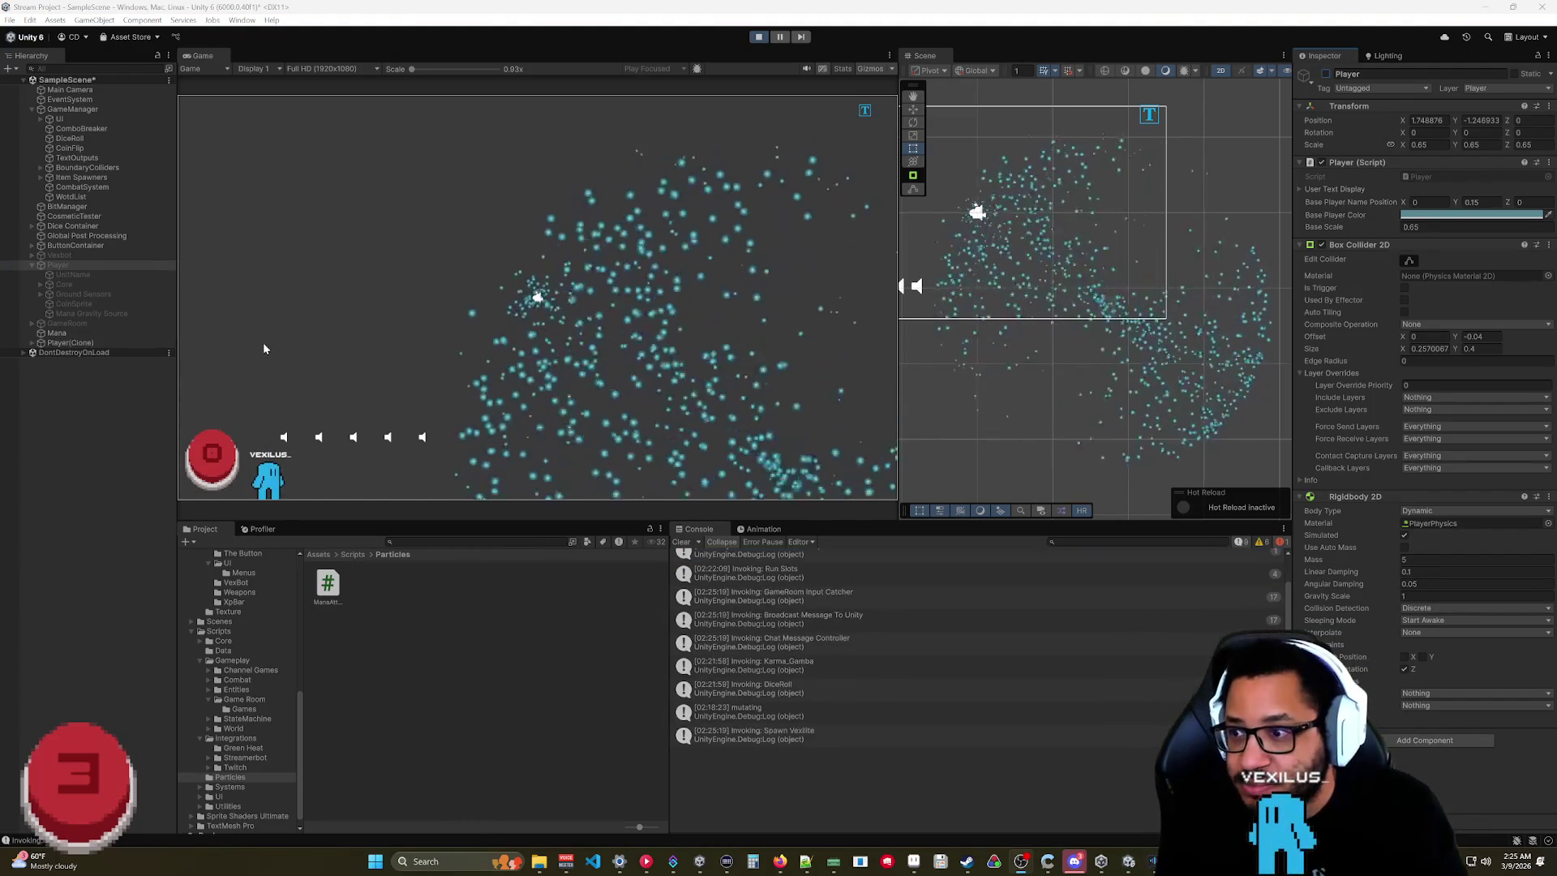
Parent the Mana Gravity Source to Player(Clone) and reset its position to zero.
{"action": "left_click_drag", "start_coordinate": [78, 313], "coordinate": [91, 344]}
{"action": "left_click", "coordinate": [80, 382]}
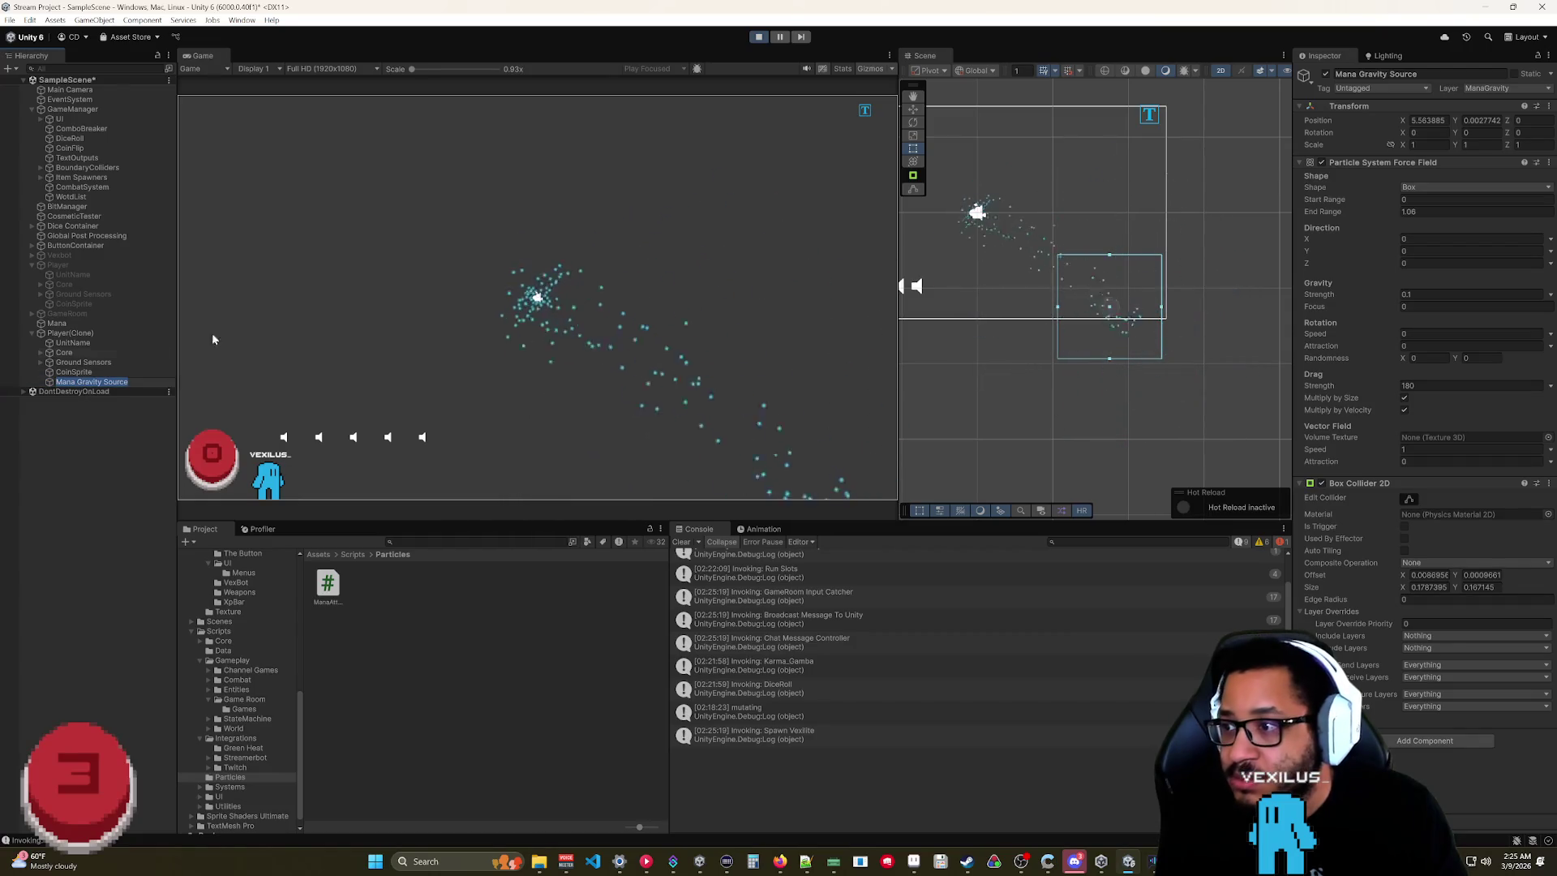
{"action": "right_click", "coordinate": [1418, 118]}
{"action": "left_click", "coordinate": [1449, 120]}
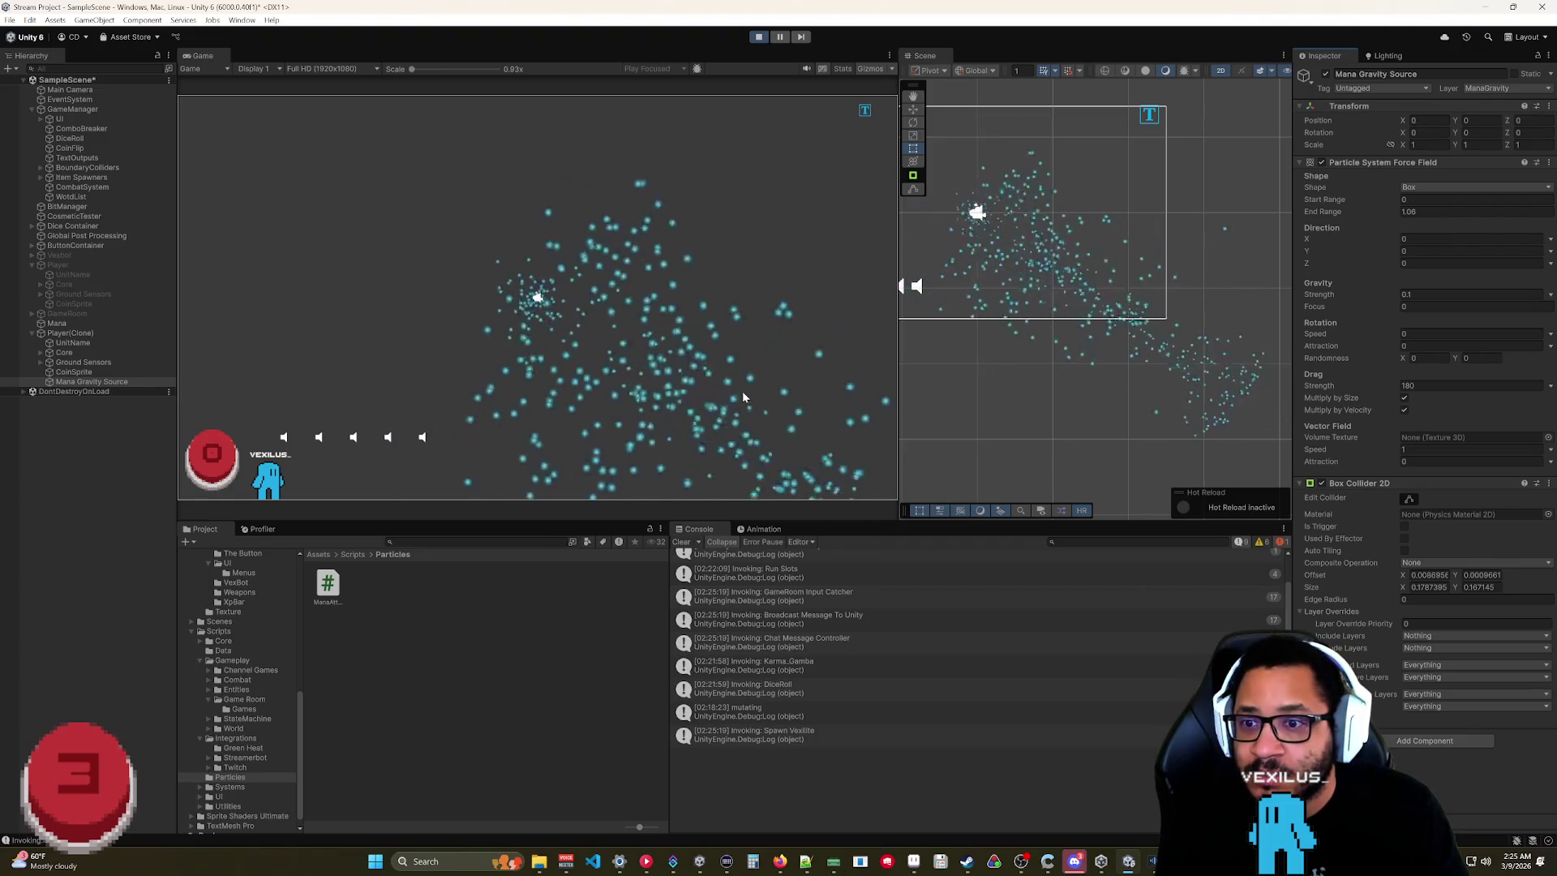
Check the Mana particles' attraction target, then expand Core and select Spawning.
{"action": "left_click", "coordinate": [70, 324]}
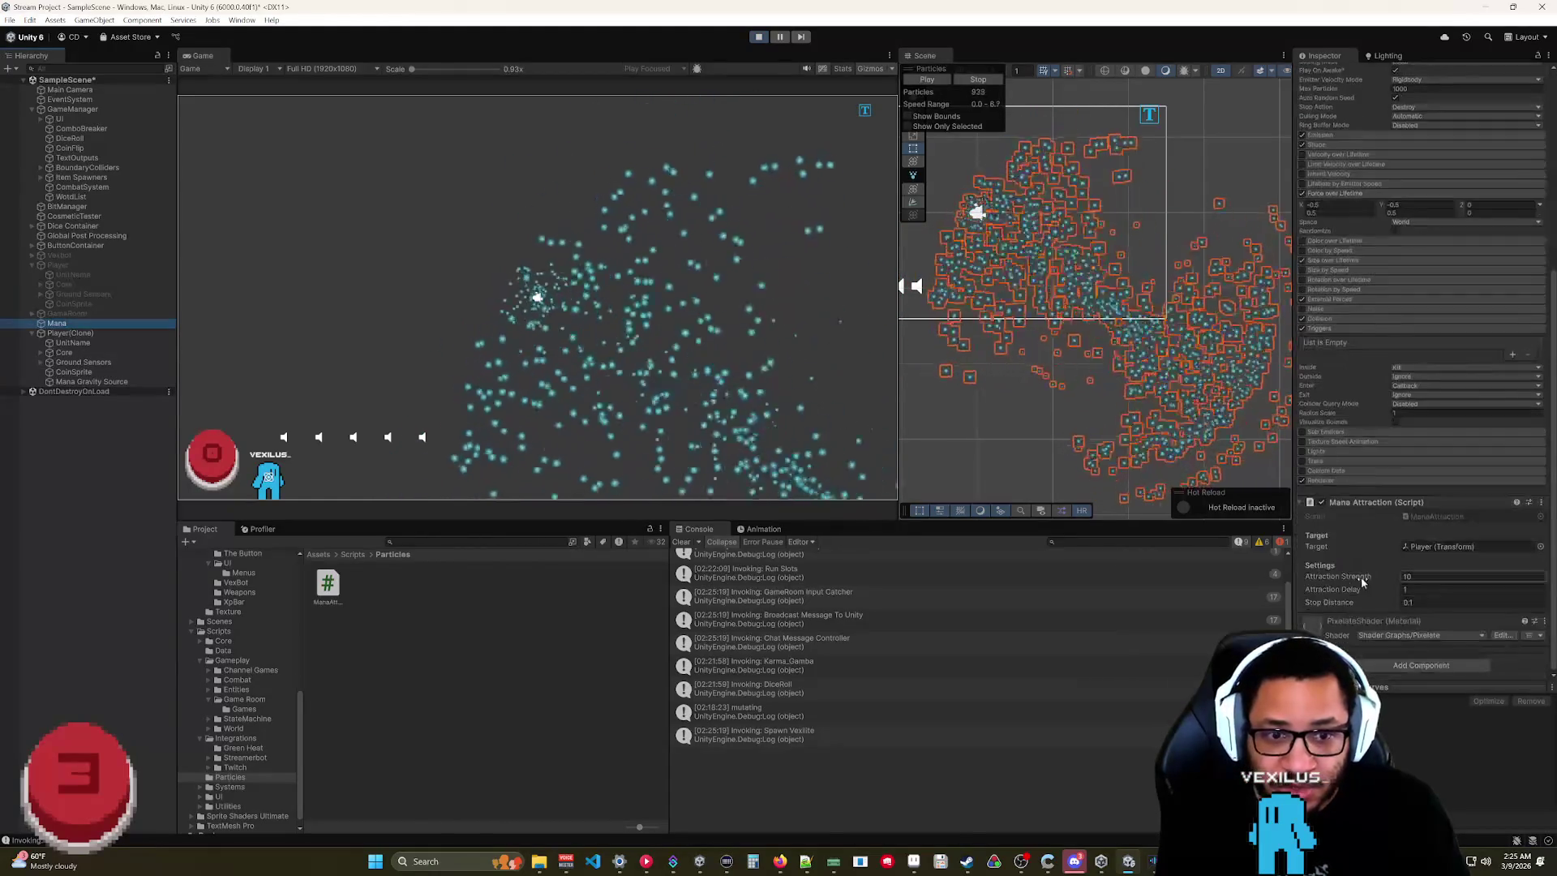
{"action": "left_click", "coordinate": [1449, 548]}
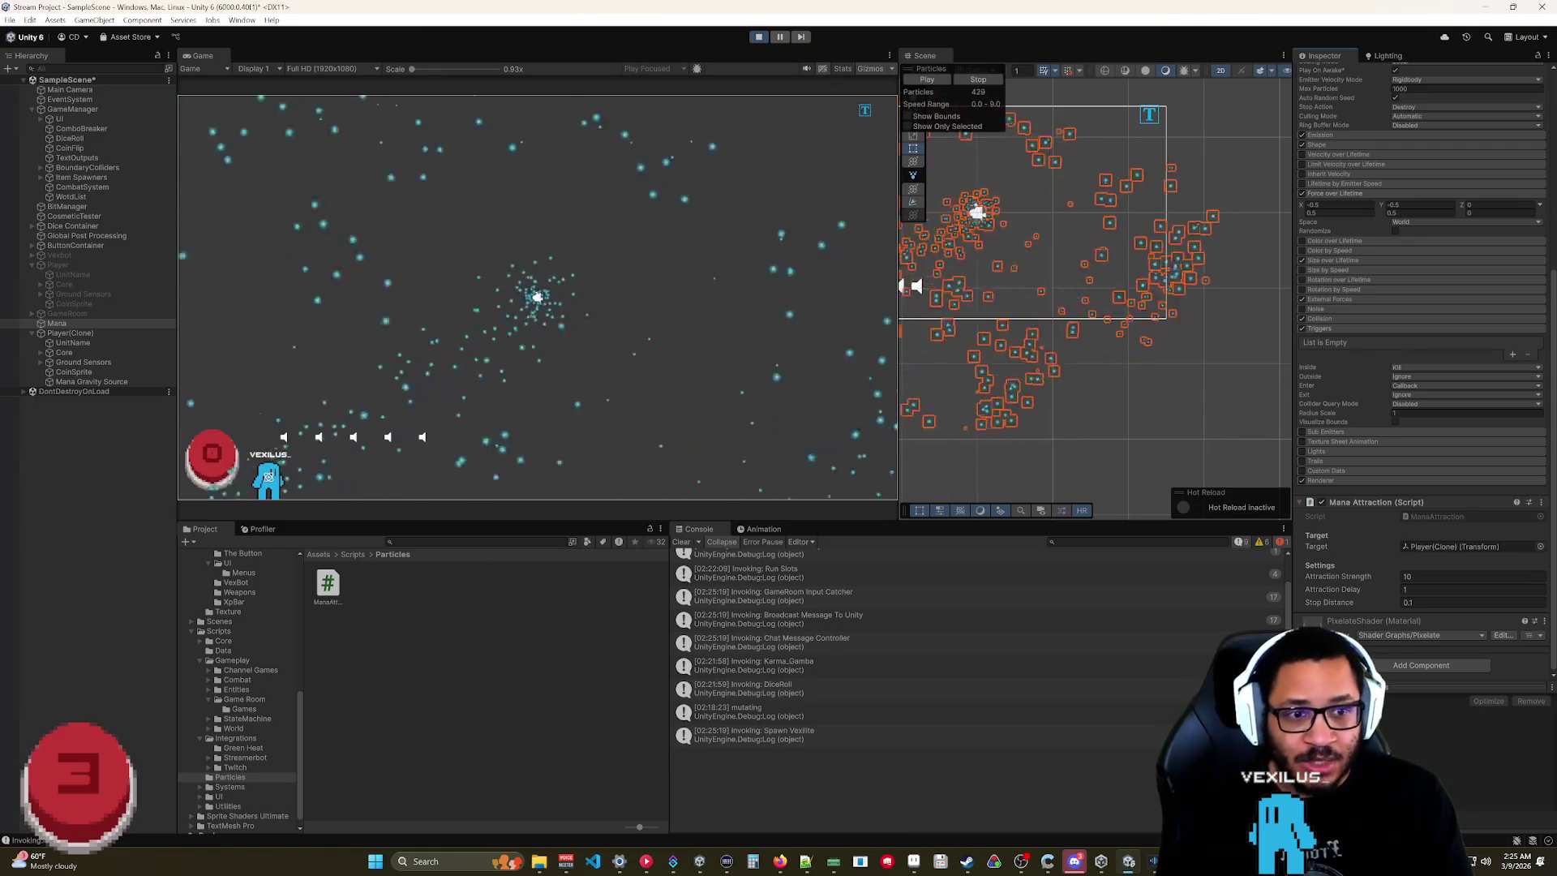
{"action": "left_click", "coordinate": [41, 353]}
{"action": "left_click", "coordinate": [95, 381]}
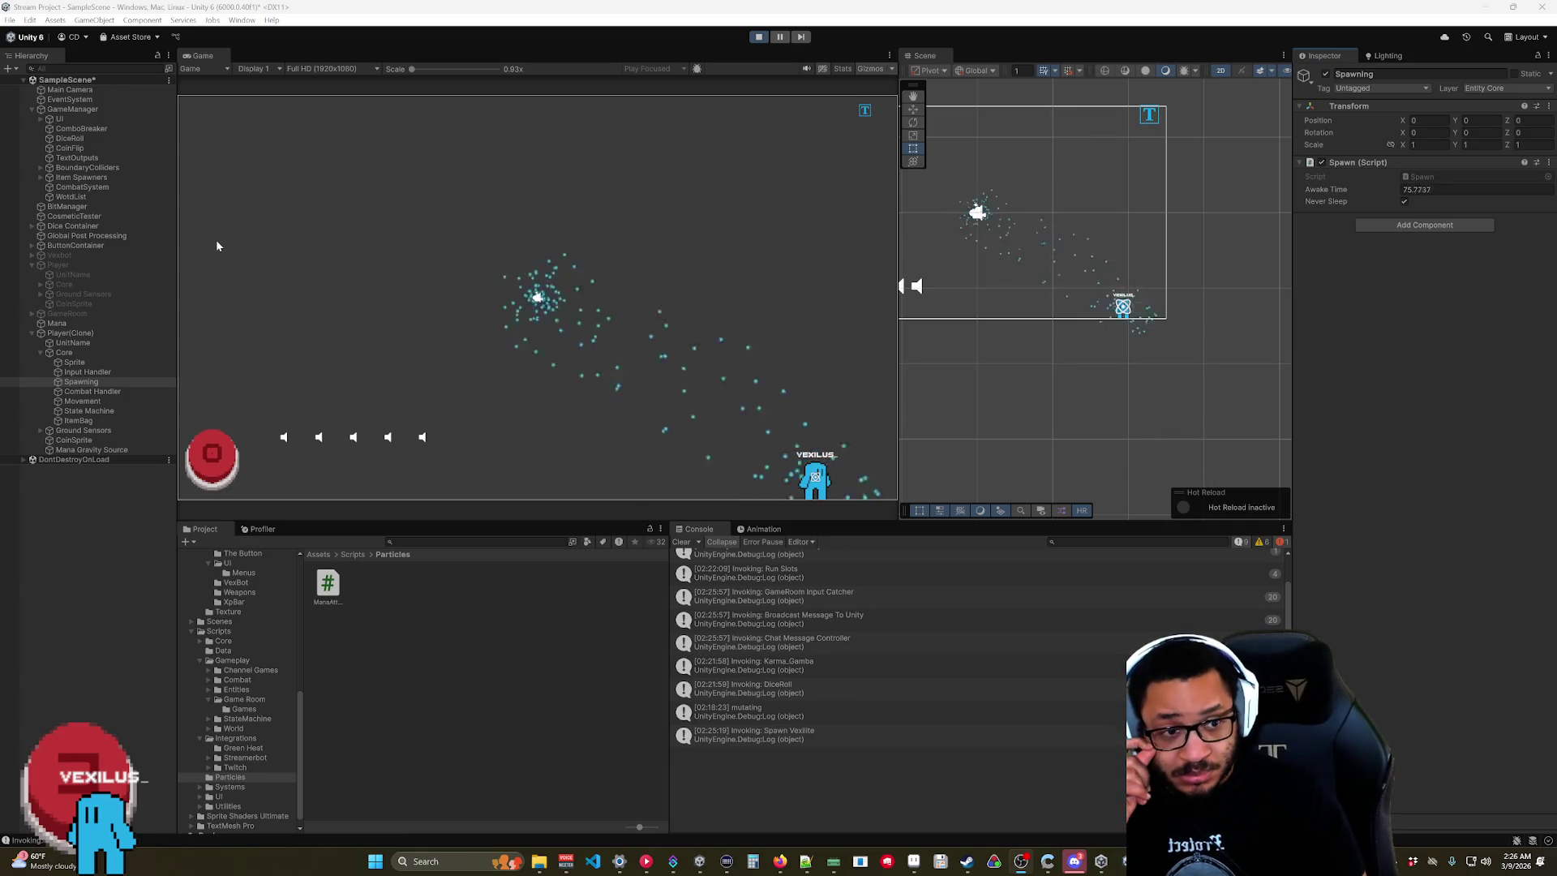
Lower the Mana particle system's Attraction Strength from 10 to 3.
{"action": "left_click", "coordinate": [82, 449]}
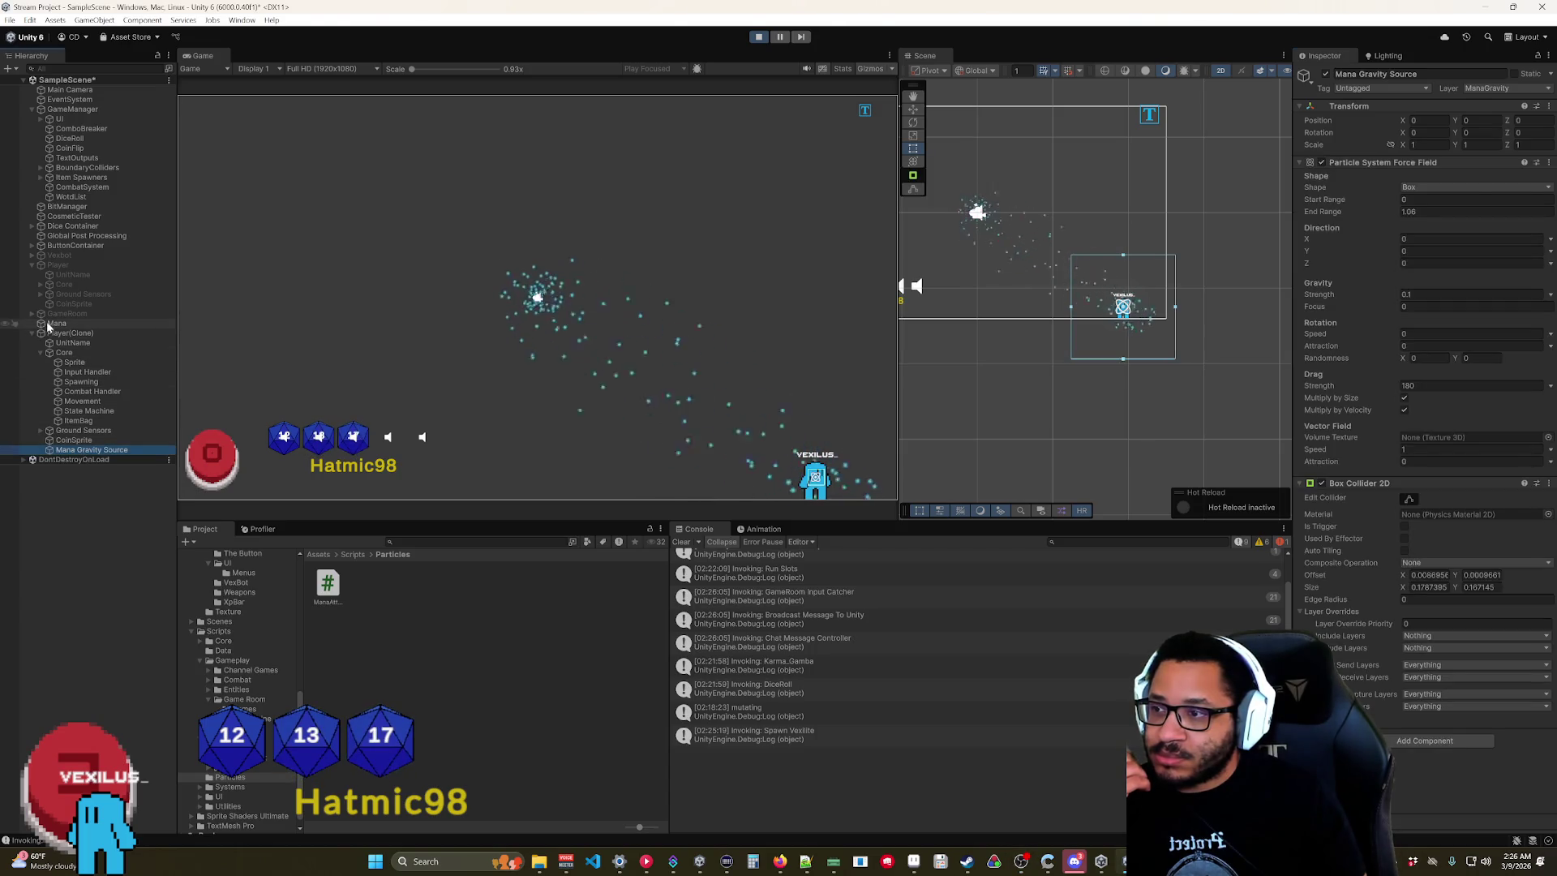
{"action": "left_click", "coordinate": [50, 323]}
{"action": "scroll", "coordinate": [1394, 578], "scroll_direction": "down", "scroll_amount": 5}
{"action": "left_click_drag", "start_coordinate": [1393, 579], "coordinate": [1281, 595]}
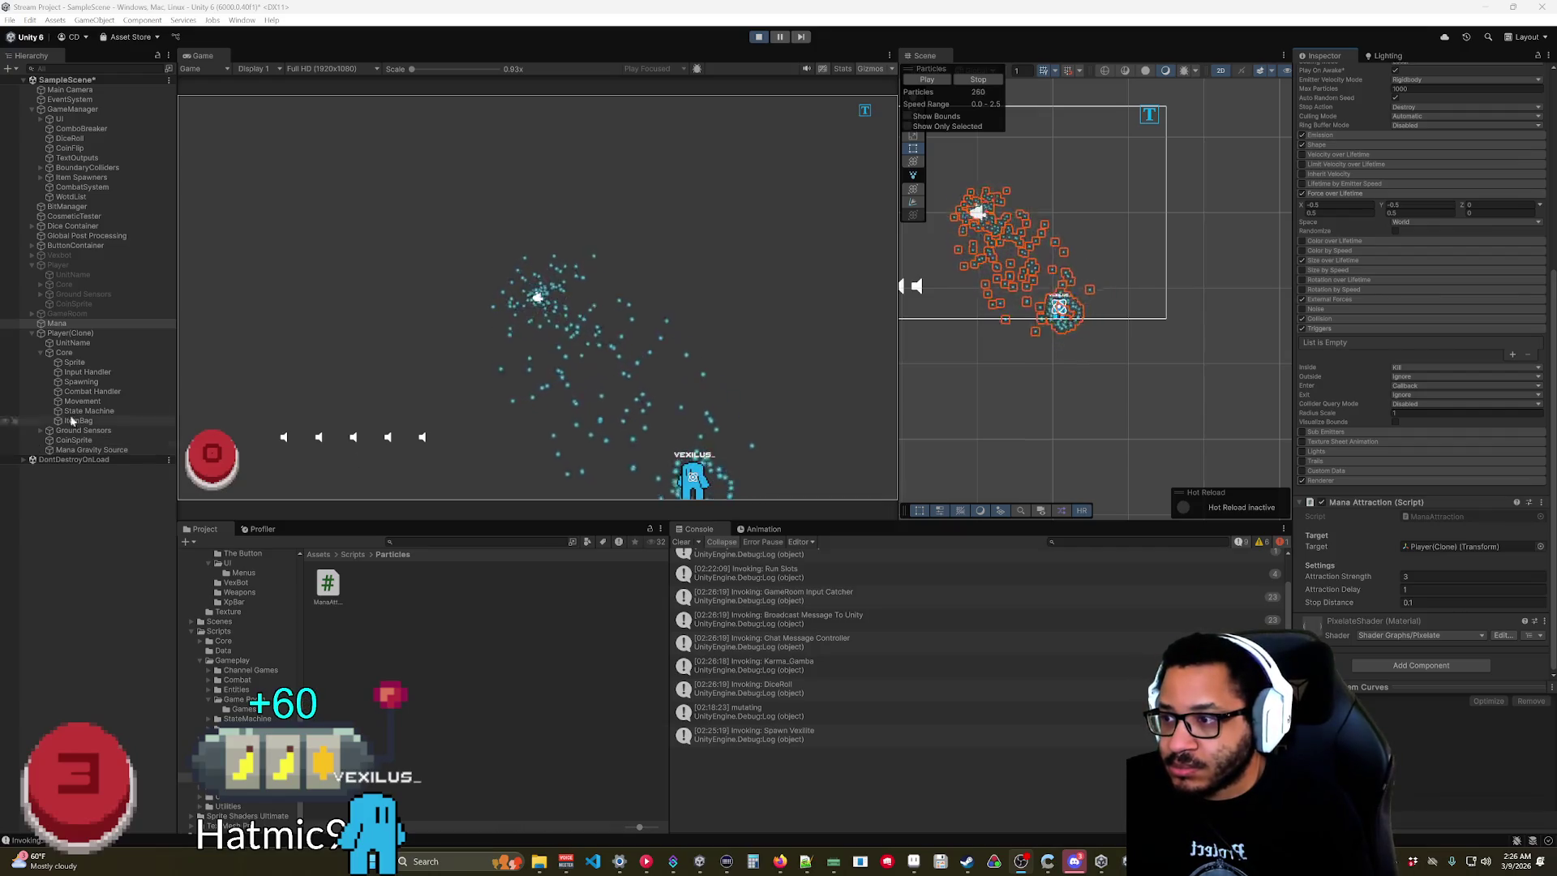
Give the force field Gravity Strength 3, Drag Strength 1800 and Multiply by Velocity.
{"action": "left_click", "coordinate": [88, 450]}
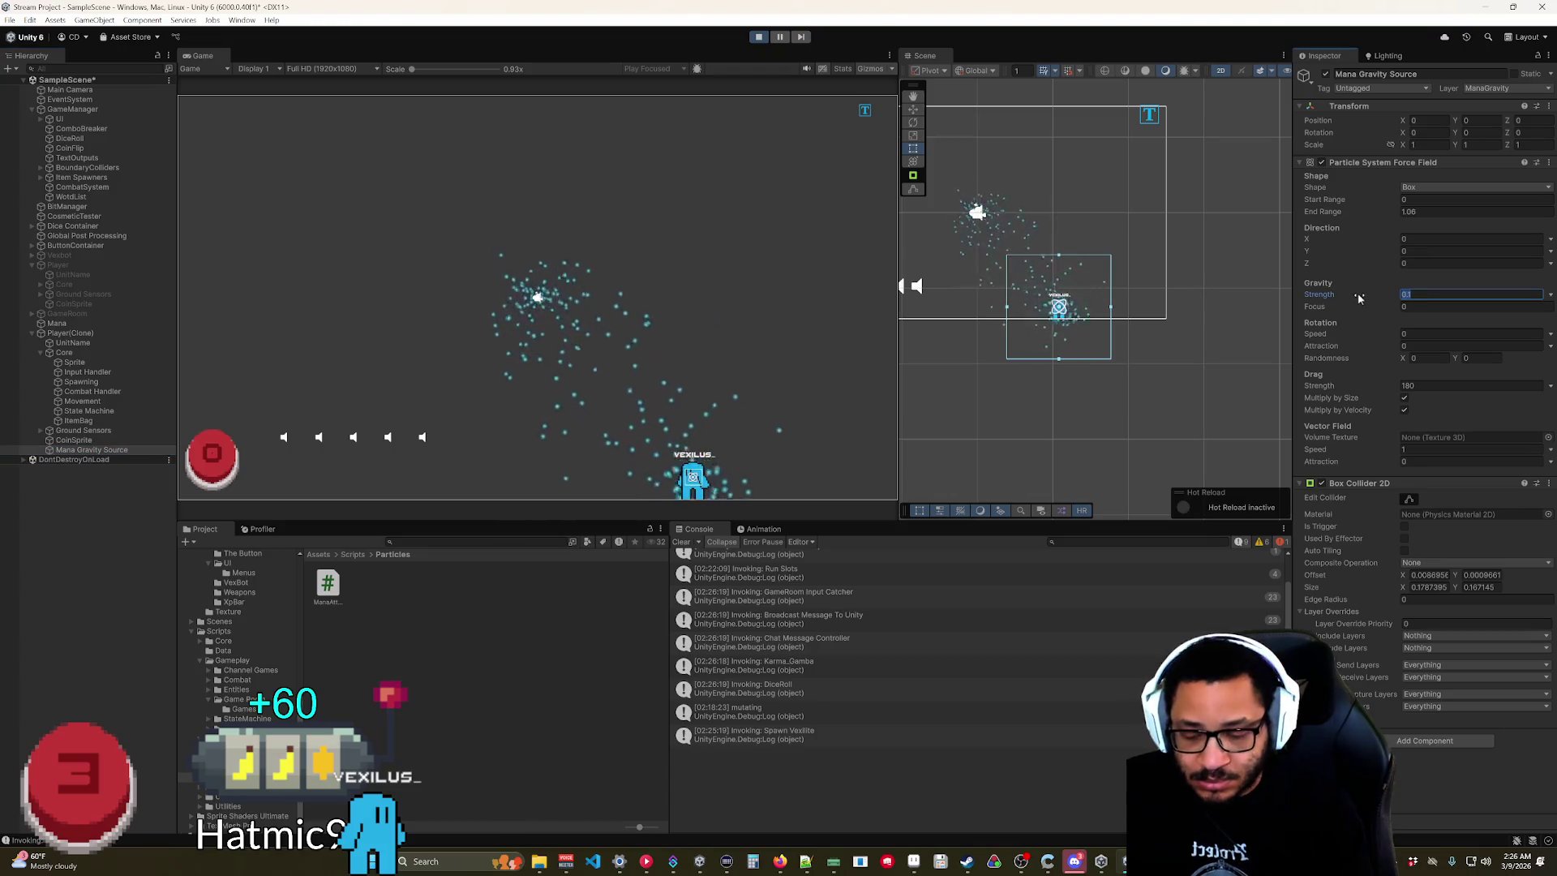
{"action": "type", "text": "3"}
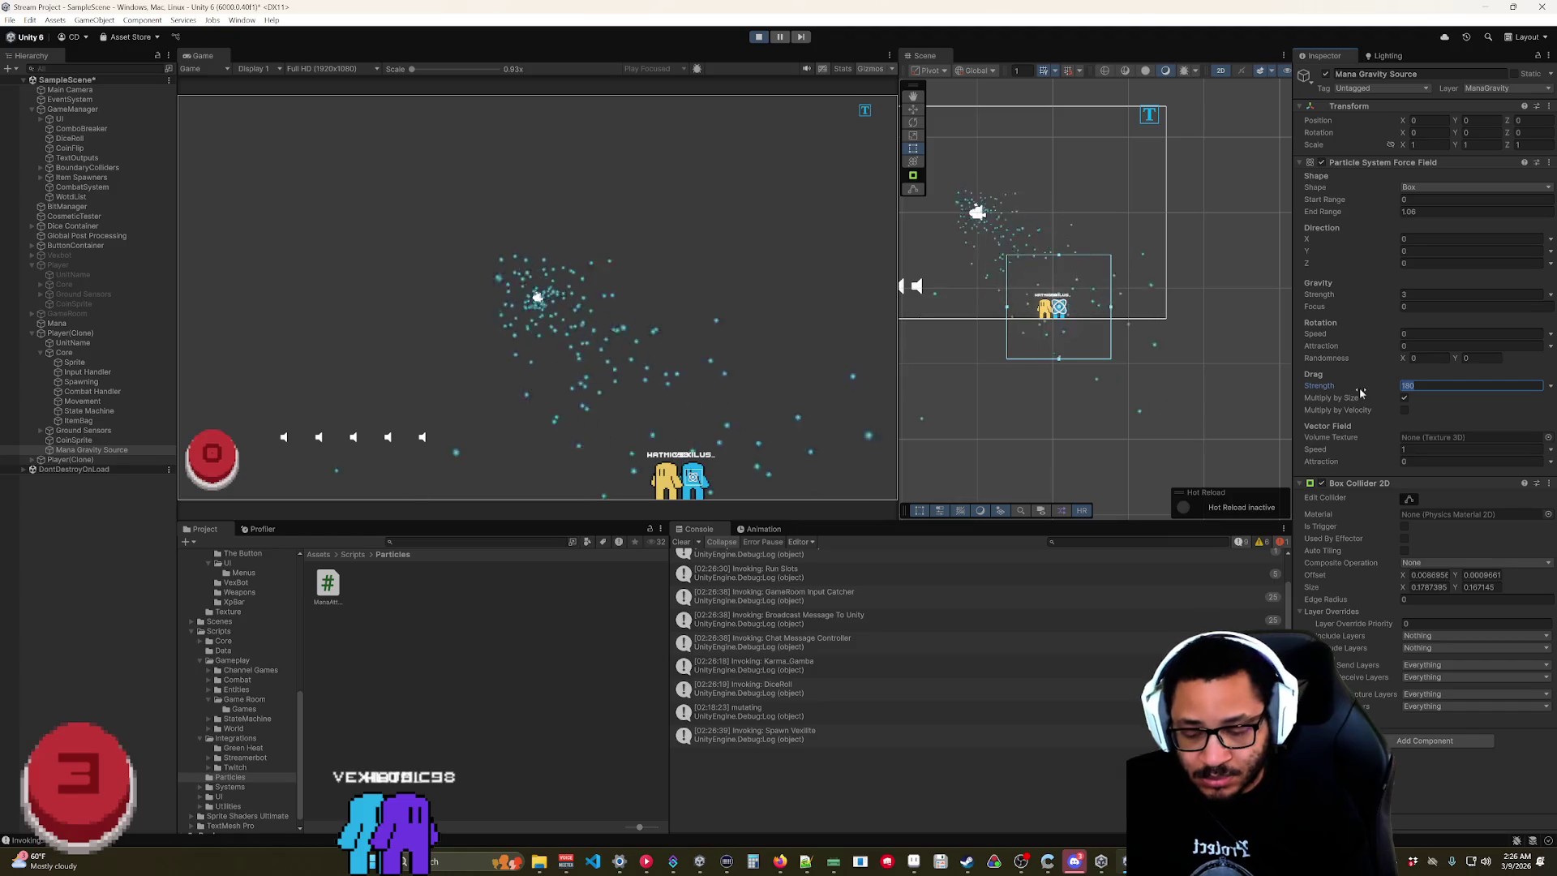
{"action": "type", "text": "1800"}
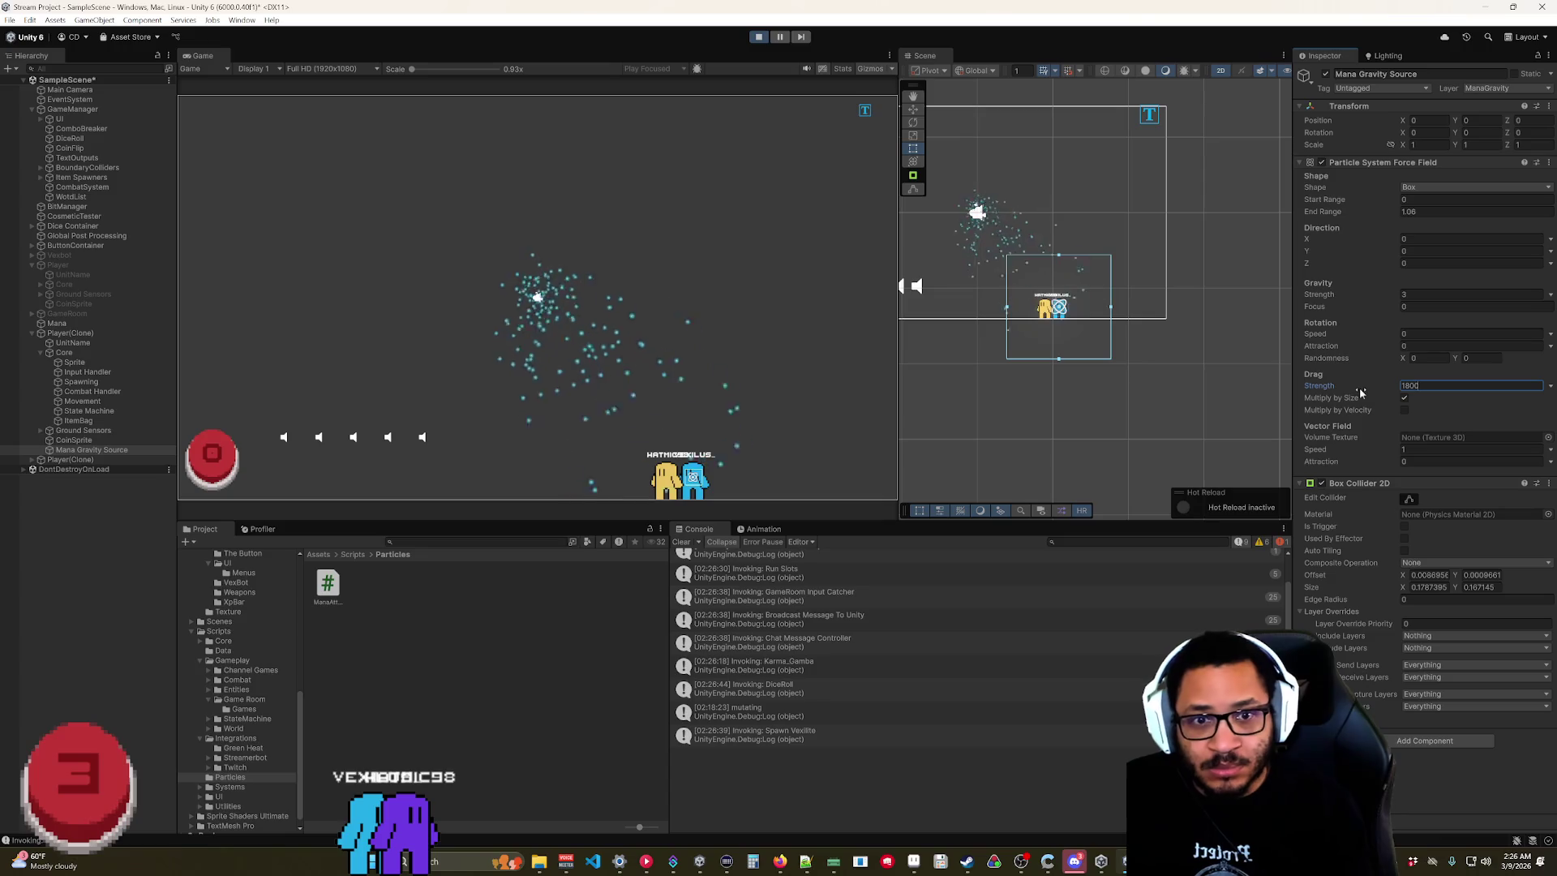
{"action": "left_click", "coordinate": [1404, 410]}
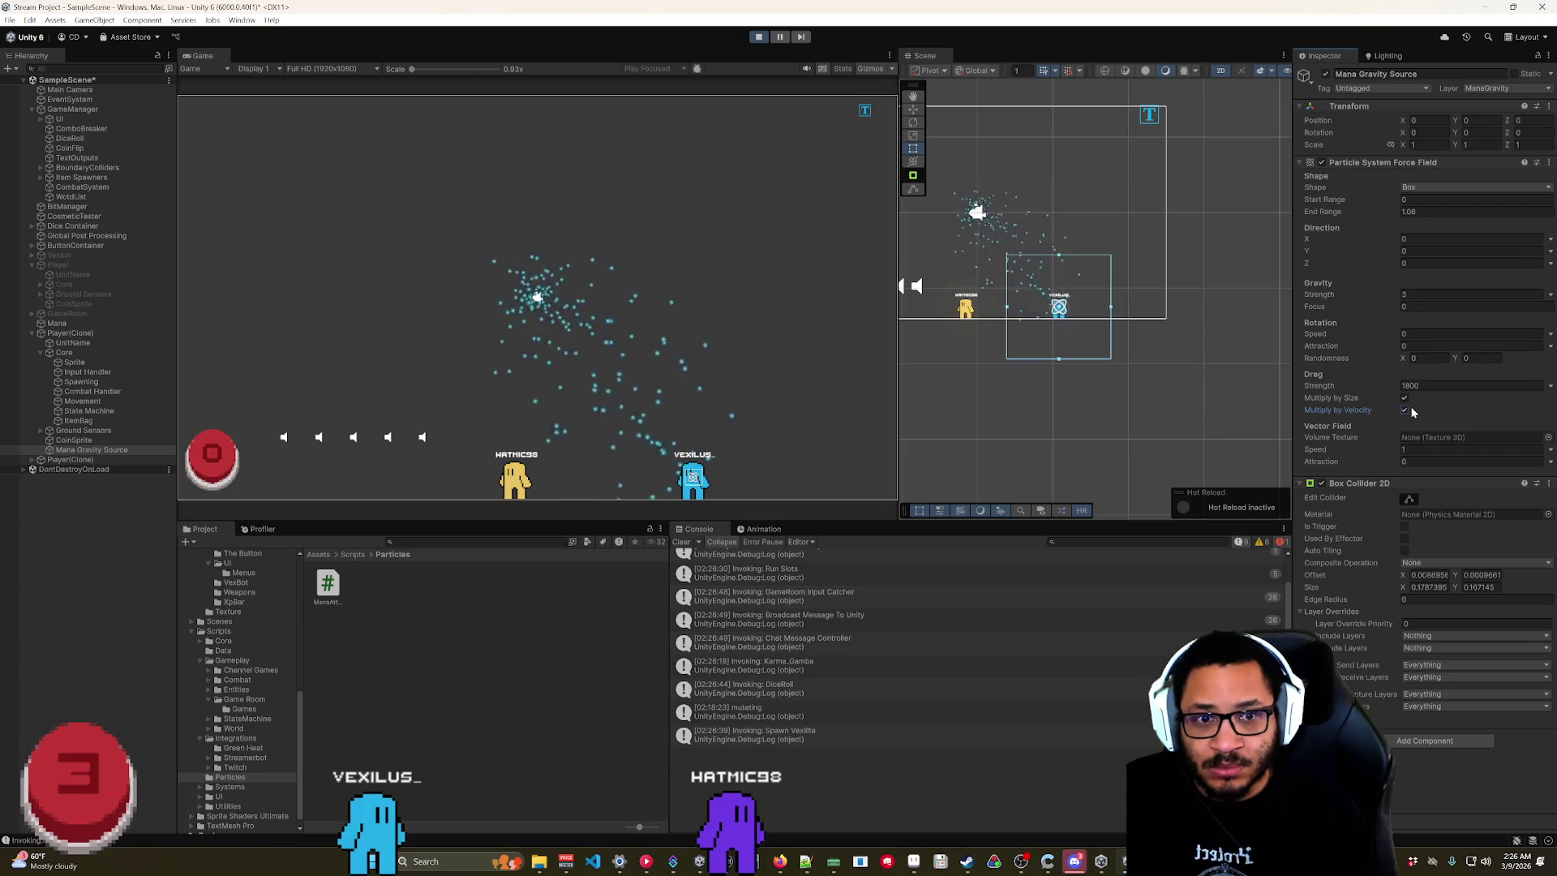
{"action": "left_click", "coordinate": [1452, 187]}
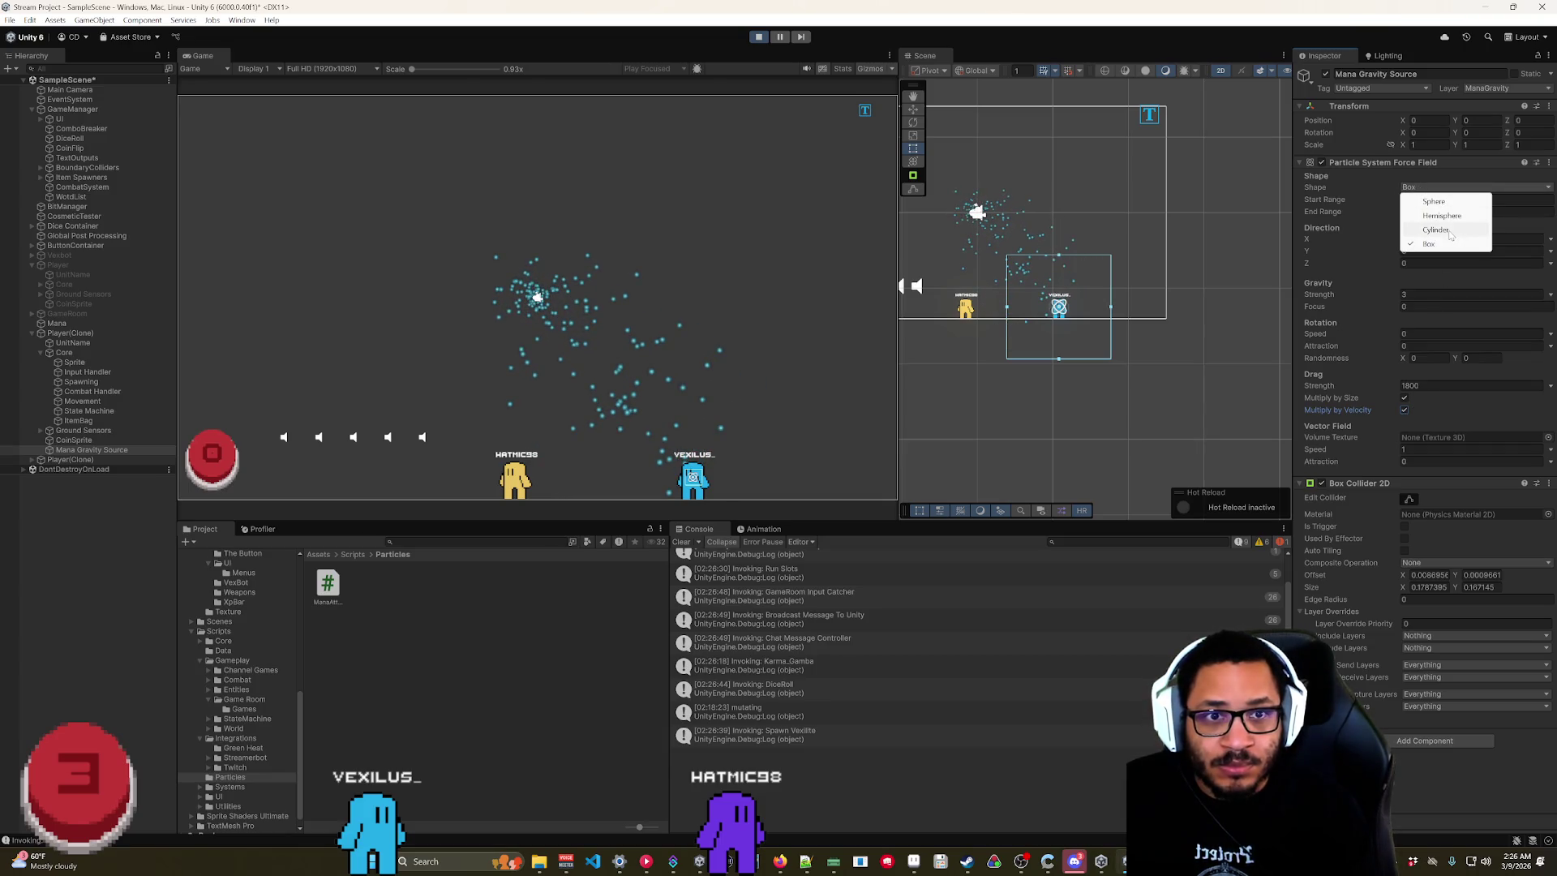
Switch the force field Shape from Box to Sphere with an End Range of 1.5.
{"action": "left_click", "coordinate": [1441, 203]}
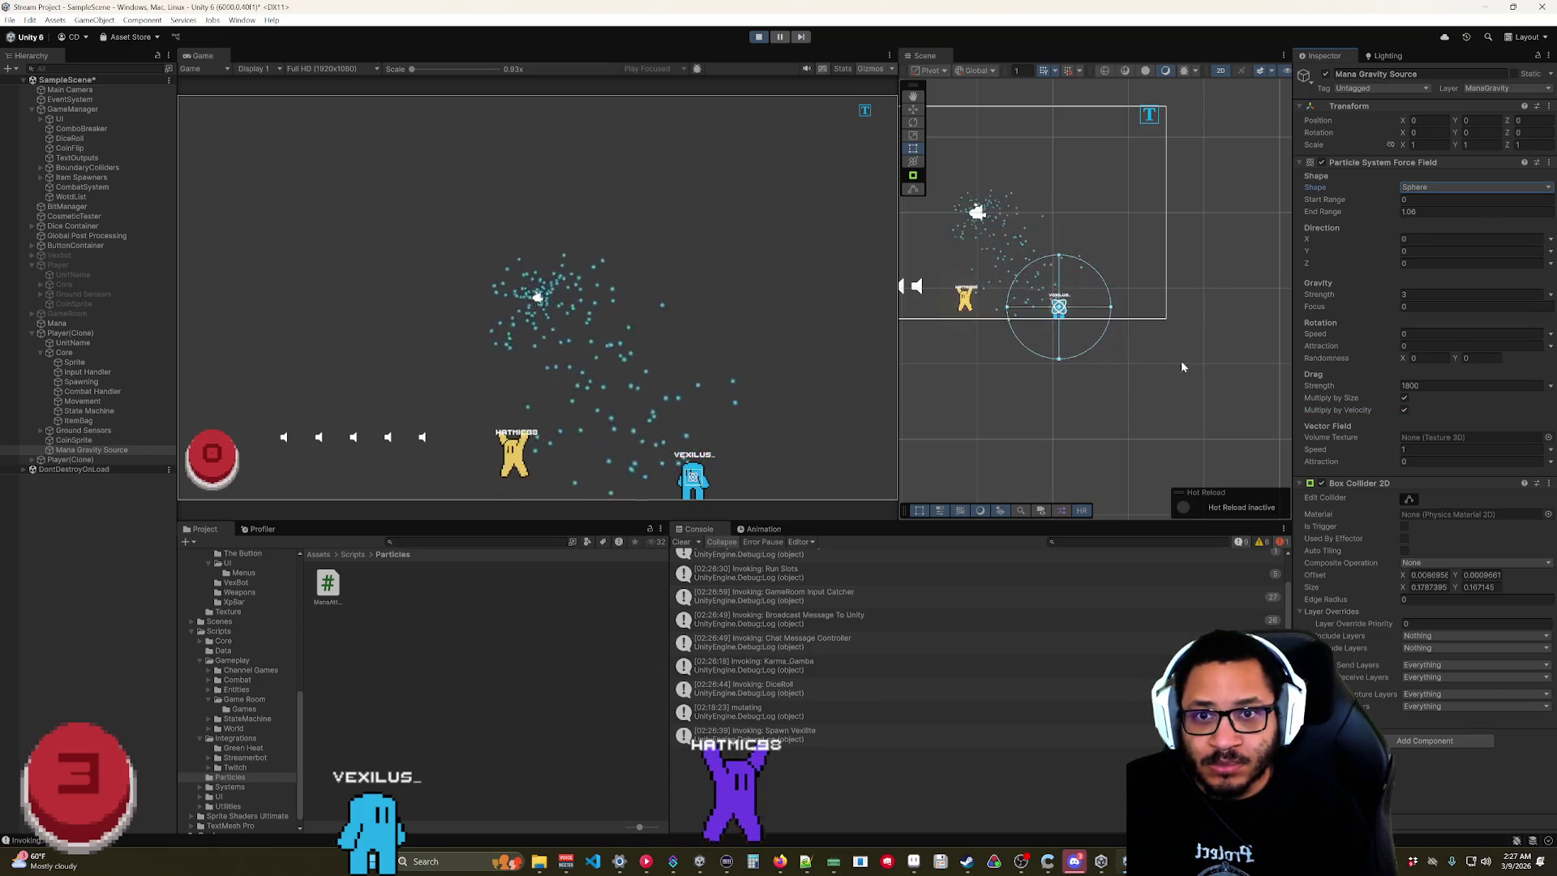
{"action": "left_click_drag", "start_coordinate": [1346, 208], "coordinate": [1357, 216]}
{"action": "type", "text": "1.5"}
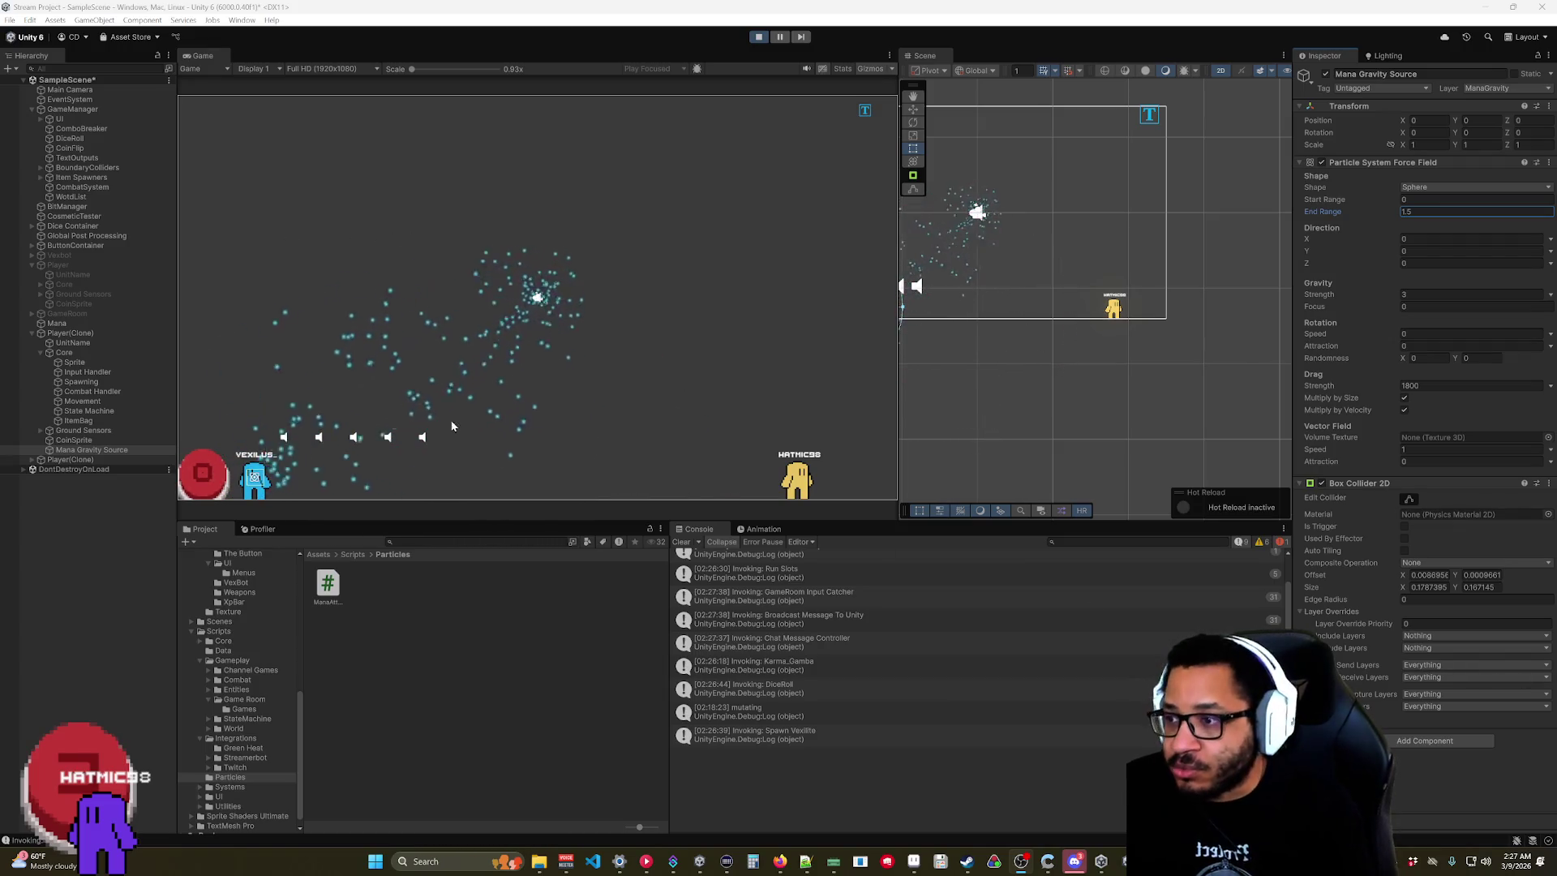
Add GHClickable to the Box Collider 2D's Exclude Layers override.
{"action": "left_click", "coordinate": [1411, 648]}
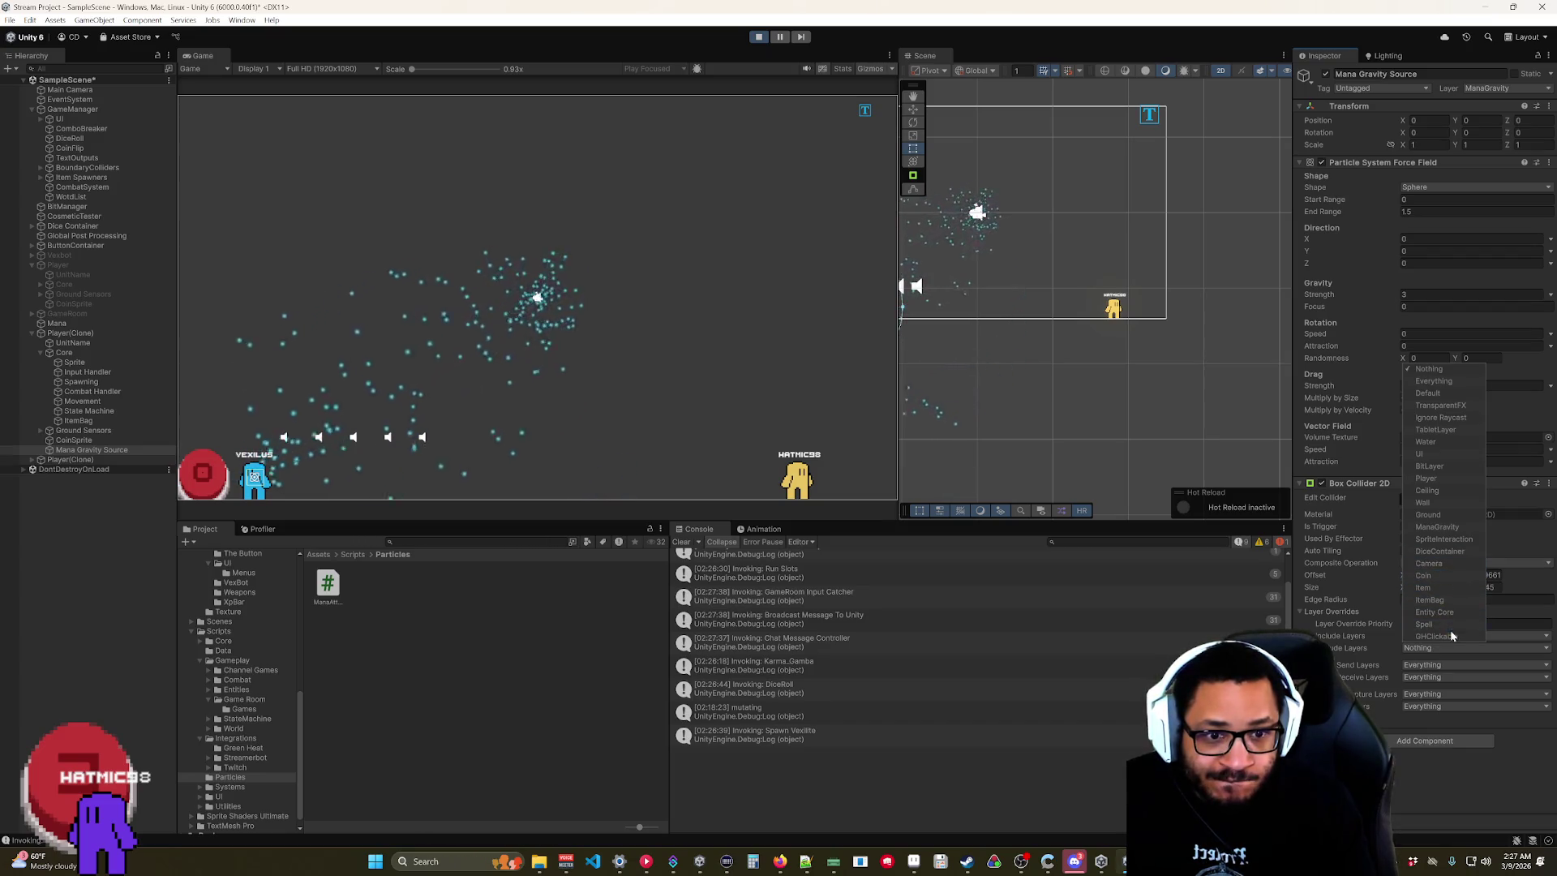
{"action": "left_click", "coordinate": [1451, 636]}
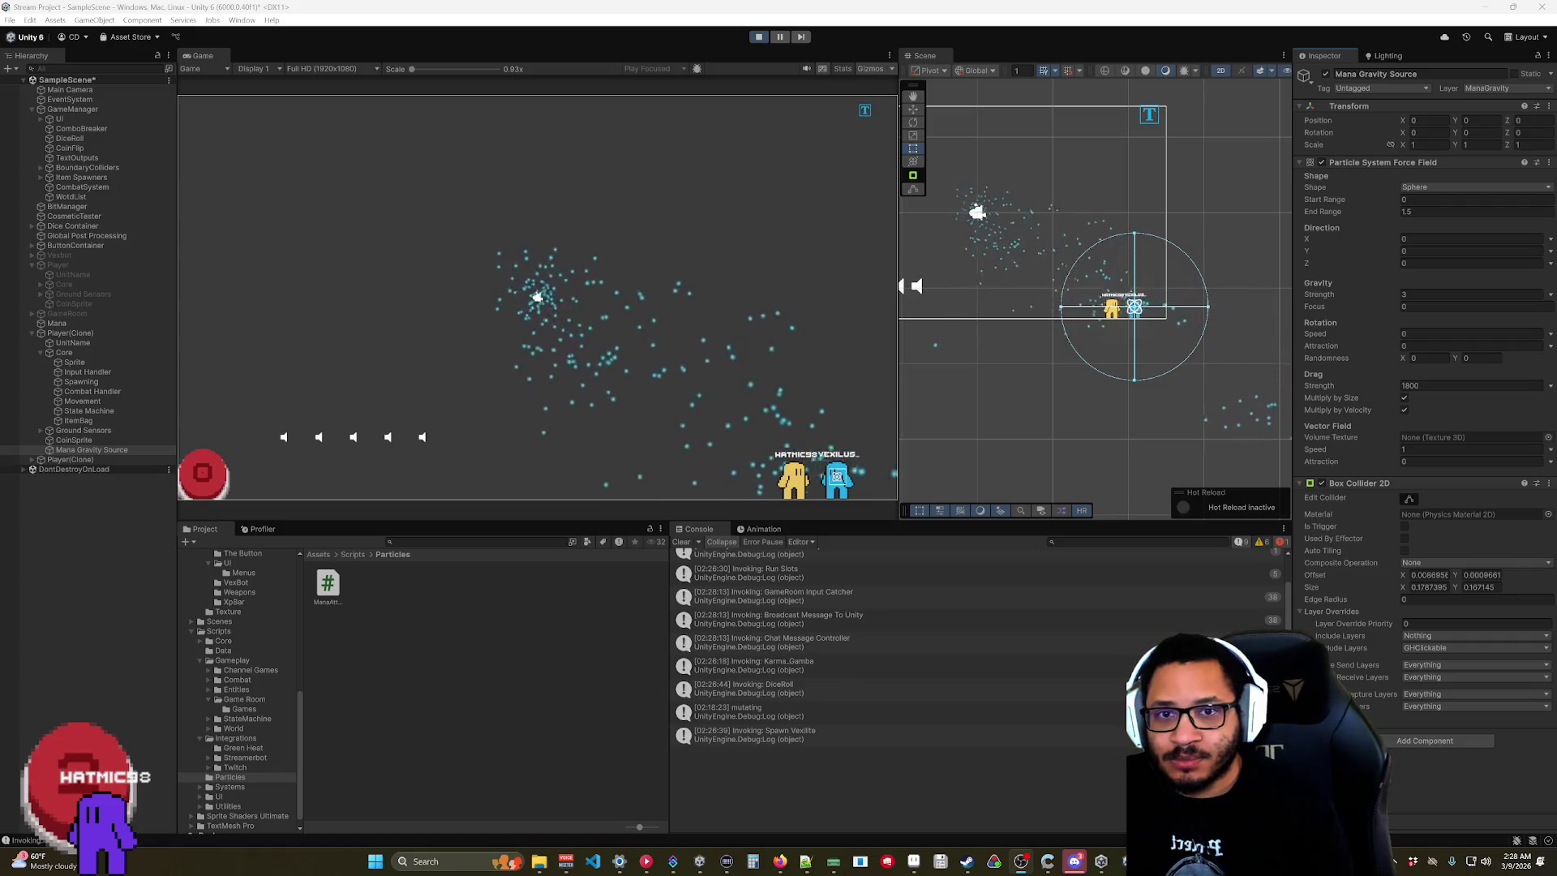
{"action": "left_click", "coordinate": [1339, 295]}
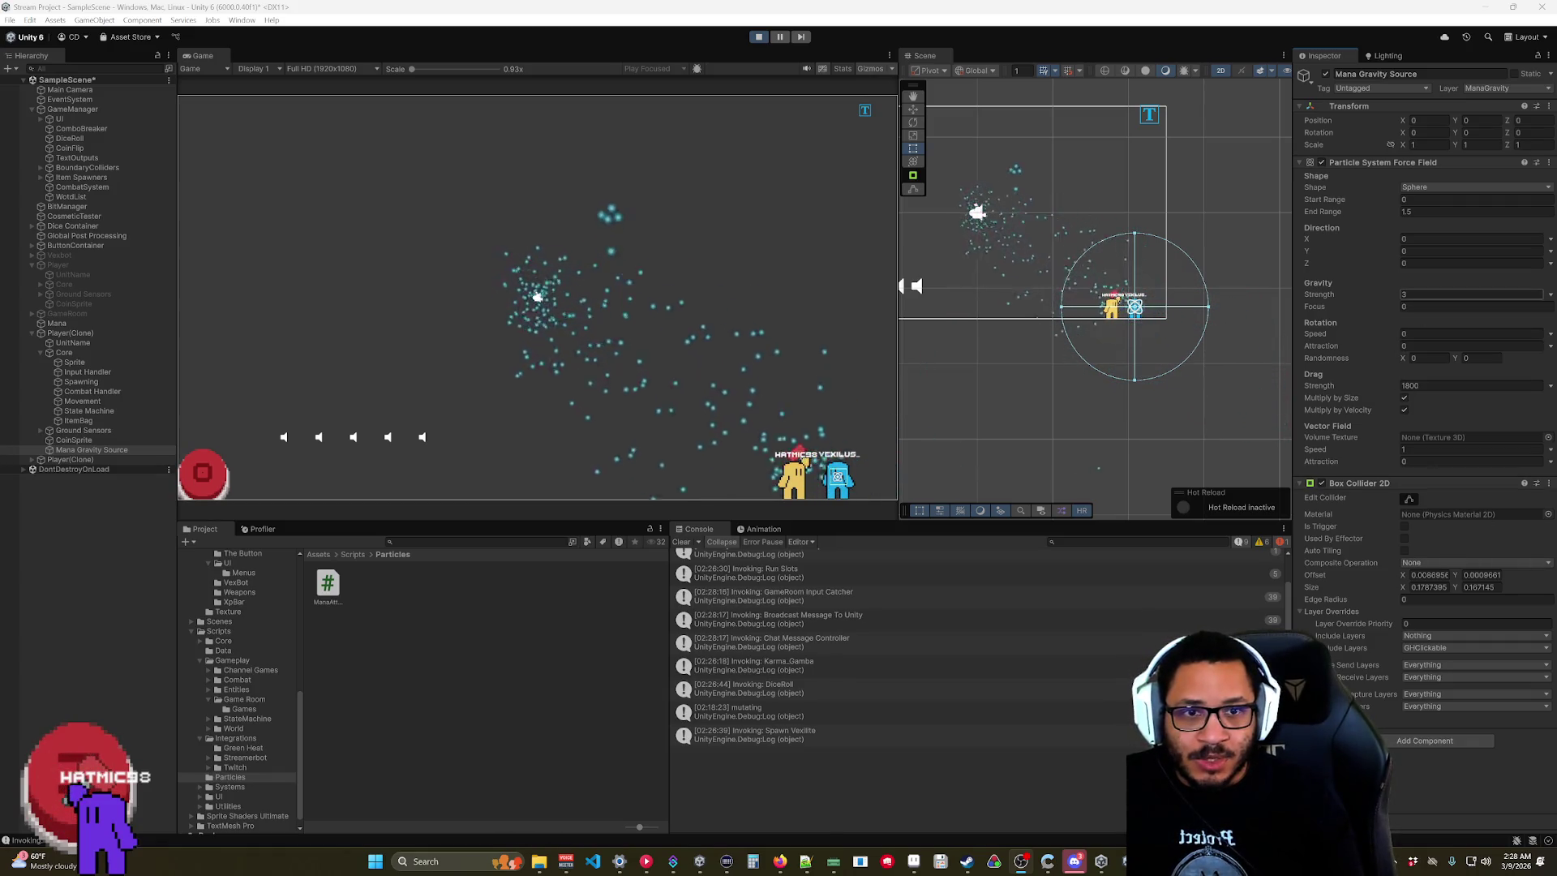
Set the force field's Gravity Strength to 8 and scrub End Range out to 2.7.
{"action": "type", "text": "5"}
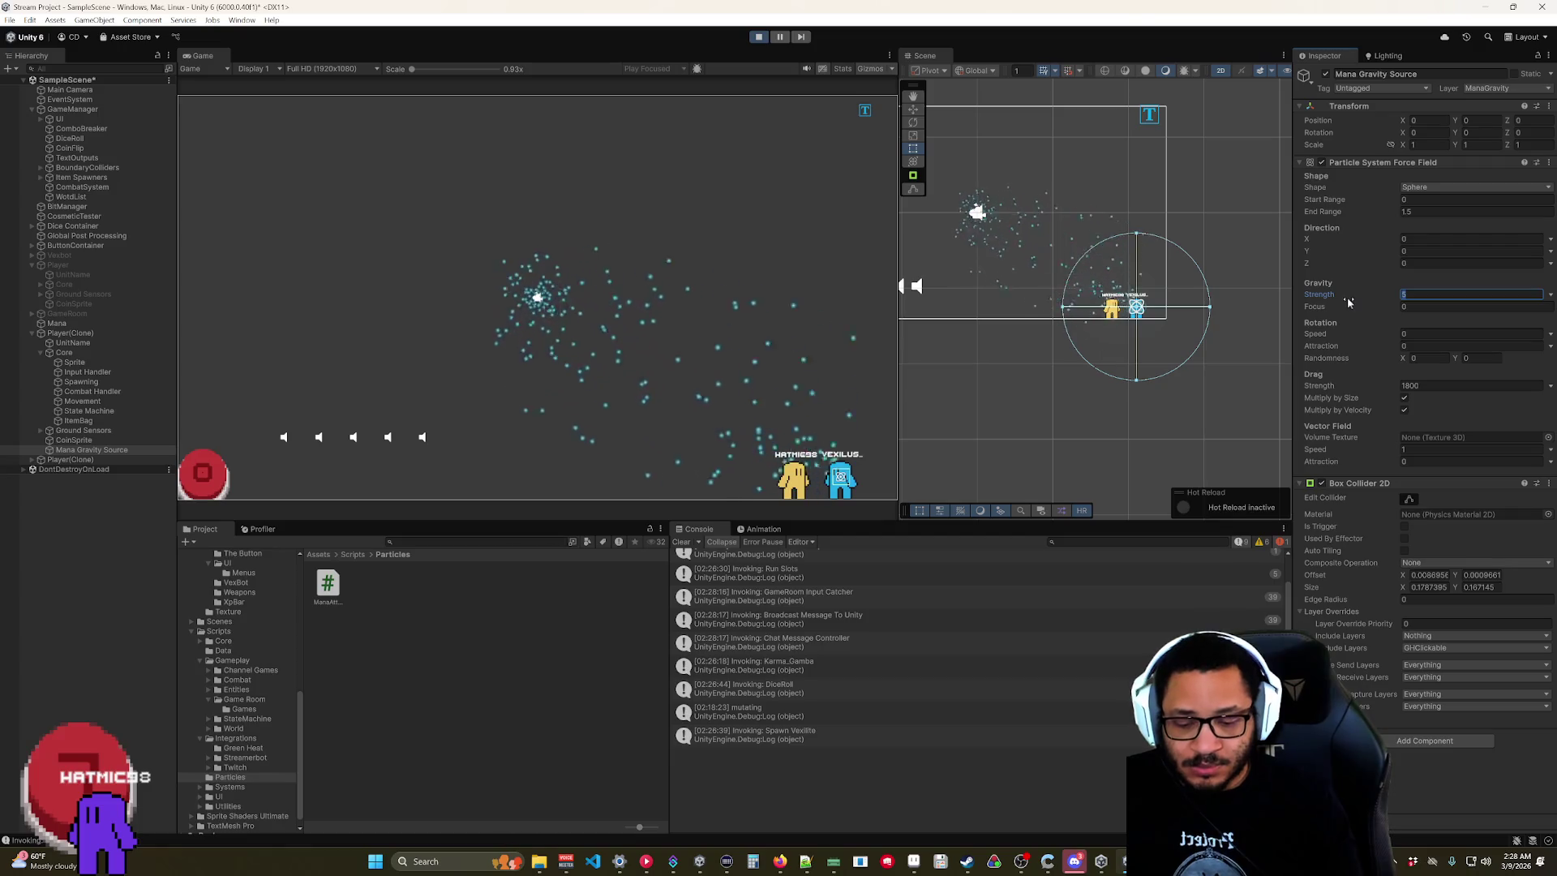
{"action": "type", "text": "8"}
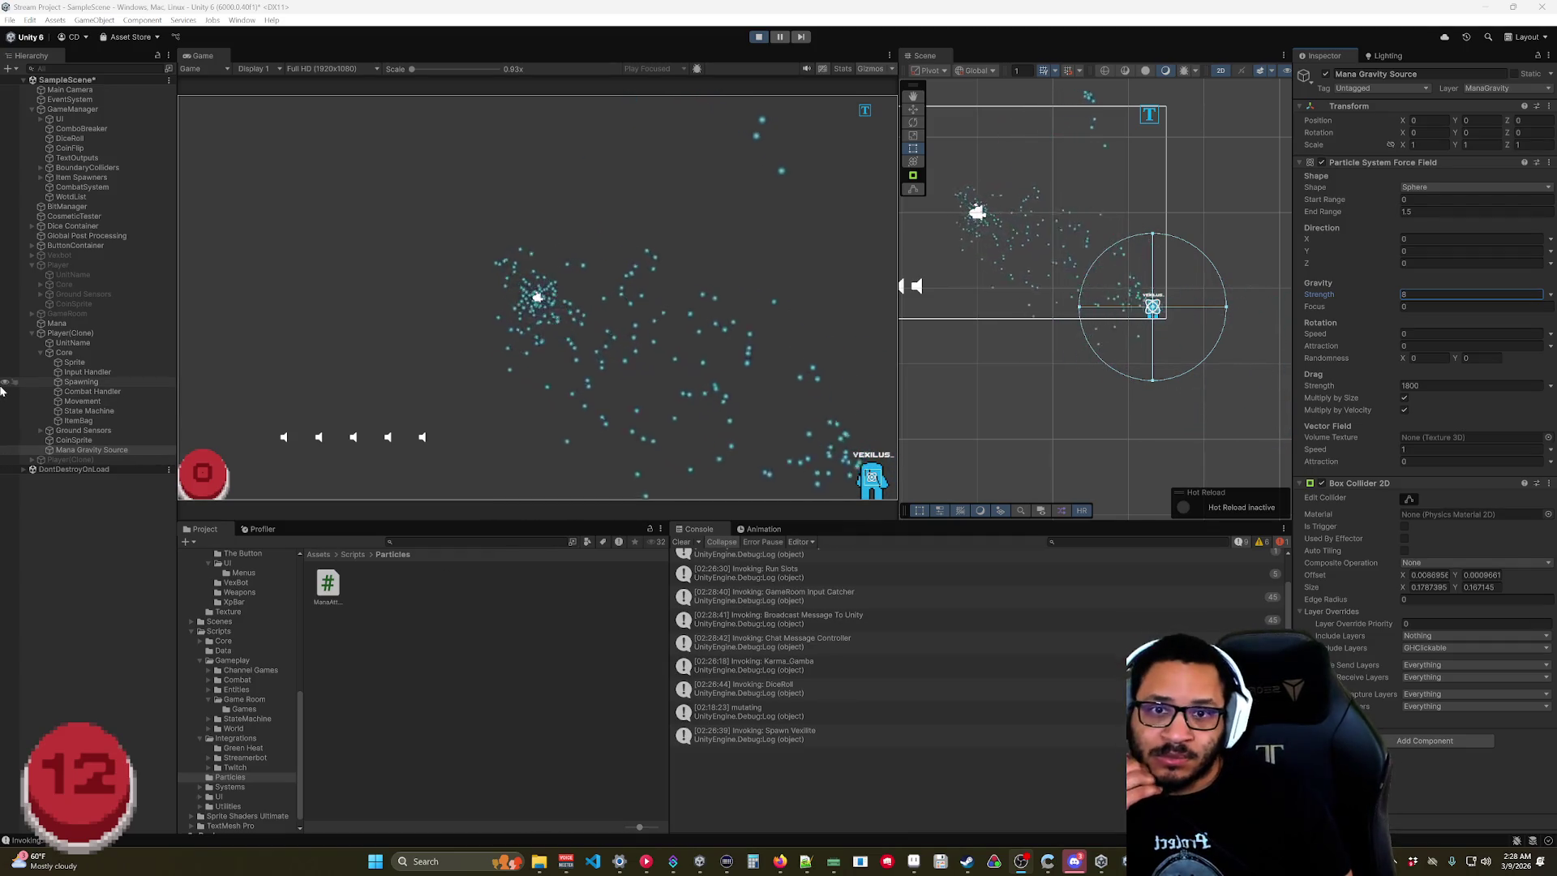
{"action": "left_click_drag", "start_coordinate": [1376, 212], "coordinate": [1401, 212]}
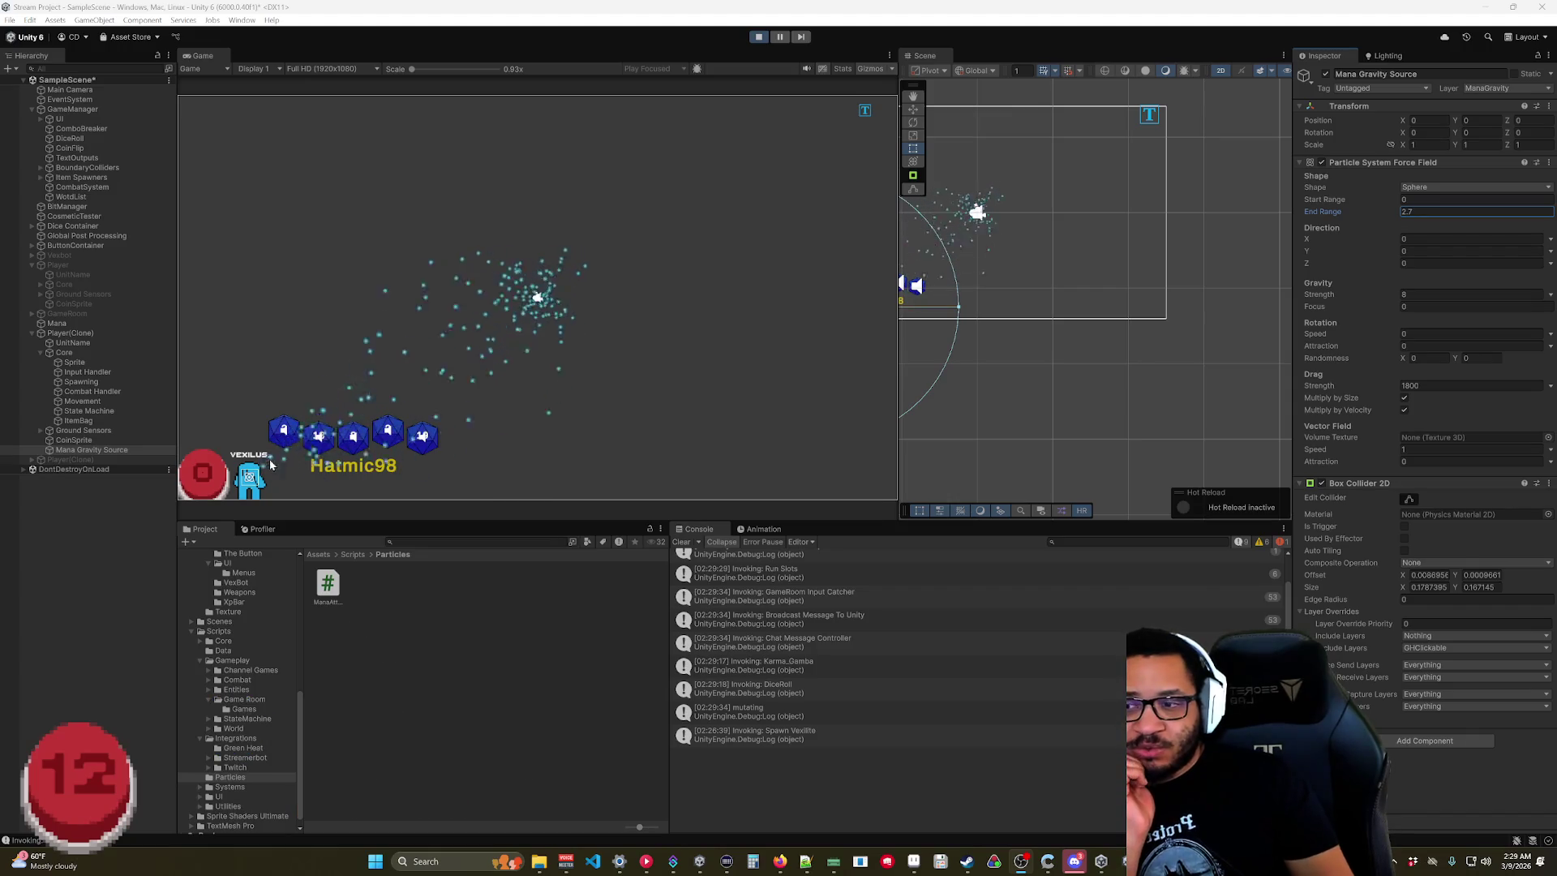
Scrub End Range up to about 11 and fling the player around to test the pull.
{"action": "scroll", "coordinate": [1176, 272], "scroll_direction": "down", "scroll_amount": 3}
{"action": "scroll", "coordinate": [1169, 274], "scroll_direction": "down", "scroll_amount": 1}
{"action": "left_click_drag", "start_coordinate": [1365, 211], "coordinate": [1482, 216]}
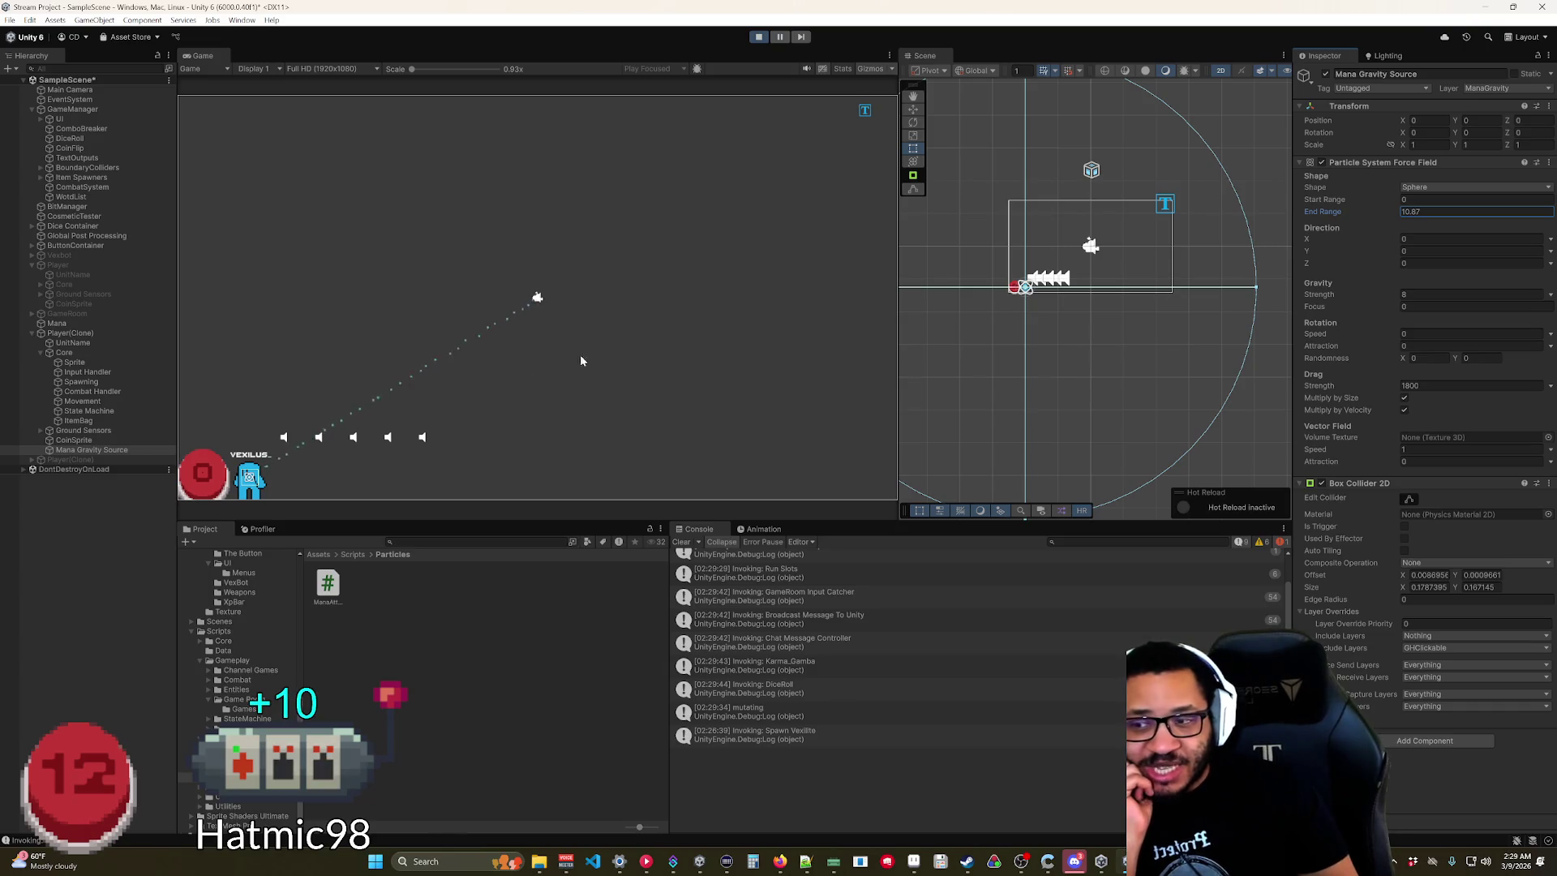
{"action": "left_click", "coordinate": [261, 490]}
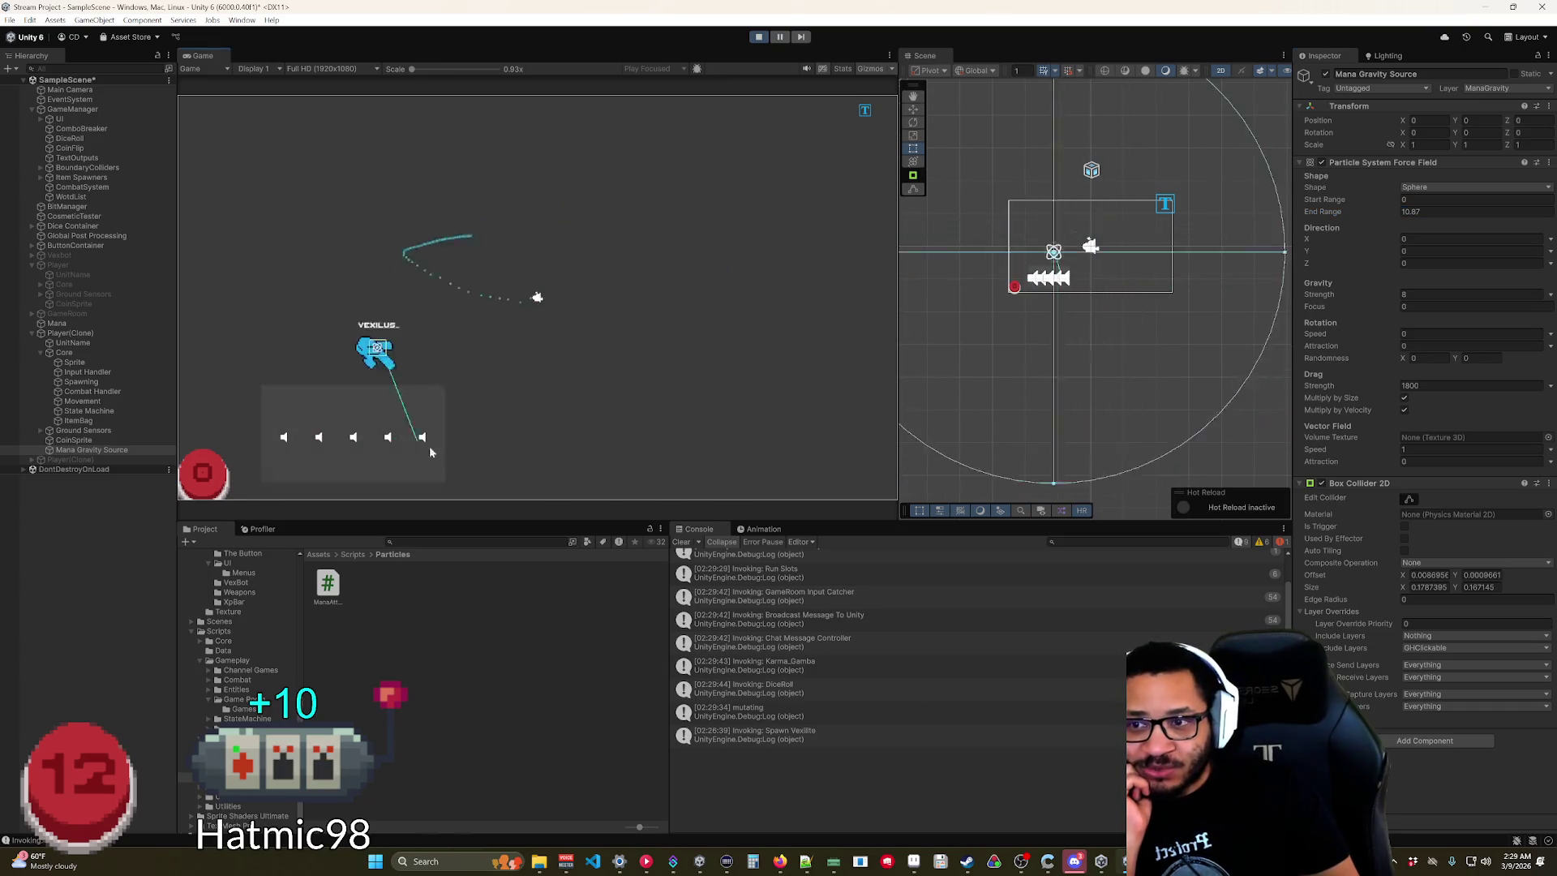
{"action": "mouse_move", "coordinate": [858, 478]}
{"action": "left_mouse_down"}
{"action": "mouse_move", "coordinate": [552, 162]}
{"action": "mouse_move", "coordinate": [802, 334]}
{"action": "mouse_move", "coordinate": [389, 191]}
{"action": "mouse_move", "coordinate": [740, 196]}
{"action": "mouse_move", "coordinate": [658, 420]}
{"action": "mouse_move", "coordinate": [419, 191]}
{"action": "mouse_move", "coordinate": [726, 288]}
{"action": "mouse_move", "coordinate": [457, 470]}
{"action": "mouse_move", "coordinate": [470, 163]}
{"action": "mouse_move", "coordinate": [695, 243]}
{"action": "mouse_move", "coordinate": [590, 445]}
{"action": "mouse_move", "coordinate": [450, 186]}
{"action": "mouse_move", "coordinate": [734, 365]}
{"action": "mouse_move", "coordinate": [373, 247]}
{"action": "mouse_move", "coordinate": [722, 344]}
{"action": "mouse_move", "coordinate": [790, 425]}
{"action": "left_mouse_up"}
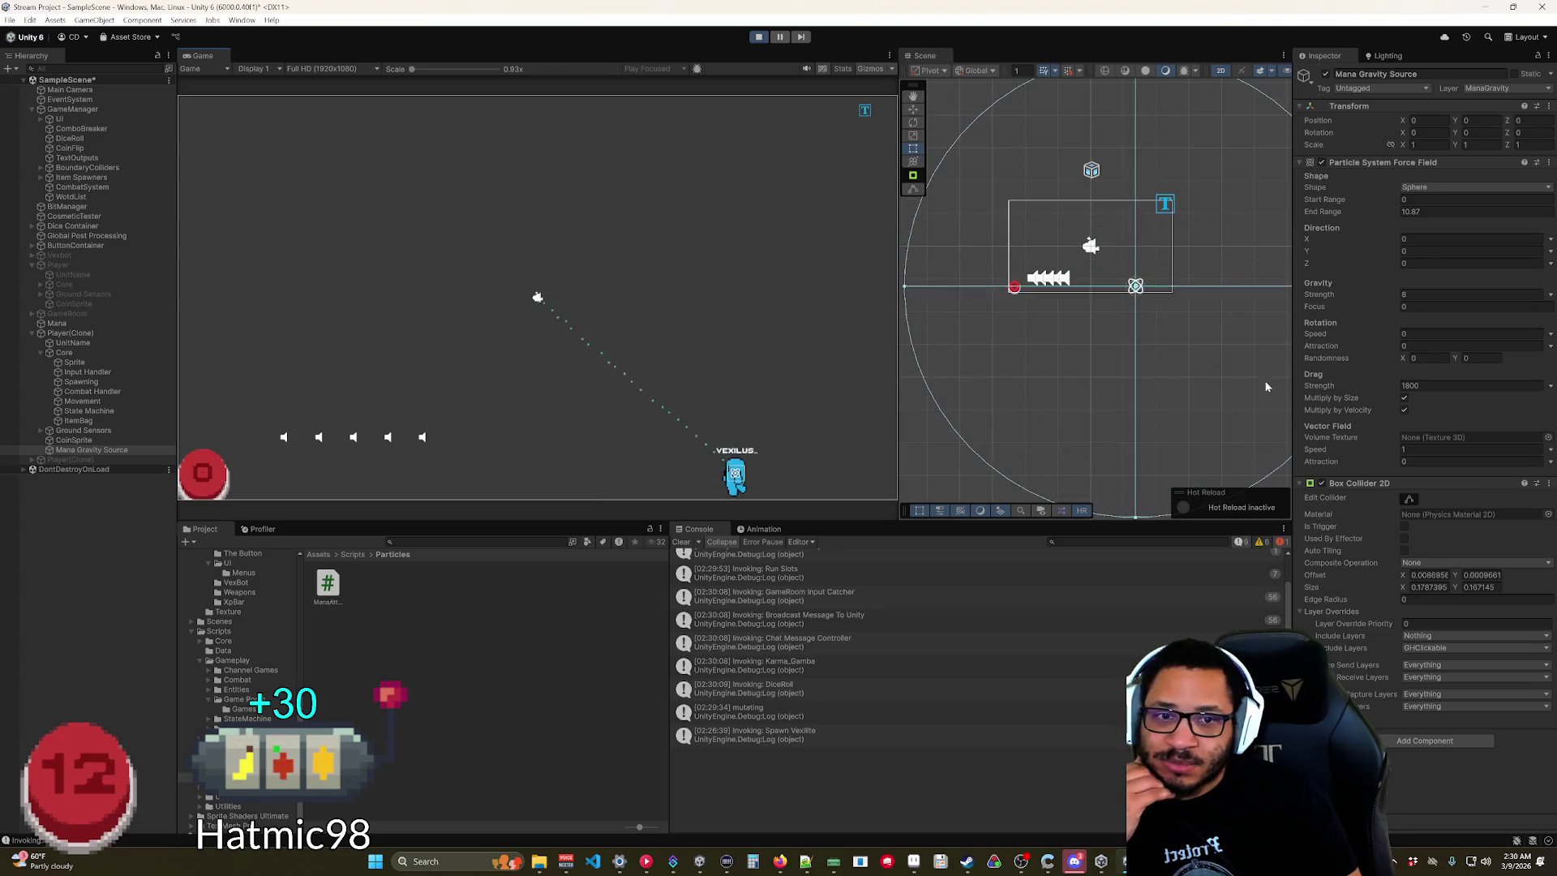
Shrink End Range back down toward 1.21 and drag the player left and right to retest.
{"action": "left_click_drag", "start_coordinate": [1378, 215], "coordinate": [1250, 232]}
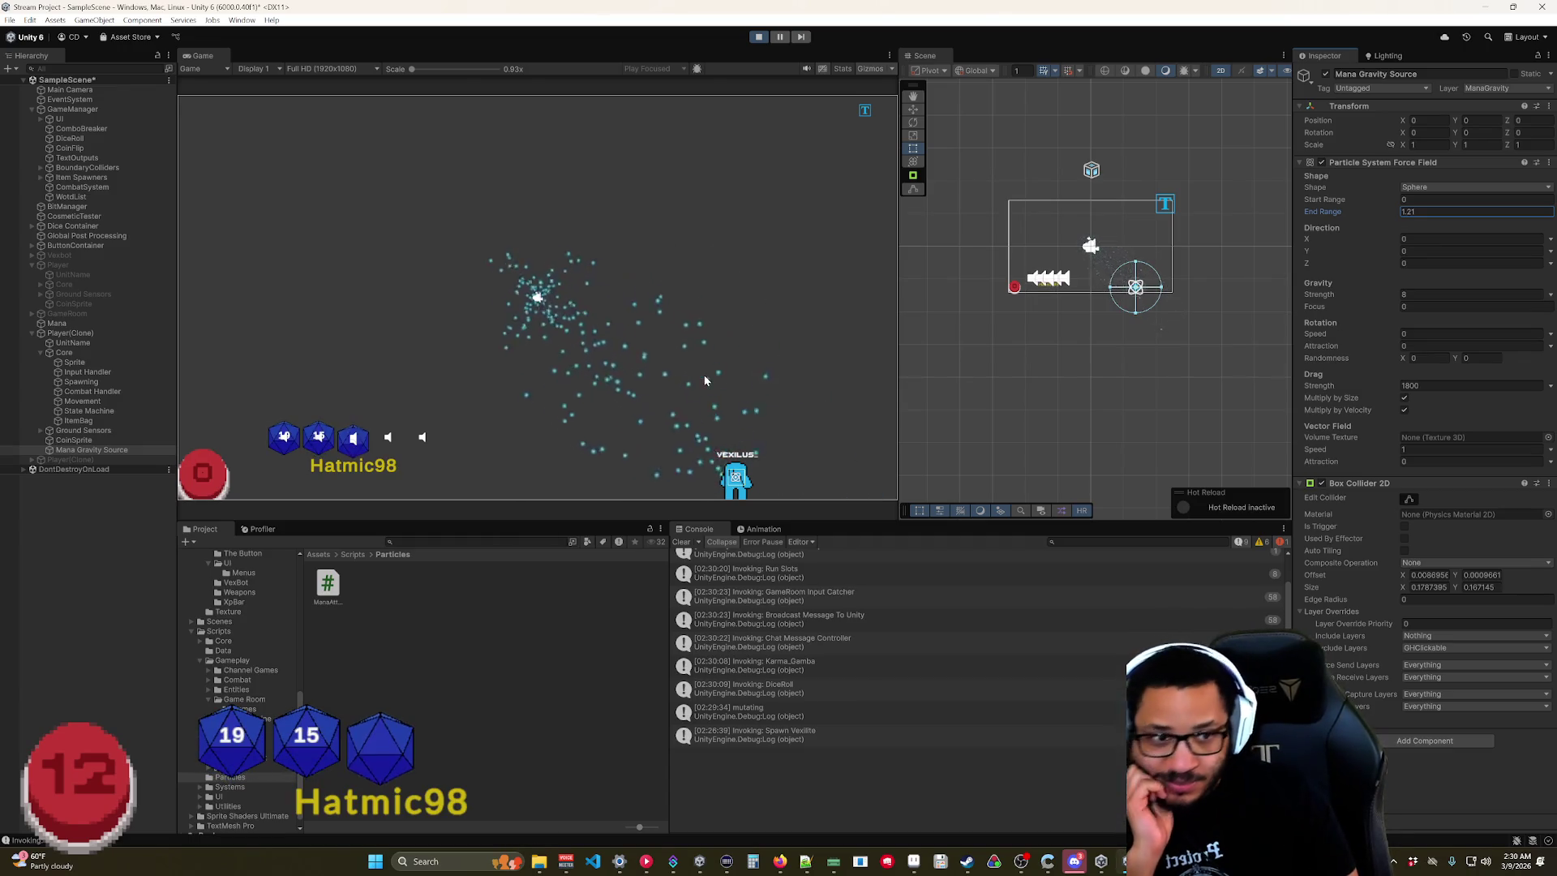
{"action": "mouse_move", "coordinate": [727, 500]}
{"action": "left_mouse_down"}
{"action": "mouse_move", "coordinate": [770, 170]}
{"action": "mouse_move", "coordinate": [477, 265]}
{"action": "mouse_move", "coordinate": [722, 332]}
{"action": "mouse_move", "coordinate": [801, 300]}
{"action": "mouse_move", "coordinate": [772, 217]}
{"action": "mouse_move", "coordinate": [772, 435]}
{"action": "left_mouse_up"}
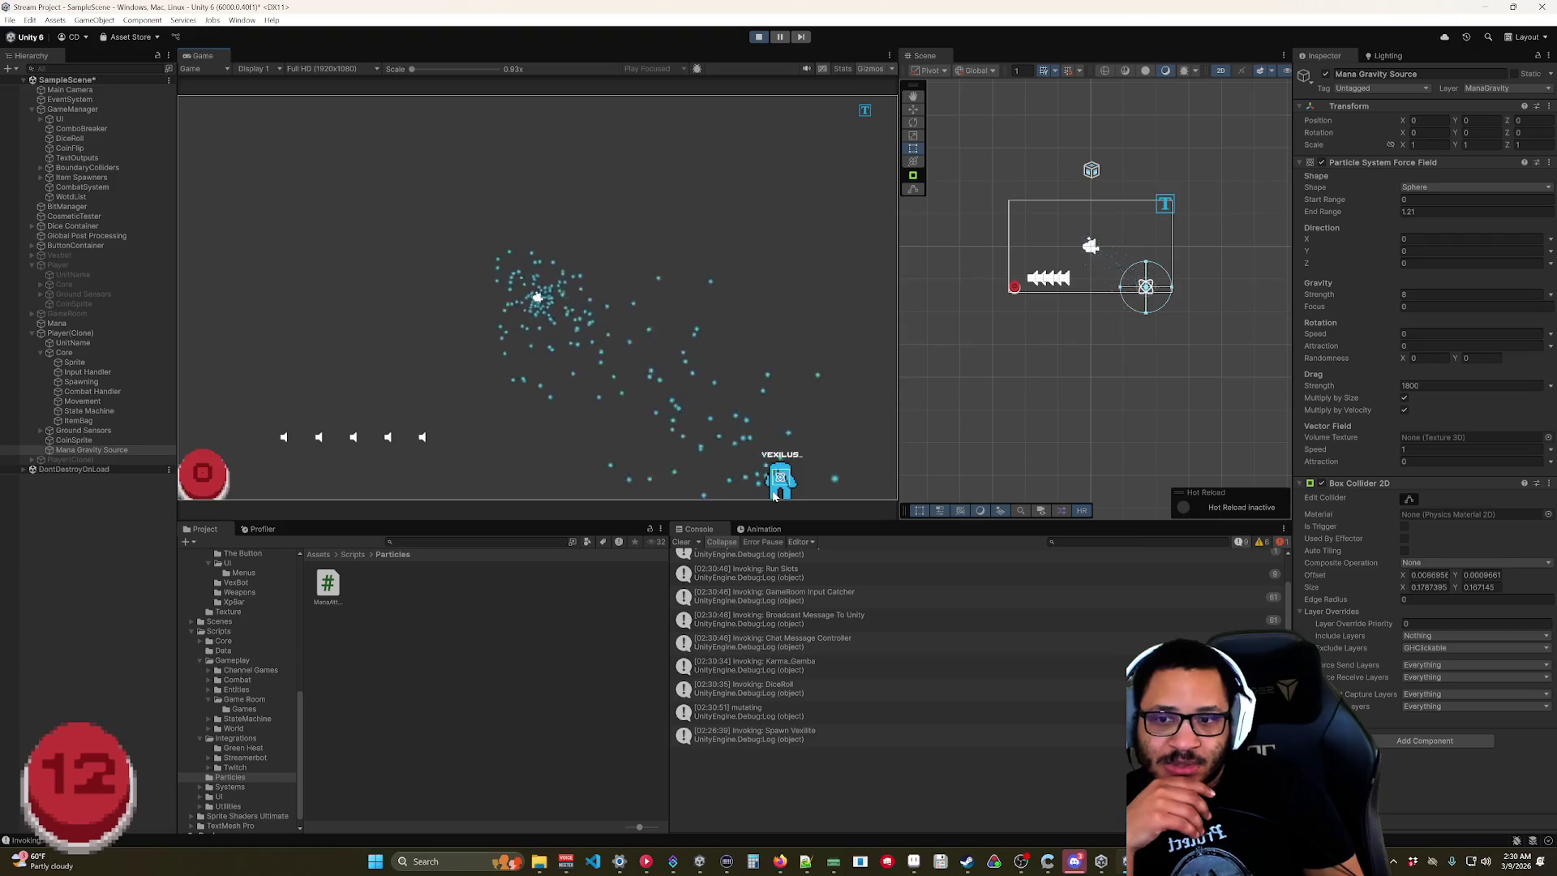
{"action": "mouse_move", "coordinate": [776, 496]}
{"action": "left_mouse_down"}
{"action": "mouse_move", "coordinate": [776, 454]}
{"action": "mouse_move", "coordinate": [279, 415]}
{"action": "left_mouse_up"}
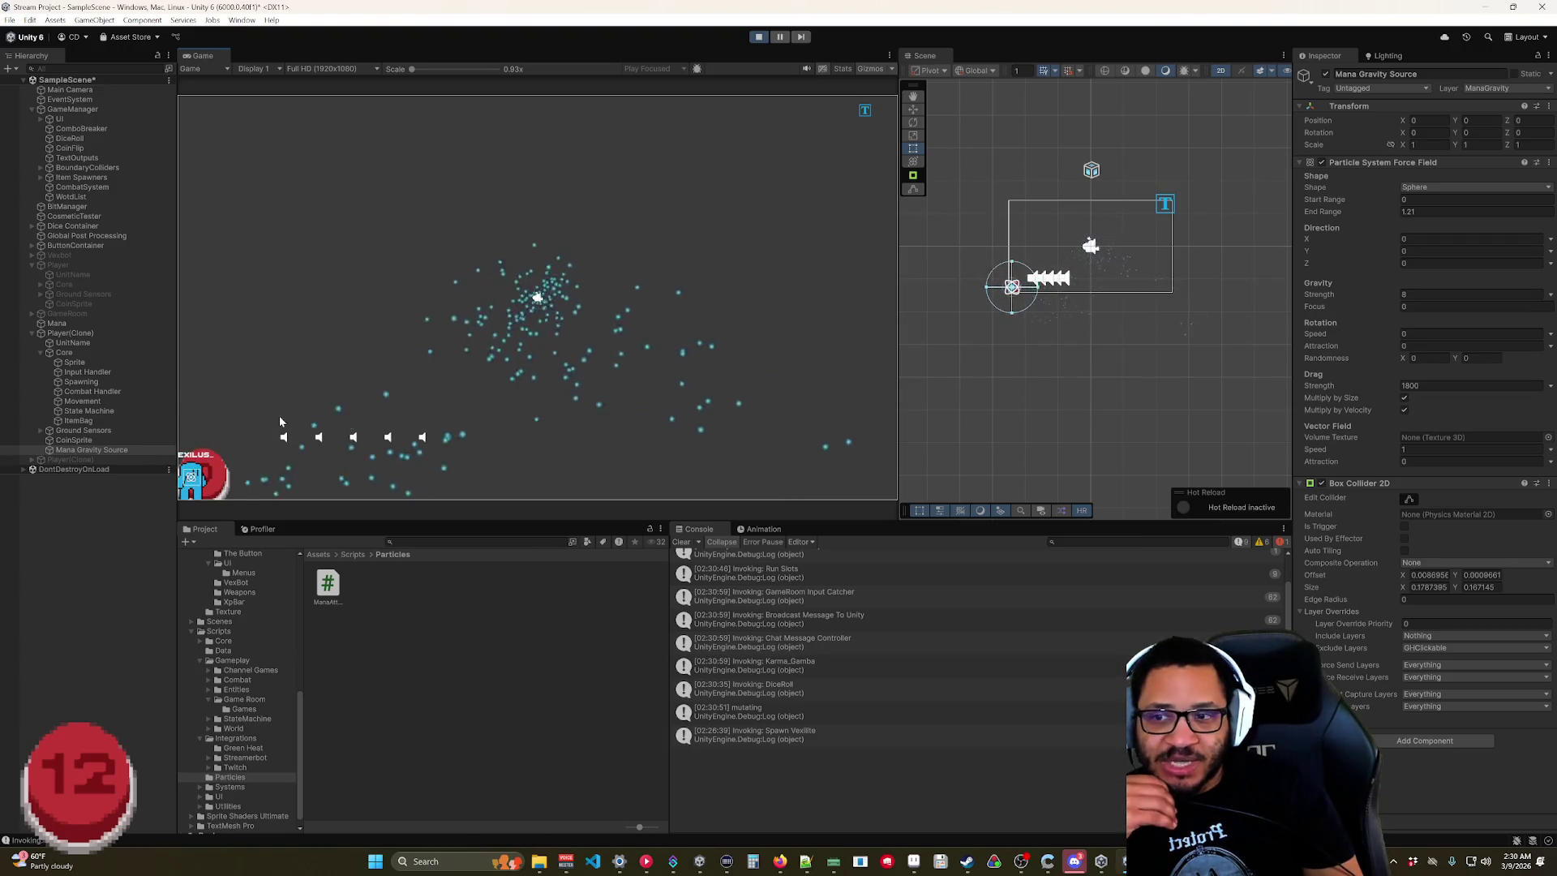
{"action": "mouse_move", "coordinate": [195, 474]}
{"action": "left_mouse_down"}
{"action": "mouse_move", "coordinate": [740, 362]}
{"action": "mouse_move", "coordinate": [750, 418]}
{"action": "left_mouse_up"}
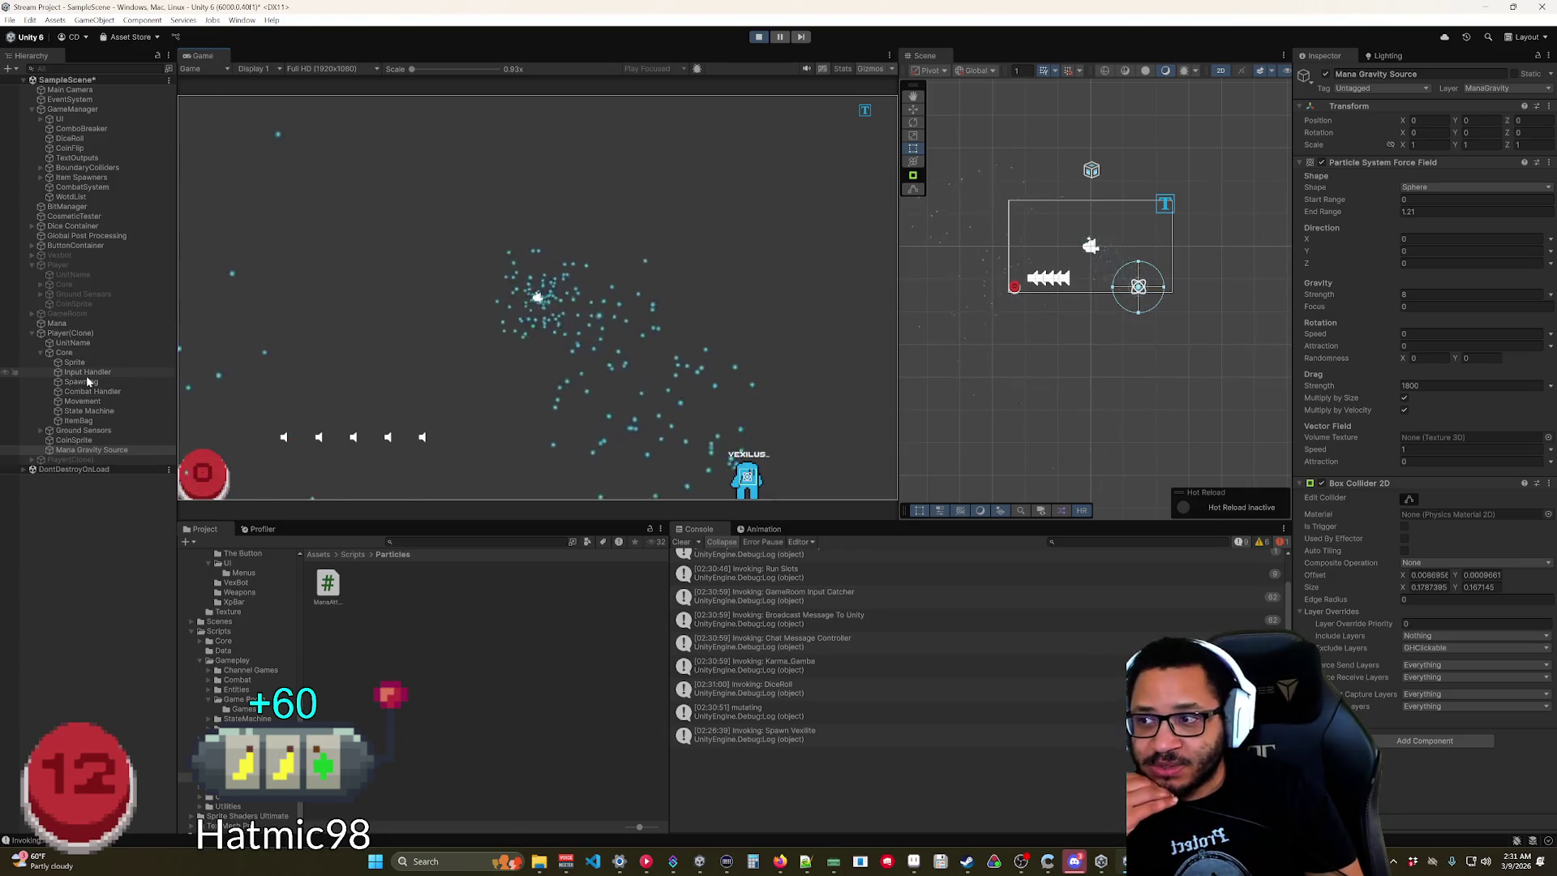
{"action": "left_click", "coordinate": [59, 323]}
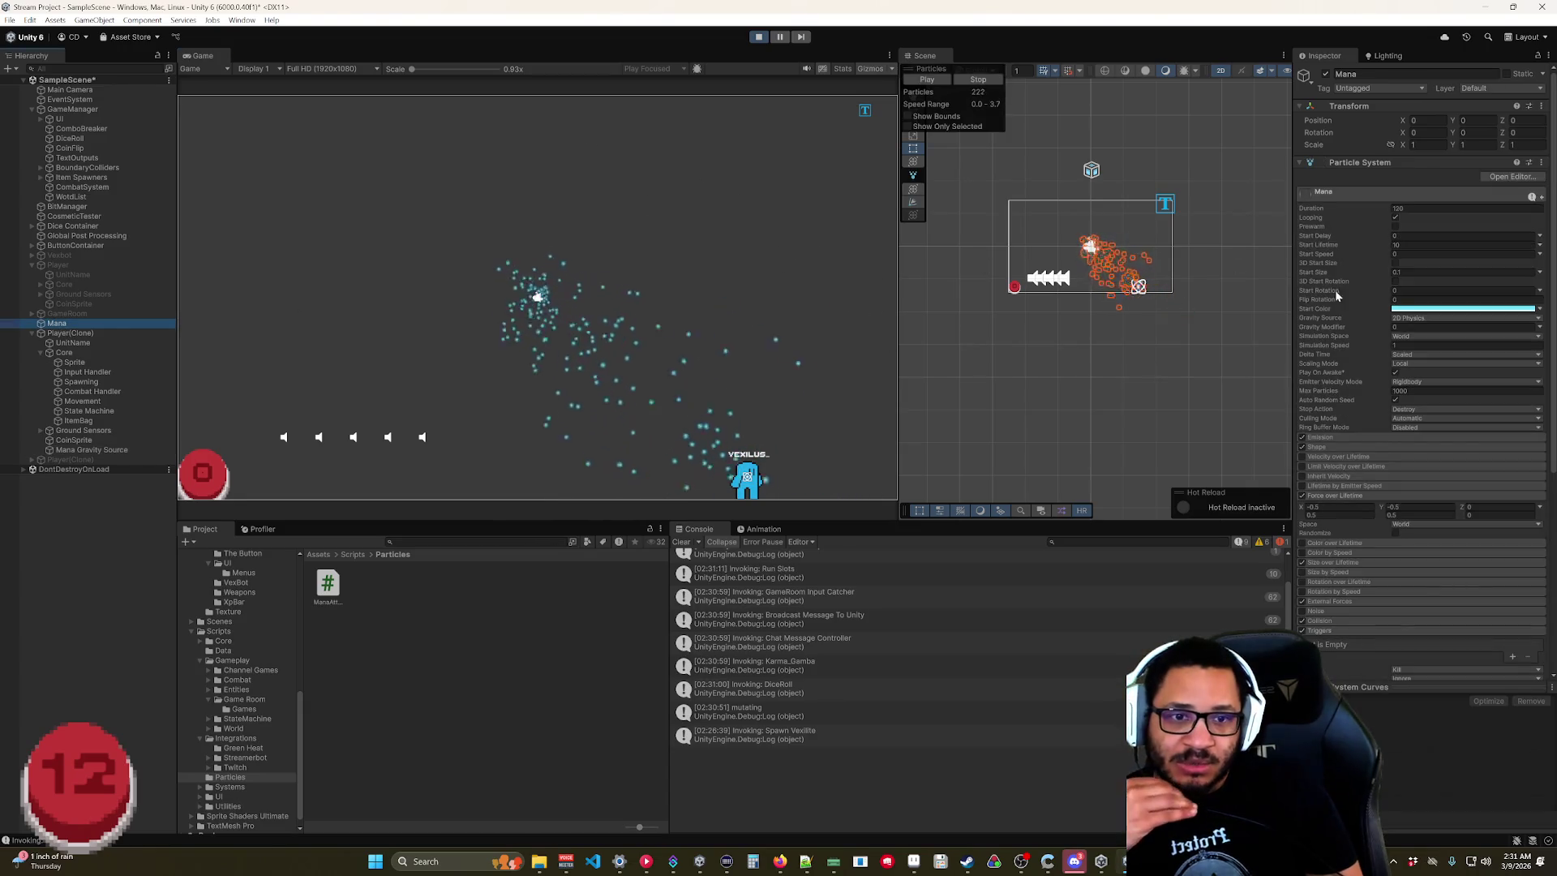
In the Mana Collision module, add Ceiling, Wall and Ground to the Collides With layers.
{"action": "scroll", "coordinate": [1415, 552], "scroll_direction": "down", "scroll_amount": 5}
{"action": "scroll", "coordinate": [1415, 542], "scroll_direction": "down", "scroll_amount": 3}
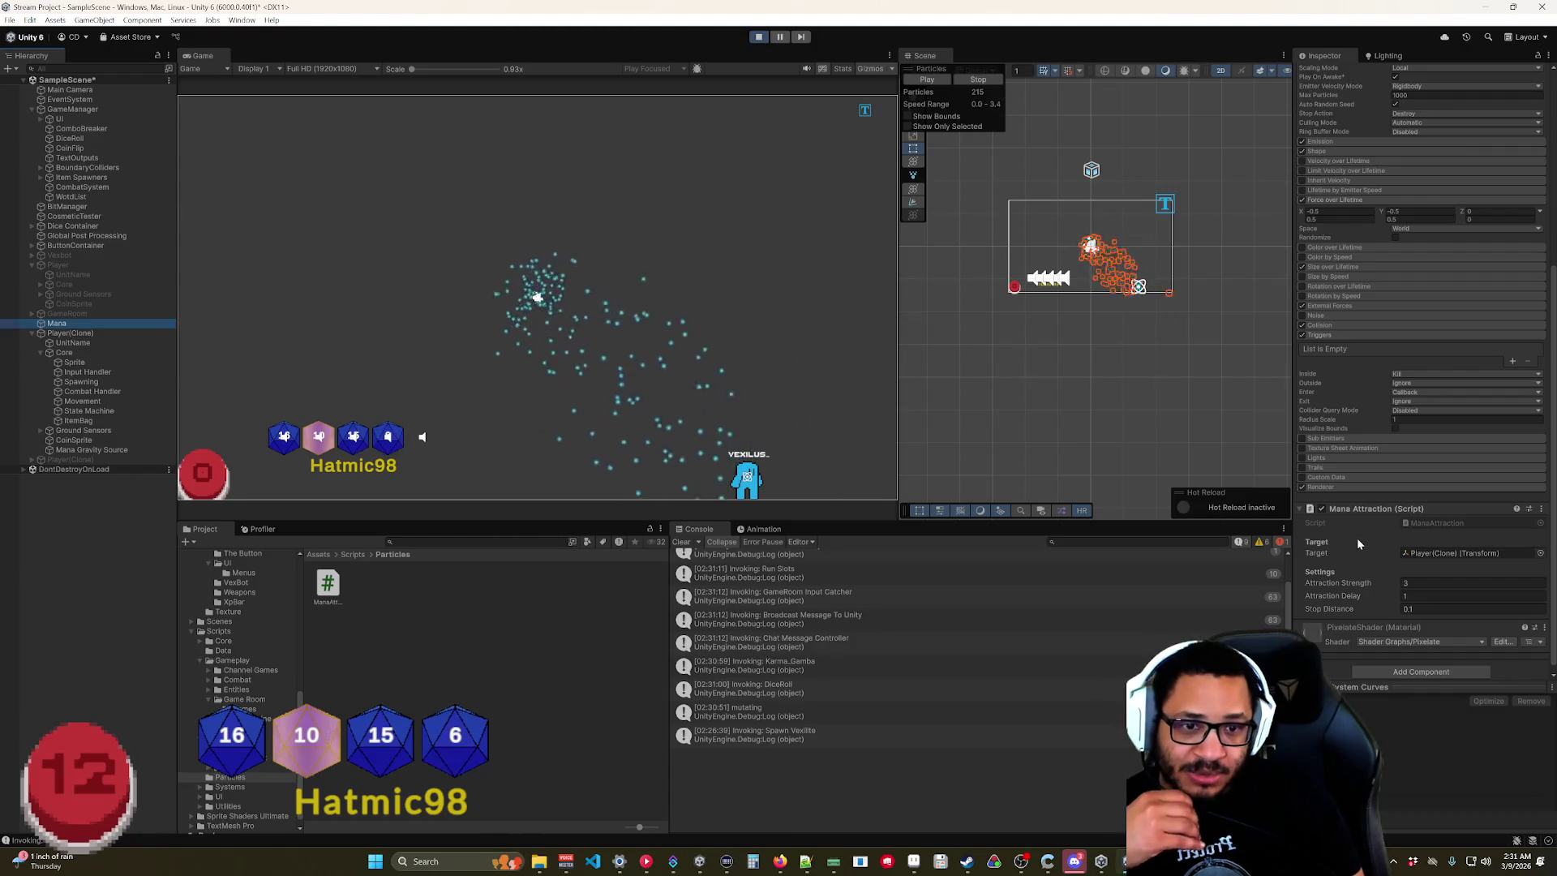
{"action": "scroll", "coordinate": [1354, 508], "scroll_direction": "up", "scroll_amount": 4}
{"action": "left_click", "coordinate": [1333, 458]}
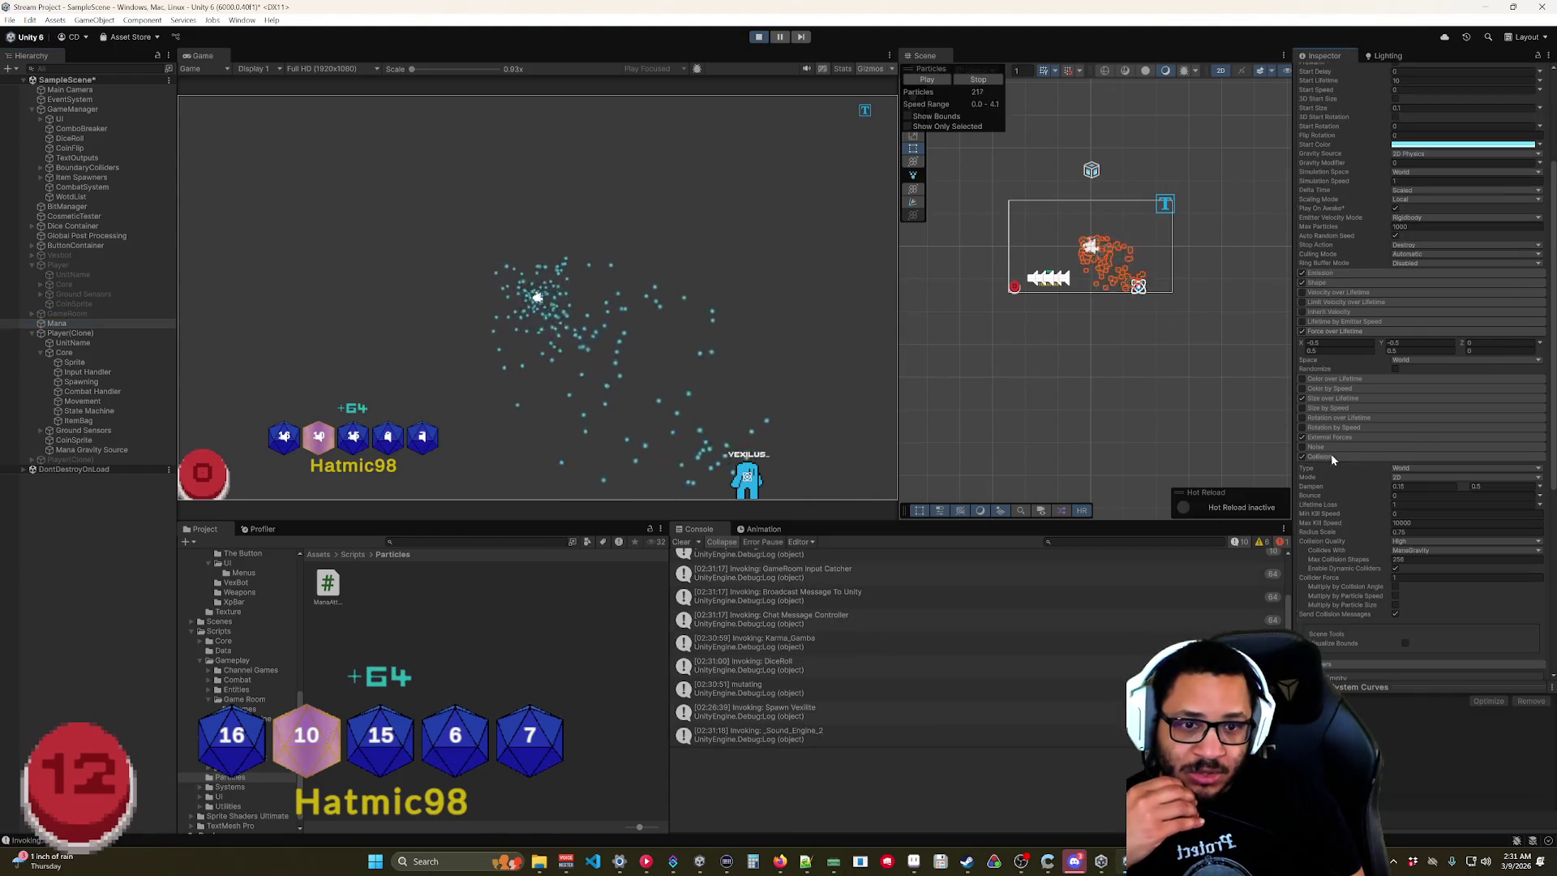
{"action": "left_click", "coordinate": [1436, 552]}
{"action": "left_click", "coordinate": [1413, 695]}
{"action": "left_click", "coordinate": [1418, 682]}
{"action": "left_click", "coordinate": [1418, 706]}
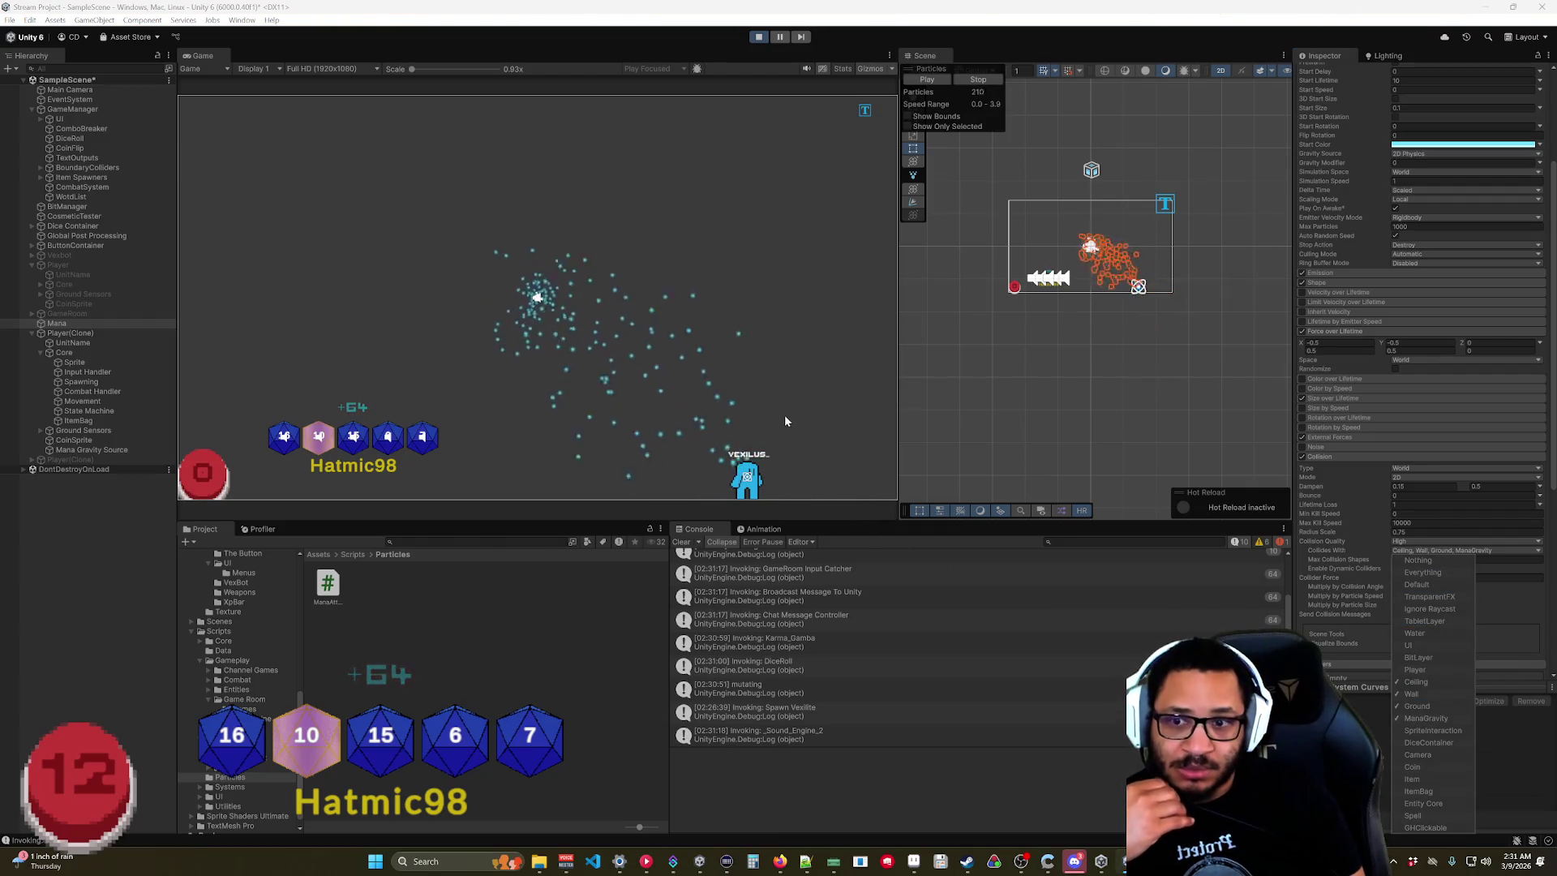
{"action": "left_click", "coordinate": [783, 487]}
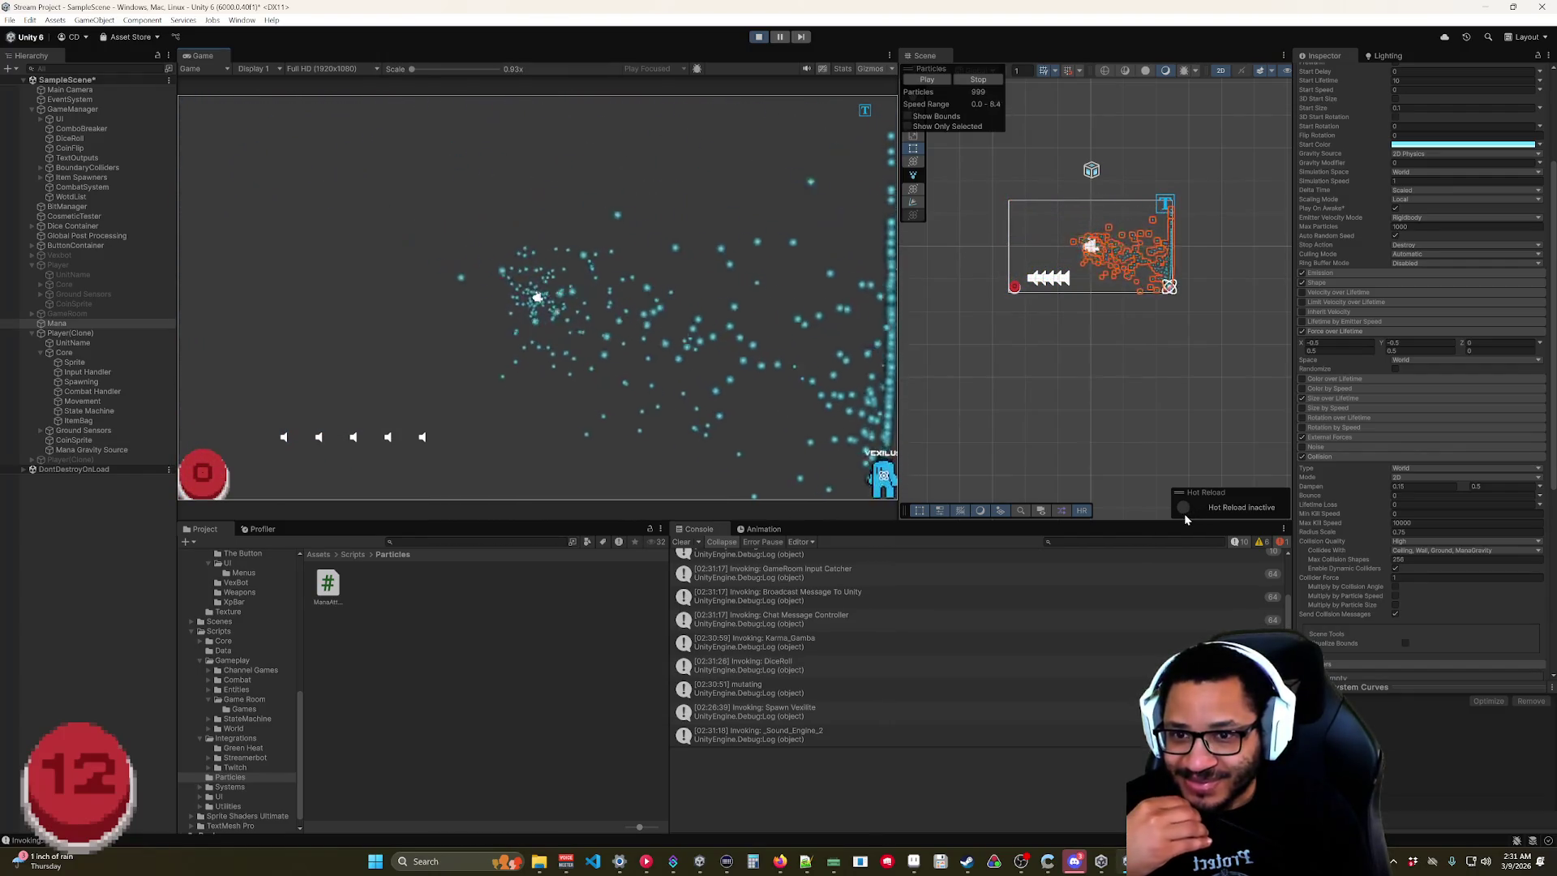
{"action": "type", "text": "5"}
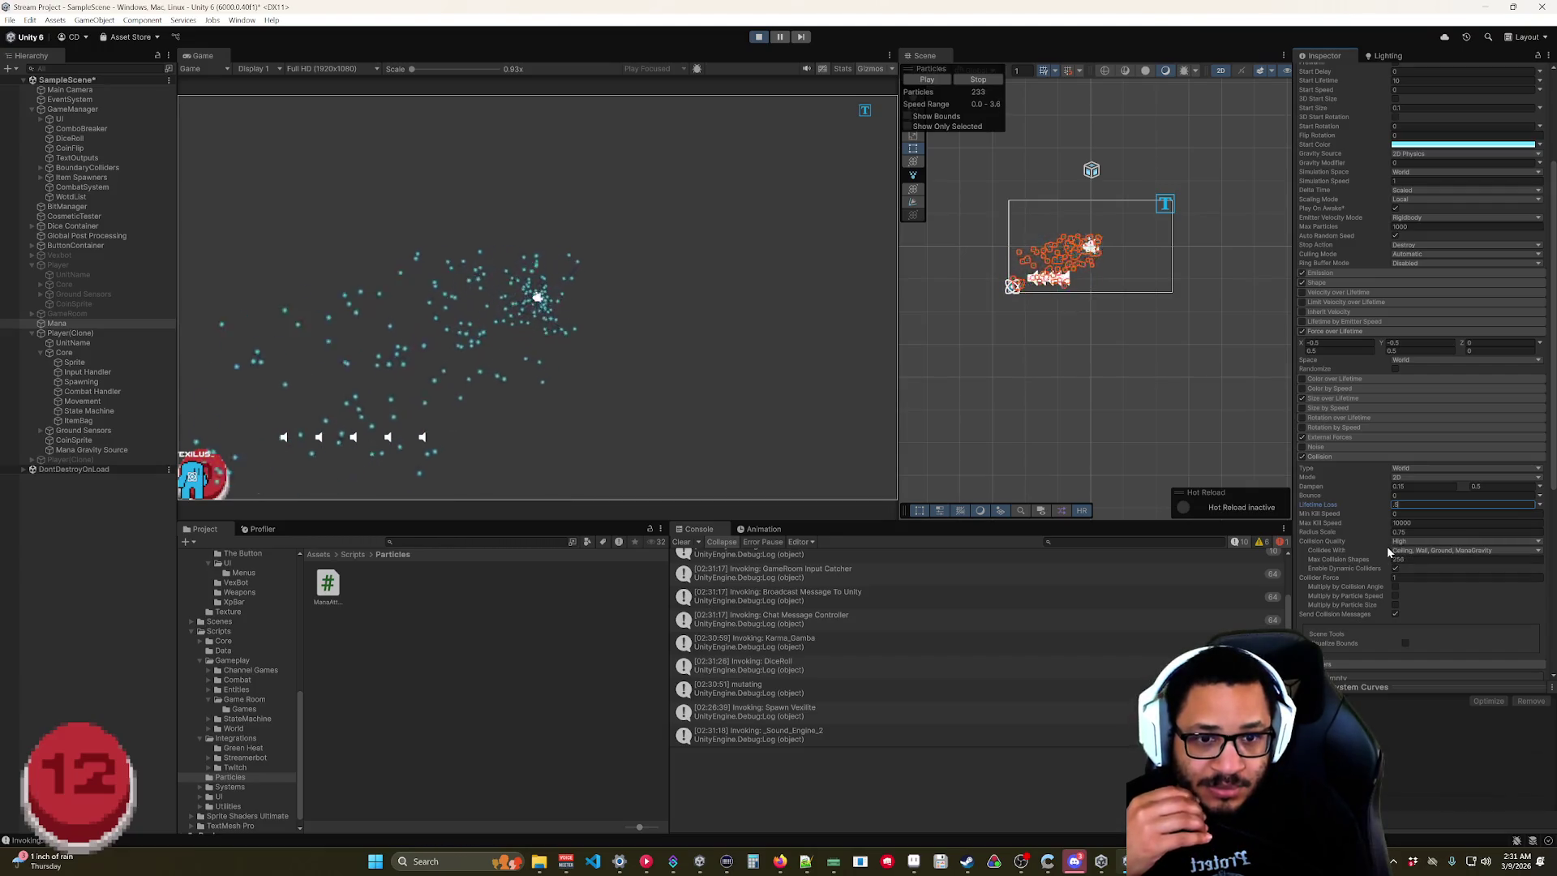
{"action": "mouse_move", "coordinate": [192, 492]}
{"action": "left_mouse_down"}
{"action": "mouse_move", "coordinate": [320, 415]}
{"action": "mouse_move", "coordinate": [470, 414]}
{"action": "mouse_move", "coordinate": [665, 474]}
{"action": "mouse_move", "coordinate": [724, 181]}
{"action": "mouse_move", "coordinate": [326, 211]}
{"action": "mouse_move", "coordinate": [185, 361]}
{"action": "mouse_move", "coordinate": [194, 466]}
{"action": "mouse_move", "coordinate": [275, 420]}
{"action": "mouse_move", "coordinate": [458, 247]}
{"action": "mouse_move", "coordinate": [698, 320]}
{"action": "mouse_move", "coordinate": [819, 466]}
{"action": "mouse_move", "coordinate": [823, 496]}
{"action": "mouse_move", "coordinate": [739, 458]}
{"action": "mouse_move", "coordinate": [720, 484]}
{"action": "mouse_move", "coordinate": [835, 344]}
{"action": "mouse_move", "coordinate": [596, 268]}
{"action": "mouse_move", "coordinate": [608, 434]}
{"action": "mouse_move", "coordinate": [713, 251]}
{"action": "mouse_move", "coordinate": [646, 180]}
{"action": "left_mouse_up"}
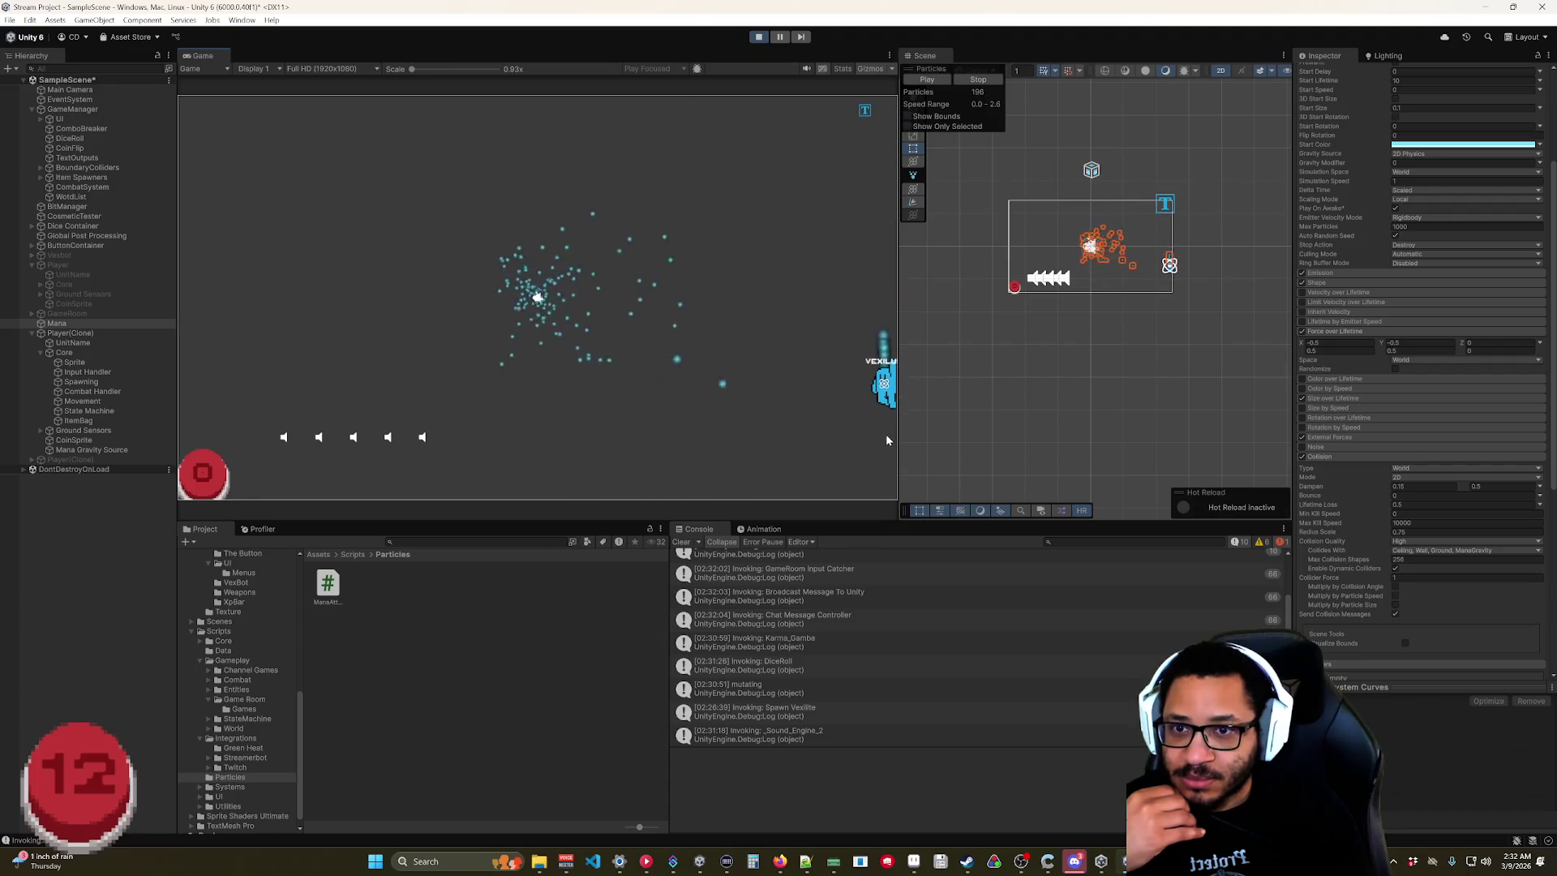
{"action": "mouse_move", "coordinate": [886, 476]}
{"action": "left_mouse_down"}
{"action": "mouse_move", "coordinate": [762, 345]}
{"action": "mouse_move", "coordinate": [705, 348]}
{"action": "left_mouse_up"}
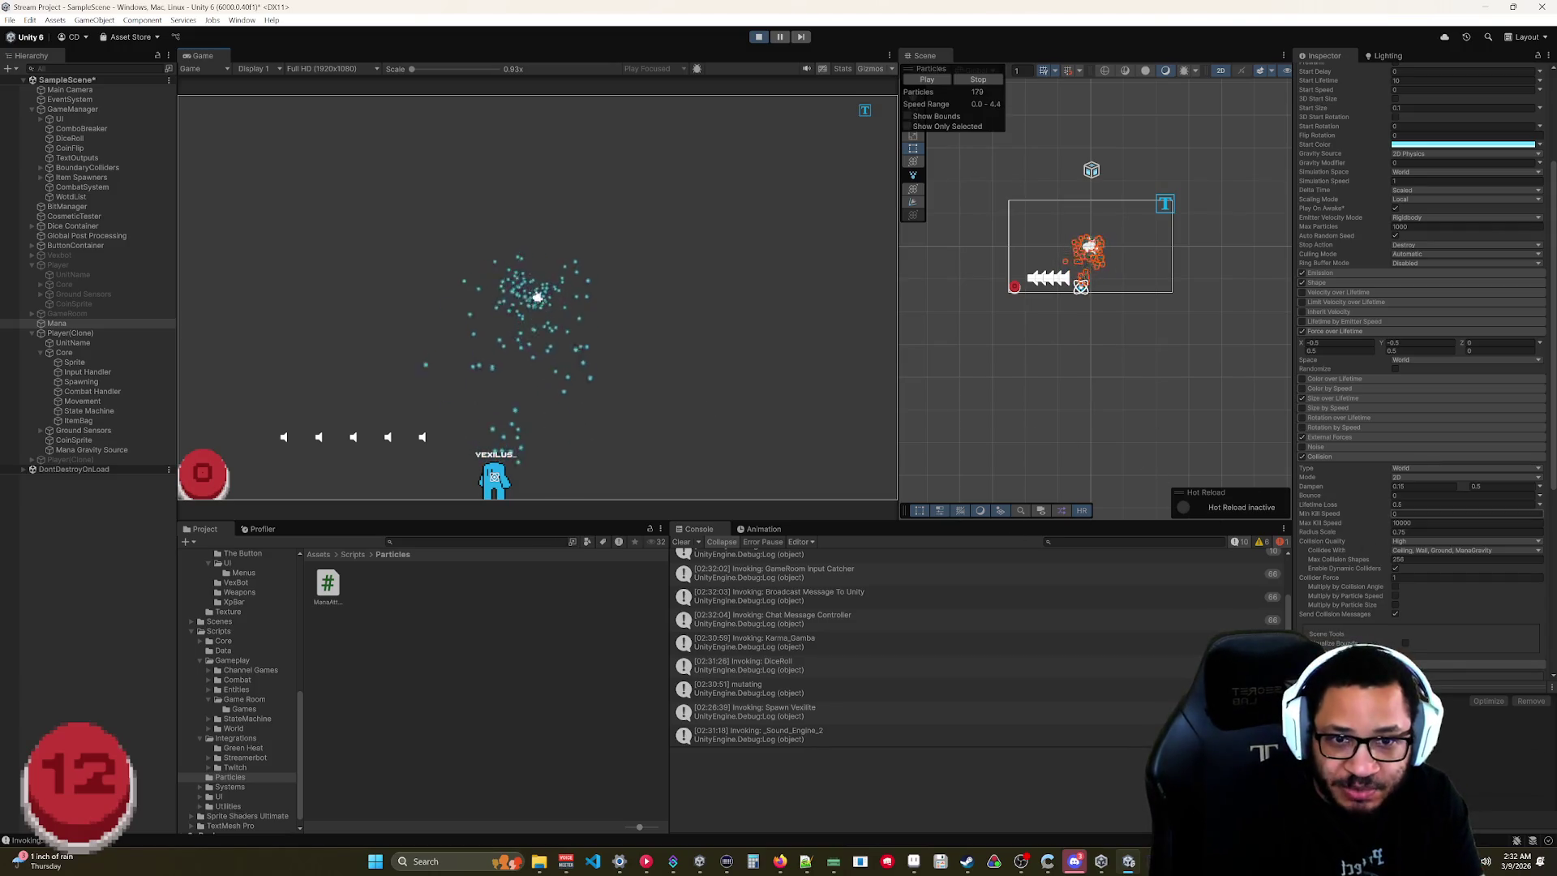
Set collision Bounce to 0.15 and Lifetime Loss to 0.1, then fling the player to test.
{"action": "left_click", "coordinate": [1427, 496]}
{"action": "key", "text": "BackSpace"}
{"action": "type", "text": ".15"}
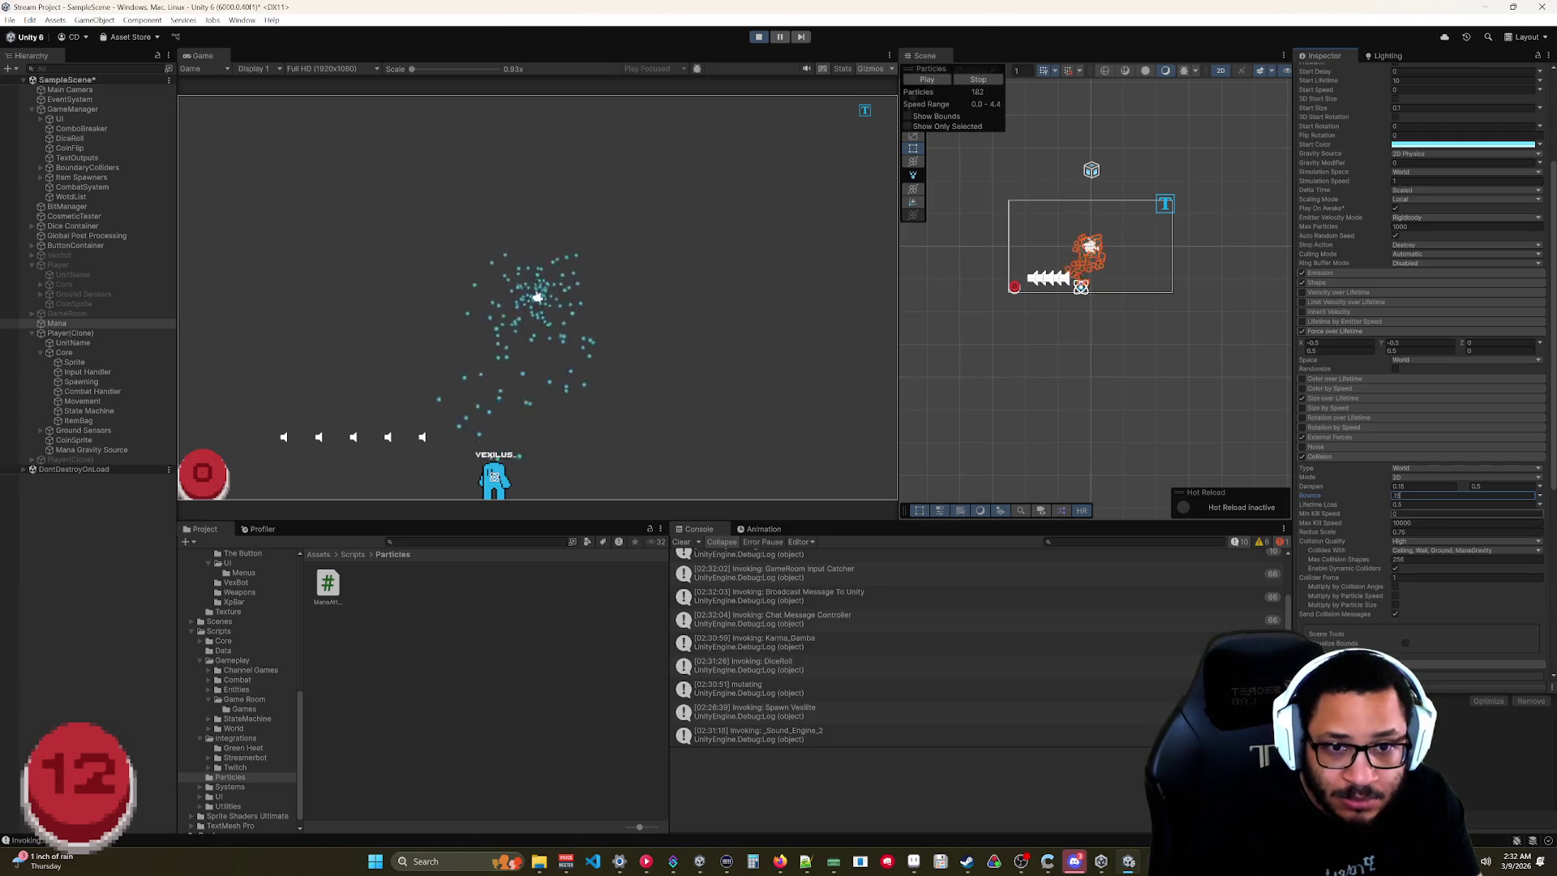
{"action": "left_click", "coordinate": [1369, 504]}
{"action": "key", "text": "BackSpace"}
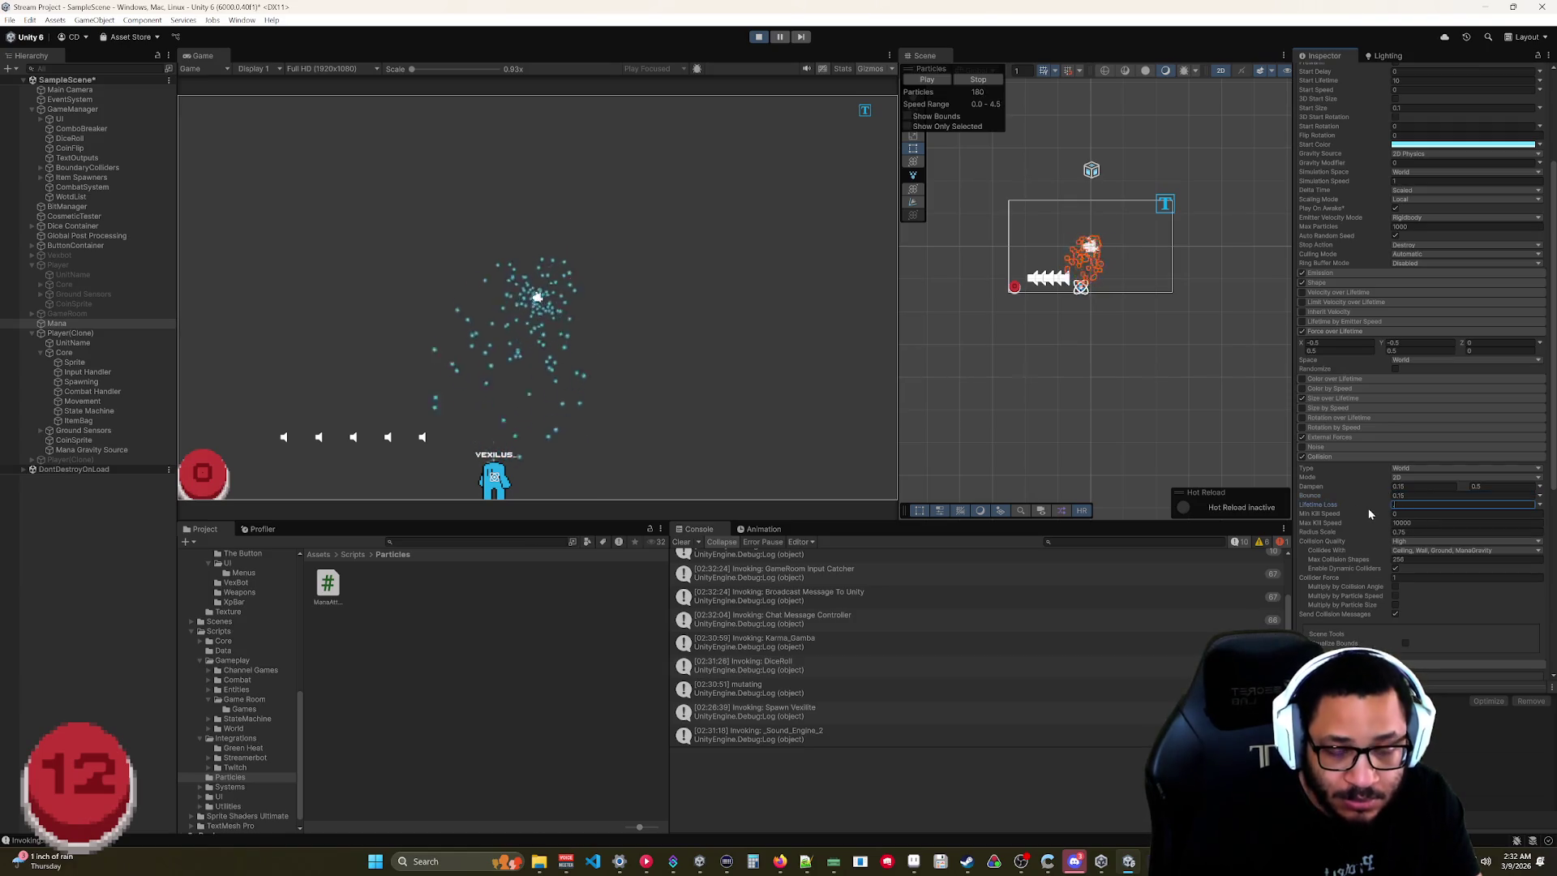
{"action": "type", "text": ".1"}
{"action": "left_click", "coordinate": [1441, 600]}
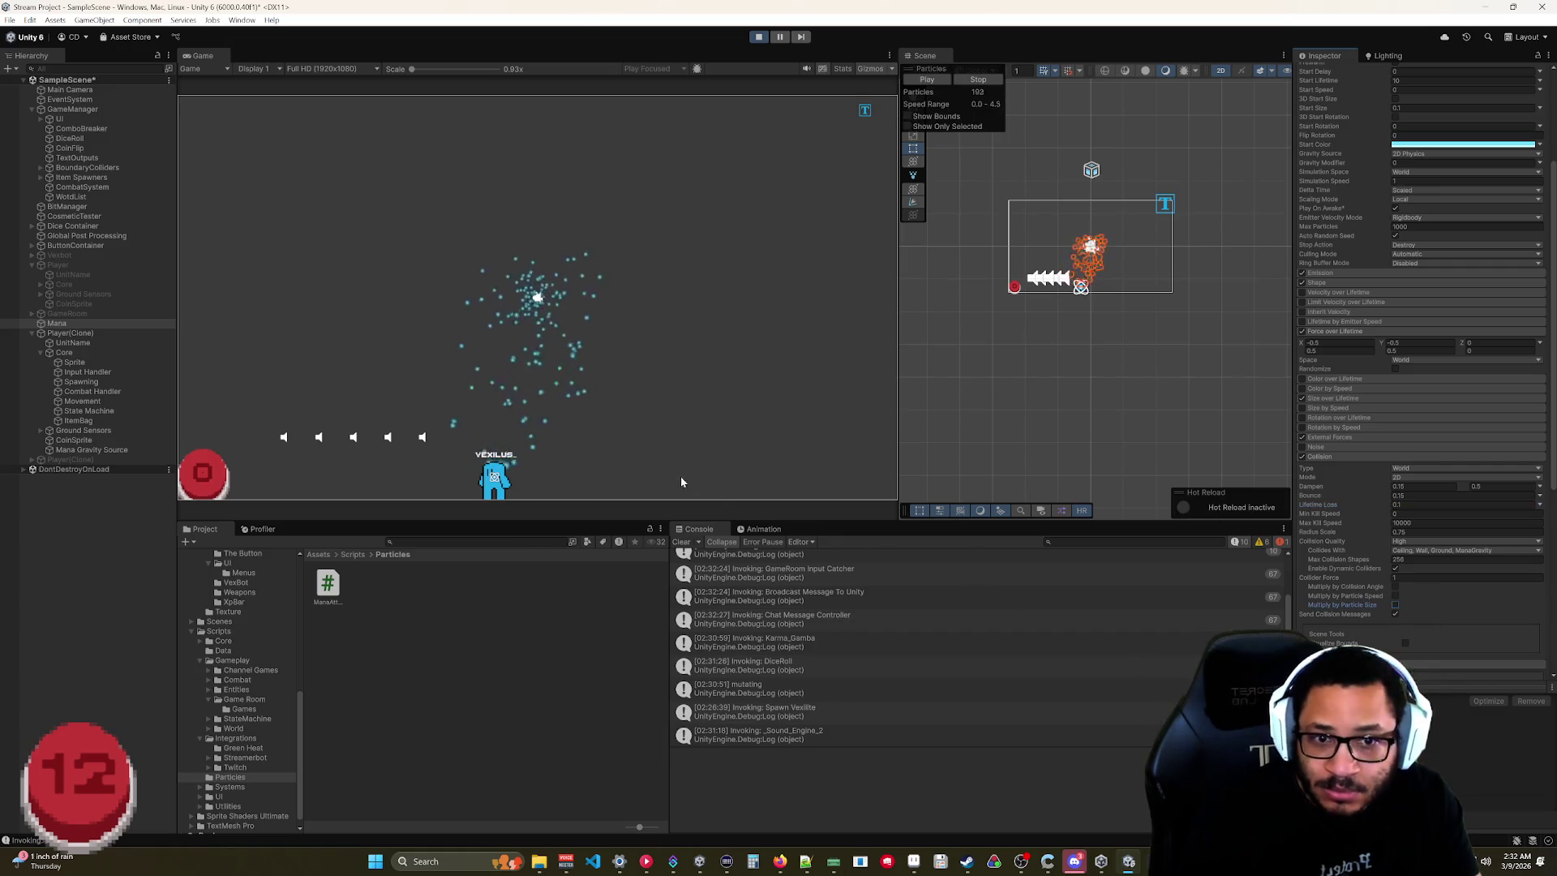
{"action": "mouse_move", "coordinate": [495, 477]}
{"action": "left_mouse_down"}
{"action": "mouse_move", "coordinate": [610, 415]}
{"action": "mouse_move", "coordinate": [815, 365]}
{"action": "left_mouse_up"}
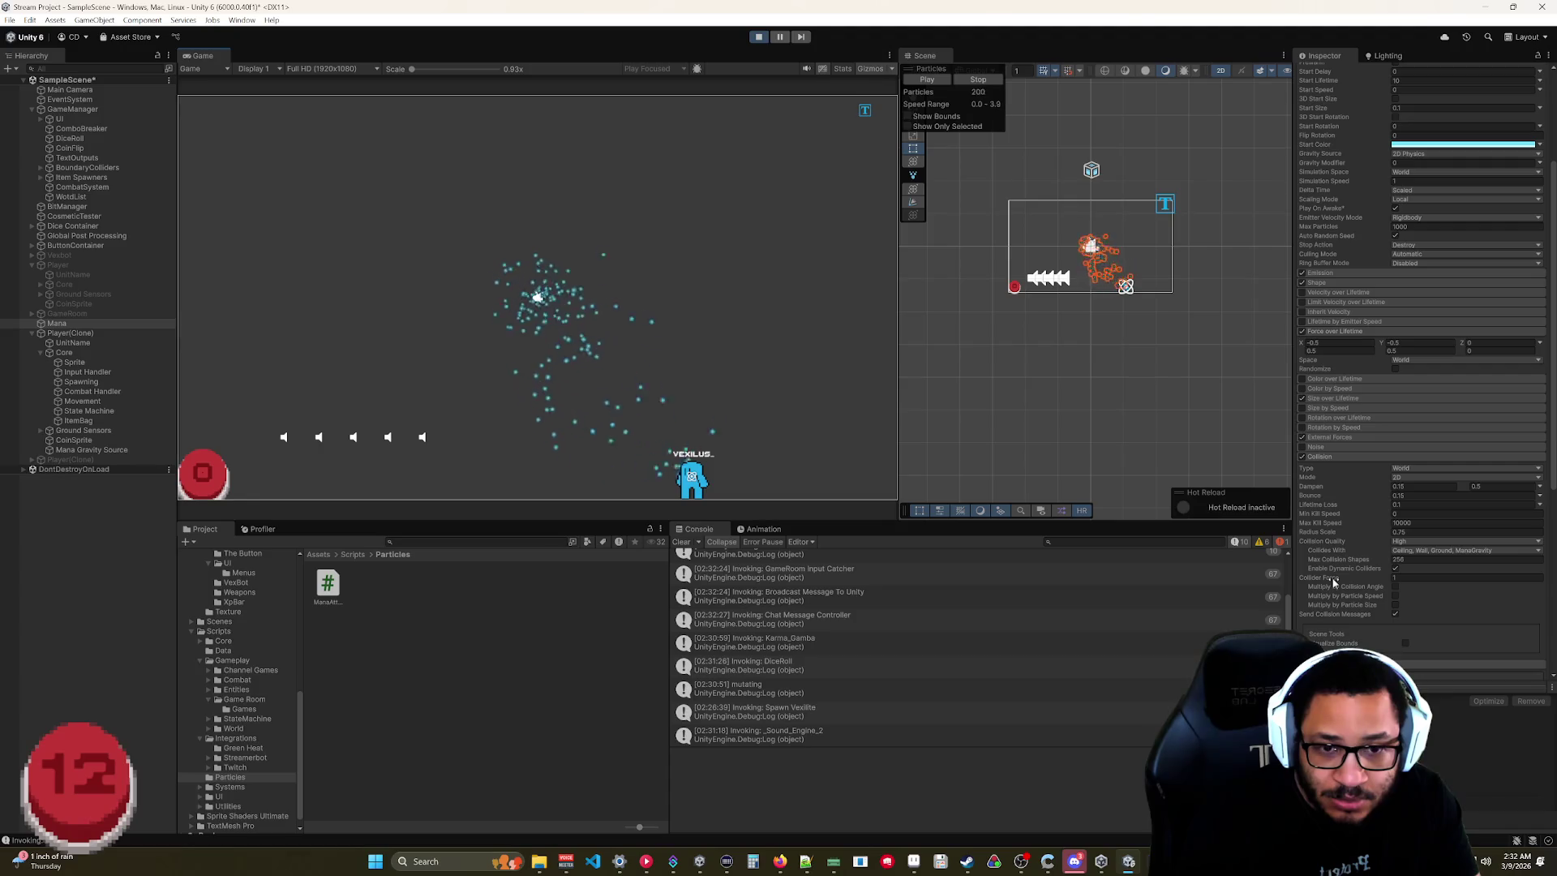
Set Collider Force to 0 and launch the player through the particles again.
{"action": "type", "text": "0"}
{"action": "left_click", "coordinate": [1321, 498]}
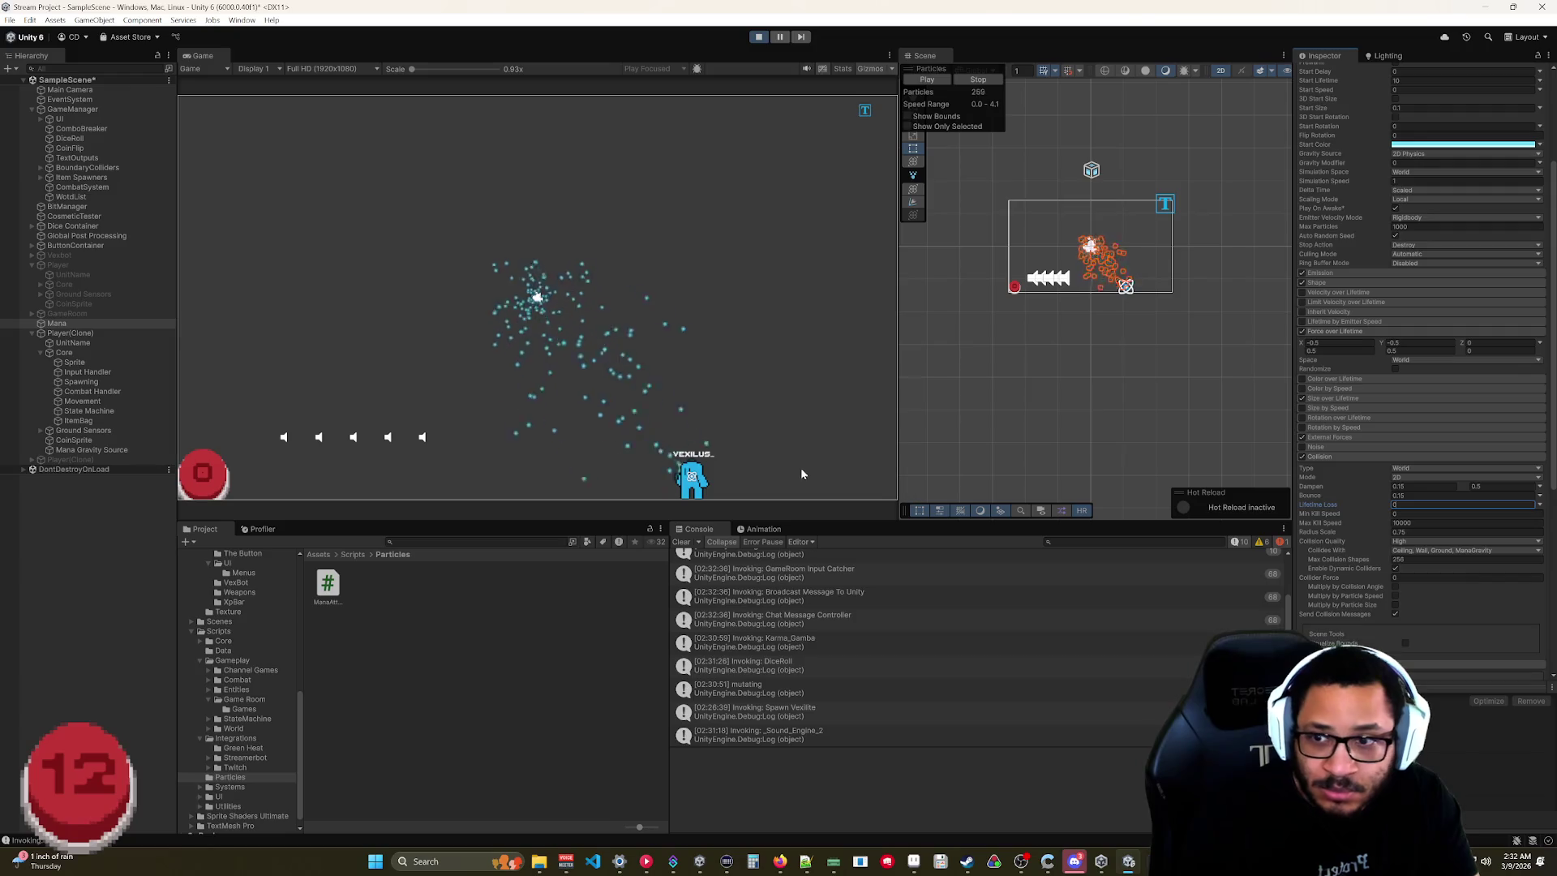
{"action": "left_click_drag", "start_coordinate": [731, 484], "coordinate": [744, 470]}
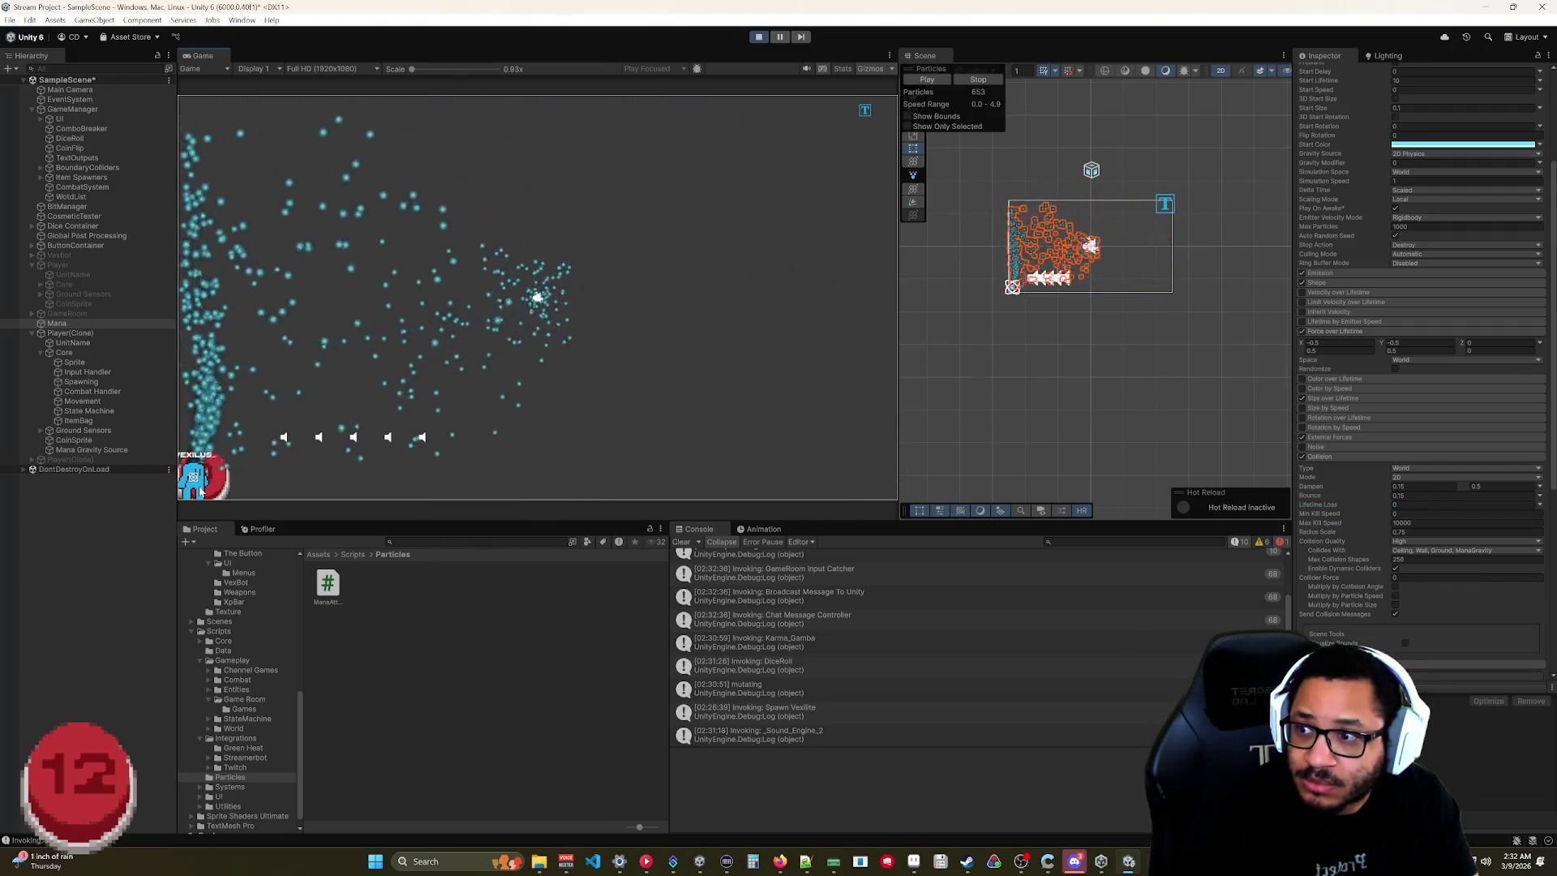
{"action": "left_click_drag", "start_coordinate": [243, 454], "coordinate": [644, 502]}
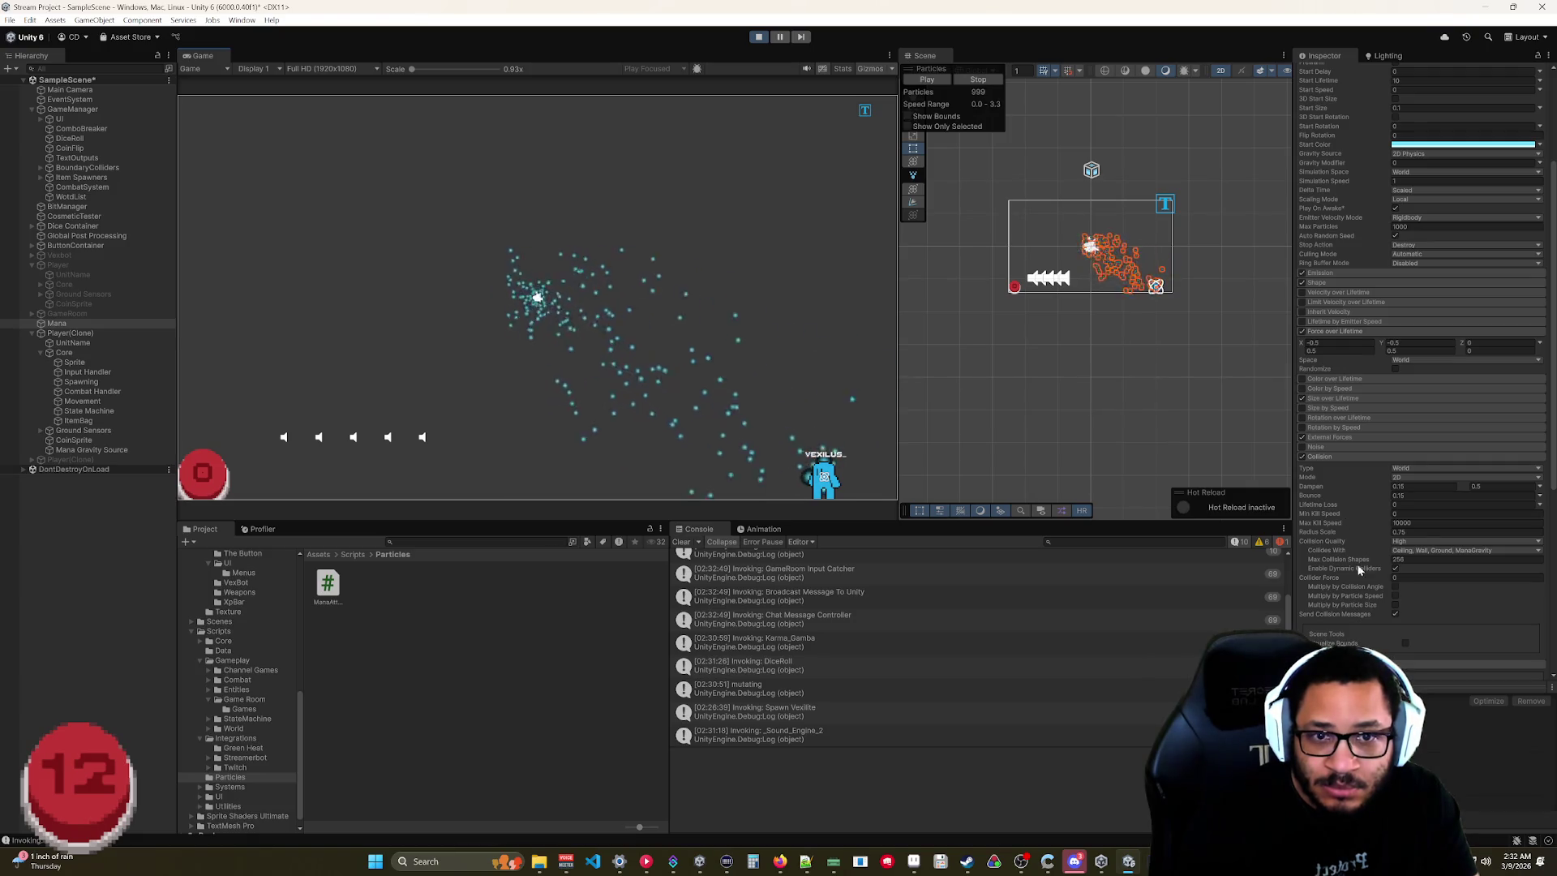
{"action": "left_click", "coordinate": [74, 451]}
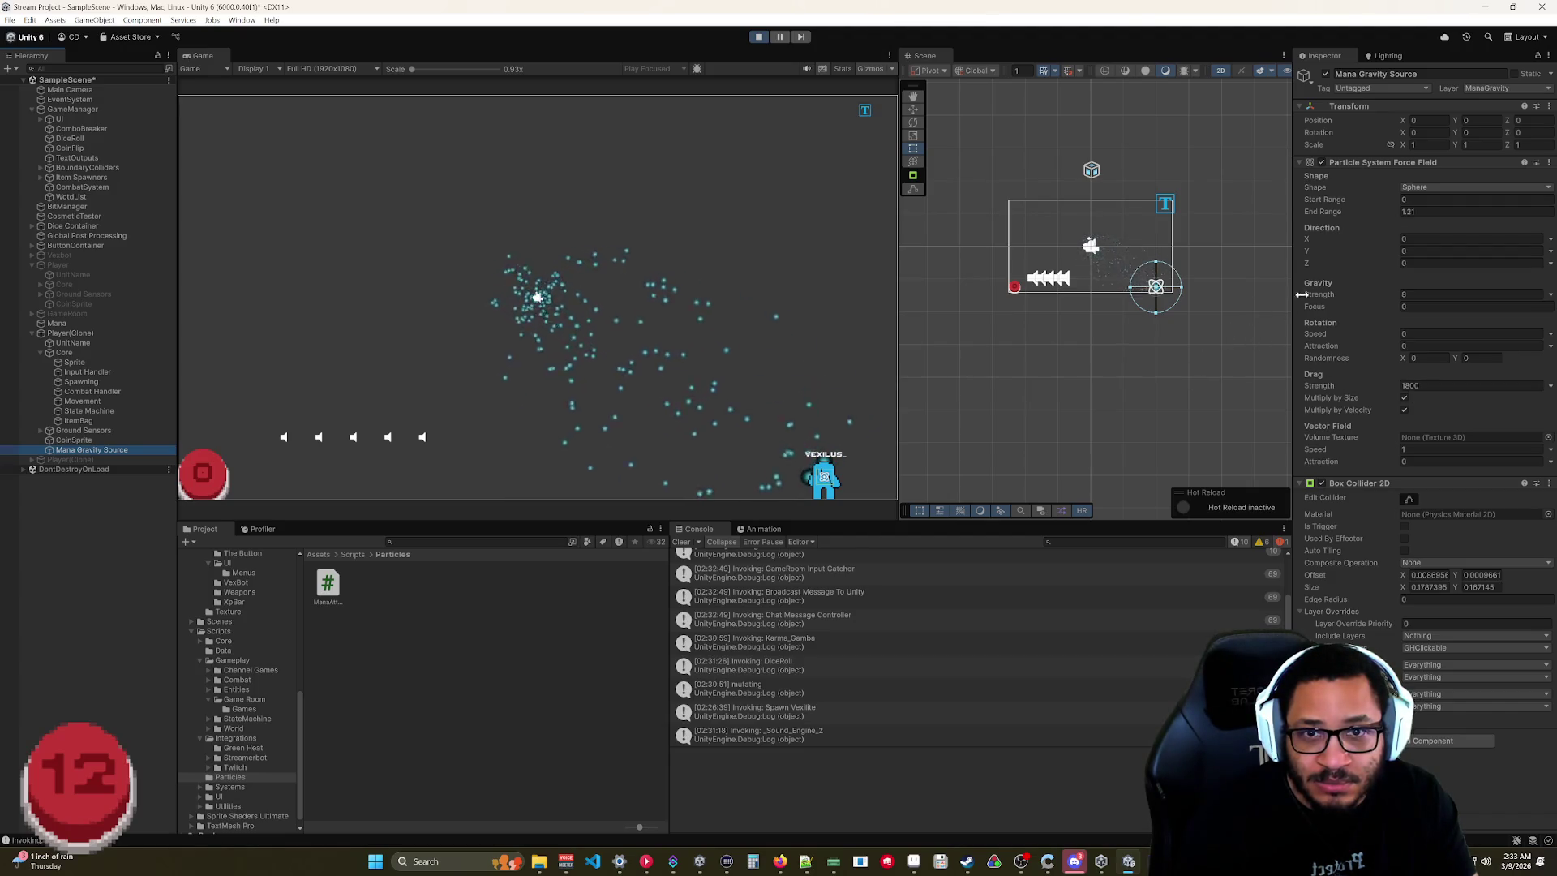
Narrow the force field's End Range to 0.99 and lower Drag Strength to 180.
{"action": "left_click_drag", "start_coordinate": [1390, 214], "coordinate": [1385, 212]}
{"action": "left_click", "coordinate": [1388, 383]}
{"action": "type", "text": "180"}
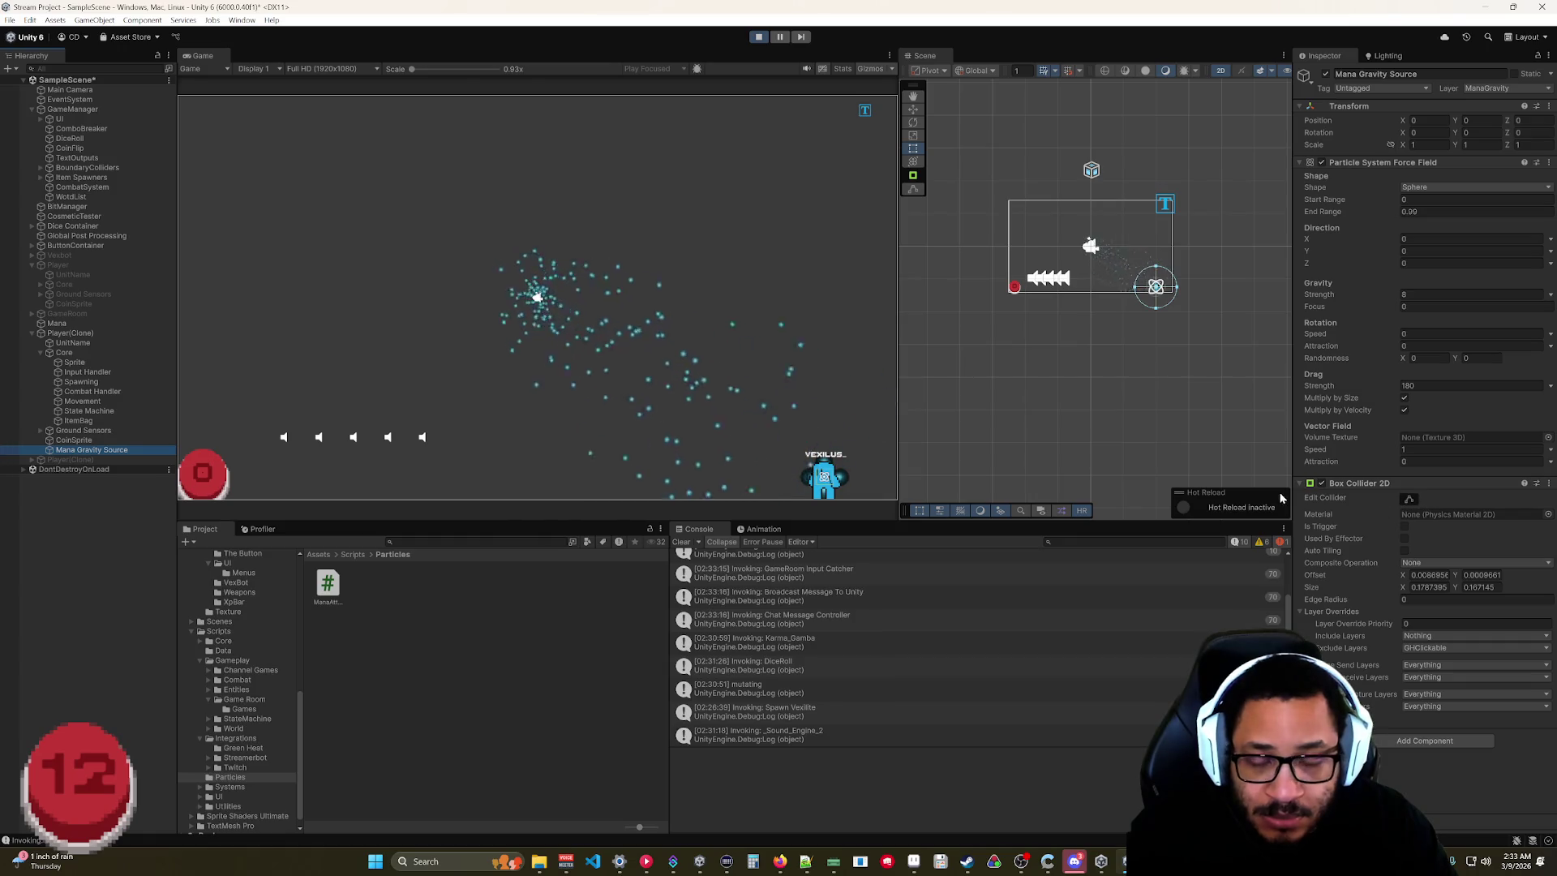
Zoom the Scene view onto the force field and player, then enter Edit Collider mode.
{"action": "scroll", "coordinate": [1168, 320], "scroll_direction": "up", "scroll_amount": 5}
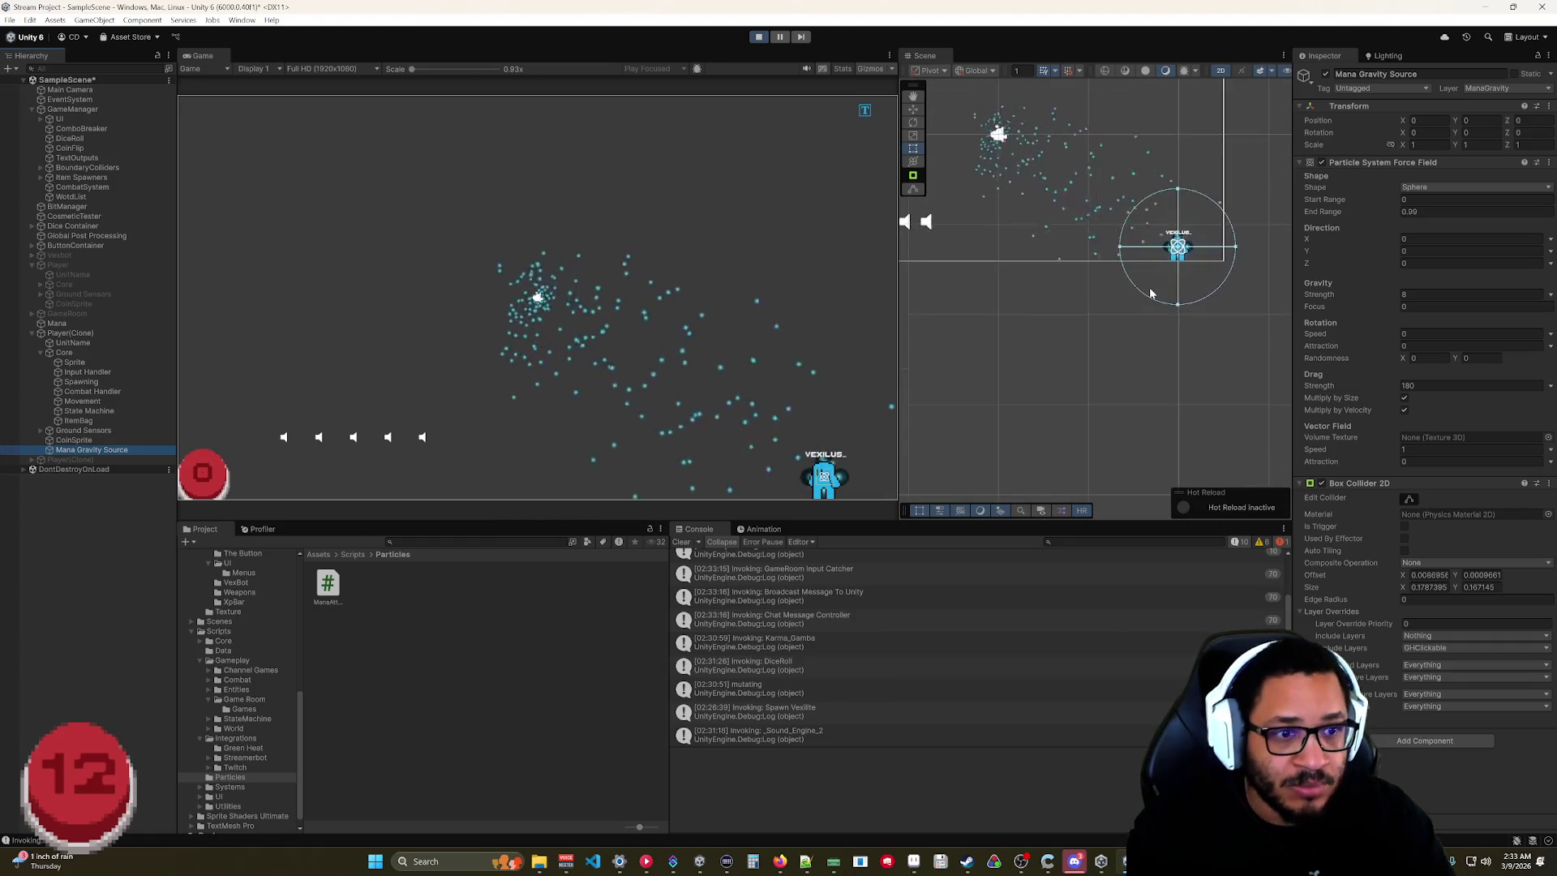
{"action": "left_click_drag", "start_coordinate": [1167, 254], "coordinate": [1107, 358]}
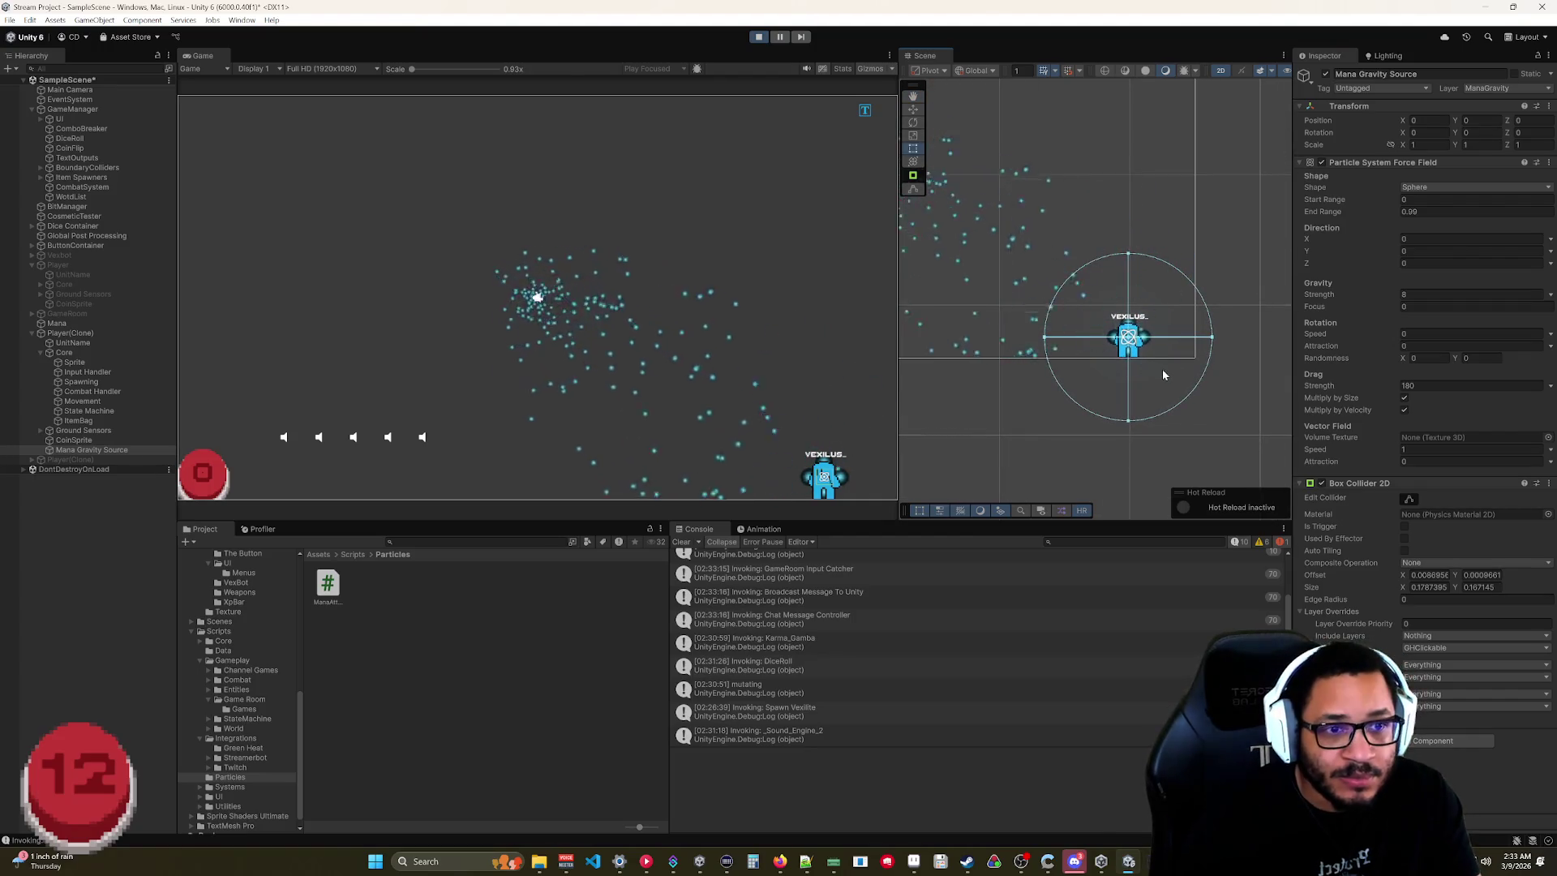
{"action": "scroll", "coordinate": [1057, 378], "scroll_direction": "up", "scroll_amount": 5}
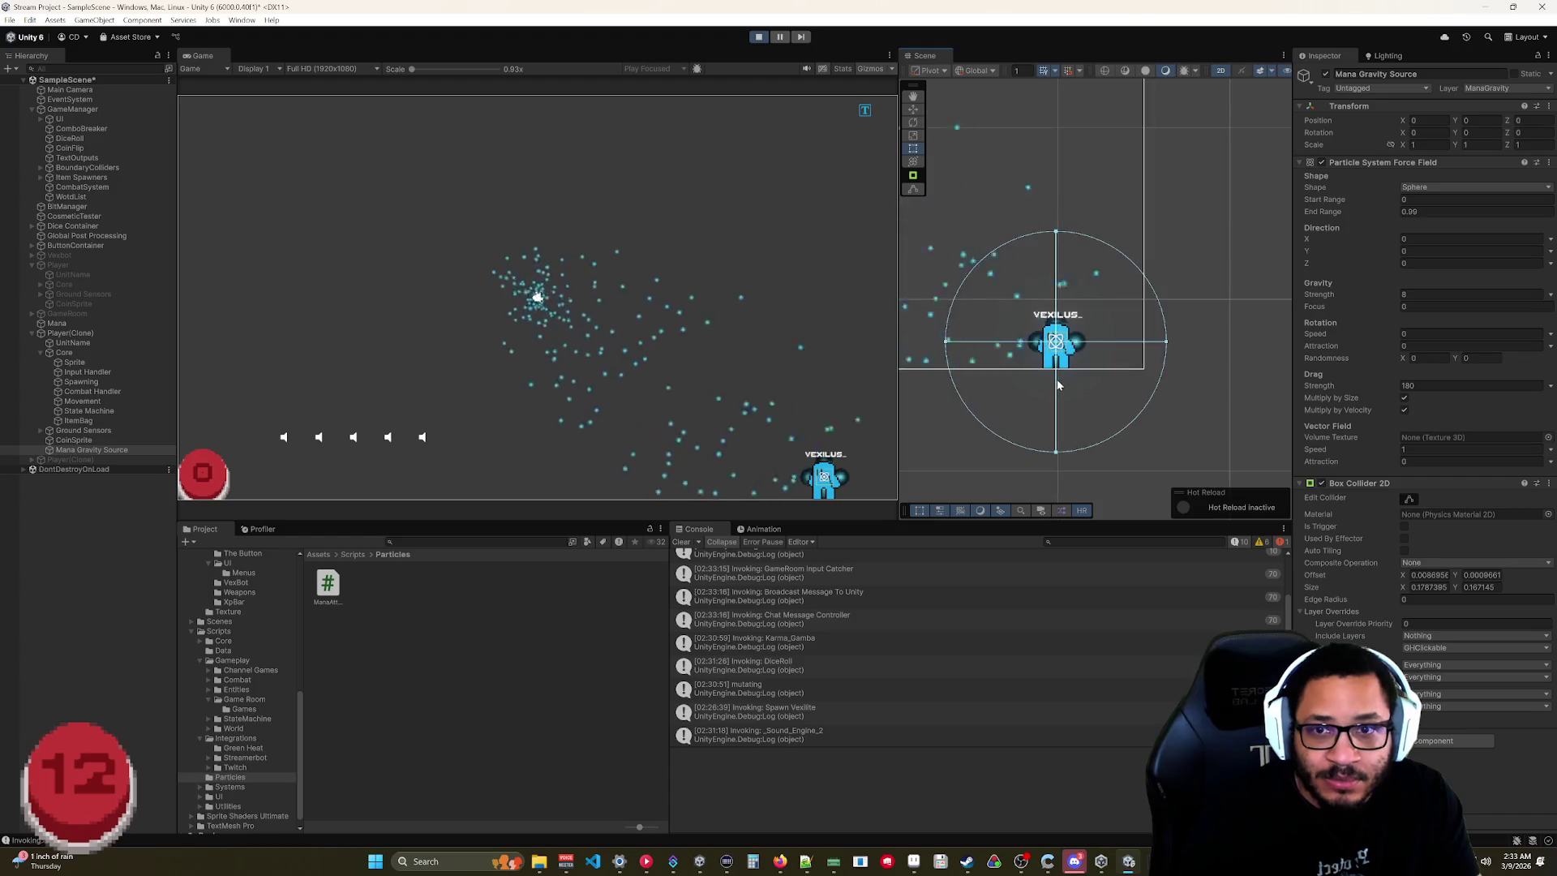
{"action": "left_click_drag", "start_coordinate": [1058, 369], "coordinate": [1123, 363]}
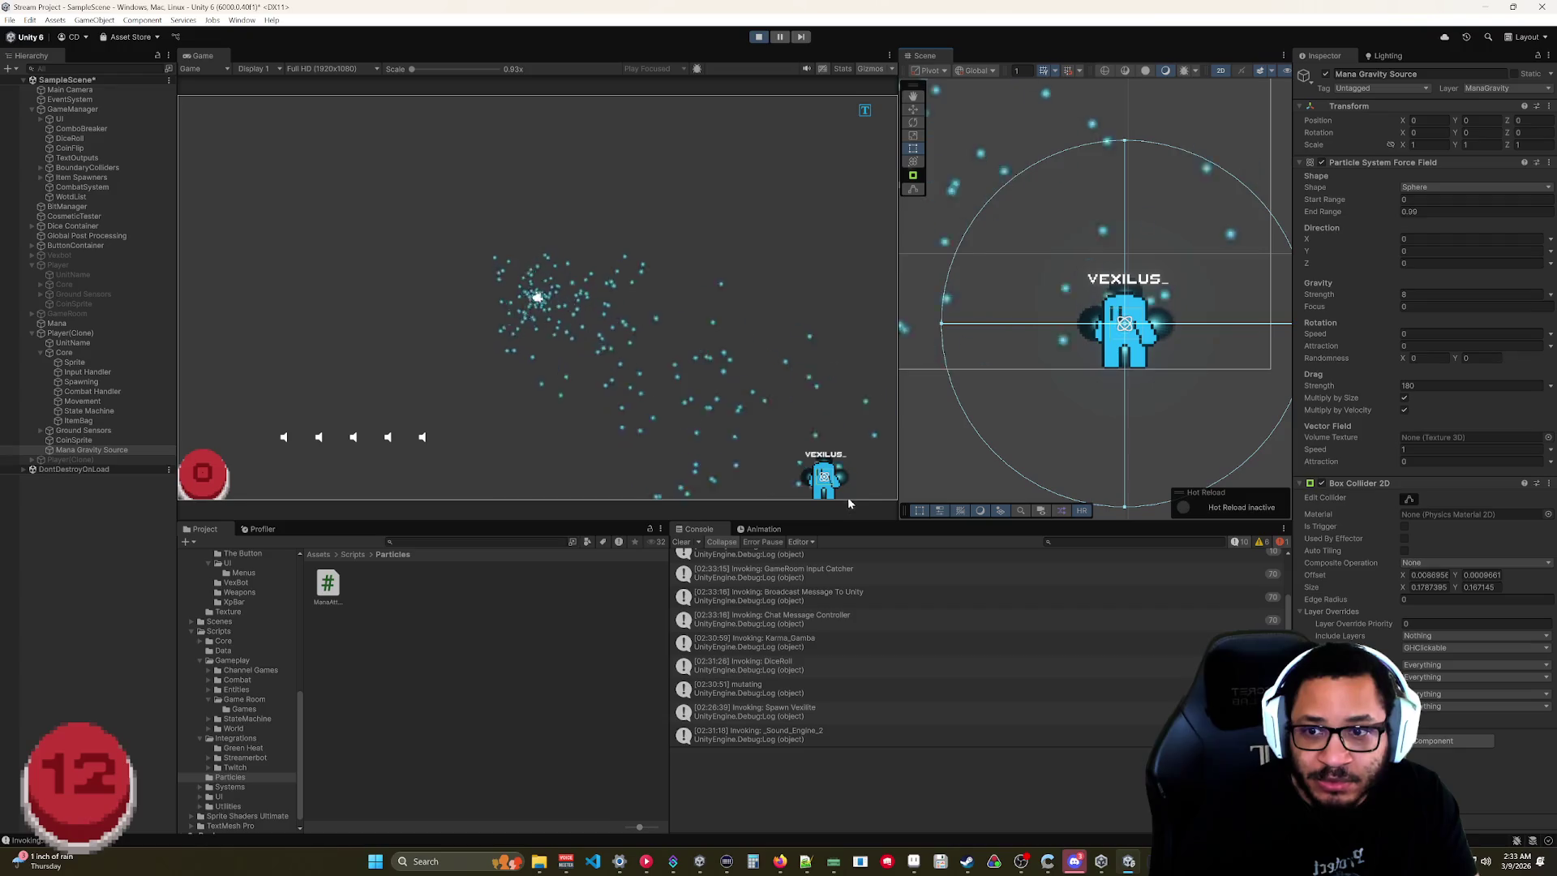
{"action": "left_click", "coordinate": [1409, 498]}
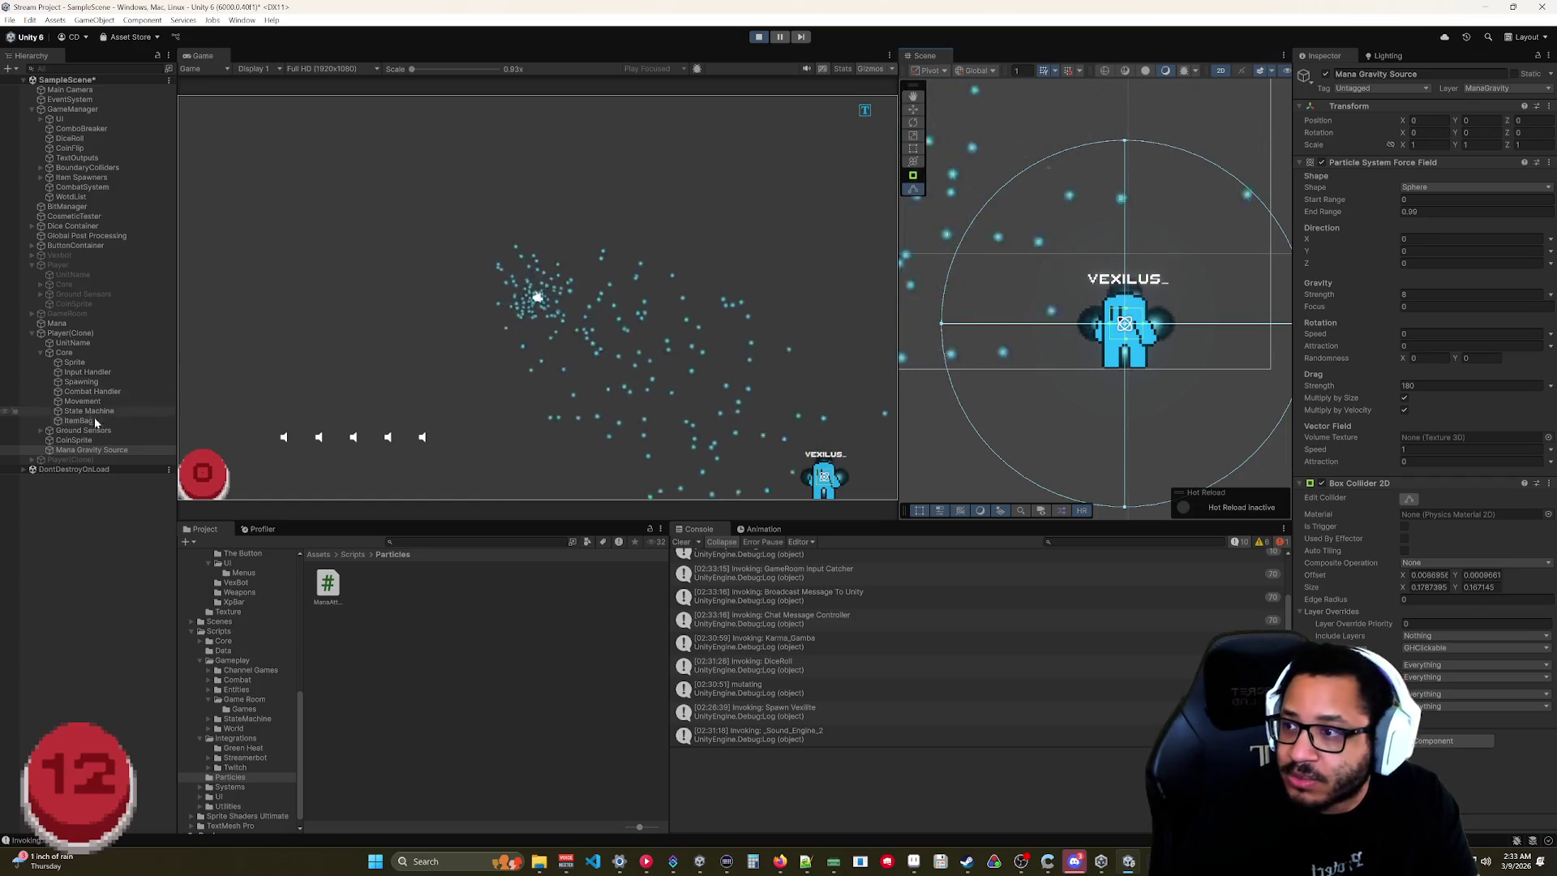
{"action": "left_click", "coordinate": [68, 326]}
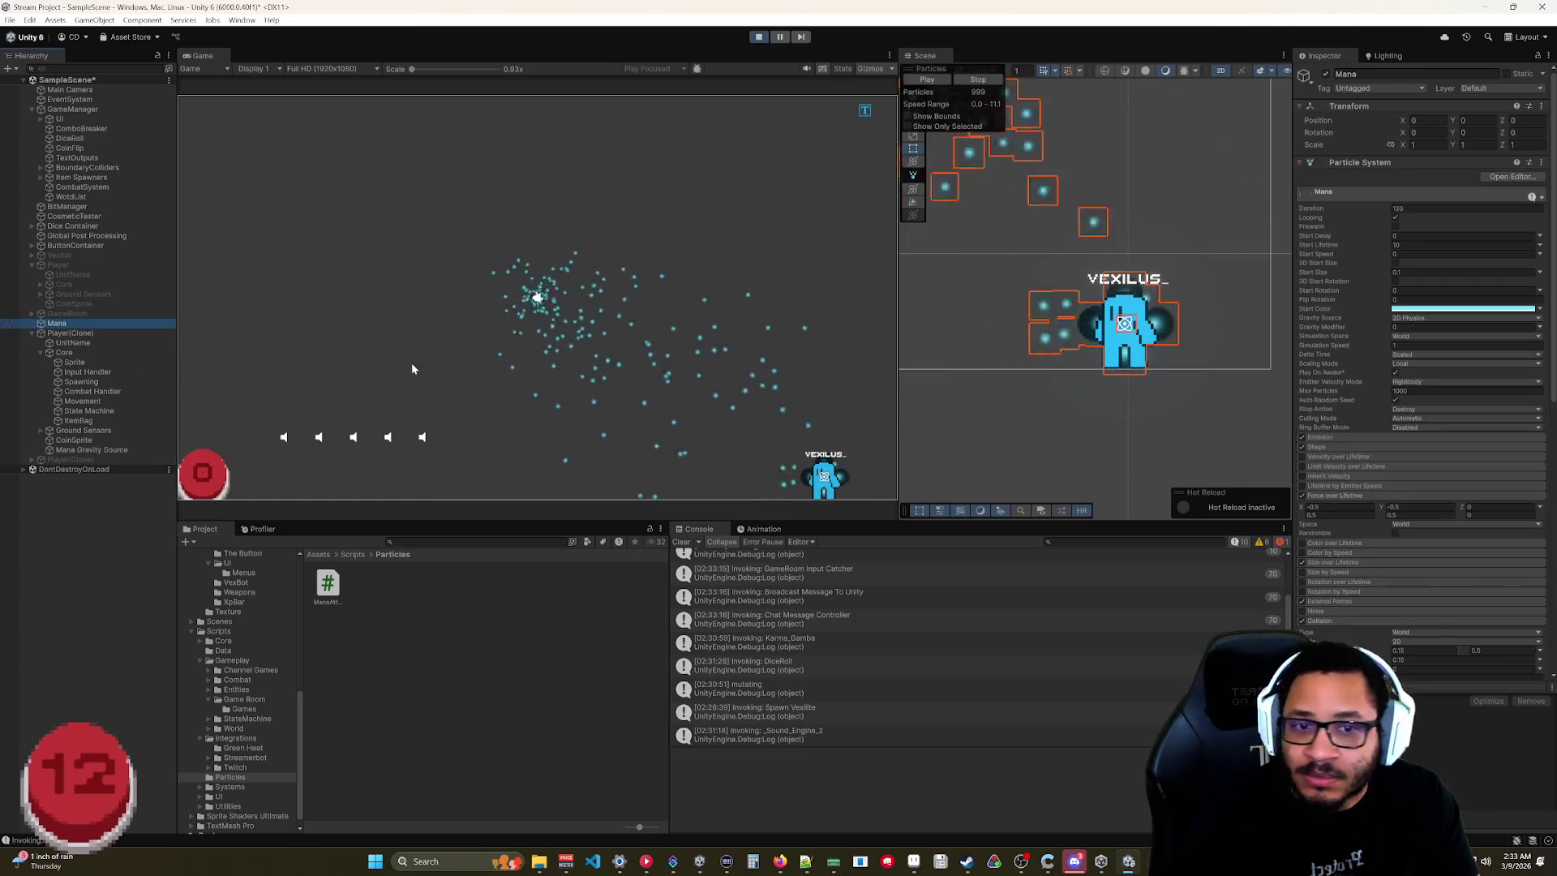
In the Mana Triggers module, set Outside to Kill and Inside to Ignore.
{"action": "scroll", "coordinate": [1370, 503], "scroll_direction": "down", "scroll_amount": 5}
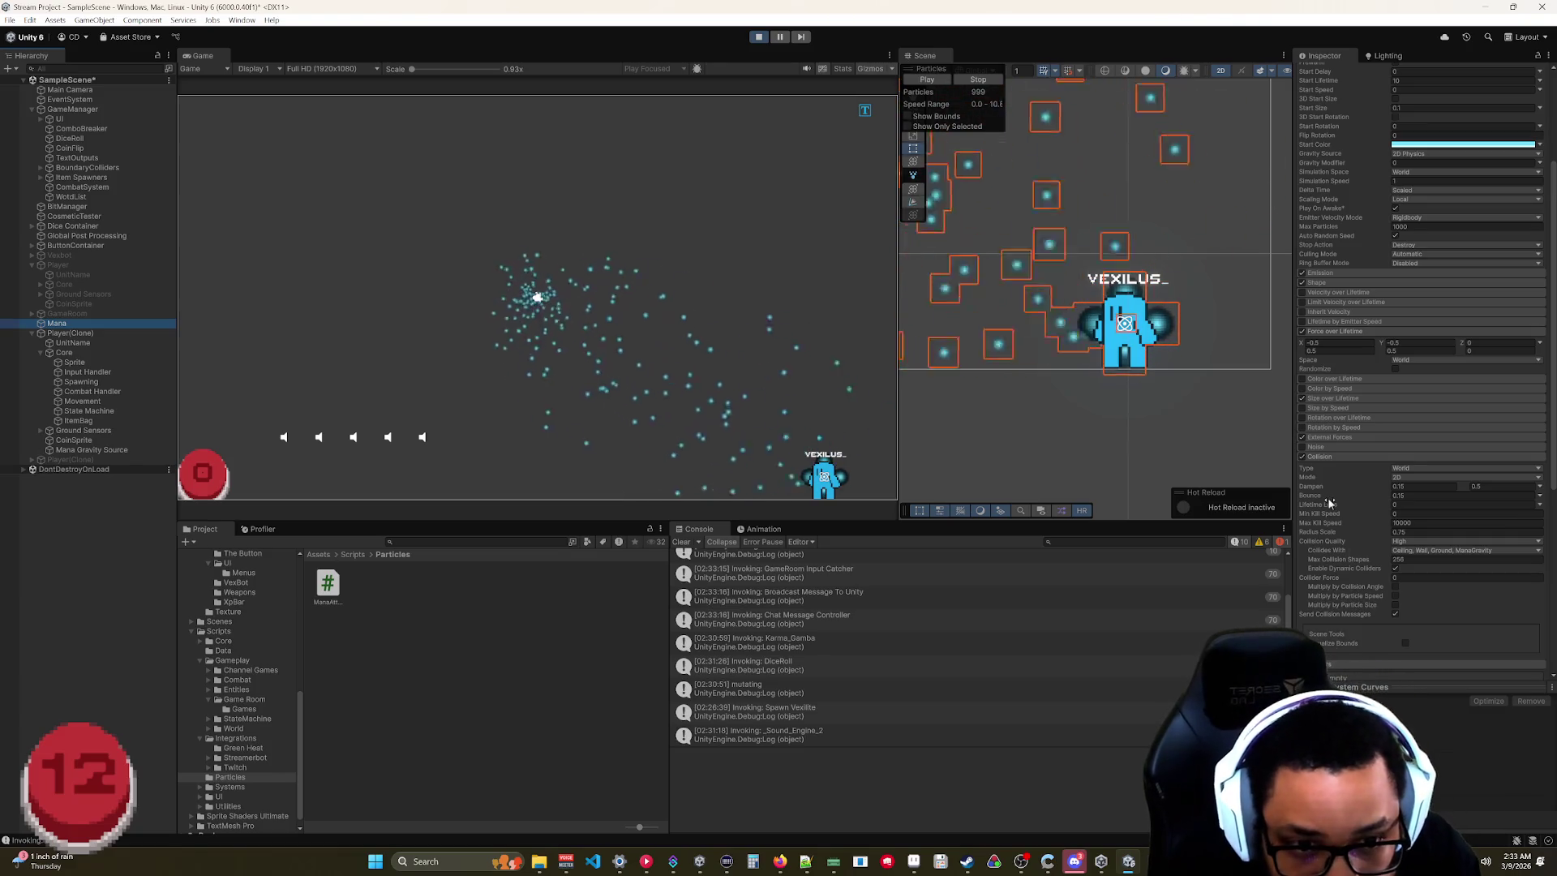
{"action": "scroll", "coordinate": [1321, 471], "scroll_direction": "down", "scroll_amount": 4}
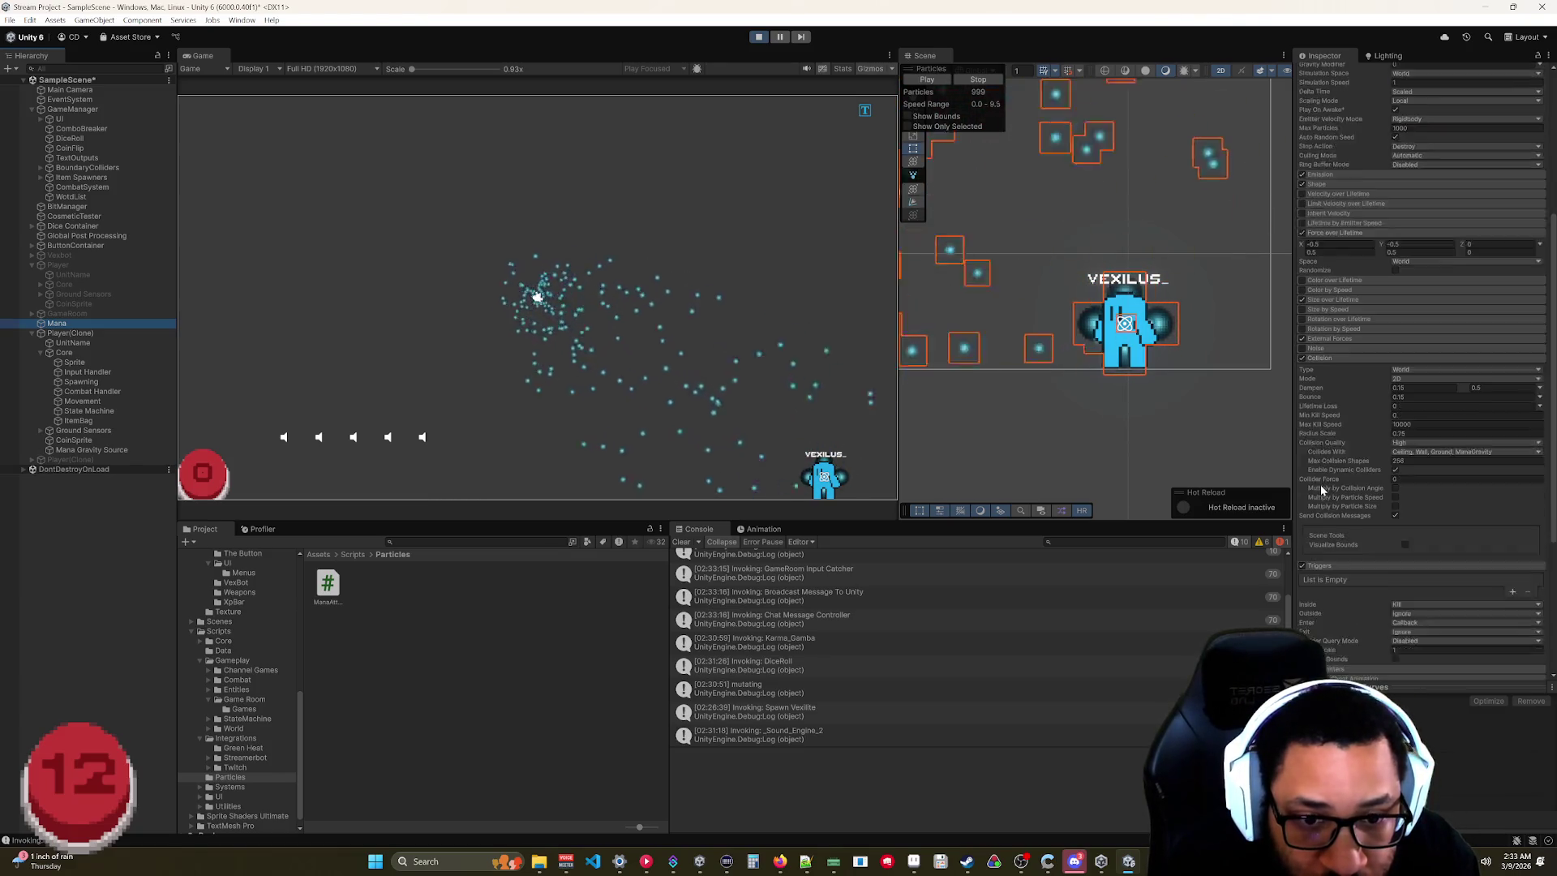
{"action": "scroll", "coordinate": [1330, 537], "scroll_direction": "down", "scroll_amount": 3}
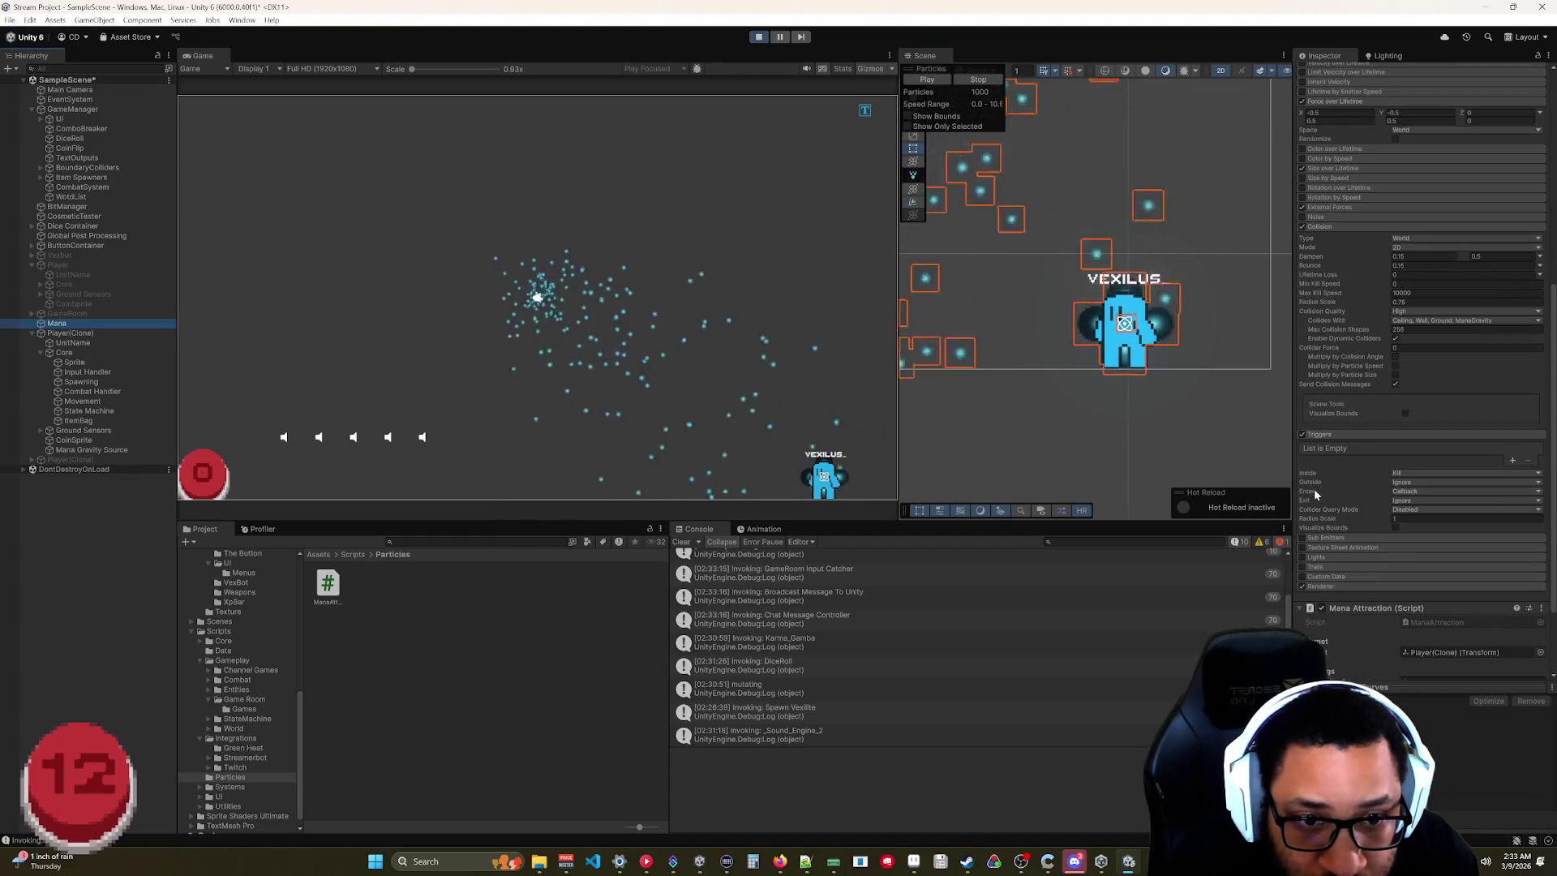
{"action": "left_click", "coordinate": [1408, 484]}
{"action": "left_click", "coordinate": [1417, 511]}
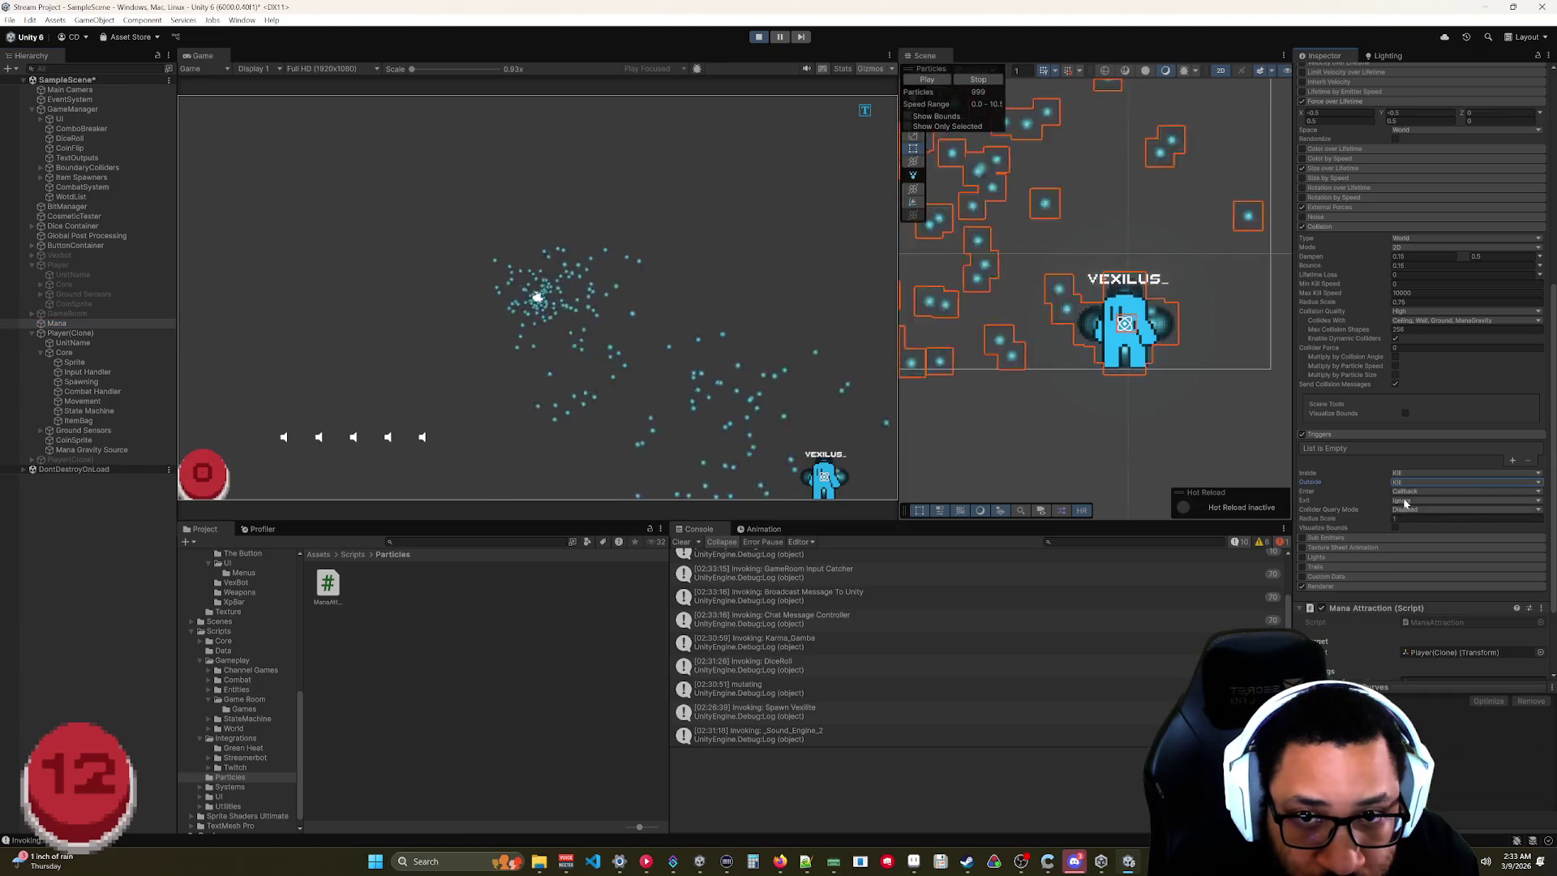
{"action": "left_click", "coordinate": [1407, 483]}
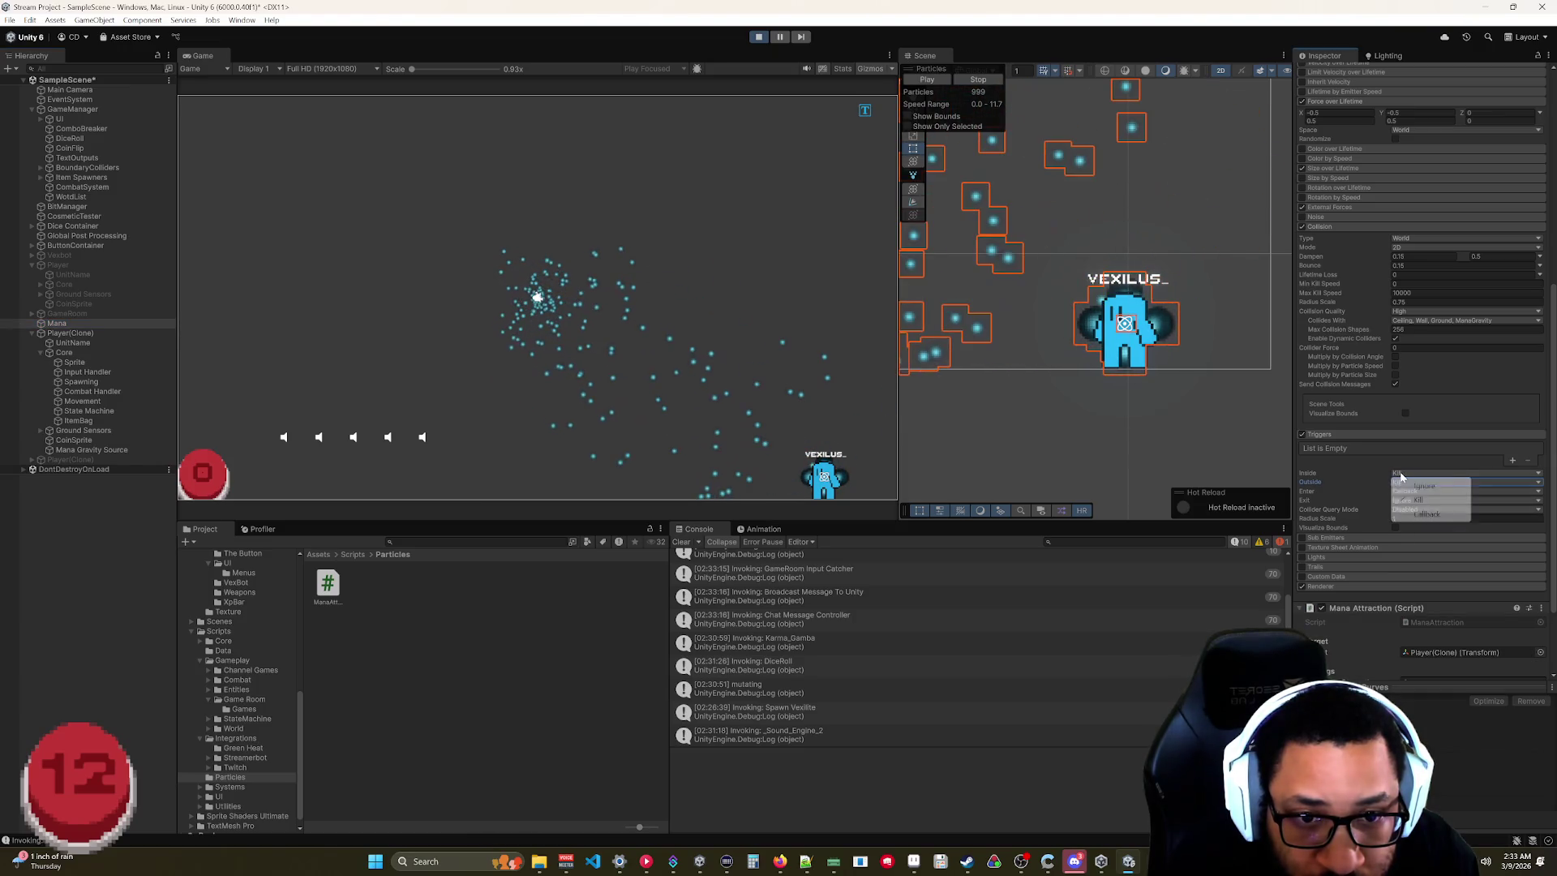
{"action": "left_click", "coordinate": [1420, 486]}
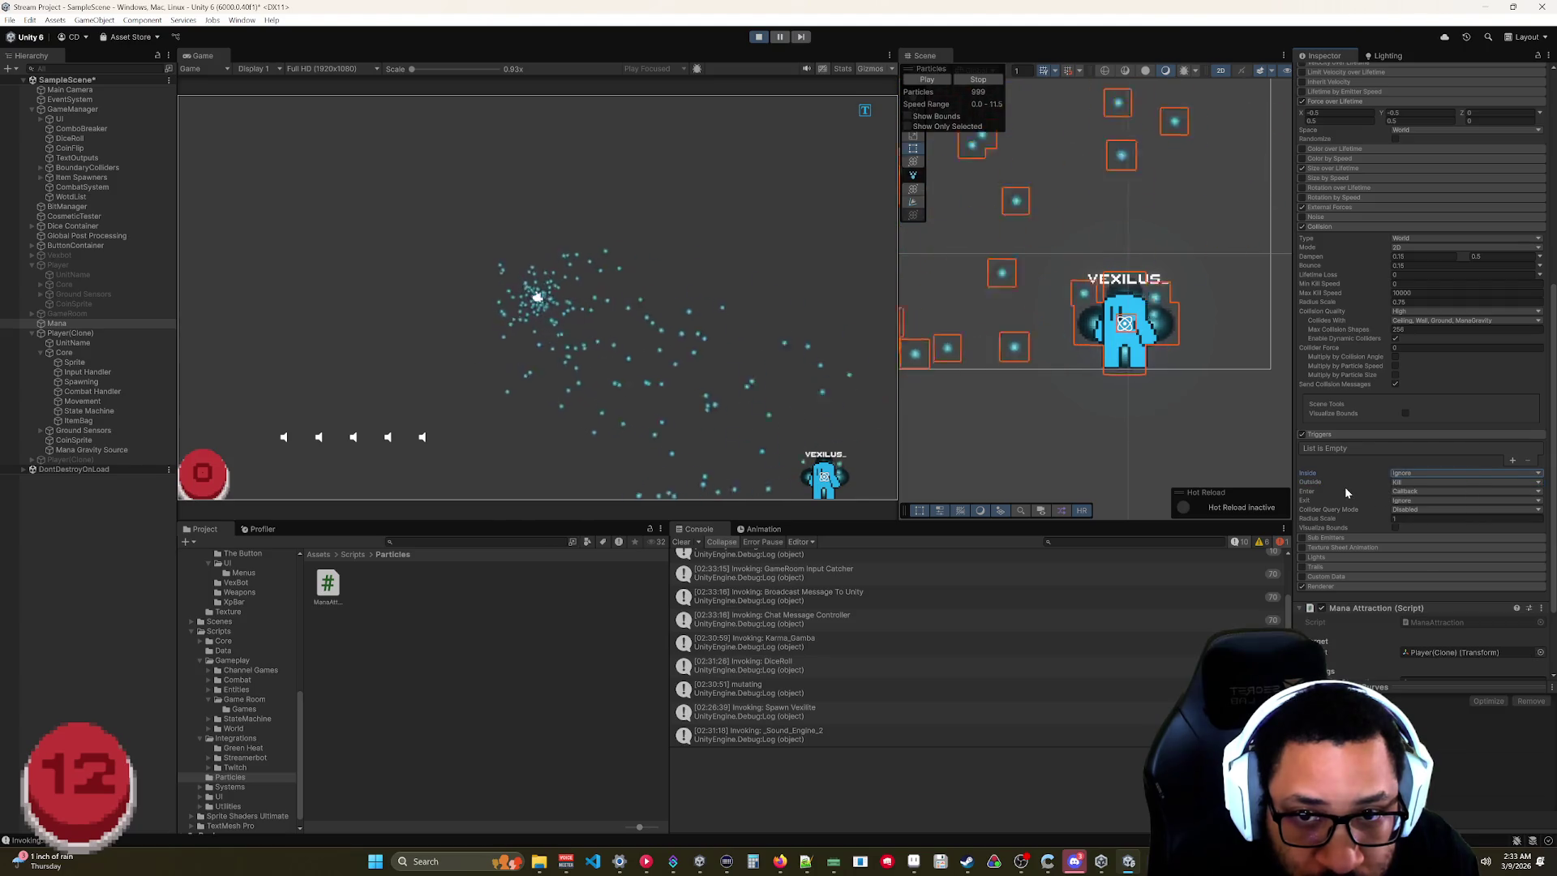
Try Exit set to Kill, revert it to Ignore, and select the player's Core.
{"action": "left_click", "coordinate": [1412, 499]}
{"action": "left_click", "coordinate": [1424, 524]}
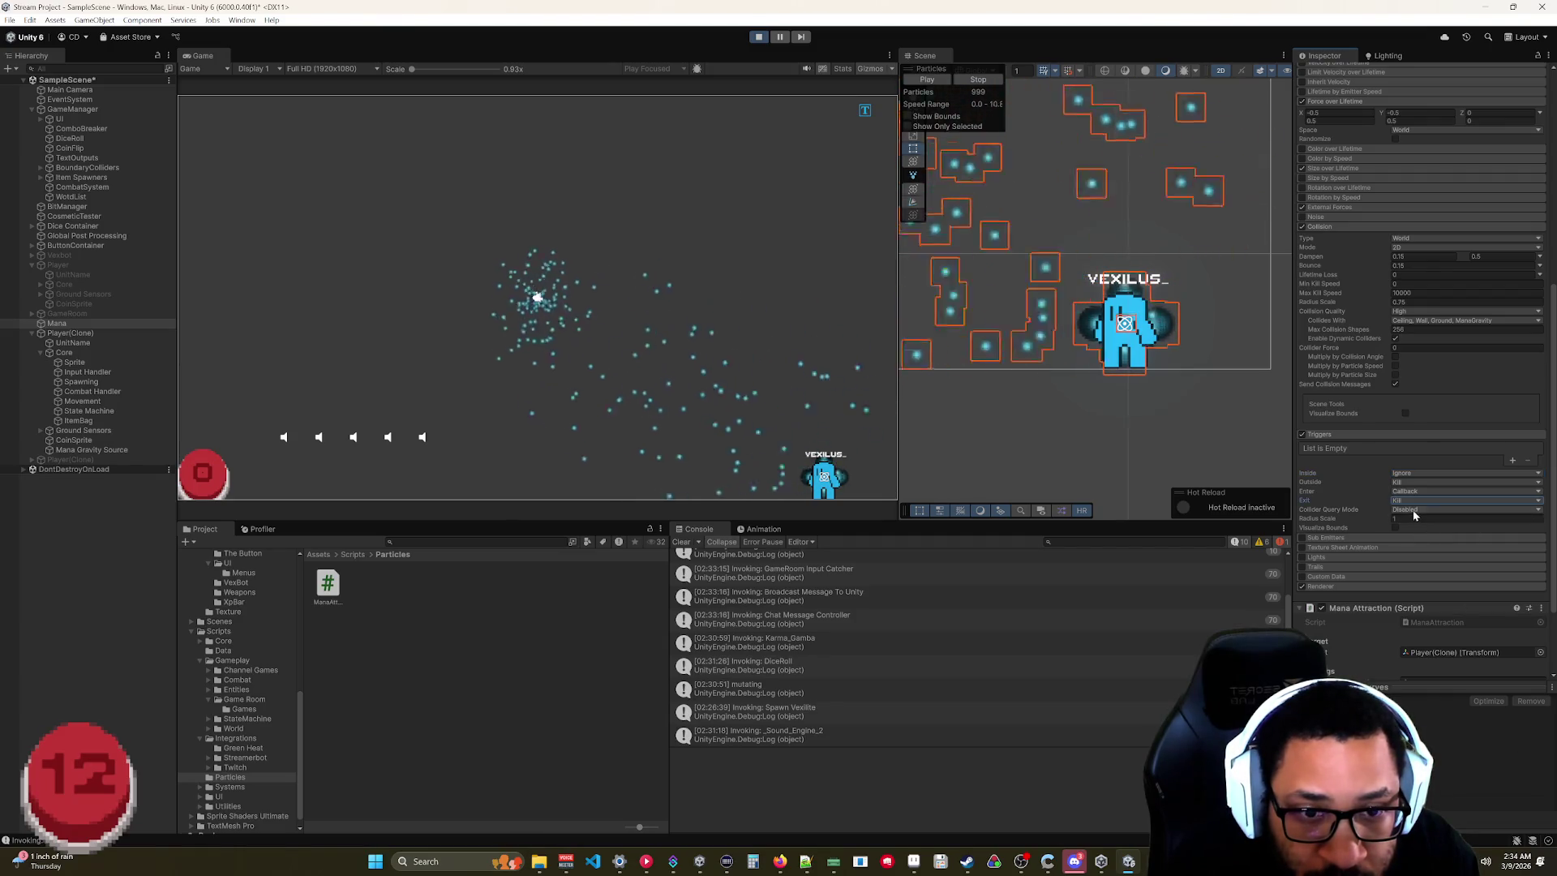
{"action": "left_click", "coordinate": [1415, 501]}
{"action": "left_click", "coordinate": [1418, 513]}
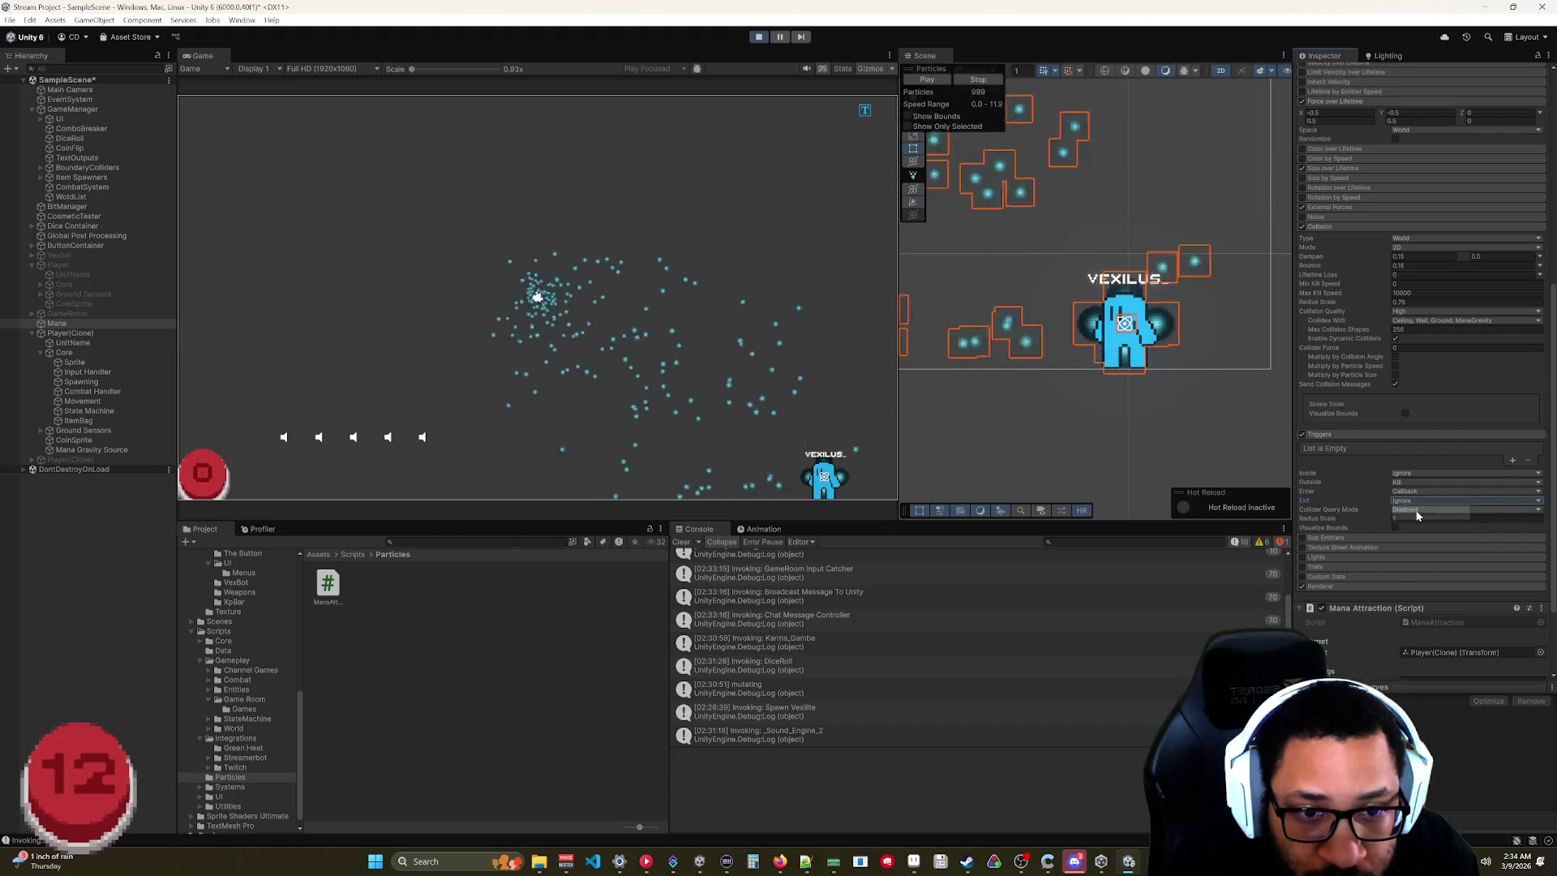
{"action": "scroll", "coordinate": [1123, 320], "scroll_direction": "up", "scroll_amount": 5}
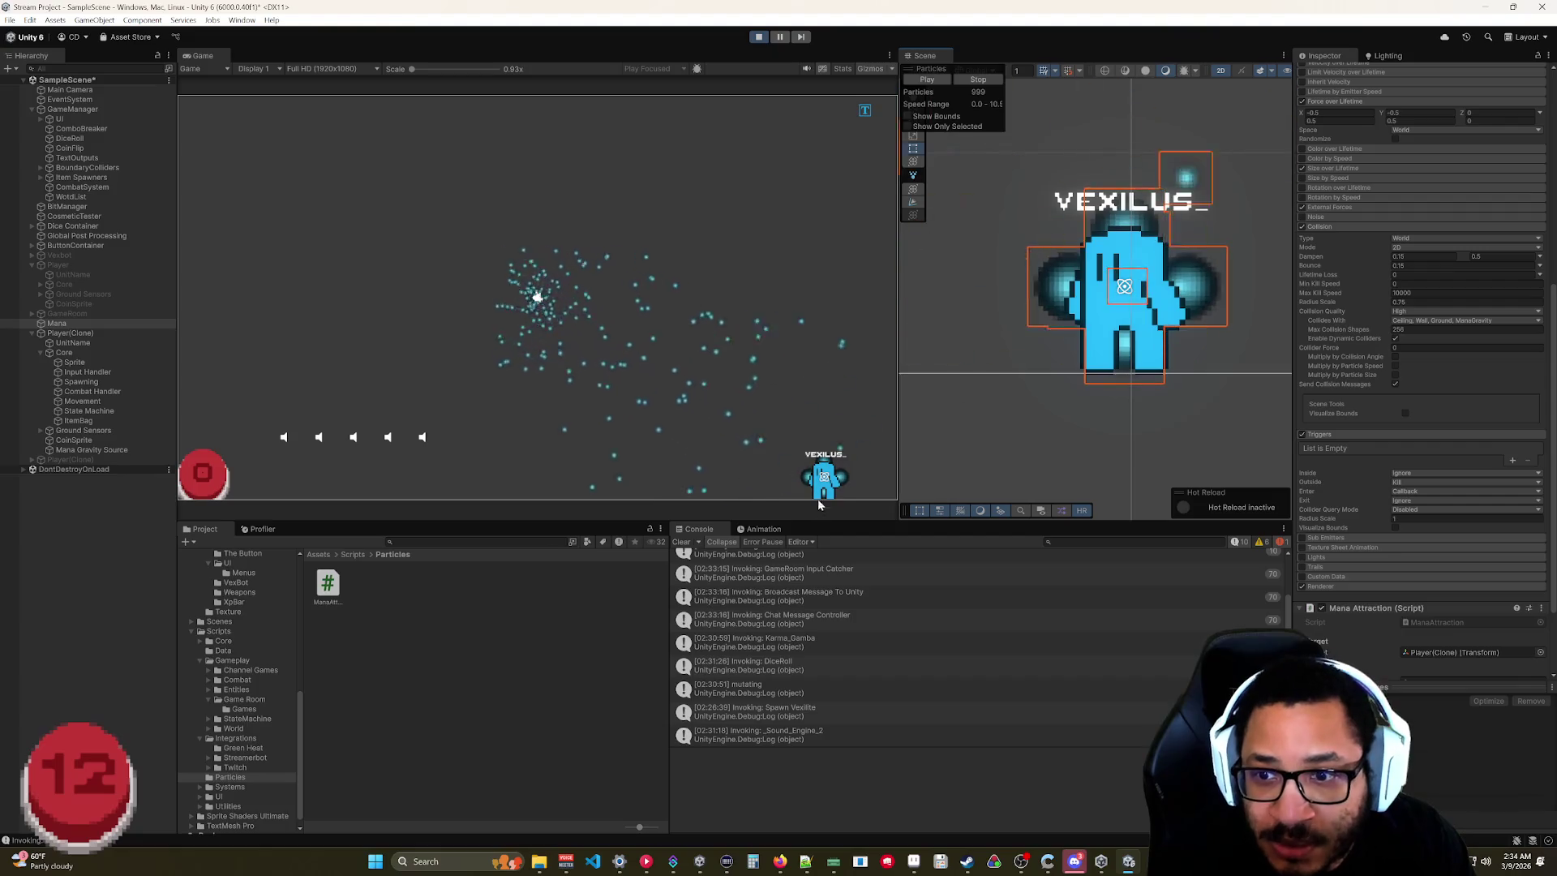
{"action": "left_click", "coordinate": [78, 352]}
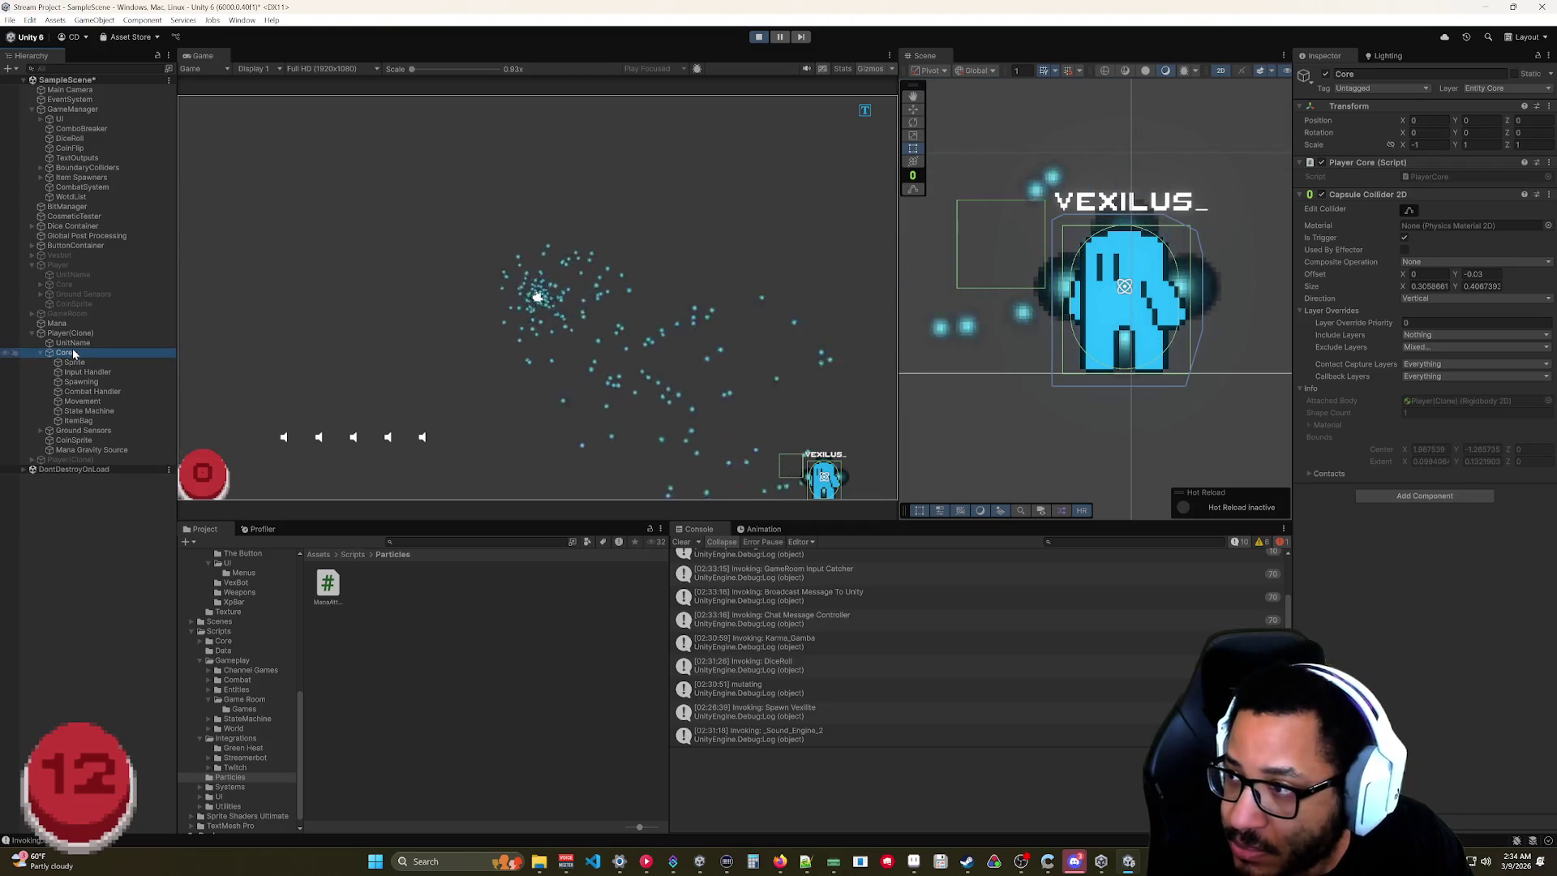
Reselect the Mana particle system and scroll its Inspector to the Triggers Radius Scale.
{"action": "left_click", "coordinate": [56, 323]}
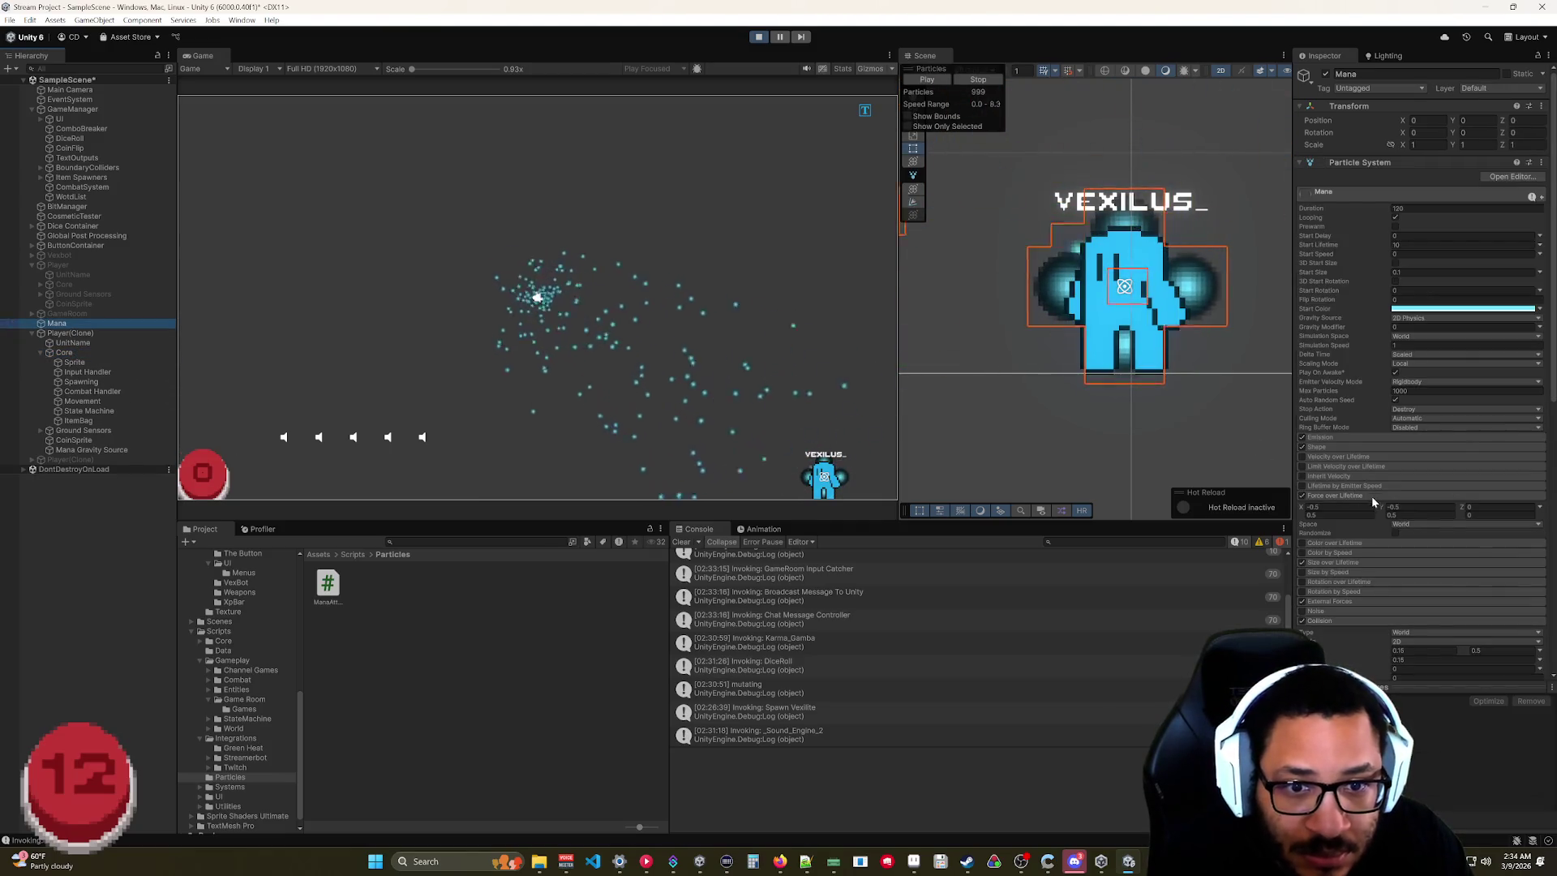
{"action": "scroll", "coordinate": [1374, 527], "scroll_direction": "down", "scroll_amount": 4}
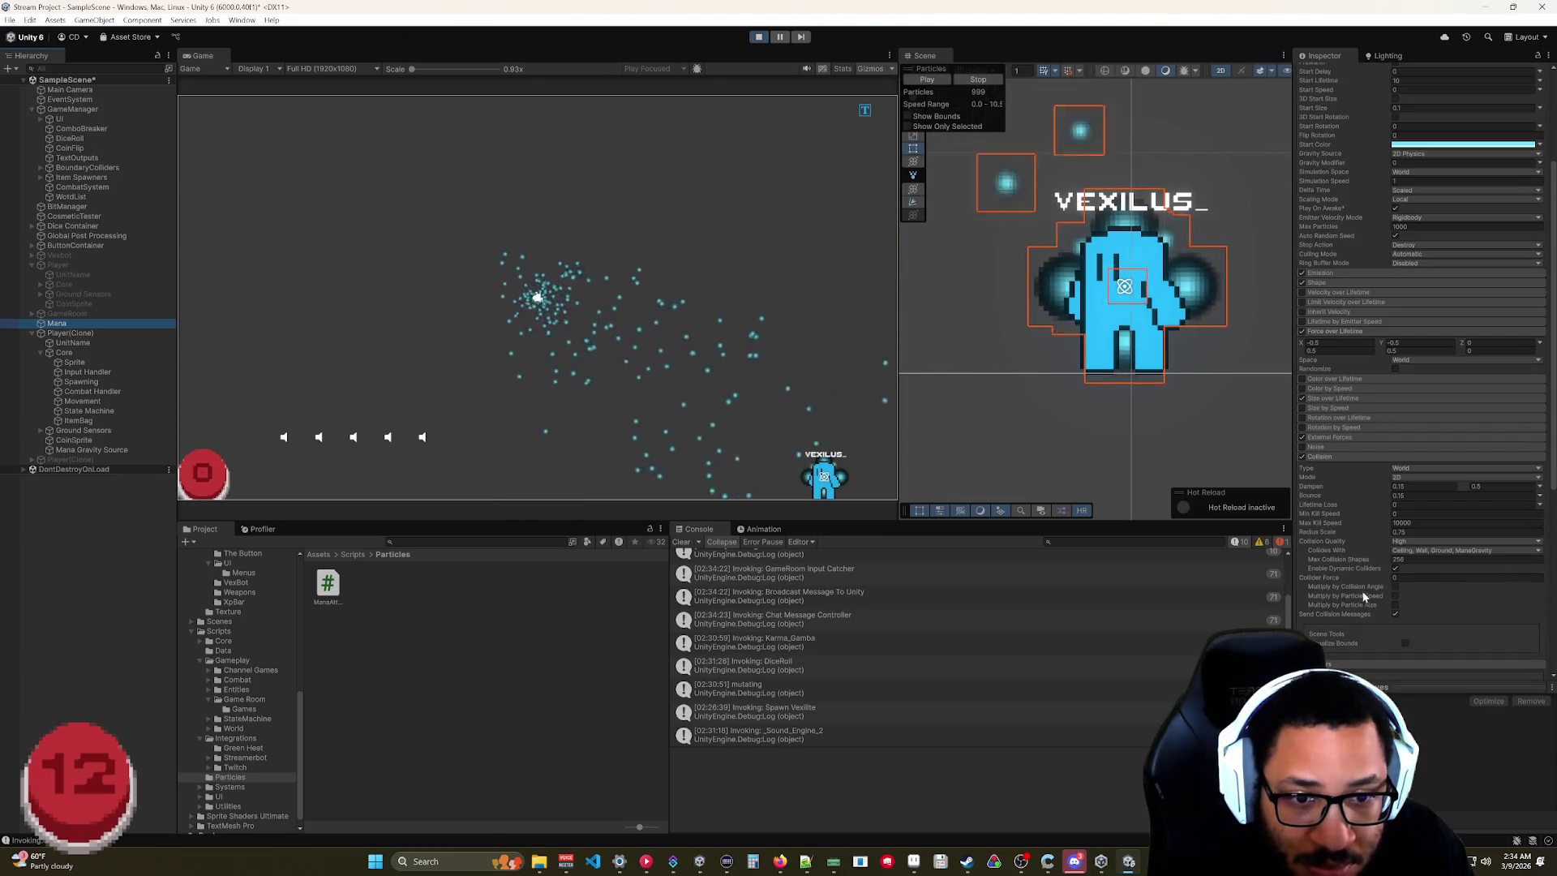
{"action": "scroll", "coordinate": [1359, 592], "scroll_direction": "down", "scroll_amount": 5}
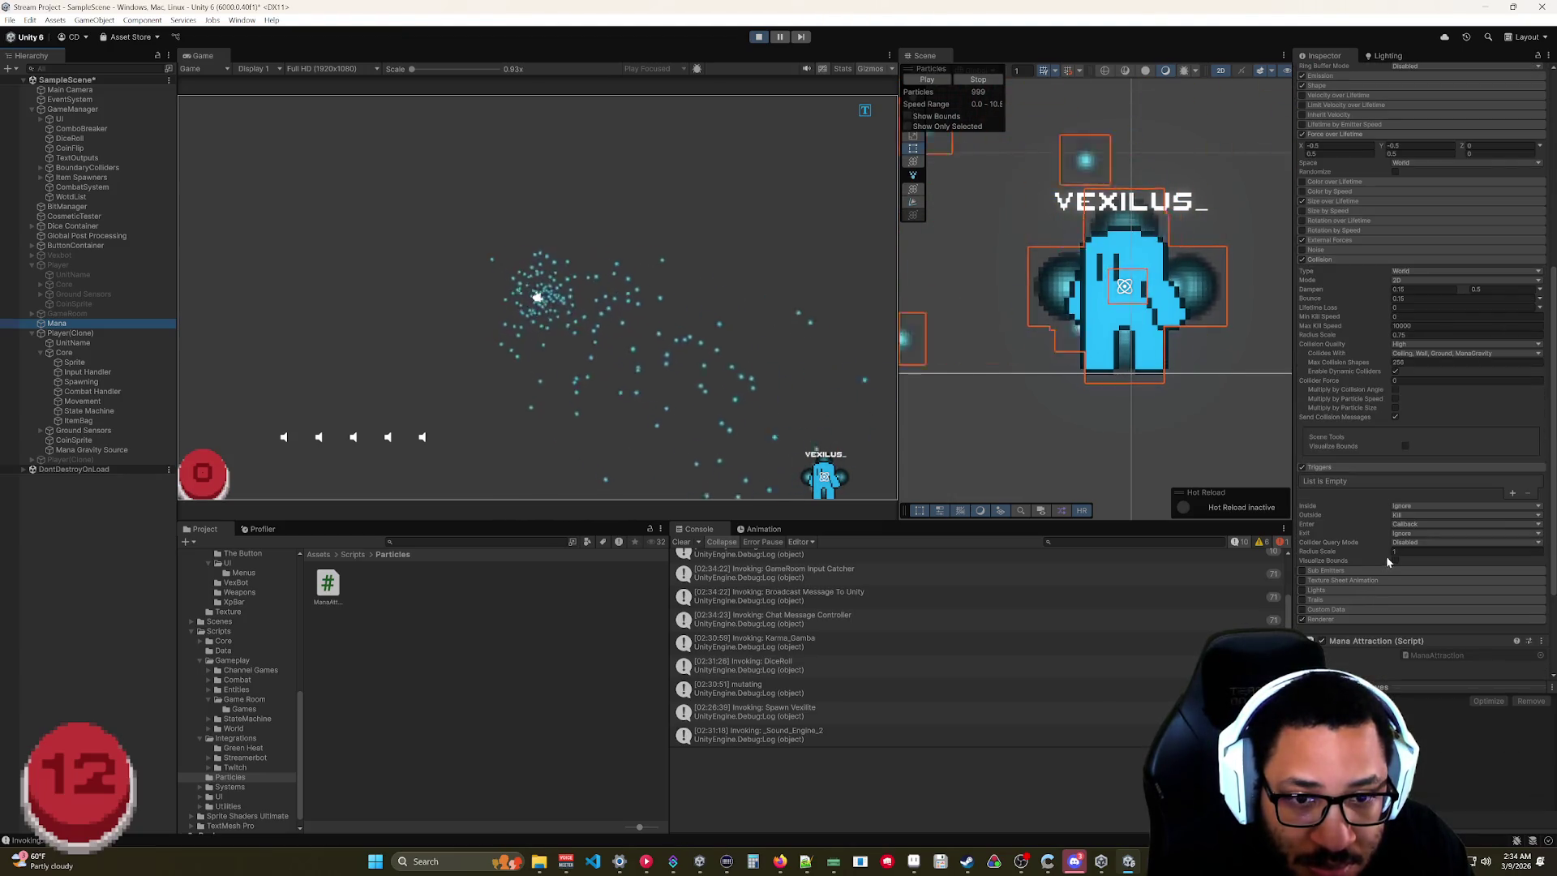
{"action": "left_click_drag", "start_coordinate": [1382, 548], "coordinate": [1417, 552]}
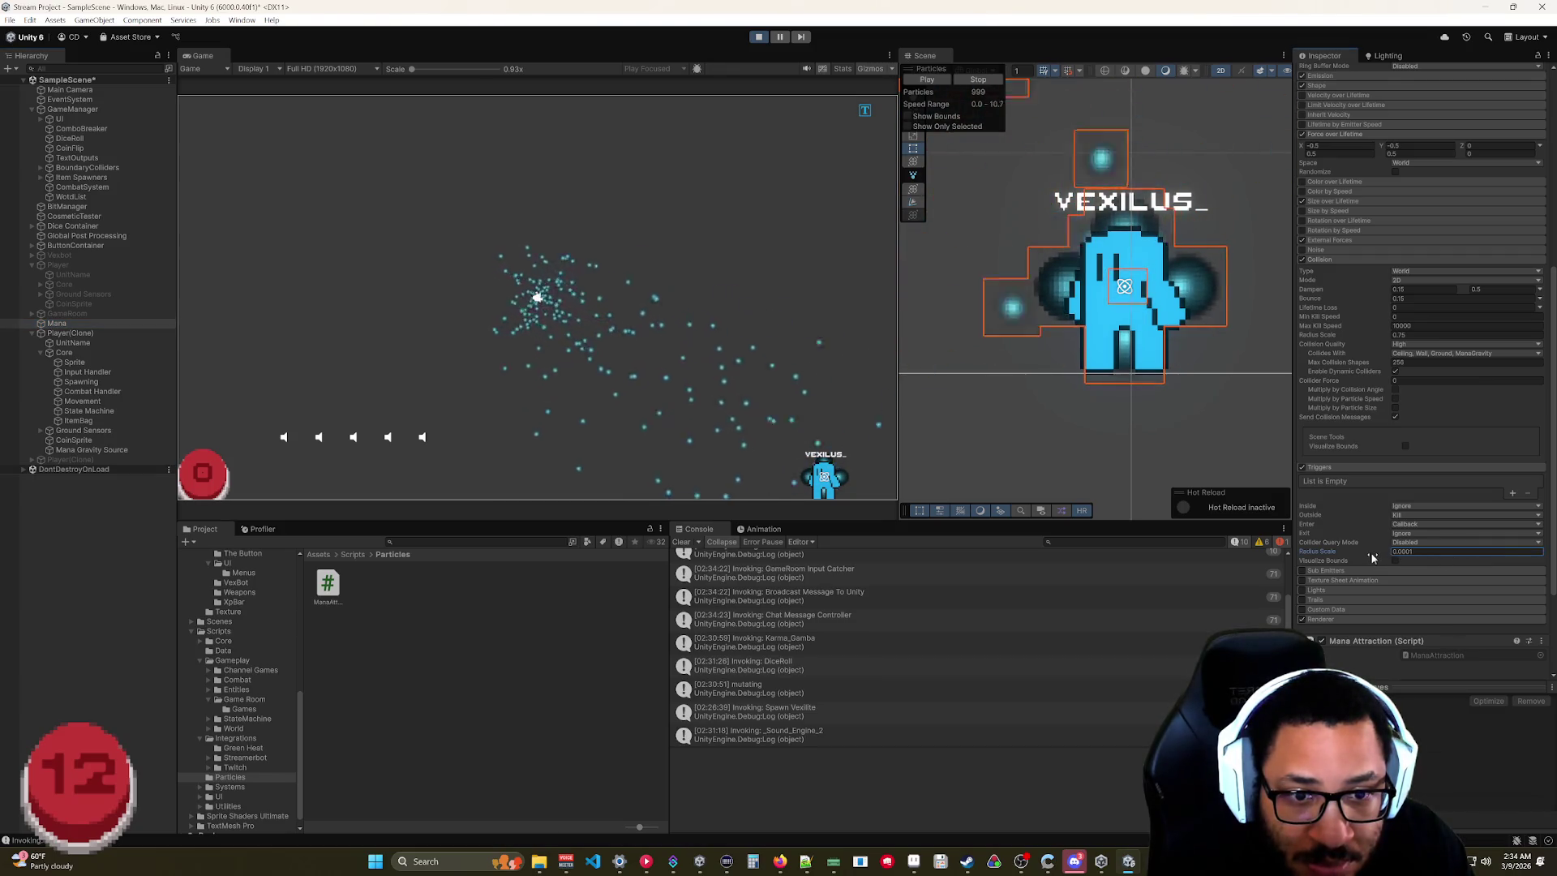
Scrub the trigger Radius Scale toward 1 while toggling the Visualize Bounds spheres.
{"action": "left_click", "coordinate": [1395, 561]}
{"action": "left_click_drag", "start_coordinate": [1374, 552], "coordinate": [1387, 554]}
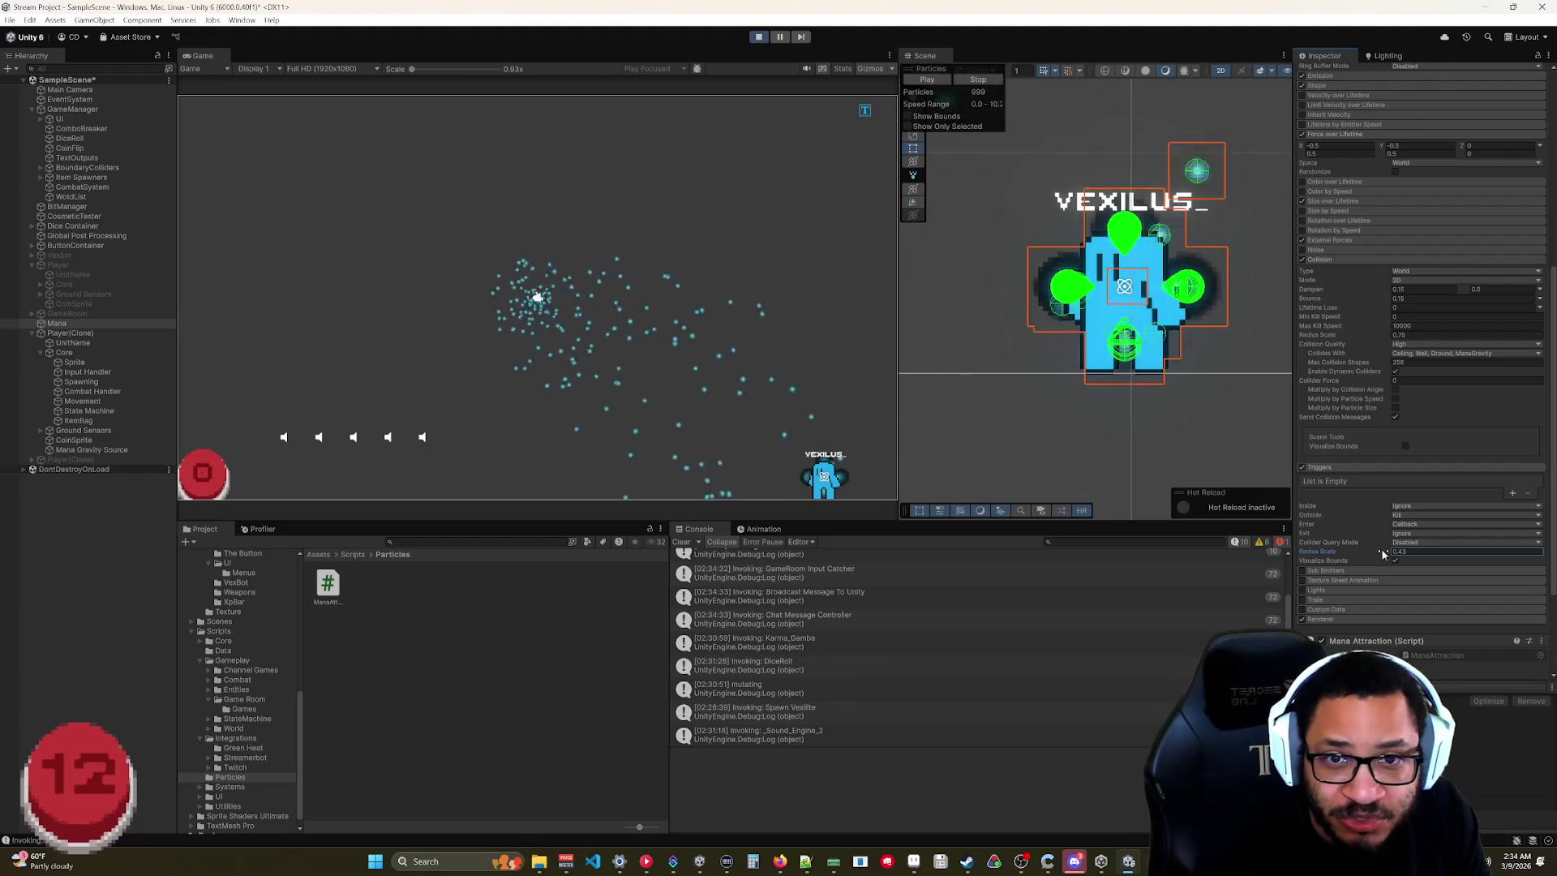
{"action": "left_click_drag", "start_coordinate": [1374, 561], "coordinate": [1346, 559]}
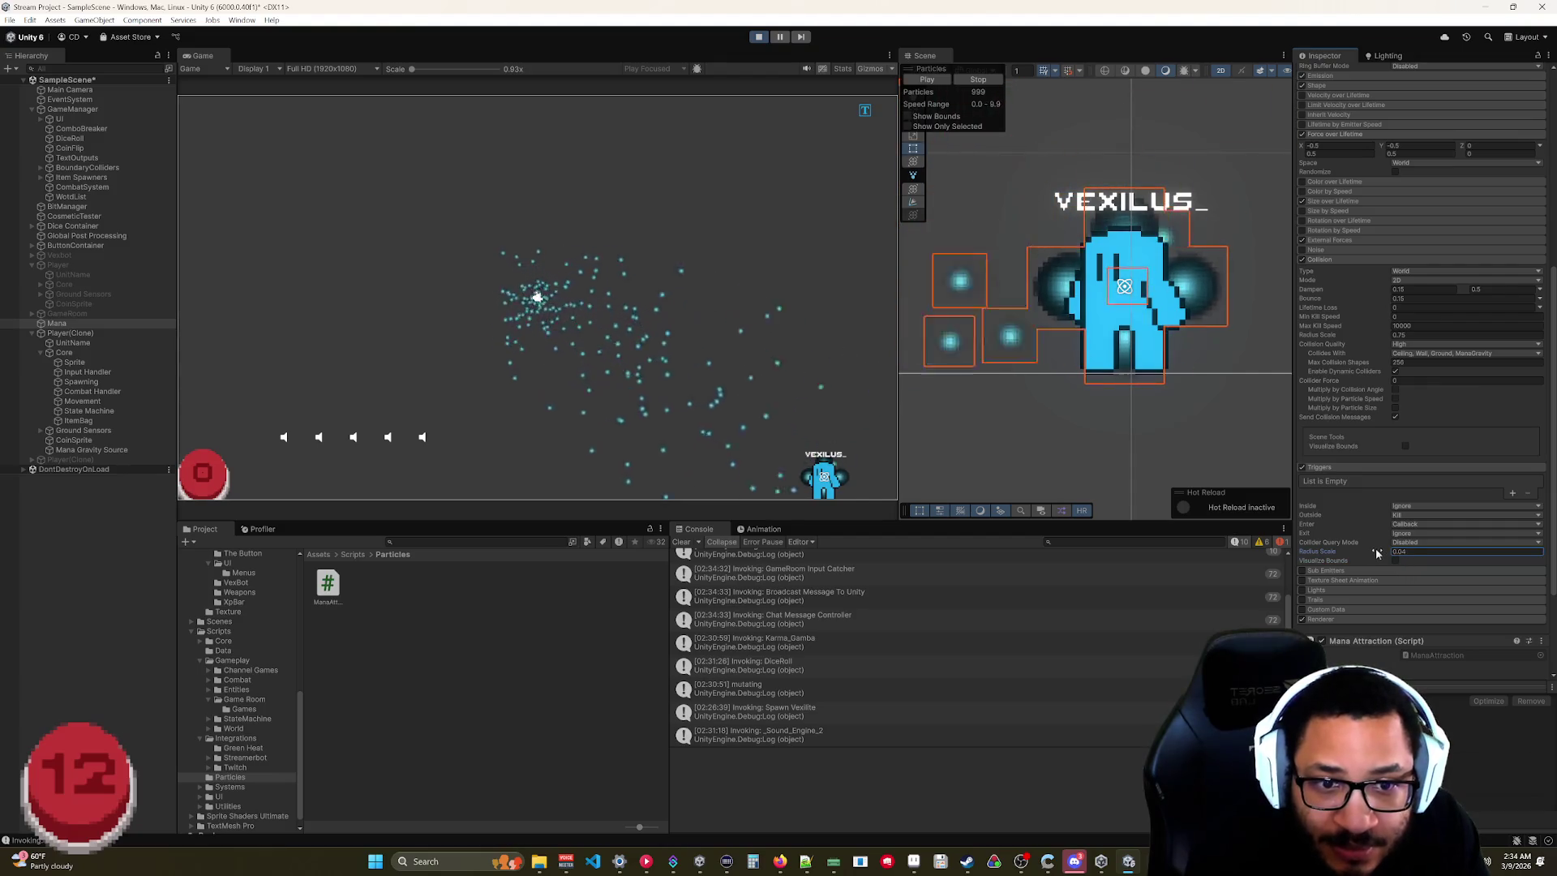
{"action": "left_click", "coordinate": [1394, 561]}
{"action": "left_click_drag", "start_coordinate": [1370, 553], "coordinate": [1369, 554]}
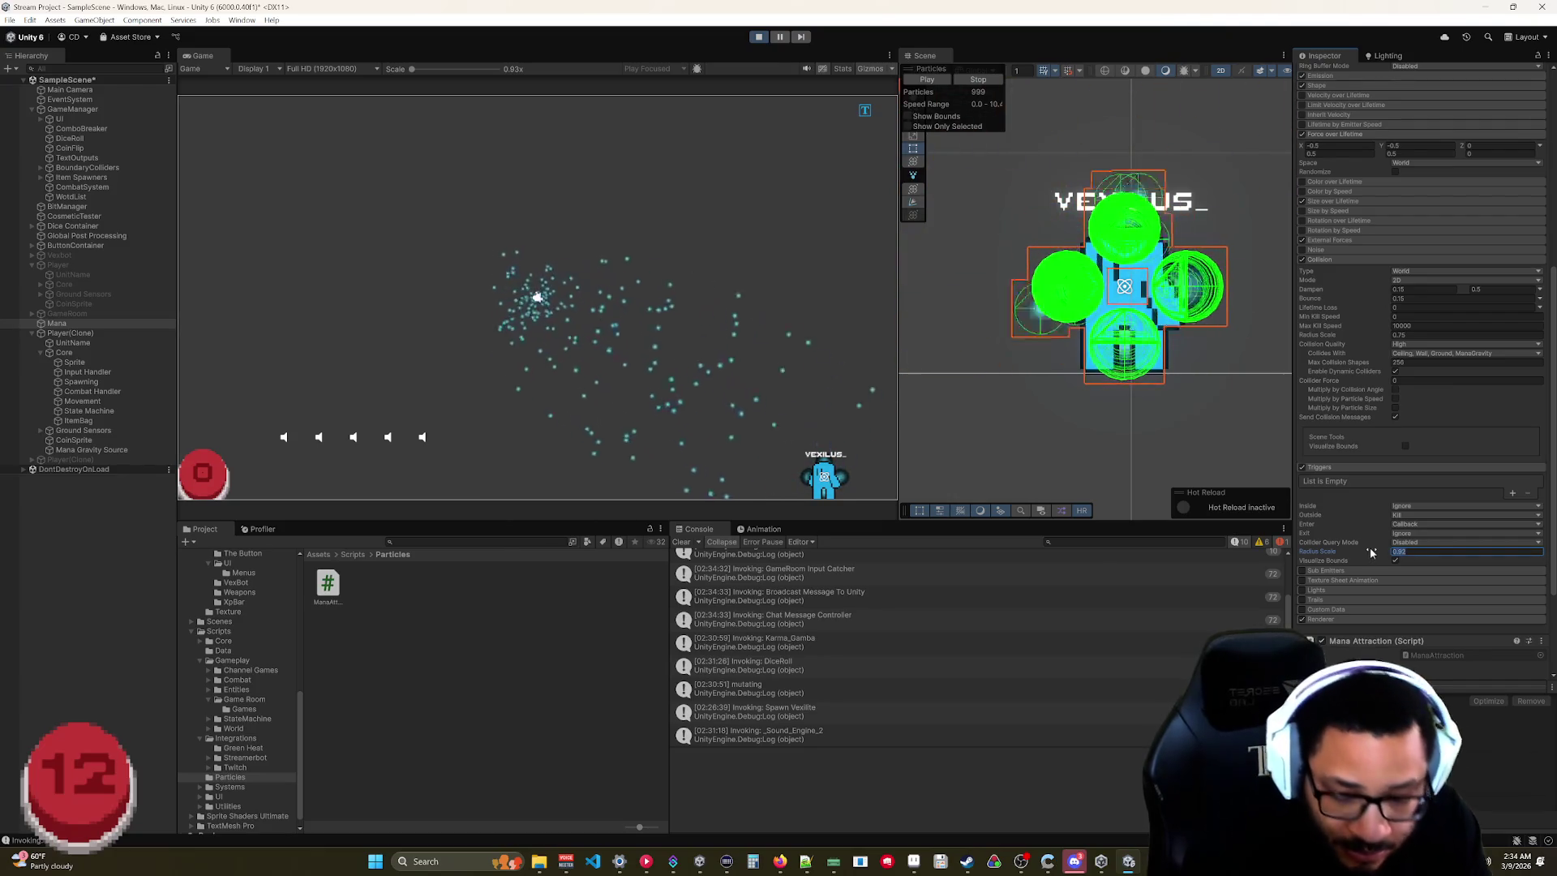
{"action": "left_click", "coordinate": [1394, 560]}
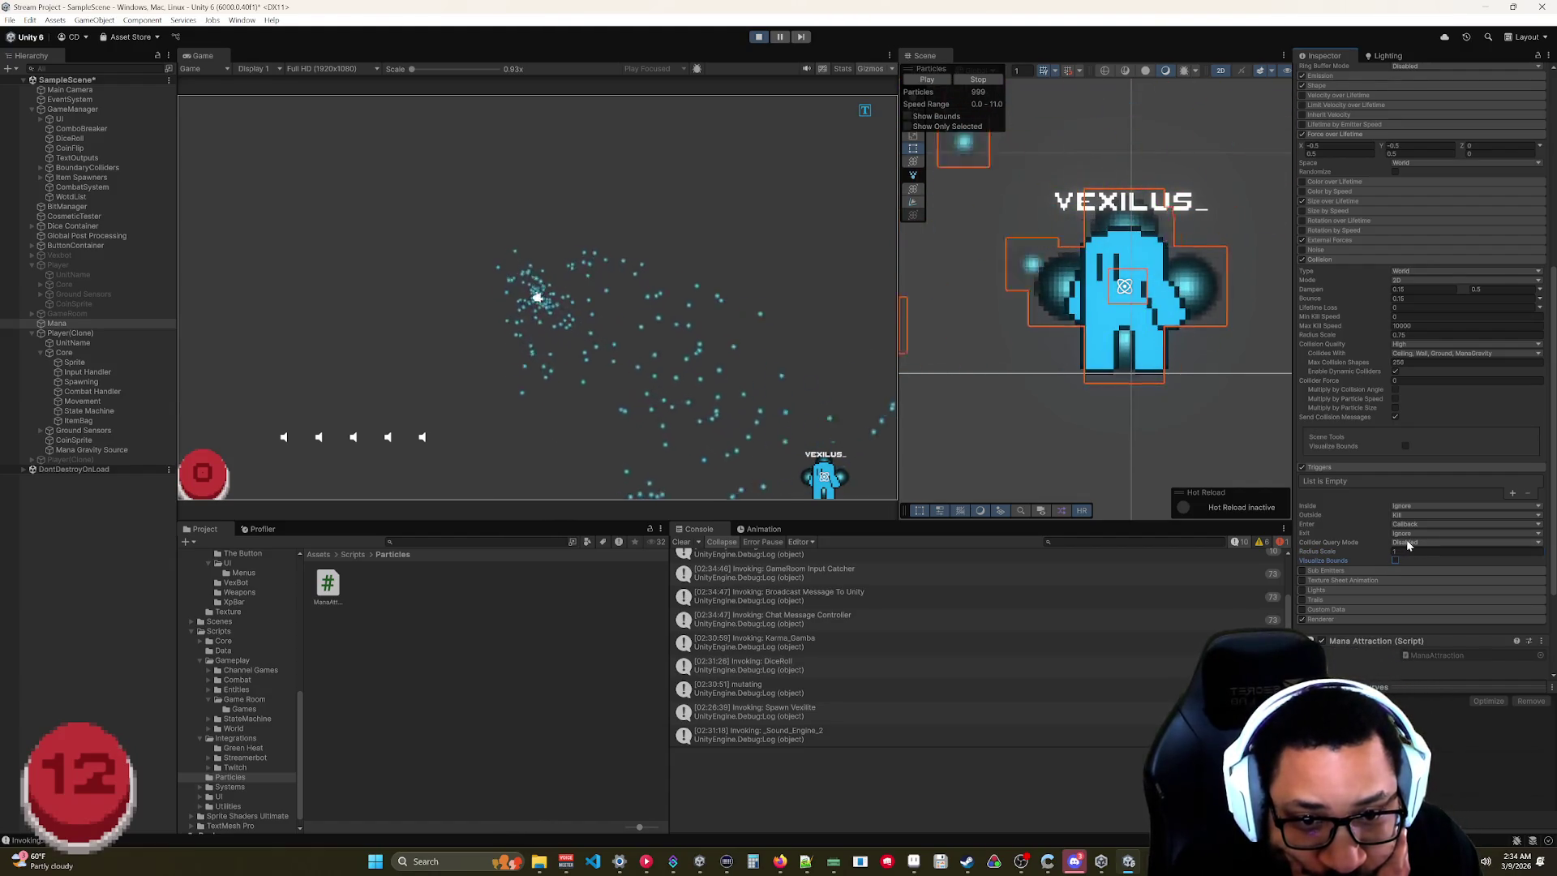
Keep the Inside trigger response on Ignore and set Enter to Kill.
{"action": "left_click", "coordinate": [1402, 505]}
{"action": "left_click", "coordinate": [1424, 520]}
{"action": "left_click", "coordinate": [1411, 515]}
{"action": "left_click", "coordinate": [1421, 529]}
{"action": "left_click", "coordinate": [1411, 525]}
{"action": "left_click", "coordinate": [1419, 551]}
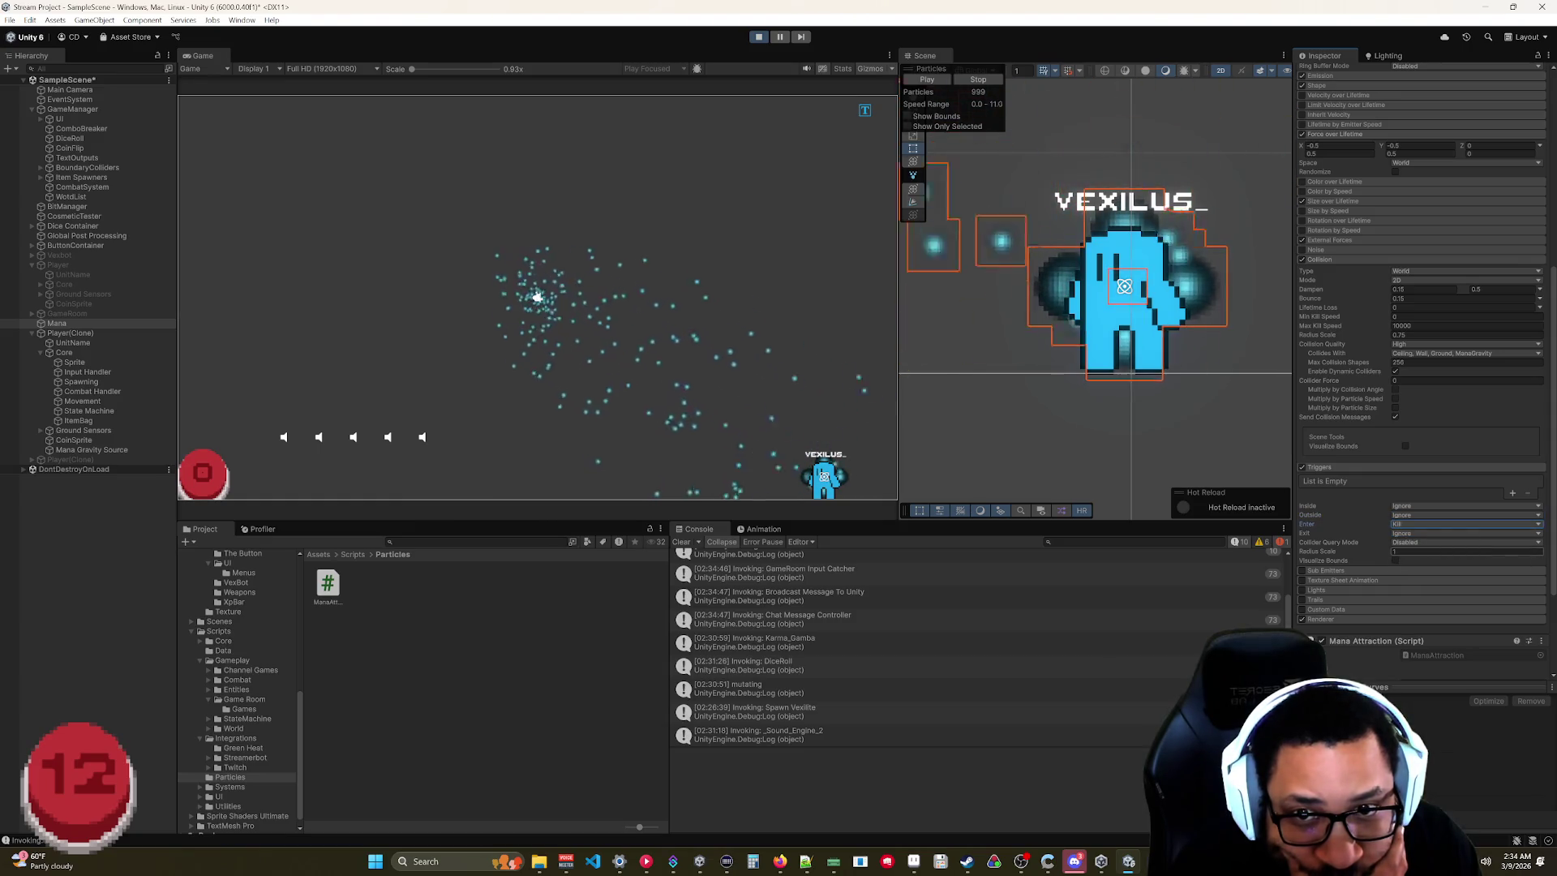
Set both the Outside and Inside trigger responses to Kill.
{"action": "left_click", "coordinate": [1415, 515]}
{"action": "left_click", "coordinate": [1418, 542]}
{"action": "left_click", "coordinate": [1427, 506]}
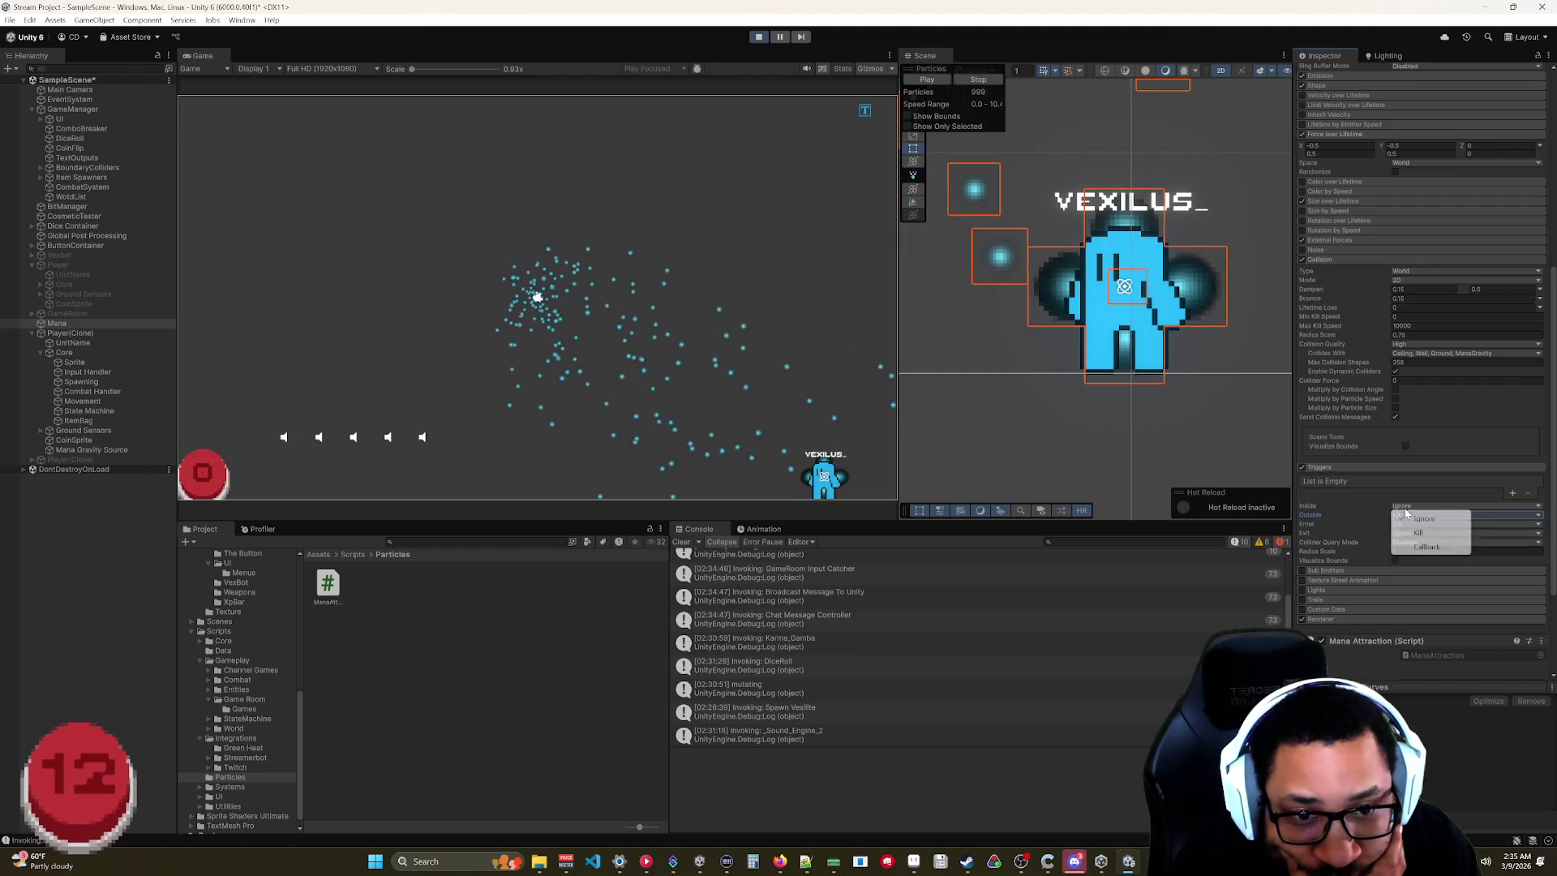
{"action": "left_click", "coordinate": [1415, 532]}
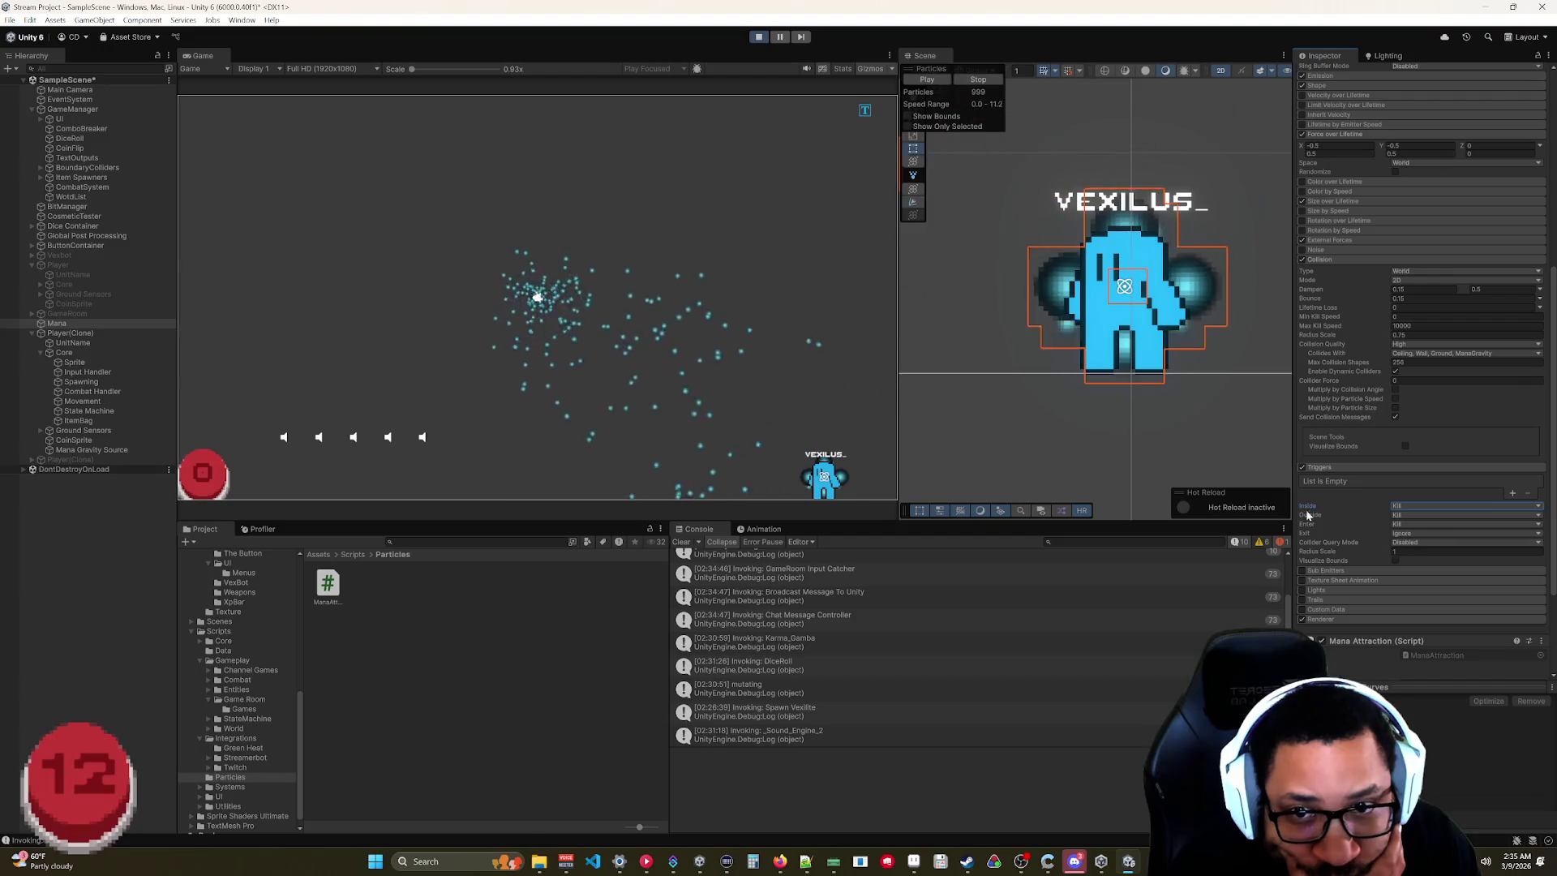
Drag the player toward the middle of the Game view.
{"action": "mouse_move", "coordinate": [830, 485]}
{"action": "left_mouse_down"}
{"action": "mouse_move", "coordinate": [604, 442]}
{"action": "mouse_move", "coordinate": [730, 271]}
{"action": "mouse_move", "coordinate": [761, 327]}
{"action": "left_mouse_up"}
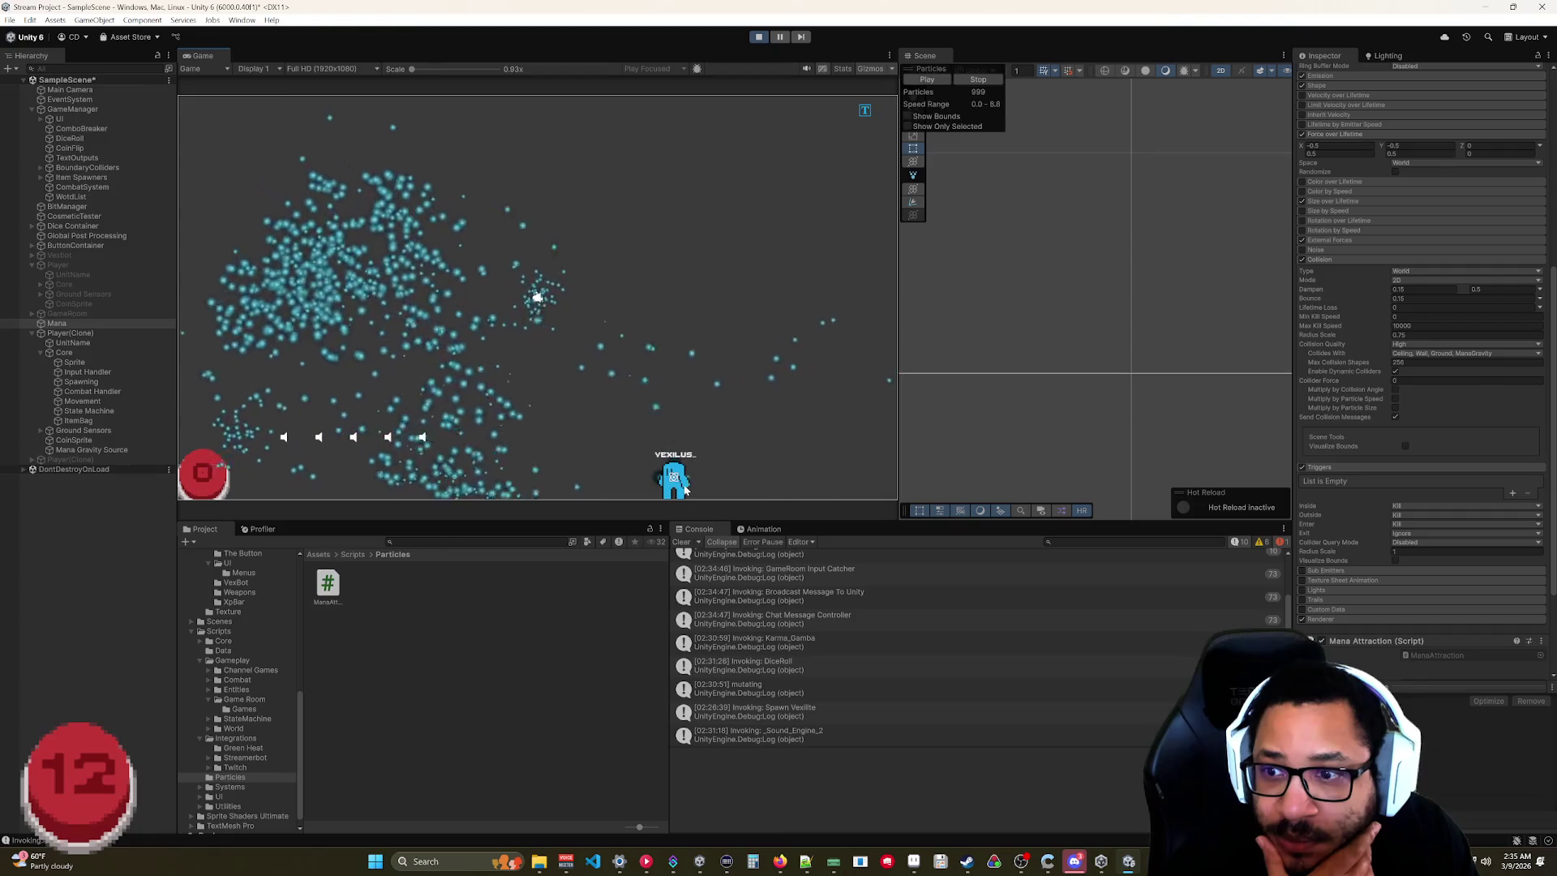
{"action": "scroll", "coordinate": [1422, 310], "scroll_direction": "up", "scroll_amount": 4}
{"action": "scroll", "coordinate": [1422, 310], "scroll_direction": "up", "scroll_amount": 2}
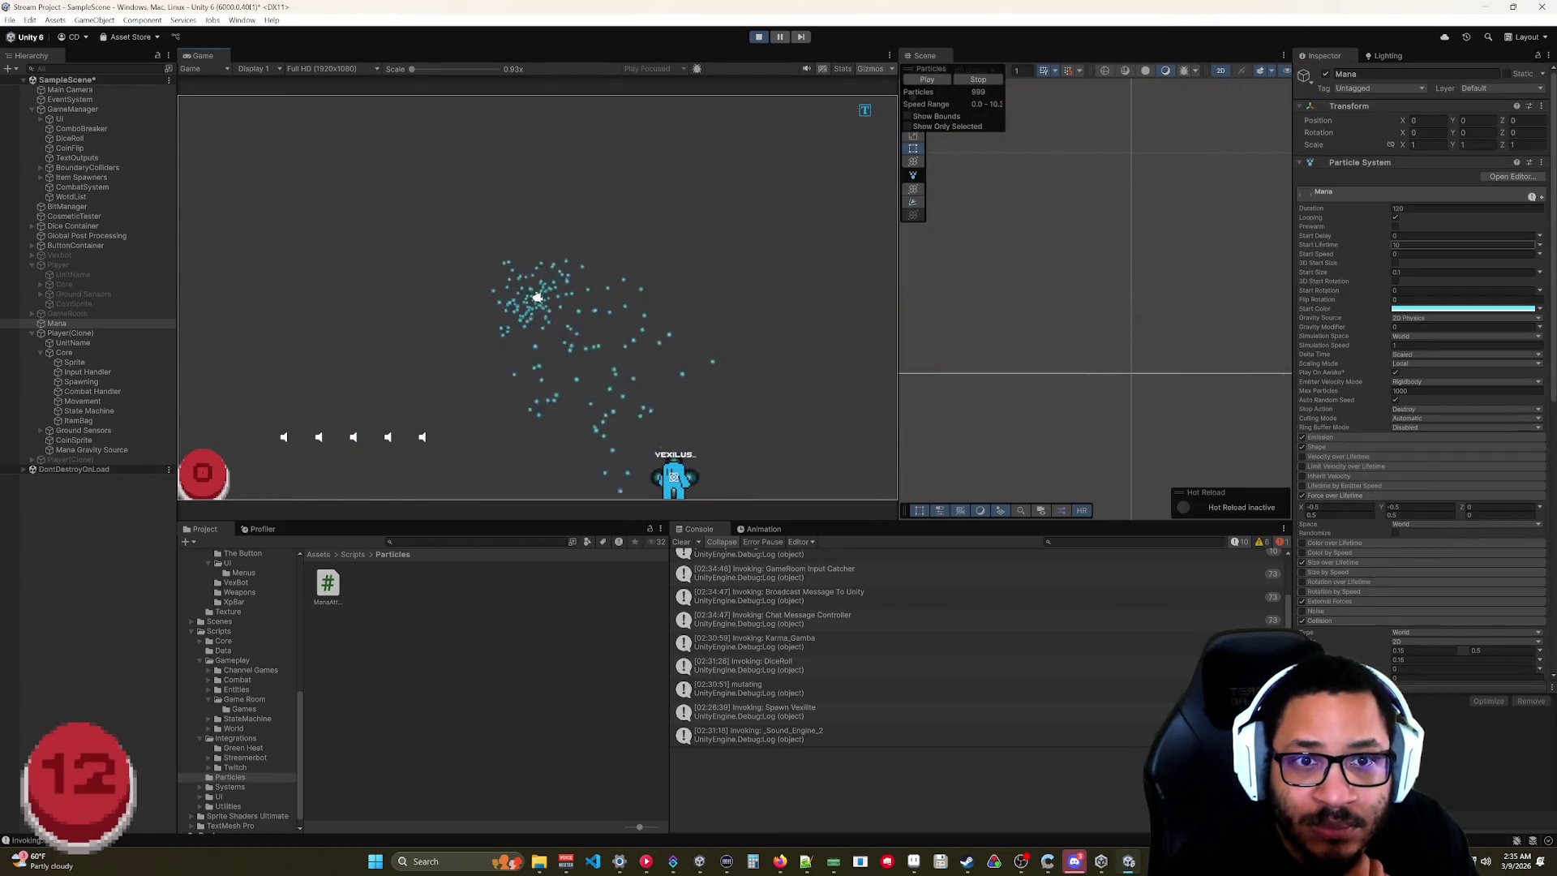
Set Start Lifetime to 5 and test the stream by dragging the player around.
{"action": "left_click", "coordinate": [1350, 247]}
{"action": "type", "text": "5"}
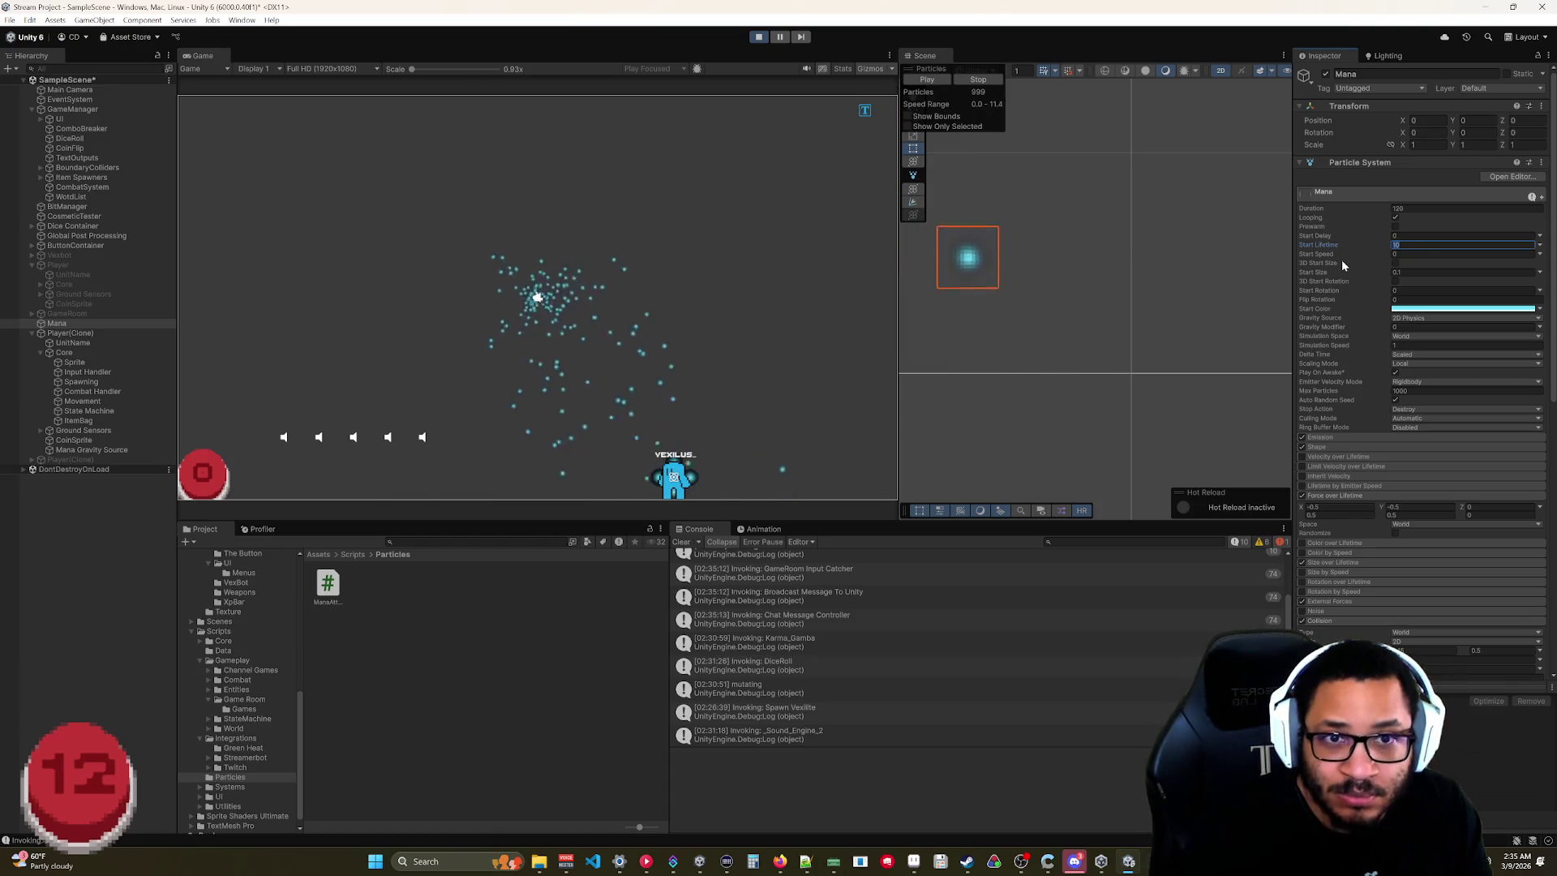
{"action": "key", "text": "Return"}
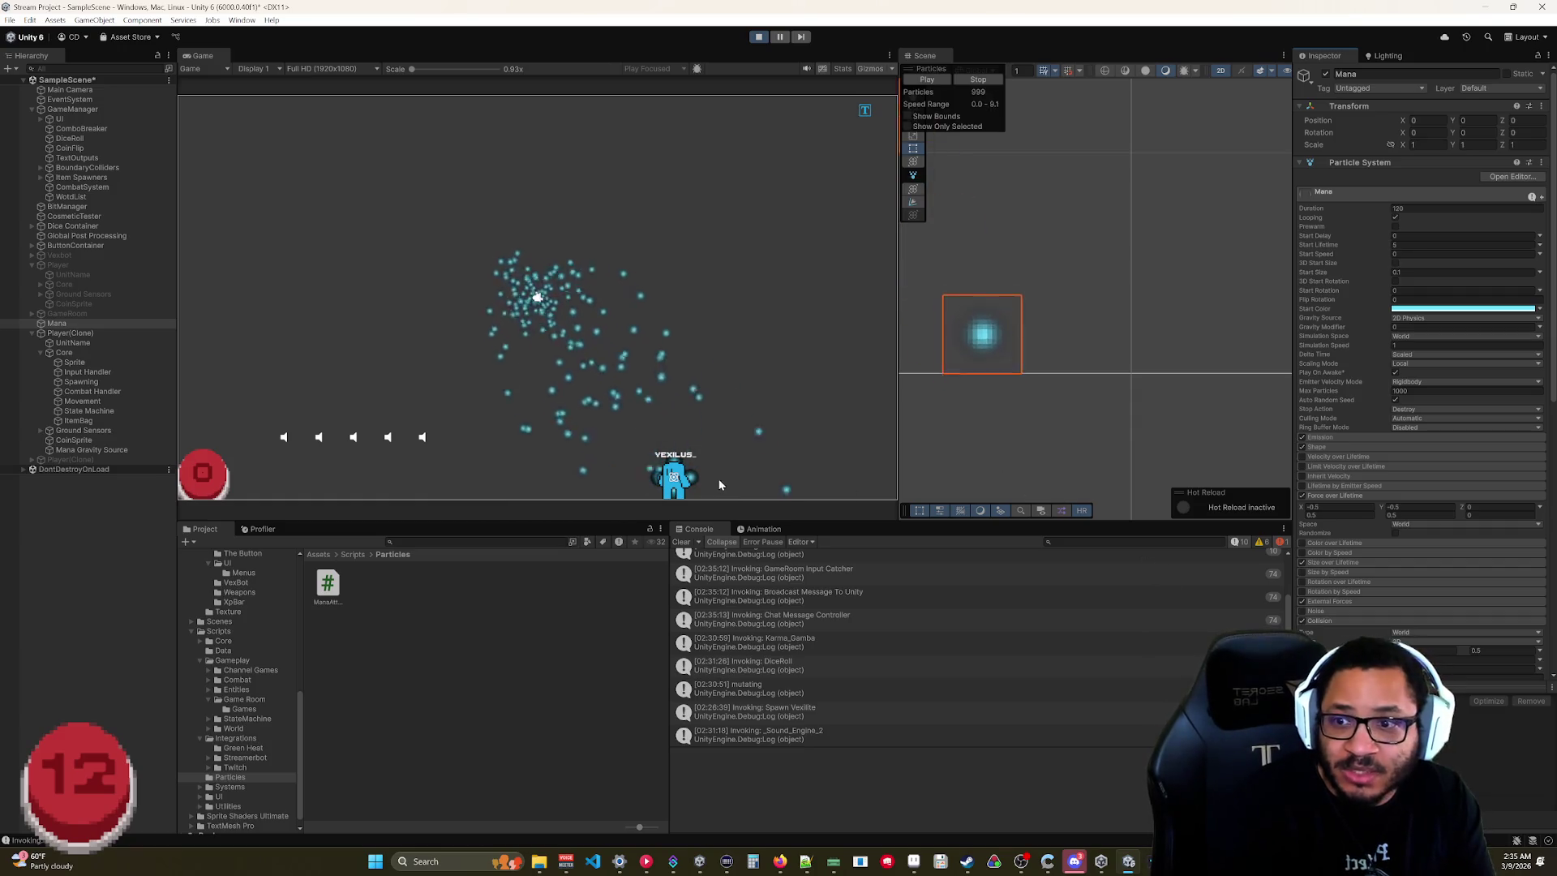
{"action": "mouse_move", "coordinate": [704, 459]}
{"action": "left_mouse_down"}
{"action": "mouse_move", "coordinate": [505, 258]}
{"action": "mouse_move", "coordinate": [640, 259]}
{"action": "mouse_move", "coordinate": [600, 323]}
{"action": "mouse_move", "coordinate": [417, 333]}
{"action": "mouse_move", "coordinate": [436, 304]}
{"action": "left_mouse_up"}
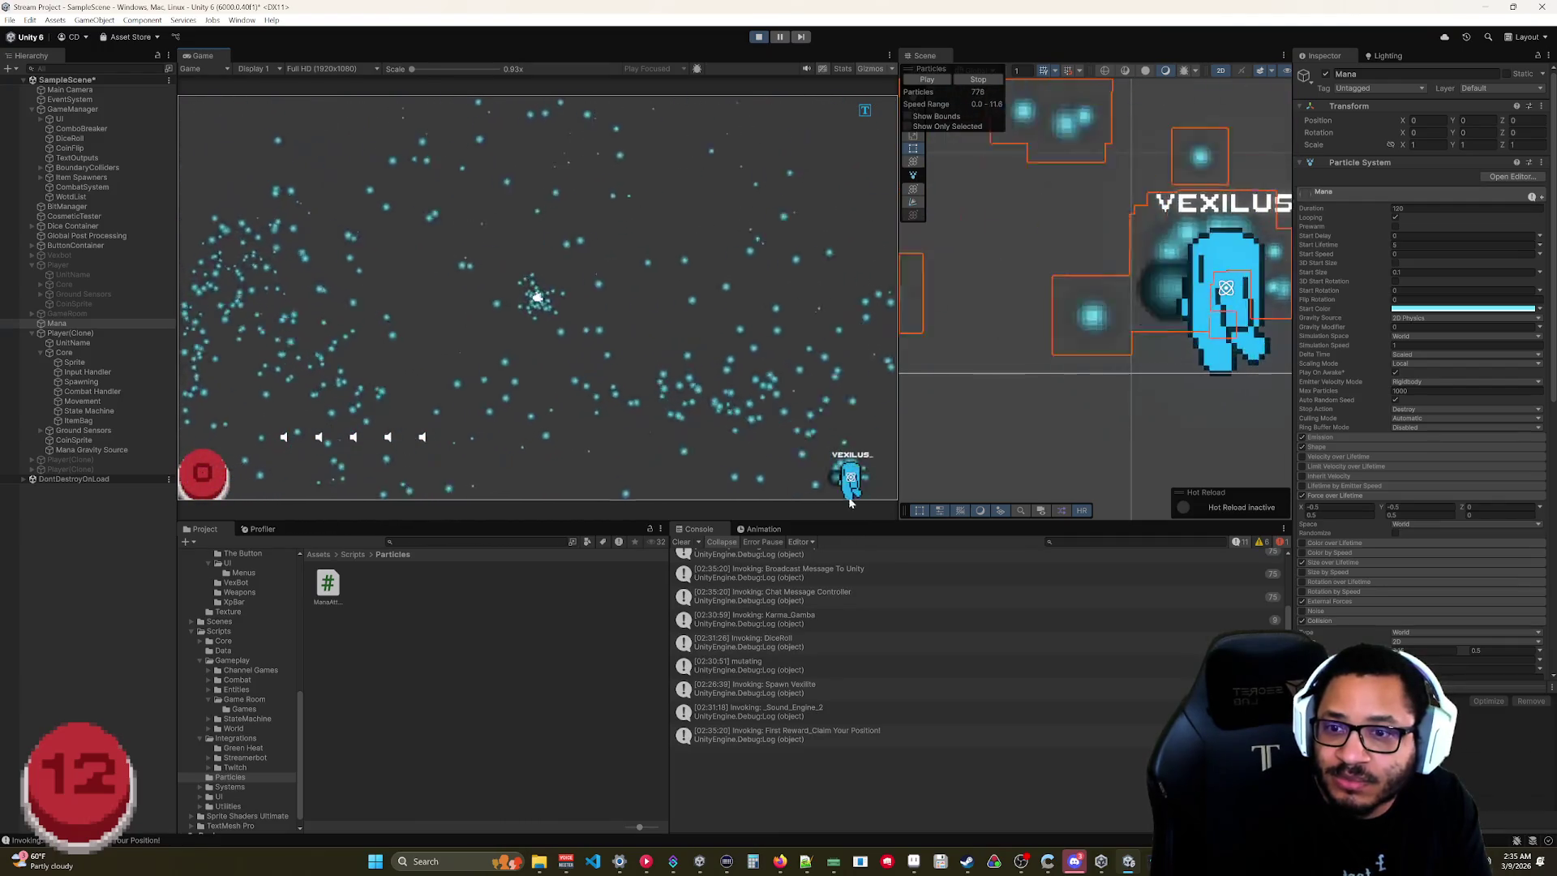
{"action": "mouse_move", "coordinate": [583, 267]}
{"action": "left_mouse_down"}
{"action": "mouse_move", "coordinate": [628, 260]}
{"action": "mouse_move", "coordinate": [777, 344]}
{"action": "mouse_move", "coordinate": [535, 154]}
{"action": "mouse_move", "coordinate": [718, 420]}
{"action": "mouse_move", "coordinate": [479, 148]}
{"action": "mouse_move", "coordinate": [654, 420]}
{"action": "mouse_move", "coordinate": [561, 187]}
{"action": "mouse_move", "coordinate": [452, 417]}
{"action": "mouse_move", "coordinate": [761, 411]}
{"action": "mouse_move", "coordinate": [772, 451]}
{"action": "left_mouse_up"}
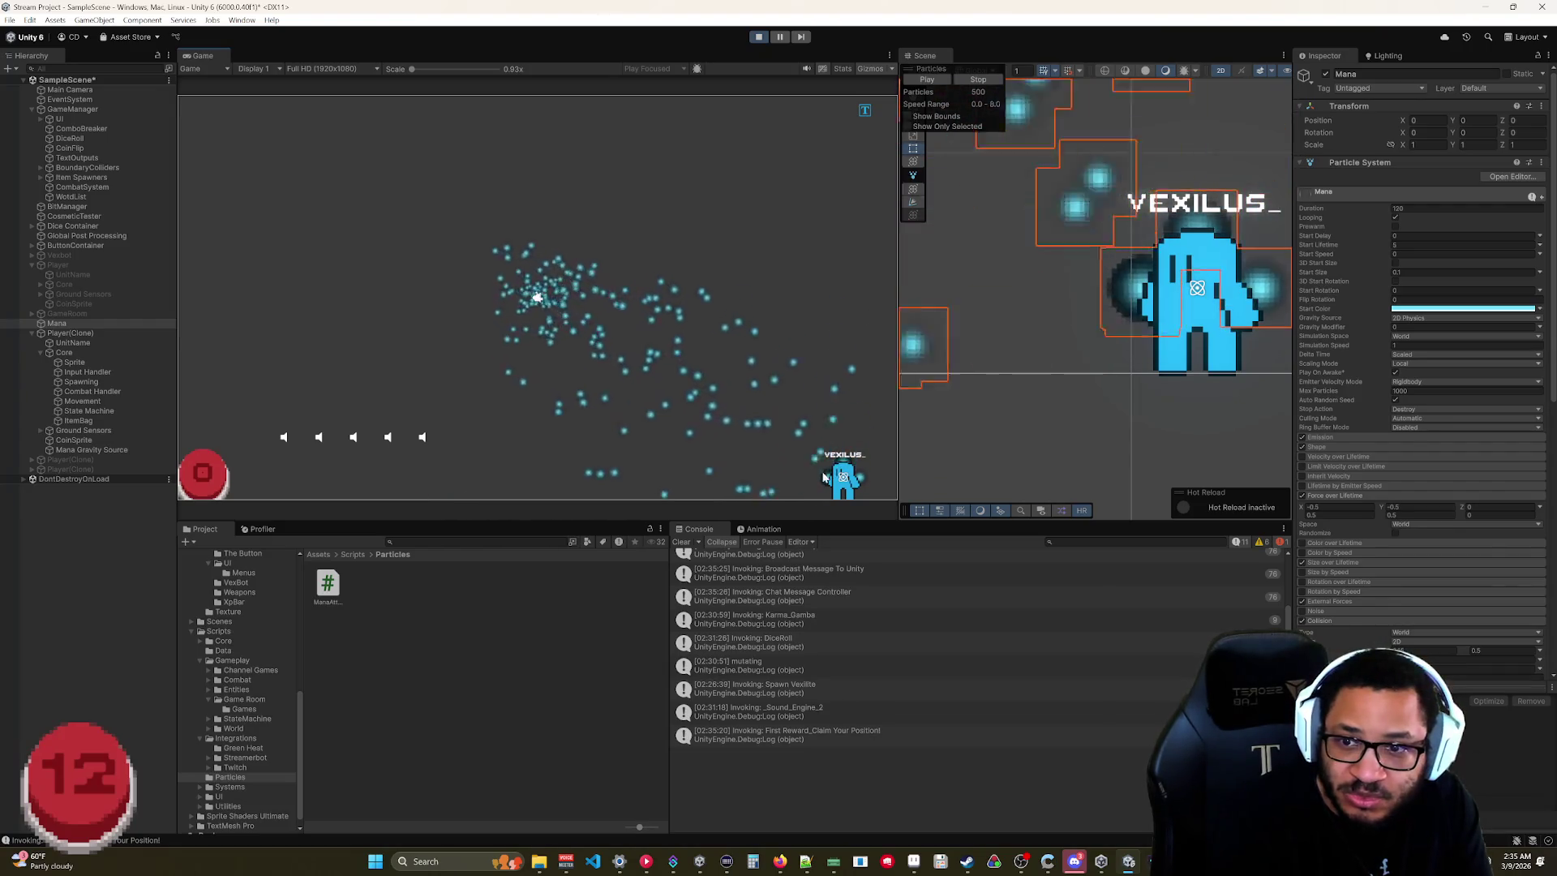
Switch to Rider and scroll to the distance calculation in ManaAttraction's LateUpdate.
{"action": "key", "text": "alt+Tab"}
{"action": "scroll", "coordinate": [729, 373], "scroll_direction": "up", "scroll_amount": 3}
{"action": "scroll", "coordinate": [730, 373], "scroll_direction": "down", "scroll_amount": 3}
{"action": "scroll", "coordinate": [729, 373], "scroll_direction": "down", "scroll_amount": 3}
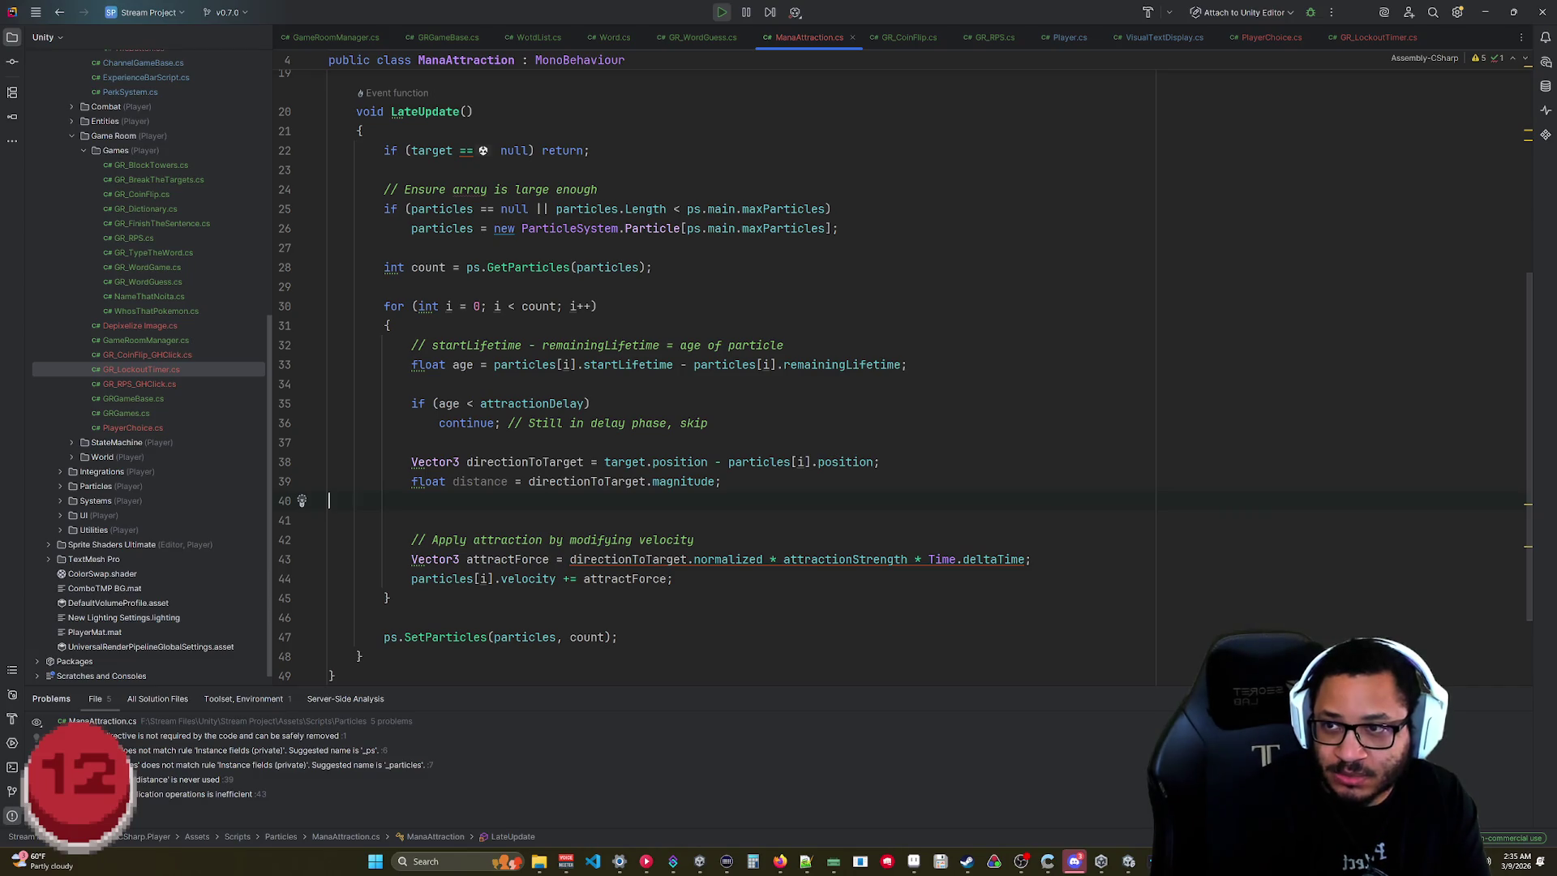
Select line 43, which computes the attraction force, then return to Unity.
{"action": "left_click", "coordinate": [328, 561], "text": "shift"}
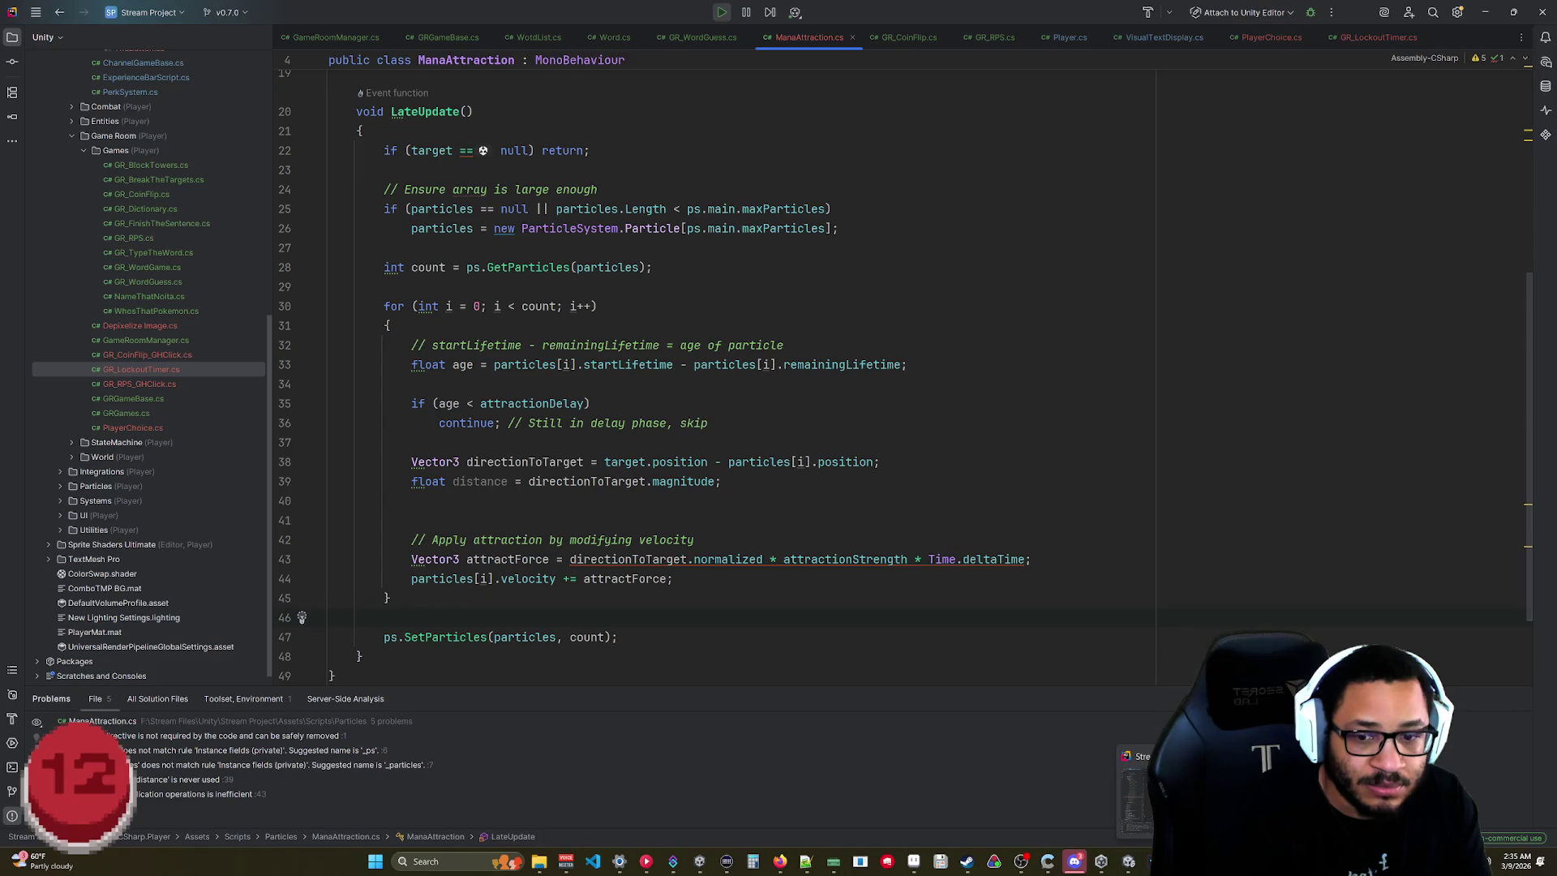
{"action": "left_click", "coordinate": [1135, 798]}
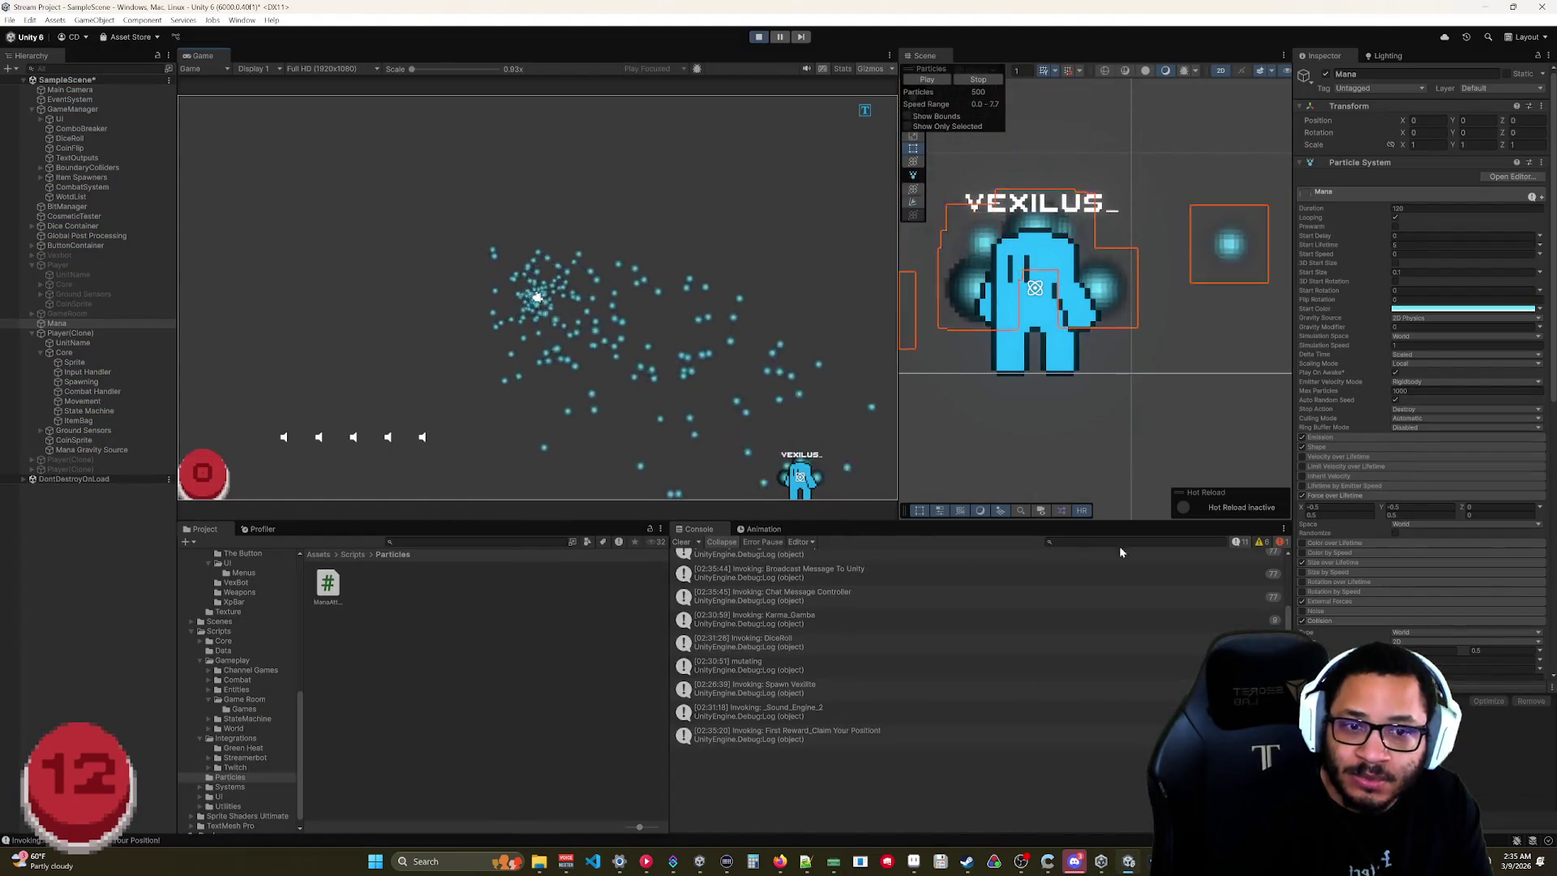
Set the Collision module's Lifetime Loss to 0.1 and move the player to the left centre.
{"action": "scroll", "coordinate": [1335, 577], "scroll_direction": "down", "scroll_amount": 3}
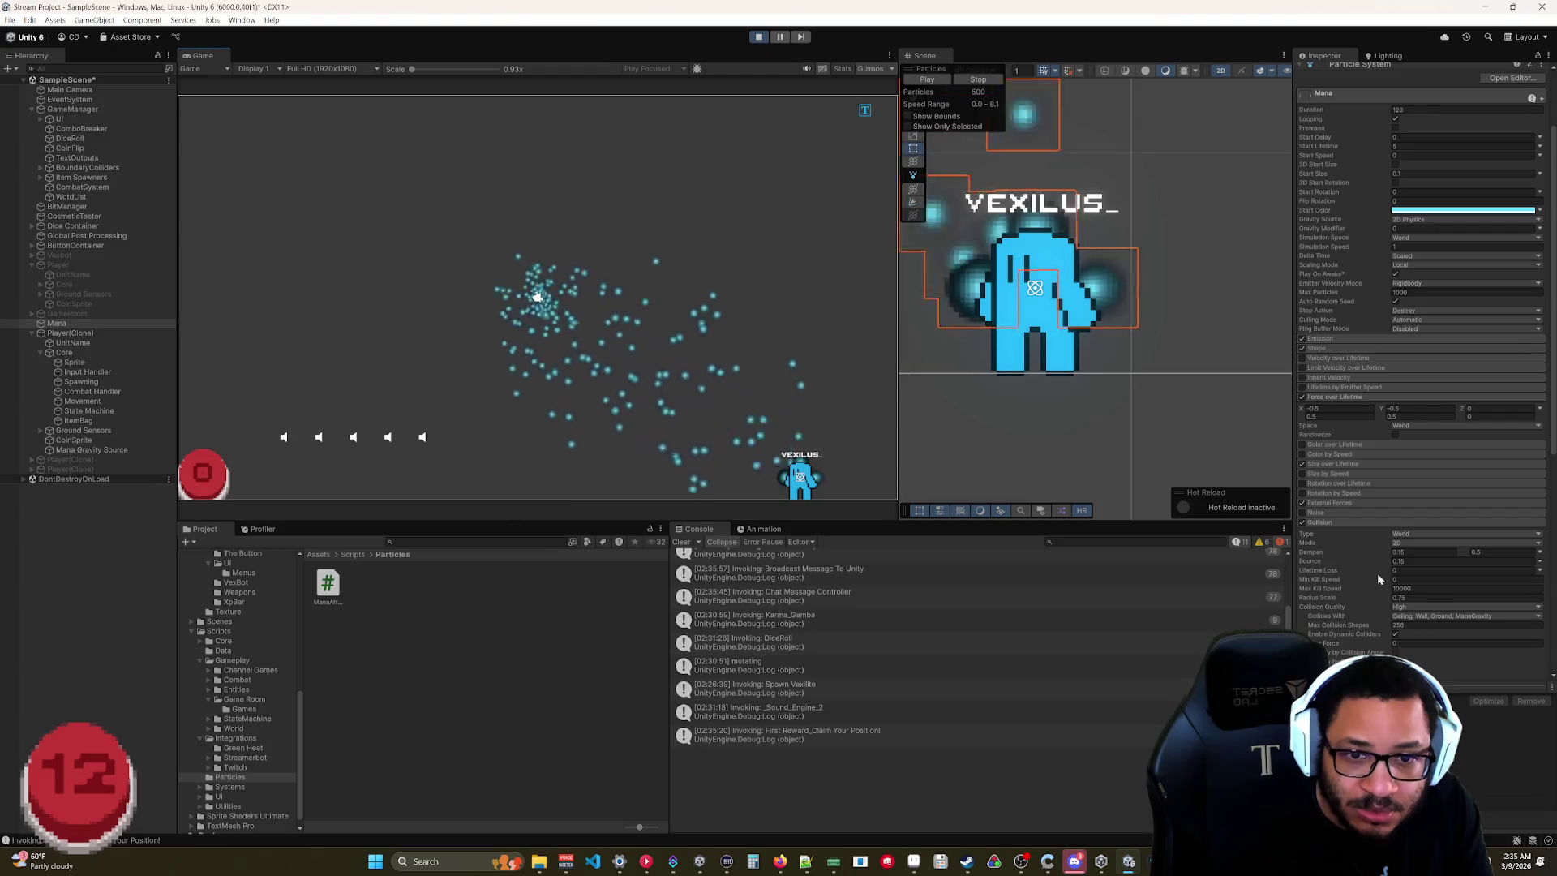
{"action": "left_click_drag", "start_coordinate": [1383, 575], "coordinate": [1380, 567]}
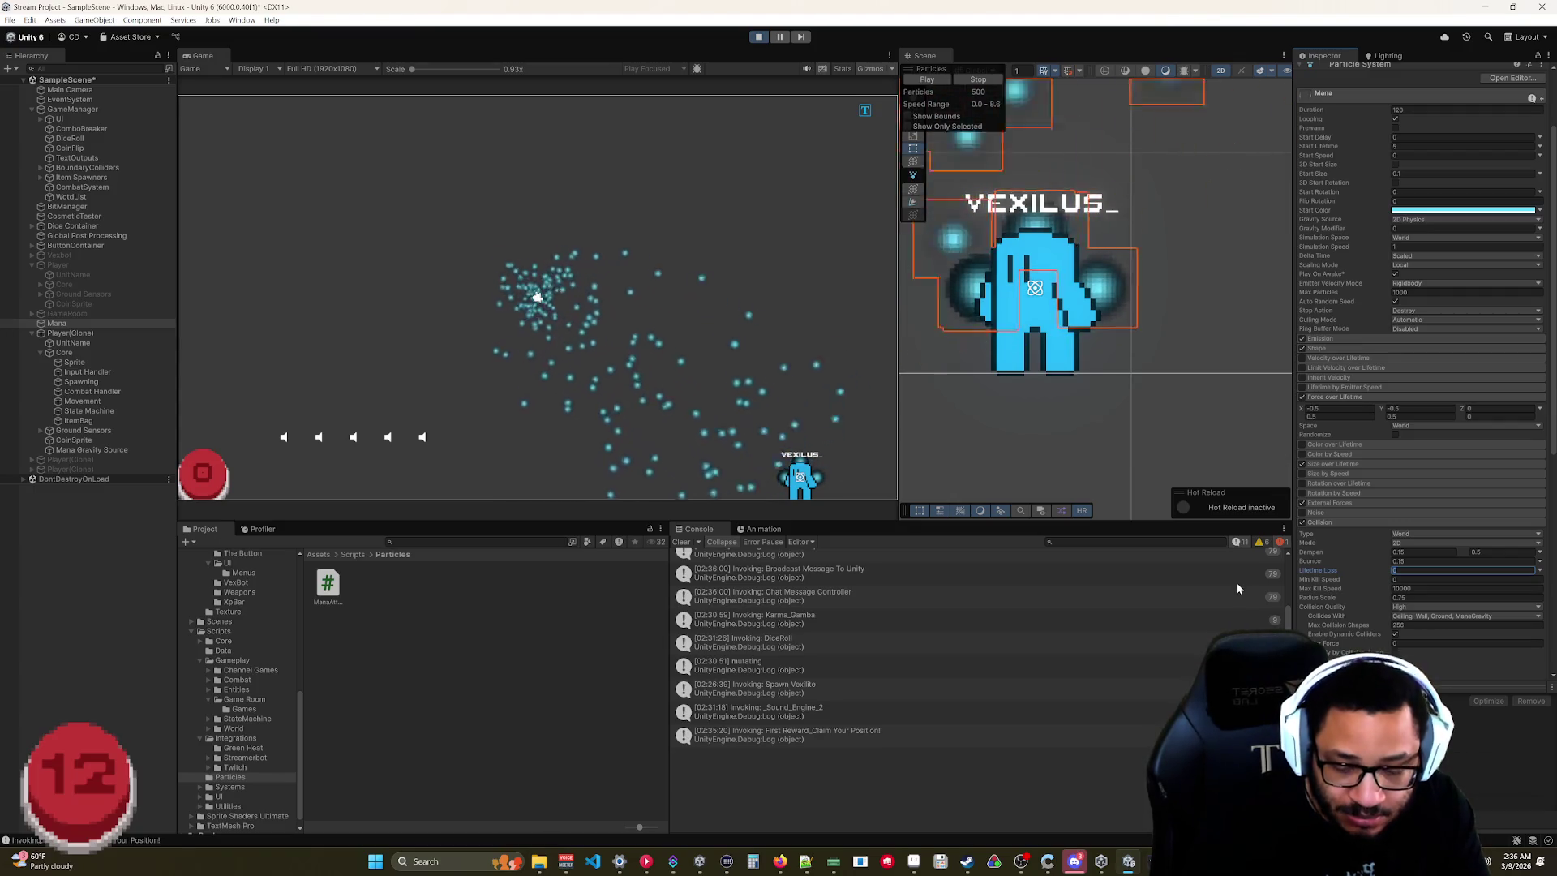
{"action": "type", "text": ".1"}
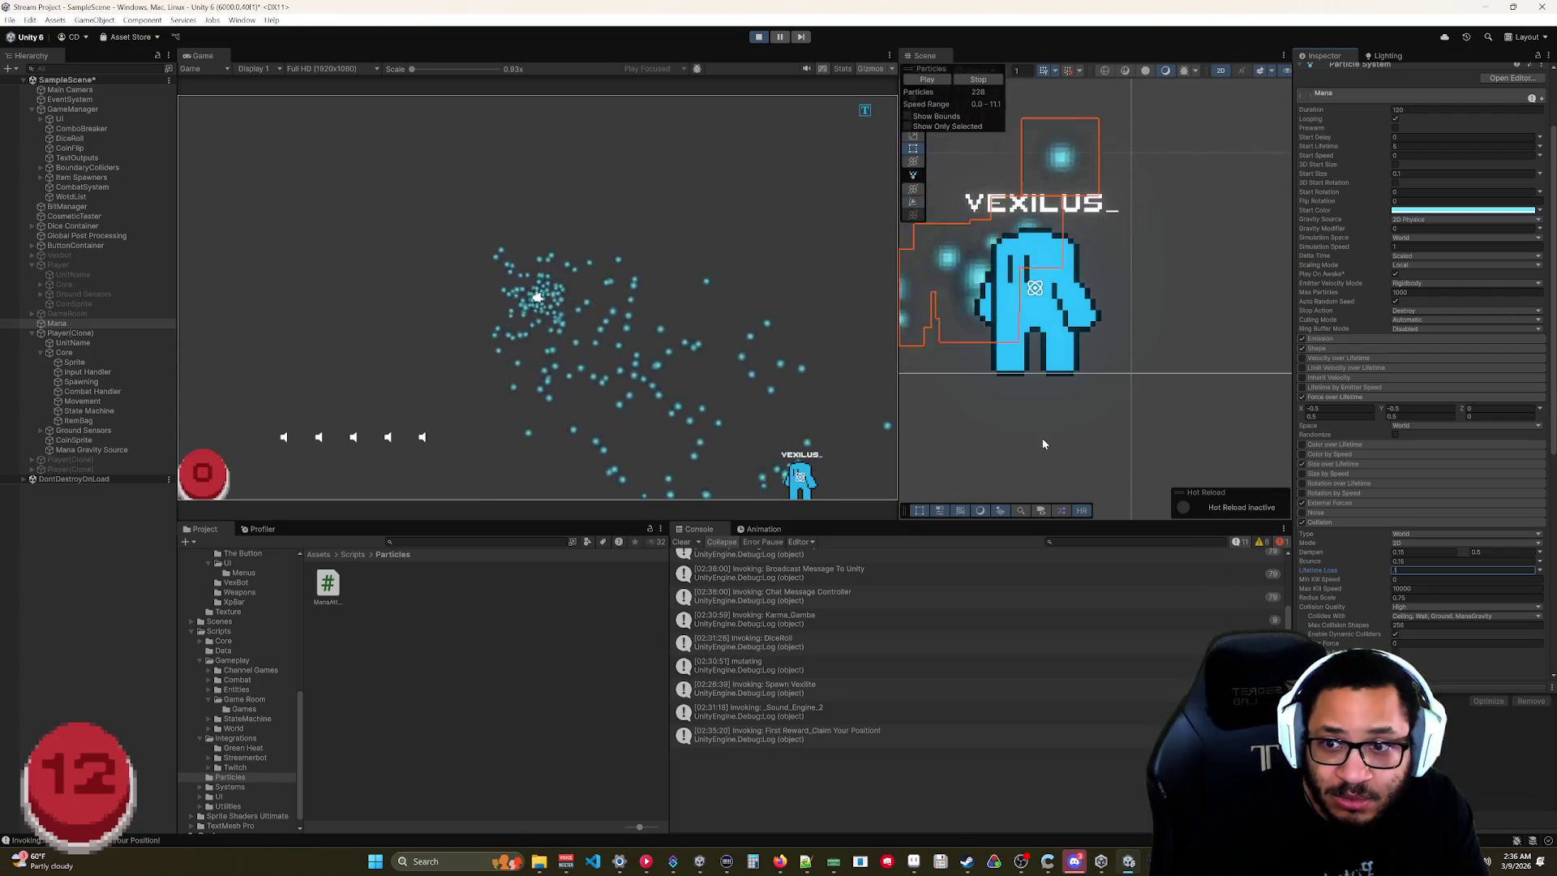
{"action": "scroll", "coordinate": [1046, 441], "scroll_direction": "down", "scroll_amount": 6}
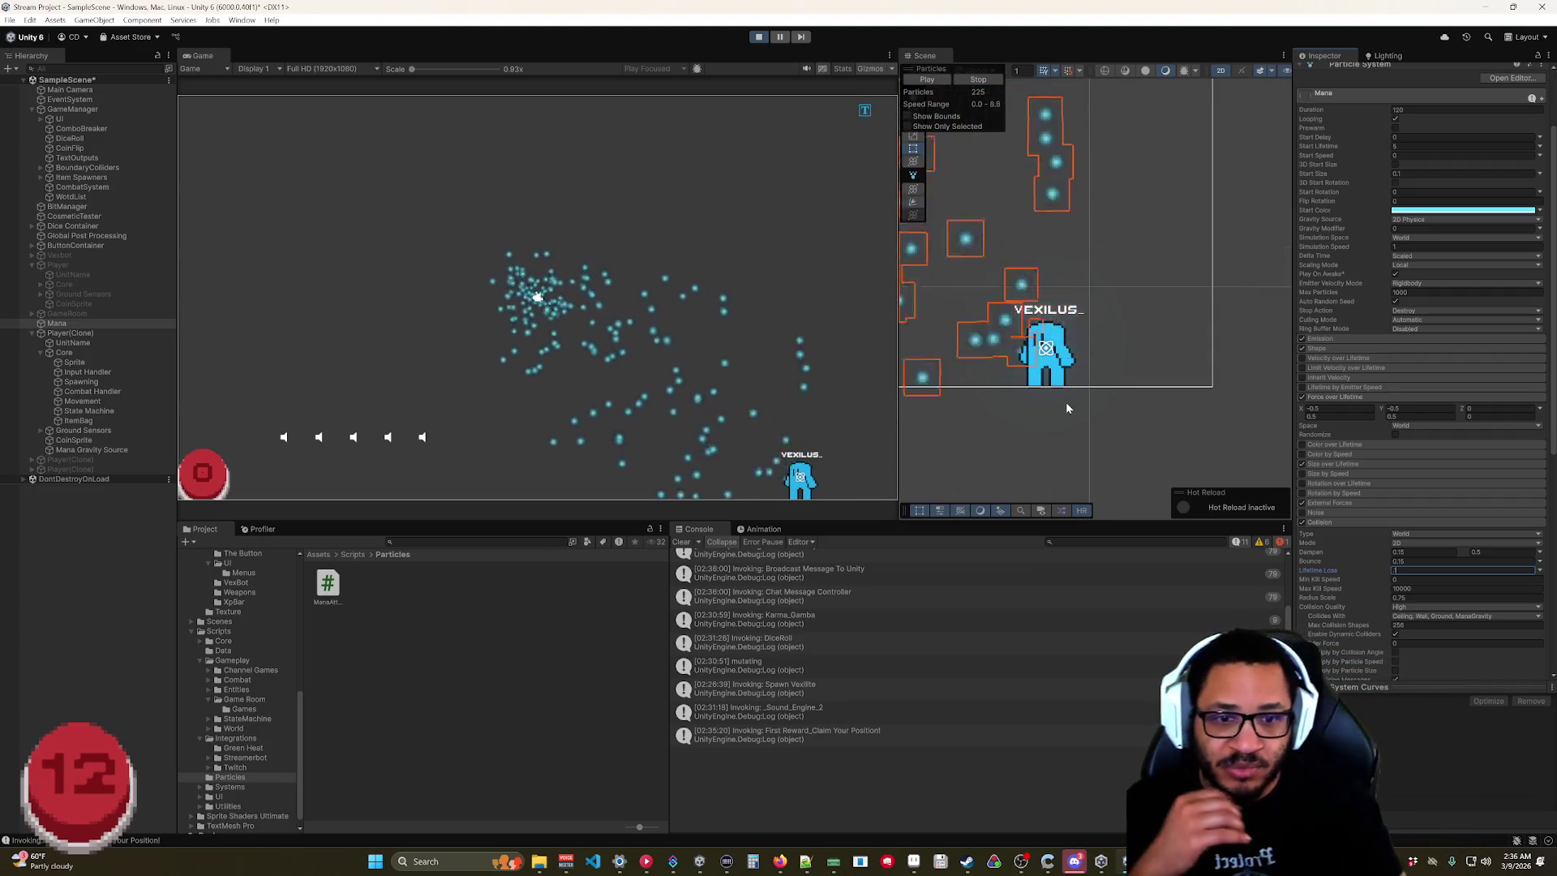
{"action": "mouse_move", "coordinate": [798, 470]}
{"action": "left_mouse_down"}
{"action": "mouse_move", "coordinate": [666, 193]}
{"action": "mouse_move", "coordinate": [407, 382]}
{"action": "mouse_move", "coordinate": [645, 406]}
{"action": "mouse_move", "coordinate": [673, 454]}
{"action": "mouse_move", "coordinate": [739, 444]}
{"action": "mouse_move", "coordinate": [480, 213]}
{"action": "mouse_move", "coordinate": [208, 498]}
{"action": "left_mouse_up"}
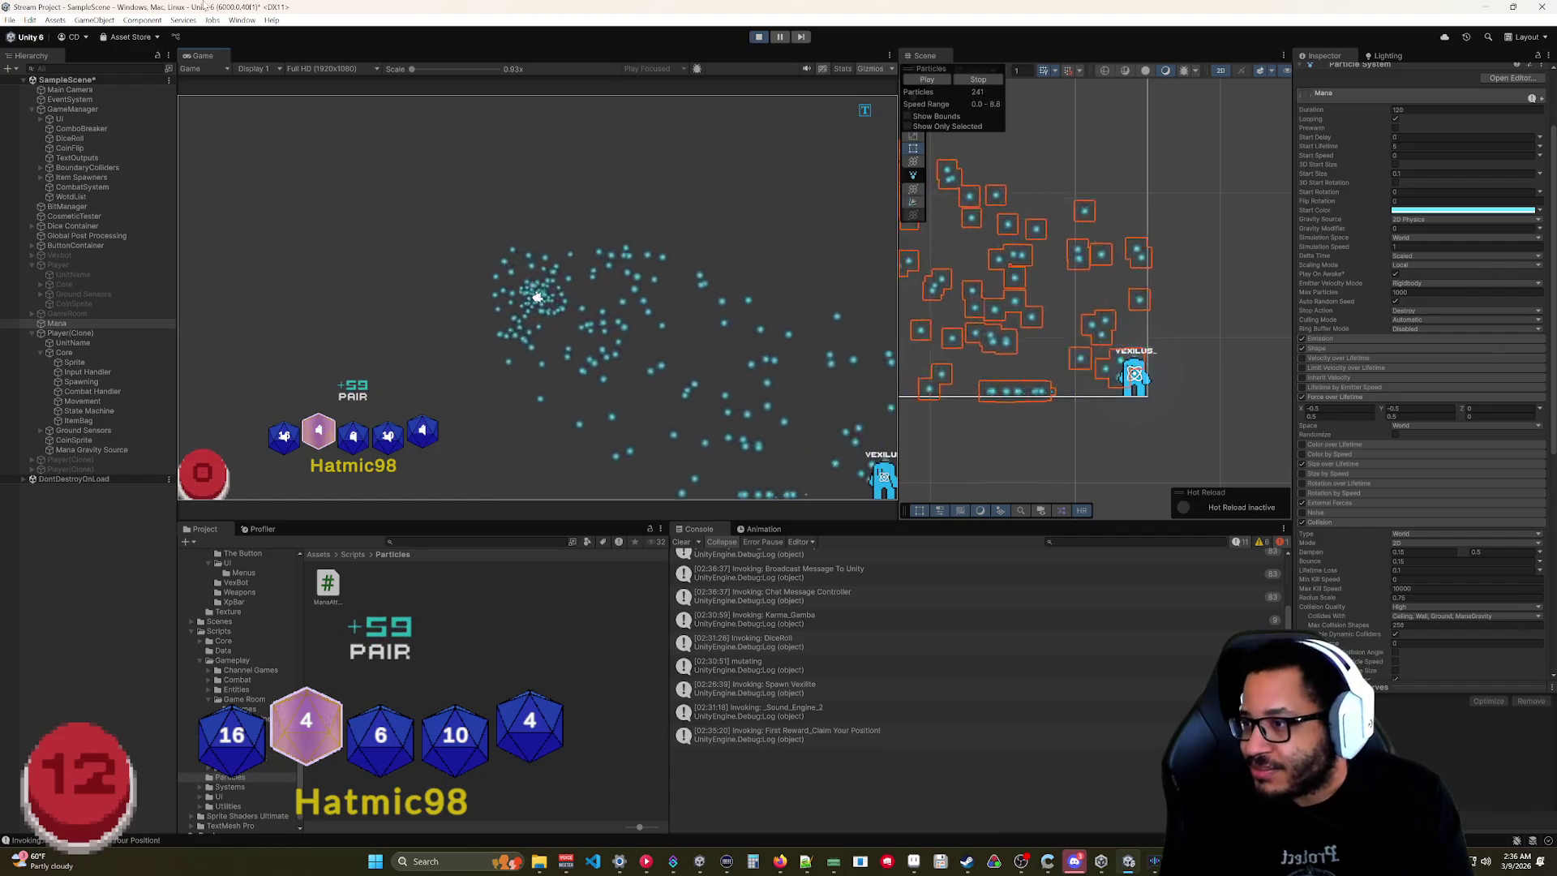
Select Dice Container and uncheck its active checkbox to hide the dice.
{"action": "left_click", "coordinate": [83, 227]}
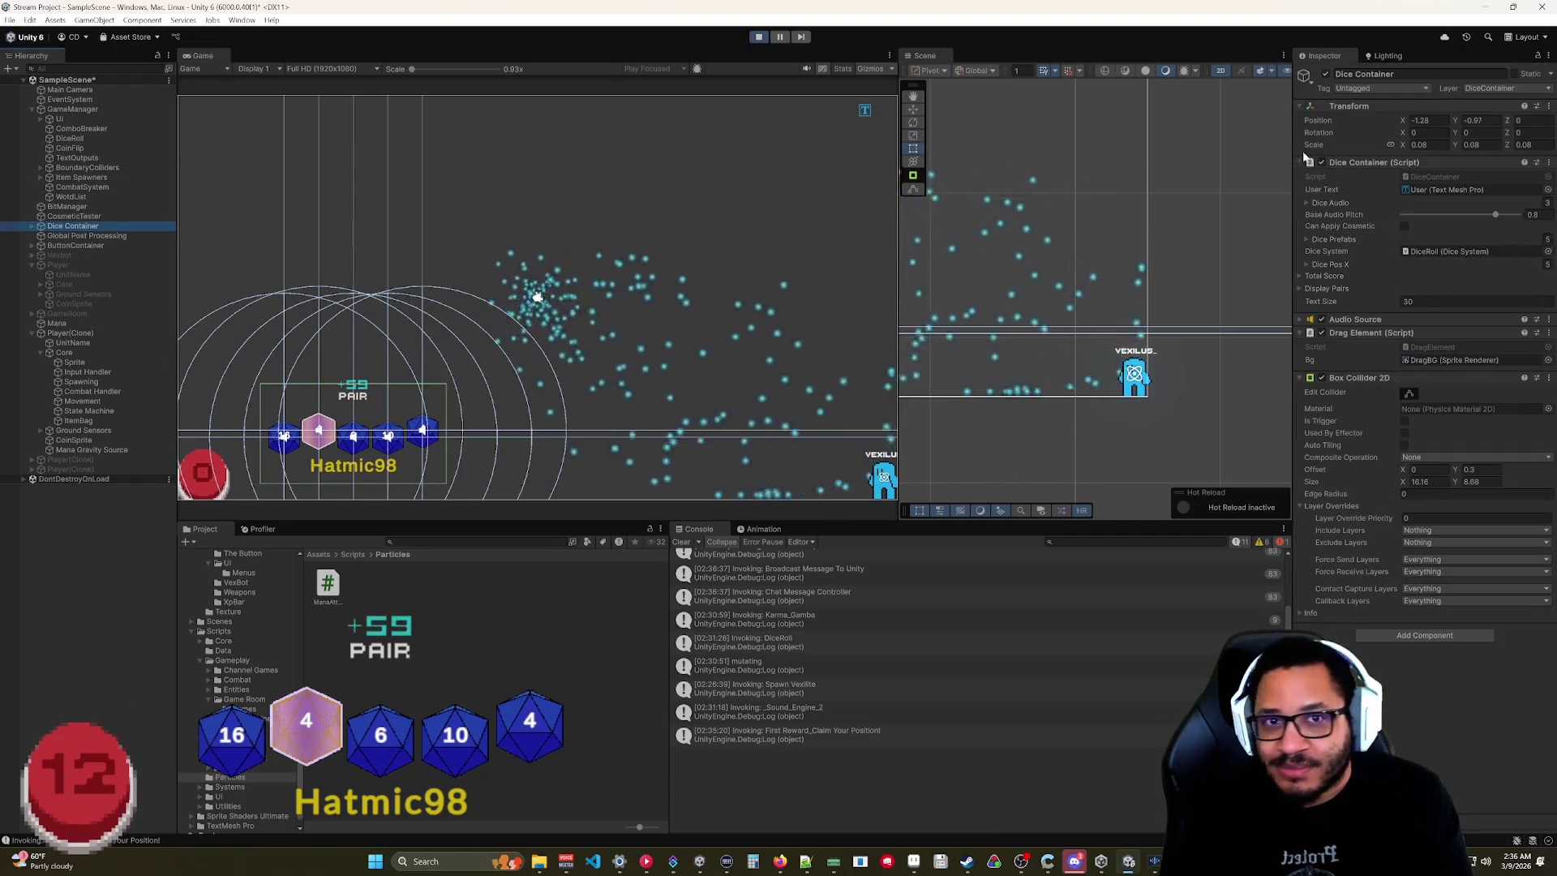
{"action": "left_click", "coordinate": [1327, 74]}
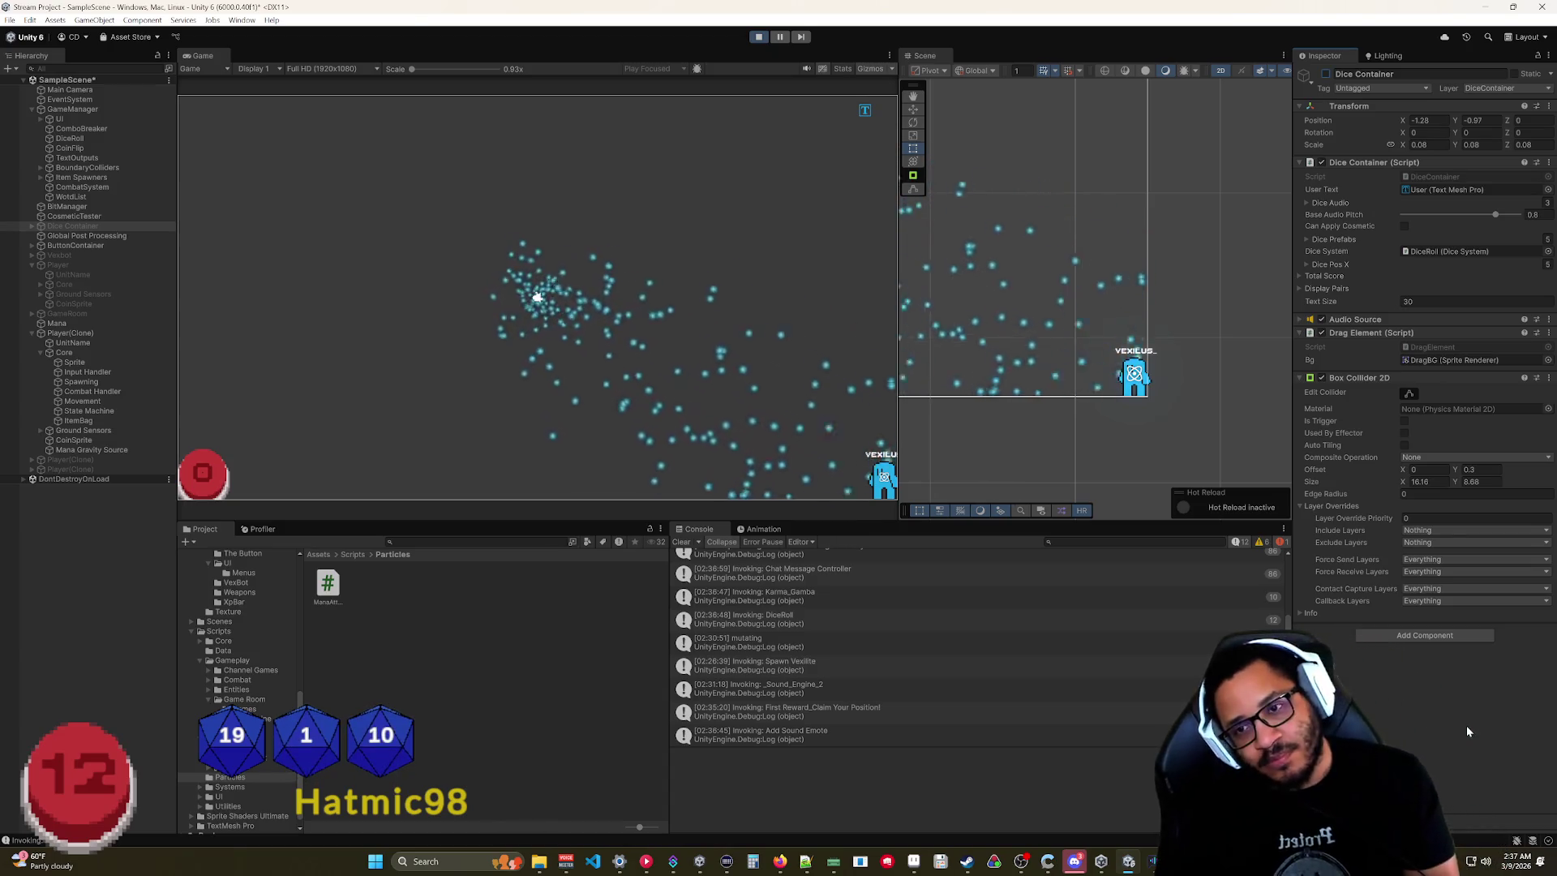
{"action": "mouse_move", "coordinate": [886, 480]}
{"action": "left_mouse_down"}
{"action": "mouse_move", "coordinate": [749, 363]}
{"action": "mouse_move", "coordinate": [780, 456]}
{"action": "mouse_move", "coordinate": [754, 385]}
{"action": "mouse_move", "coordinate": [741, 452]}
{"action": "mouse_move", "coordinate": [827, 438]}
{"action": "mouse_move", "coordinate": [395, 345]}
{"action": "mouse_move", "coordinate": [375, 375]}
{"action": "mouse_move", "coordinate": [503, 469]}
{"action": "mouse_move", "coordinate": [279, 284]}
{"action": "mouse_move", "coordinate": [747, 360]}
{"action": "mouse_move", "coordinate": [730, 381]}
{"action": "left_mouse_up"}
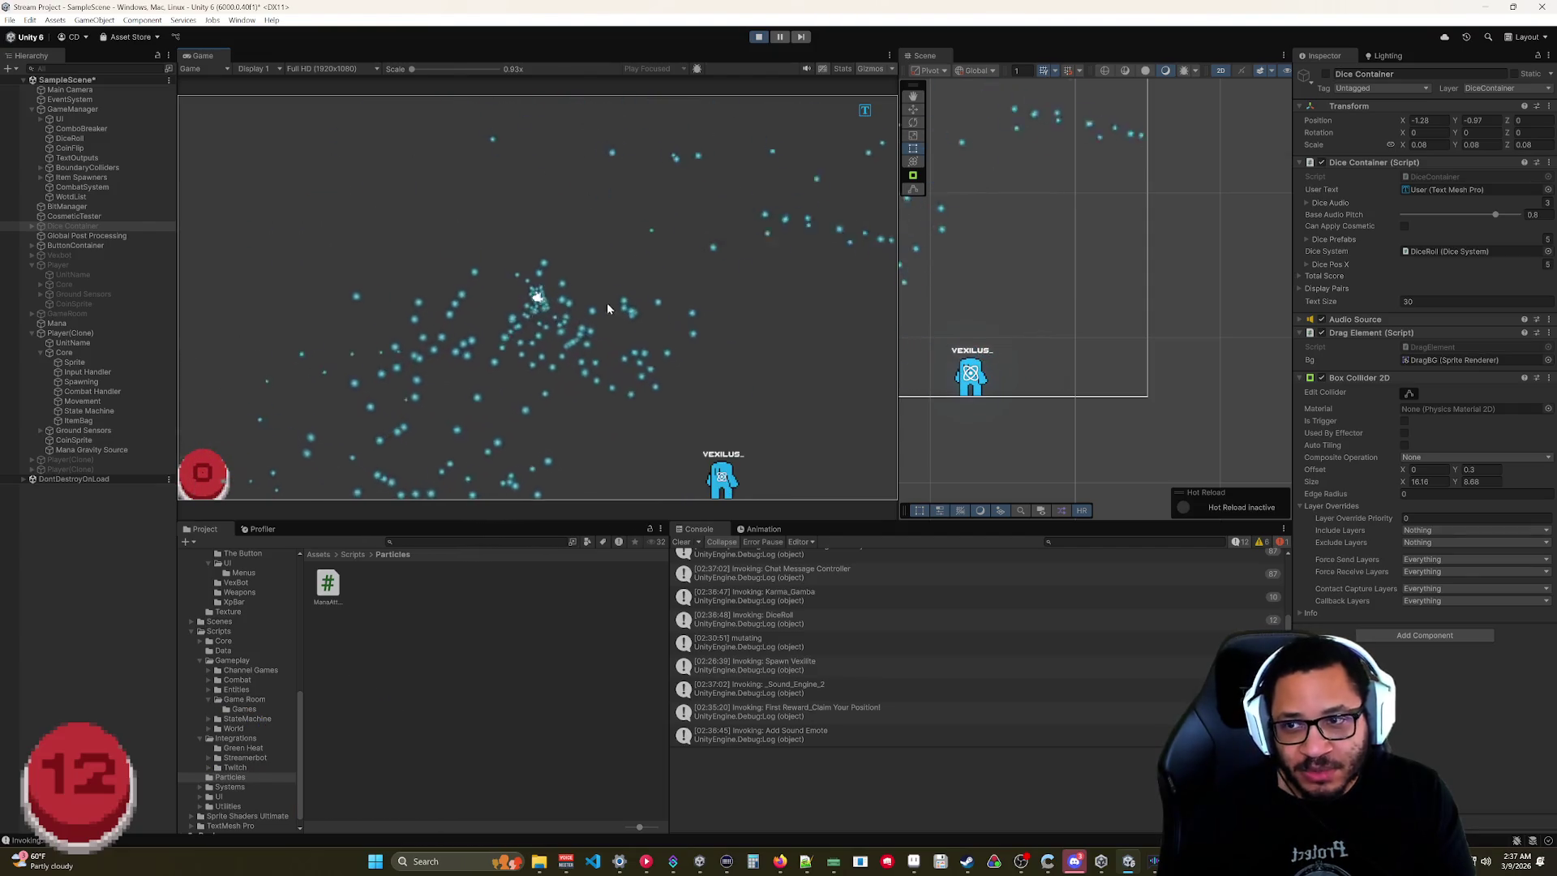
{"action": "mouse_move", "coordinate": [705, 478]}
{"action": "left_mouse_down"}
{"action": "mouse_move", "coordinate": [765, 456]}
{"action": "mouse_move", "coordinate": [338, 431]}
{"action": "mouse_move", "coordinate": [288, 454]}
{"action": "left_mouse_up"}
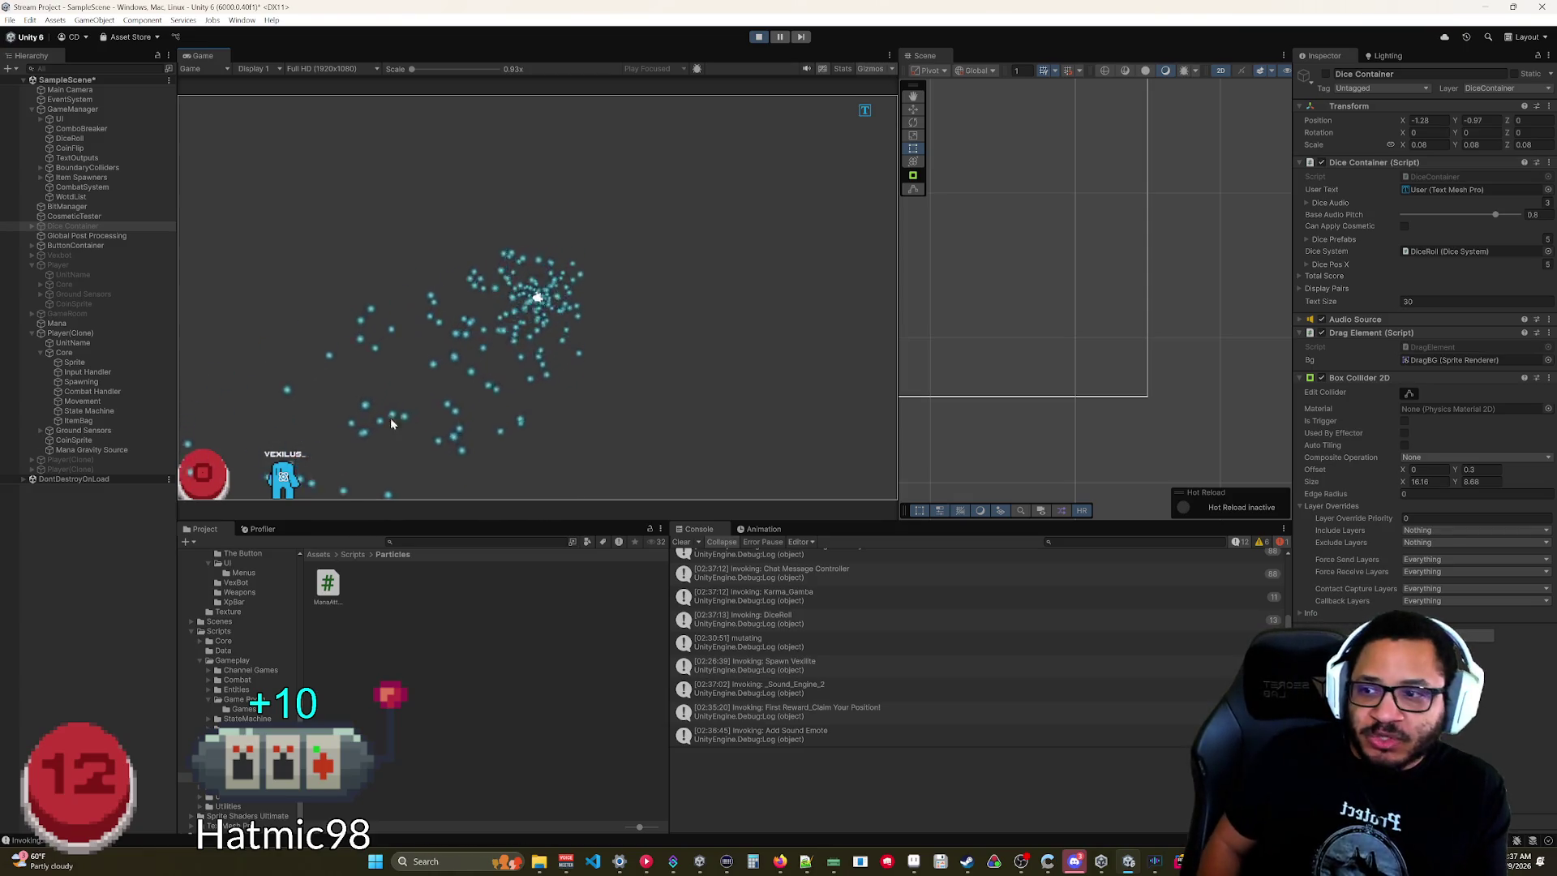
{"action": "mouse_move", "coordinate": [292, 499]}
{"action": "left_mouse_down"}
{"action": "mouse_move", "coordinate": [215, 385]}
{"action": "mouse_move", "coordinate": [402, 425]}
{"action": "mouse_move", "coordinate": [874, 318]}
{"action": "mouse_move", "coordinate": [874, 420]}
{"action": "left_mouse_up"}
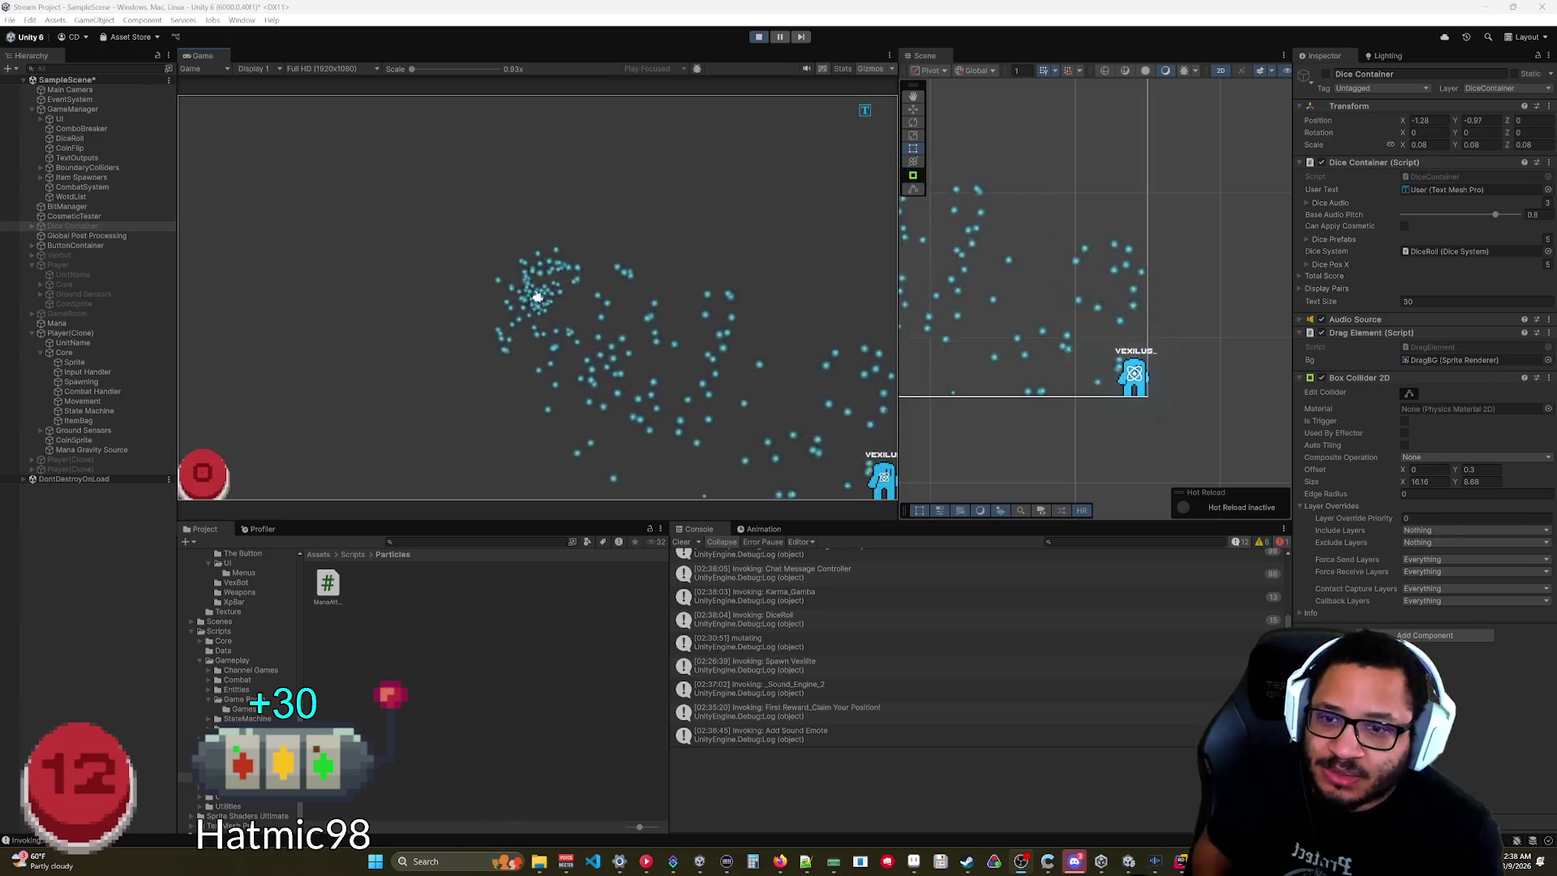
Lift the player in the game, then select Mana Gravity Source to view its force field.
{"action": "left_click_drag", "start_coordinate": [884, 492], "coordinate": [878, 460]}
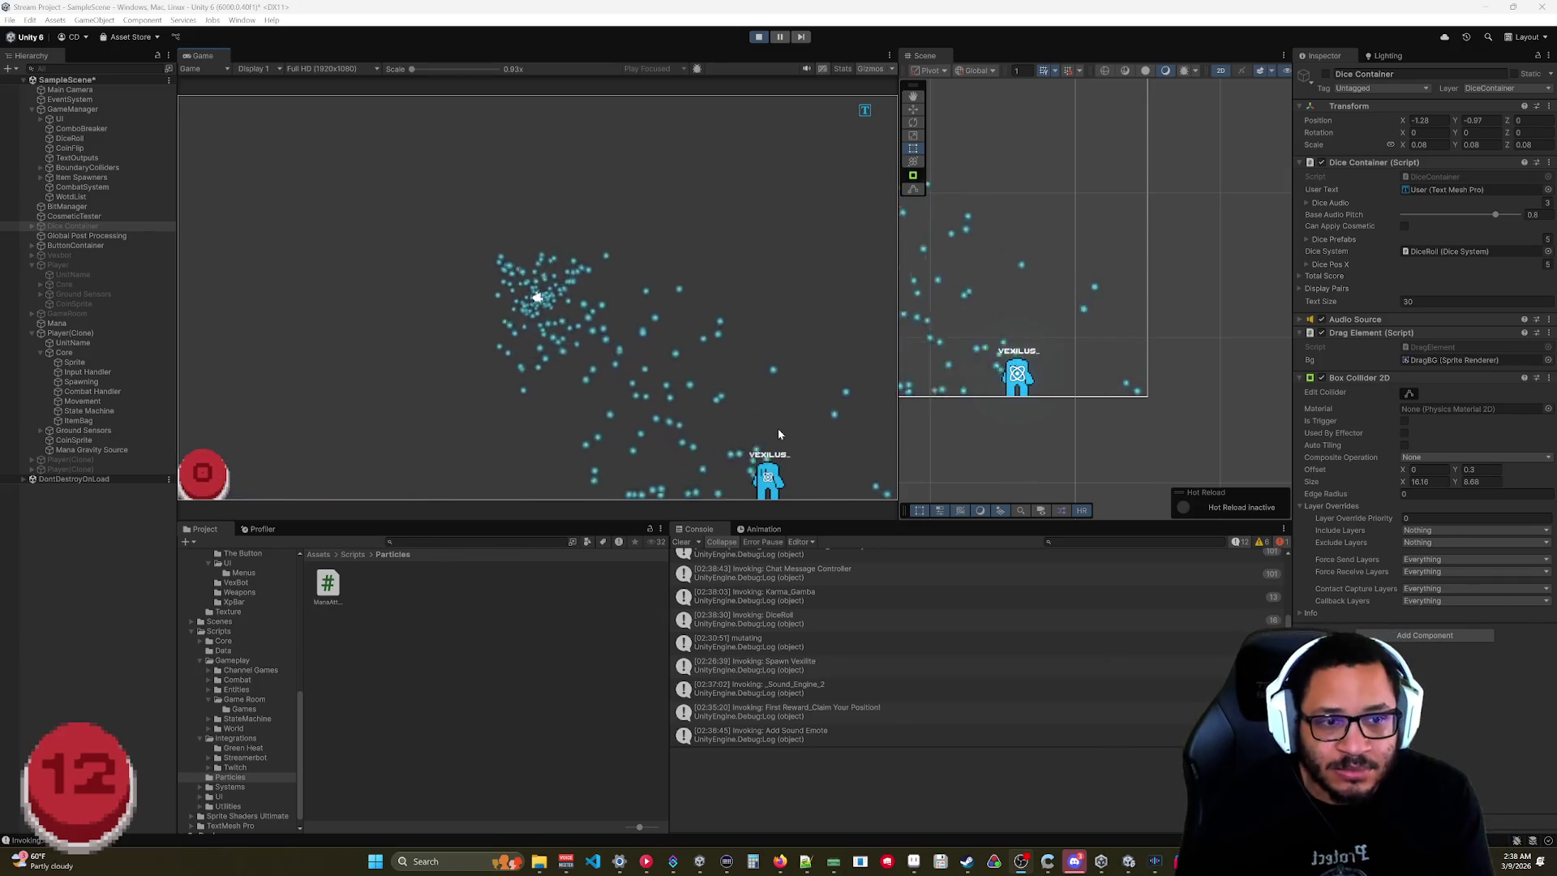
{"action": "left_click", "coordinate": [97, 450]}
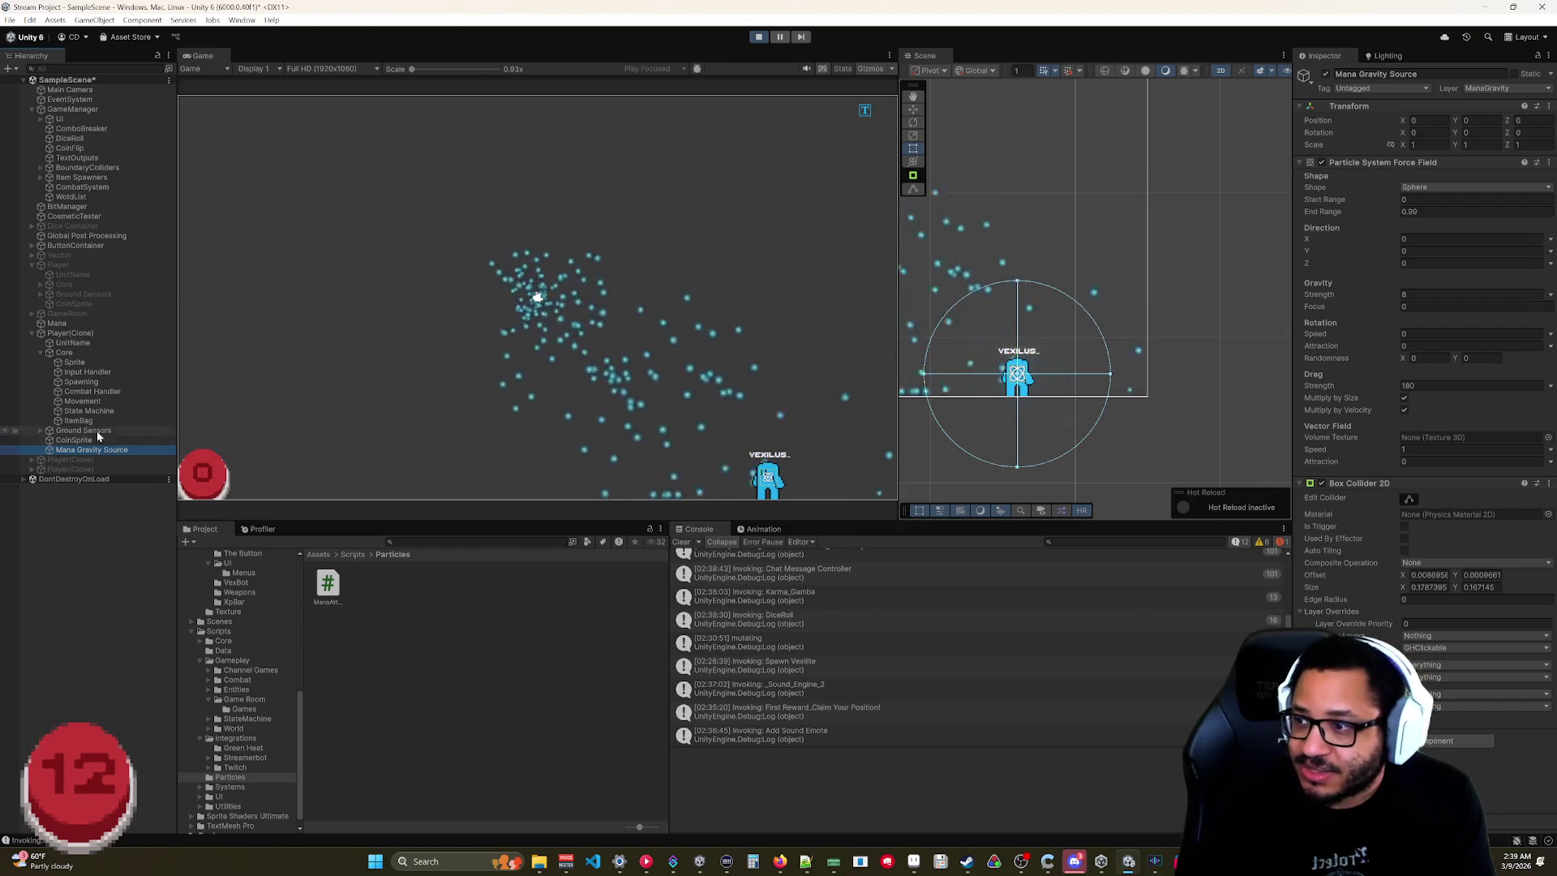
In Mana's Triggers module, change the Enter response from Kill to Callback.
{"action": "left_click", "coordinate": [63, 325]}
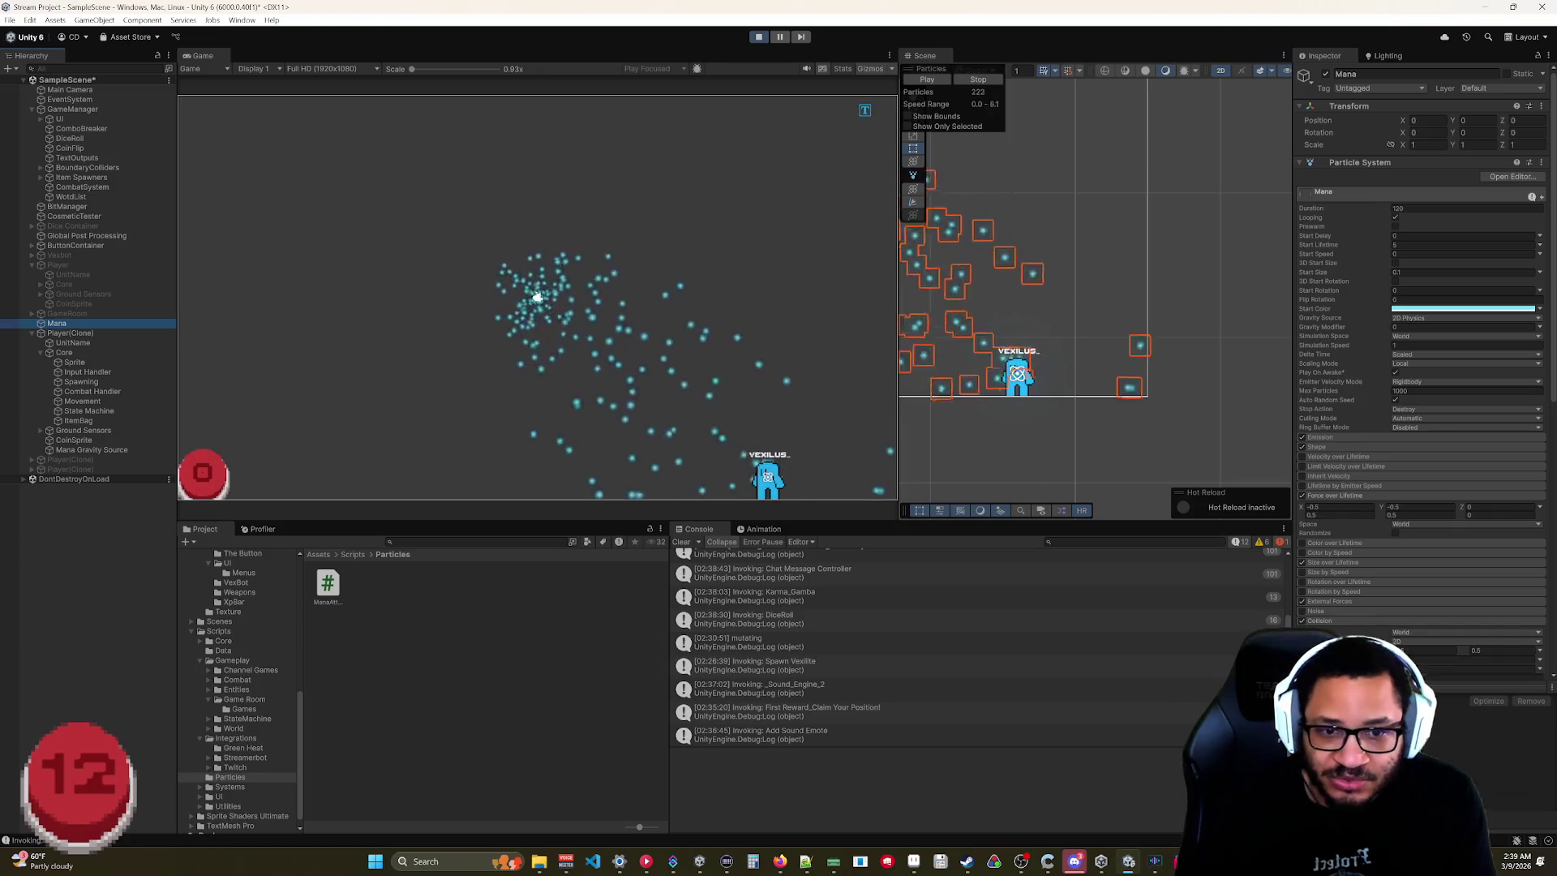
{"action": "scroll", "coordinate": [1347, 628], "scroll_direction": "down", "scroll_amount": 10}
{"action": "scroll", "coordinate": [1348, 621], "scroll_direction": "down", "scroll_amount": 2}
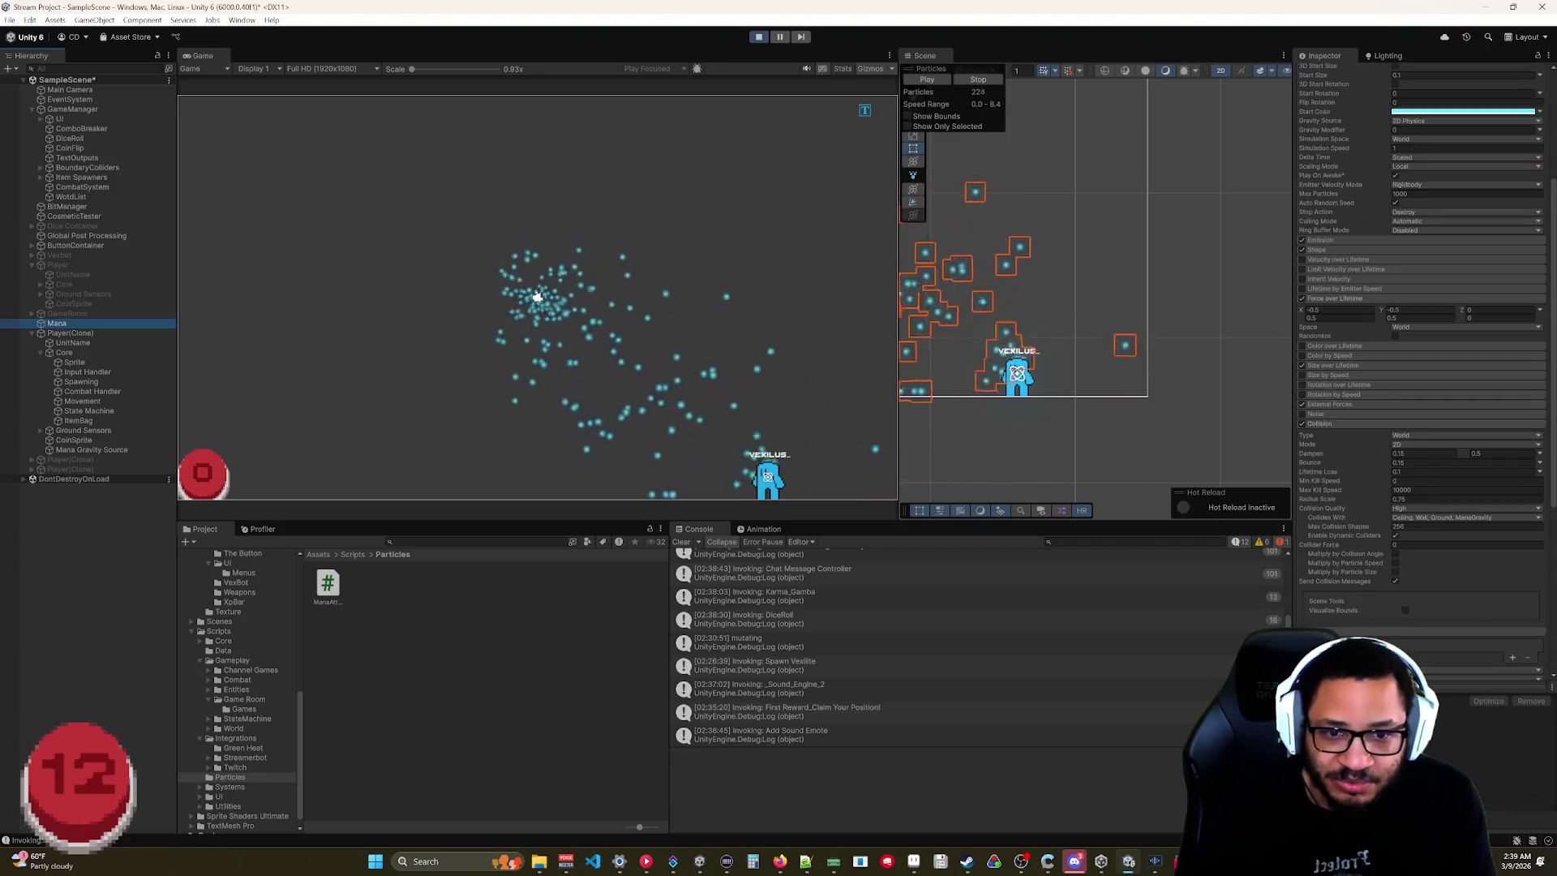
{"action": "scroll", "coordinate": [1342, 612], "scroll_direction": "down", "scroll_amount": 2}
{"action": "scroll", "coordinate": [1342, 614], "scroll_direction": "down", "scroll_amount": 6}
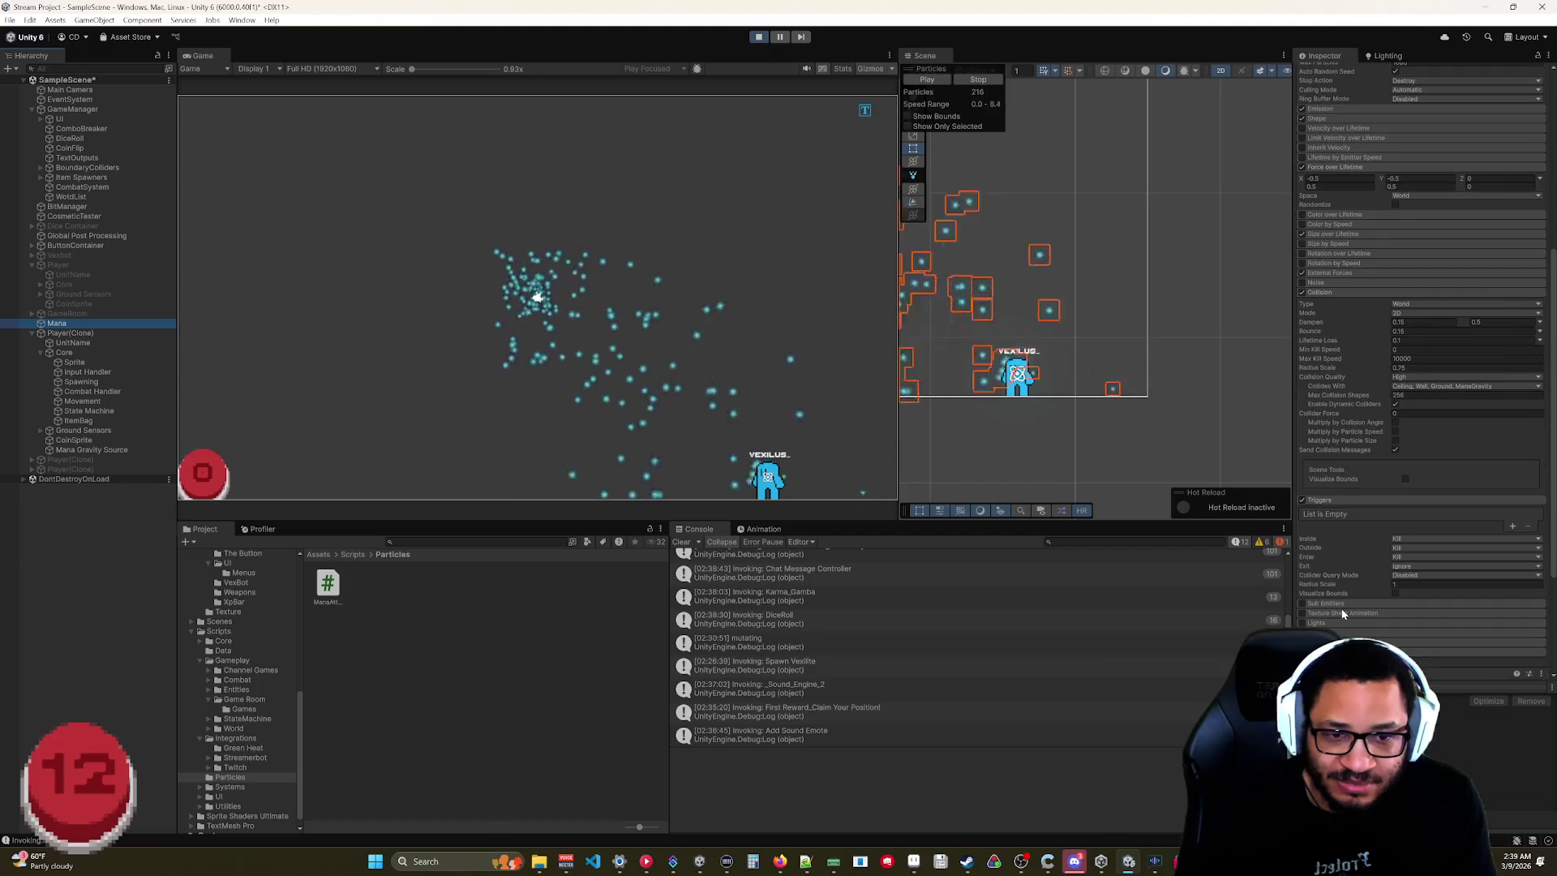
{"action": "left_click", "coordinate": [1391, 557]}
{"action": "left_click", "coordinate": [1388, 562]}
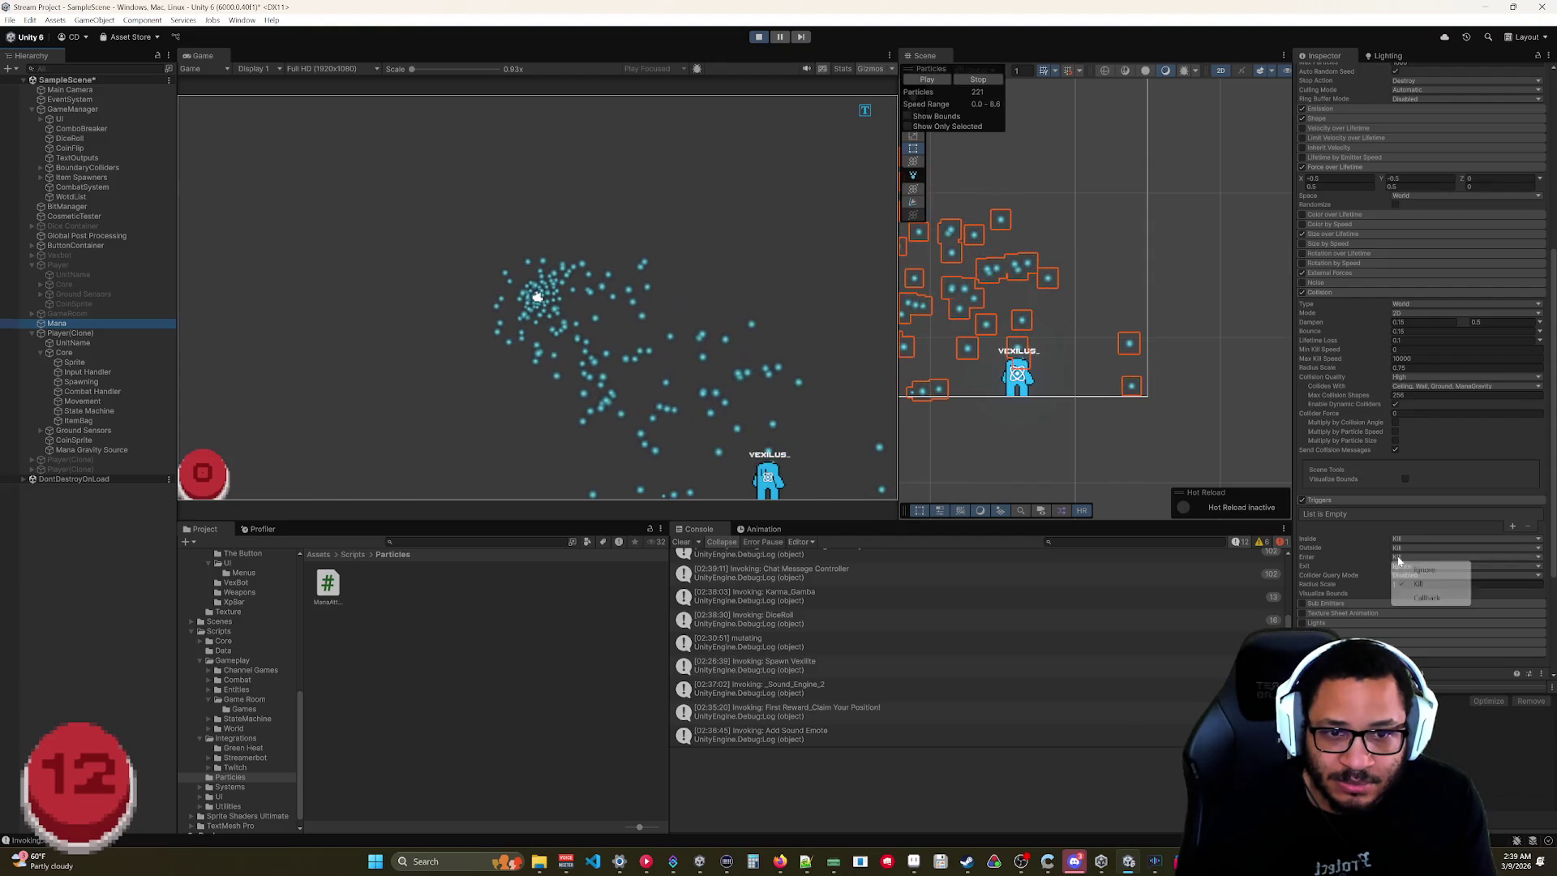
{"action": "left_click", "coordinate": [1425, 597]}
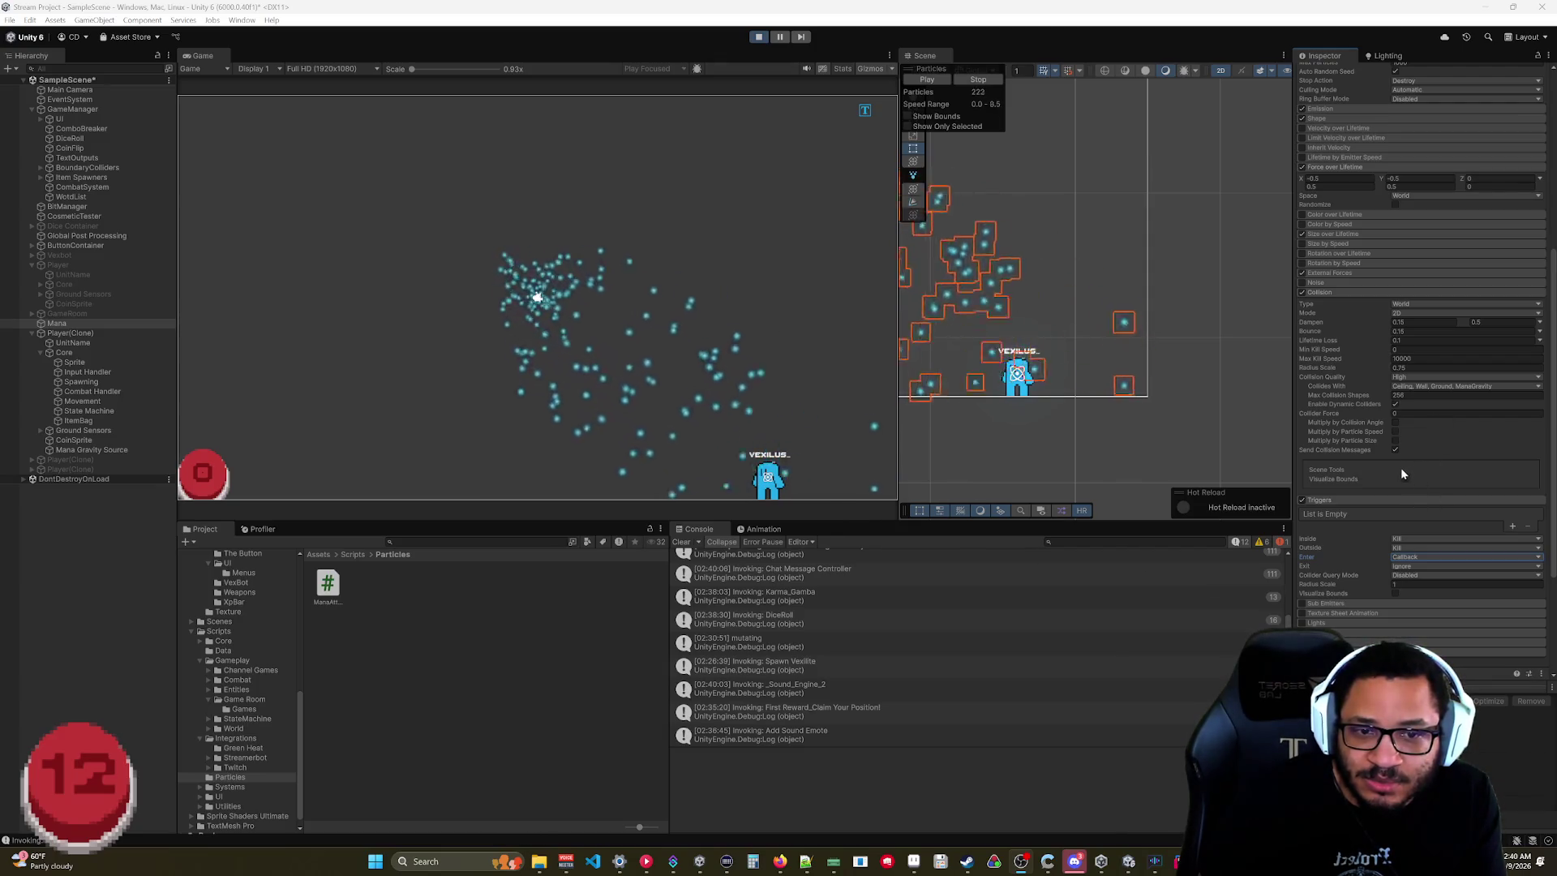
{"action": "scroll", "coordinate": [1342, 542], "scroll_direction": "down", "scroll_amount": 4}
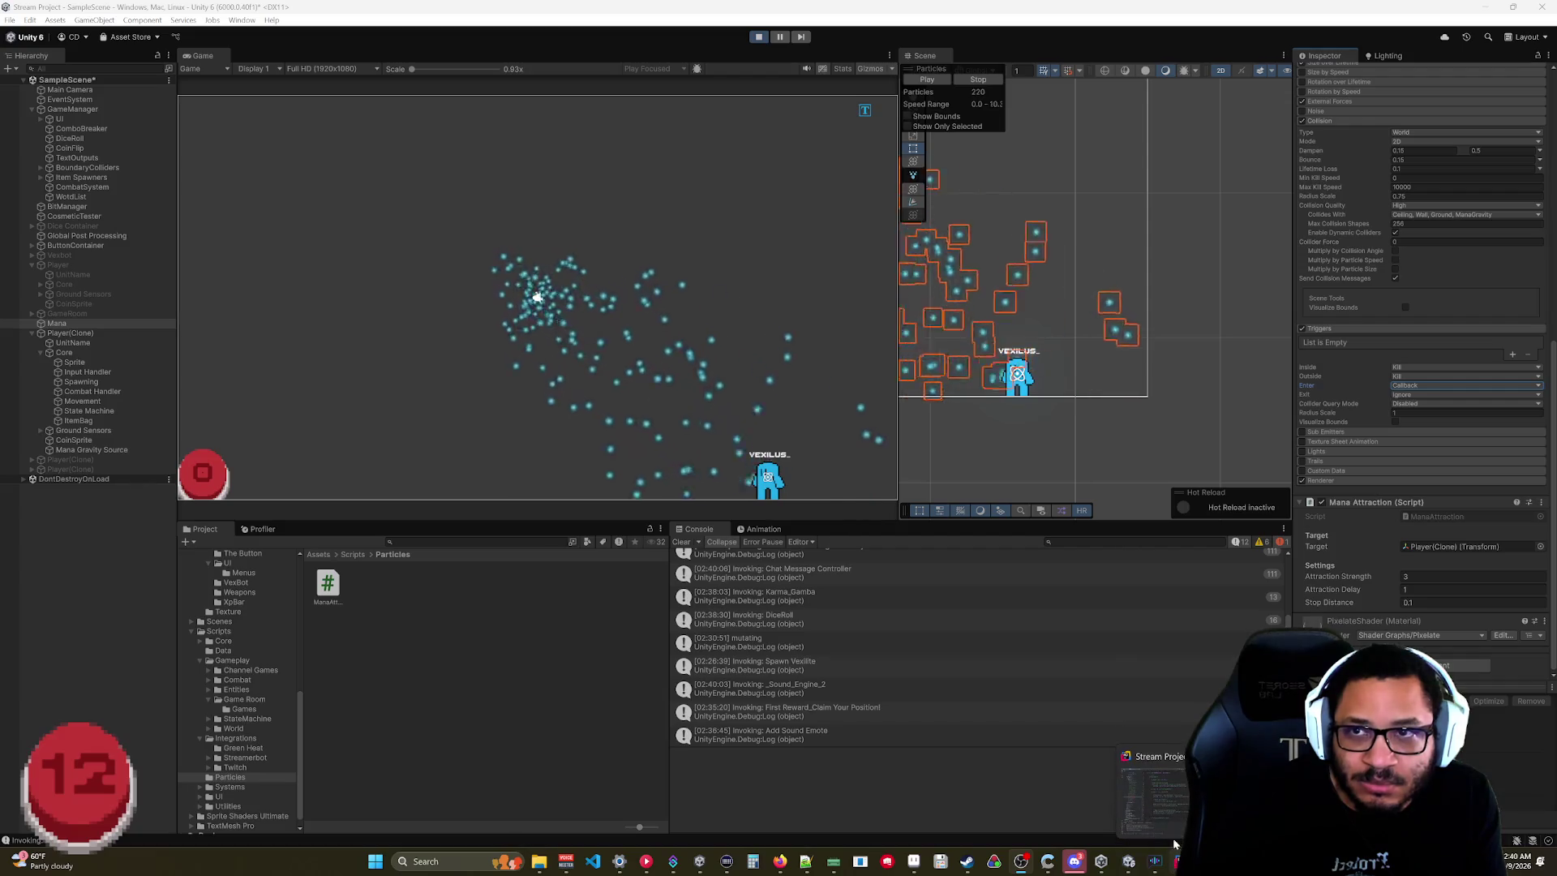
Paste an if (distance < stopDistance) block into LateUpdate that zeroes remainingLifetime and continues.
{"action": "left_click", "coordinate": [759, 37]}
{"action": "key", "text": "alt+Tab"}
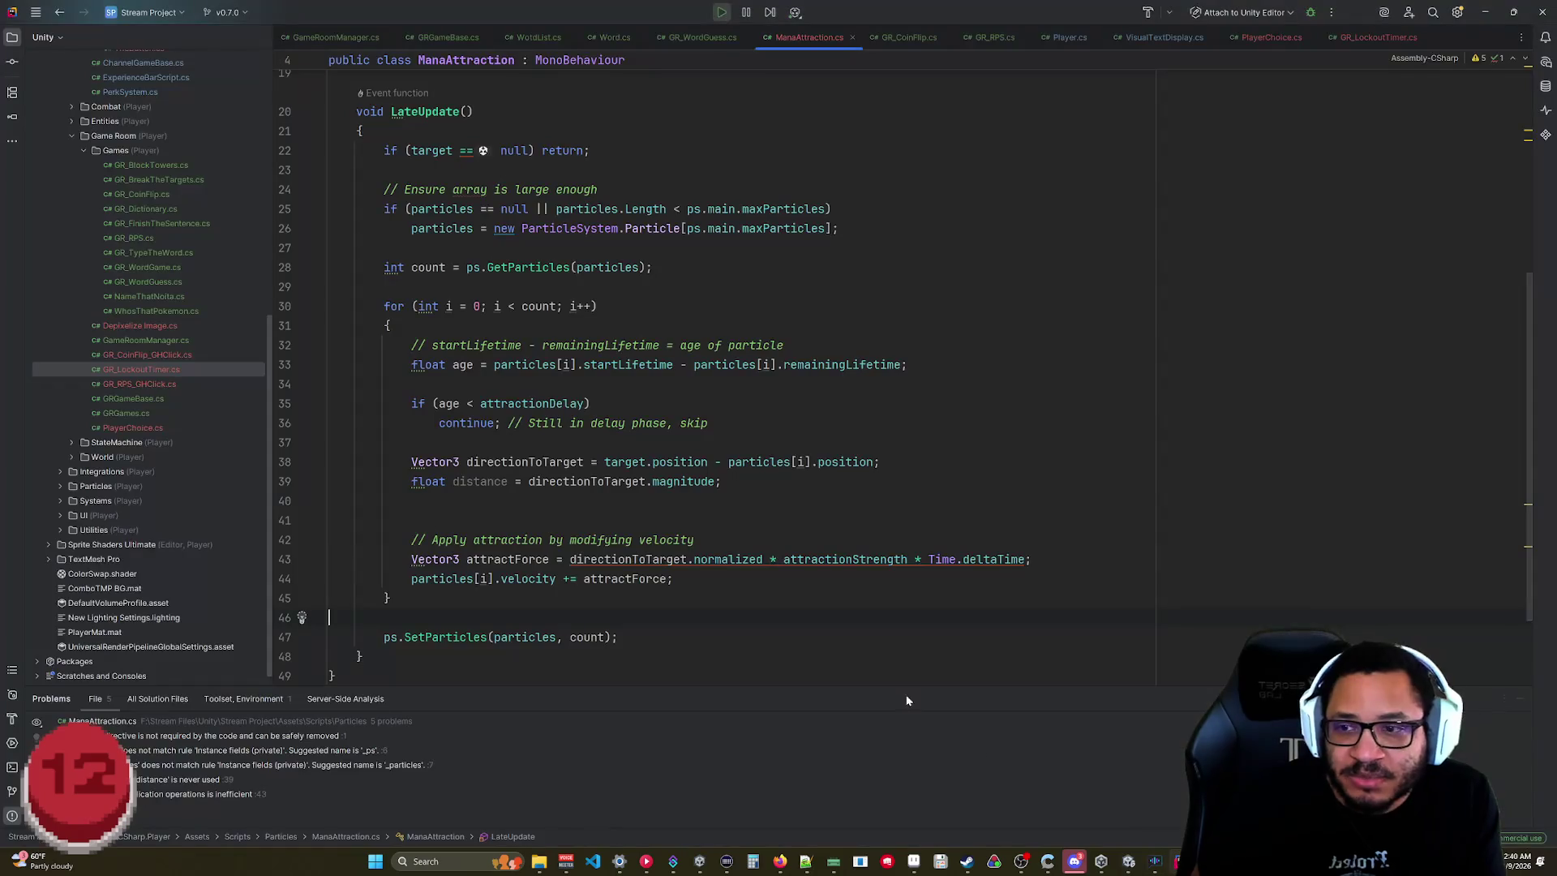
{"action": "left_click", "coordinate": [411, 501]}
{"action": "type", "text": "// Kill particle if it's close enough             if (distance < stopDistance)             {                 particles[i].remainingLifetime = 0f;                 continue;             }"}
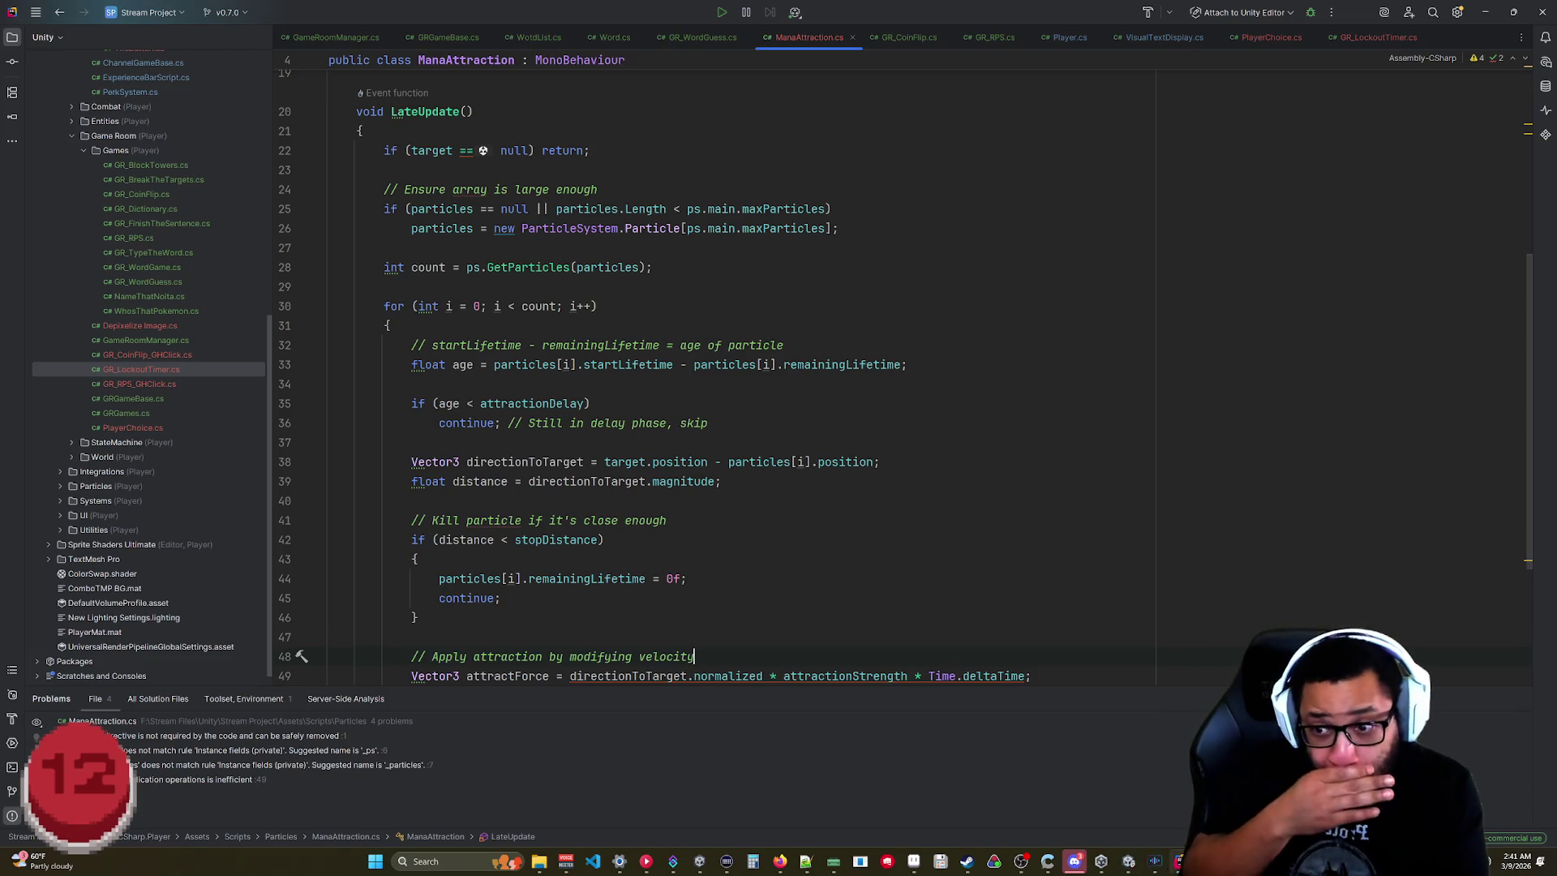
{"action": "key", "text": "alt+Tab"}
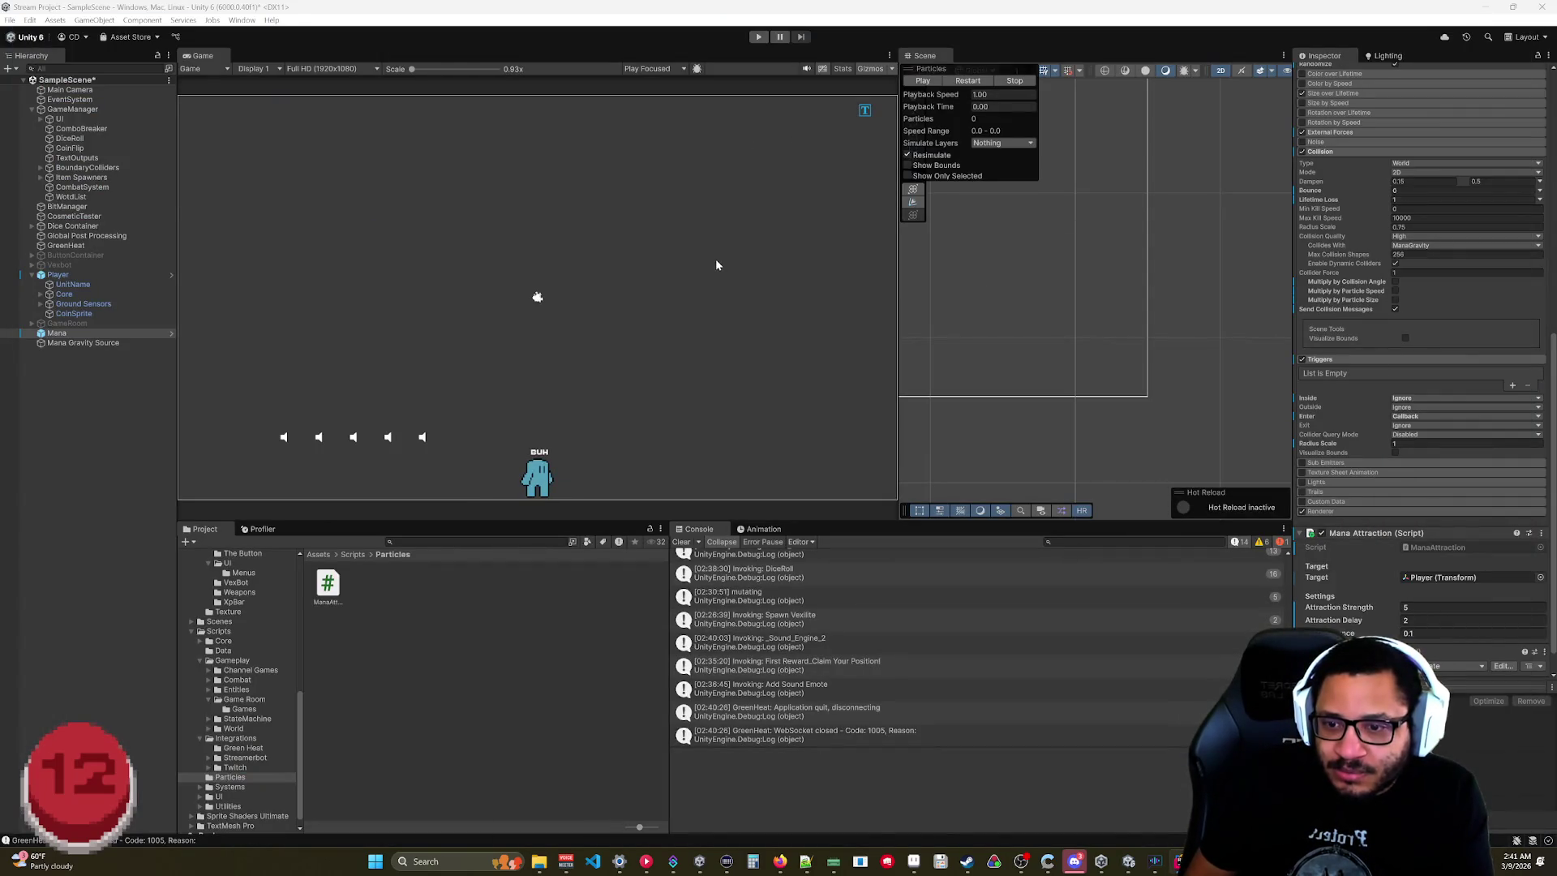
After a brief test run, deactivate the Player object placed in the scene.
{"action": "left_click", "coordinate": [758, 37]}
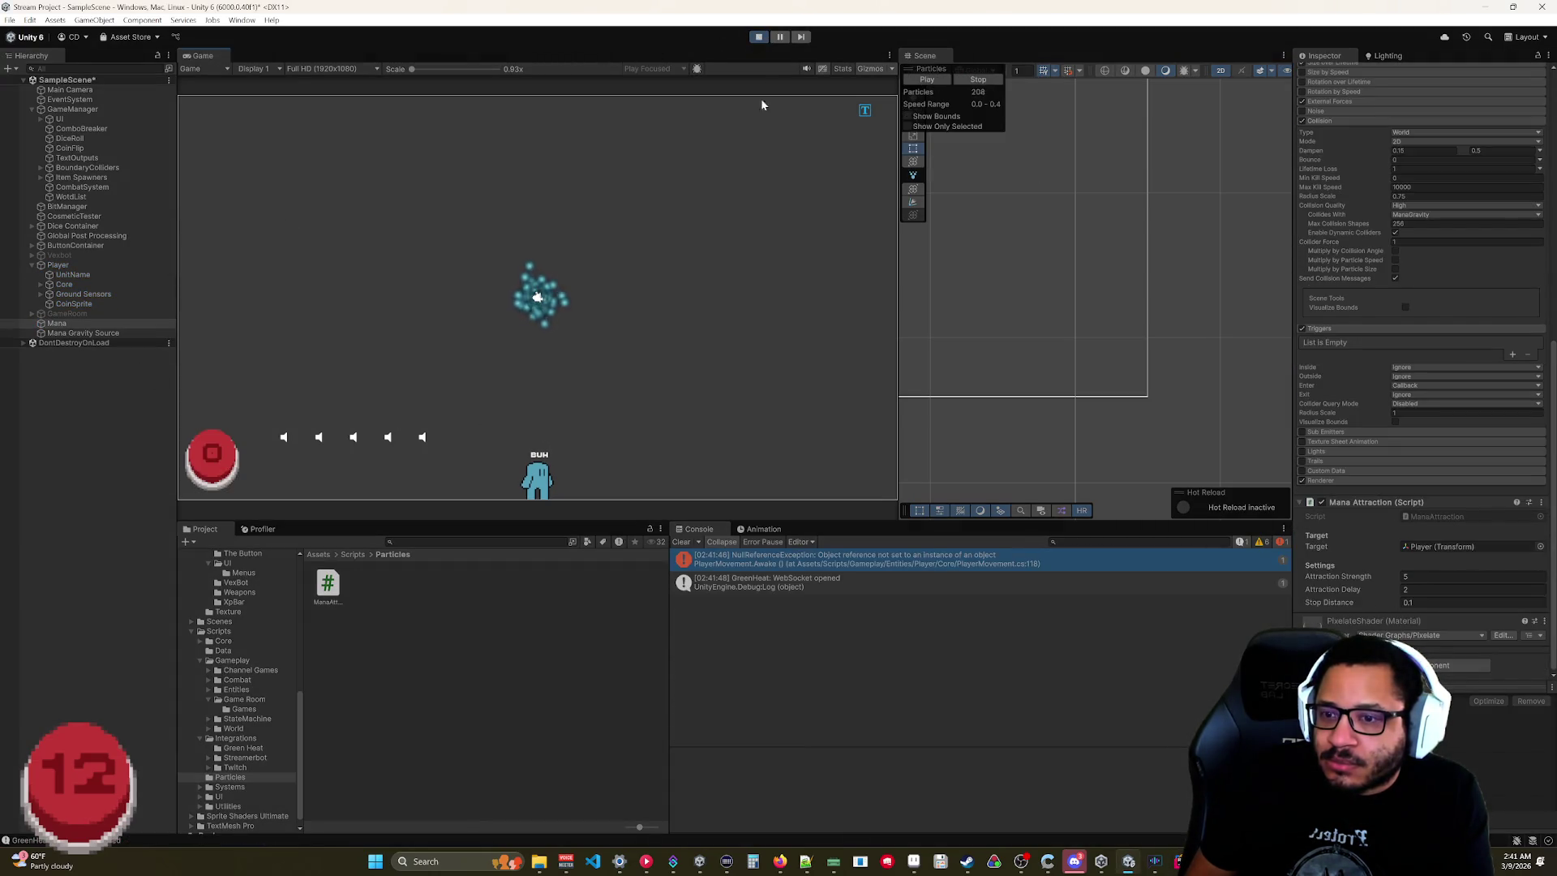
{"action": "left_click", "coordinate": [758, 37]}
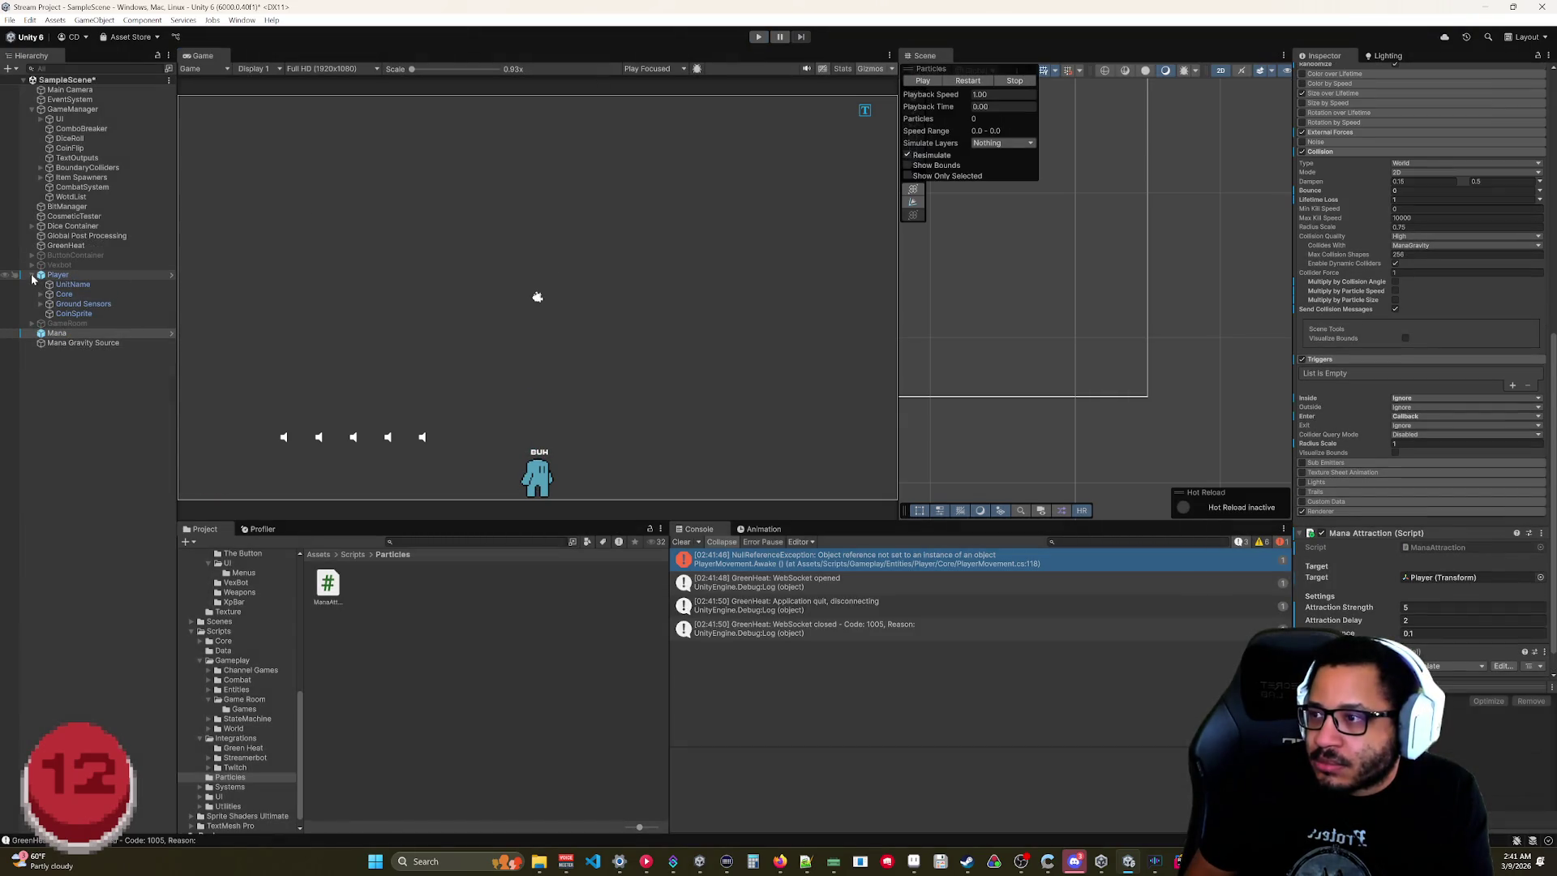
{"action": "left_click", "coordinate": [32, 276]}
{"action": "left_click", "coordinate": [33, 277]}
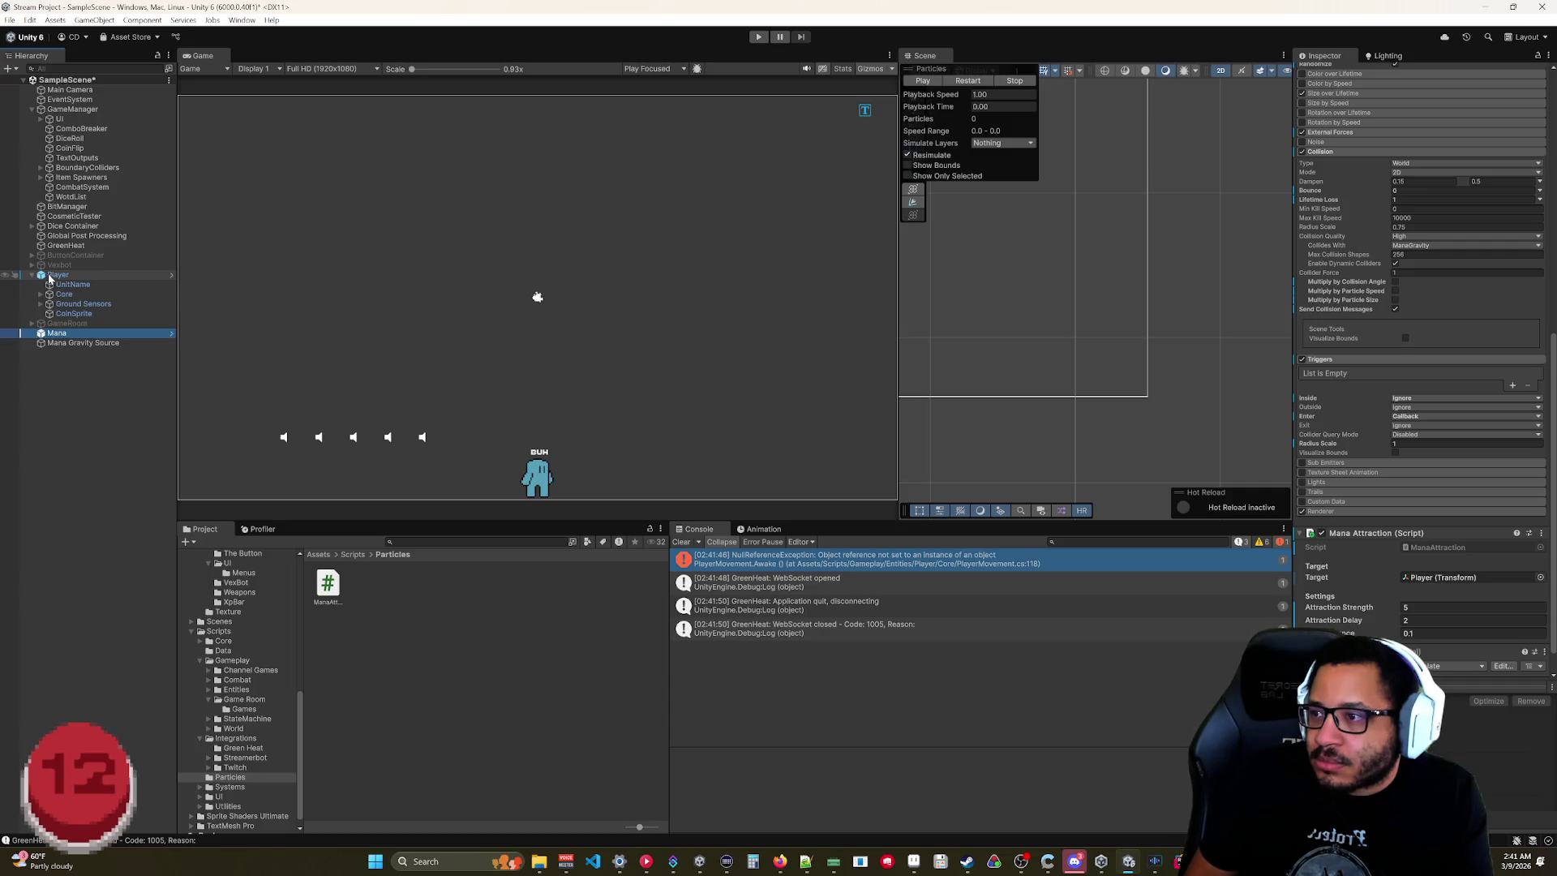
{"action": "left_click", "coordinate": [49, 277]}
{"action": "left_click", "coordinate": [32, 276]}
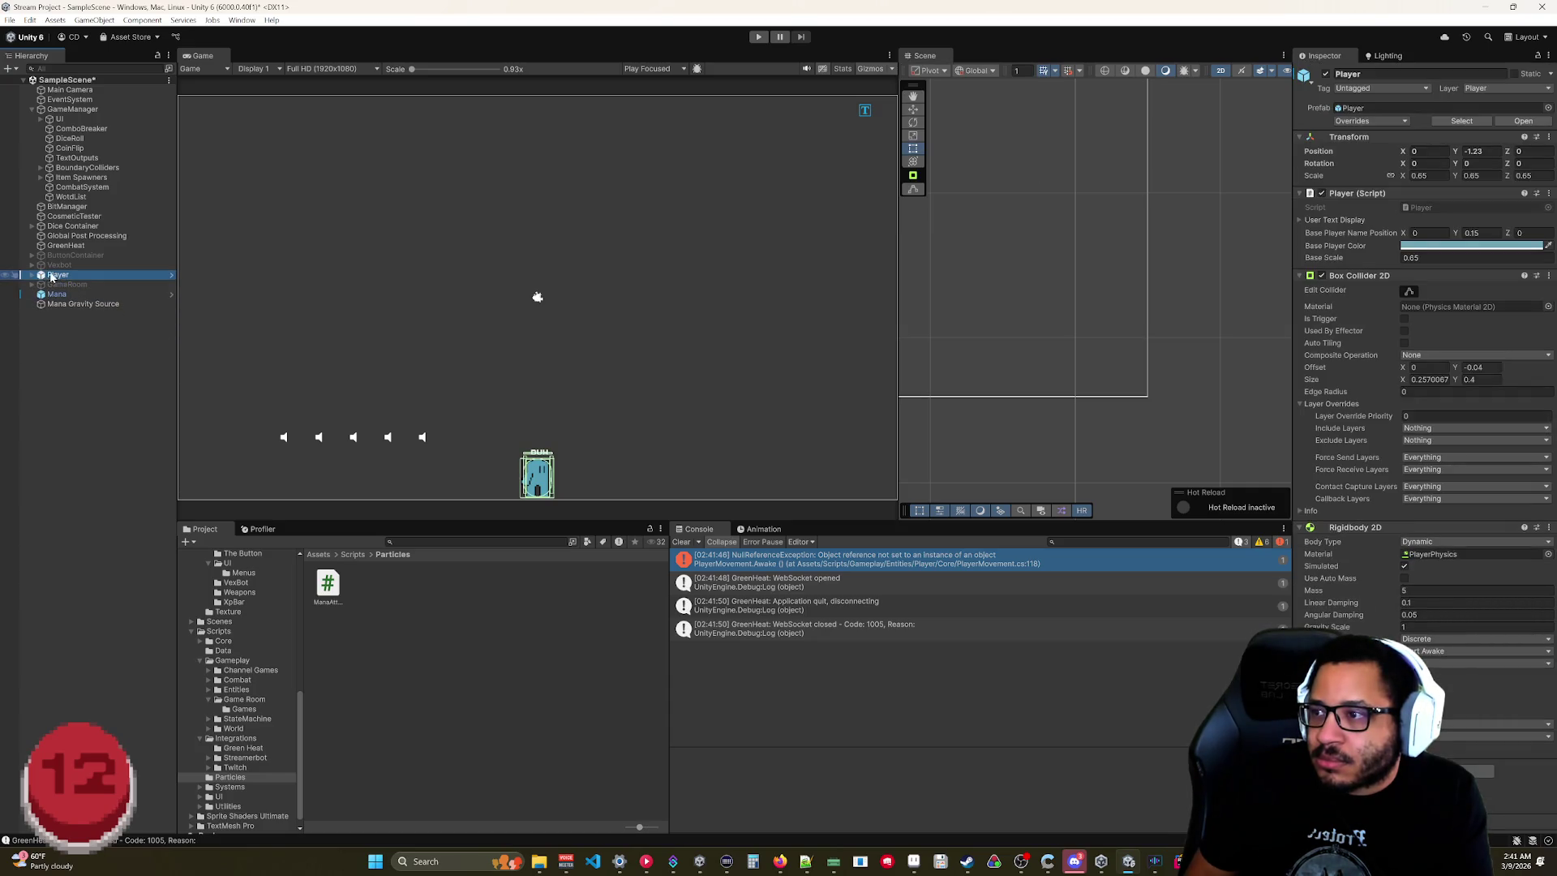
{"action": "left_click", "coordinate": [592, 226]}
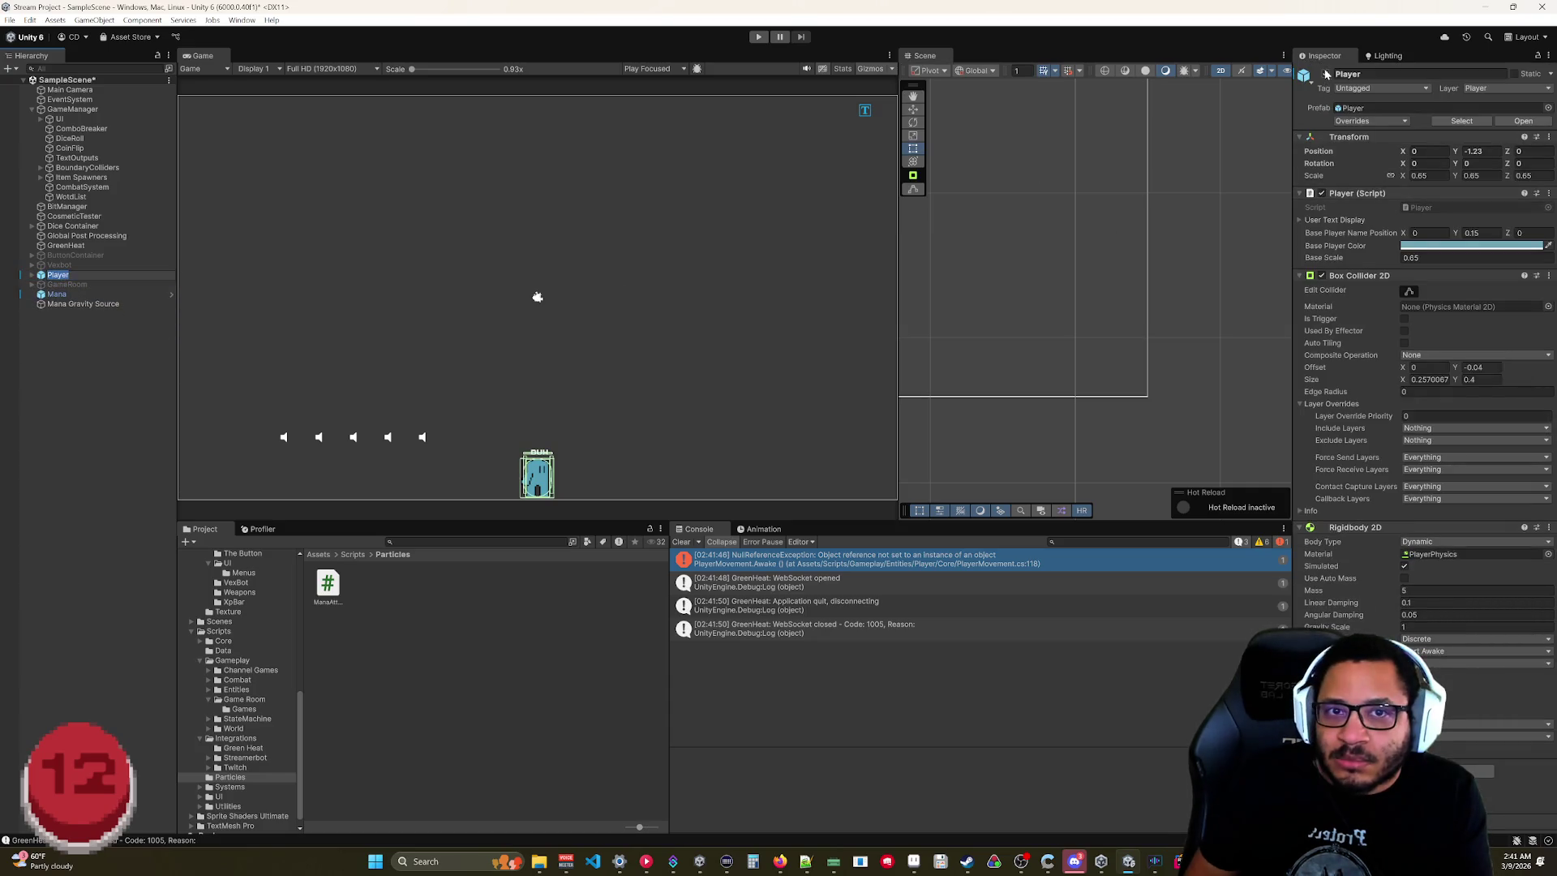
Select the Mana particle system and restart the game to test it.
{"action": "left_click", "coordinate": [78, 297]}
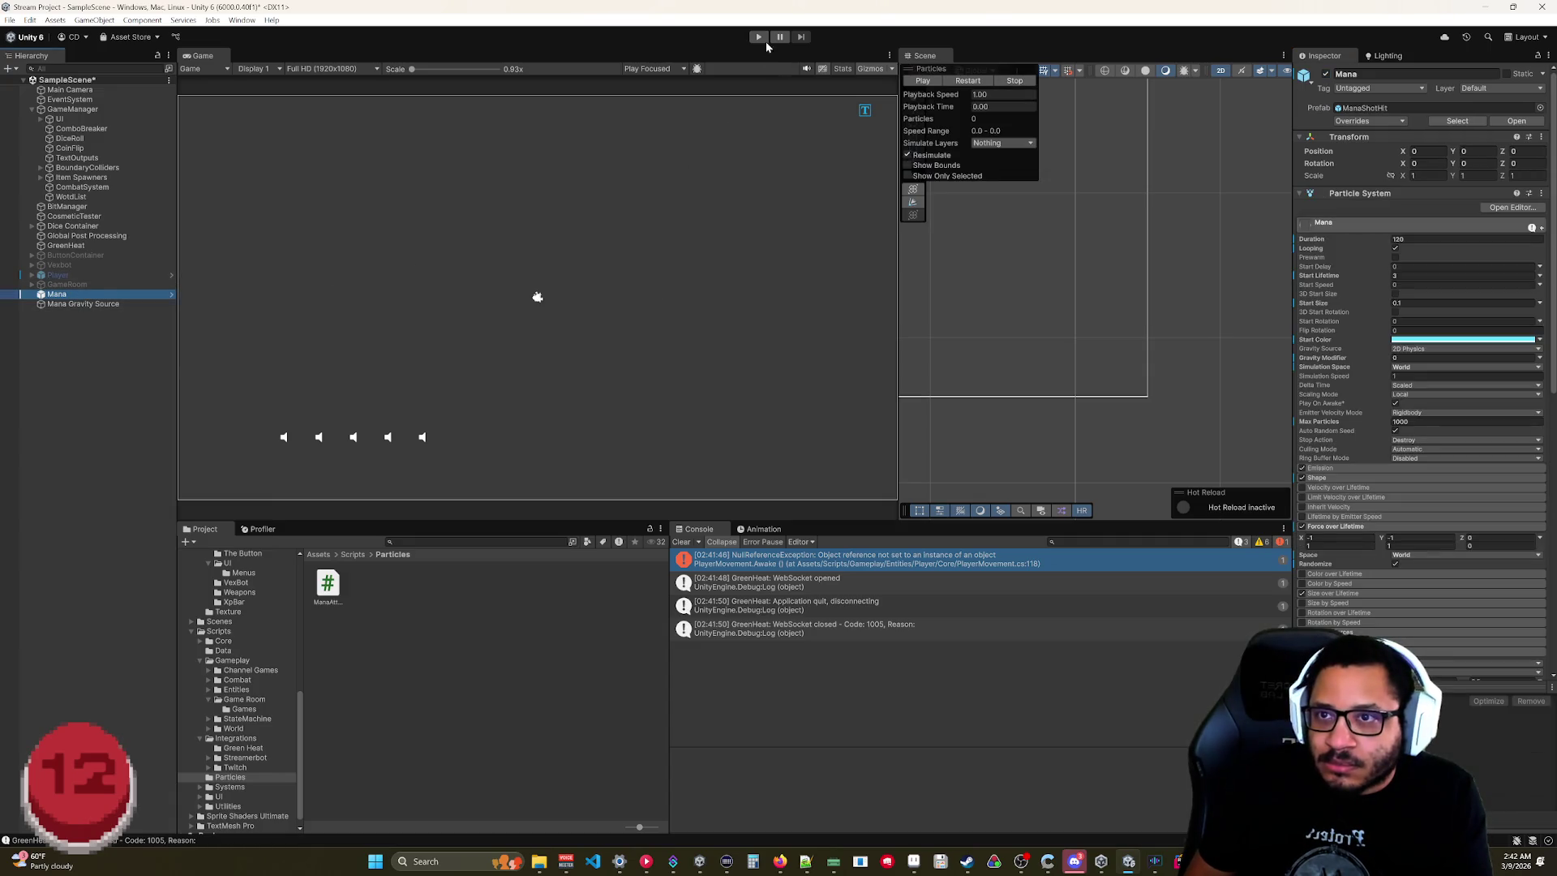
{"action": "left_click", "coordinate": [761, 38]}
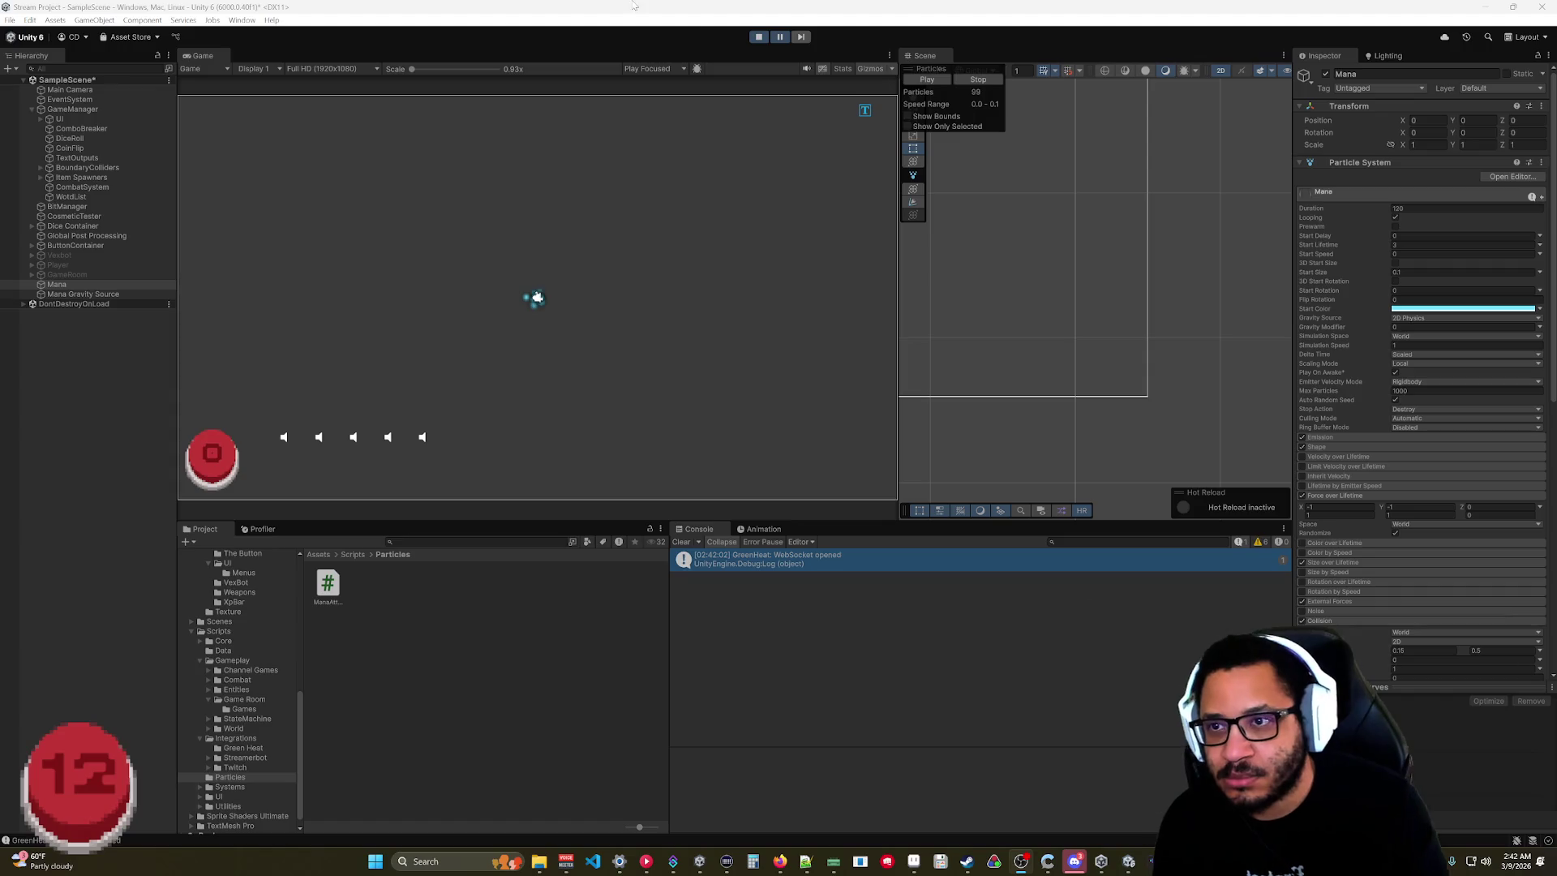
{"action": "left_click", "coordinate": [762, 36]}
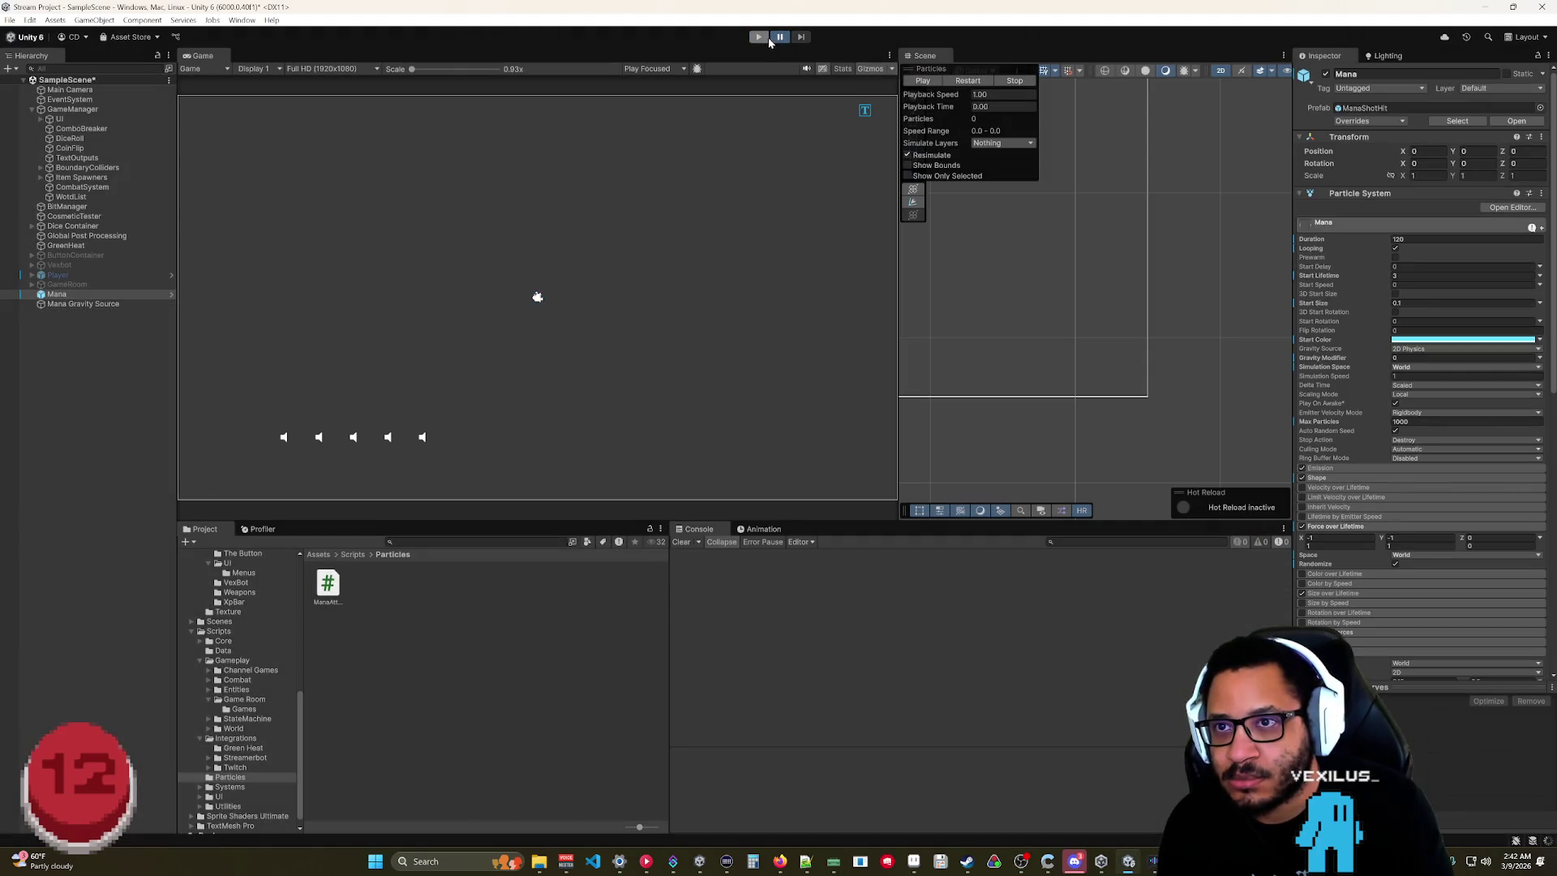
{"action": "left_click", "coordinate": [758, 36]}
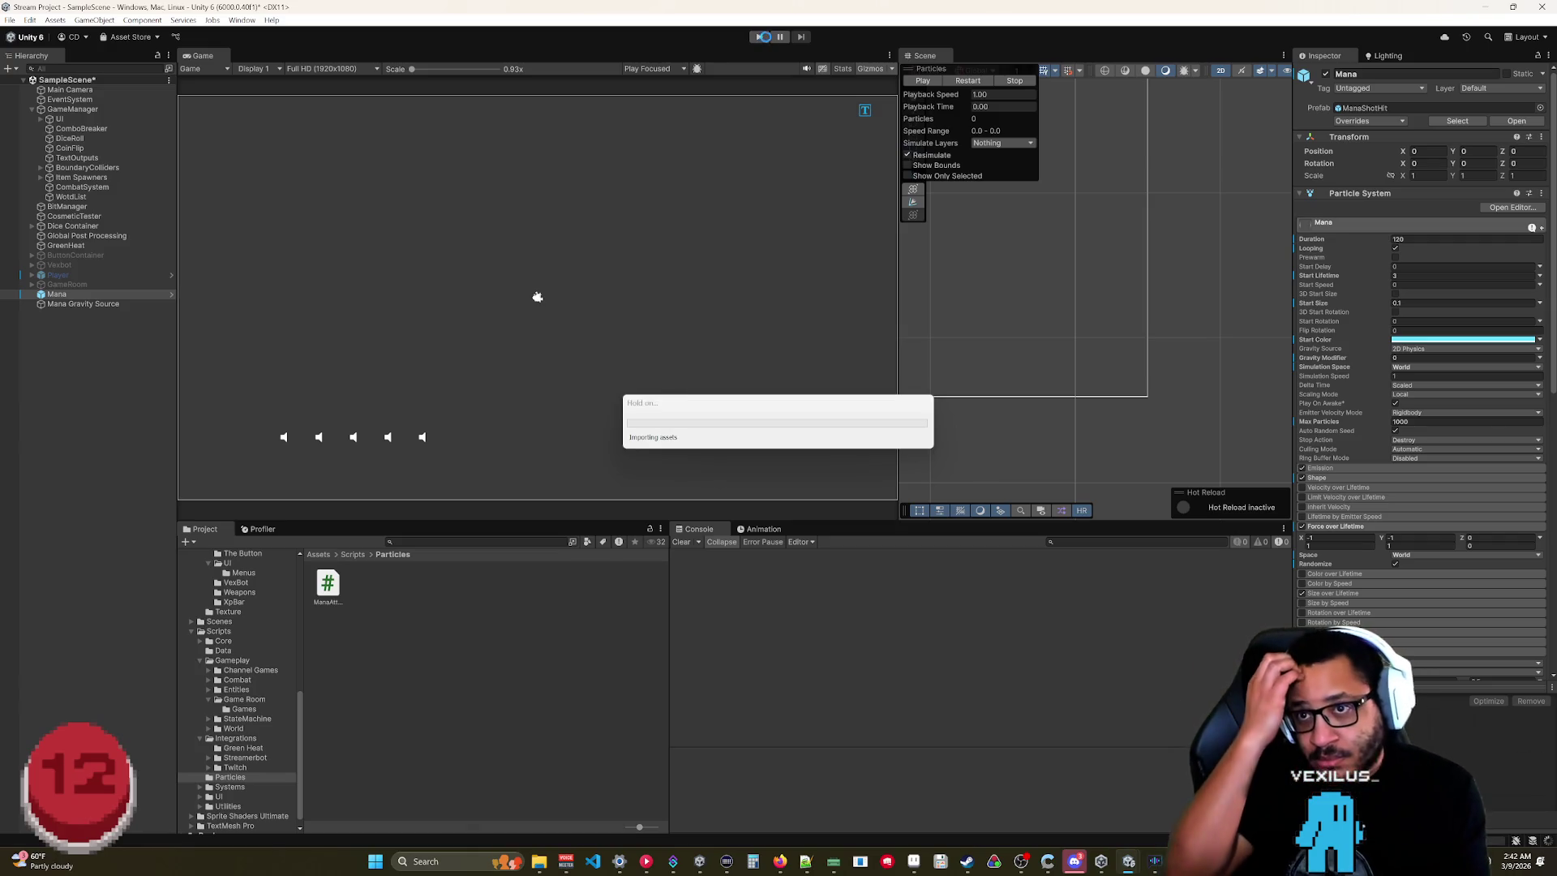
Start the game and drag the player character across the Game view.
{"action": "left_click", "coordinate": [760, 39]}
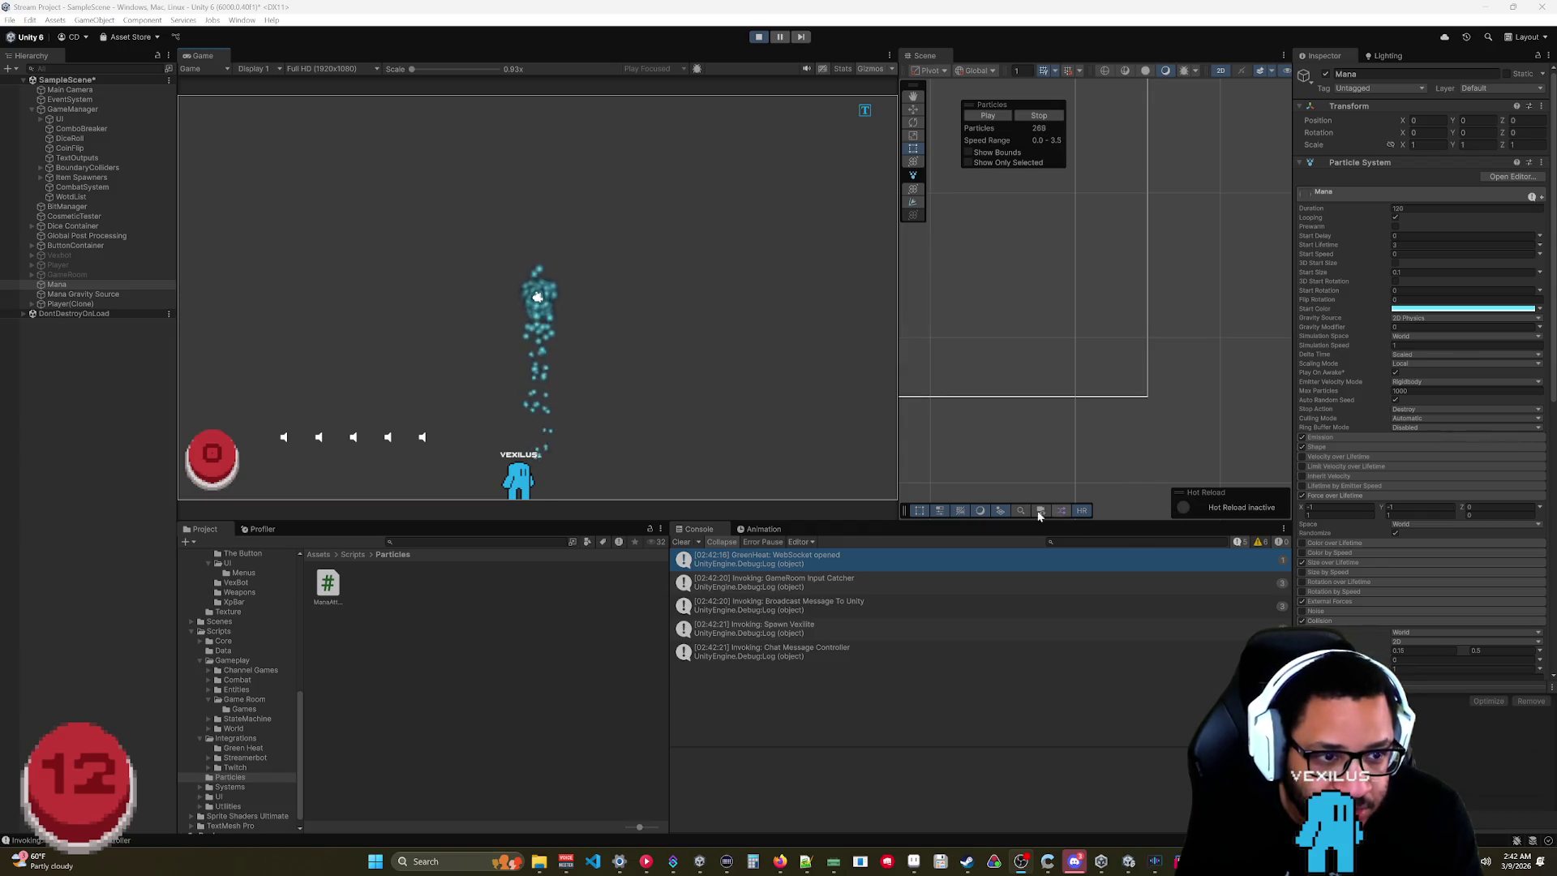
{"action": "mouse_move", "coordinate": [514, 489]}
{"action": "left_mouse_down"}
{"action": "mouse_move", "coordinate": [667, 468]}
{"action": "mouse_move", "coordinate": [594, 474]}
{"action": "mouse_move", "coordinate": [635, 470]}
{"action": "left_mouse_up"}
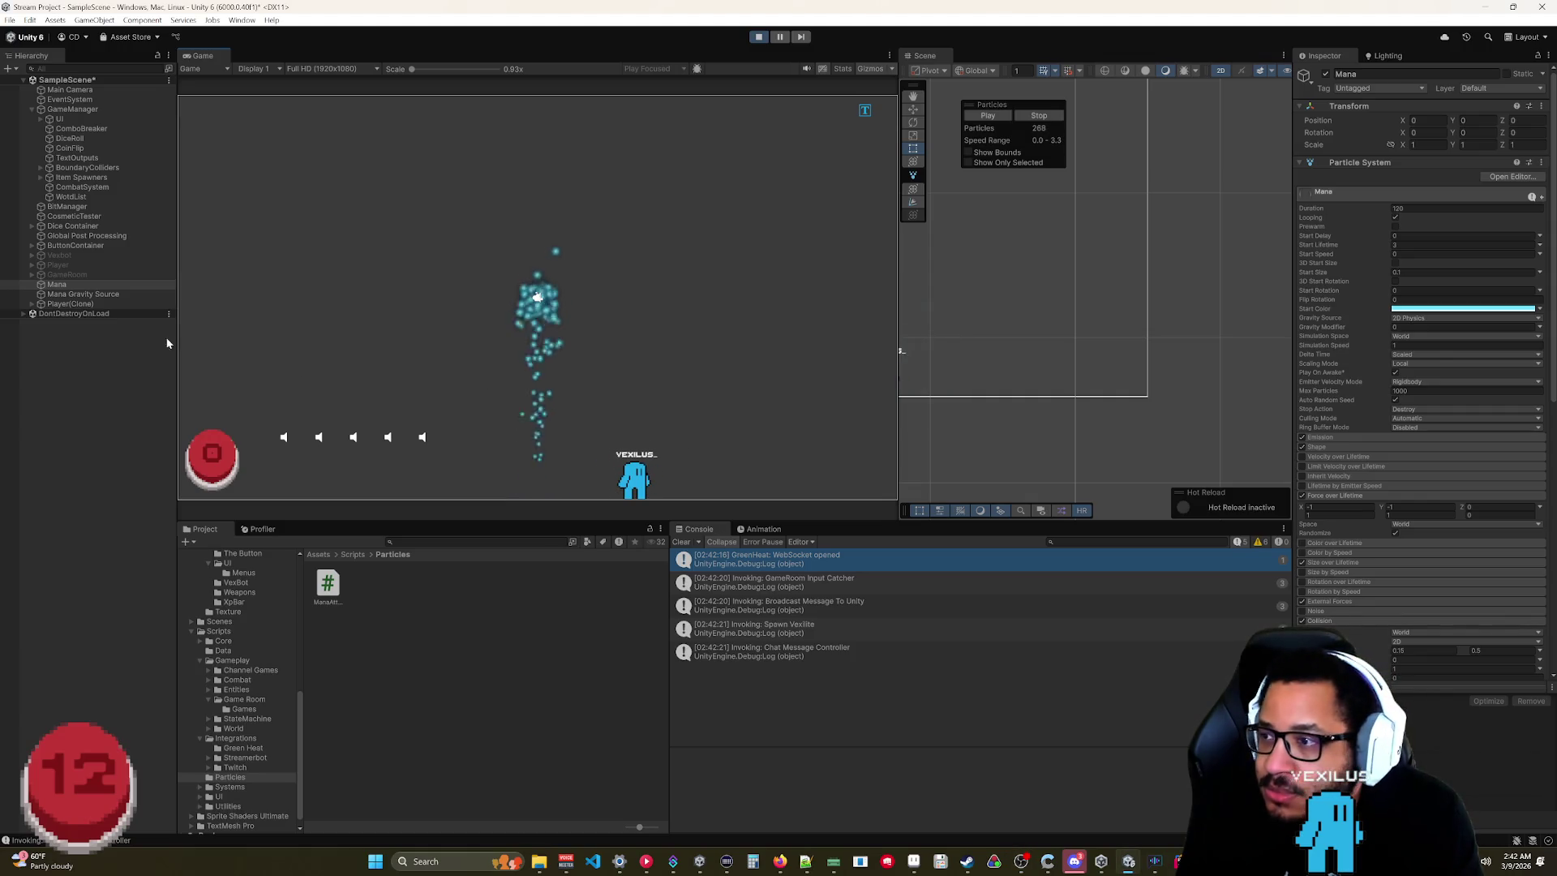
{"action": "scroll", "coordinate": [1389, 535], "scroll_direction": "down", "scroll_amount": 10}
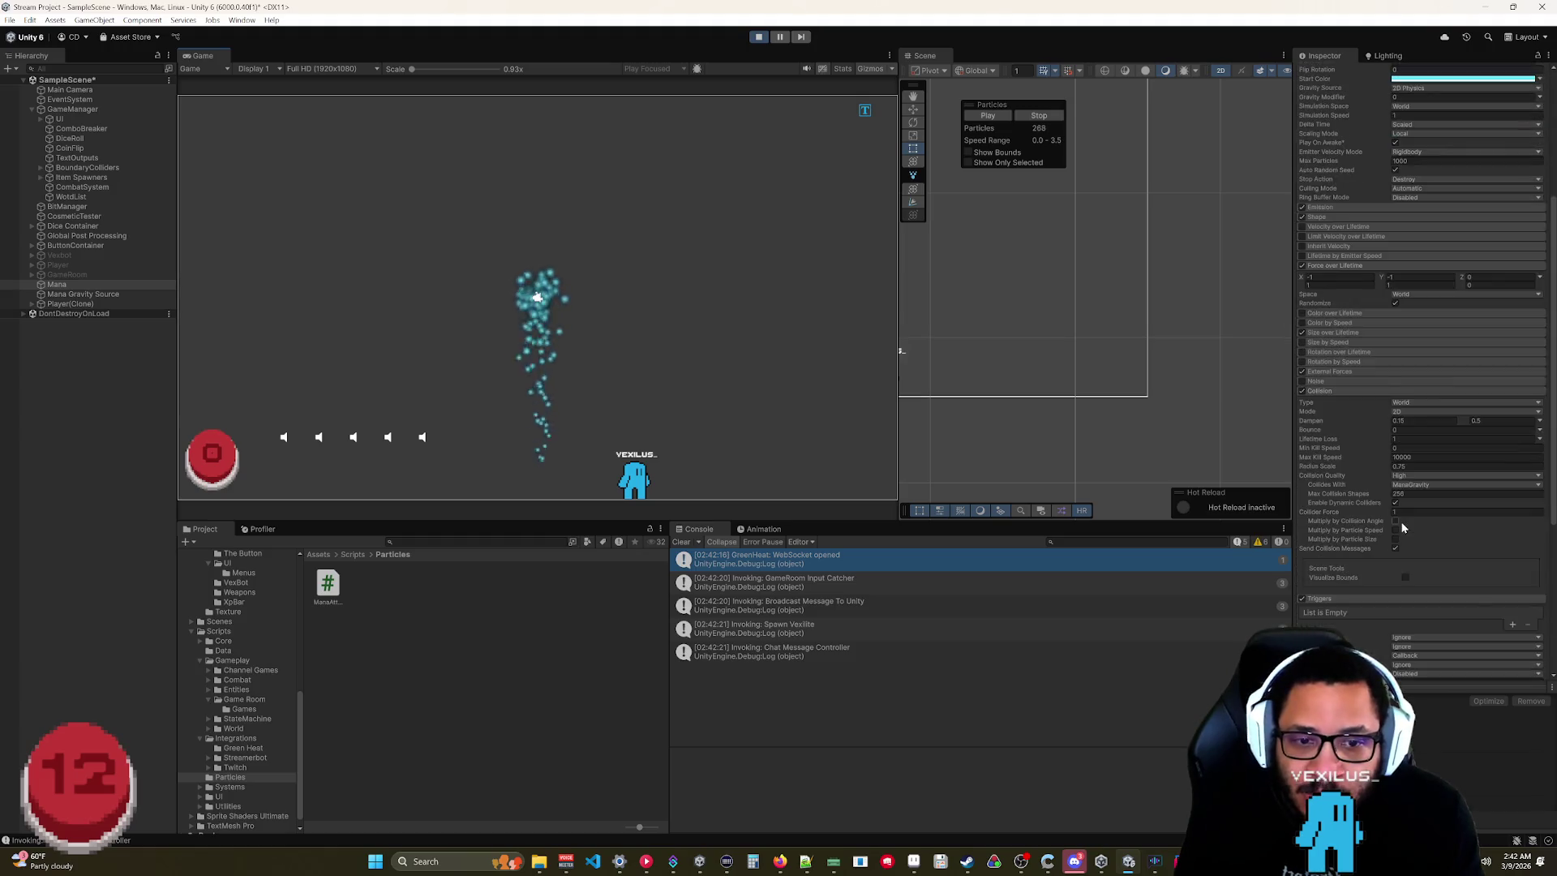
Parent Mana Gravity Source under the spawned Player(Clone), then select Mana.
{"action": "left_click", "coordinate": [68, 304]}
{"action": "left_click", "coordinate": [32, 305]}
{"action": "left_click", "coordinate": [41, 324]}
{"action": "left_click", "coordinate": [82, 353]}
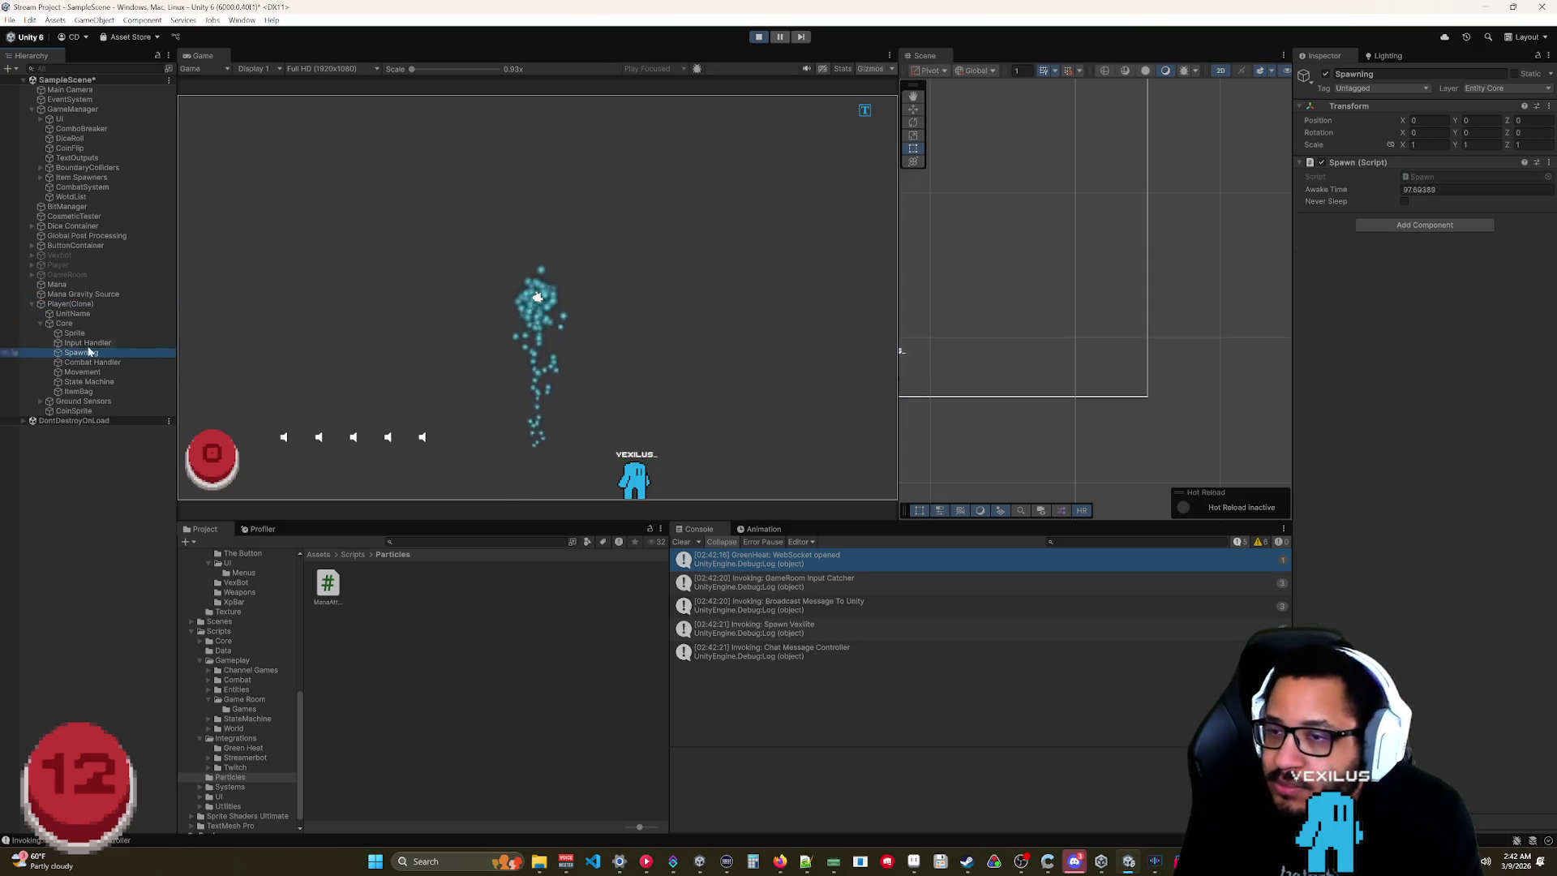
{"action": "left_click", "coordinate": [41, 323]}
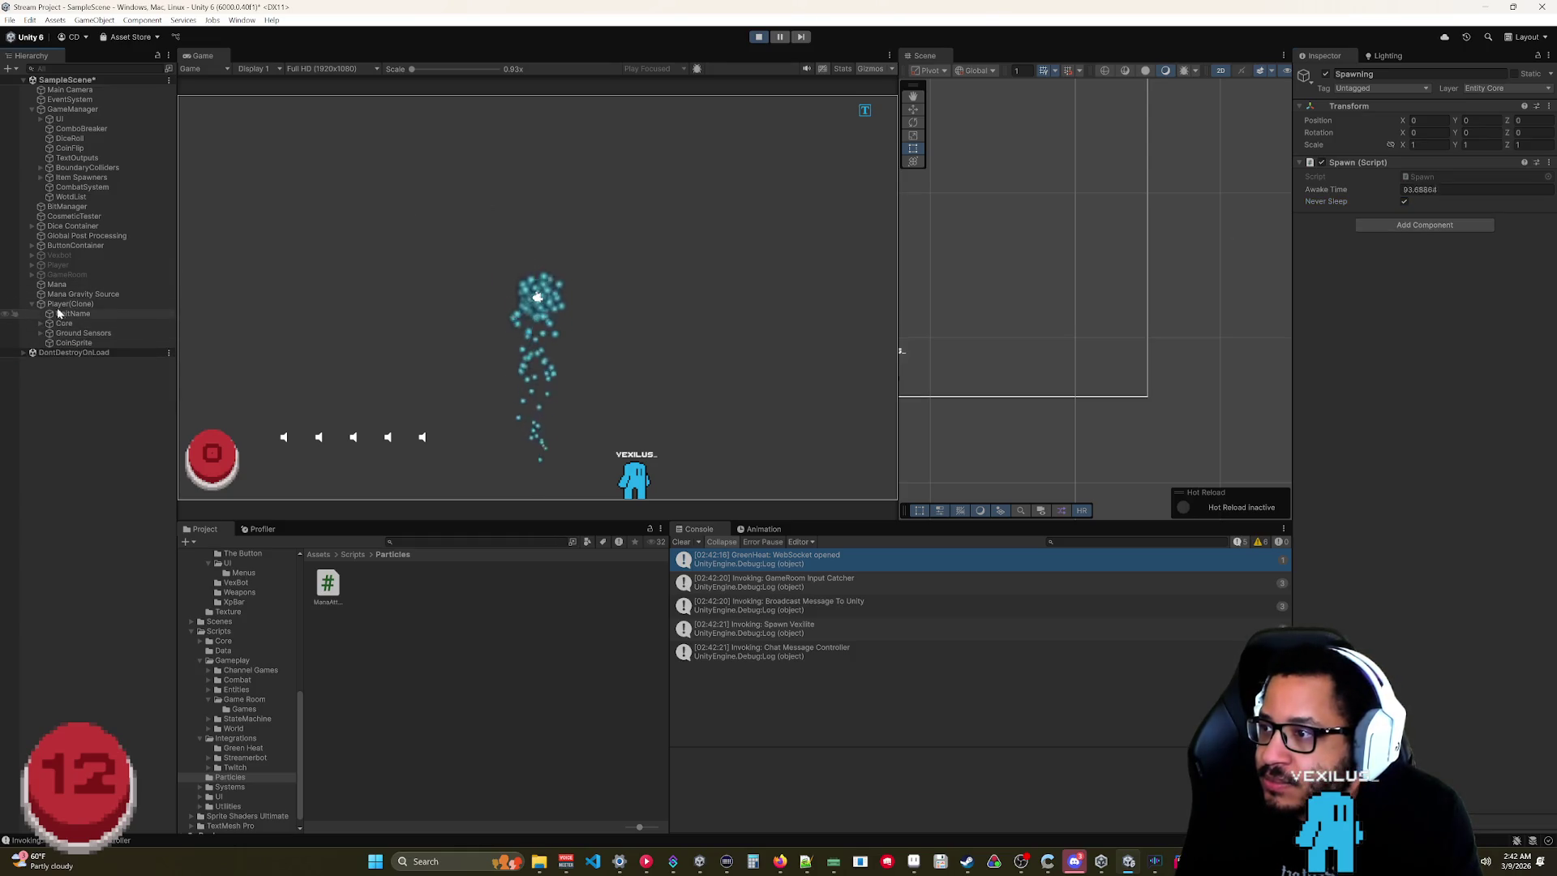
{"action": "left_click_drag", "start_coordinate": [75, 311], "coordinate": [49, 347]}
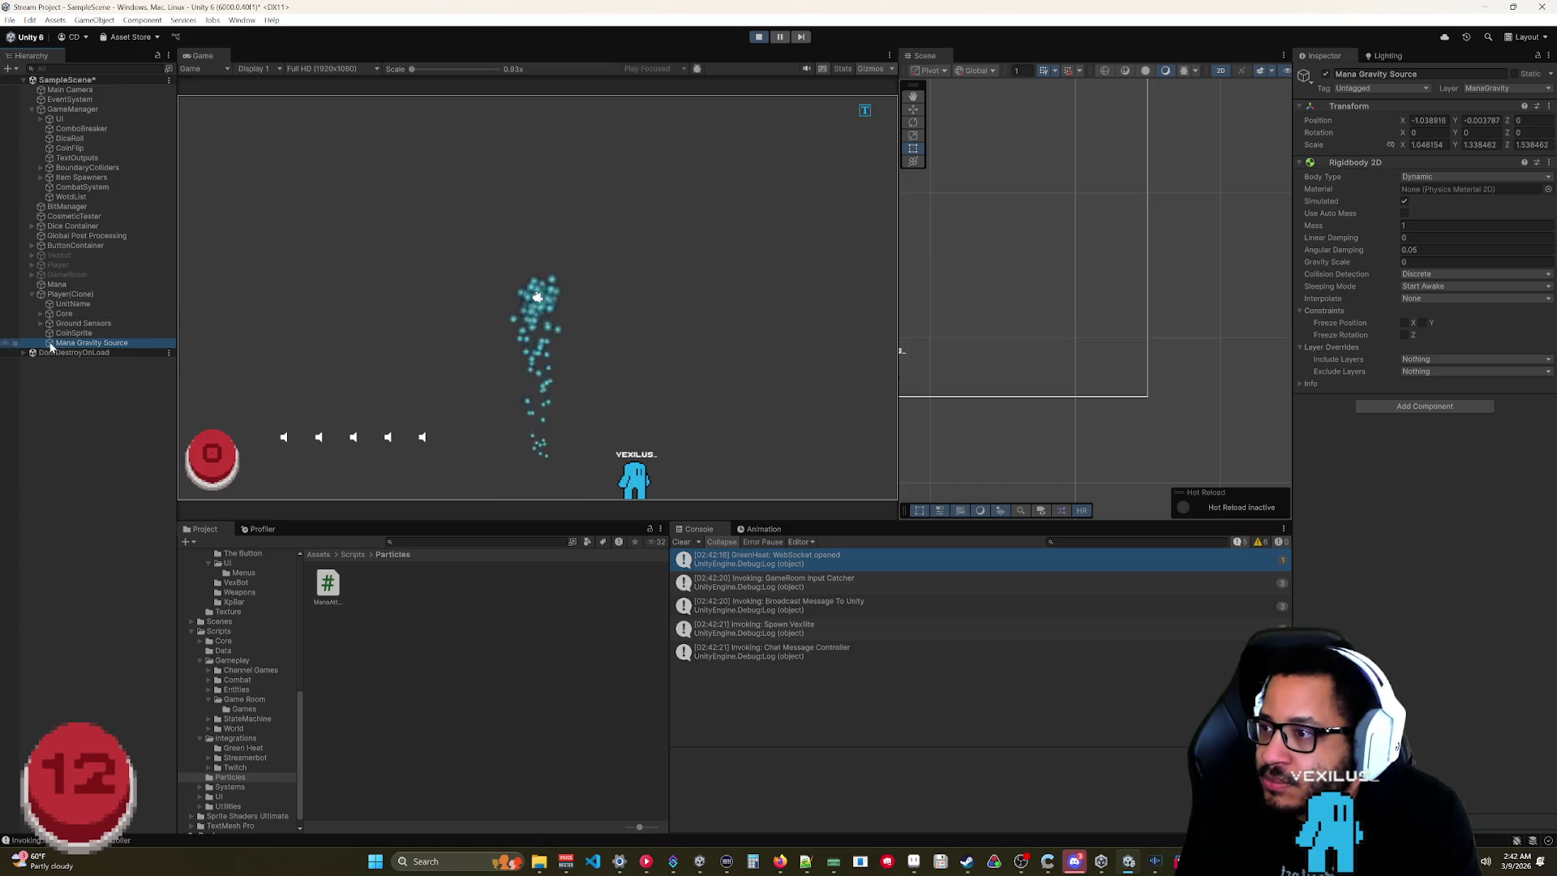
{"action": "left_click_drag", "start_coordinate": [57, 285], "coordinate": [1087, 491]}
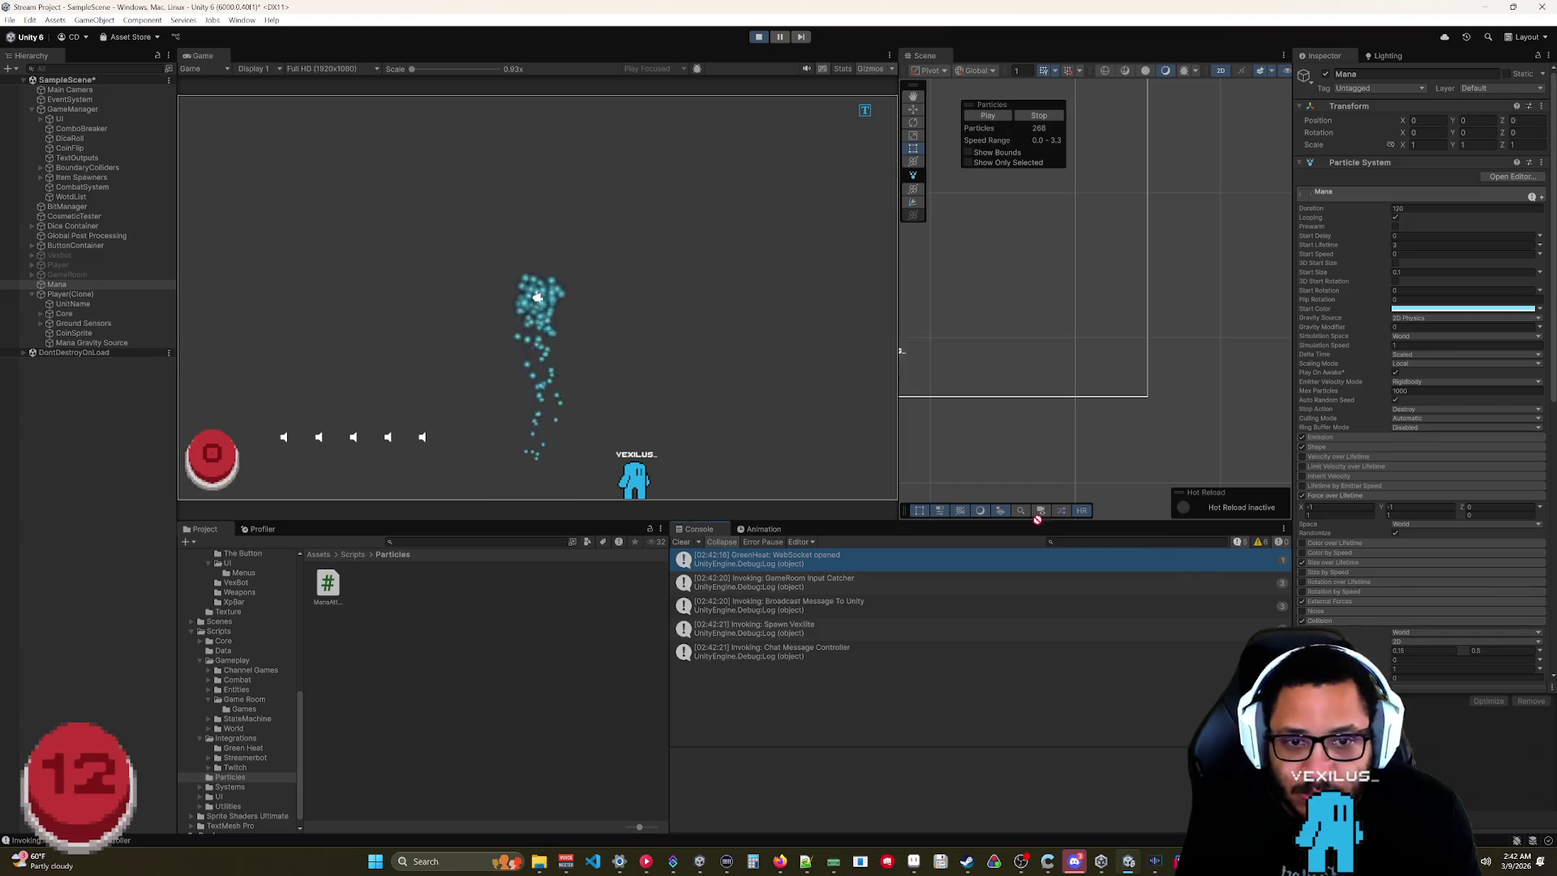
Assign Player(Clone) as the Mana particle system's attraction target.
{"action": "left_click", "coordinate": [70, 293]}
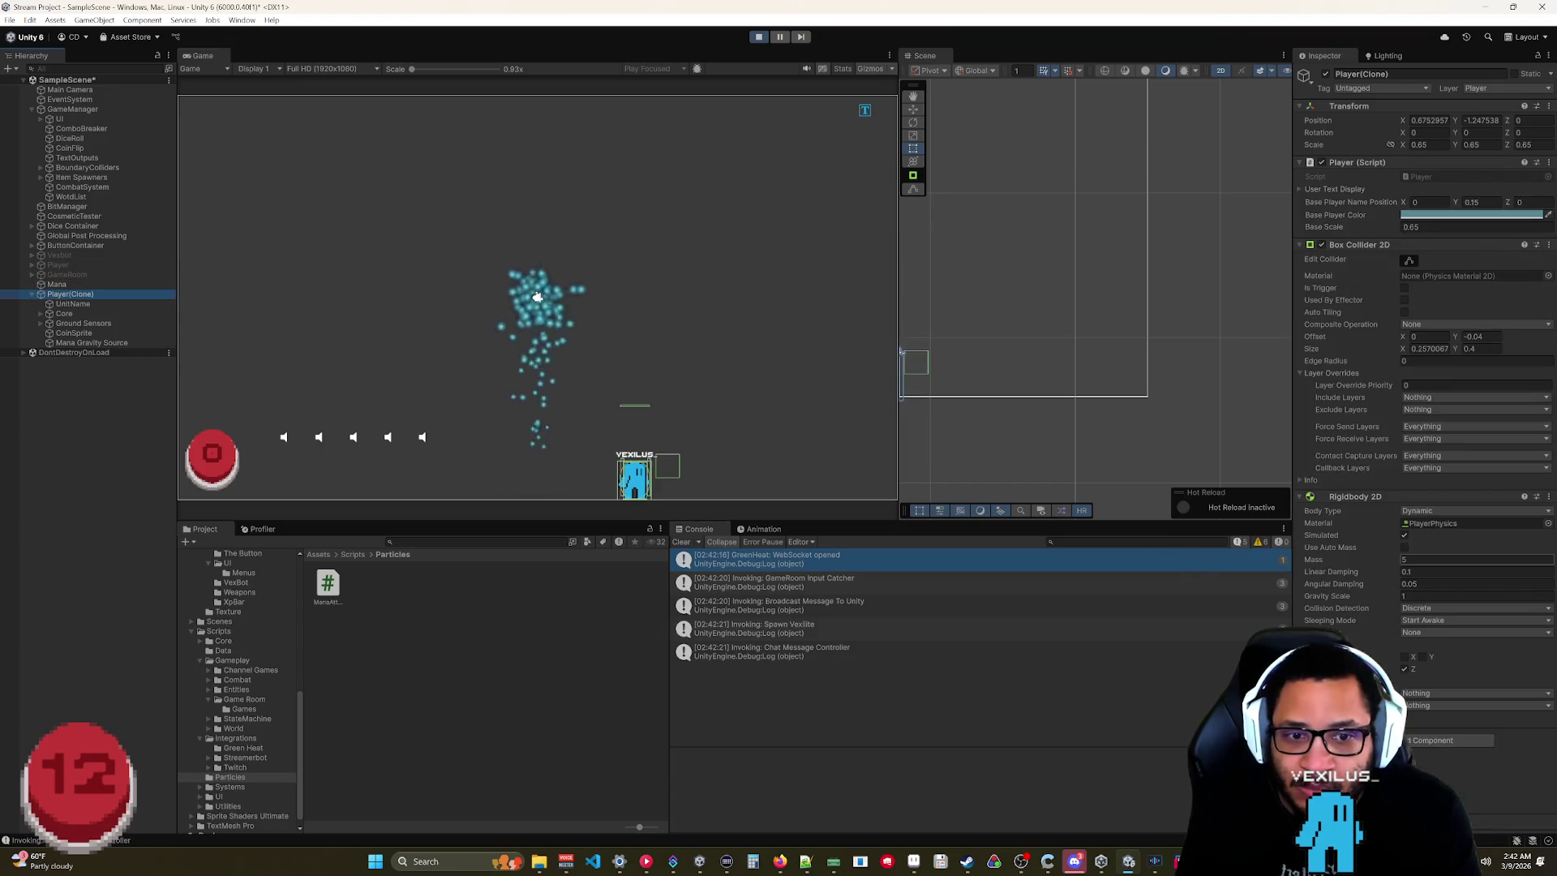
{"action": "key", "text": "Up"}
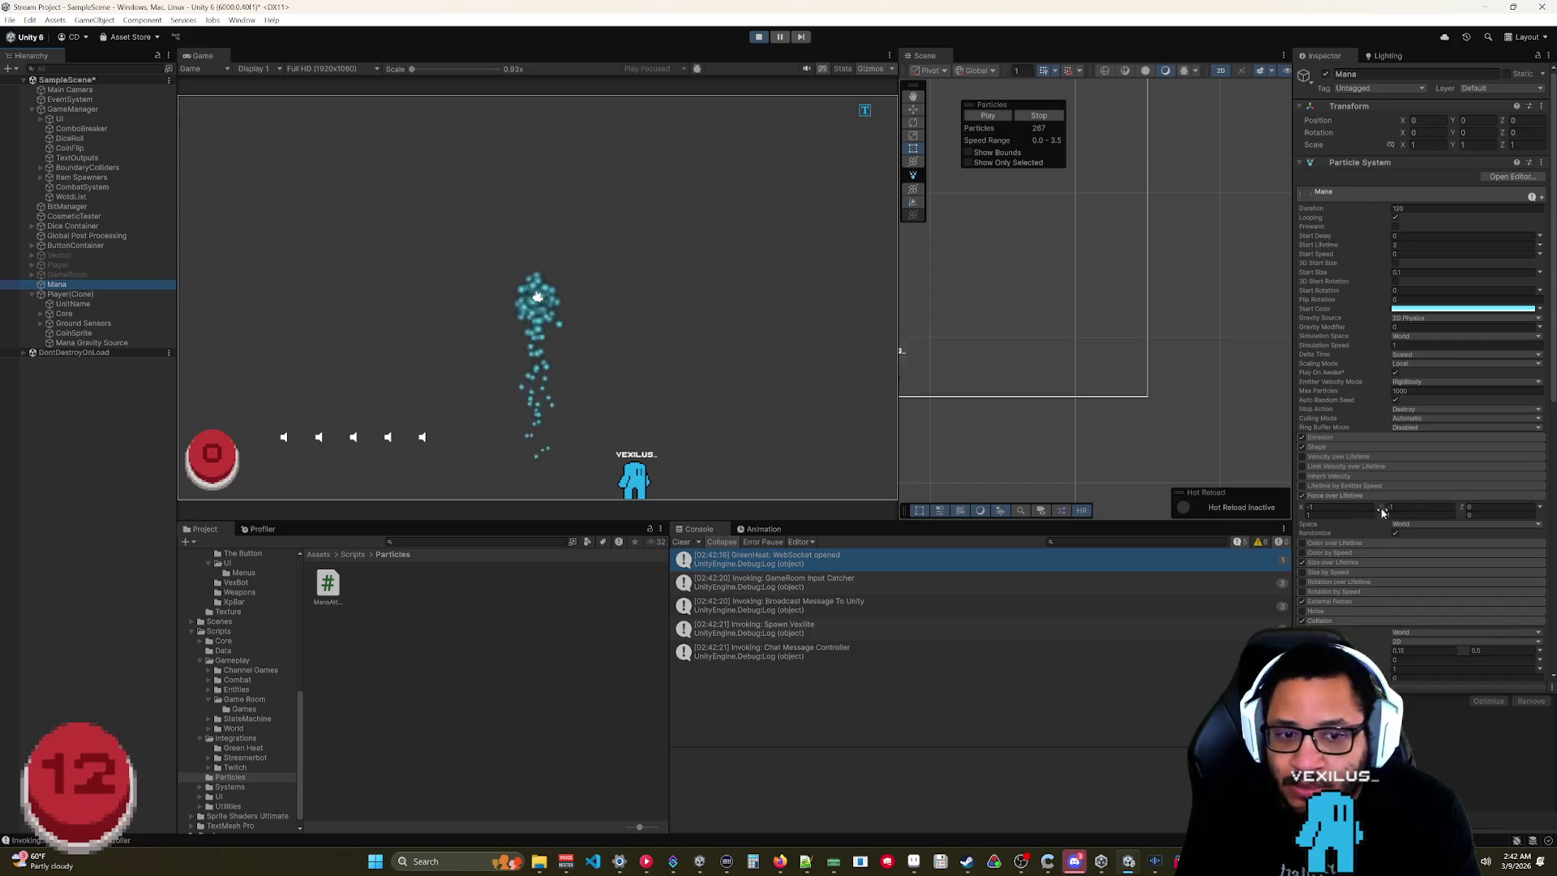
{"action": "scroll", "coordinate": [1383, 512], "scroll_direction": "down", "scroll_amount": 10}
{"action": "left_click", "coordinate": [70, 294]}
{"action": "left_click_drag", "start_coordinate": [70, 294], "coordinate": [1451, 547]}
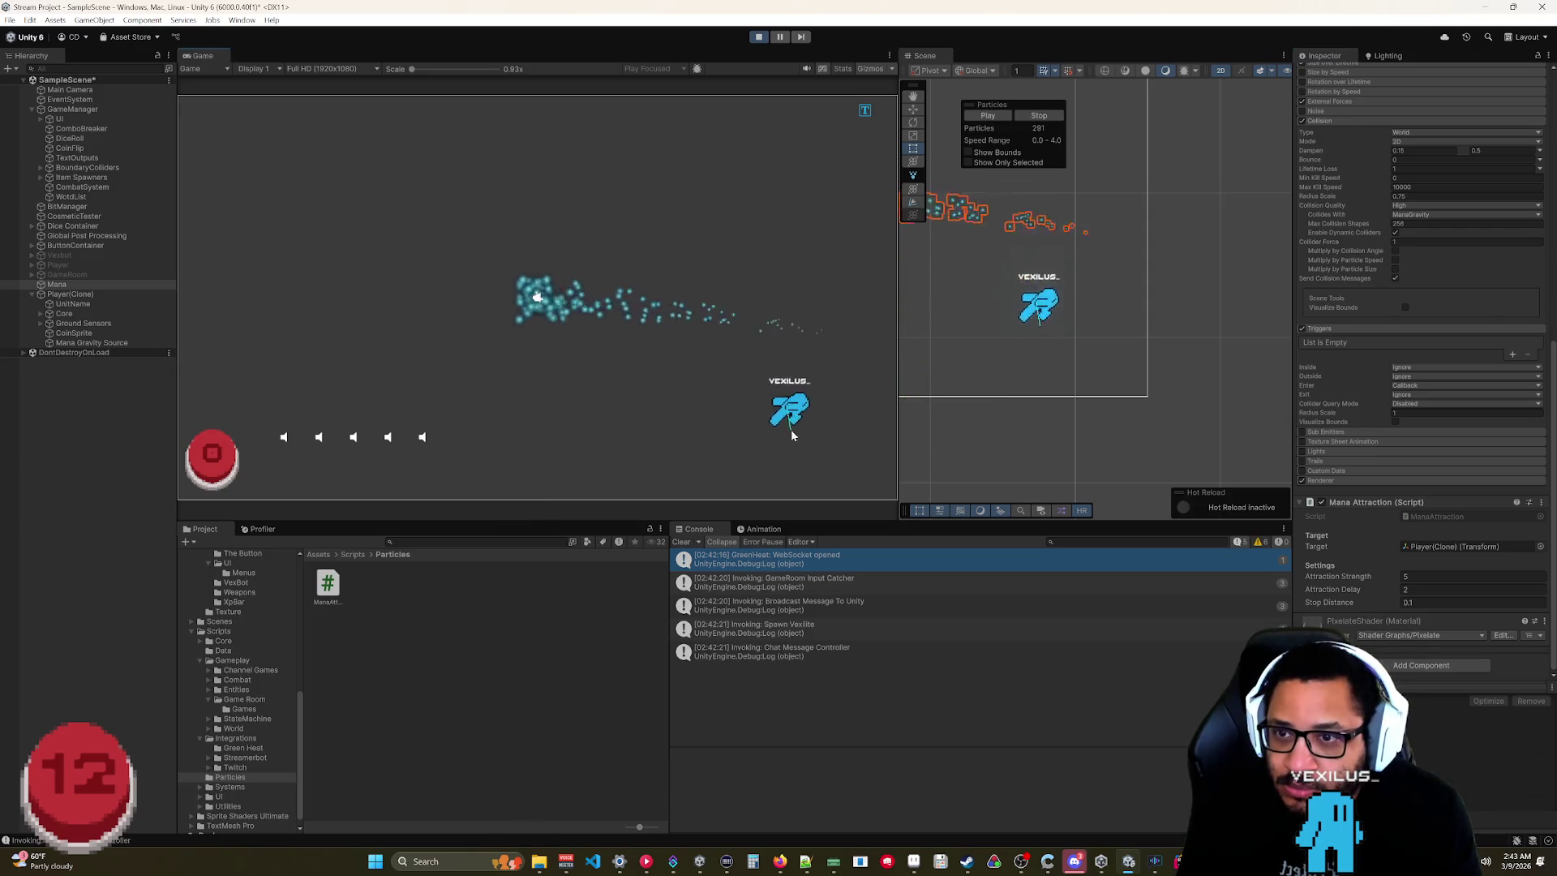
{"action": "scroll", "coordinate": [1391, 552], "scroll_direction": "up", "scroll_amount": 10}
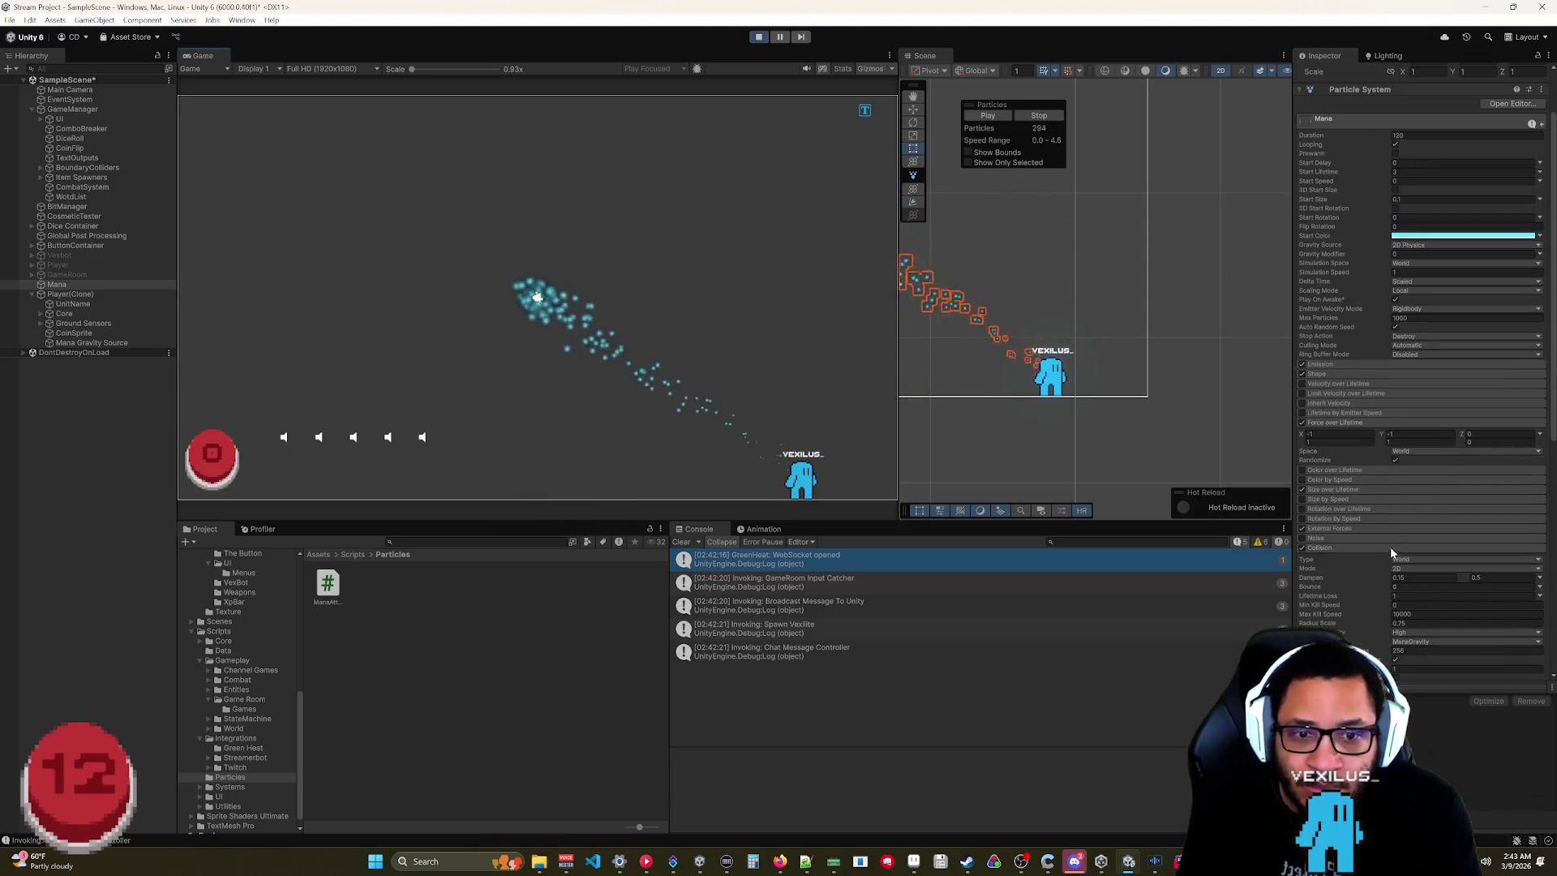
Add Wall and Ceiling to the particles' Collides With layers, then select Mana Gravity Source.
{"action": "left_click", "coordinate": [1356, 599]}
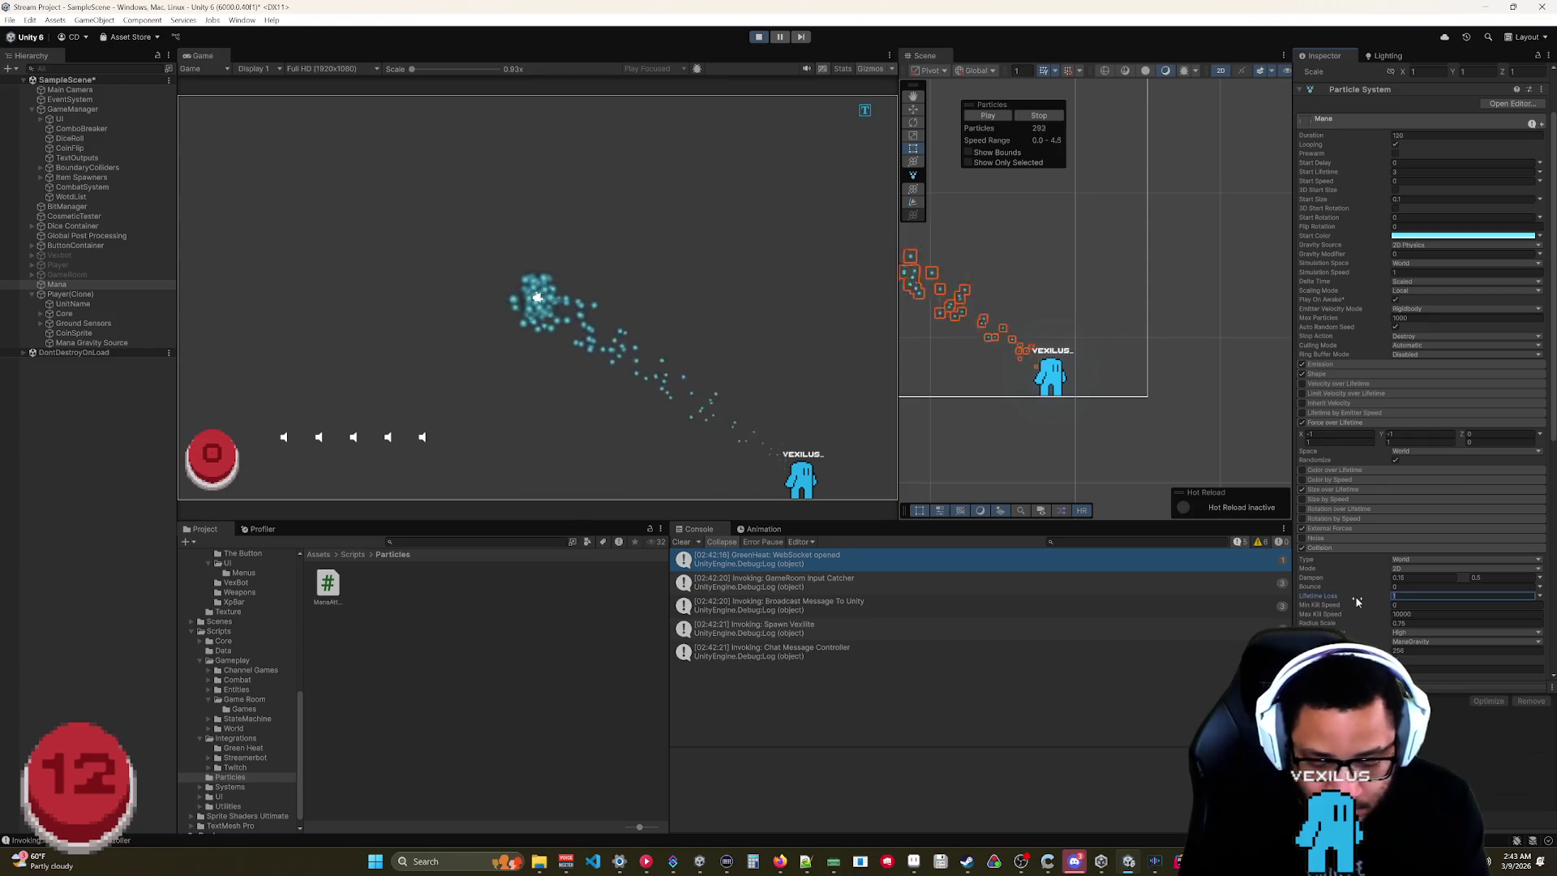
{"action": "scroll", "coordinate": [1414, 636], "scroll_direction": "down", "scroll_amount": 3}
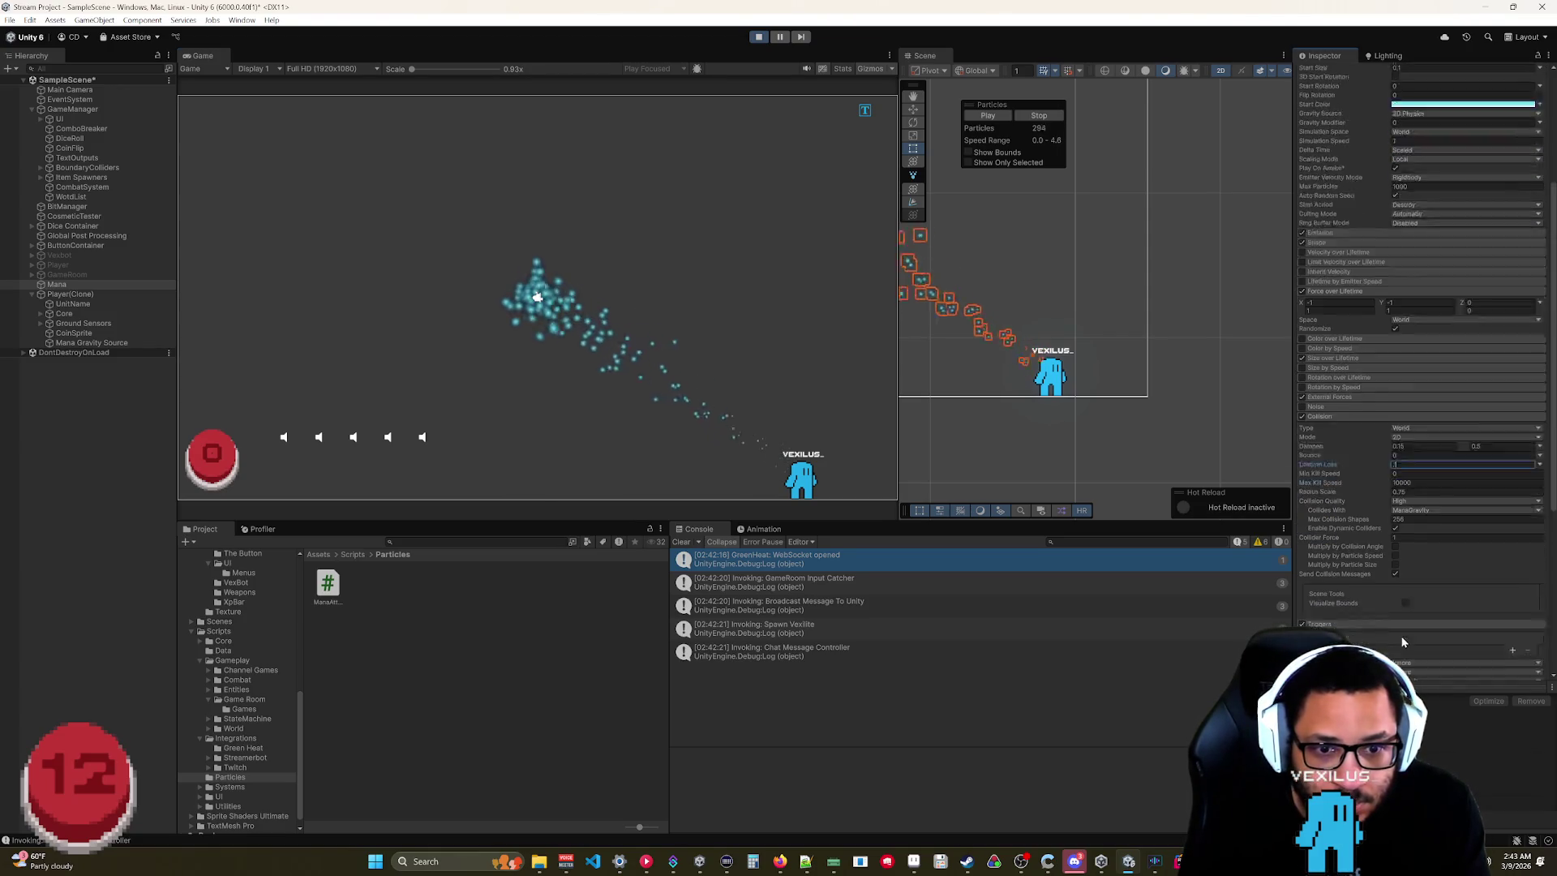
{"action": "scroll", "coordinate": [1403, 641], "scroll_direction": "down", "scroll_amount": 4}
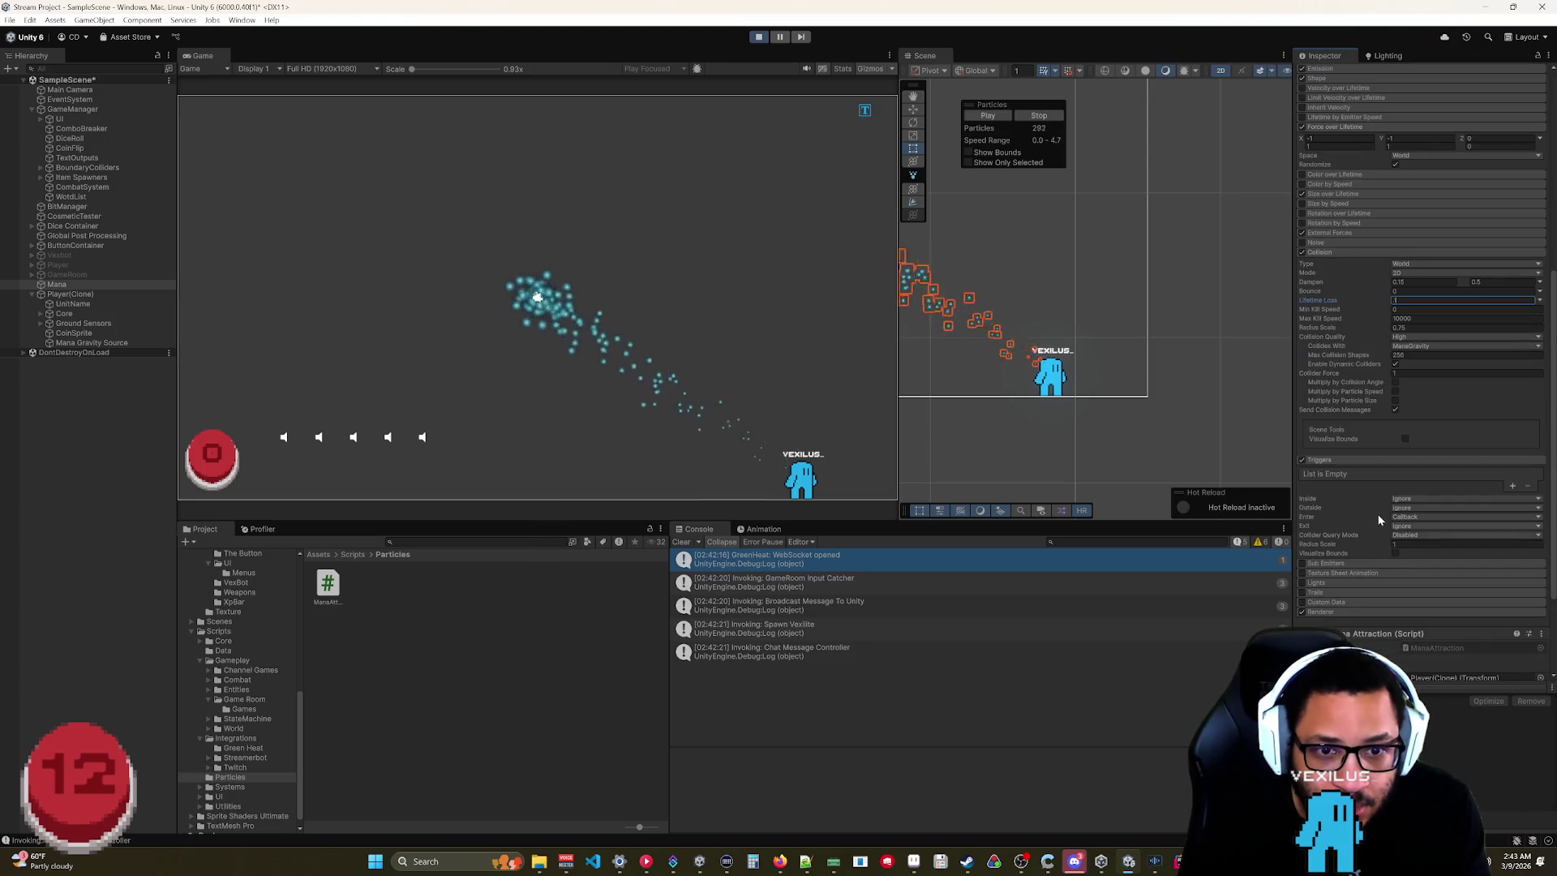
{"action": "scroll", "coordinate": [1378, 517], "scroll_direction": "up", "scroll_amount": 3}
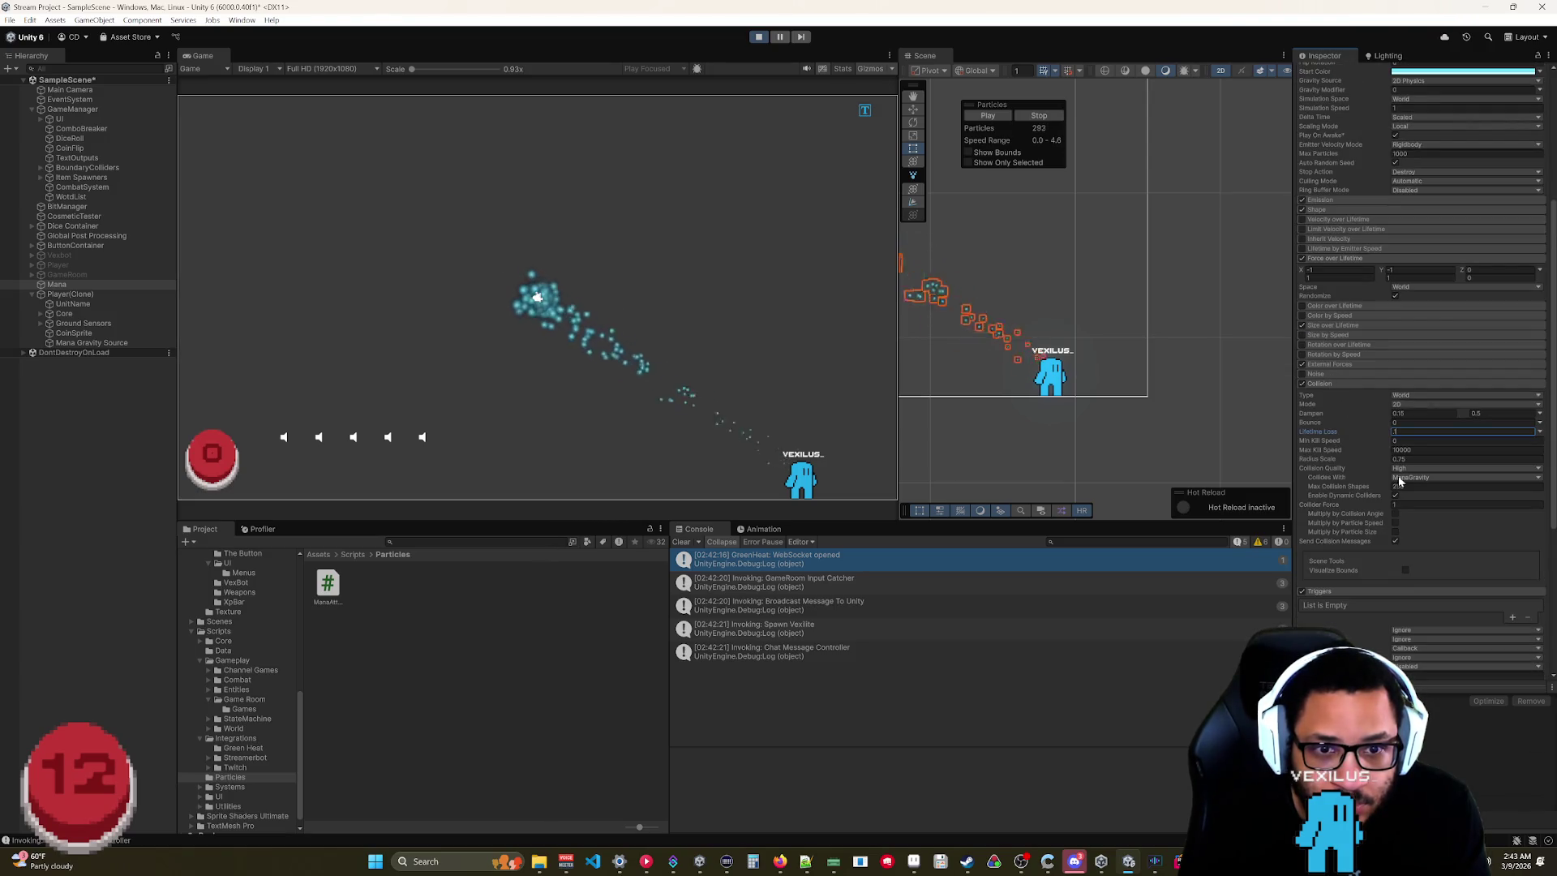
{"action": "left_click", "coordinate": [1401, 478]}
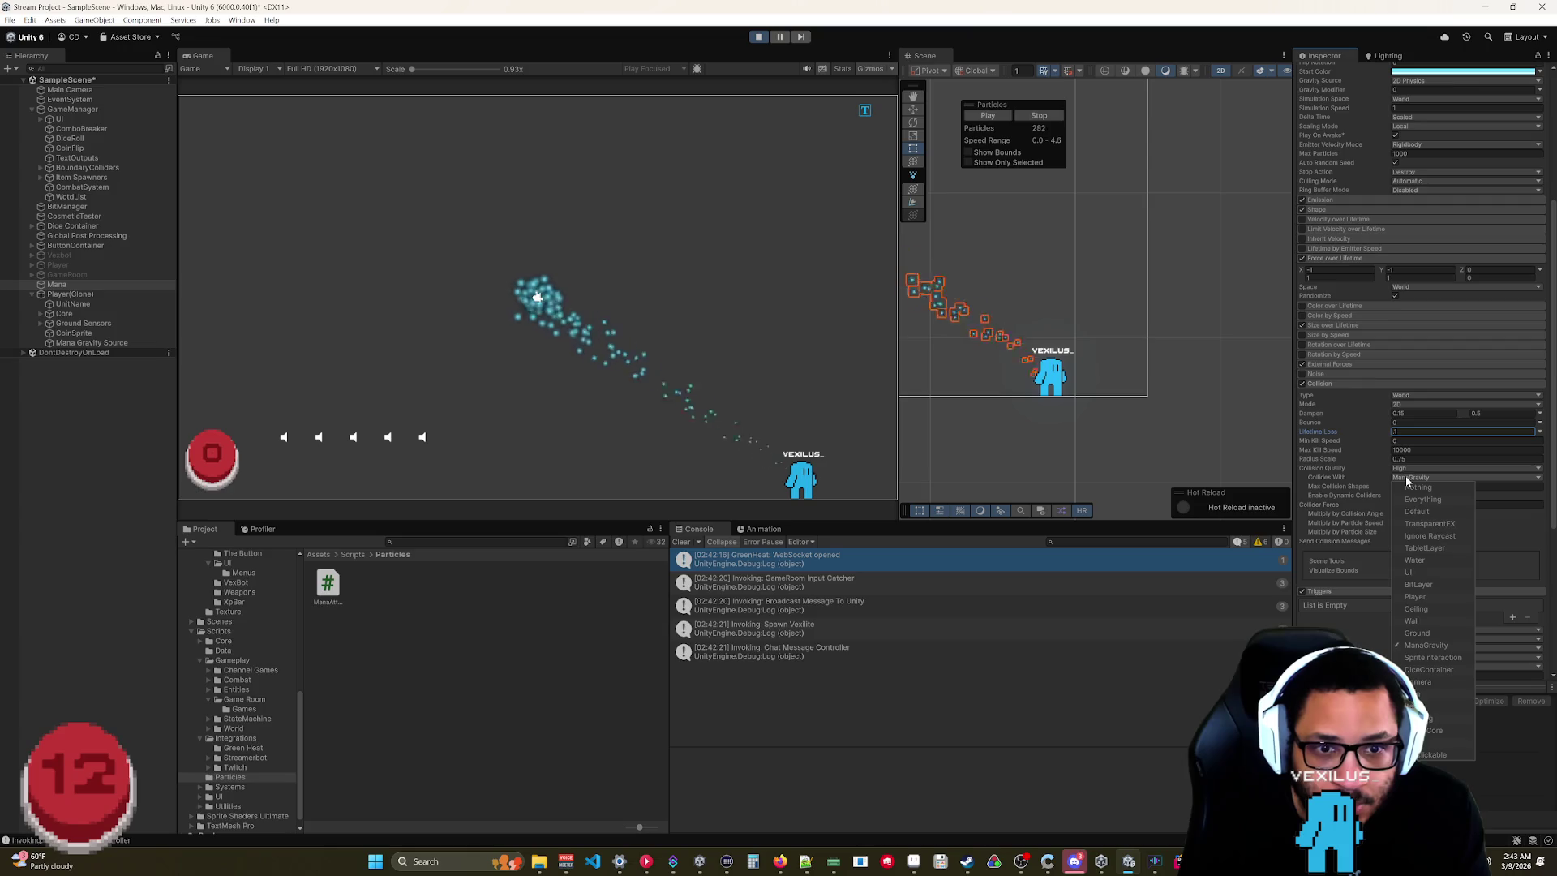
{"action": "left_click", "coordinate": [1425, 621]}
{"action": "left_click", "coordinate": [1423, 610]}
{"action": "left_click", "coordinate": [1343, 489]}
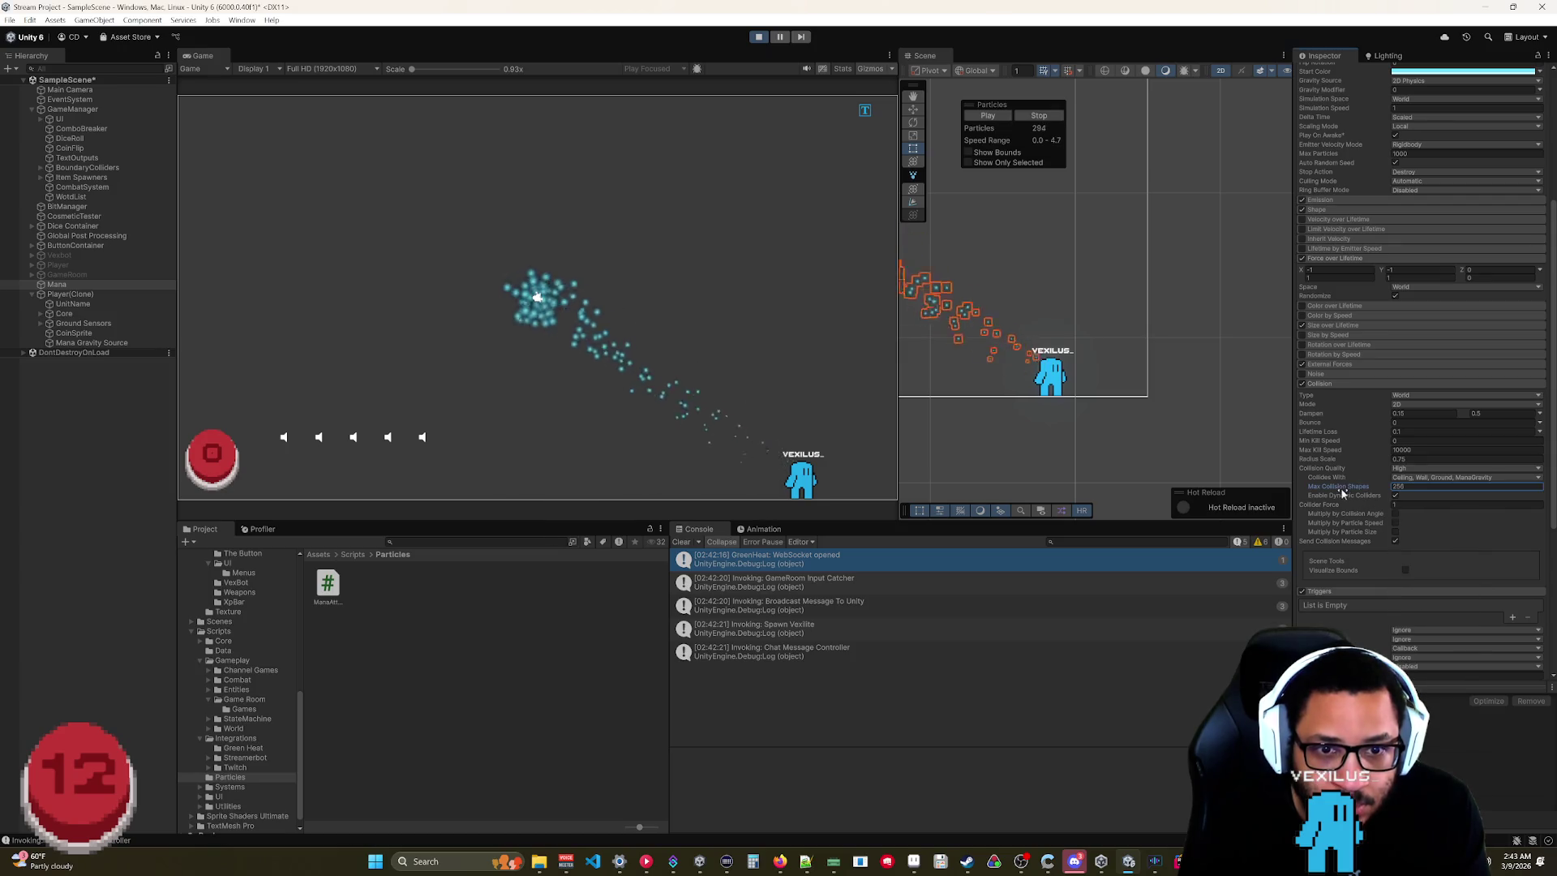
{"action": "left_click", "coordinate": [81, 343]}
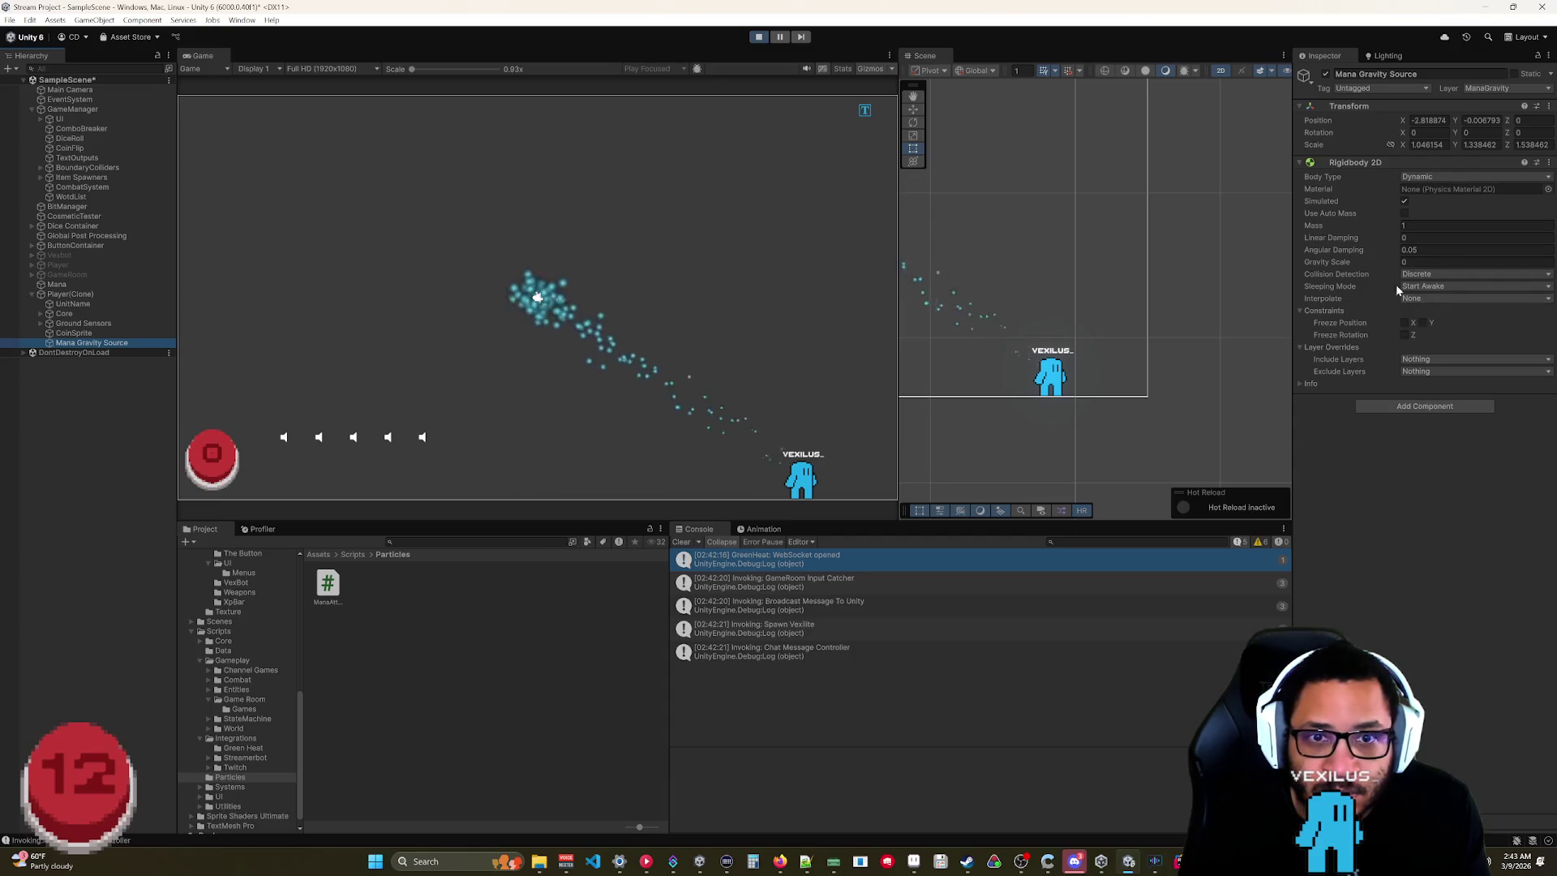
Include the GHClickable layer and add a Particle System Force Field with Sphere shape.
{"action": "left_click", "coordinate": [1420, 363]}
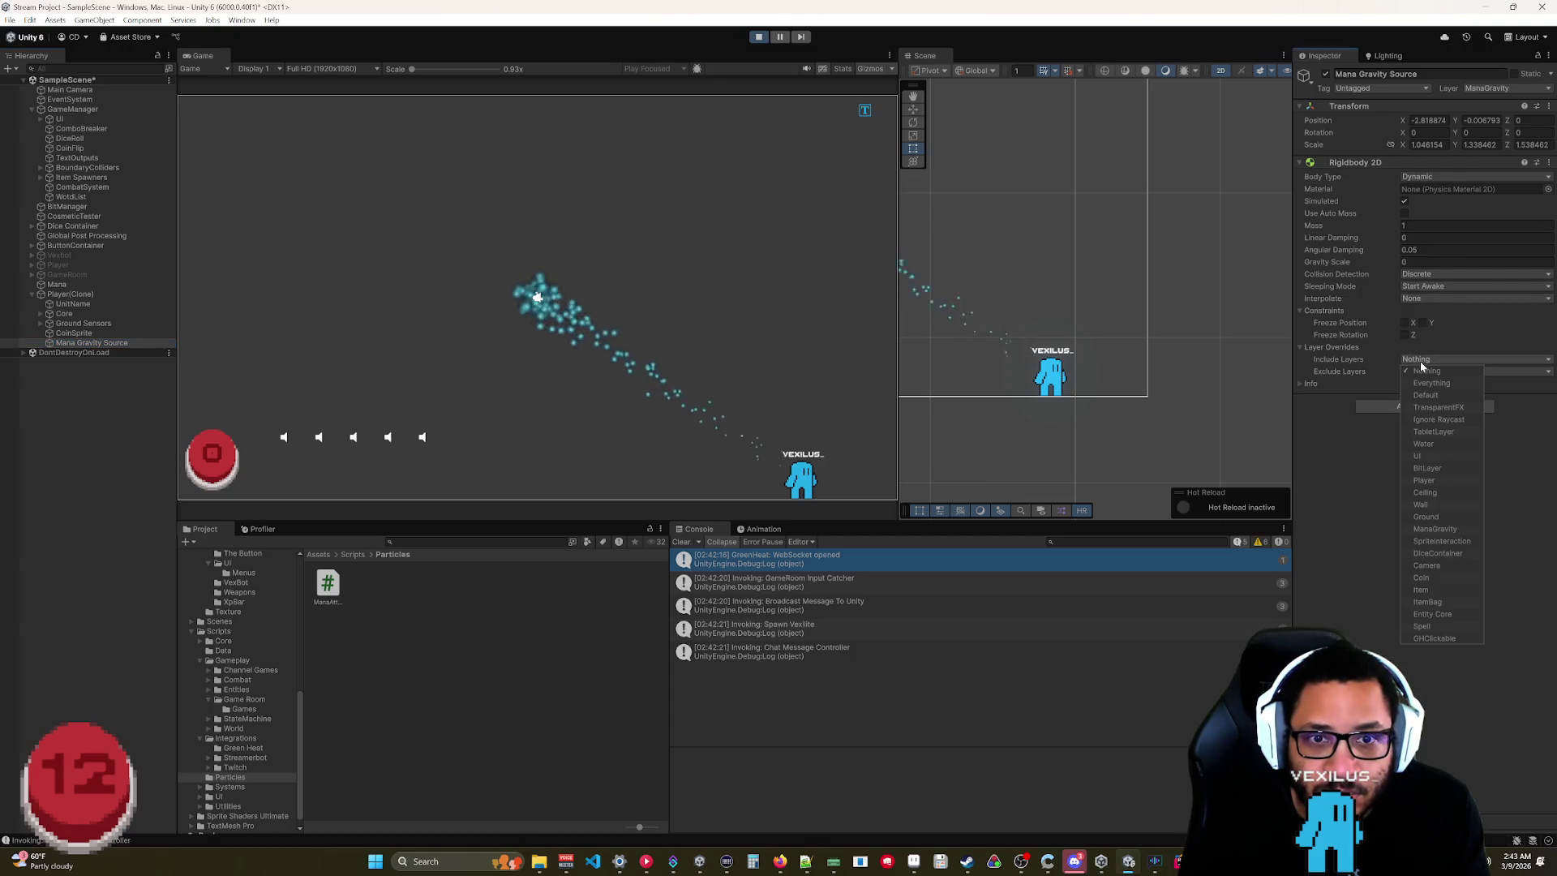
{"action": "left_click", "coordinate": [1434, 639]}
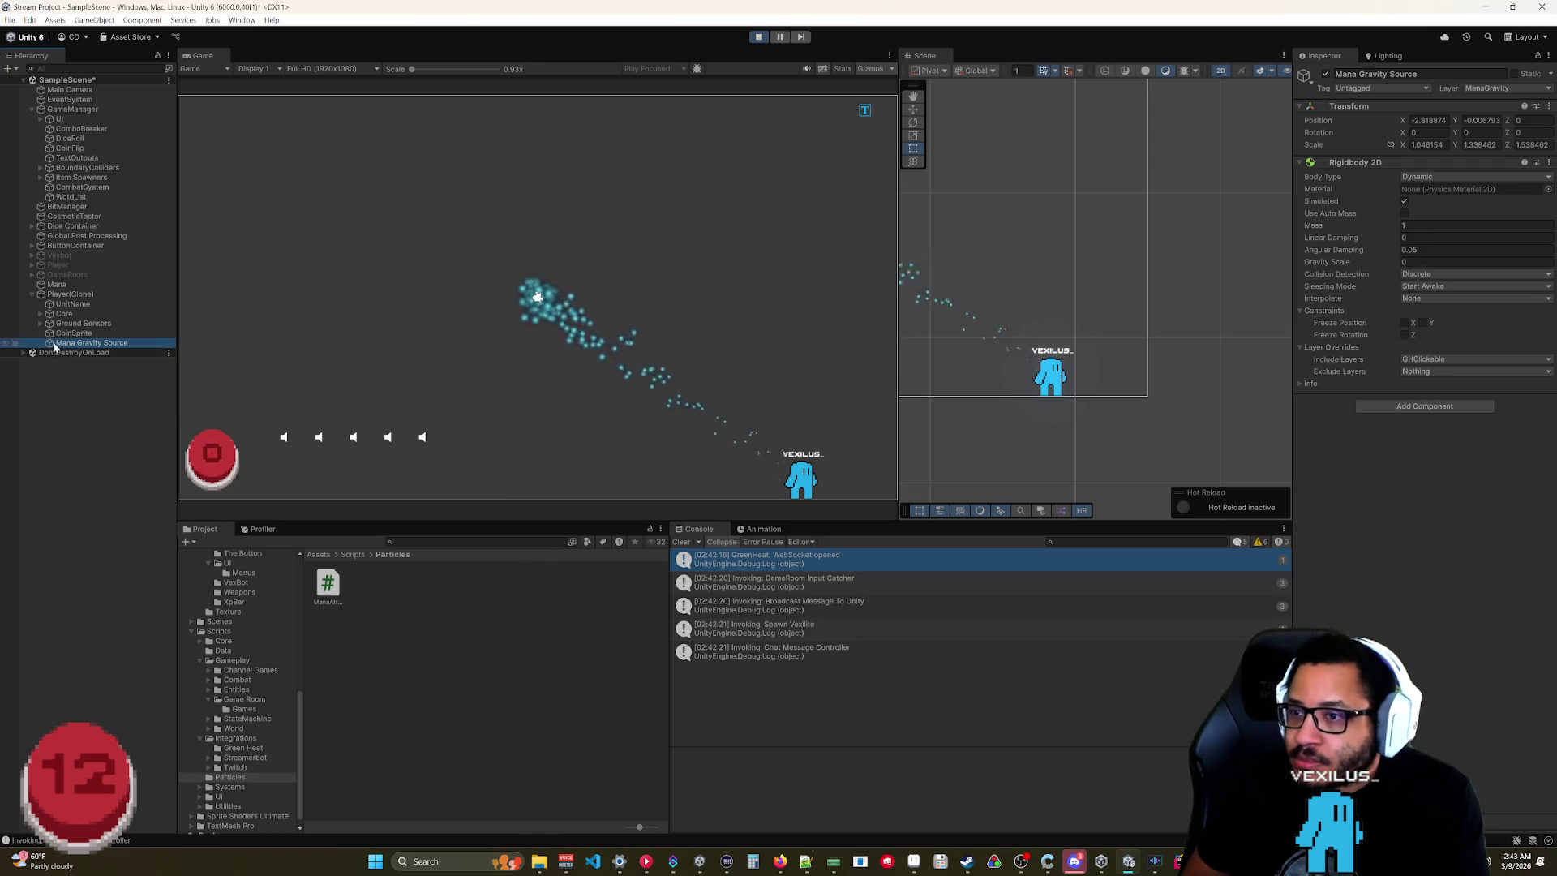
{"action": "left_click", "coordinate": [1367, 408]}
{"action": "type", "text": "box"}
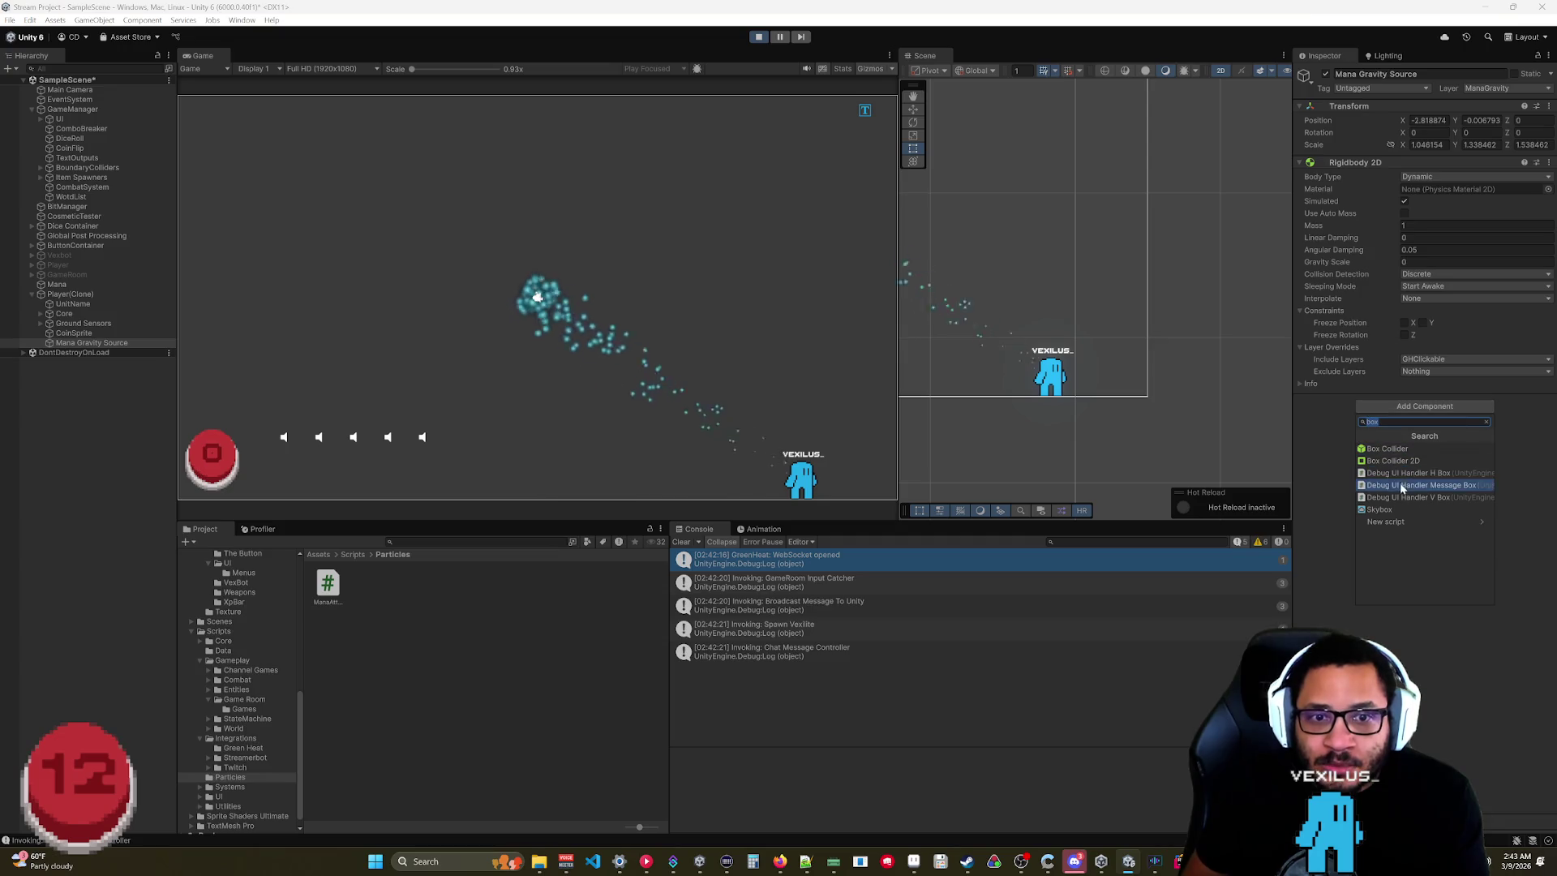
{"action": "type", "text": "for"}
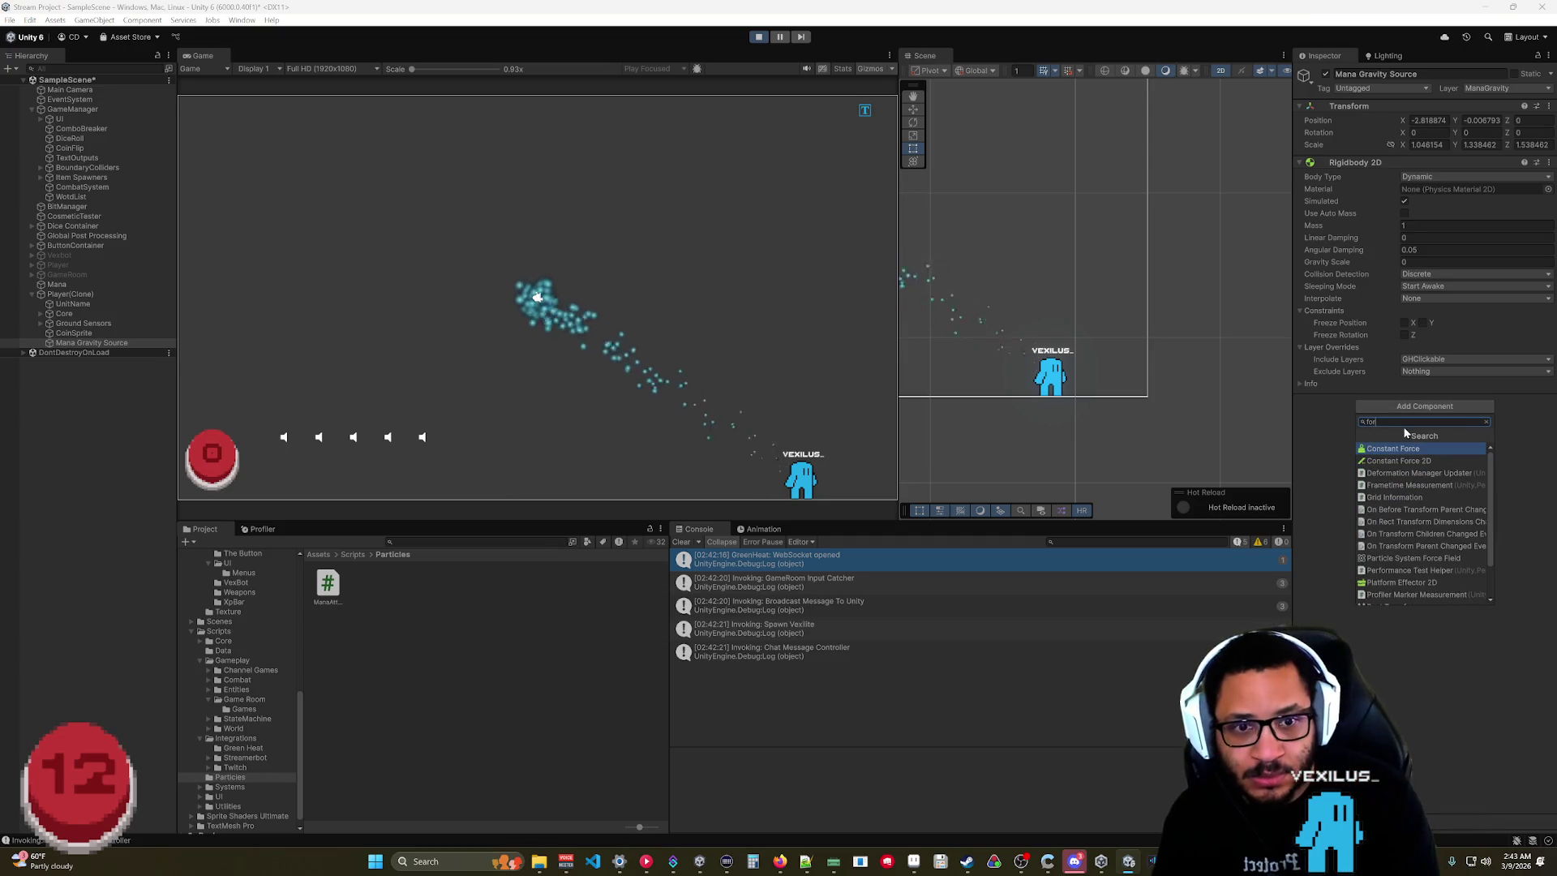
{"action": "type", "text": "ce"}
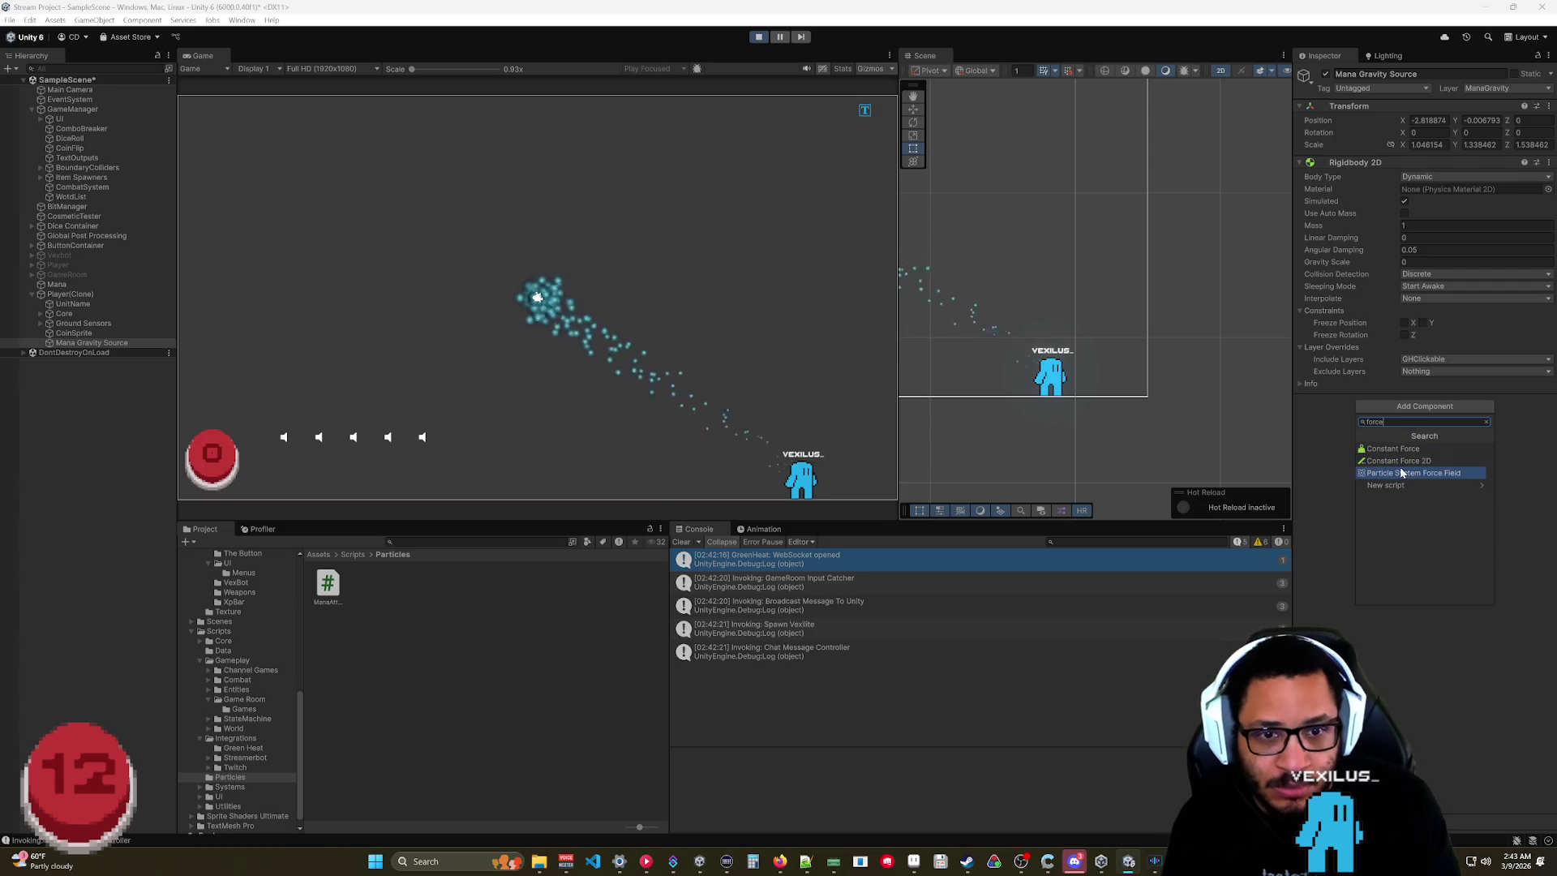
{"action": "left_click", "coordinate": [1402, 473]}
{"action": "left_click", "coordinate": [1415, 426]}
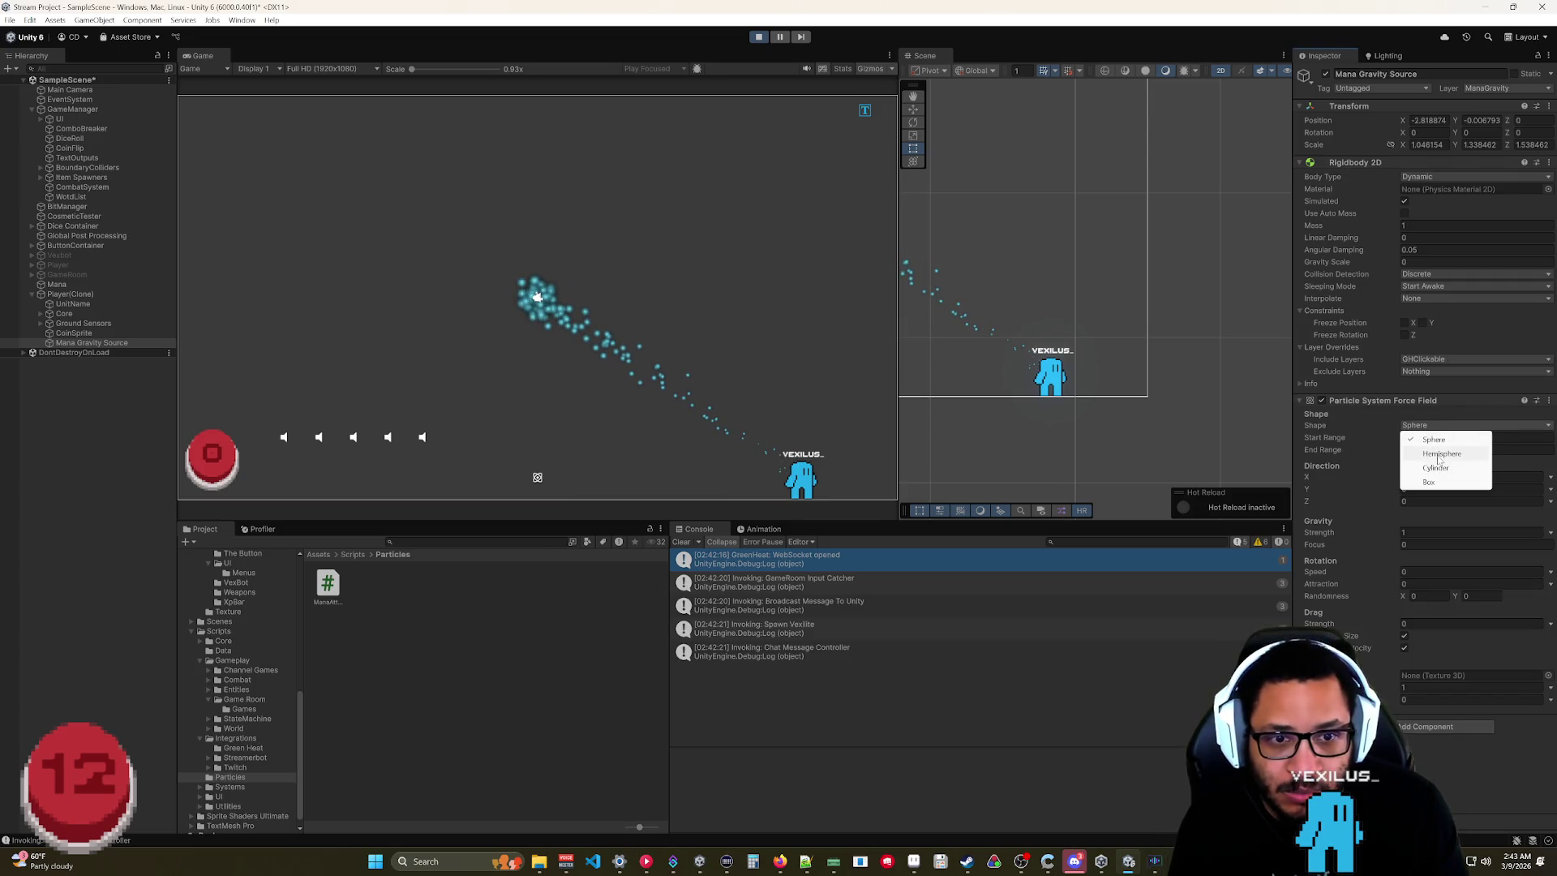
{"action": "left_click", "coordinate": [1434, 440]}
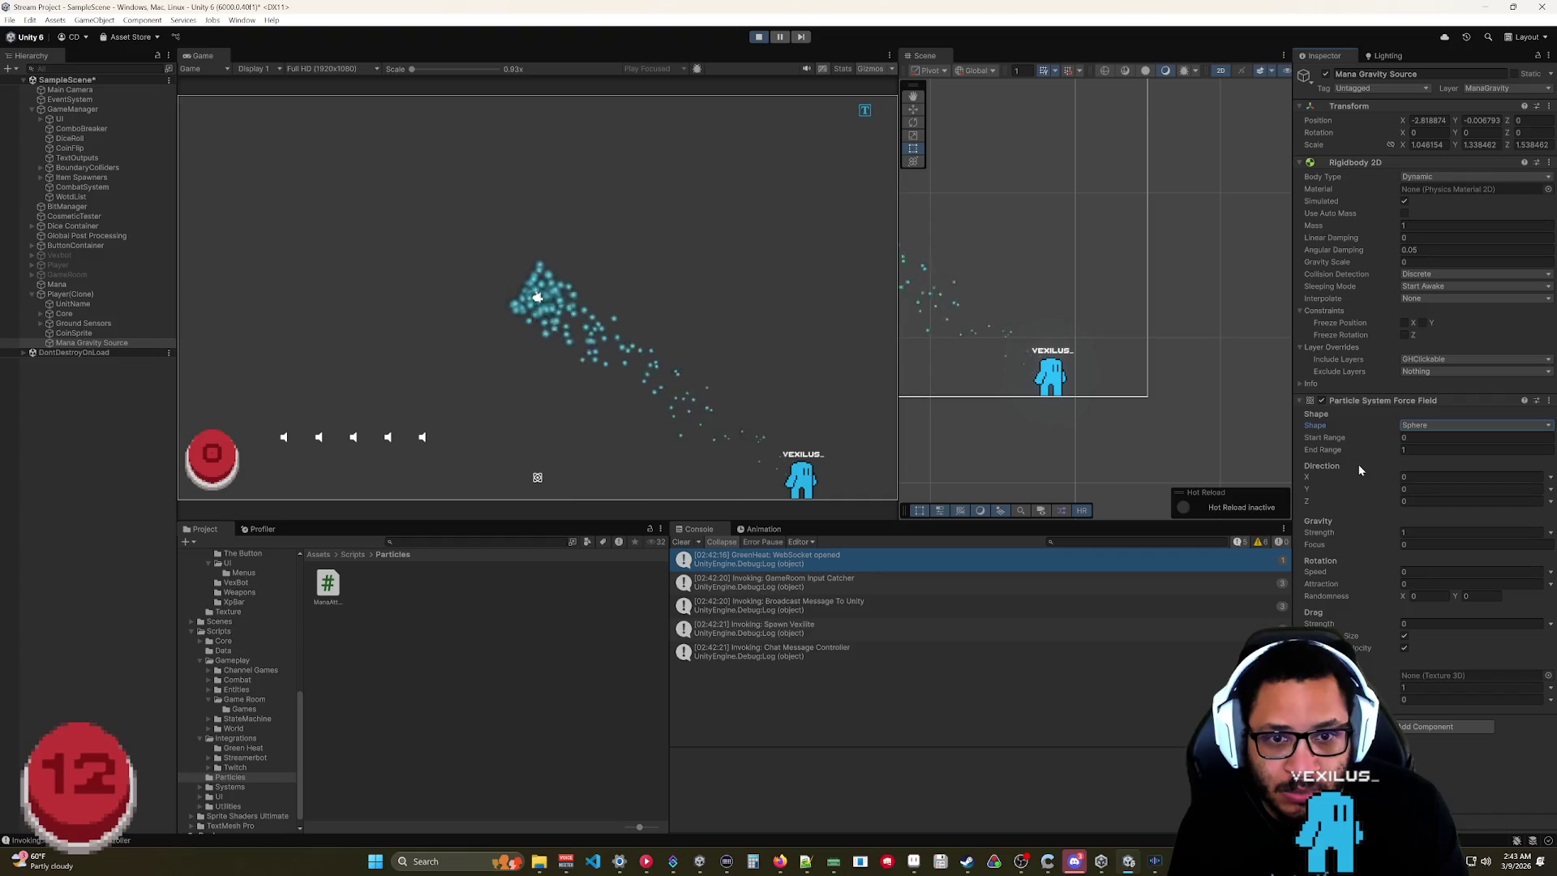
Reset the gravity source's Transform, then select the Mana particle system.
{"action": "right_click", "coordinate": [1396, 108]}
{"action": "left_click", "coordinate": [1427, 116]}
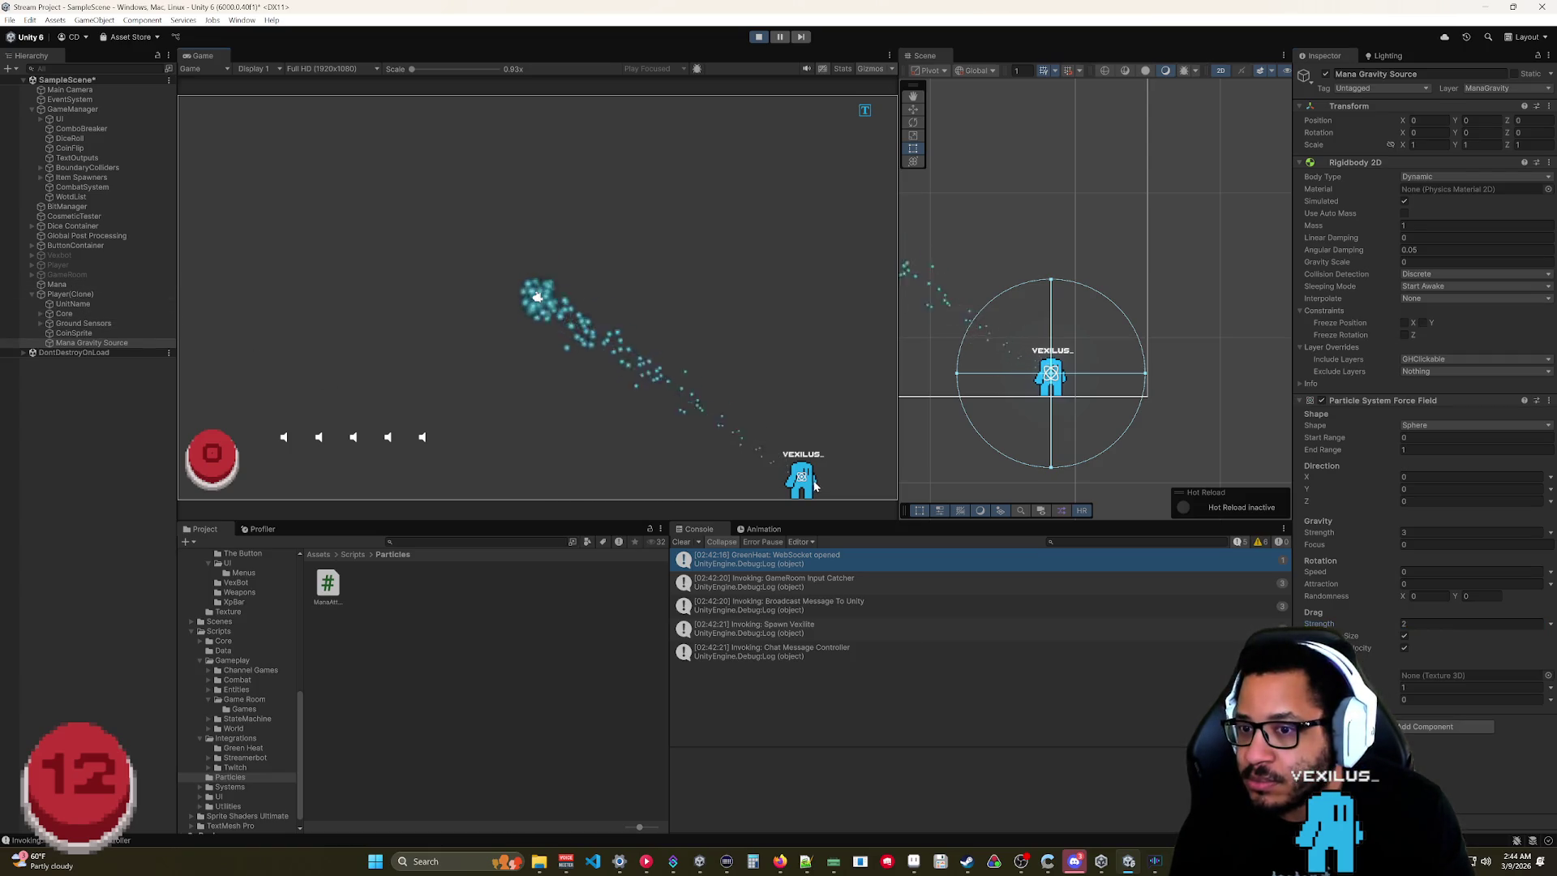
{"action": "left_click", "coordinate": [58, 285]}
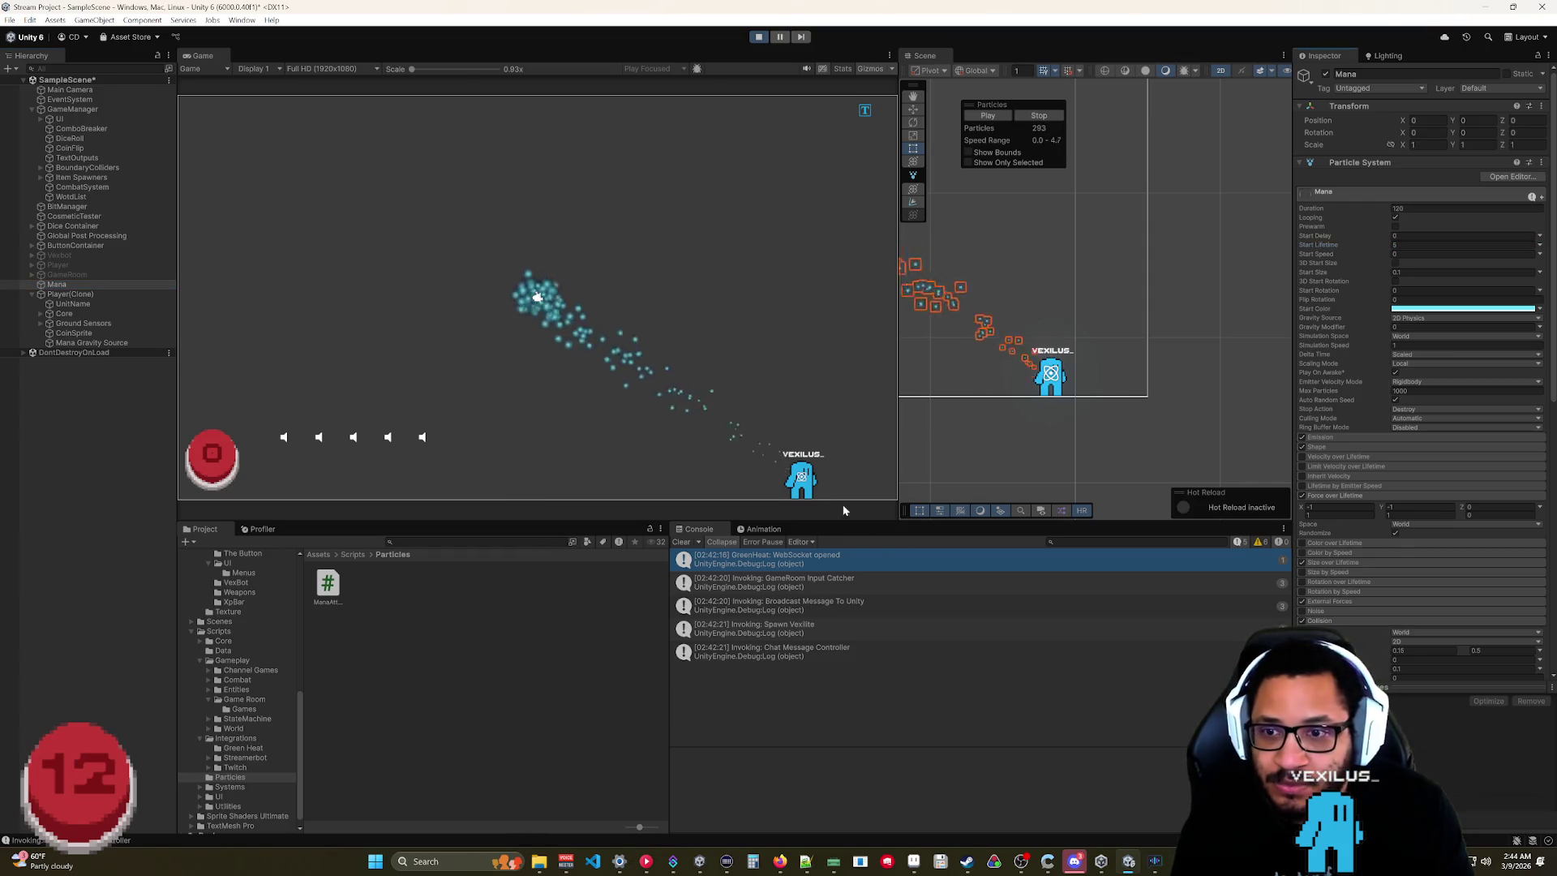
Drag the player around to test, then reset Mana Gravity Source's Transform to the origin.
{"action": "mouse_move", "coordinate": [811, 474]}
{"action": "left_mouse_down"}
{"action": "mouse_move", "coordinate": [734, 256]}
{"action": "mouse_move", "coordinate": [503, 207]}
{"action": "mouse_move", "coordinate": [379, 337]}
{"action": "mouse_move", "coordinate": [391, 421]}
{"action": "left_mouse_up"}
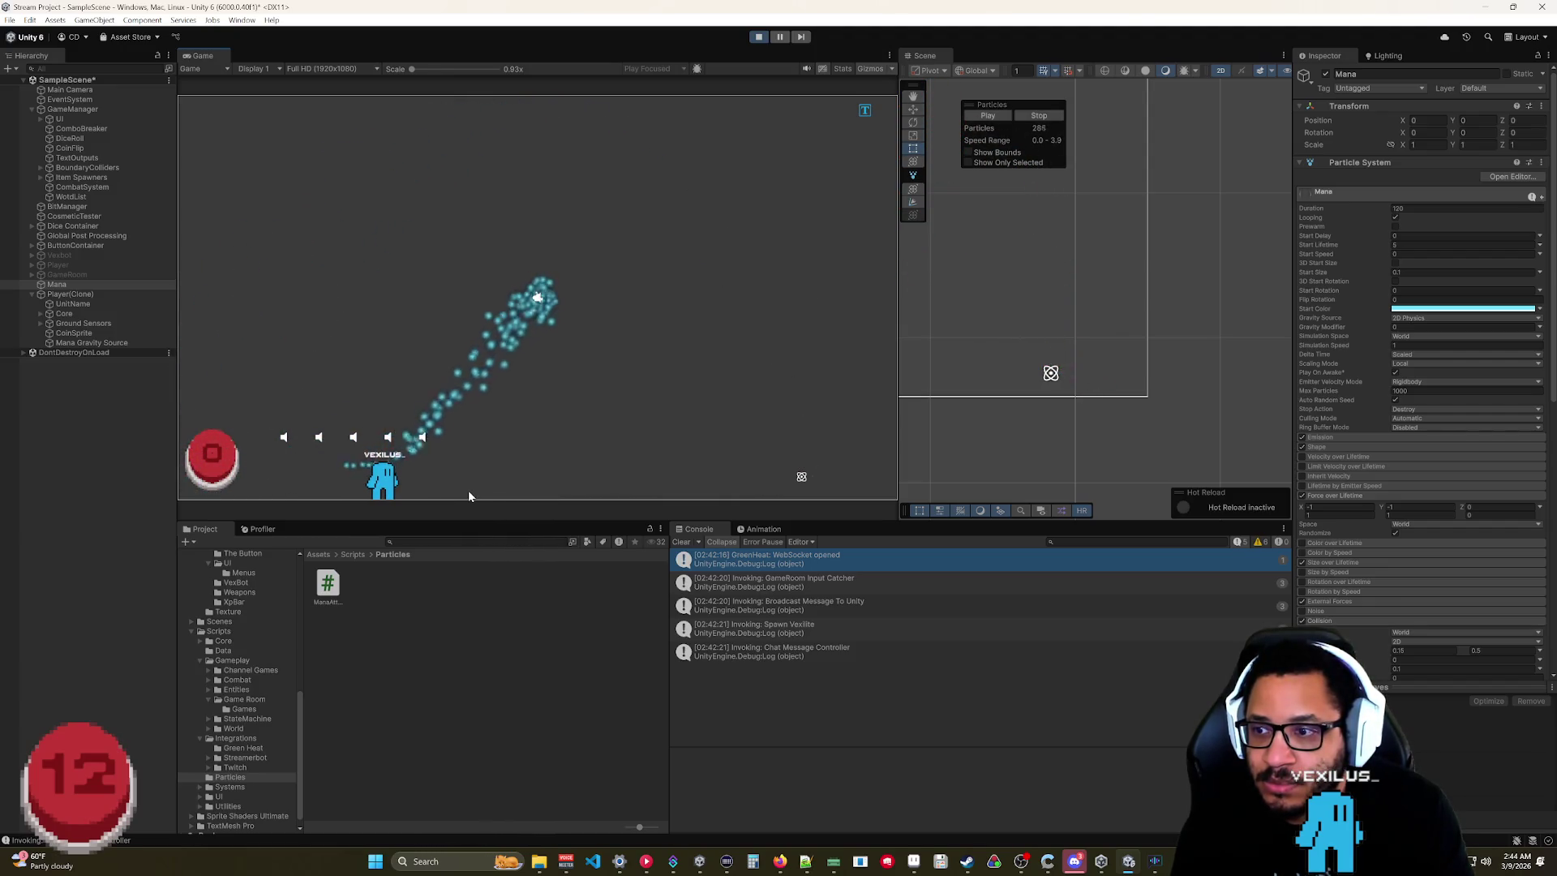
{"action": "mouse_move", "coordinate": [382, 478]}
{"action": "left_mouse_down"}
{"action": "mouse_move", "coordinate": [618, 440]}
{"action": "mouse_move", "coordinate": [739, 487]}
{"action": "left_mouse_up"}
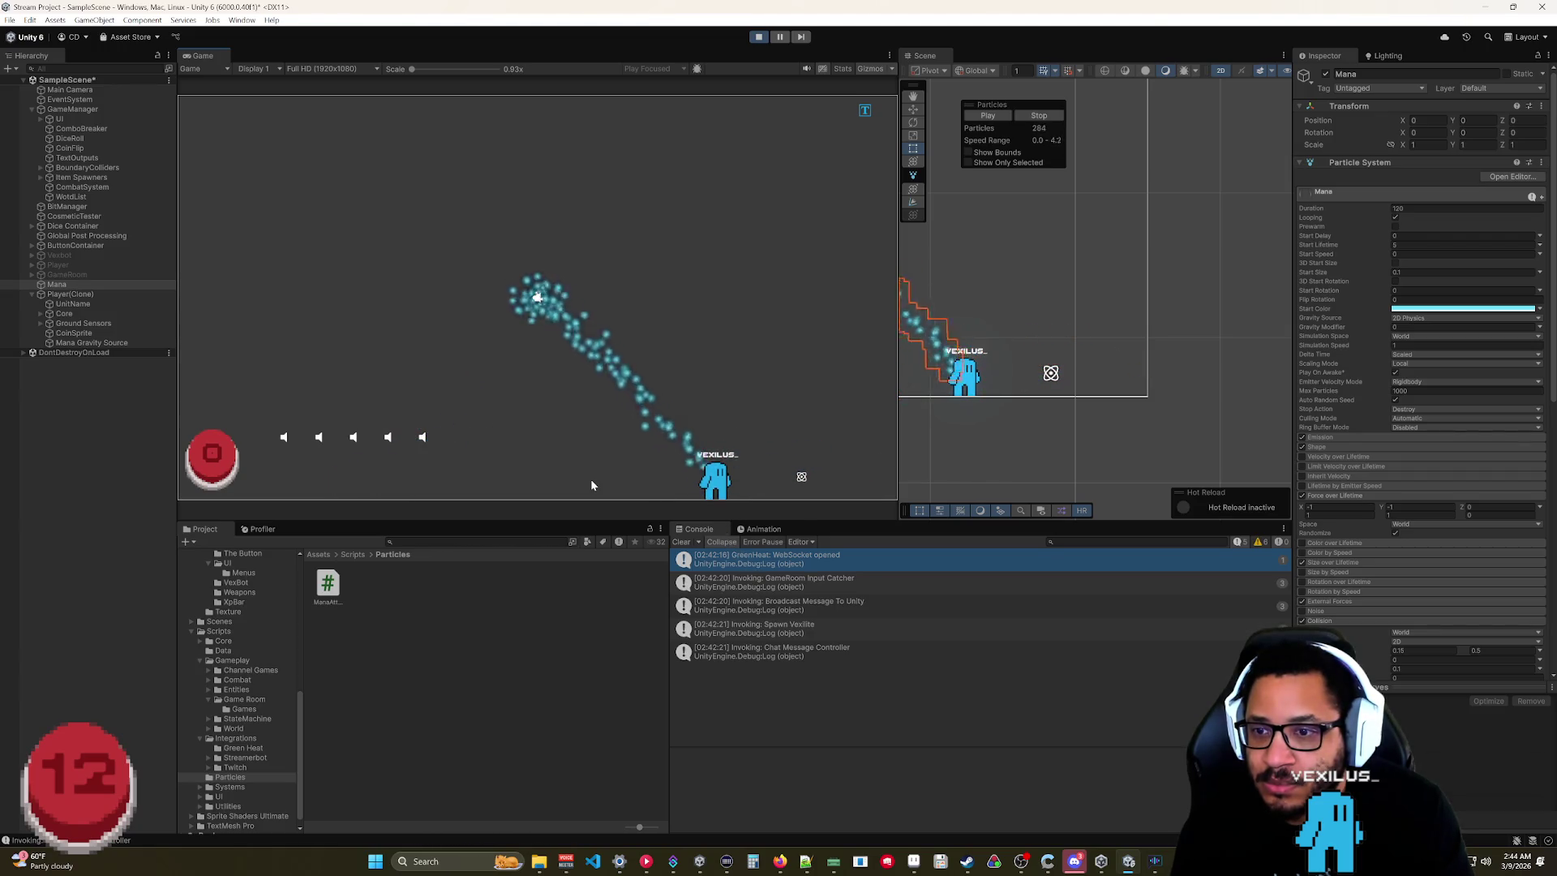
{"action": "left_click", "coordinate": [89, 342]}
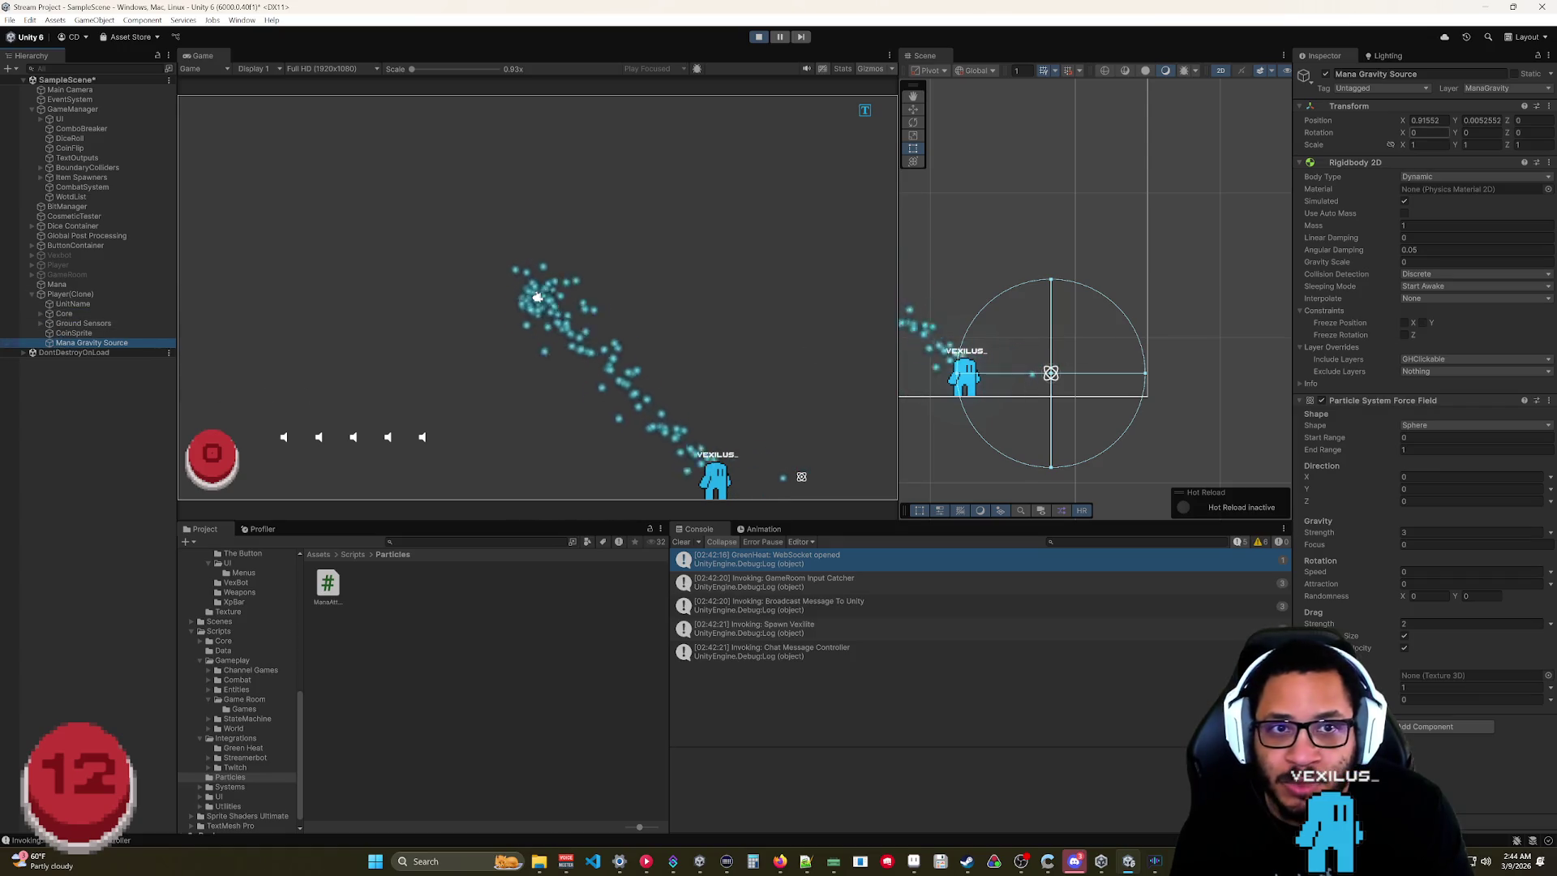
{"action": "right_click", "coordinate": [1427, 116]}
{"action": "left_click", "coordinate": [1451, 124]}
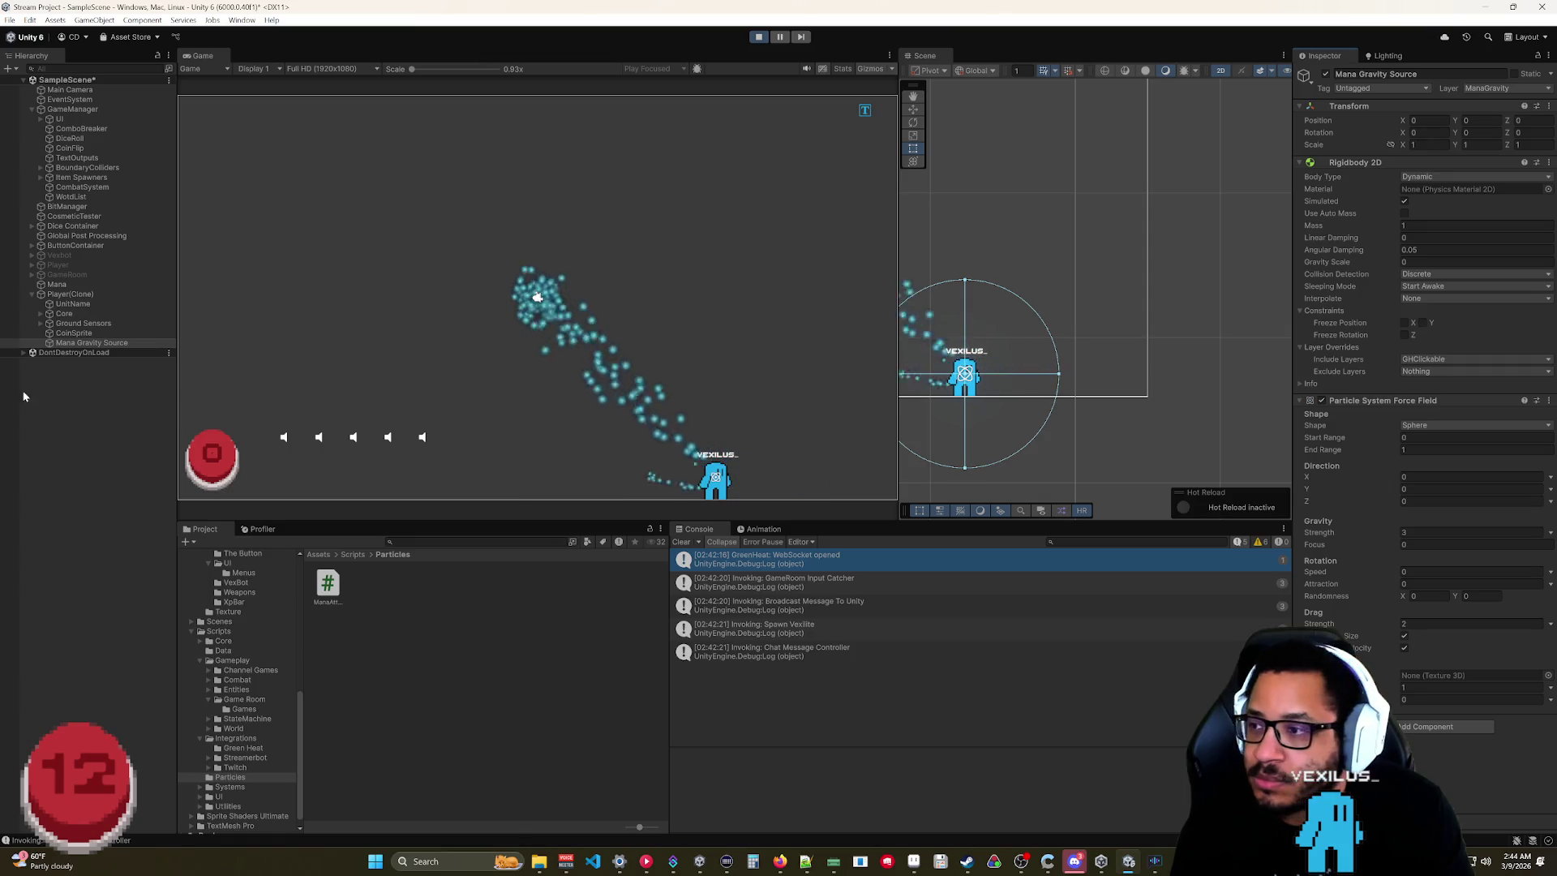
Make Mana Gravity Source a direct child of the player, centred with a Transform reset.
{"action": "left_click", "coordinate": [68, 294]}
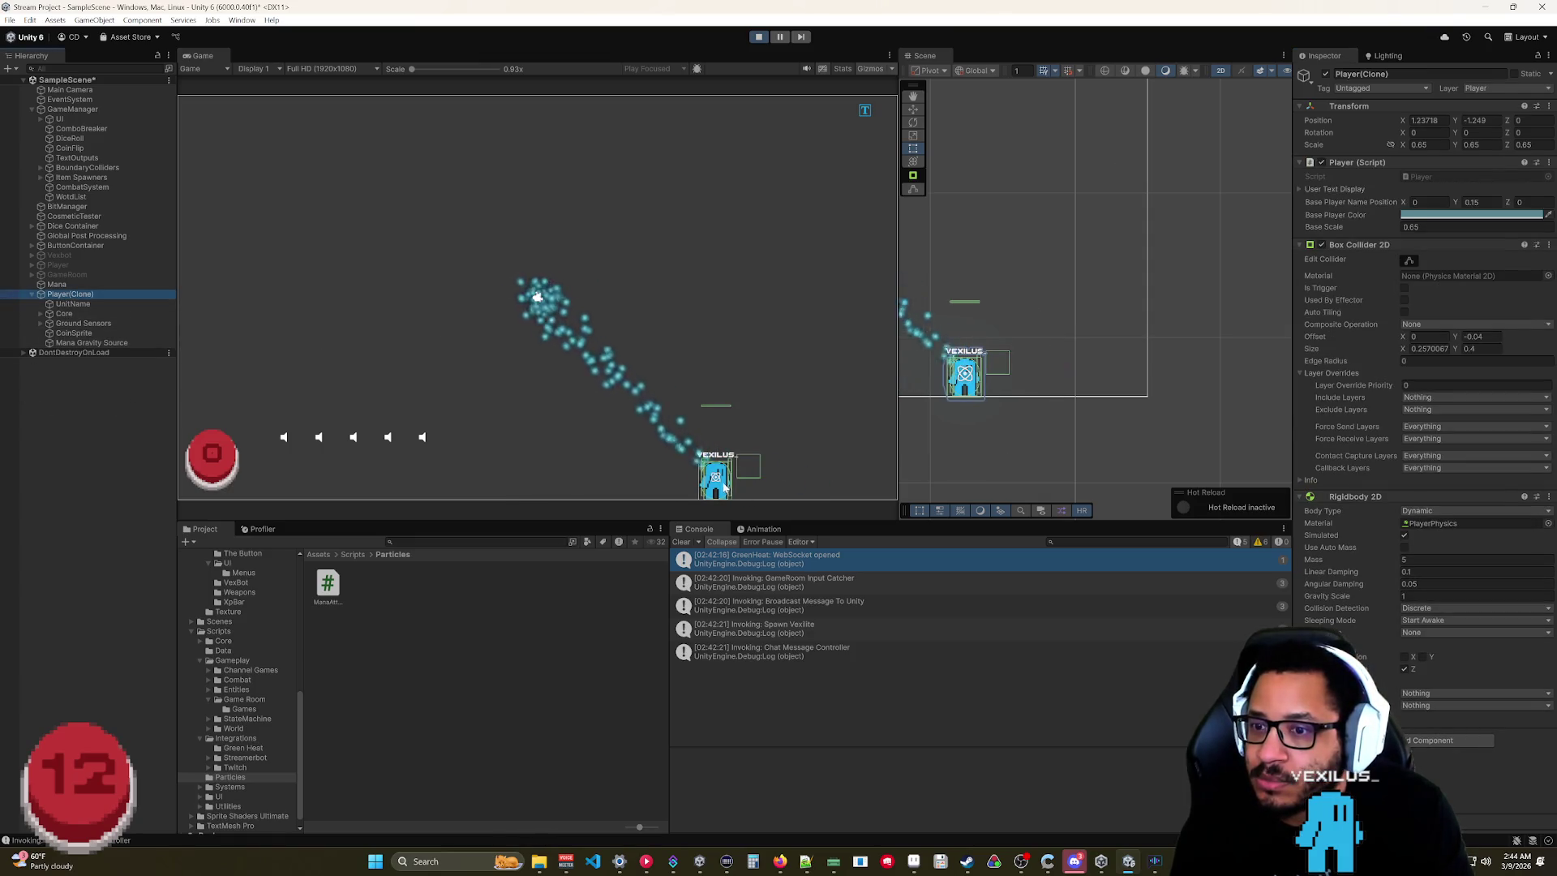
{"action": "left_click", "coordinate": [724, 489]}
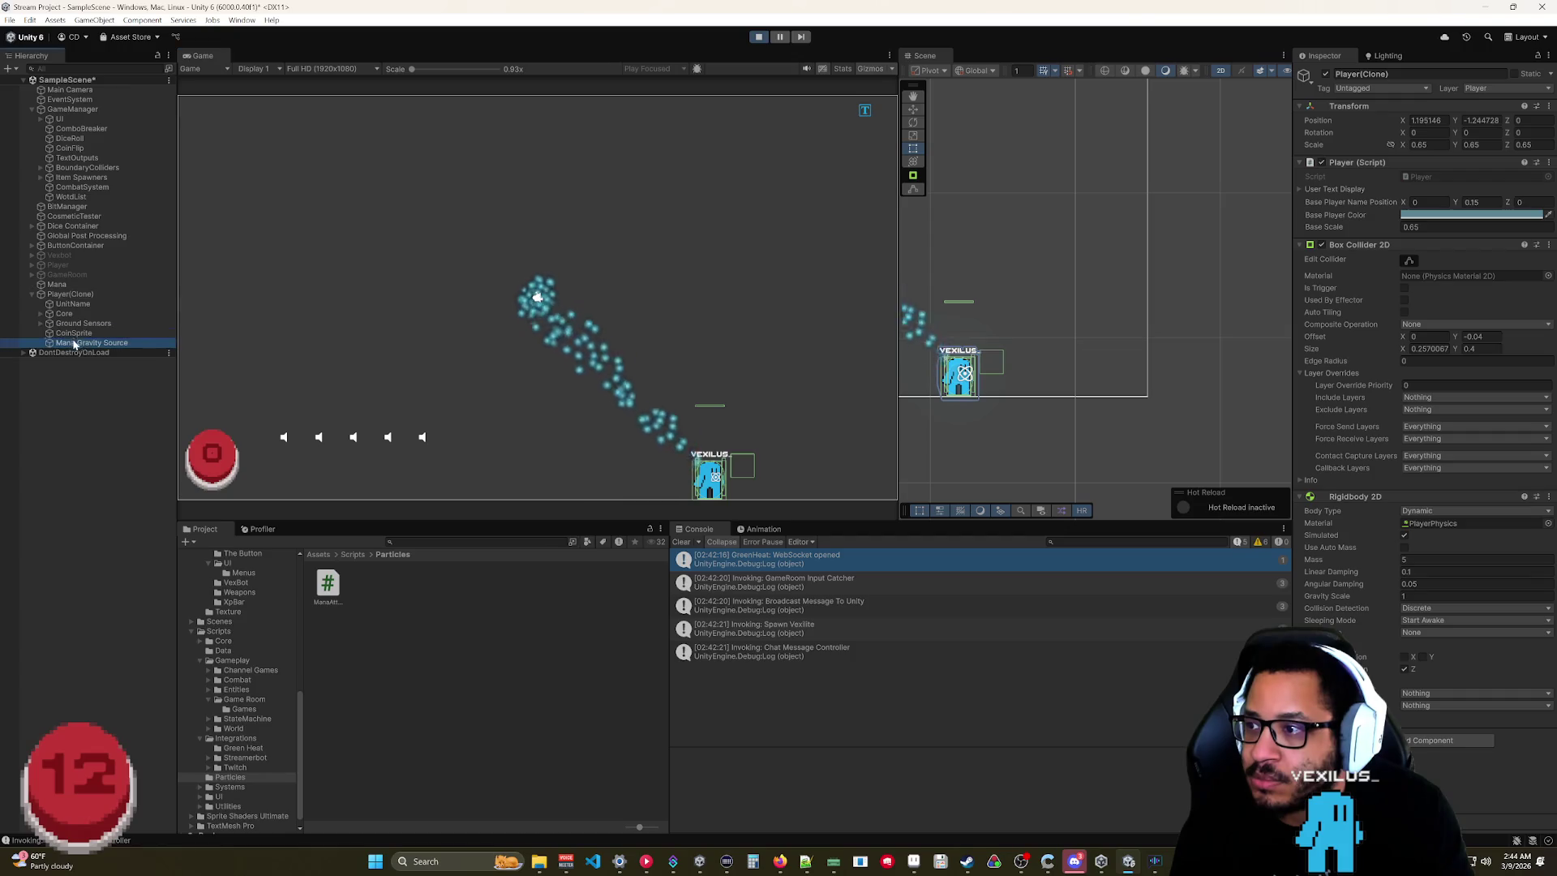
{"action": "left_click_drag", "start_coordinate": [91, 342], "coordinate": [72, 317]}
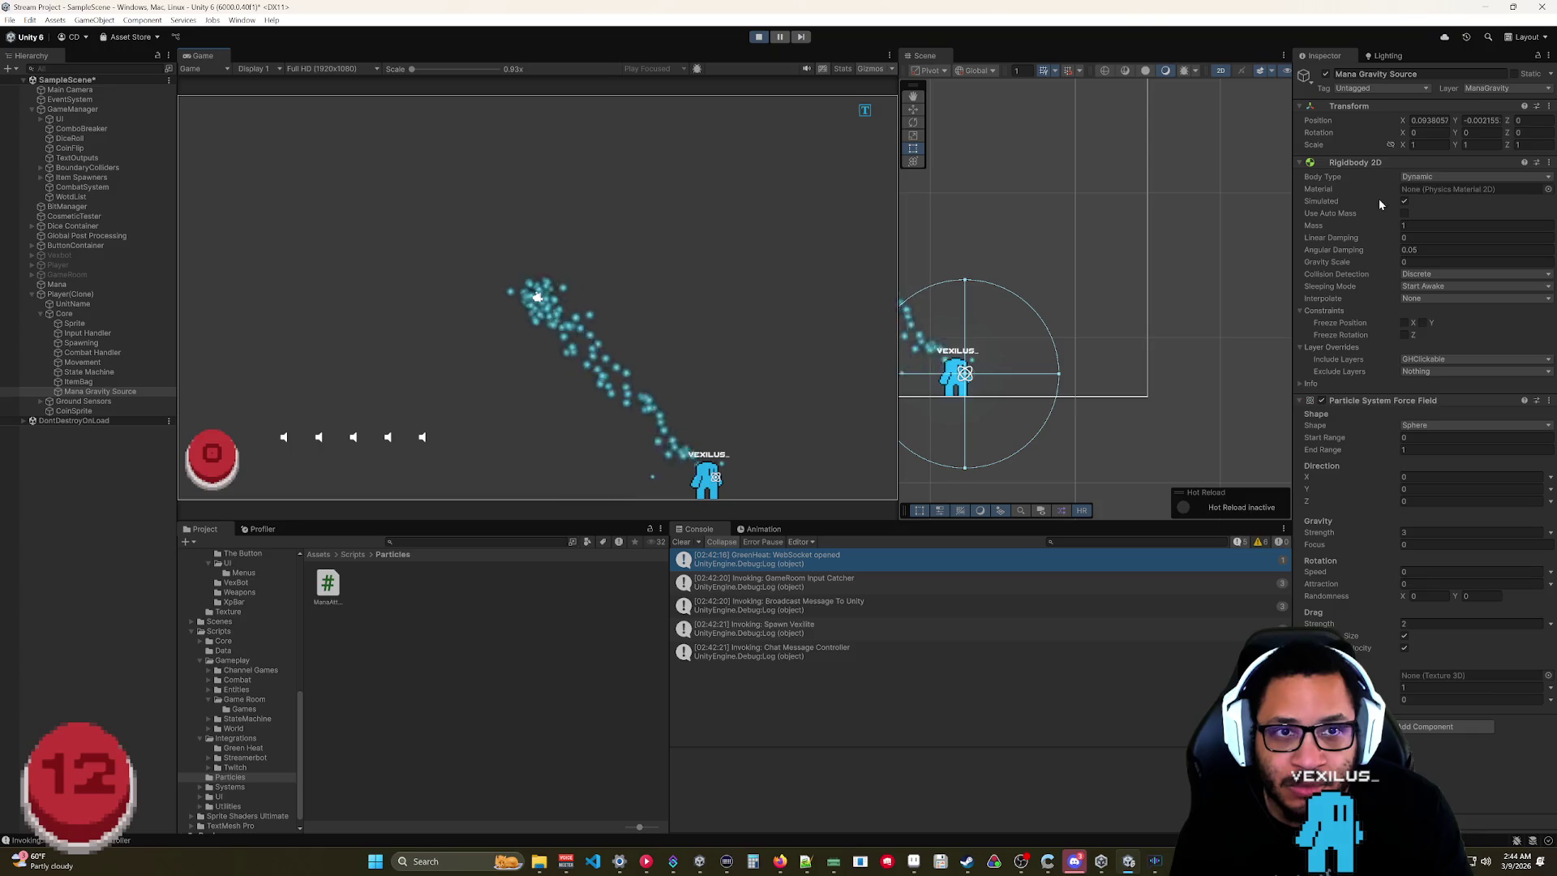
{"action": "right_click", "coordinate": [1437, 111]}
{"action": "left_click", "coordinate": [1455, 114]}
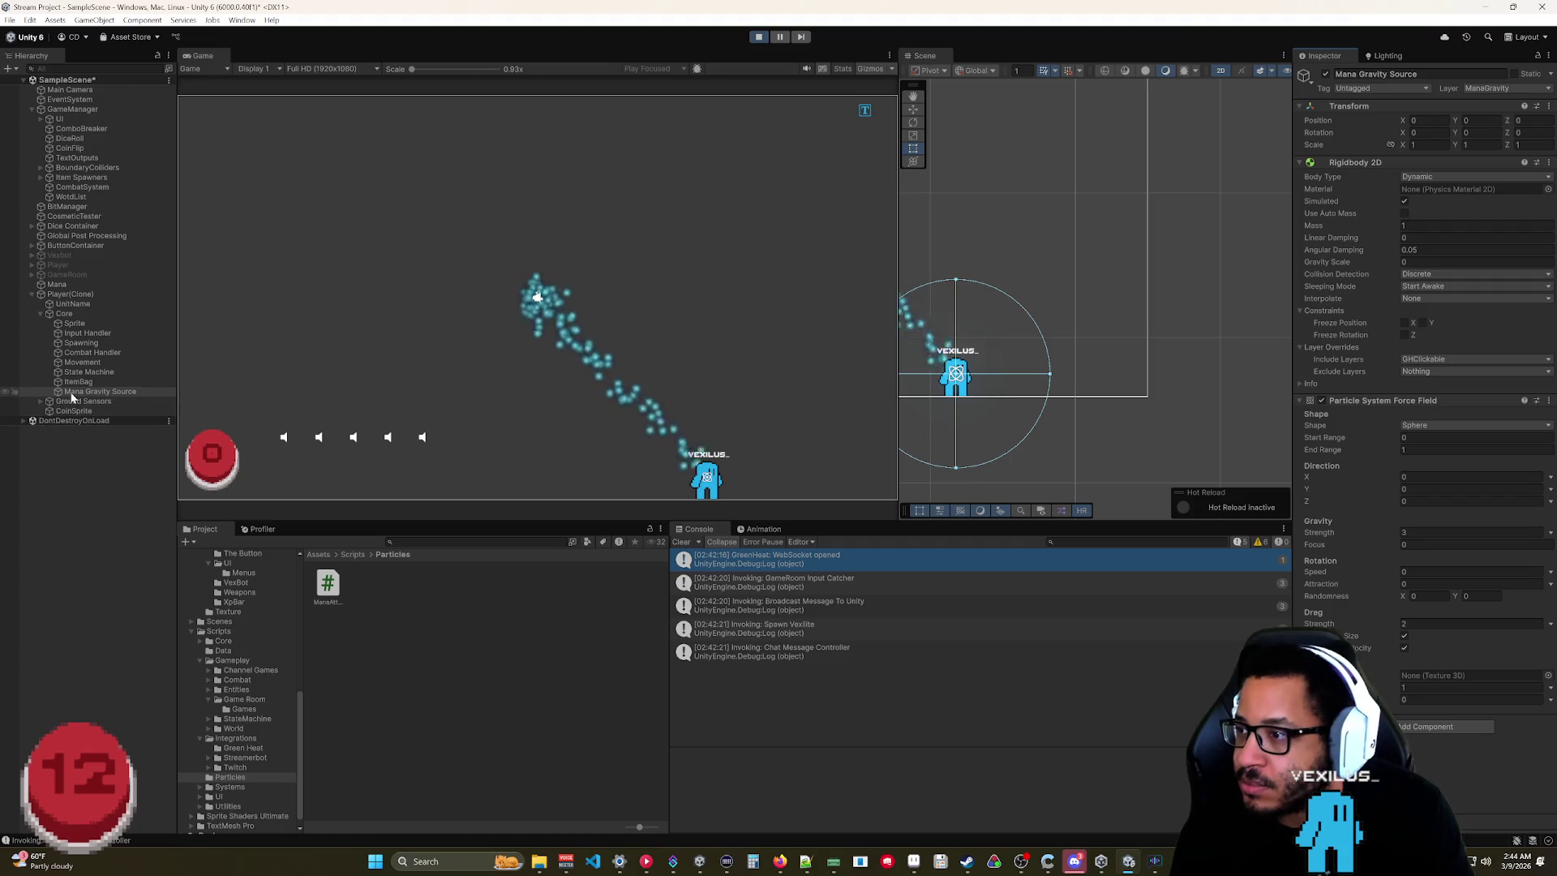
{"action": "left_click_drag", "start_coordinate": [63, 297], "coordinate": [65, 295]}
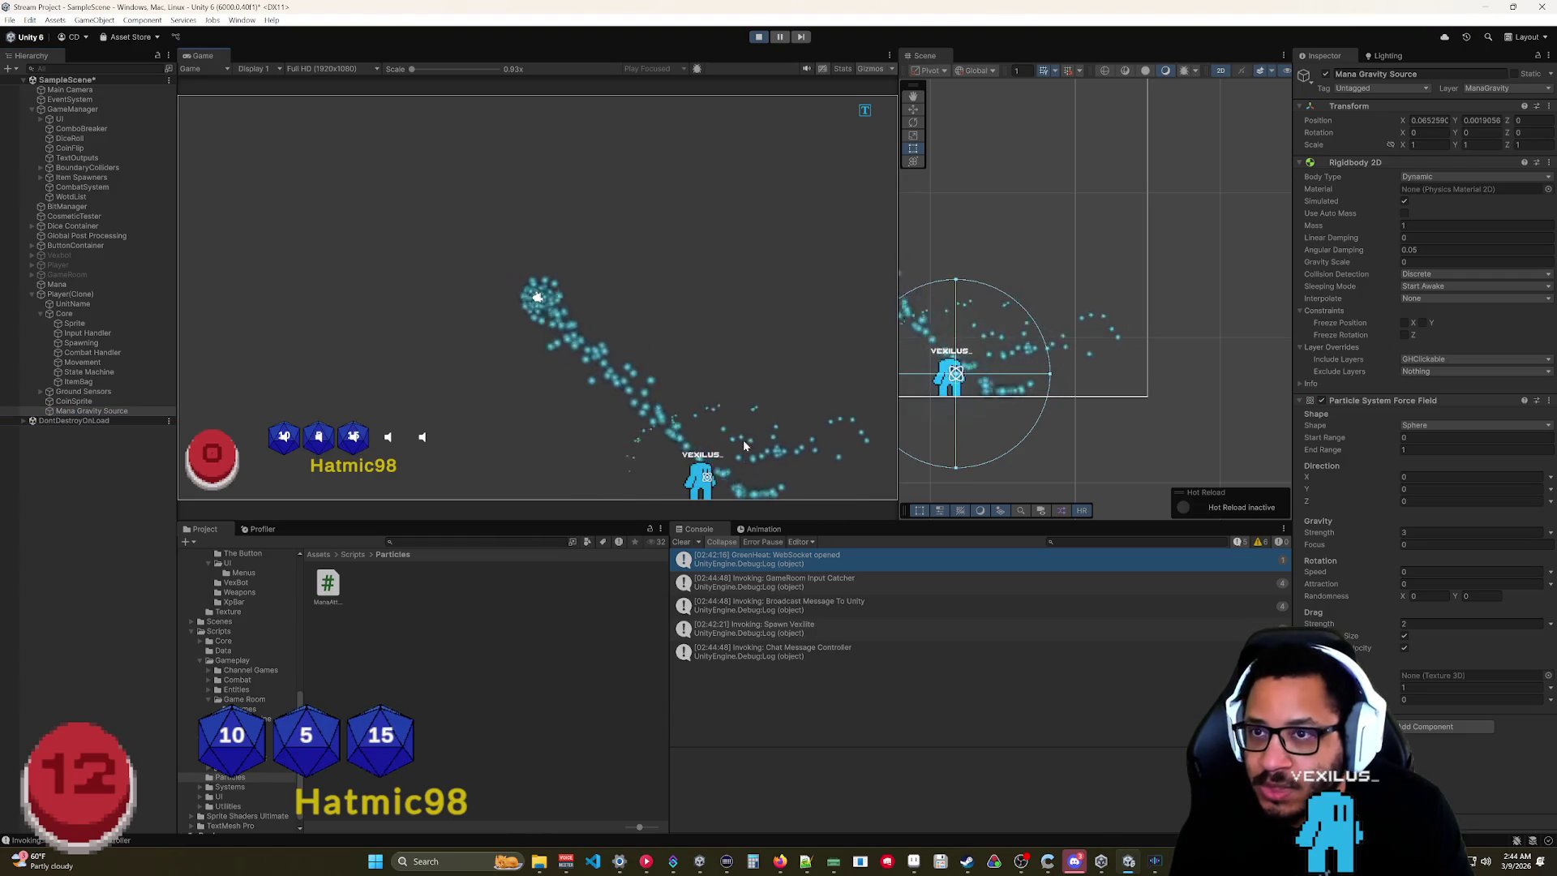
{"action": "left_click", "coordinate": [74, 411]}
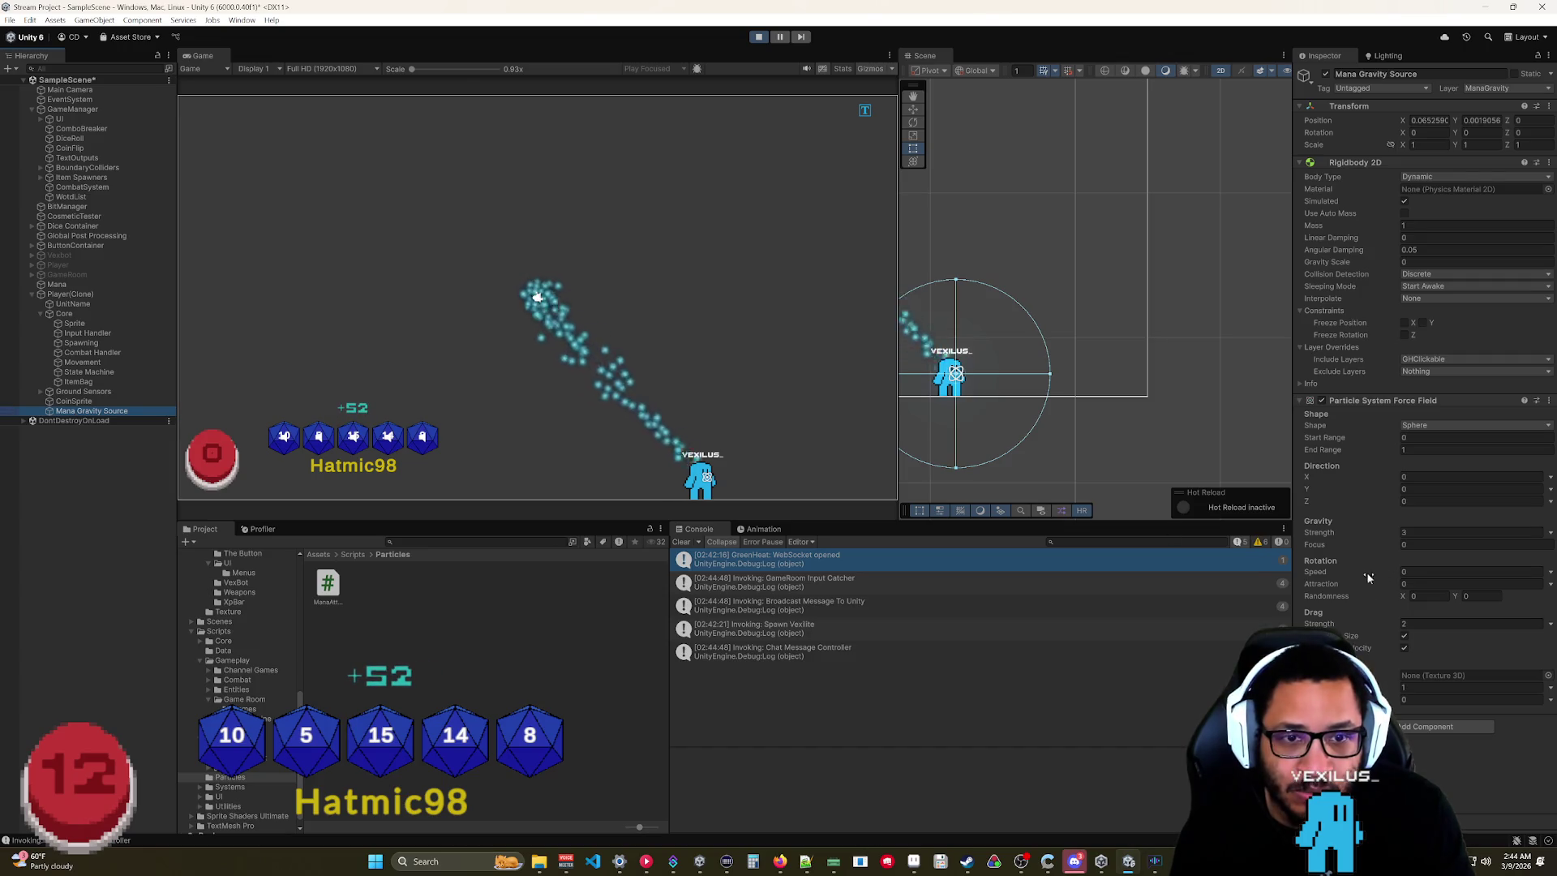
{"action": "left_click", "coordinate": [1420, 361]}
Set Include Layers to Nothing and Exclude Layers to GHClickable, then drag the player to test.
{"action": "left_click", "coordinate": [1420, 371]}
{"action": "left_click", "coordinate": [1389, 373]}
{"action": "left_click", "coordinate": [1419, 371]}
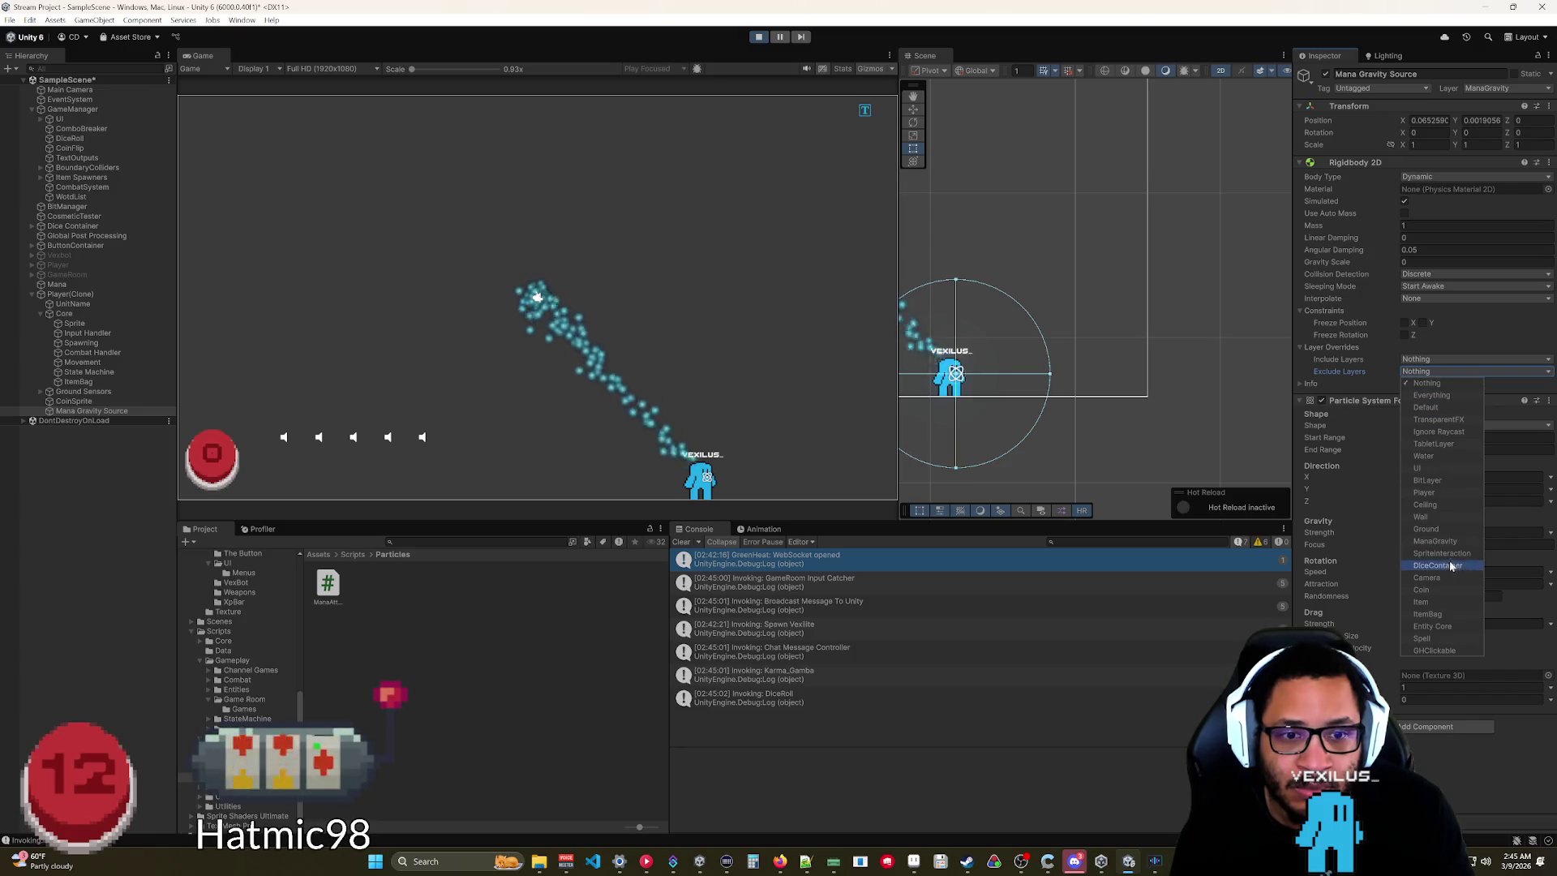
{"action": "left_click", "coordinate": [1434, 650]}
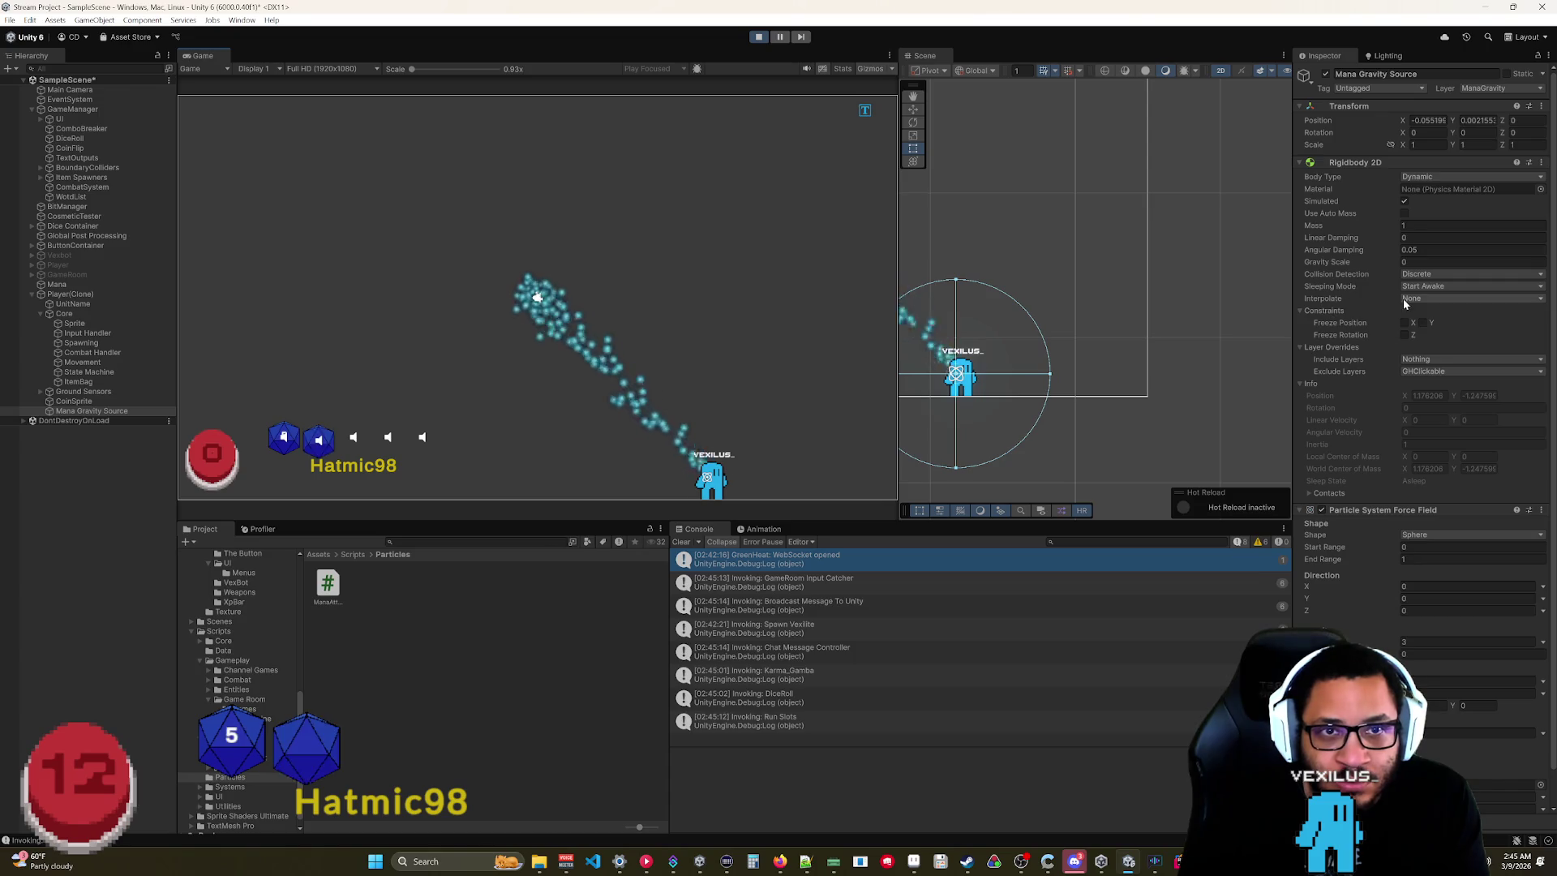
{"action": "mouse_move", "coordinate": [707, 475]}
{"action": "left_mouse_down"}
{"action": "mouse_move", "coordinate": [730, 397]}
{"action": "mouse_move", "coordinate": [573, 194]}
{"action": "mouse_move", "coordinate": [391, 326]}
{"action": "left_mouse_up"}
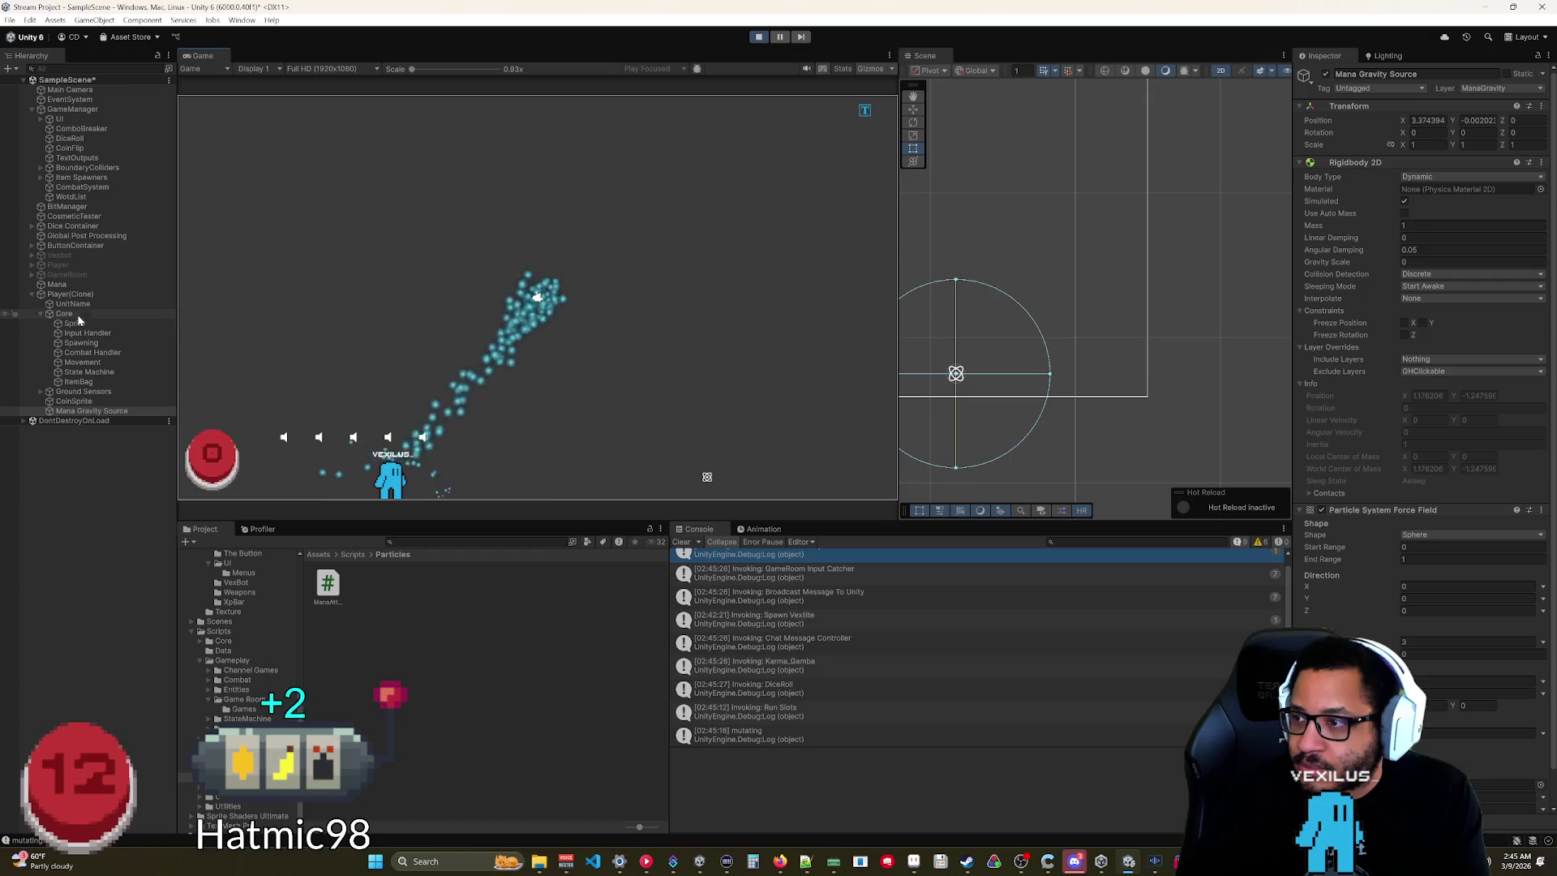
{"action": "left_click", "coordinate": [56, 284]}
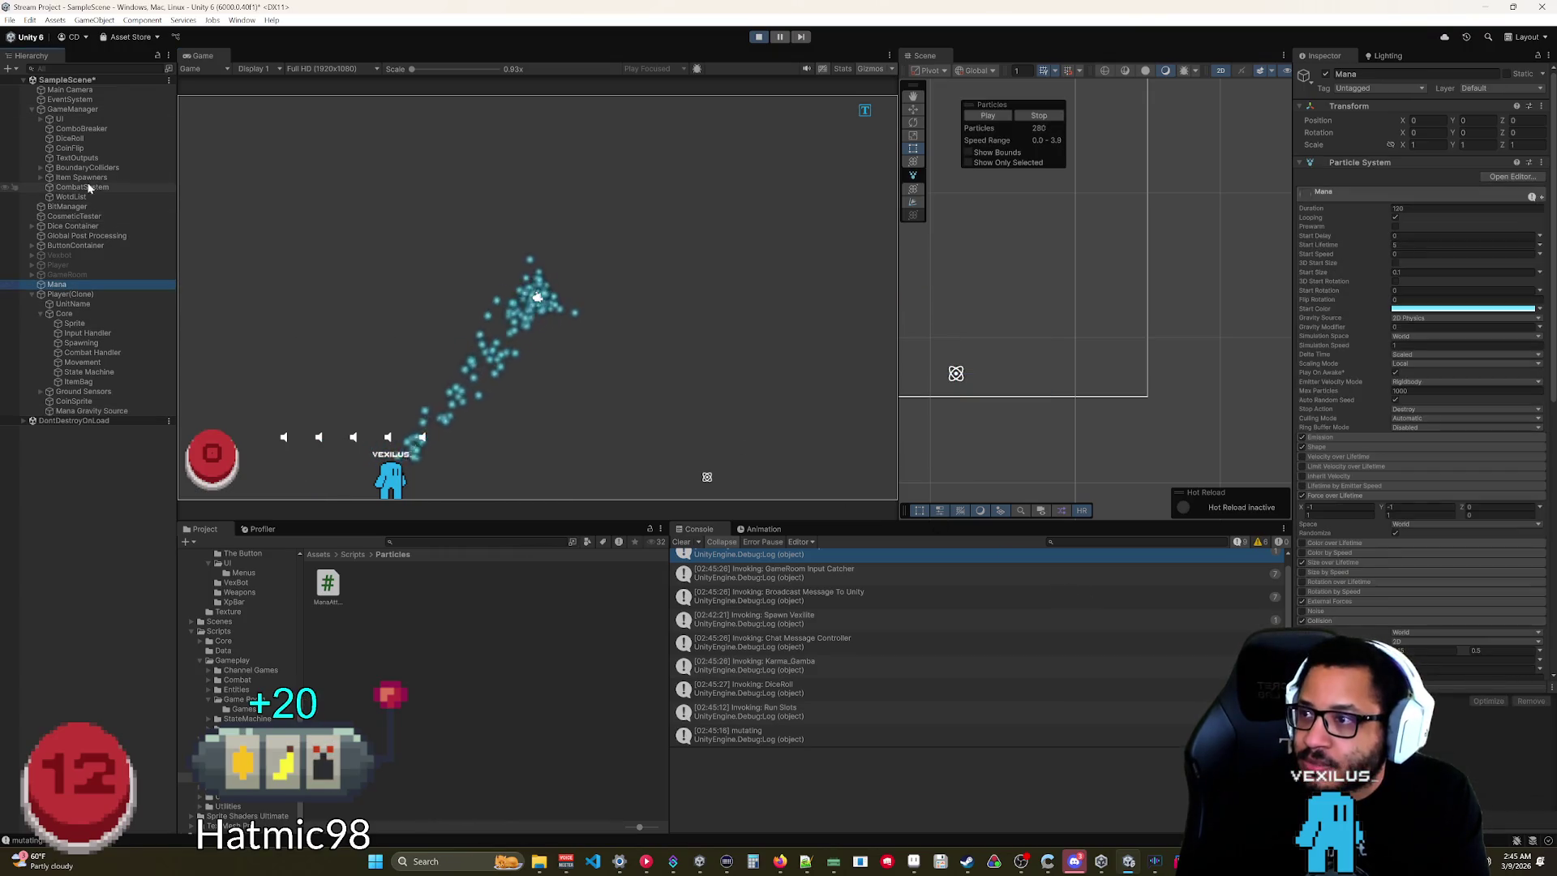
Widen the Mana Gravity Source force field's End Range to 1.24.
{"action": "left_click", "coordinate": [74, 227]}
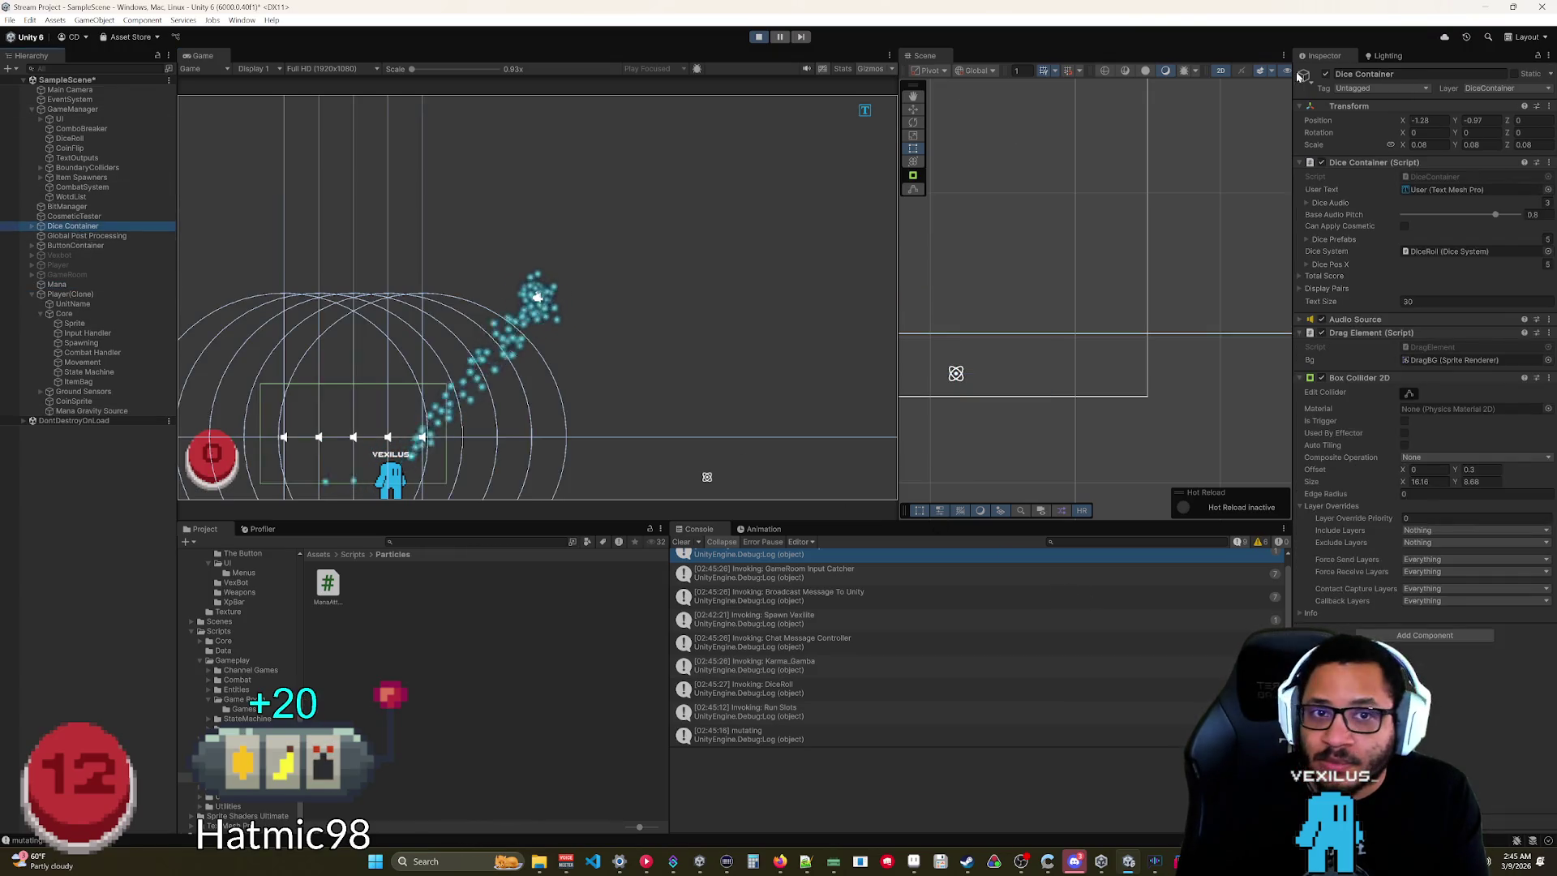
{"action": "left_click", "coordinate": [956, 373]}
{"action": "scroll", "coordinate": [1345, 541], "scroll_direction": "down", "scroll_amount": 1}
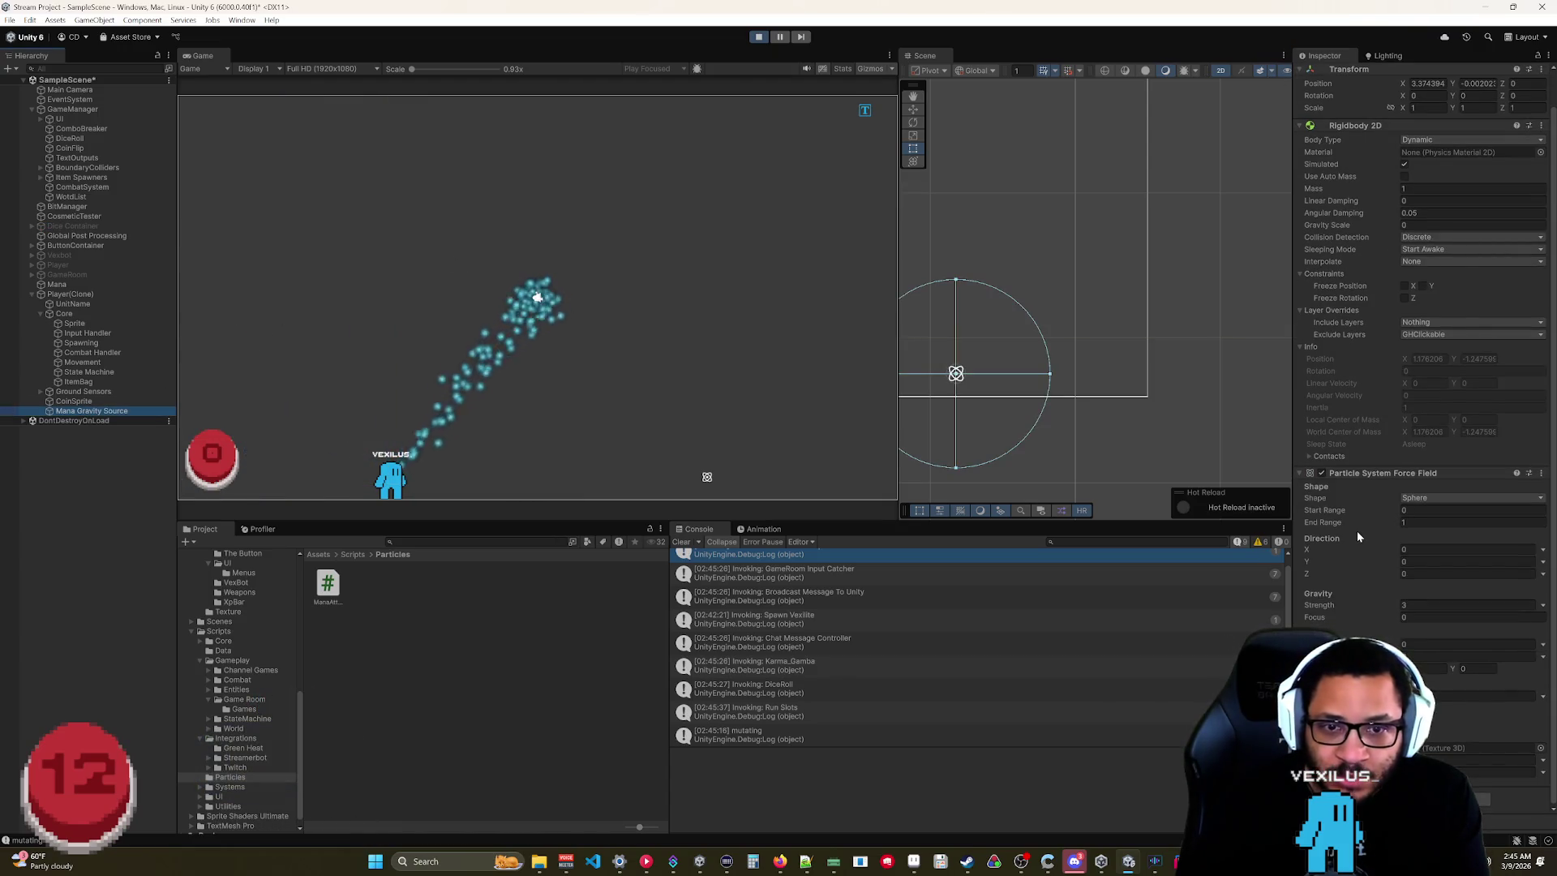
{"action": "left_click_drag", "start_coordinate": [1352, 523], "coordinate": [1362, 528]}
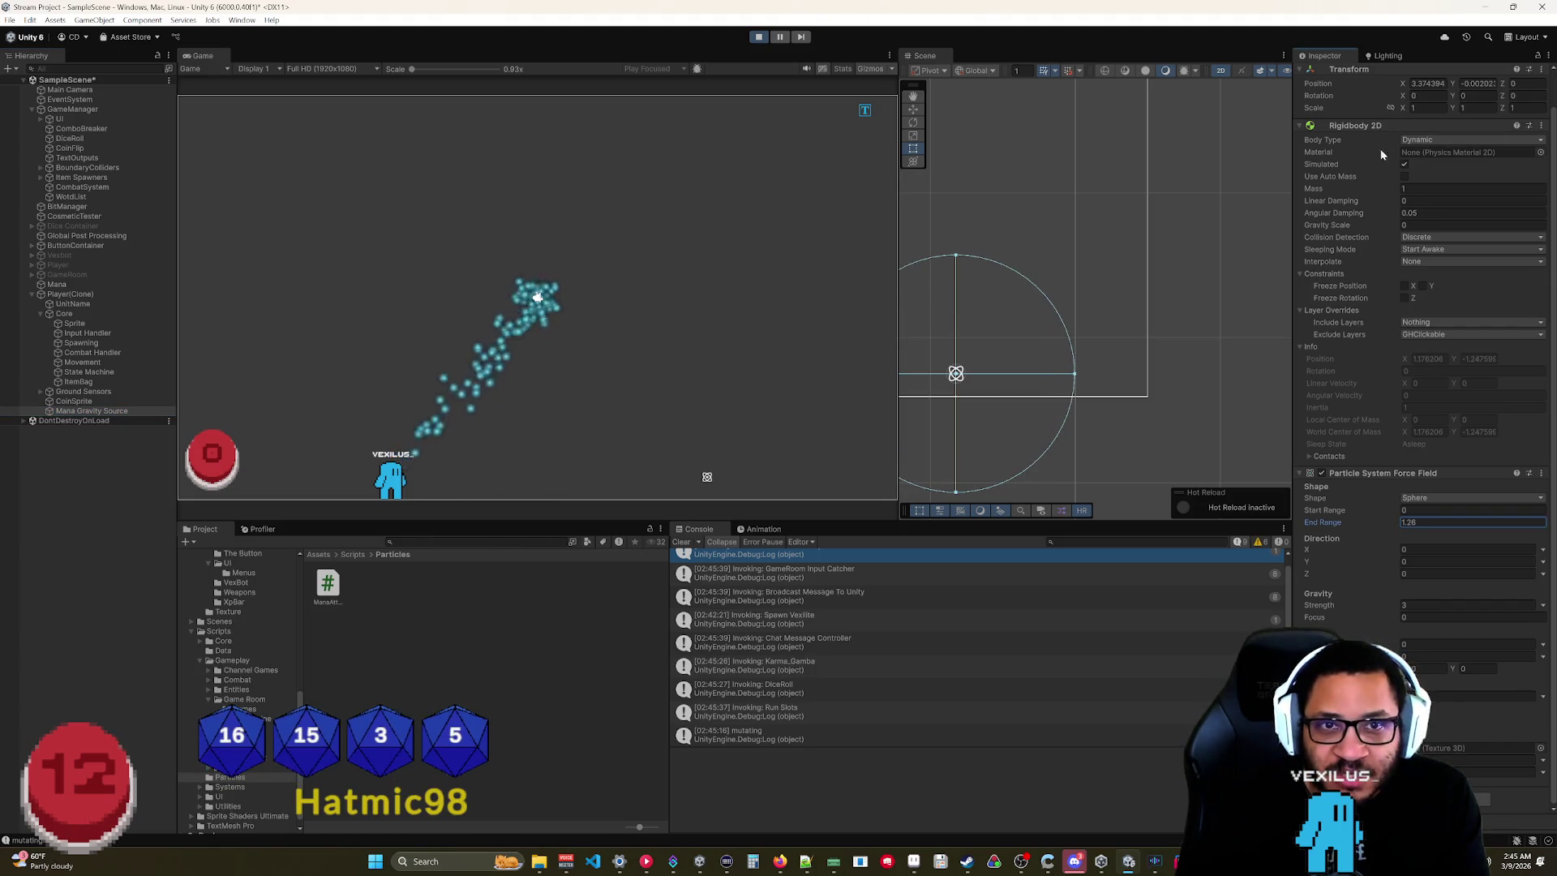
{"action": "scroll", "coordinate": [1380, 148], "scroll_direction": "up", "scroll_amount": 1}
Reset the gravity source's position to 0, 0 and drag the player to check the stream follows.
{"action": "right_click", "coordinate": [1414, 109]}
{"action": "left_click", "coordinate": [1431, 118]}
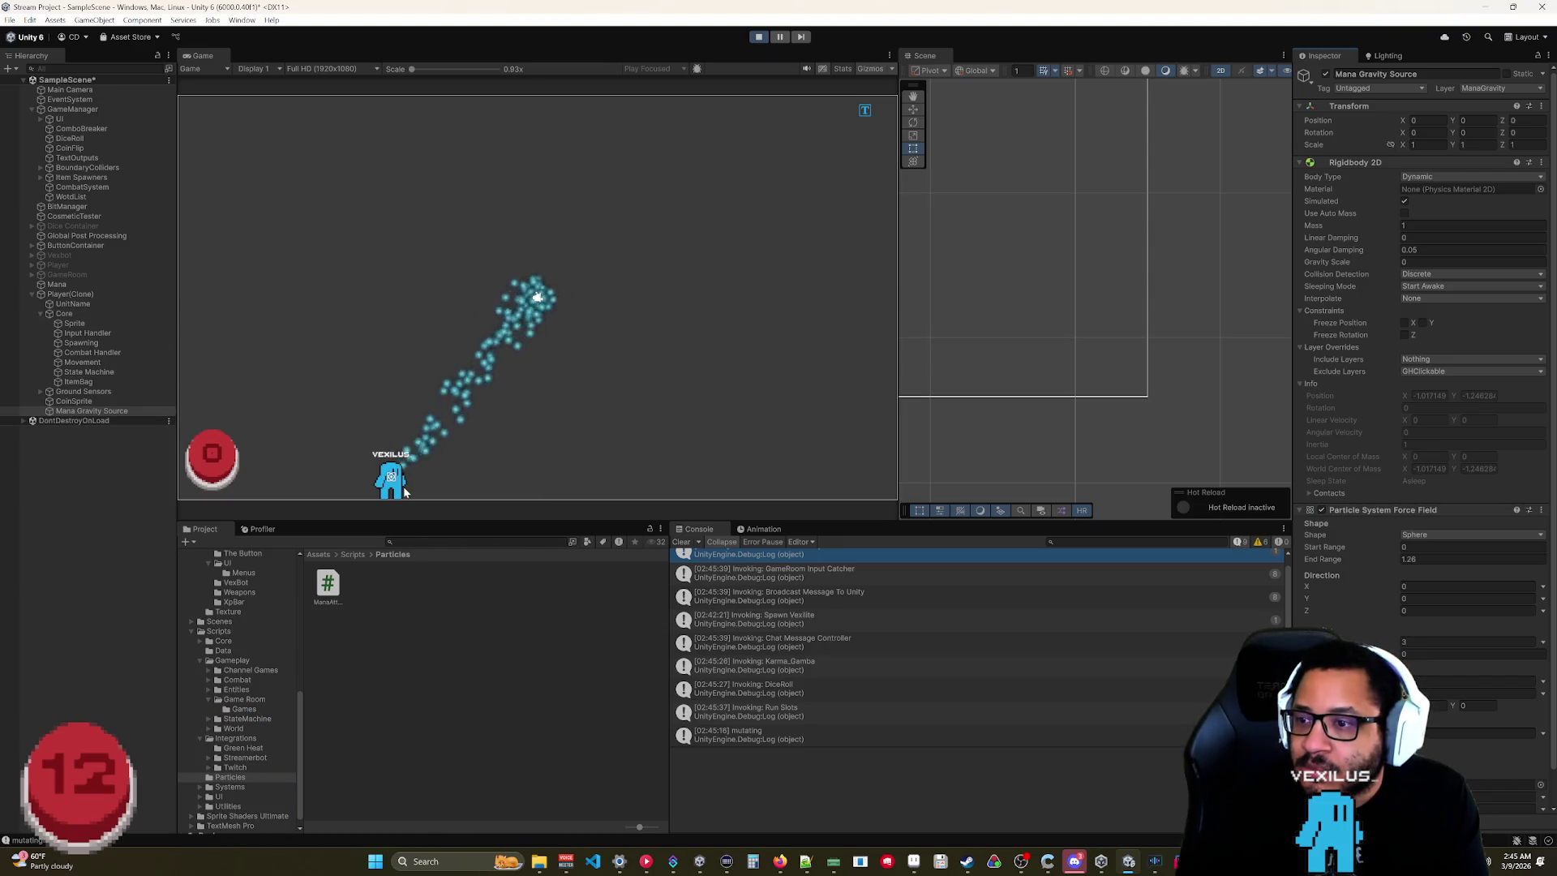
{"action": "mouse_move", "coordinate": [408, 489]}
{"action": "left_mouse_down"}
{"action": "mouse_move", "coordinate": [400, 469]}
{"action": "mouse_move", "coordinate": [521, 445]}
{"action": "mouse_move", "coordinate": [560, 470]}
{"action": "mouse_move", "coordinate": [473, 295]}
{"action": "mouse_move", "coordinate": [651, 201]}
{"action": "mouse_move", "coordinate": [728, 279]}
{"action": "mouse_move", "coordinate": [704, 347]}
{"action": "mouse_move", "coordinate": [644, 373]}
{"action": "mouse_move", "coordinate": [689, 397]}
{"action": "mouse_move", "coordinate": [690, 455]}
{"action": "left_mouse_up"}
{"action": "scroll", "coordinate": [1140, 381], "scroll_direction": "down", "scroll_amount": 2}
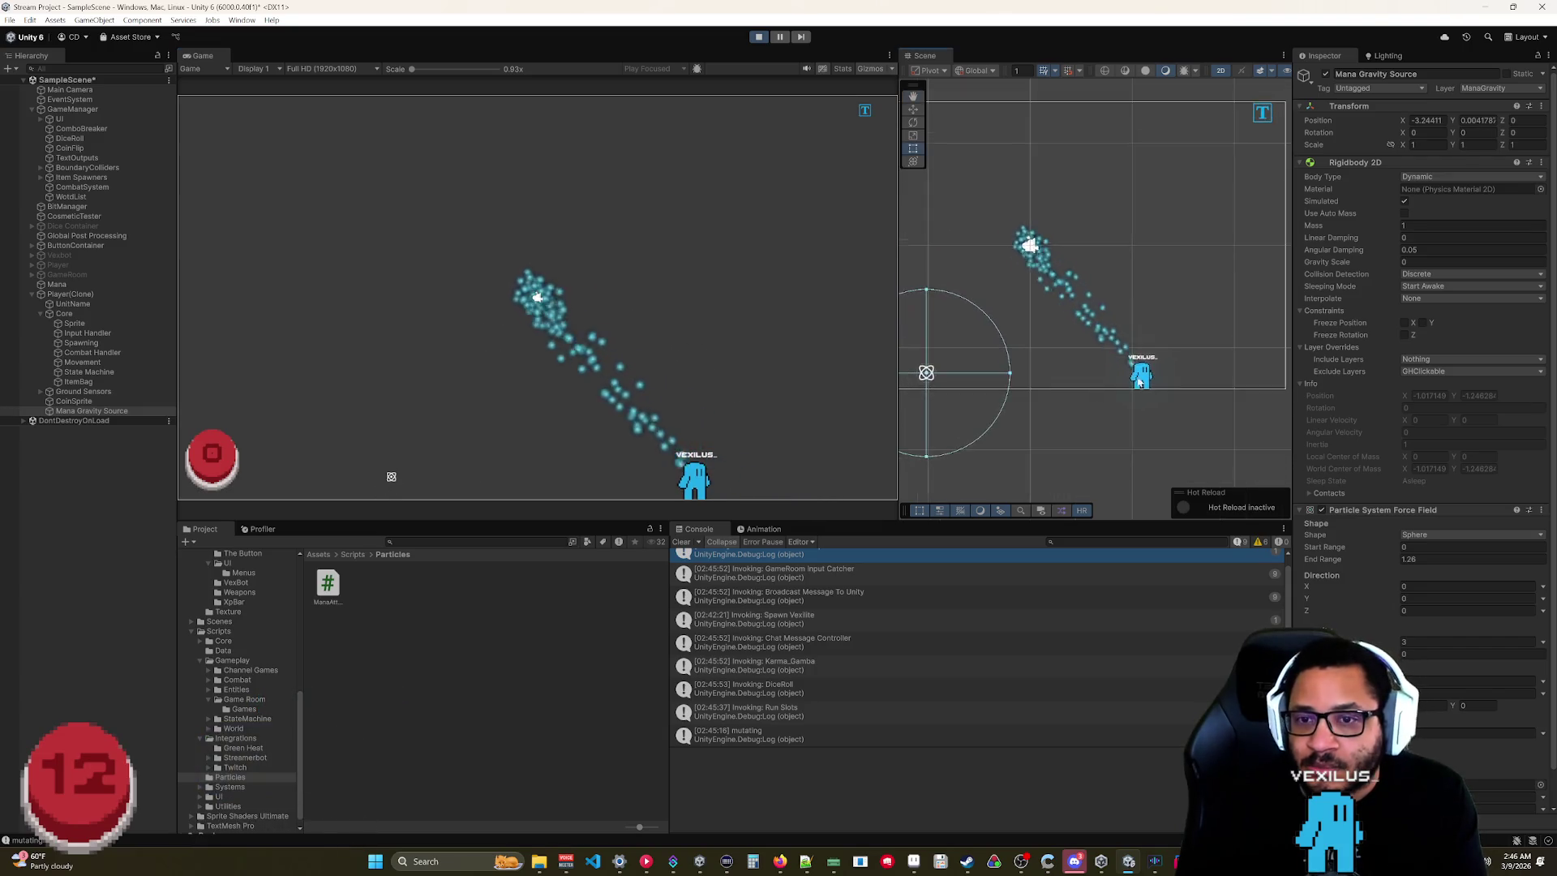
Add Mana Gravity Source to the Mana particle system's External Forces Influence Filter list.
{"action": "left_click_drag", "start_coordinate": [1139, 381], "coordinate": [1220, 377]}
{"action": "left_click", "coordinate": [1230, 389]}
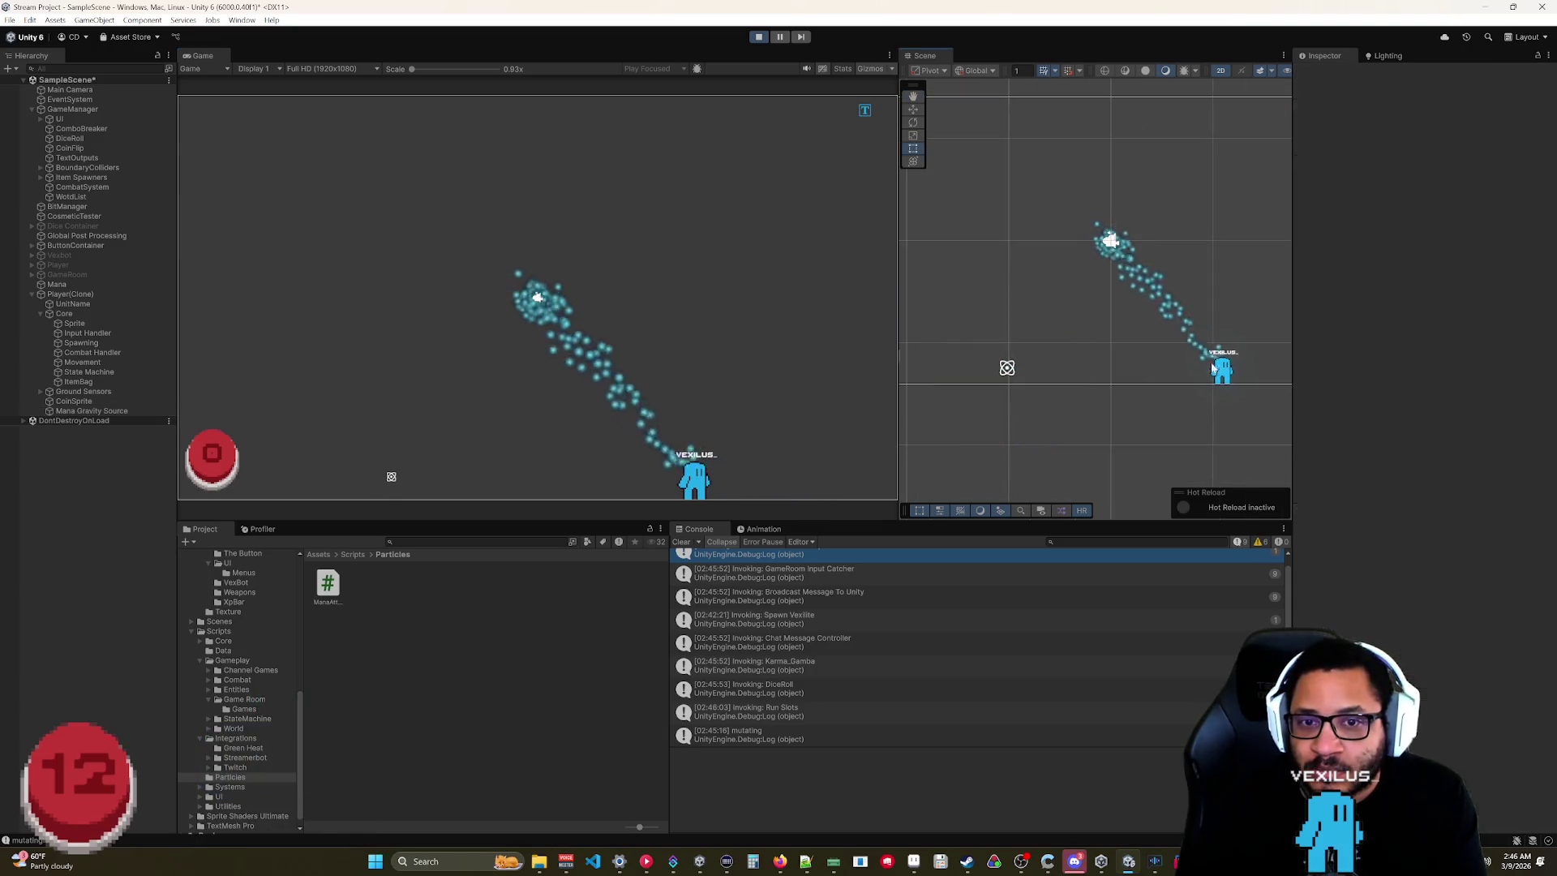
{"action": "left_click", "coordinate": [62, 284]}
{"action": "scroll", "coordinate": [1482, 556], "scroll_direction": "down", "scroll_amount": 5}
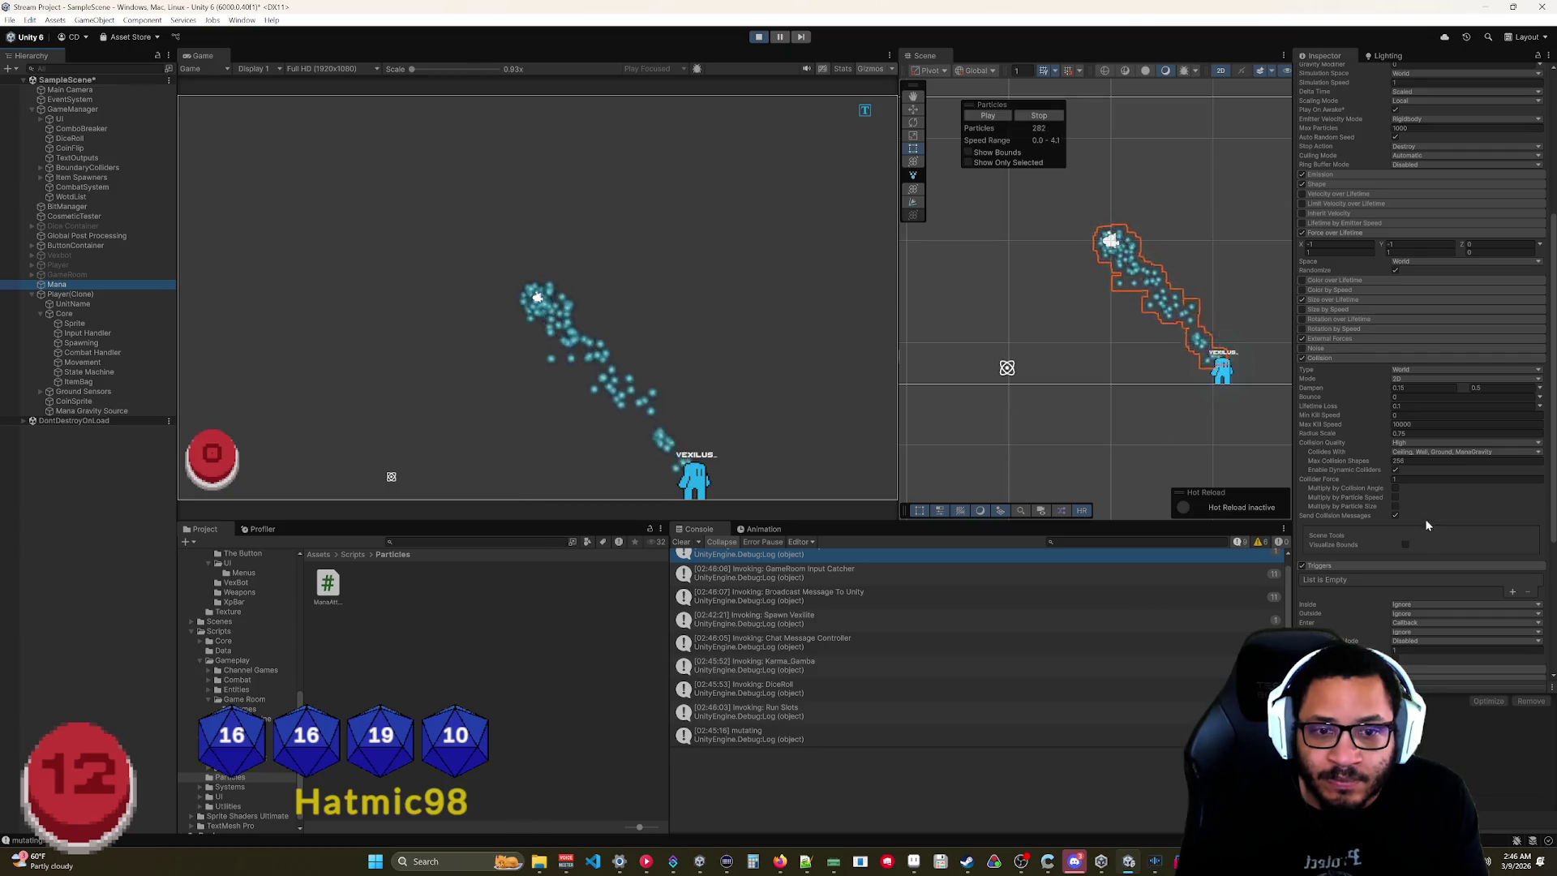
{"action": "left_click", "coordinate": [1332, 338]}
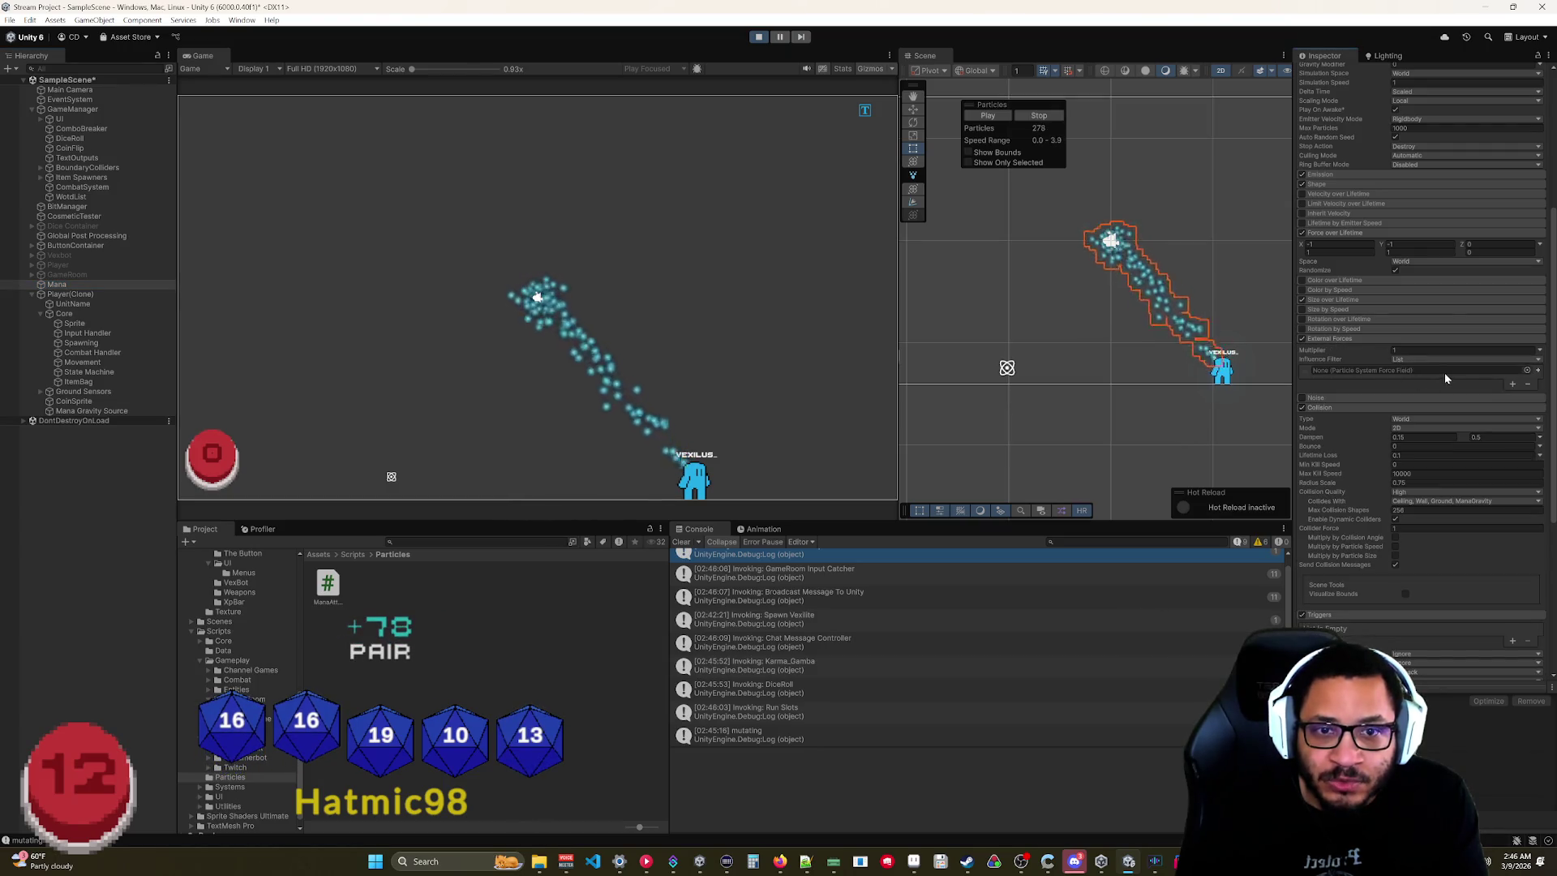
{"action": "left_click_drag", "start_coordinate": [80, 415], "coordinate": [1408, 374]}
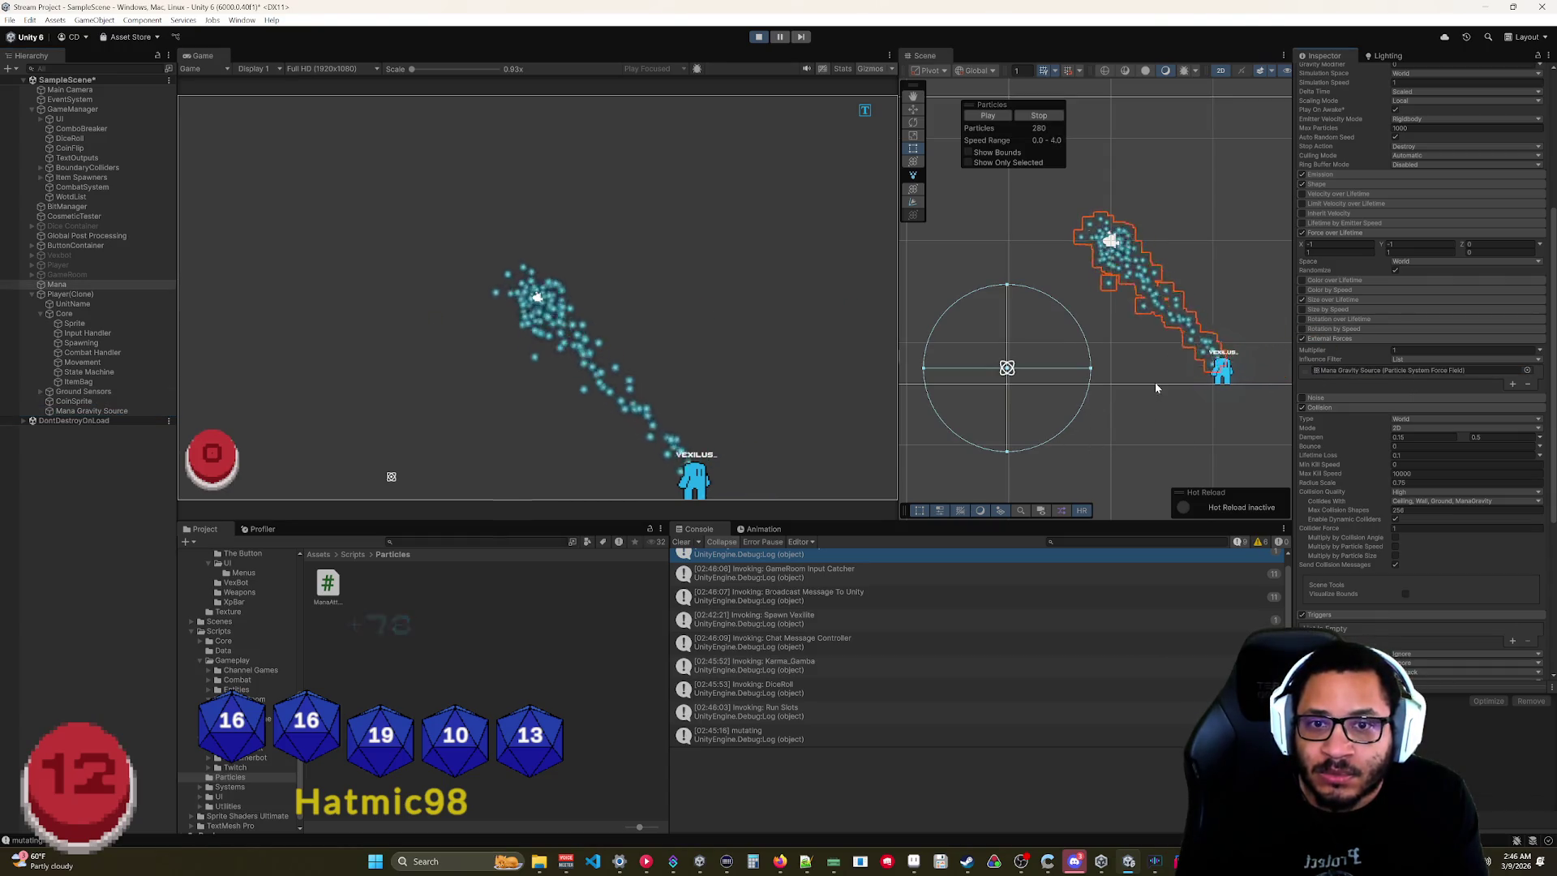
{"action": "left_click", "coordinate": [1189, 359]}
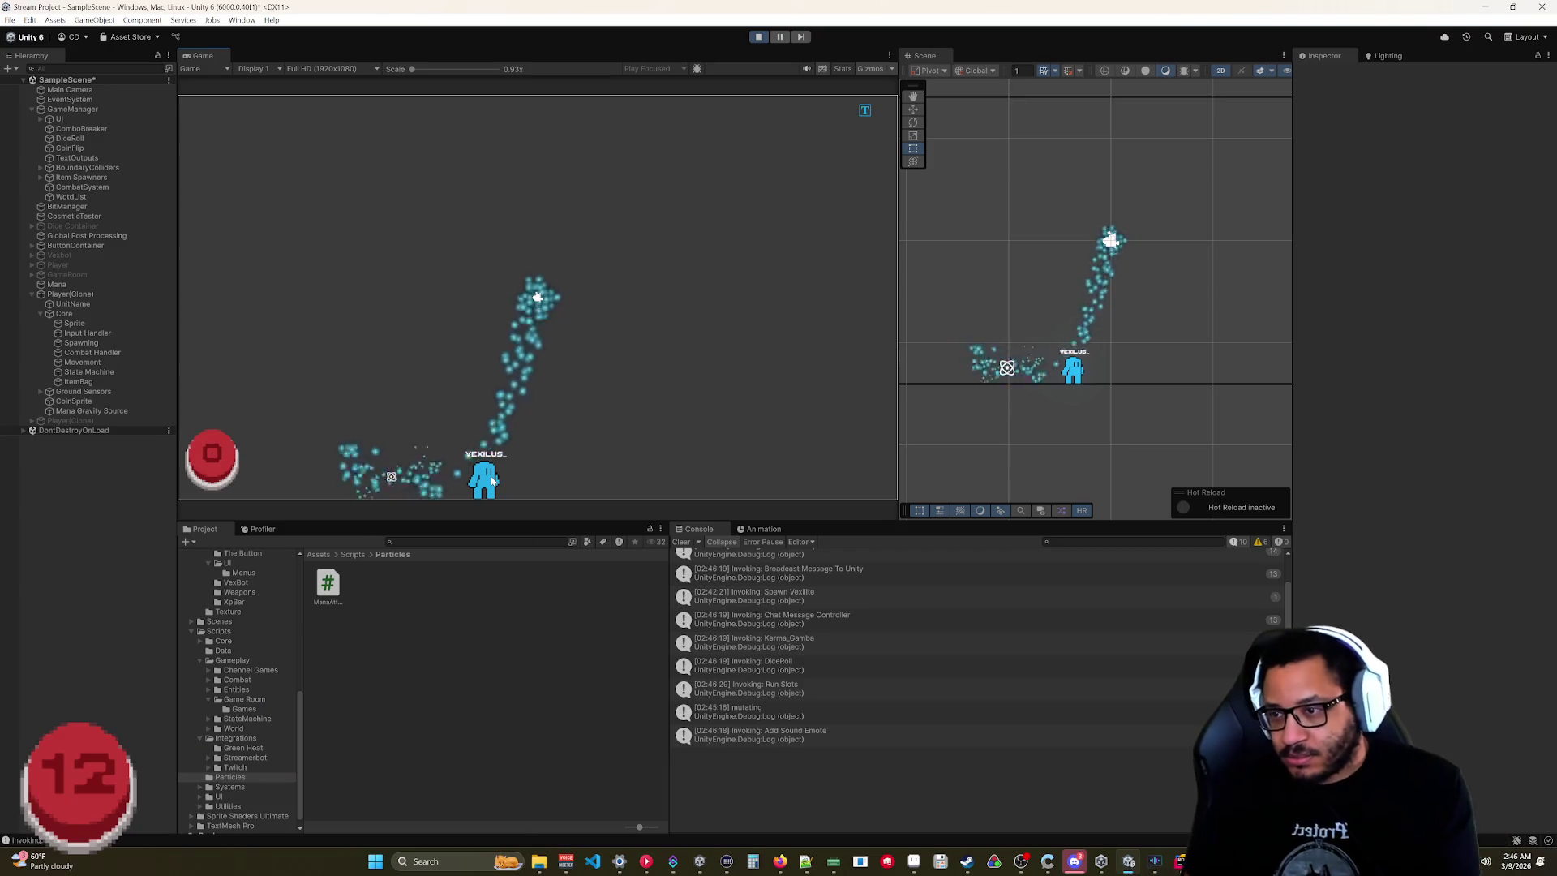
Lift the player into mid-air and carry it around, watching the mana trail follow.
{"action": "mouse_move", "coordinate": [491, 459]}
{"action": "left_mouse_down"}
{"action": "mouse_move", "coordinate": [479, 469]}
{"action": "mouse_move", "coordinate": [476, 431]}
{"action": "mouse_move", "coordinate": [413, 332]}
{"action": "mouse_move", "coordinate": [412, 290]}
{"action": "mouse_move", "coordinate": [411, 342]}
{"action": "mouse_move", "coordinate": [644, 429]}
{"action": "mouse_move", "coordinate": [725, 306]}
{"action": "mouse_move", "coordinate": [563, 303]}
{"action": "left_mouse_up"}
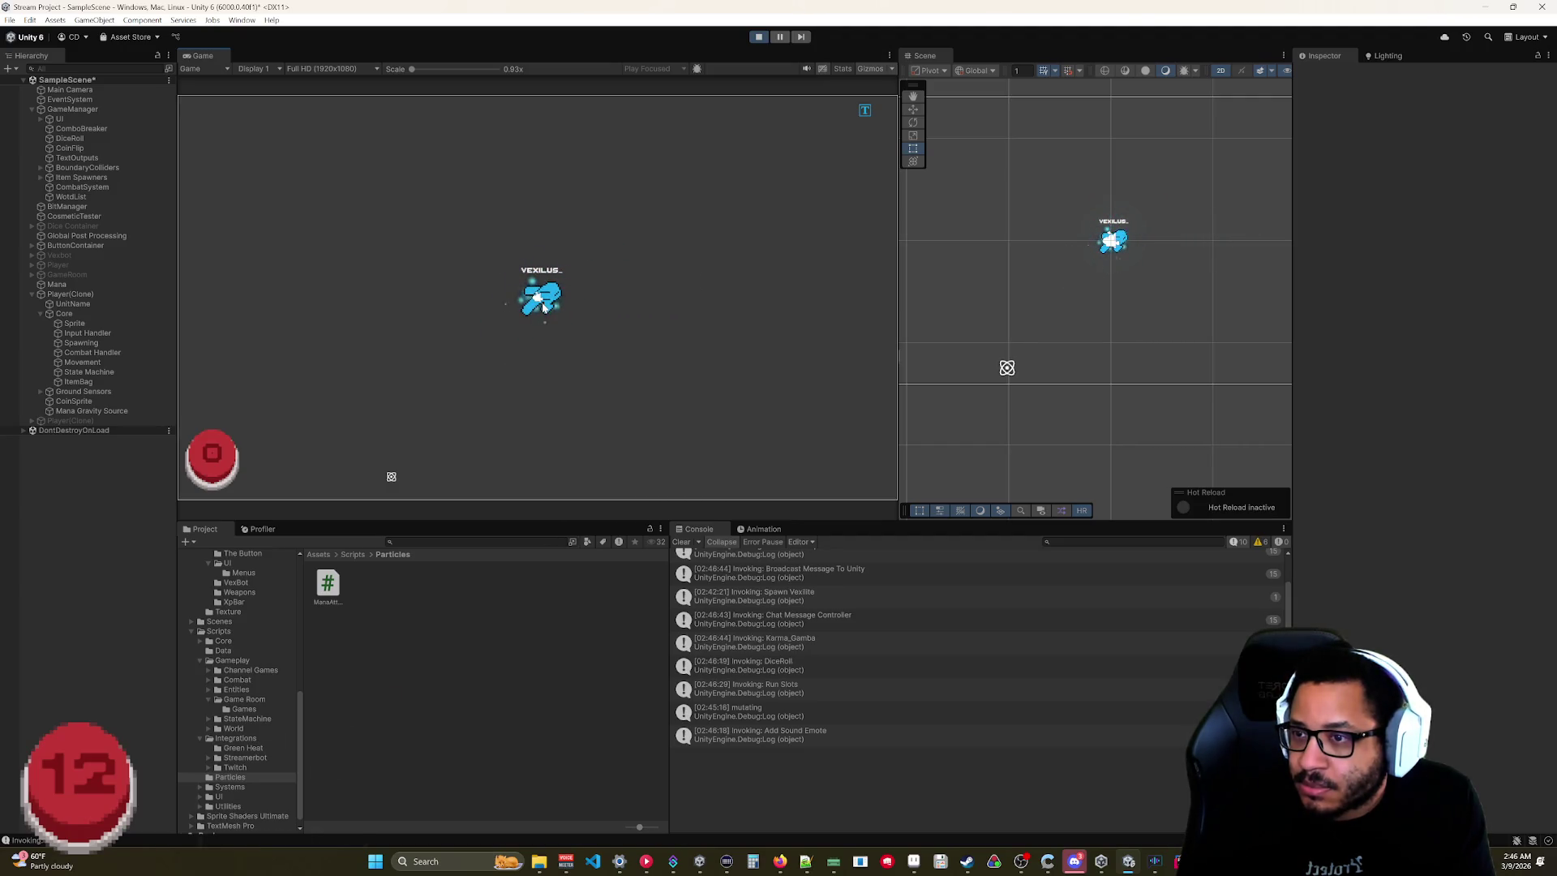
{"action": "mouse_move", "coordinate": [544, 342]}
{"action": "left_mouse_down"}
{"action": "mouse_move", "coordinate": [598, 402]}
{"action": "mouse_move", "coordinate": [729, 406]}
{"action": "mouse_move", "coordinate": [793, 303]}
{"action": "mouse_move", "coordinate": [777, 296]}
{"action": "mouse_move", "coordinate": [739, 388]}
{"action": "mouse_move", "coordinate": [748, 459]}
{"action": "left_mouse_up"}
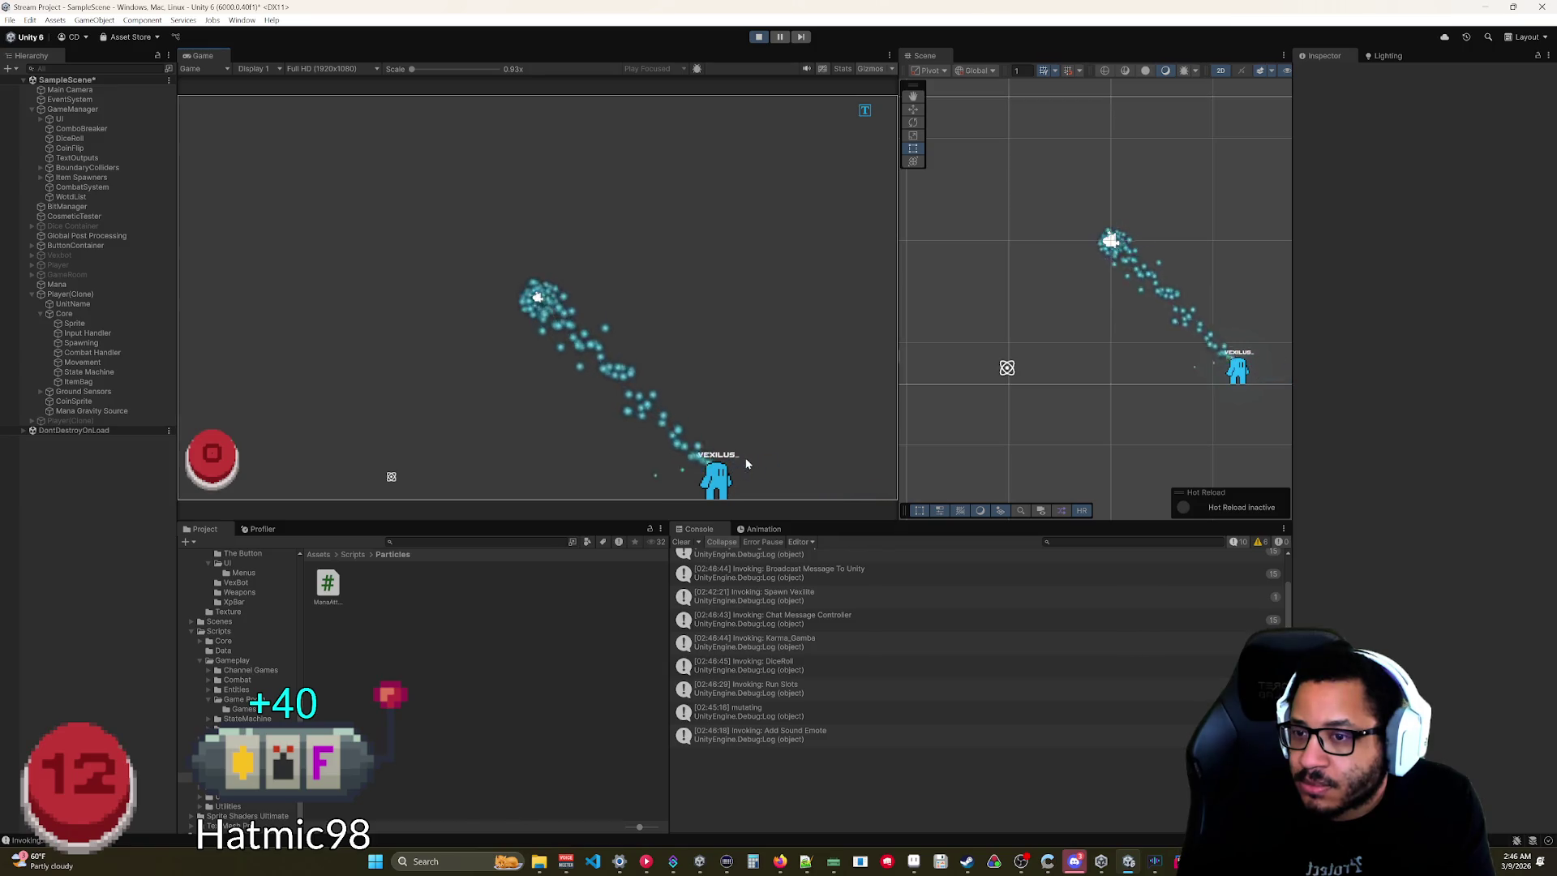
Reposition Mana Gravity Source in the Hierarchy and move the player to the lower left to test.
{"action": "left_click", "coordinate": [80, 416]}
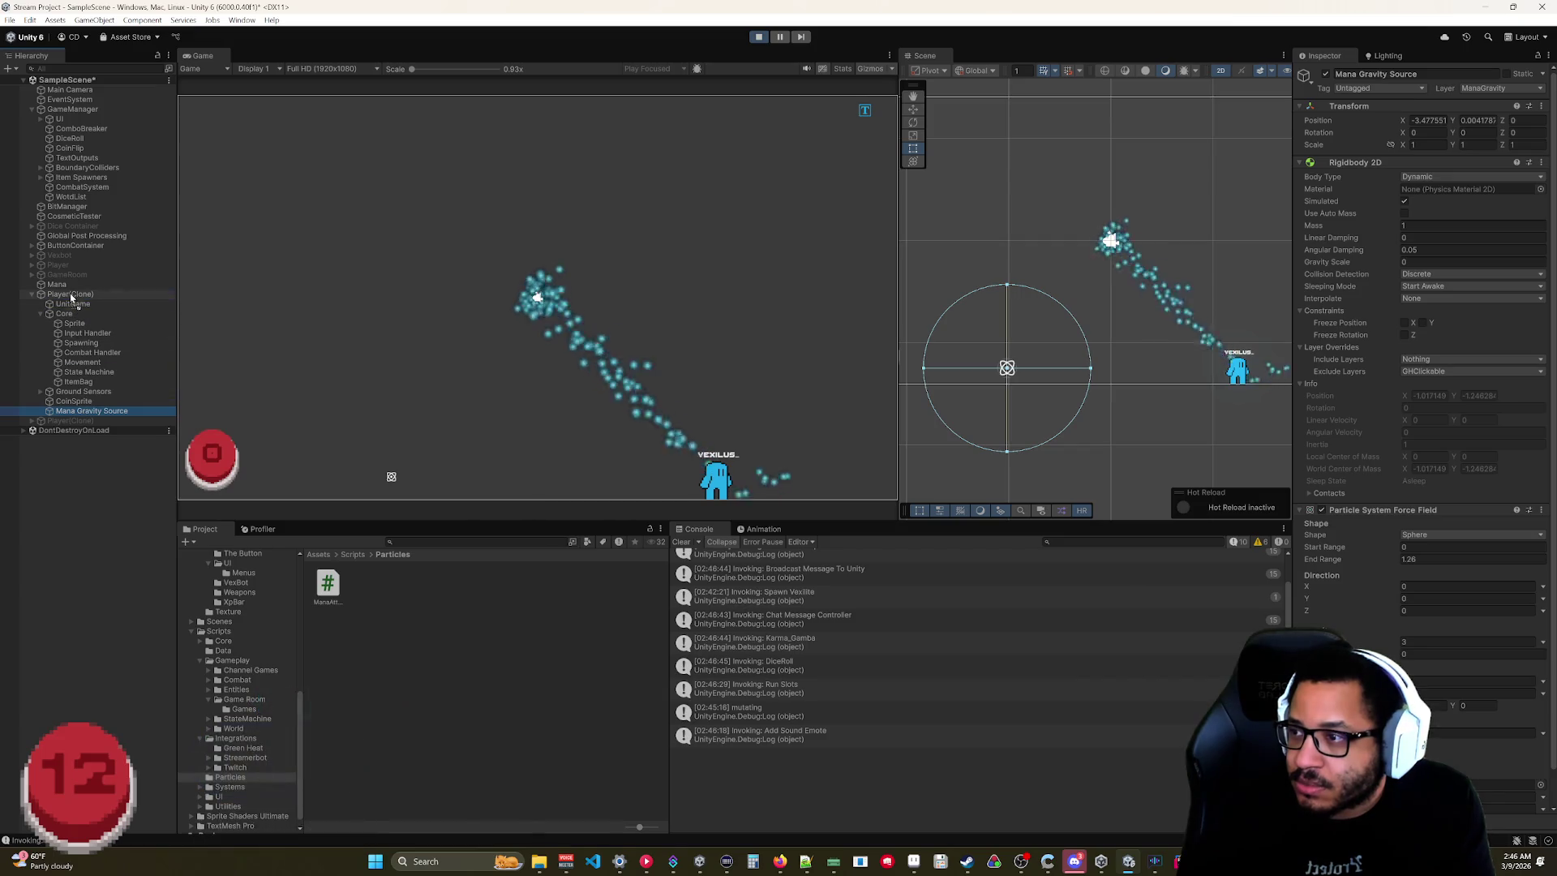
{"action": "left_click_drag", "start_coordinate": [71, 294], "coordinate": [74, 305]}
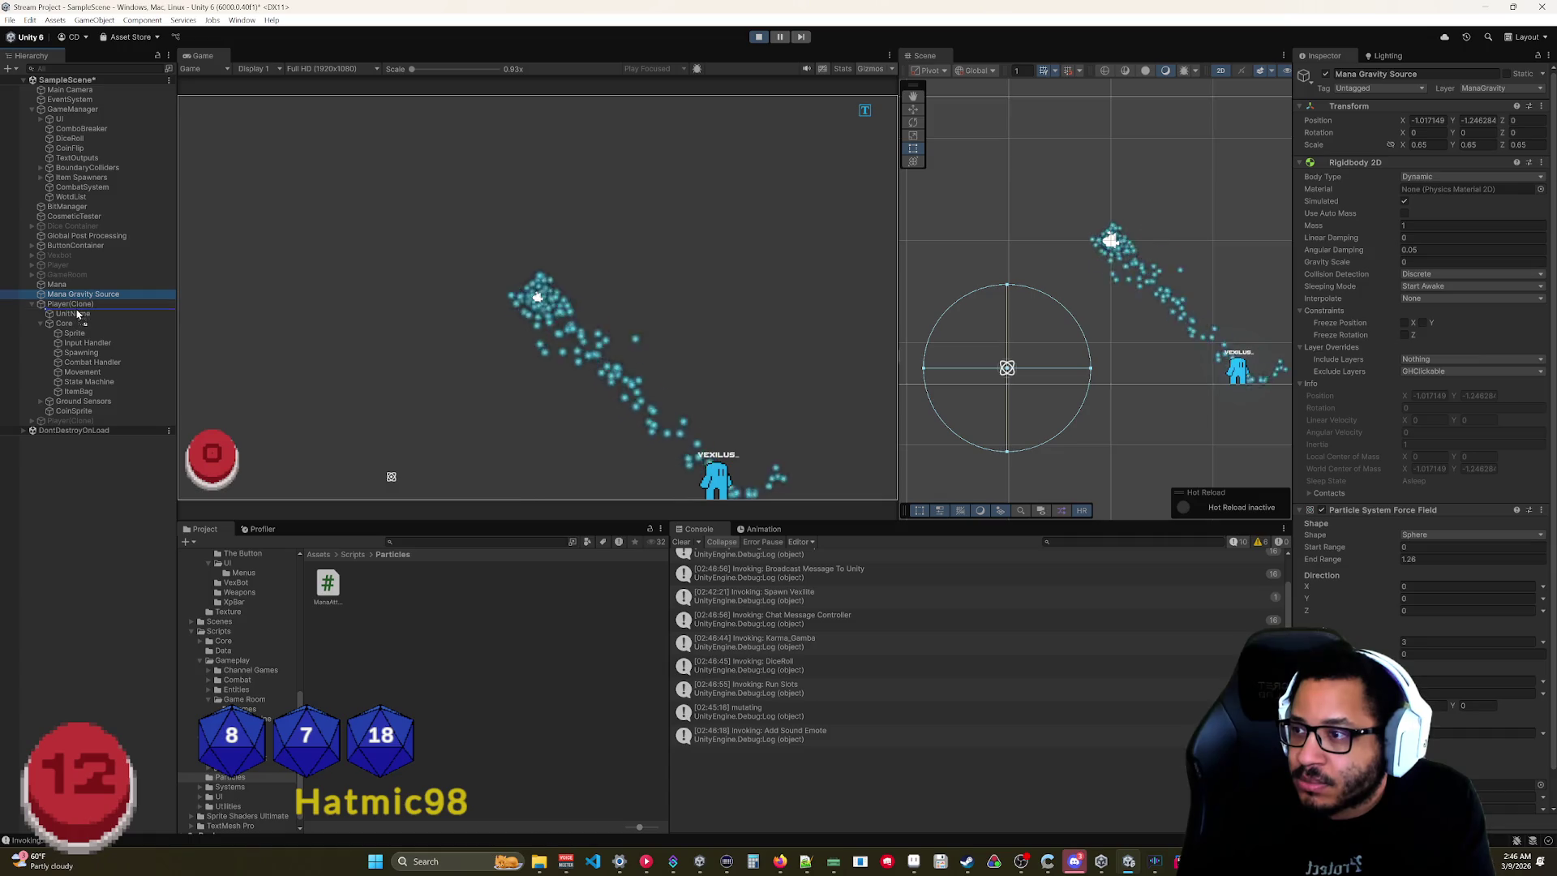
{"action": "mouse_move", "coordinate": [711, 488]}
{"action": "left_mouse_down"}
{"action": "mouse_move", "coordinate": [747, 414]}
{"action": "mouse_move", "coordinate": [702, 454]}
{"action": "mouse_move", "coordinate": [443, 450]}
{"action": "left_mouse_up"}
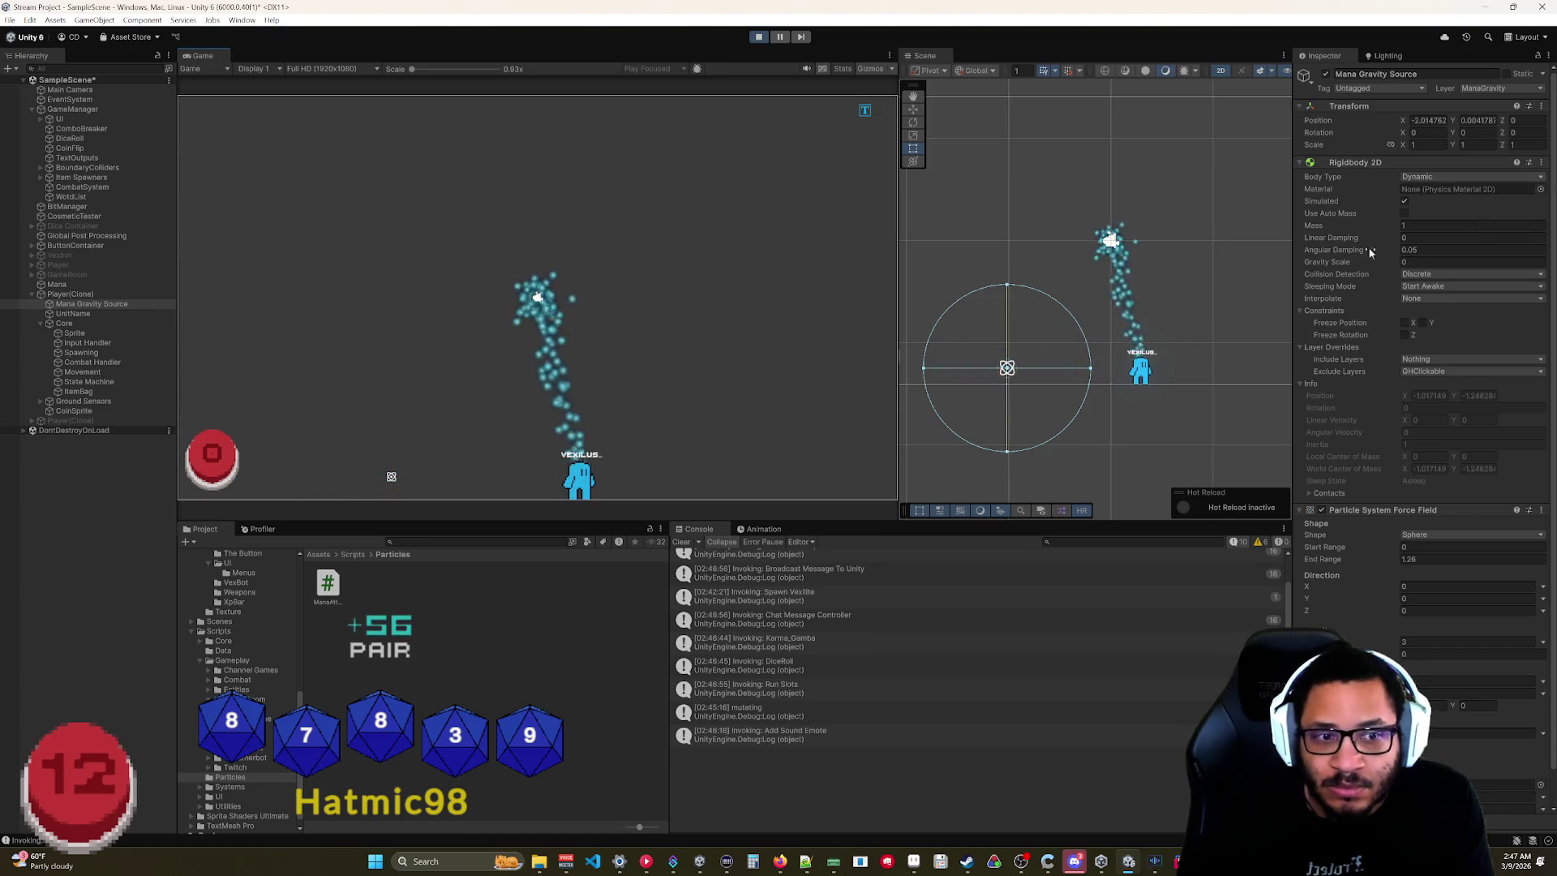
{"action": "scroll", "coordinate": [1369, 252], "scroll_direction": "down", "scroll_amount": 1}
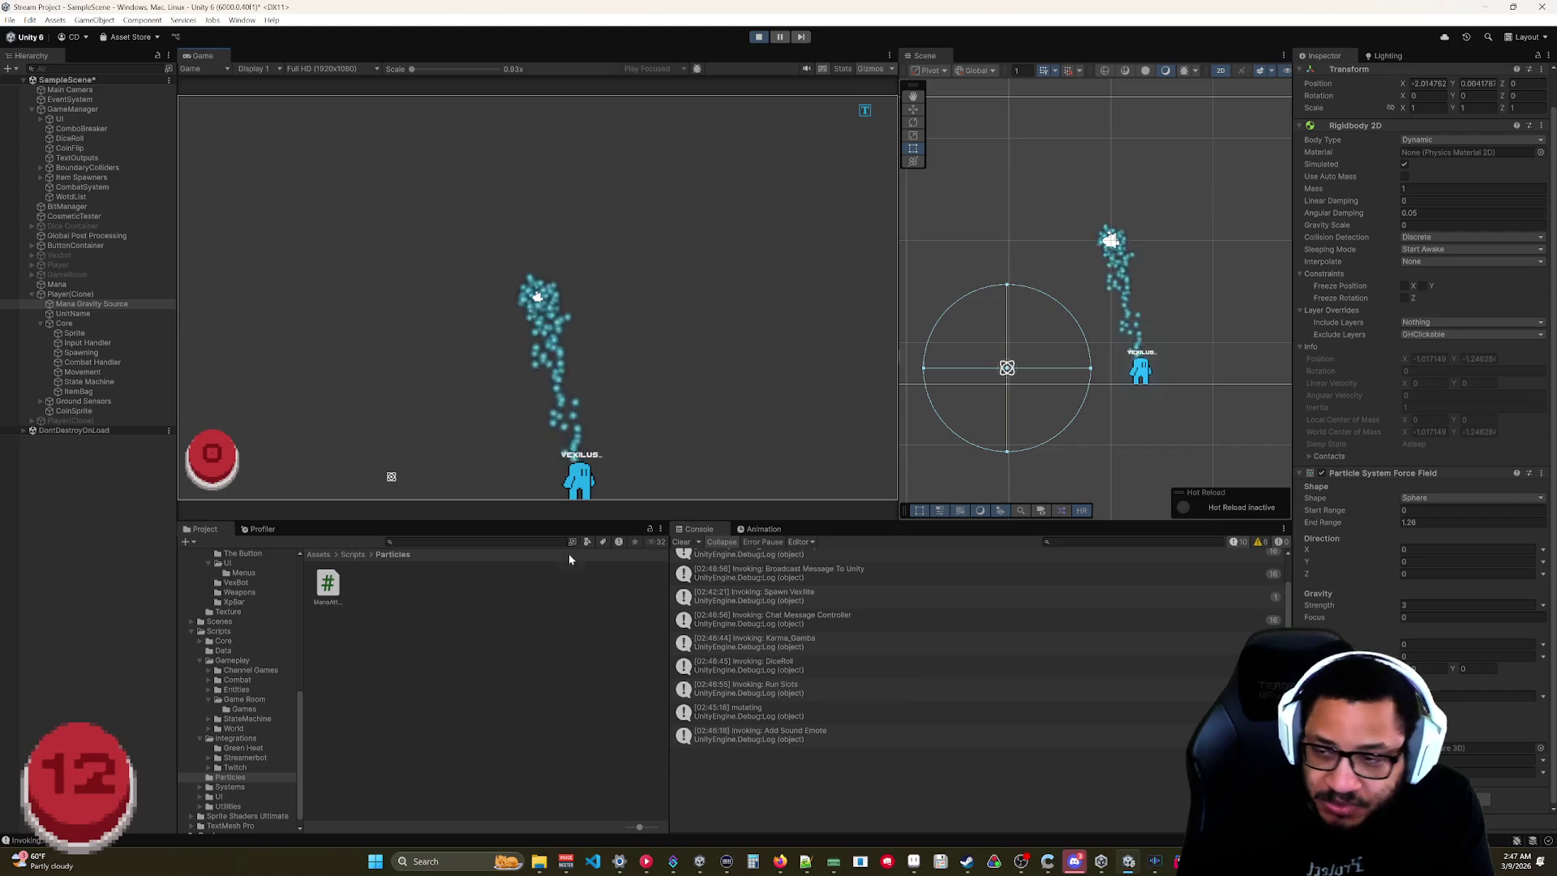
{"action": "left_click", "coordinate": [72, 303]}
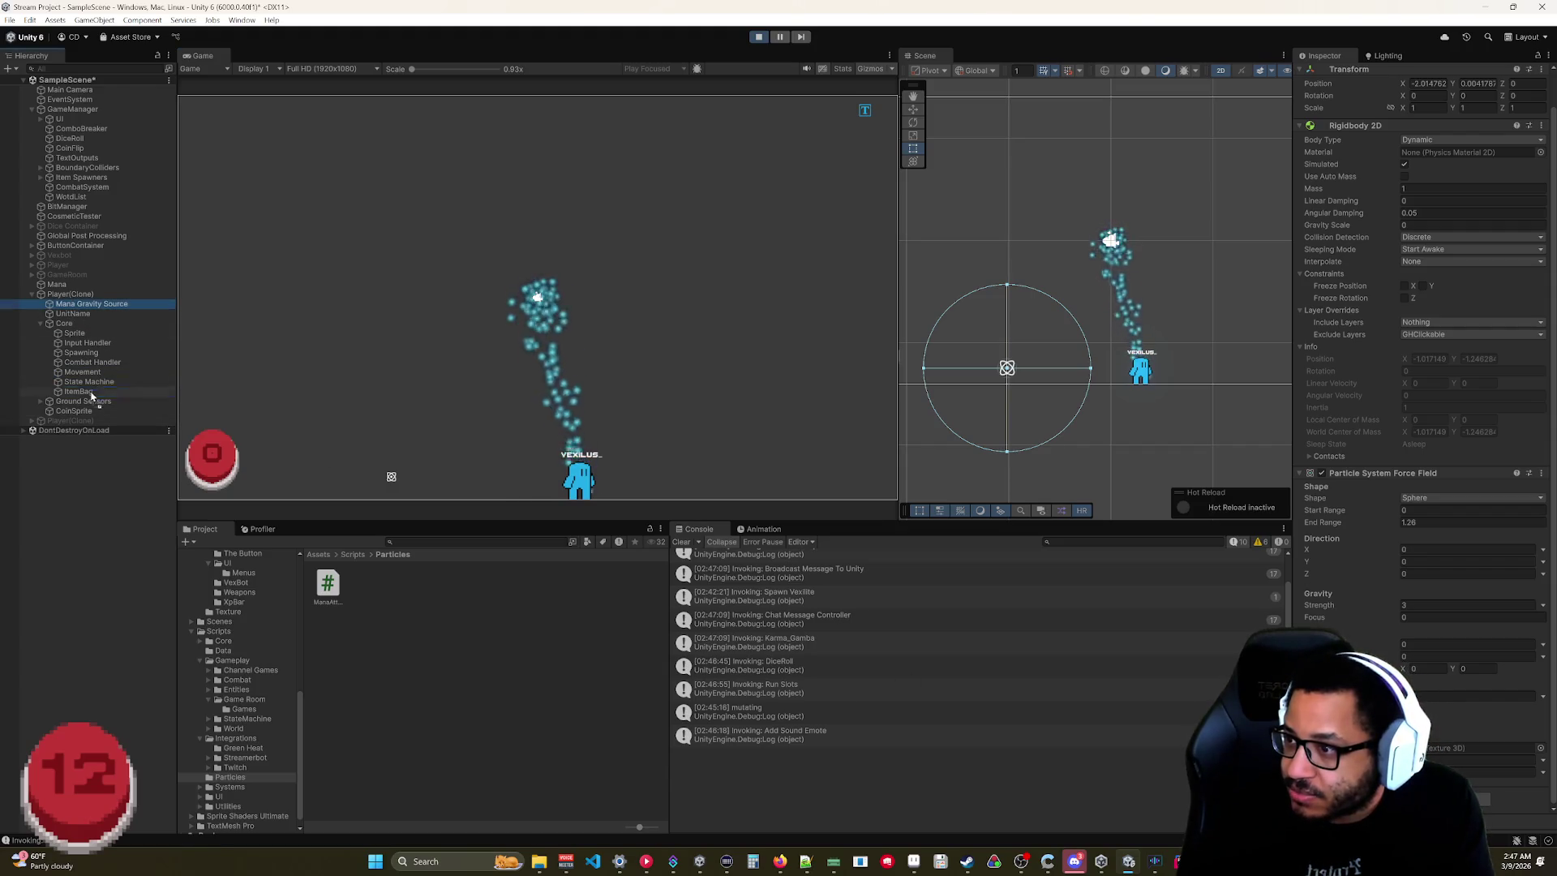
{"action": "left_click", "coordinate": [42, 323]}
{"action": "left_click", "coordinate": [31, 293]}
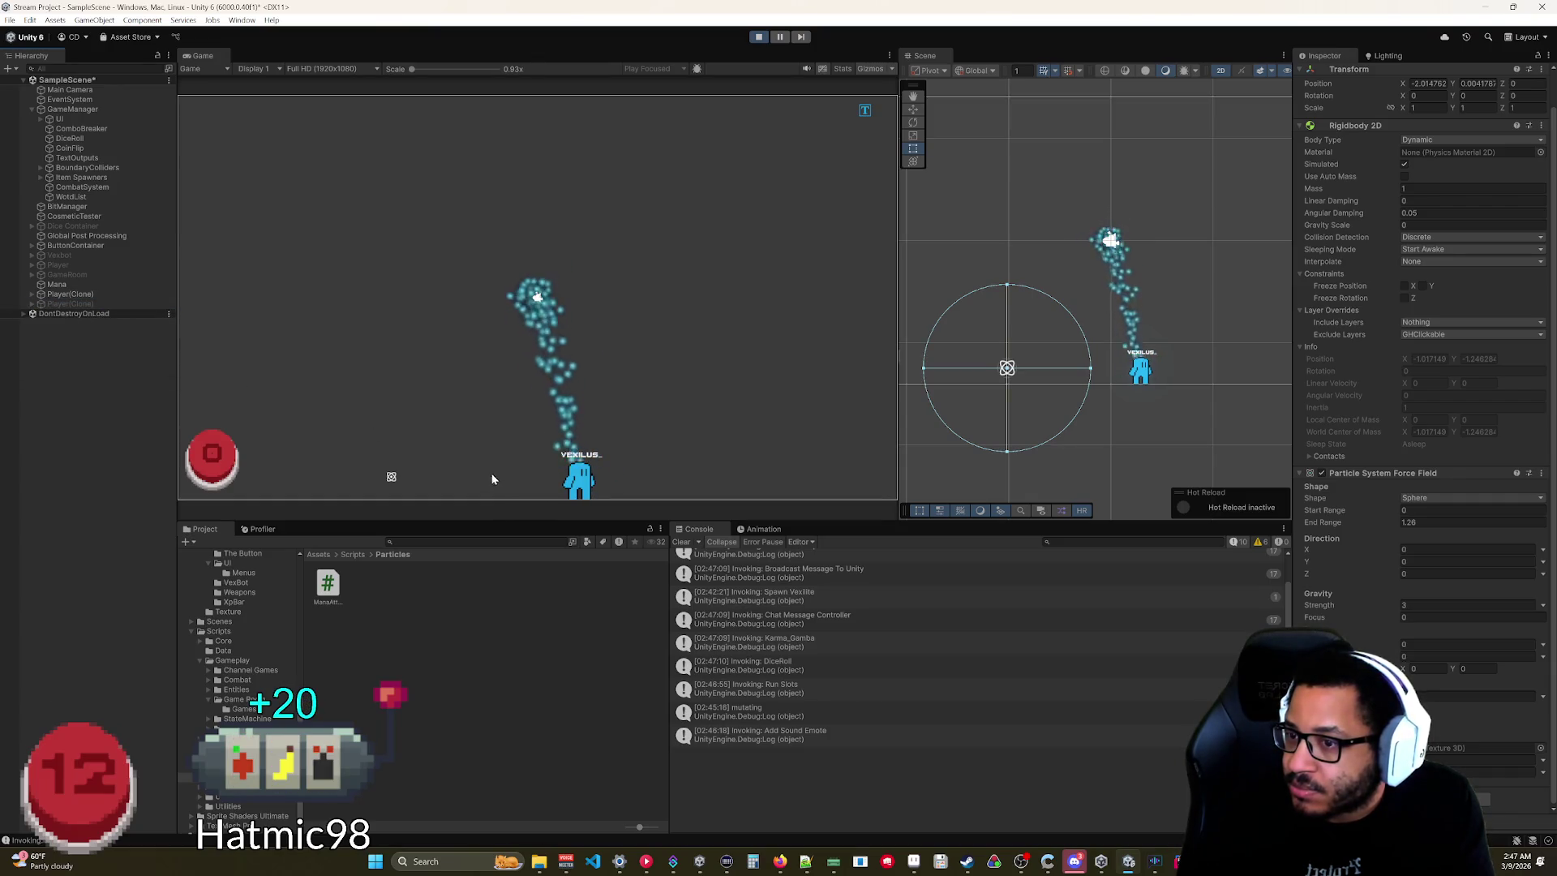
{"action": "mouse_move", "coordinate": [572, 486]}
{"action": "left_mouse_down"}
{"action": "mouse_move", "coordinate": [396, 459]}
{"action": "mouse_move", "coordinate": [389, 475]}
{"action": "left_mouse_up"}
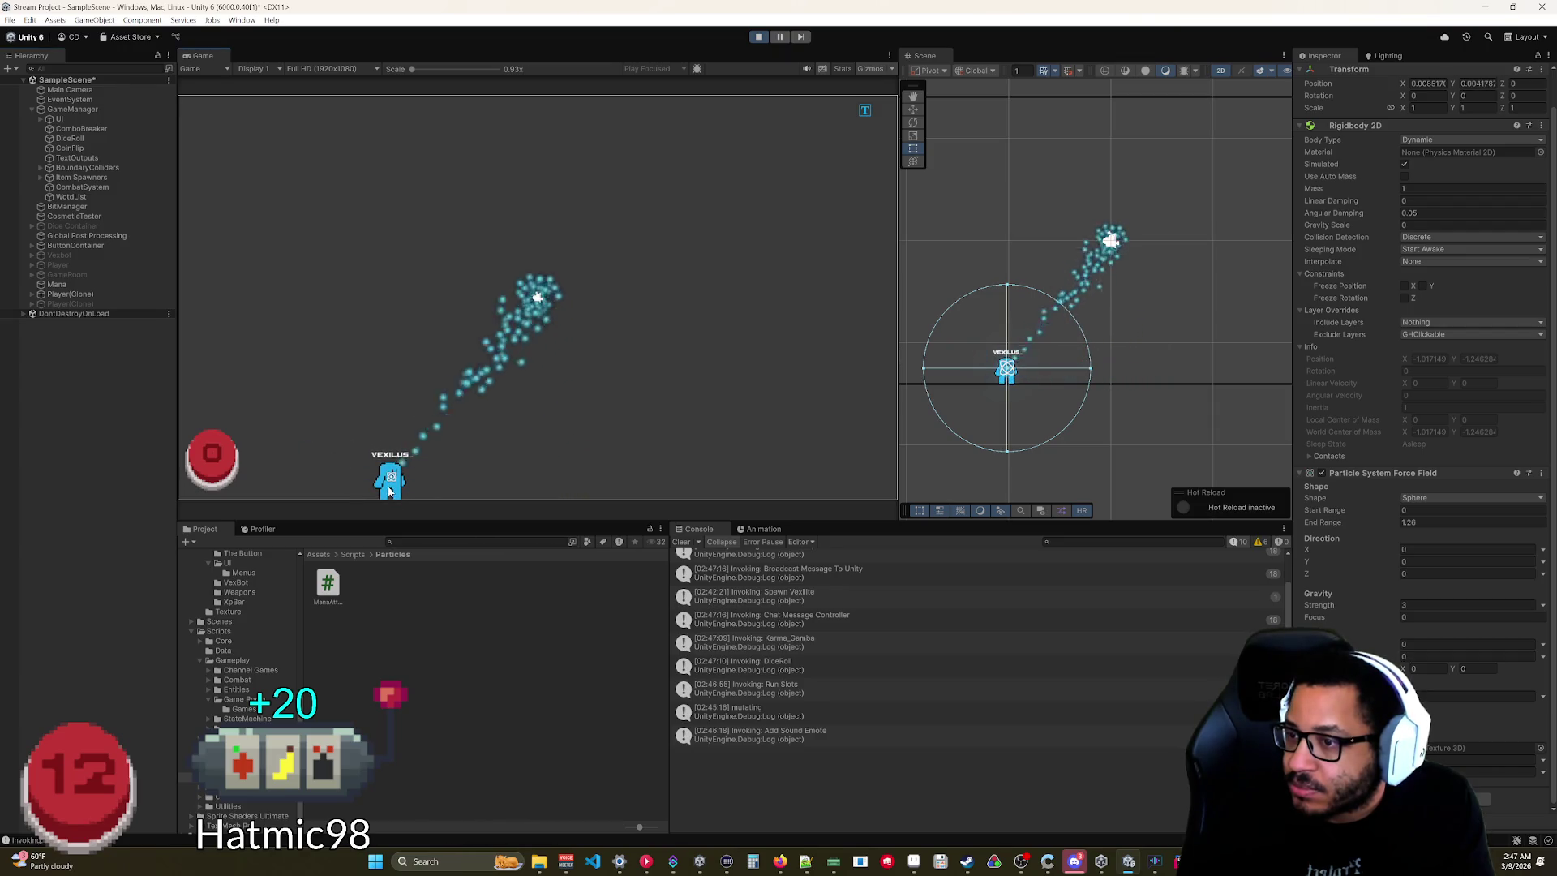
Raise the player's Sprite high above the ground, then reselect Mana Gravity Source.
{"action": "left_click", "coordinate": [1008, 347]}
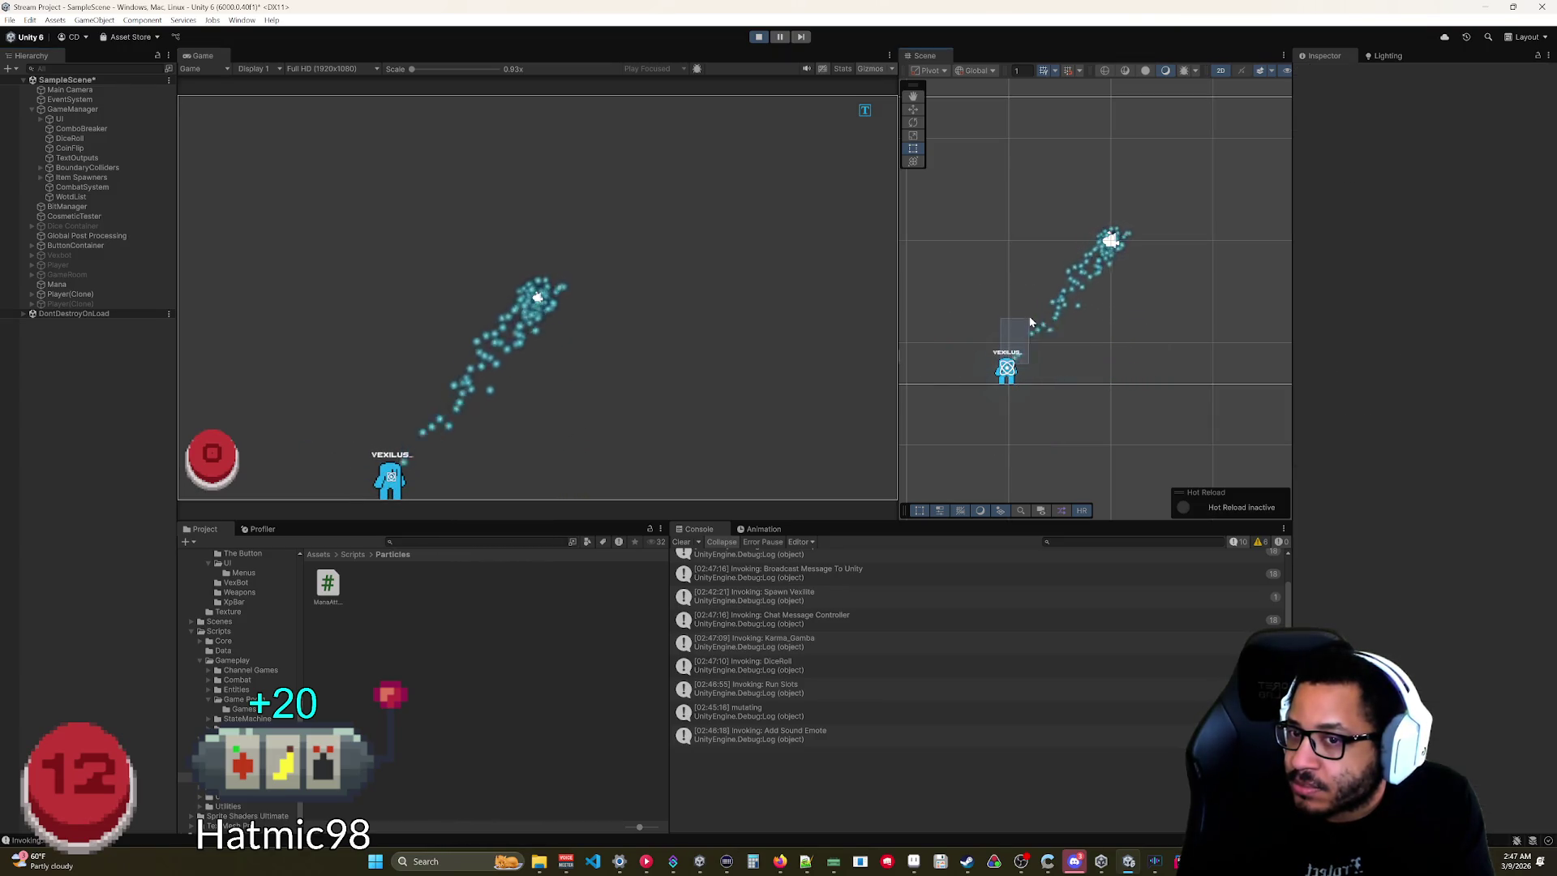
{"action": "left_click", "coordinate": [1004, 374]}
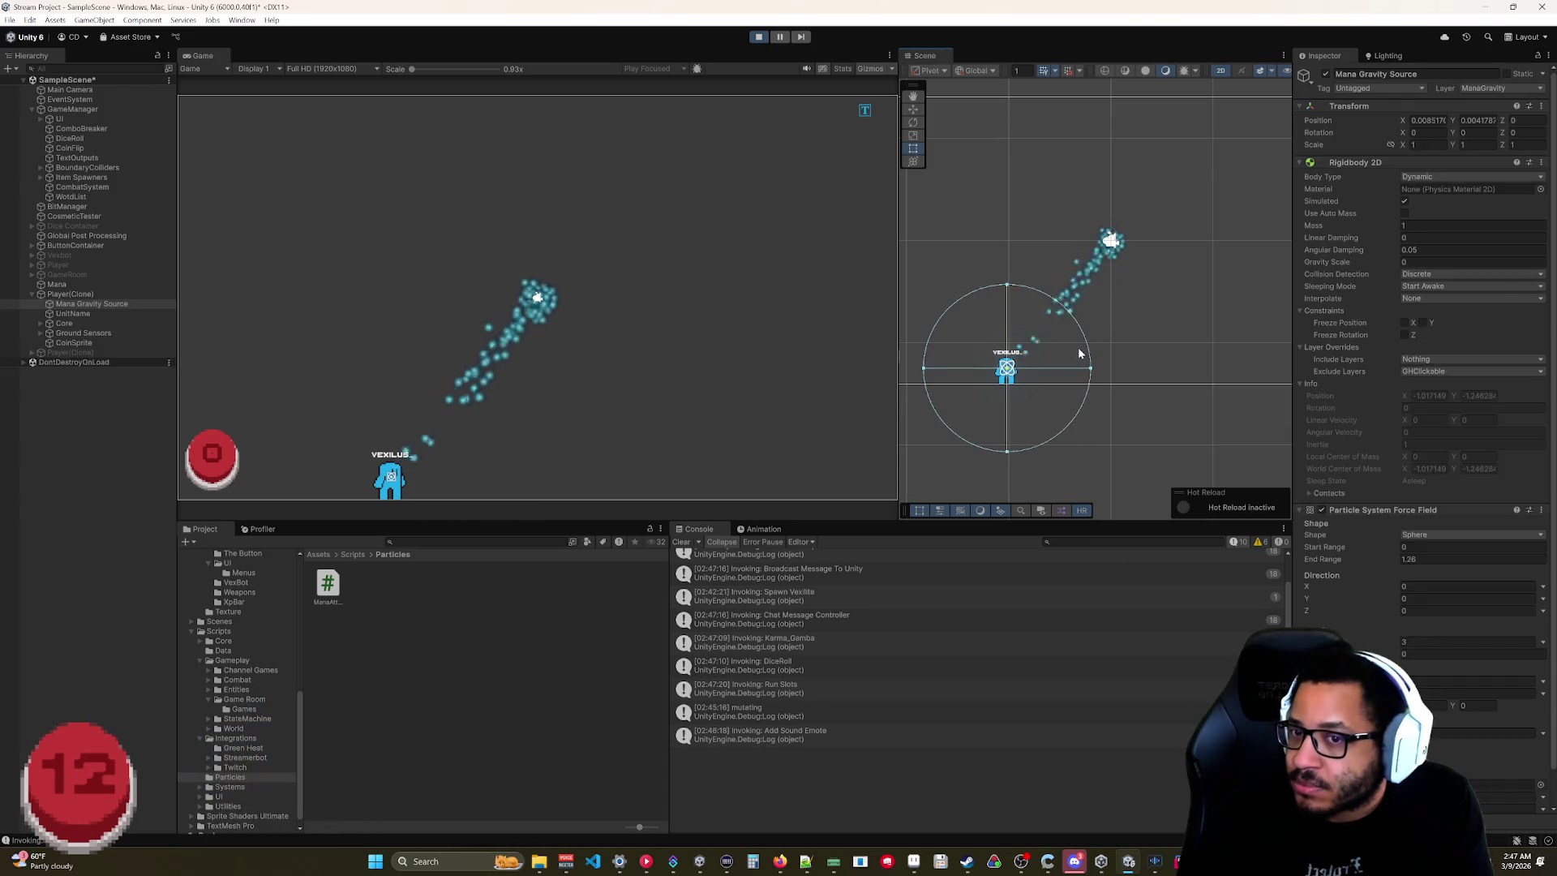
{"action": "left_click", "coordinate": [999, 375]}
{"action": "left_click", "coordinate": [1006, 379]}
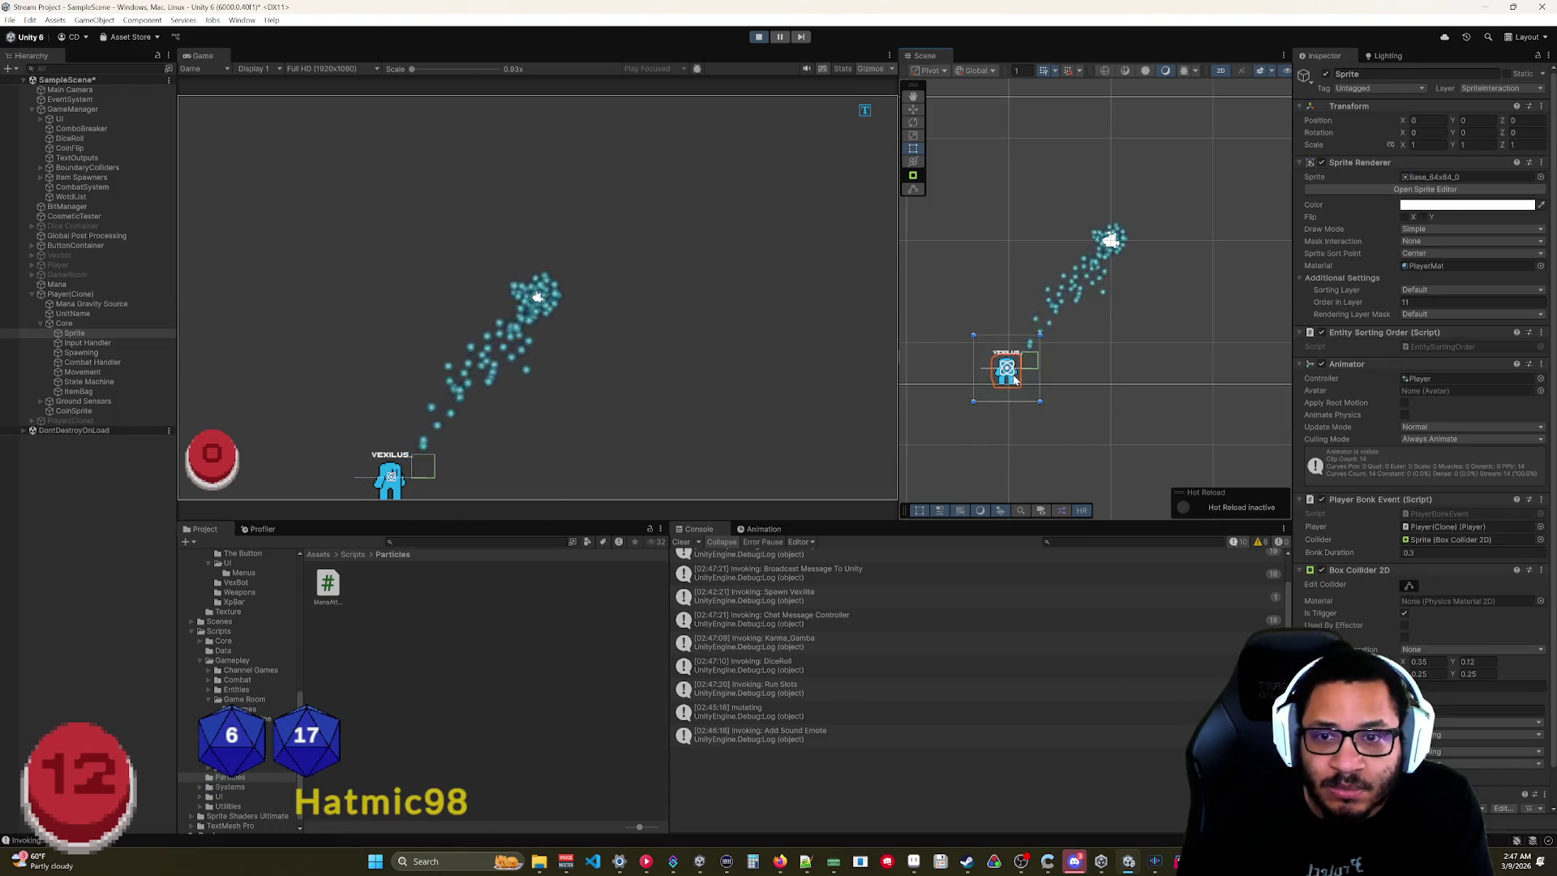
{"action": "left_click_drag", "start_coordinate": [1006, 381], "coordinate": [1008, 378]}
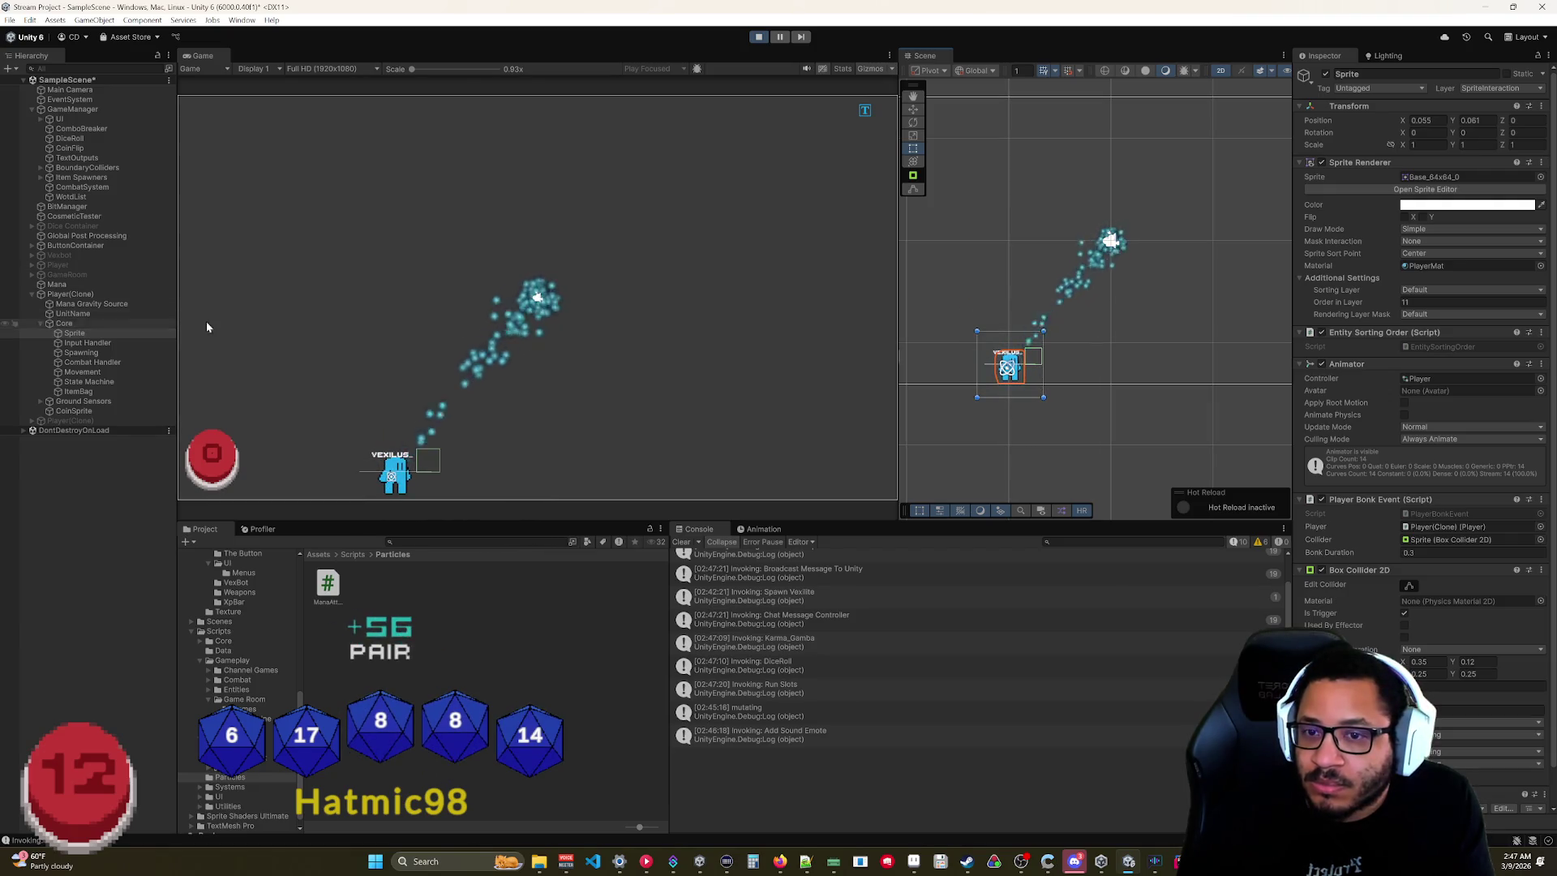
{"action": "left_click_drag", "start_coordinate": [386, 478], "coordinate": [389, 280]}
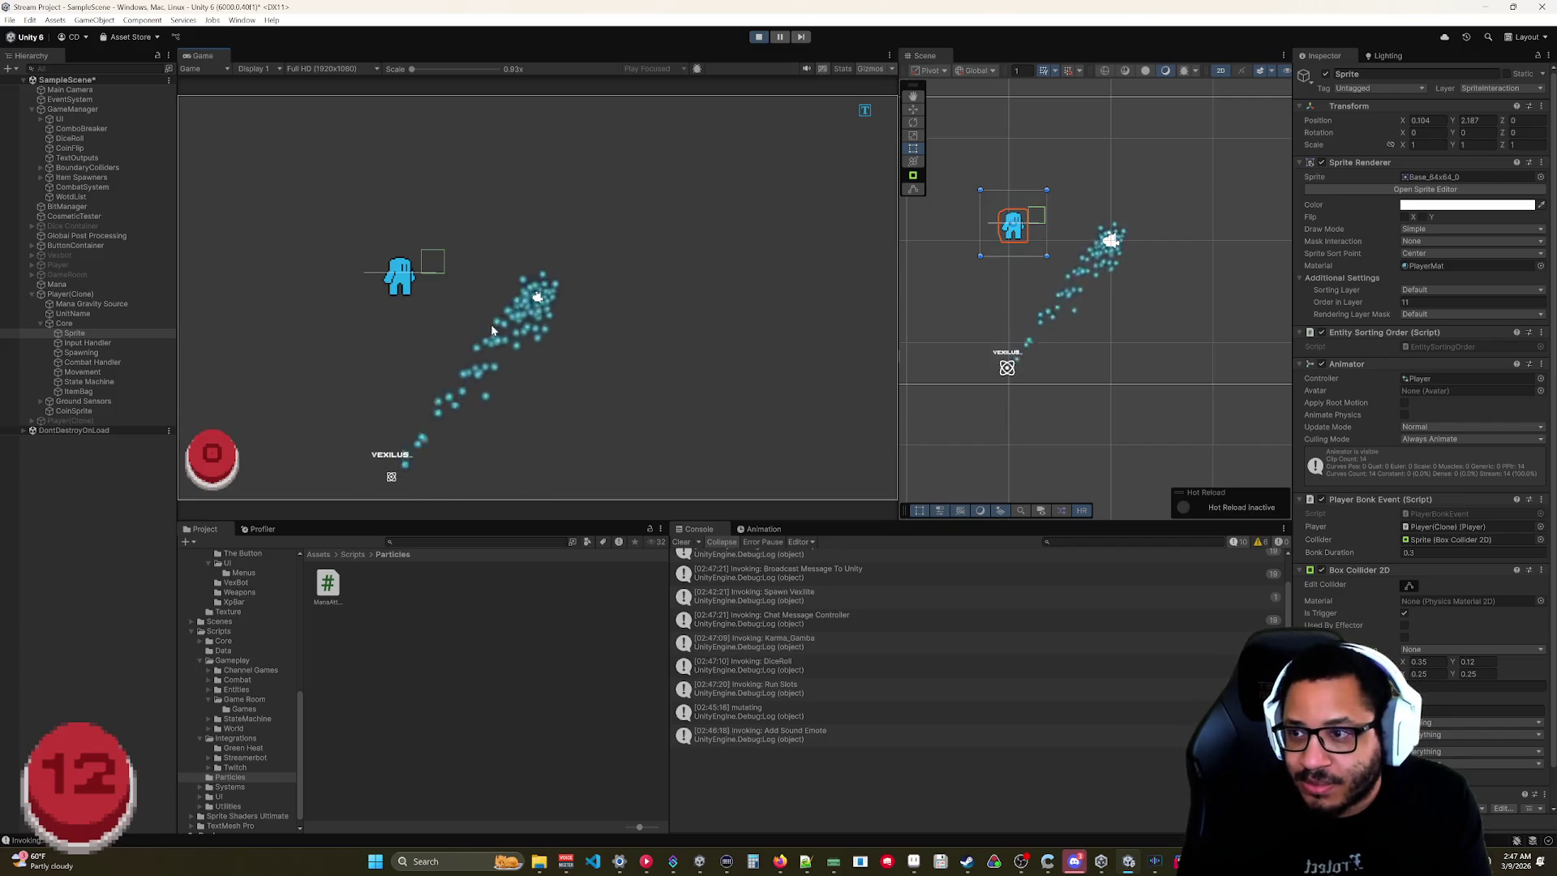
{"action": "left_click", "coordinate": [942, 334]}
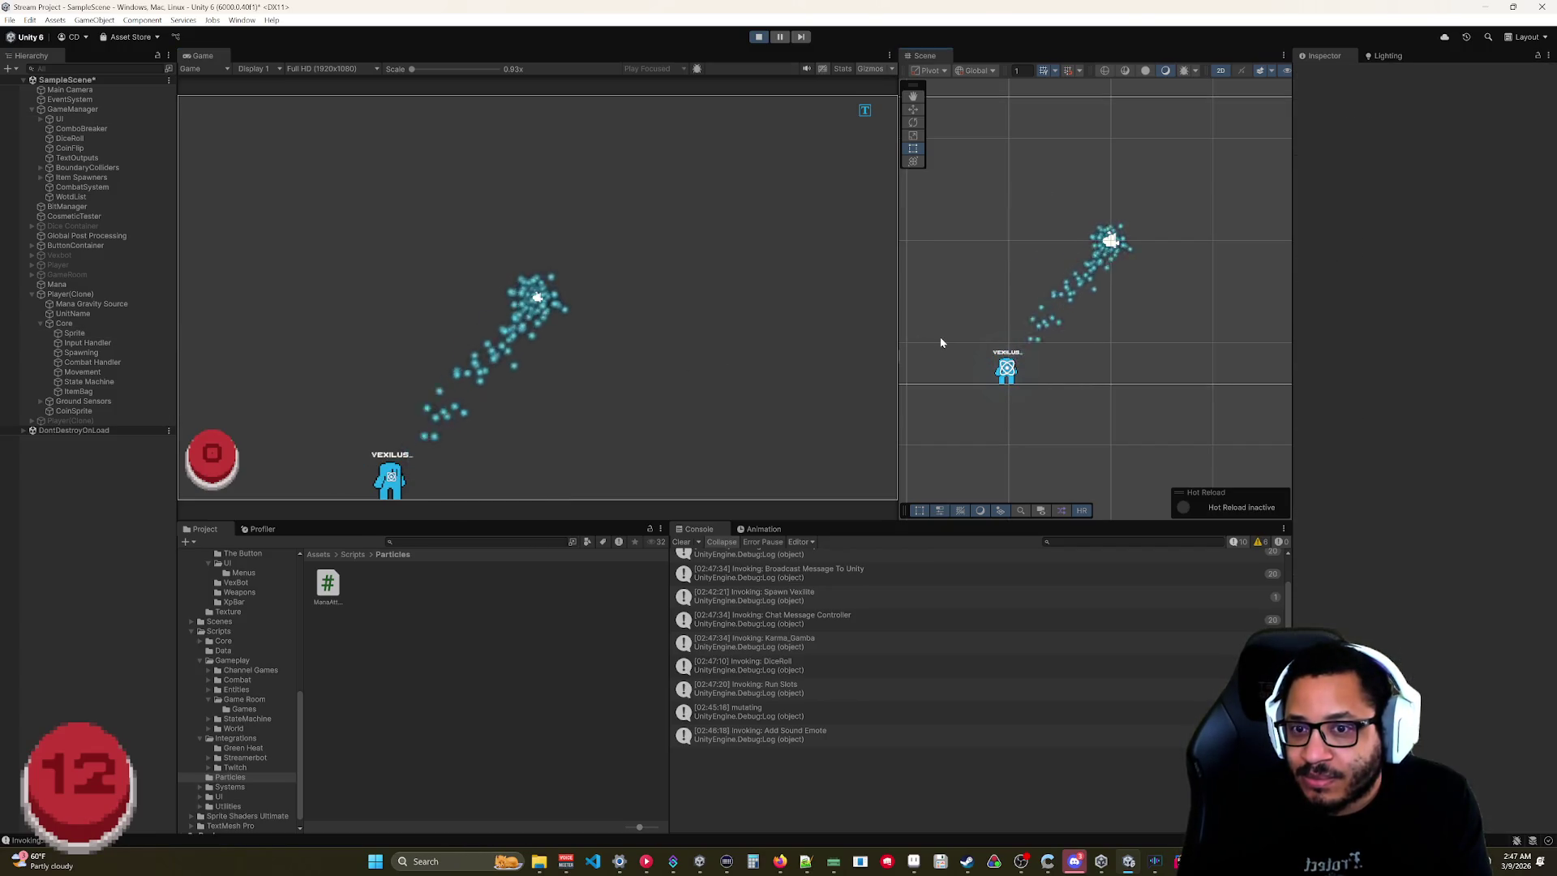
{"action": "left_click", "coordinate": [96, 304]}
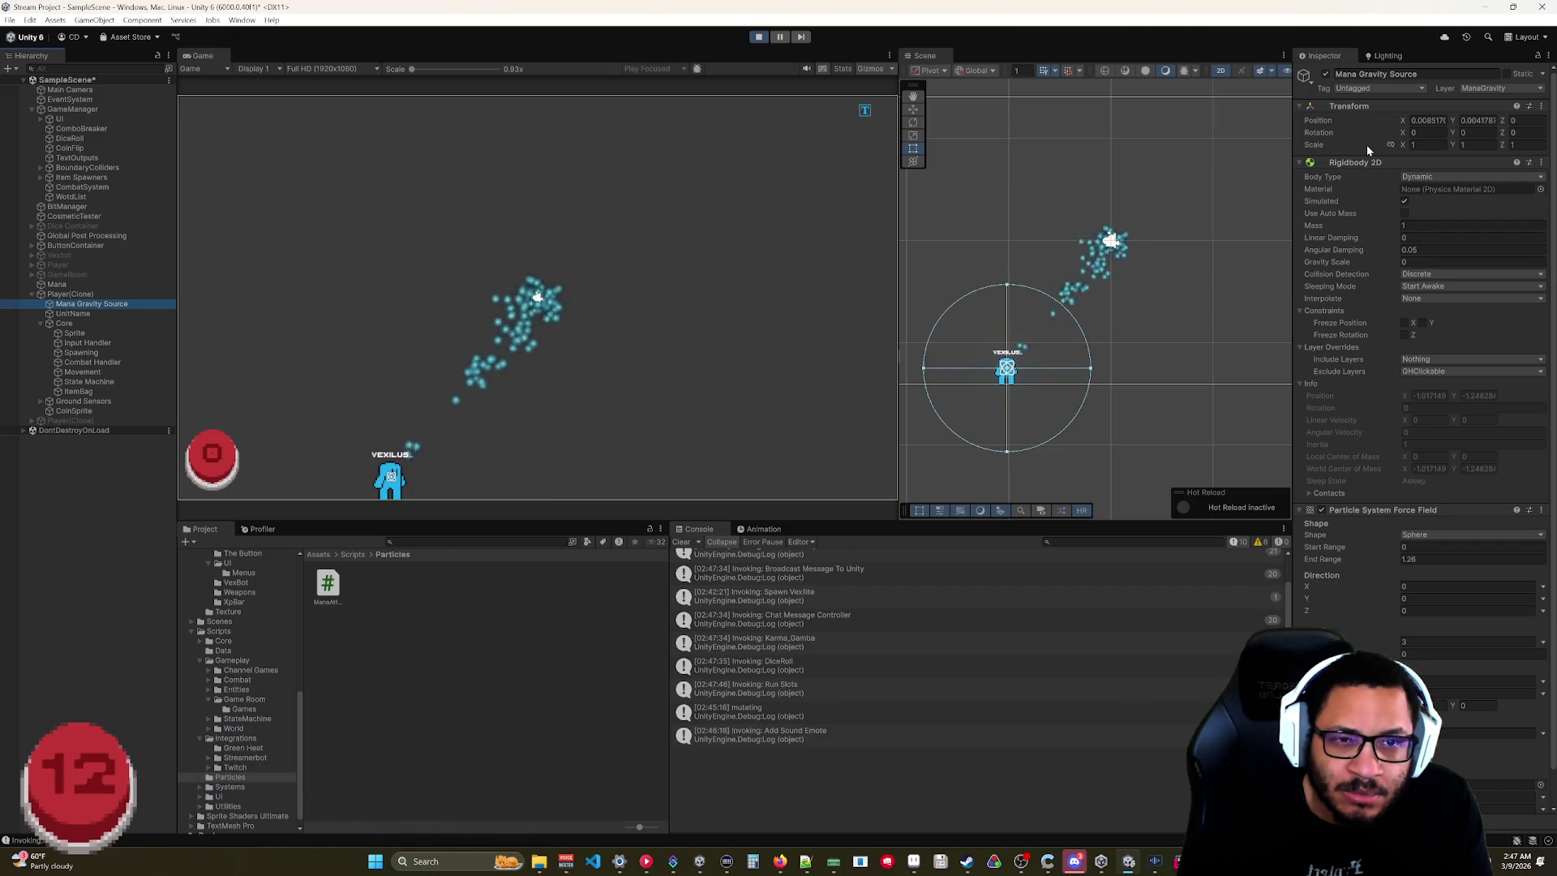
{"action": "scroll", "coordinate": [1428, 575], "scroll_direction": "down", "scroll_amount": 2}
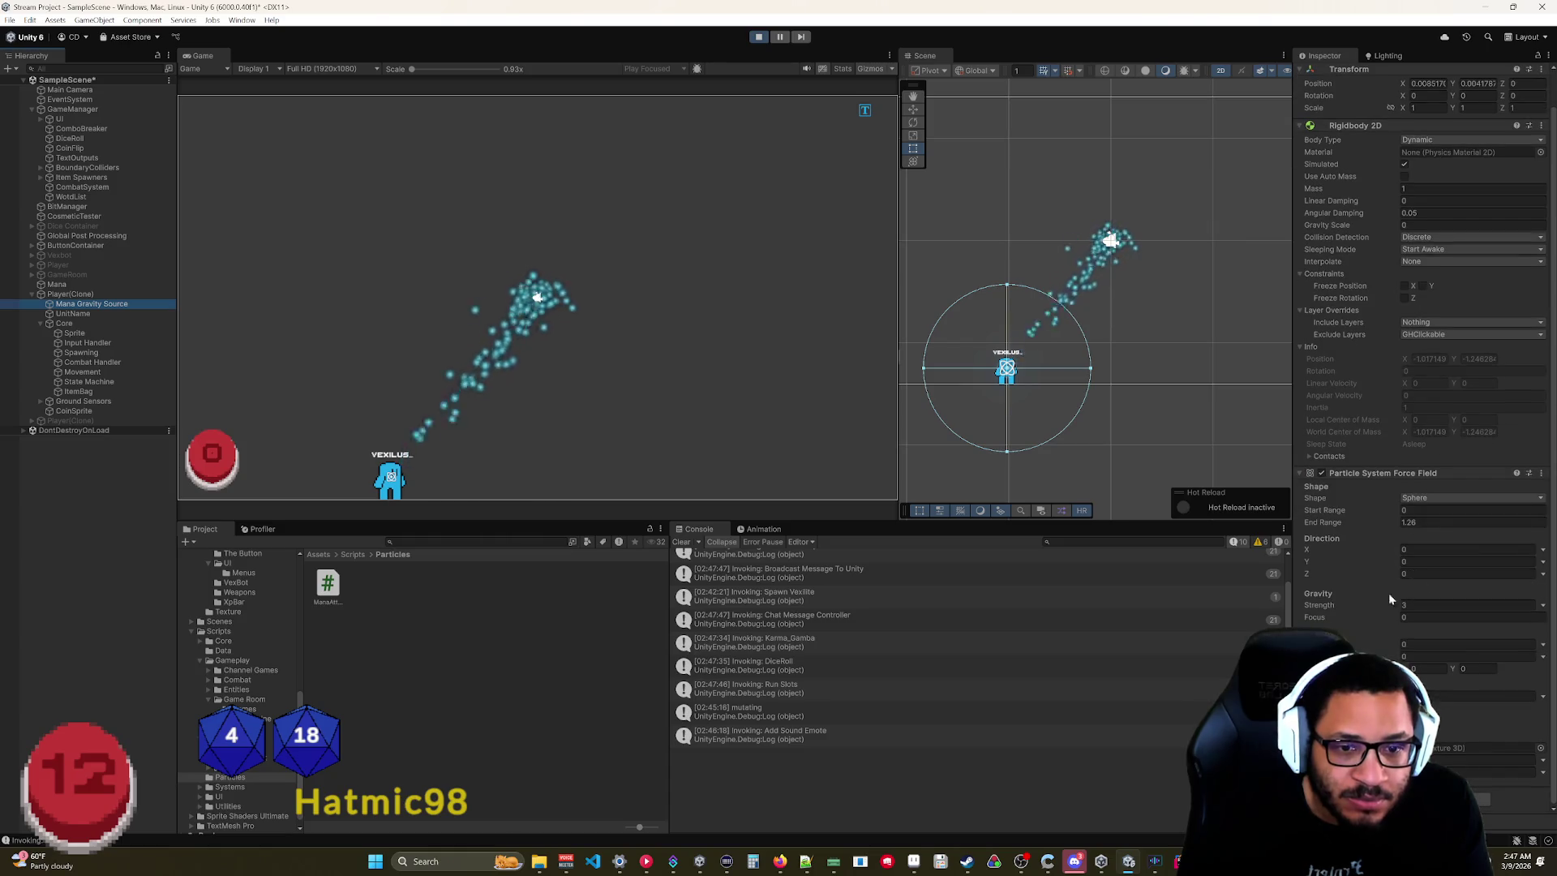
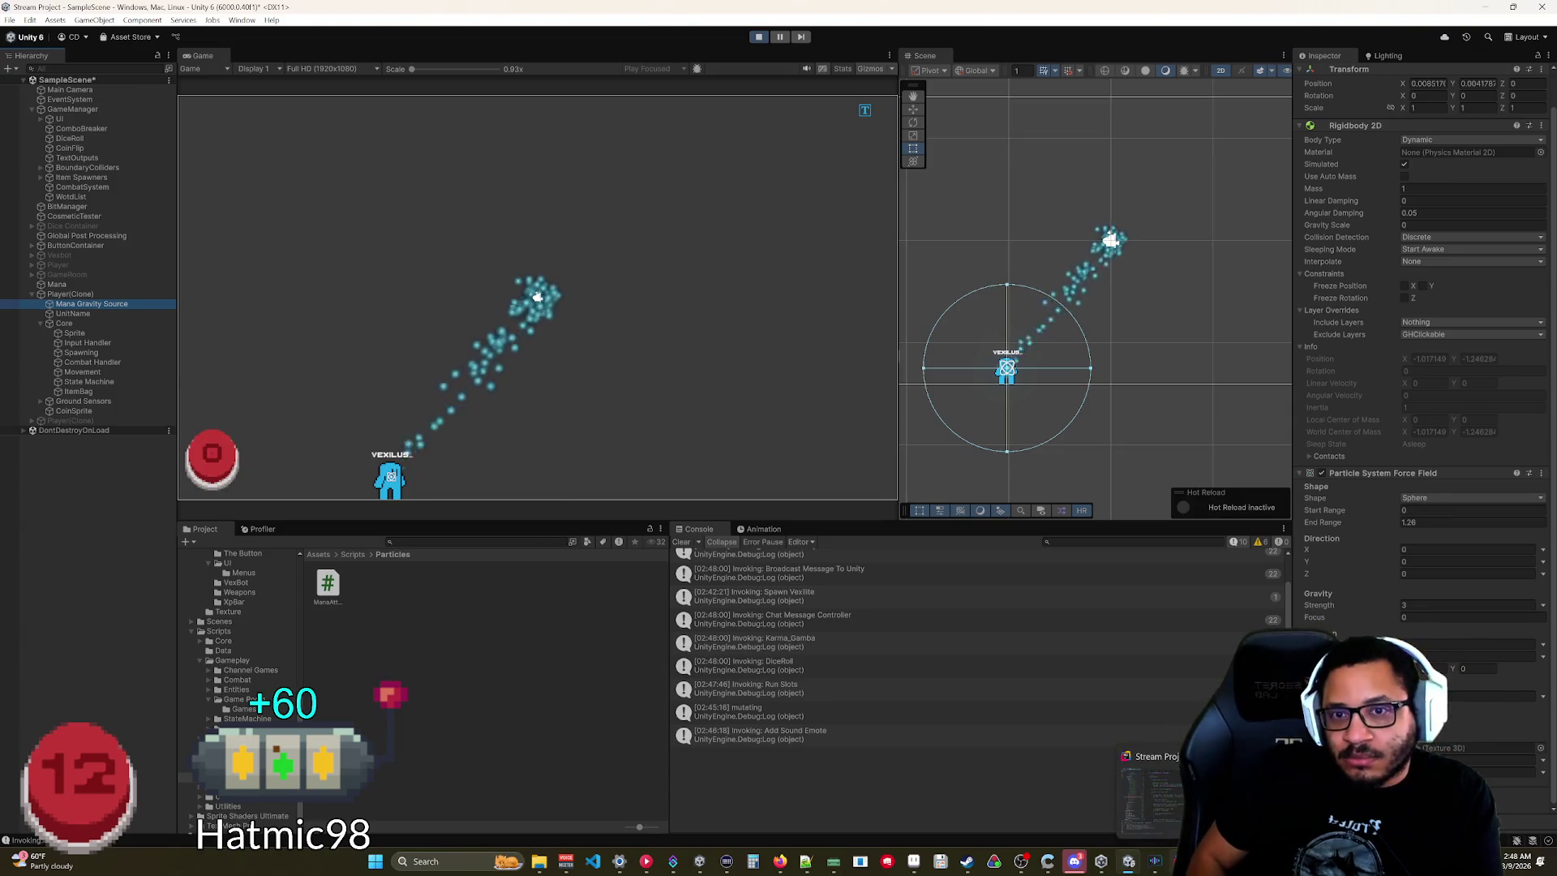
Switch to Rider and scroll ManaAttraction.cs down to the LateUpdate particle attraction loop.
{"action": "key", "text": "alt+Tab"}
{"action": "scroll", "coordinate": [729, 324], "scroll_direction": "down", "scroll_amount": 5}
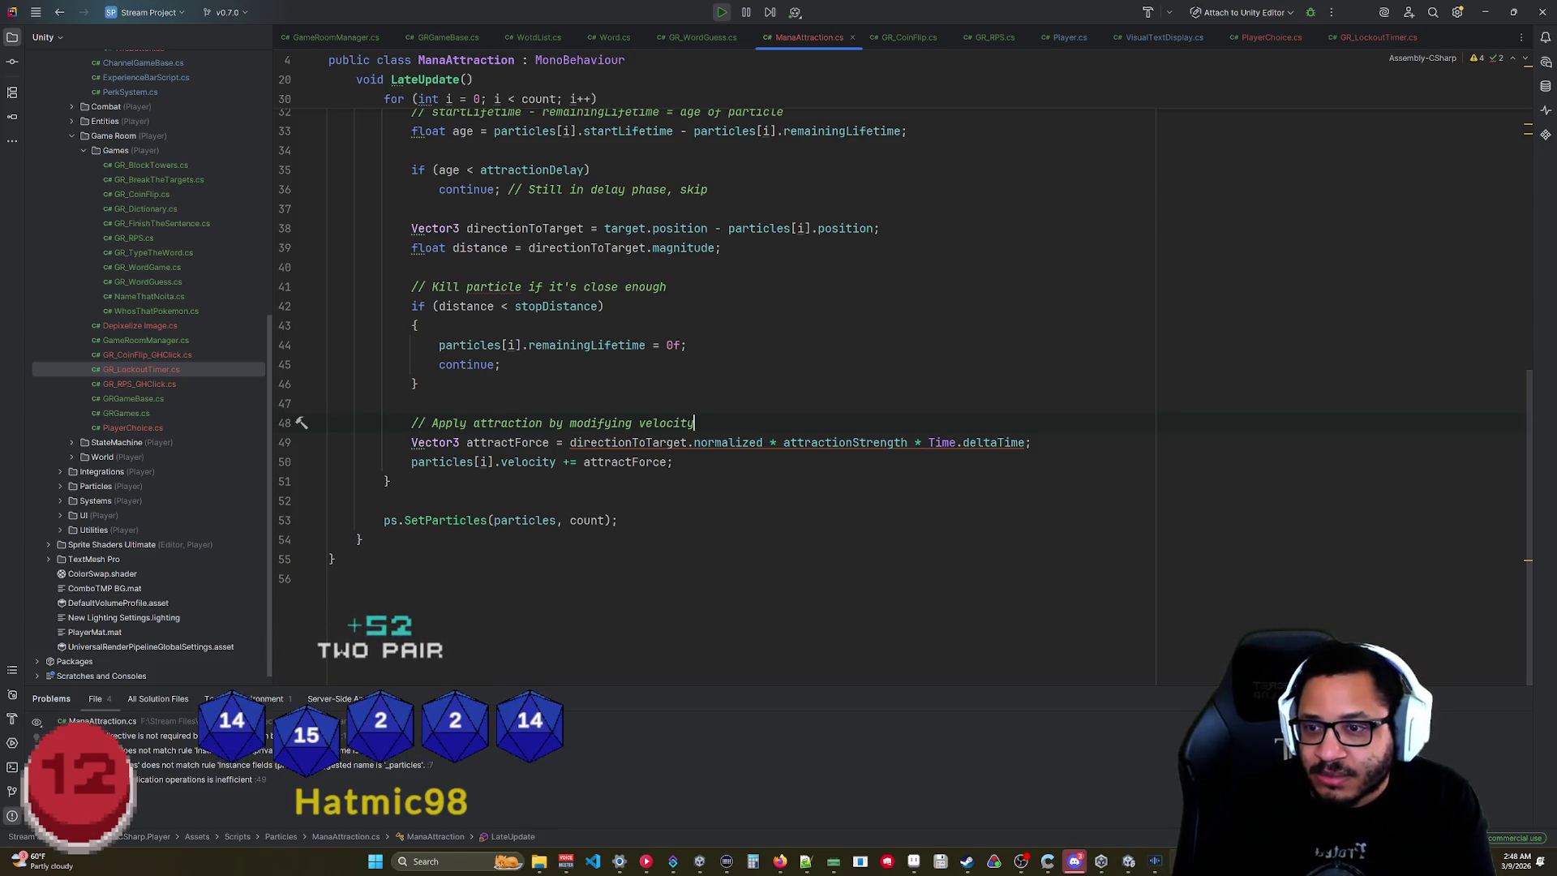
Select lines 48–50, which apply attraction force to particle velocity, then minimize Rider.
{"action": "left_click_drag", "start_coordinate": [1030, 442], "coordinate": [639, 442]}
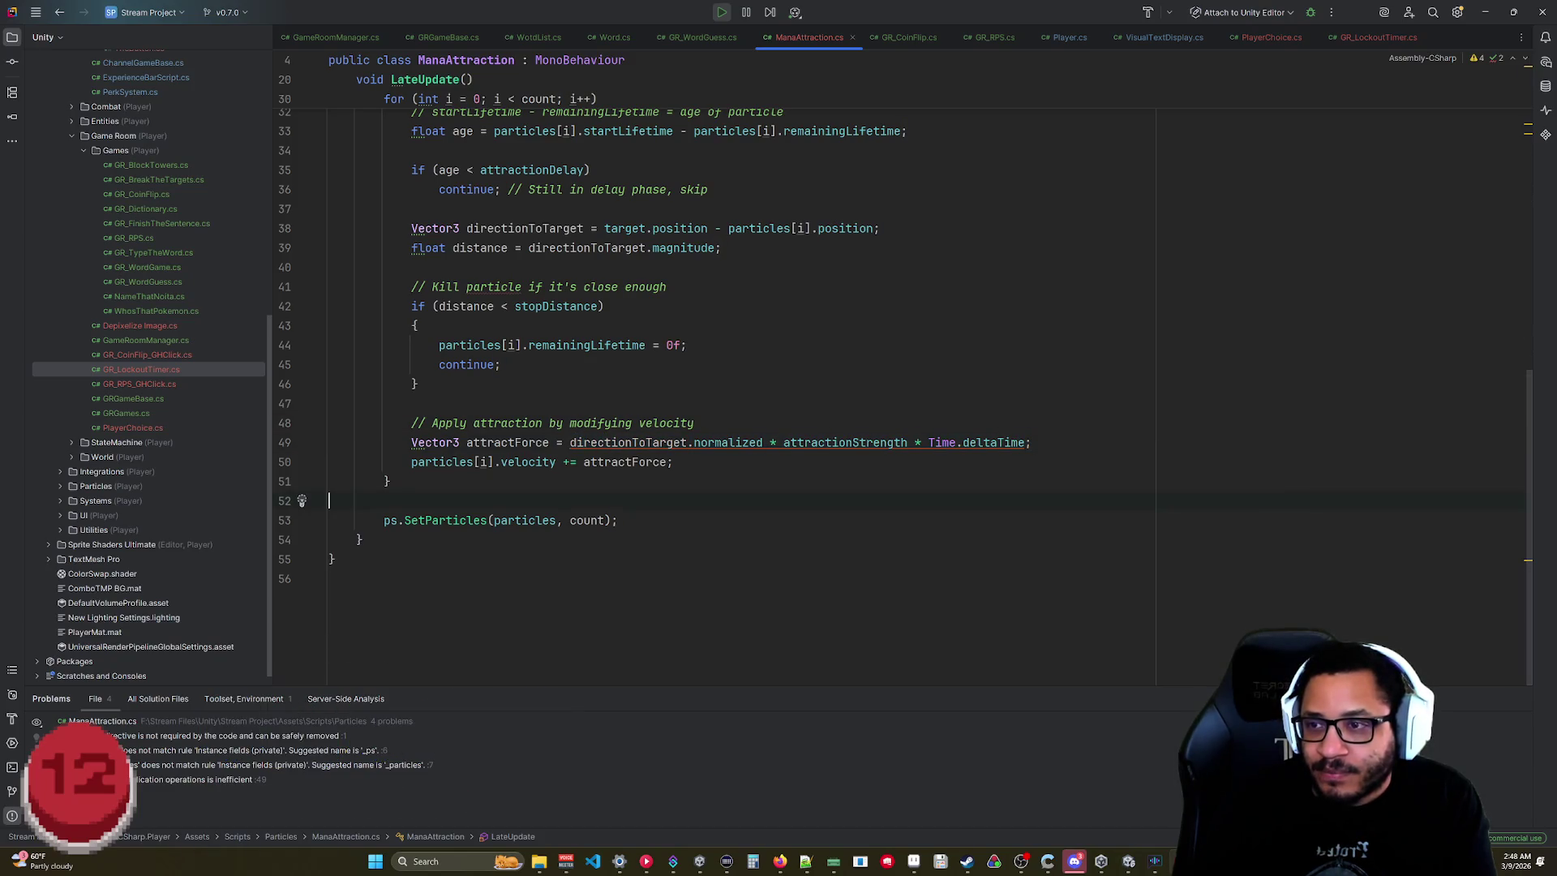
{"action": "scroll", "coordinate": [810, 390], "scroll_direction": "up", "scroll_amount": 6}
{"action": "scroll", "coordinate": [810, 389], "scroll_direction": "down", "scroll_amount": 6}
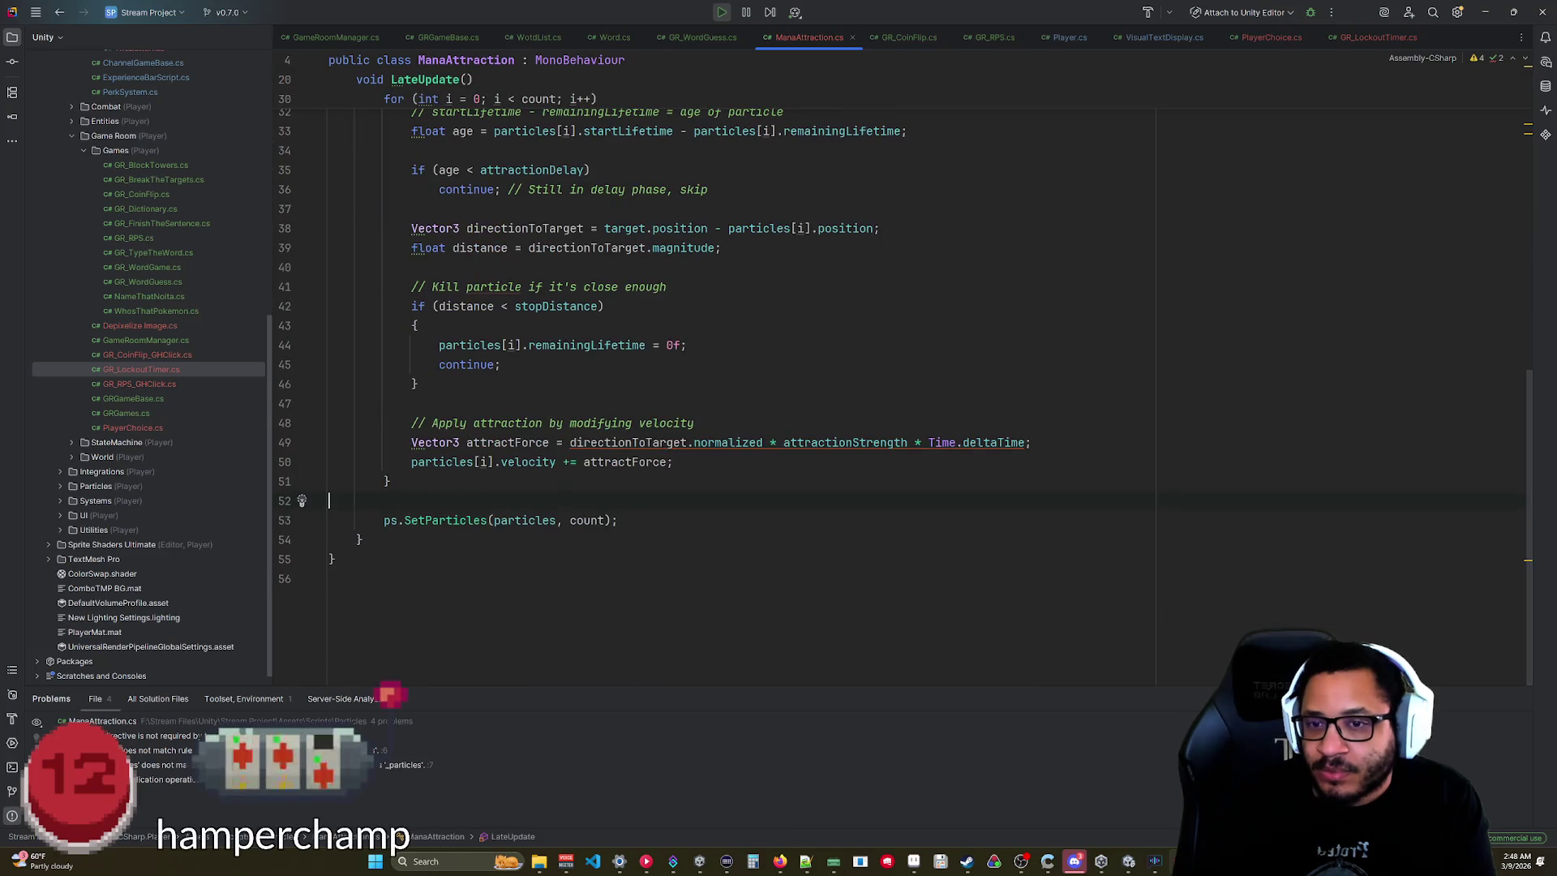
{"action": "left_click_drag", "start_coordinate": [873, 442], "coordinate": [437, 442]}
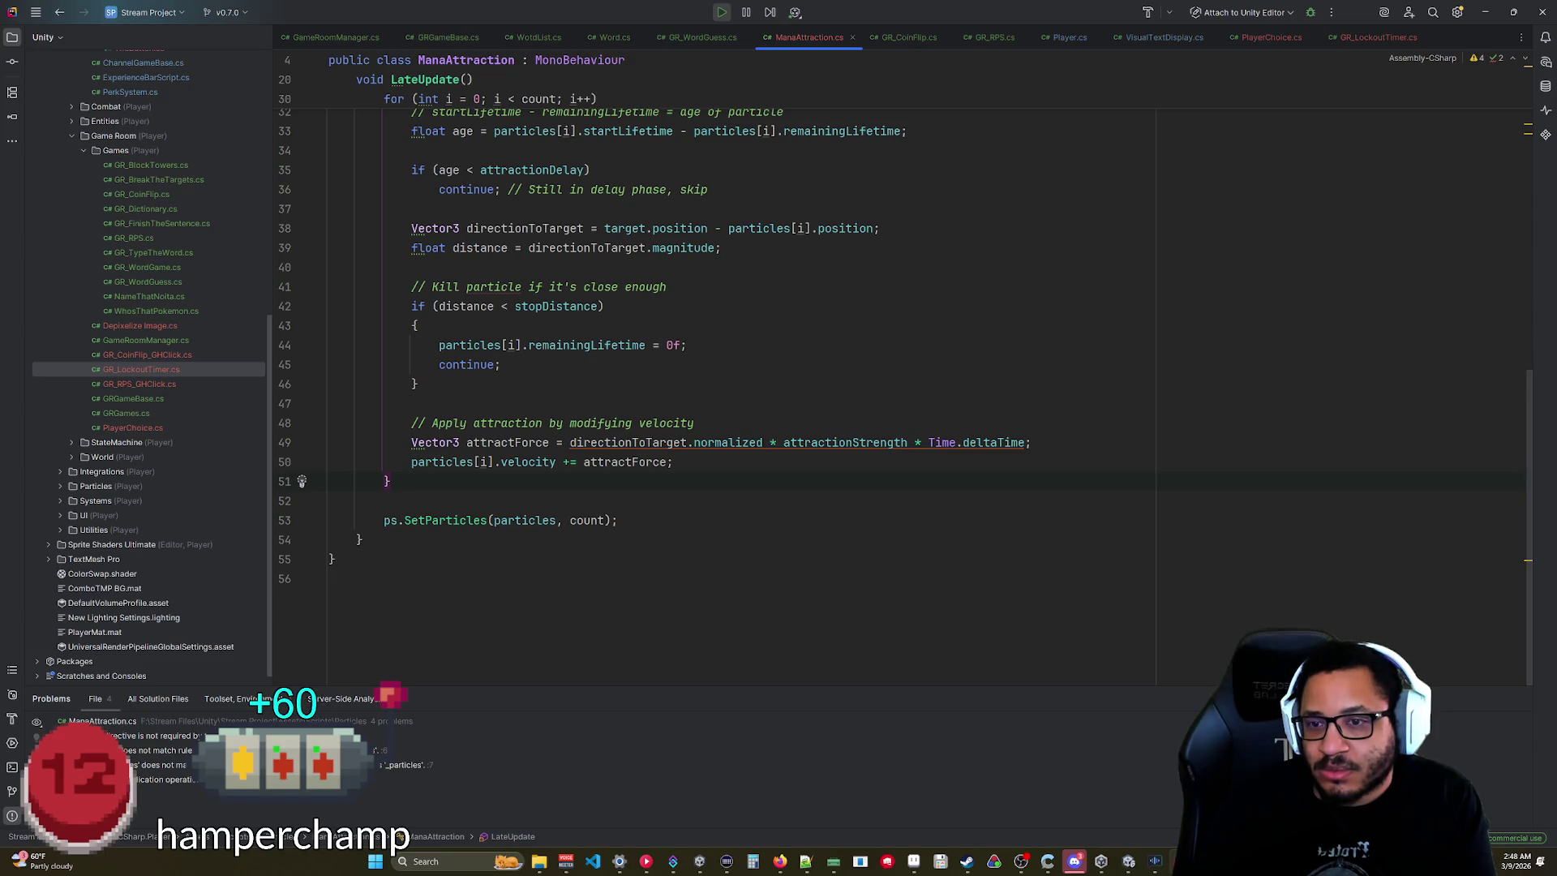
{"action": "scroll", "coordinate": [811, 389], "scroll_direction": "up", "scroll_amount": 3}
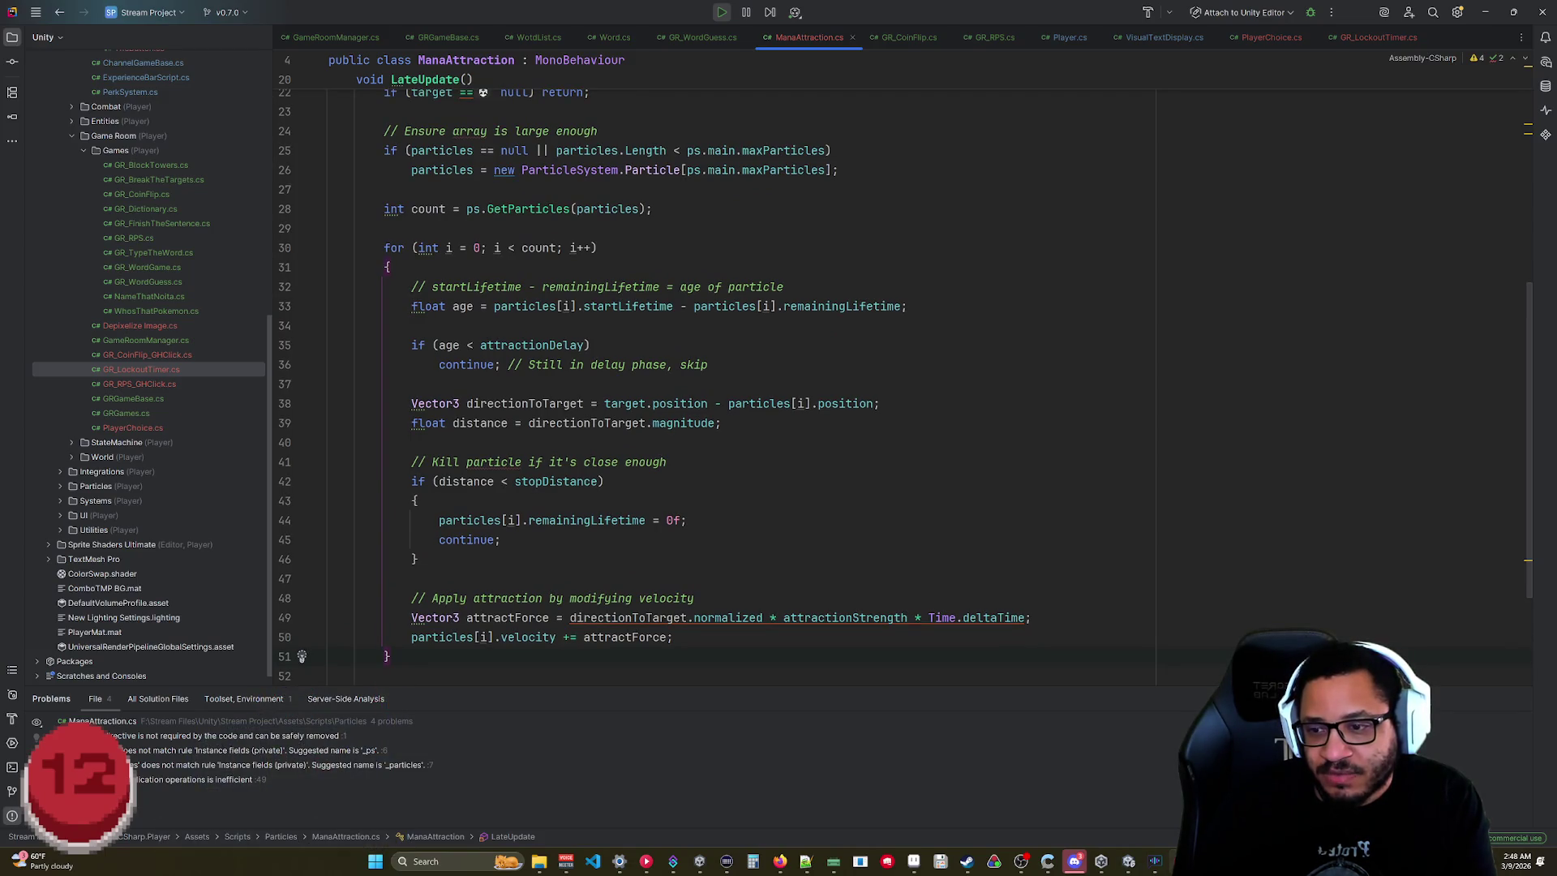
{"action": "left_click_drag", "start_coordinate": [1030, 617], "coordinate": [445, 598]}
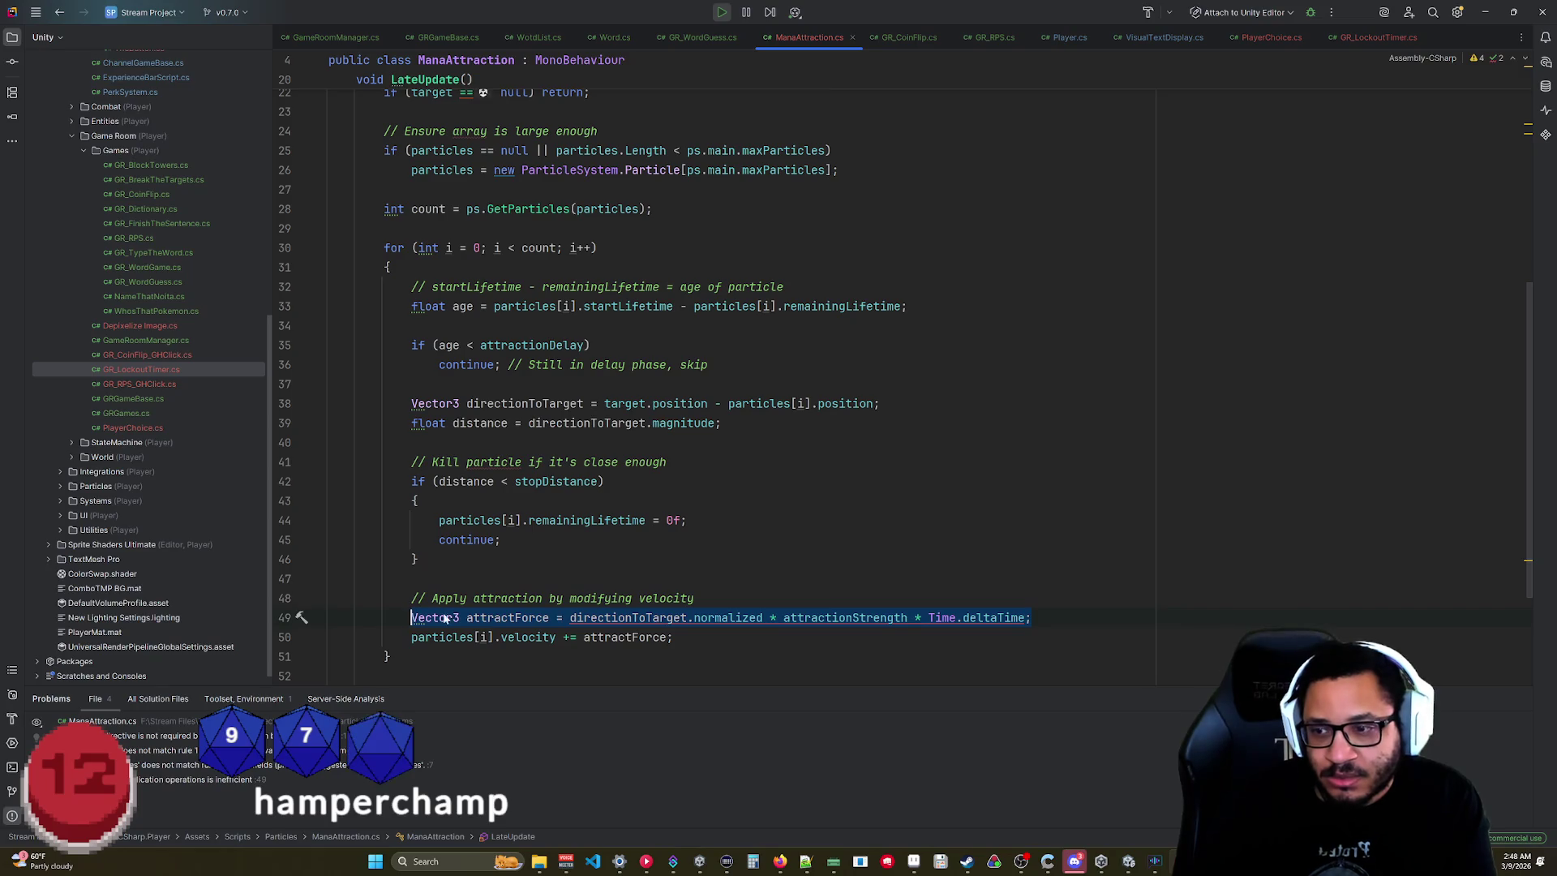
{"action": "left_click_drag", "start_coordinate": [673, 638], "coordinate": [364, 617]}
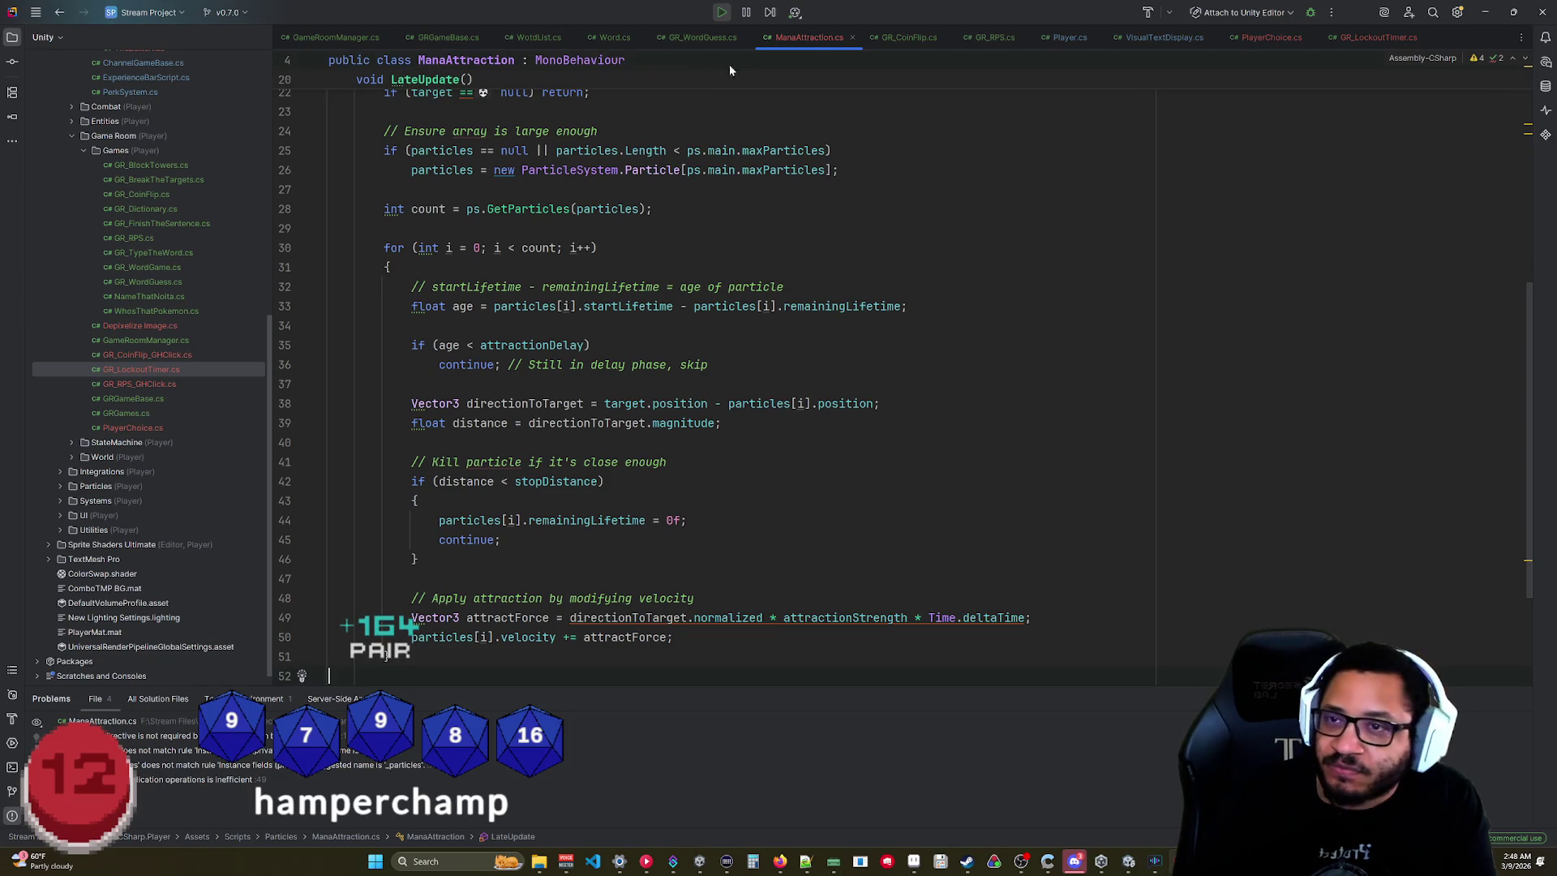
{"action": "left_click", "coordinate": [1482, 17]}
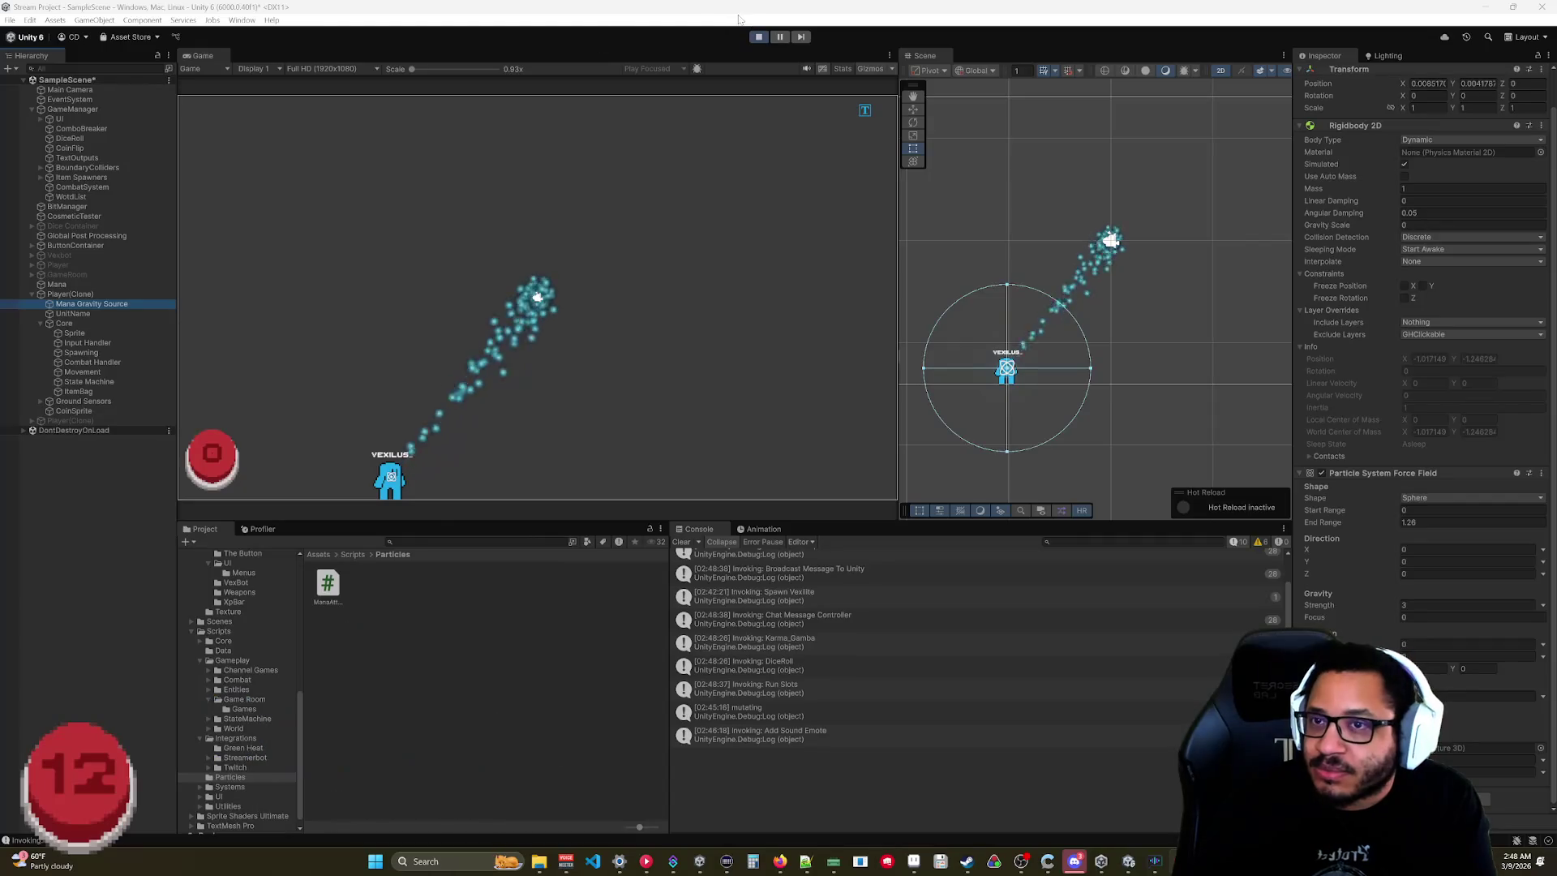
Stop Play mode, reset the Mana Gravity Source transform and add a Particle System Force Field.
{"action": "key", "text": "ctrl+p"}
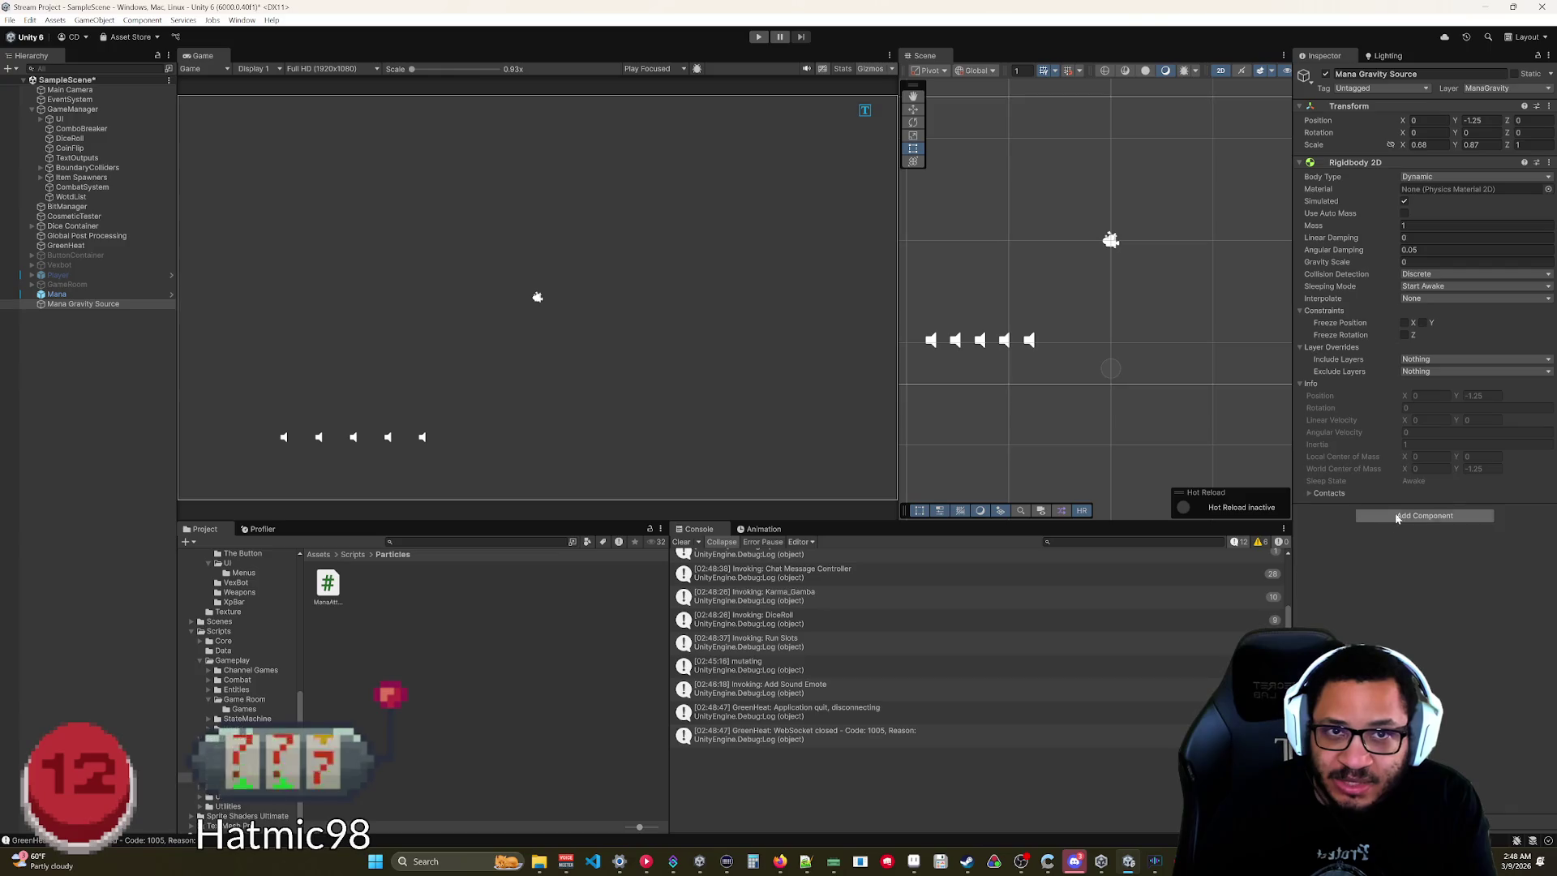
{"action": "right_click", "coordinate": [1466, 112]}
{"action": "left_click", "coordinate": [1459, 118]}
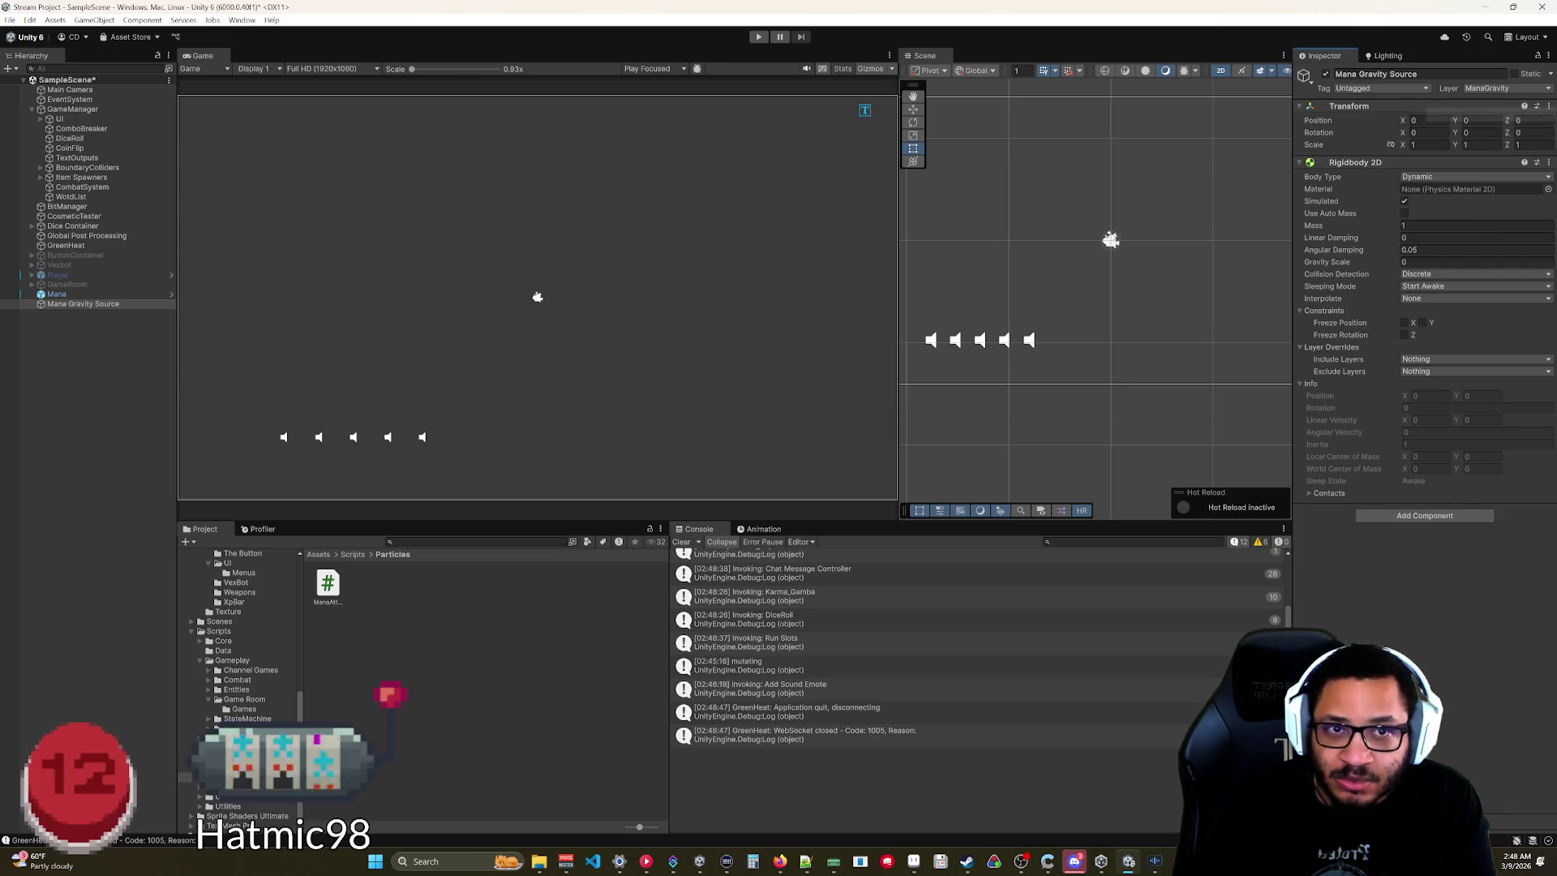
{"action": "left_click", "coordinate": [1408, 519]}
{"action": "left_click", "coordinate": [1396, 582]}
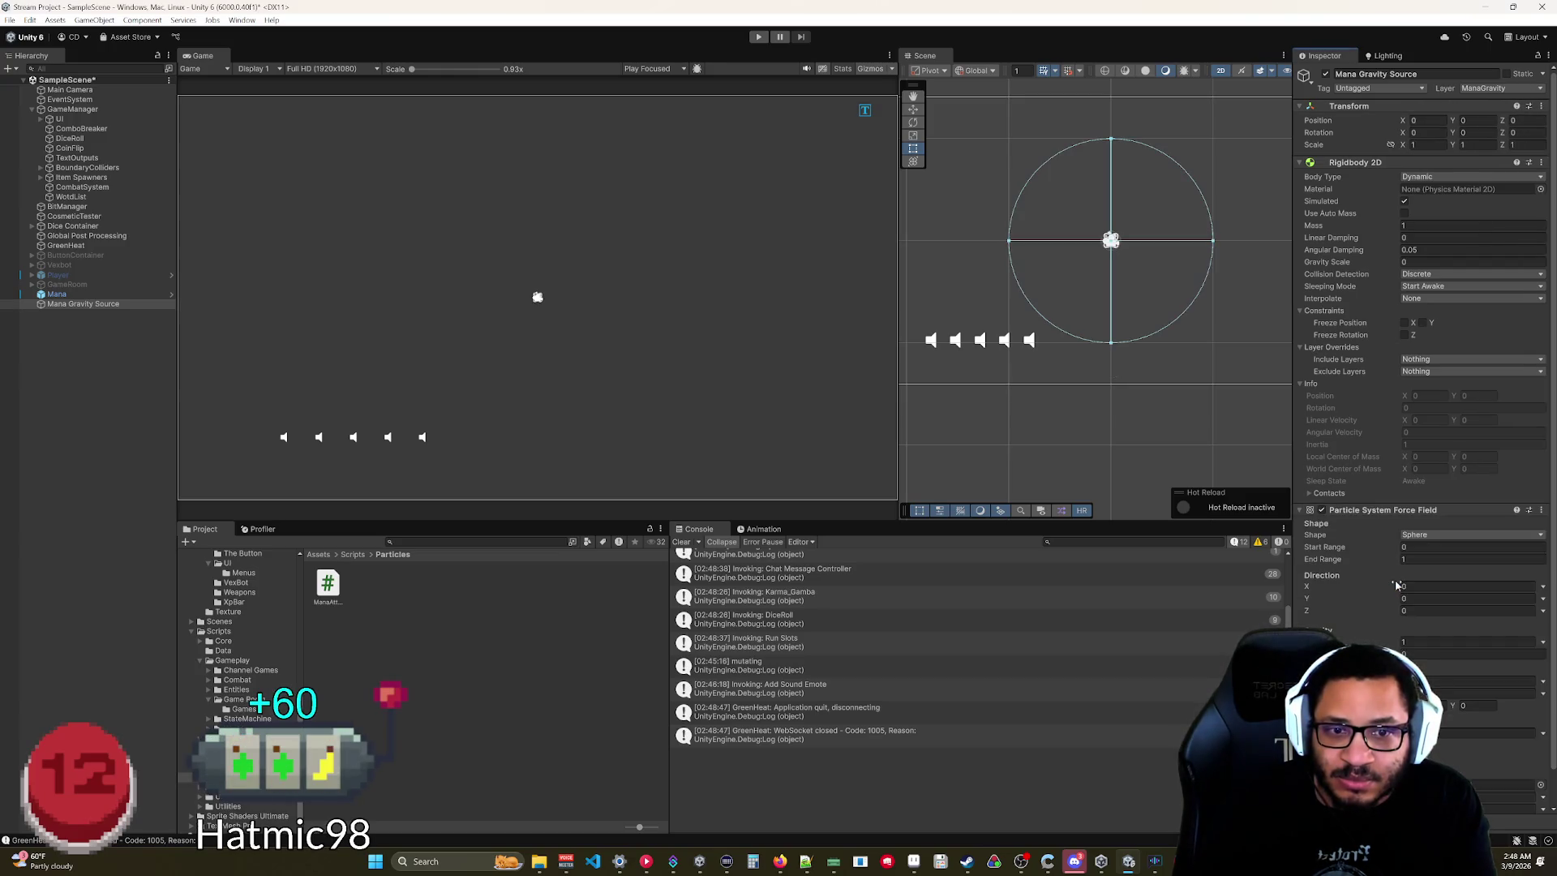
Put the force field into Mana's External Forces list and frame the particles.
{"action": "left_click", "coordinate": [77, 296]}
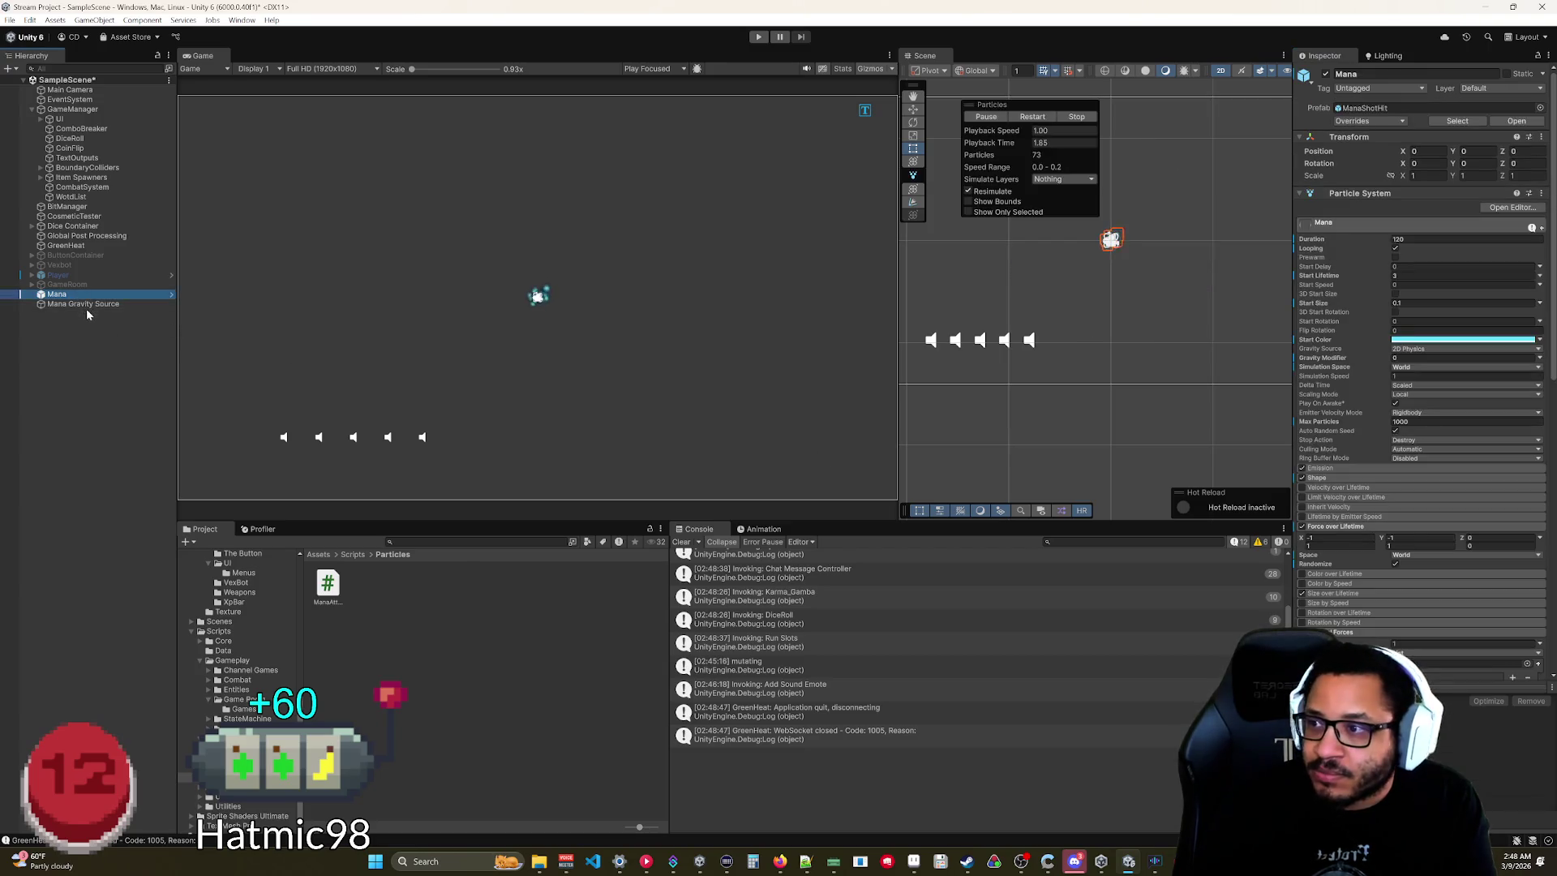
{"action": "scroll", "coordinate": [1312, 498], "scroll_direction": "down", "scroll_amount": 5}
{"action": "left_click_drag", "start_coordinate": [97, 303], "coordinate": [1419, 467]}
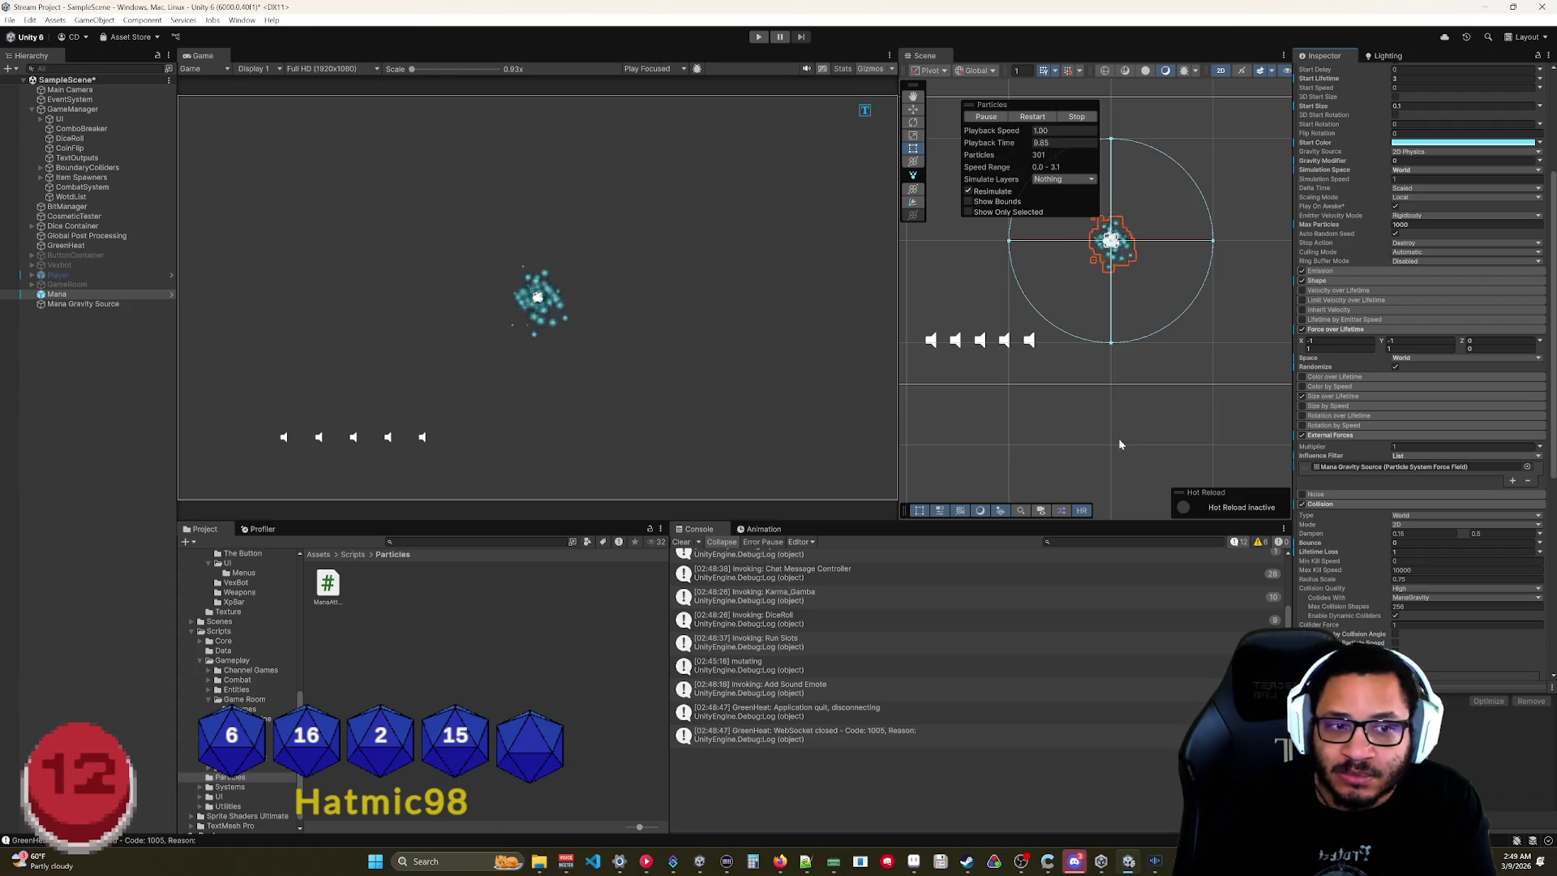
{"action": "key", "text": "f"}
Increase the Mana Gravity Source force field's End Range.
{"action": "left_click", "coordinate": [109, 306]}
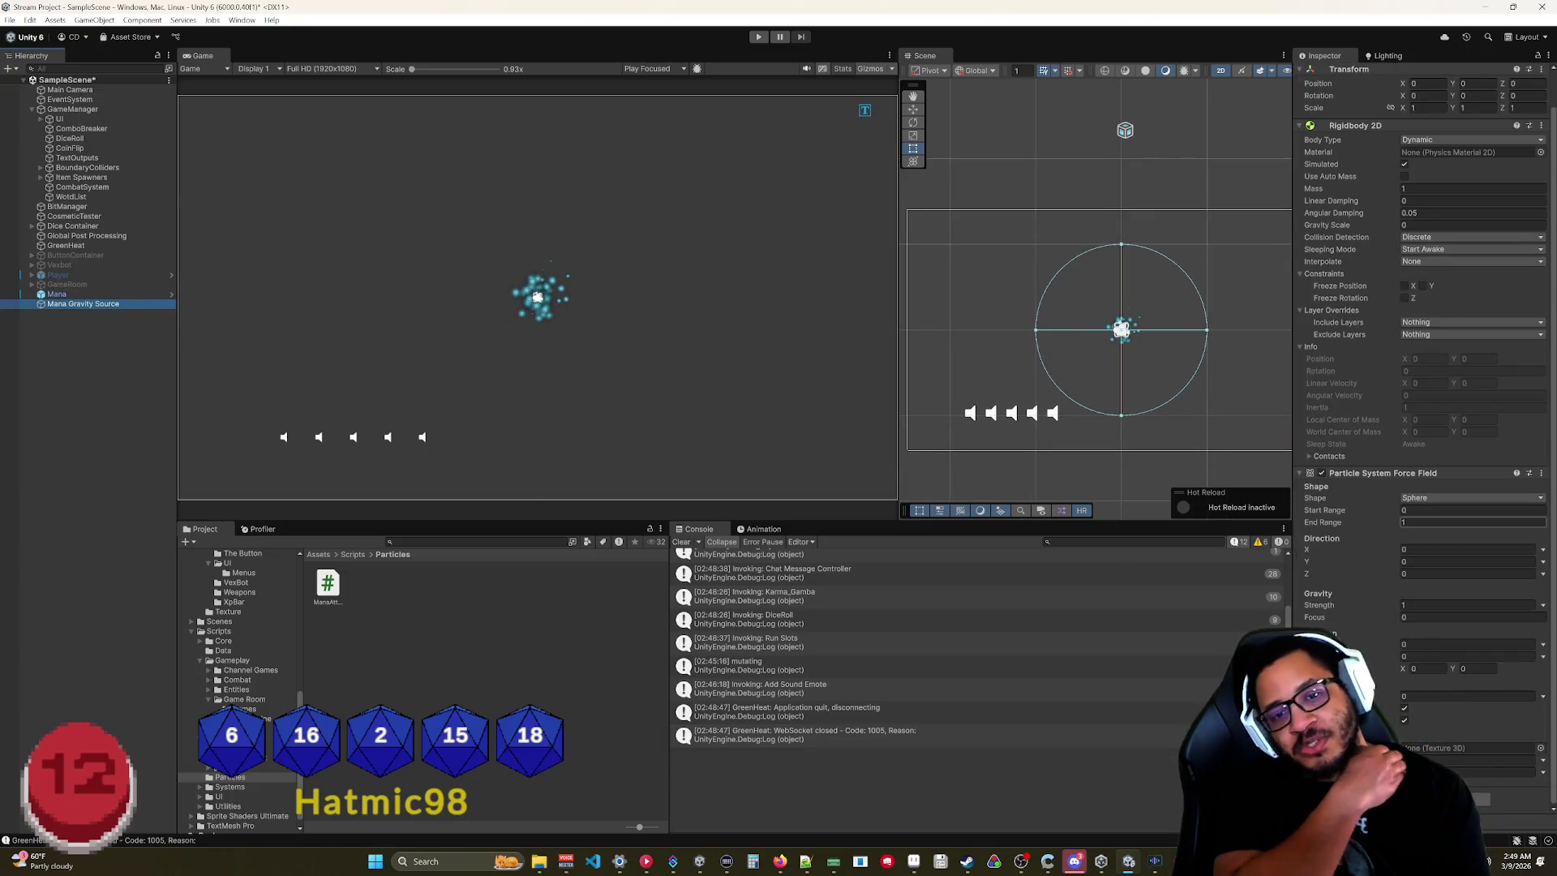
{"action": "left_click_drag", "start_coordinate": [1346, 526], "coordinate": [1384, 528]}
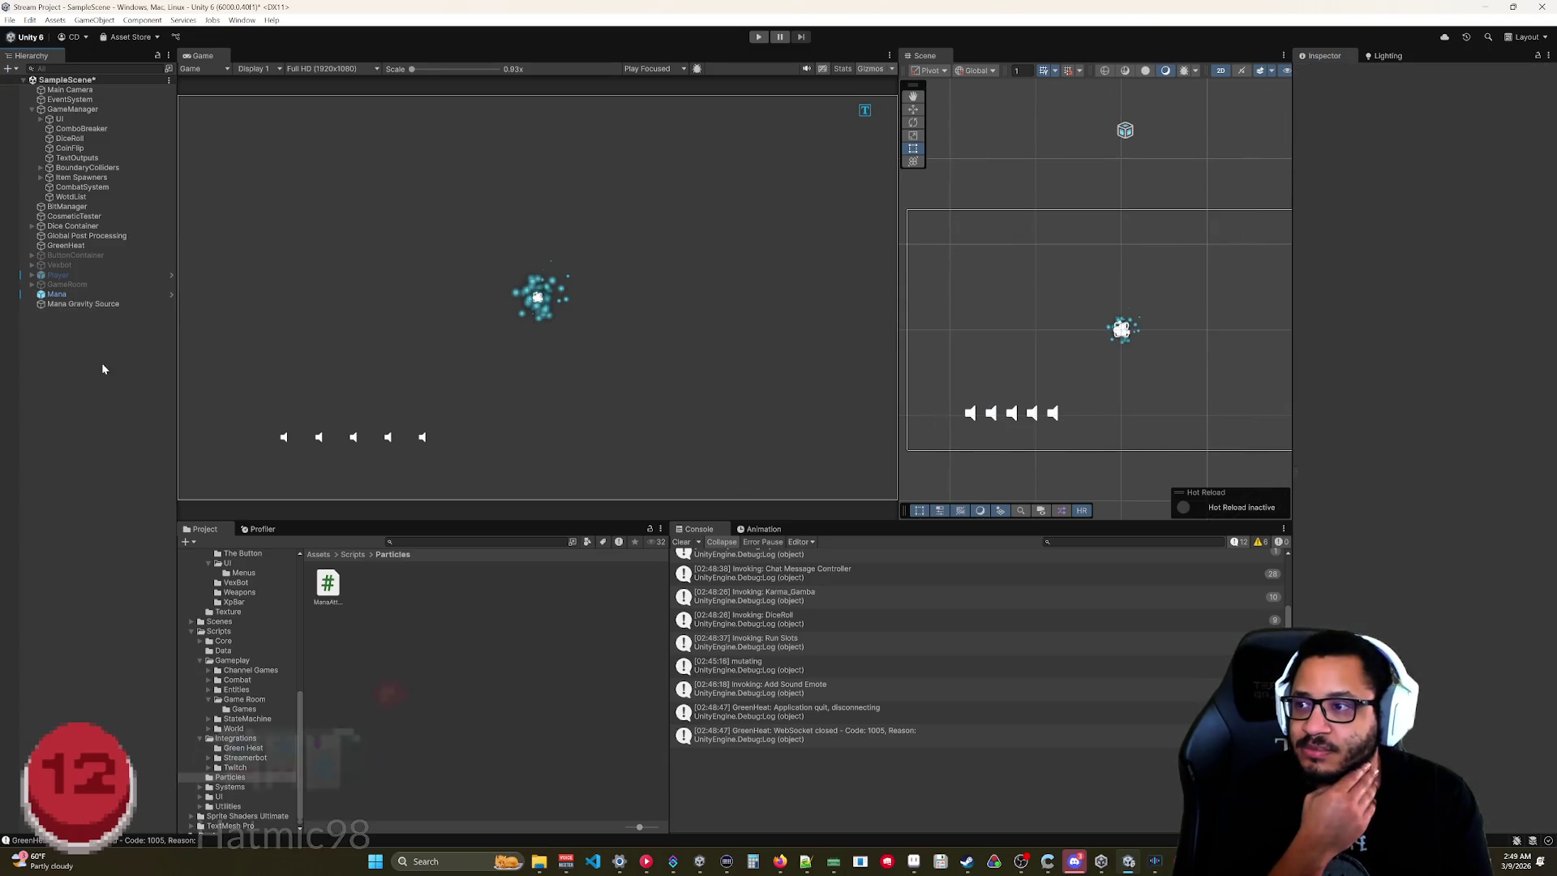
{"action": "left_click", "coordinate": [1100, 429]}
{"action": "left_click", "coordinate": [144, 293]}
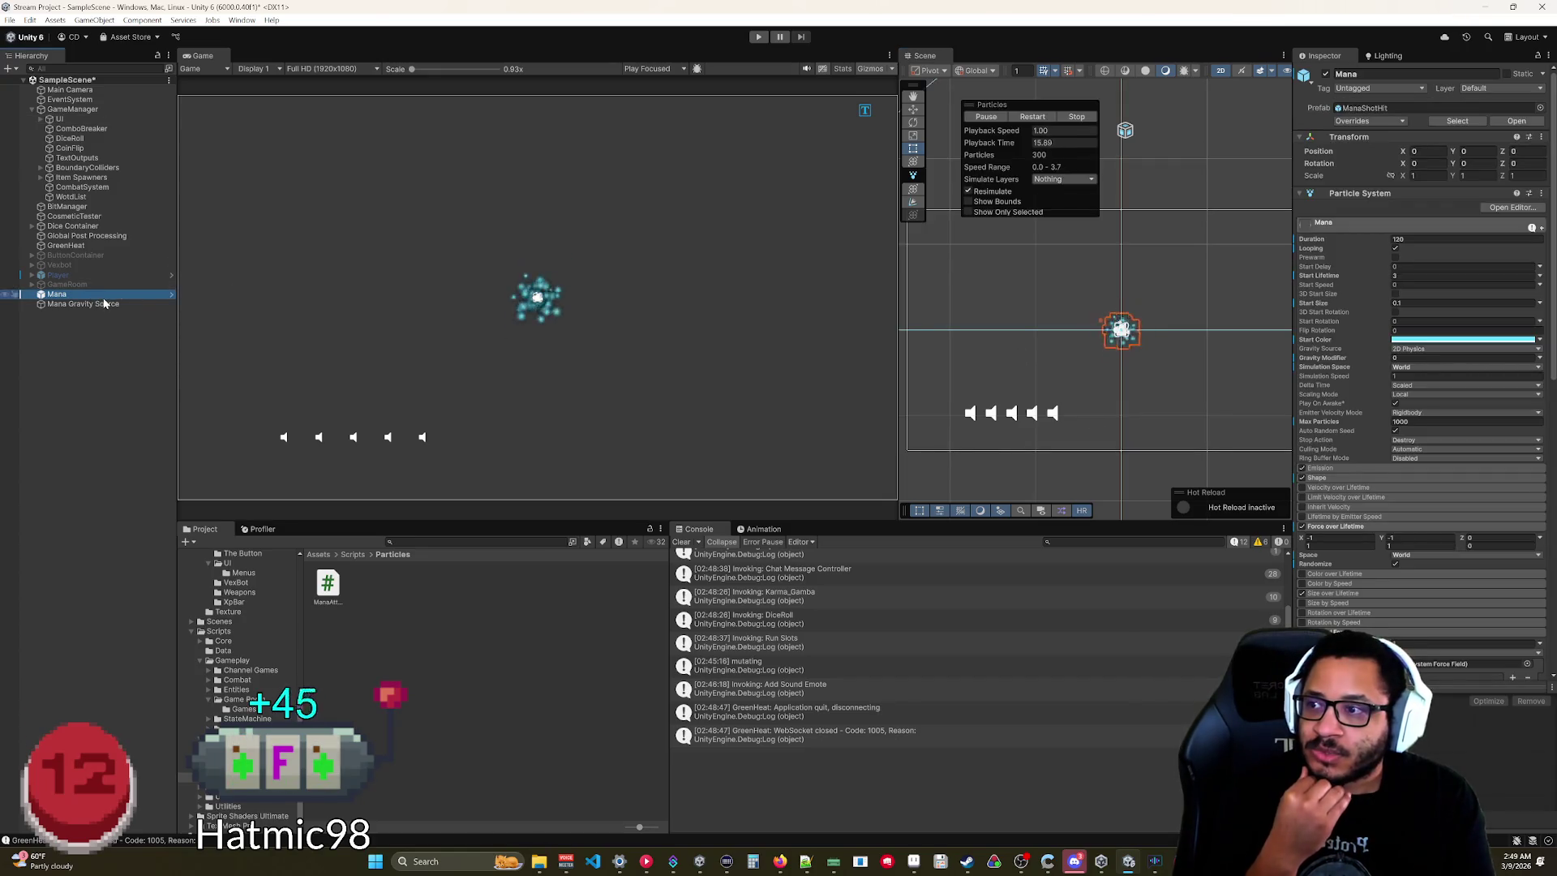
{"action": "left_click", "coordinate": [105, 303]}
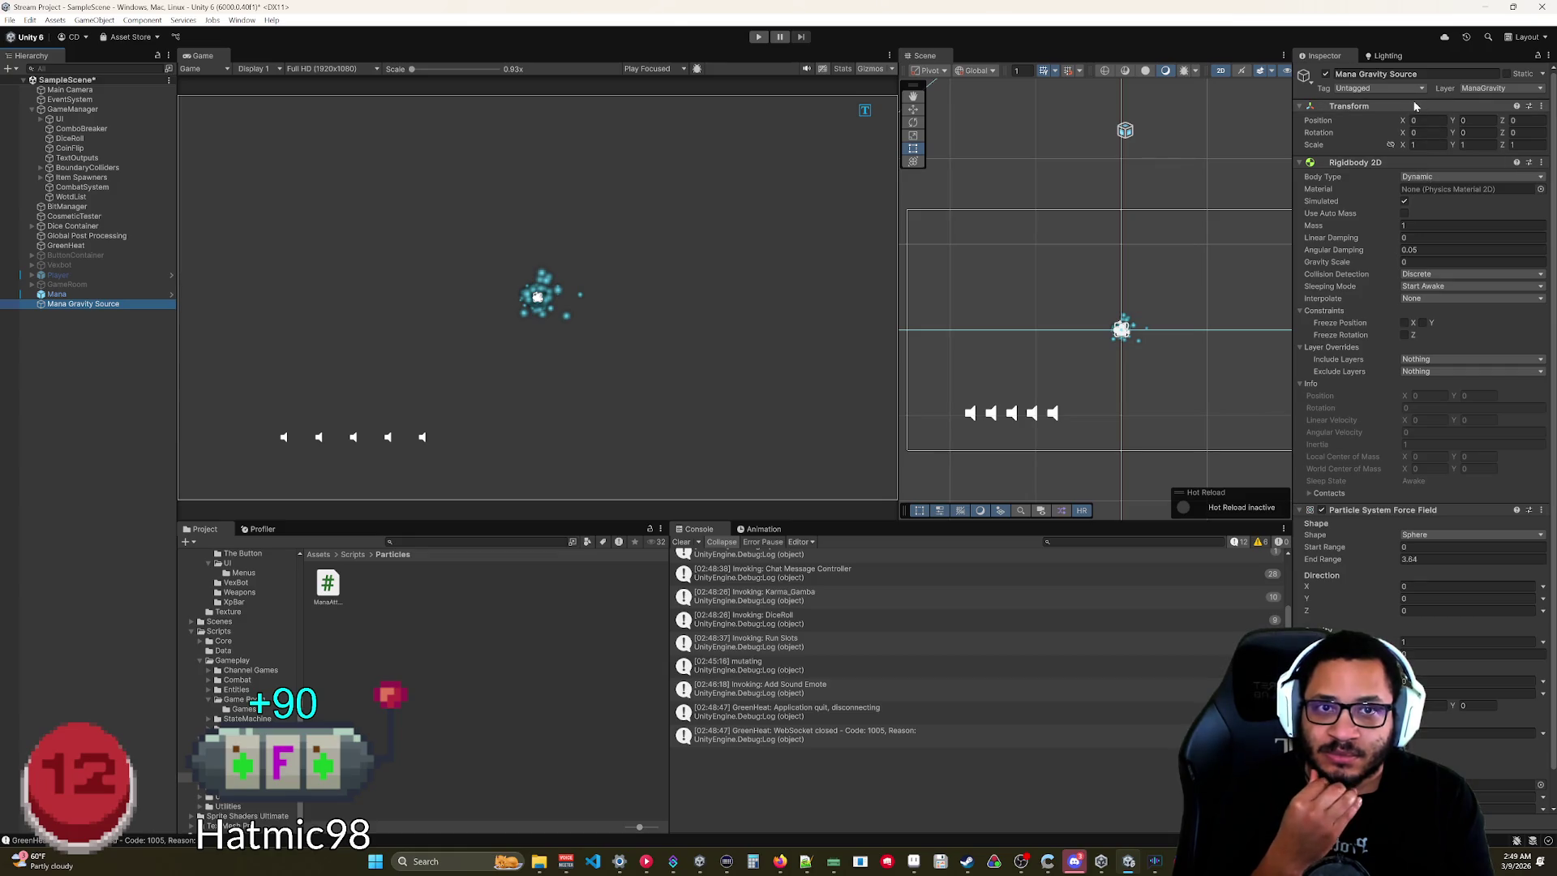
Shift the Mana Gravity Source to Position X -1.58 and select Mana.
{"action": "left_click_drag", "start_coordinate": [1405, 123], "coordinate": [1366, 128]}
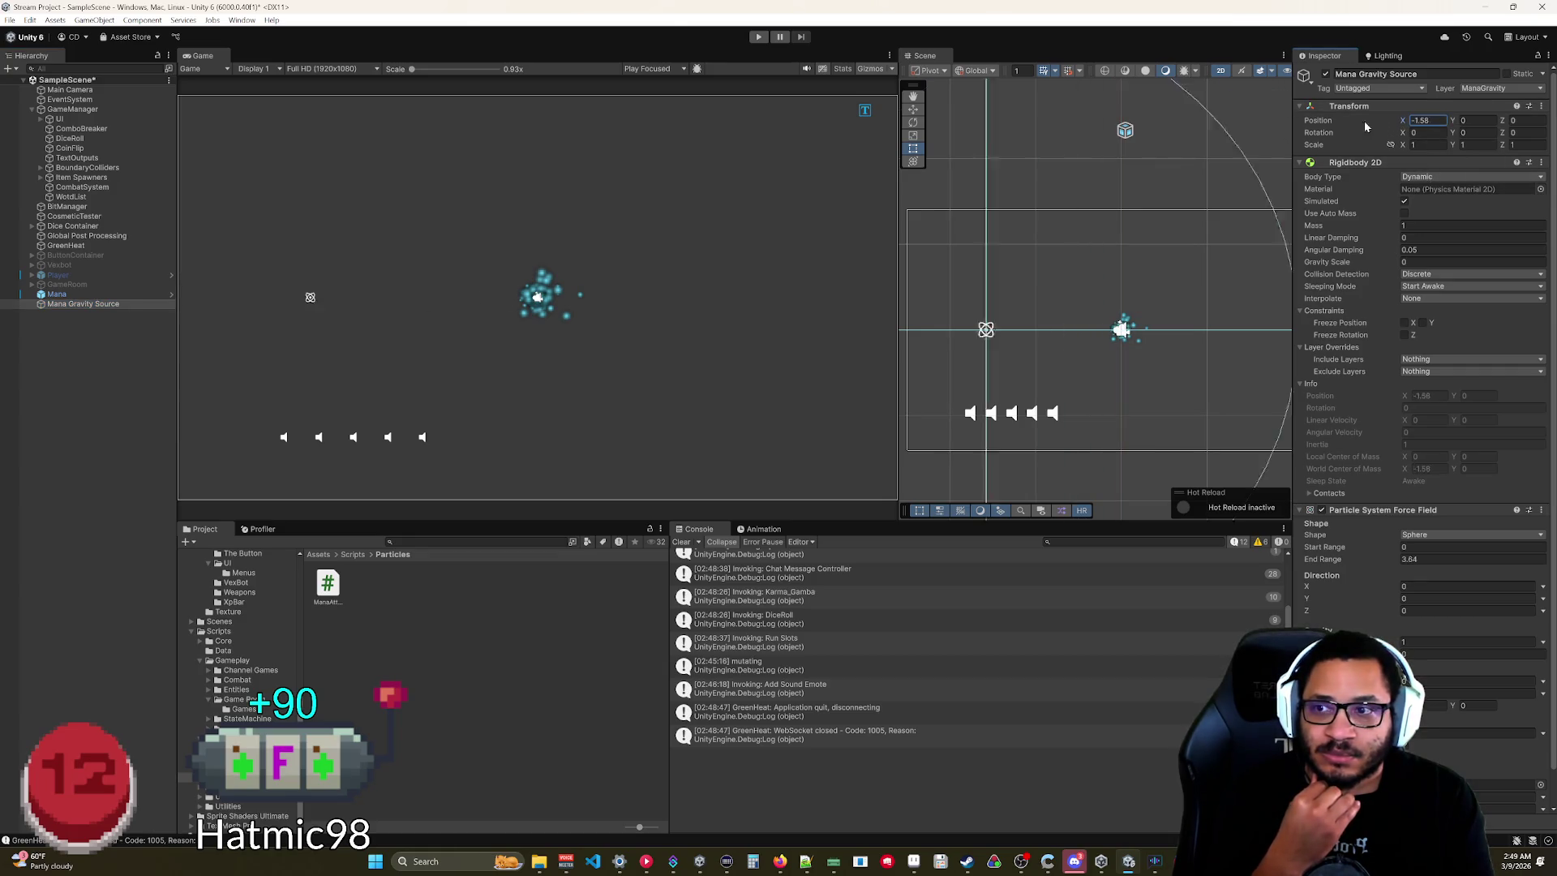
{"action": "left_click", "coordinate": [72, 294]}
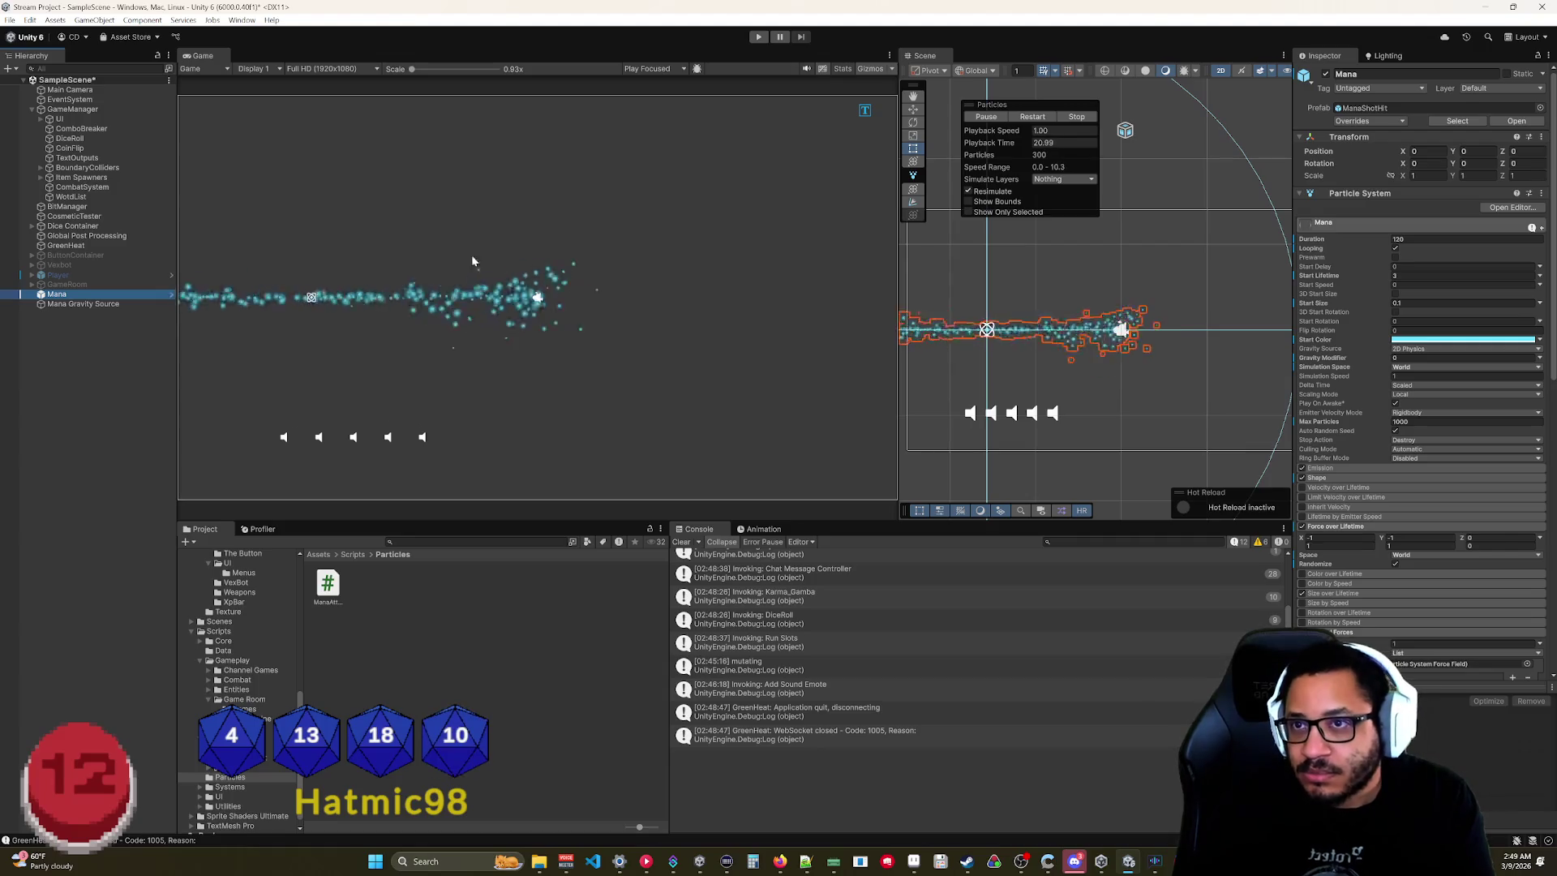
{"action": "scroll", "coordinate": [1354, 574], "scroll_direction": "down", "scroll_amount": 10}
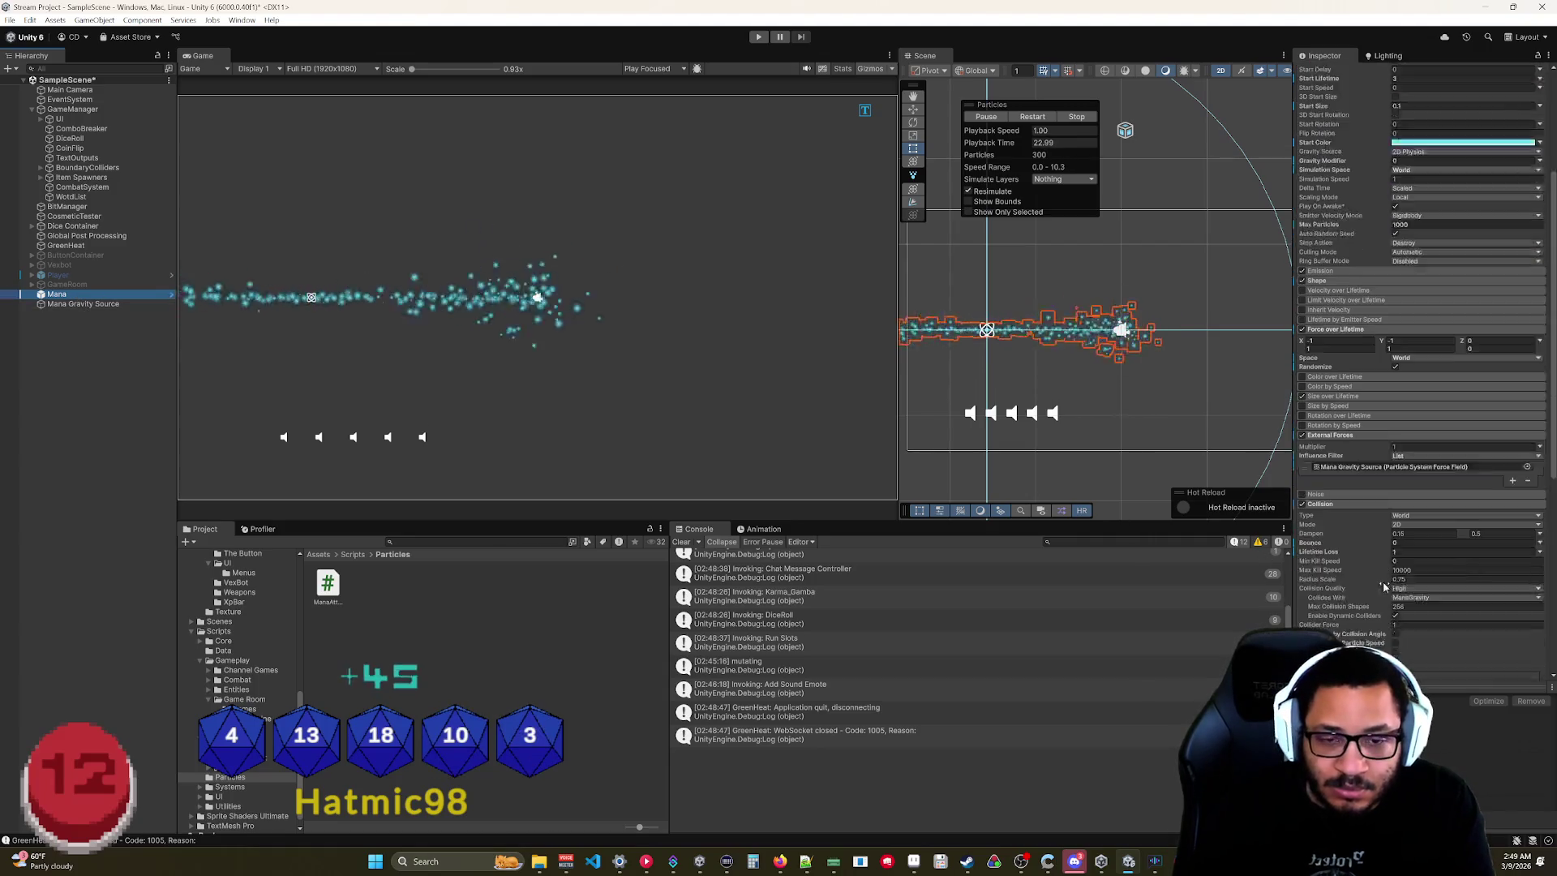
{"action": "scroll", "coordinate": [1344, 374], "scroll_direction": "up", "scroll_amount": 4}
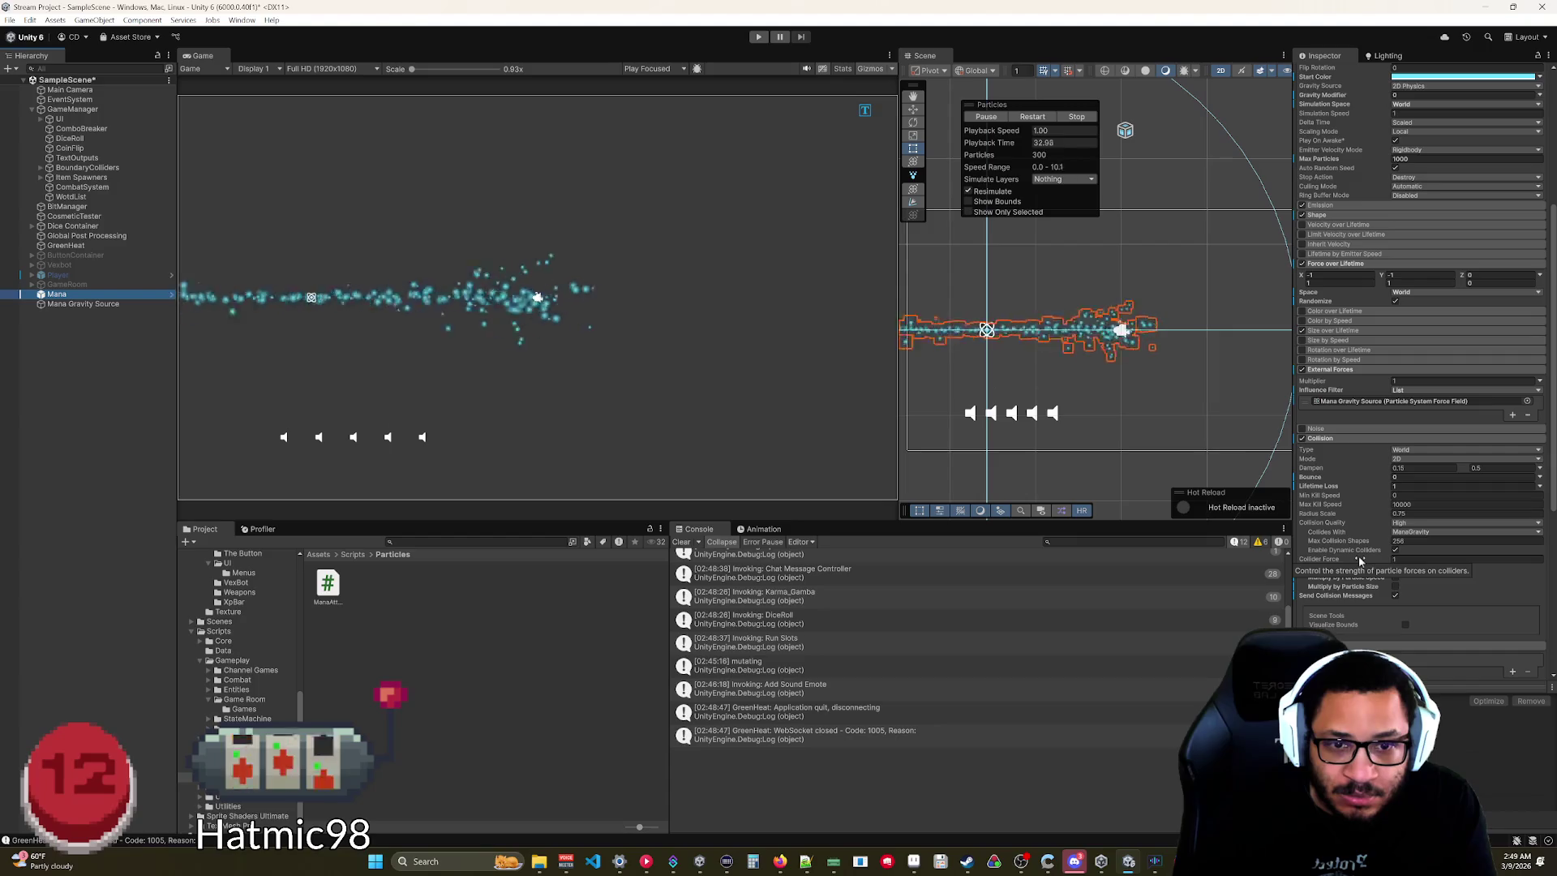
Set Mana's Collision to Collider Force 0 with lower Lifetime Loss, colliding with Ceiling, Wall, Ground.
{"action": "left_click_drag", "start_coordinate": [1360, 559], "coordinate": [1295, 563]}
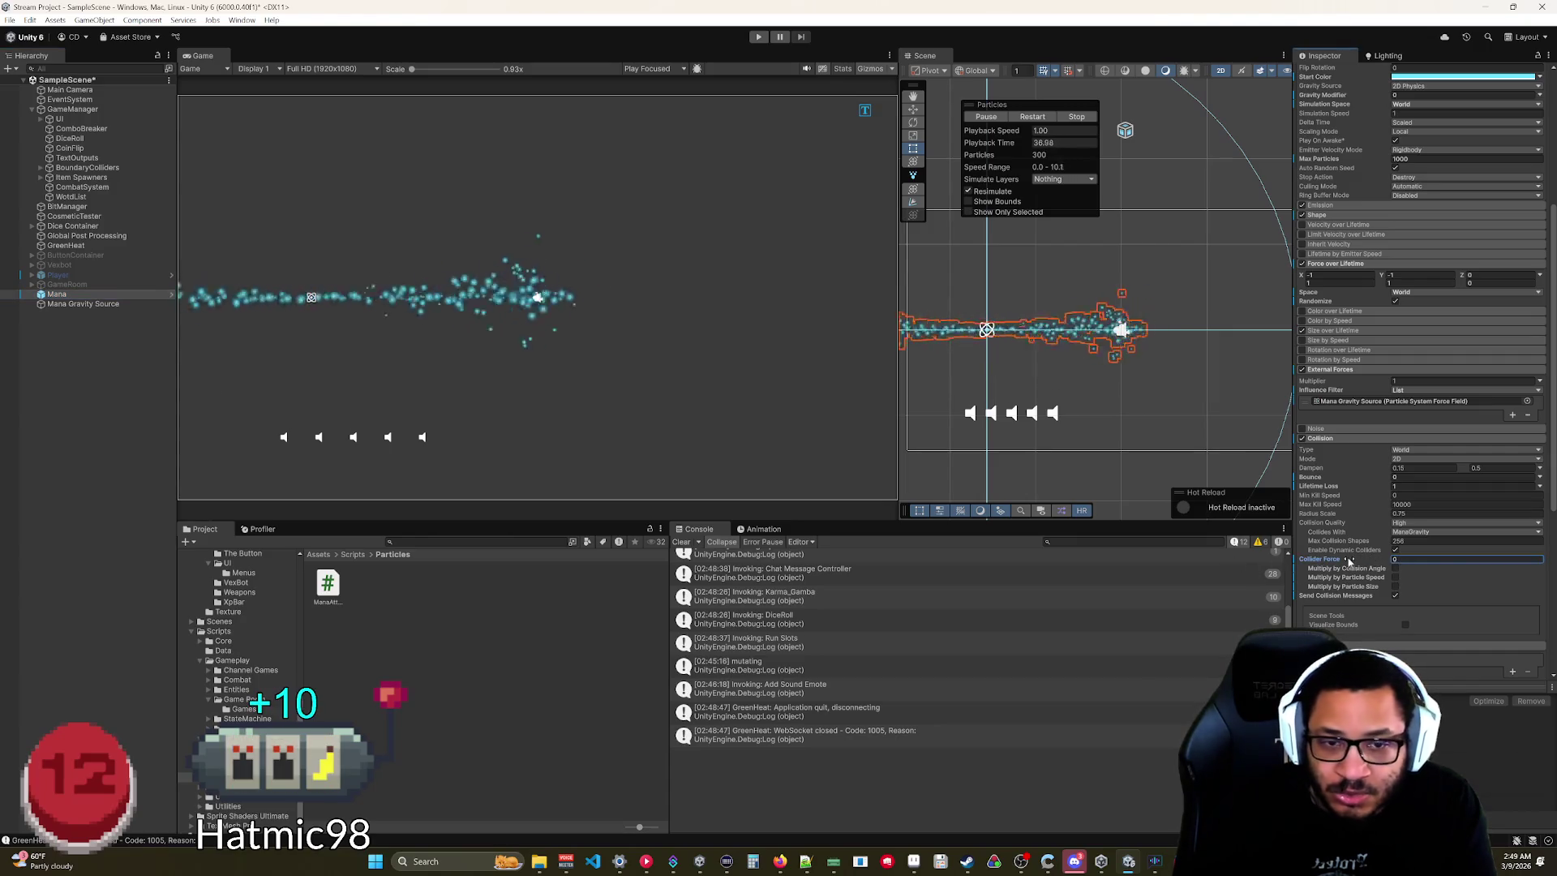
{"action": "left_click_drag", "start_coordinate": [1388, 487], "coordinate": [1368, 492]}
{"action": "left_click", "coordinate": [1460, 531]}
{"action": "left_click", "coordinate": [1423, 688]}
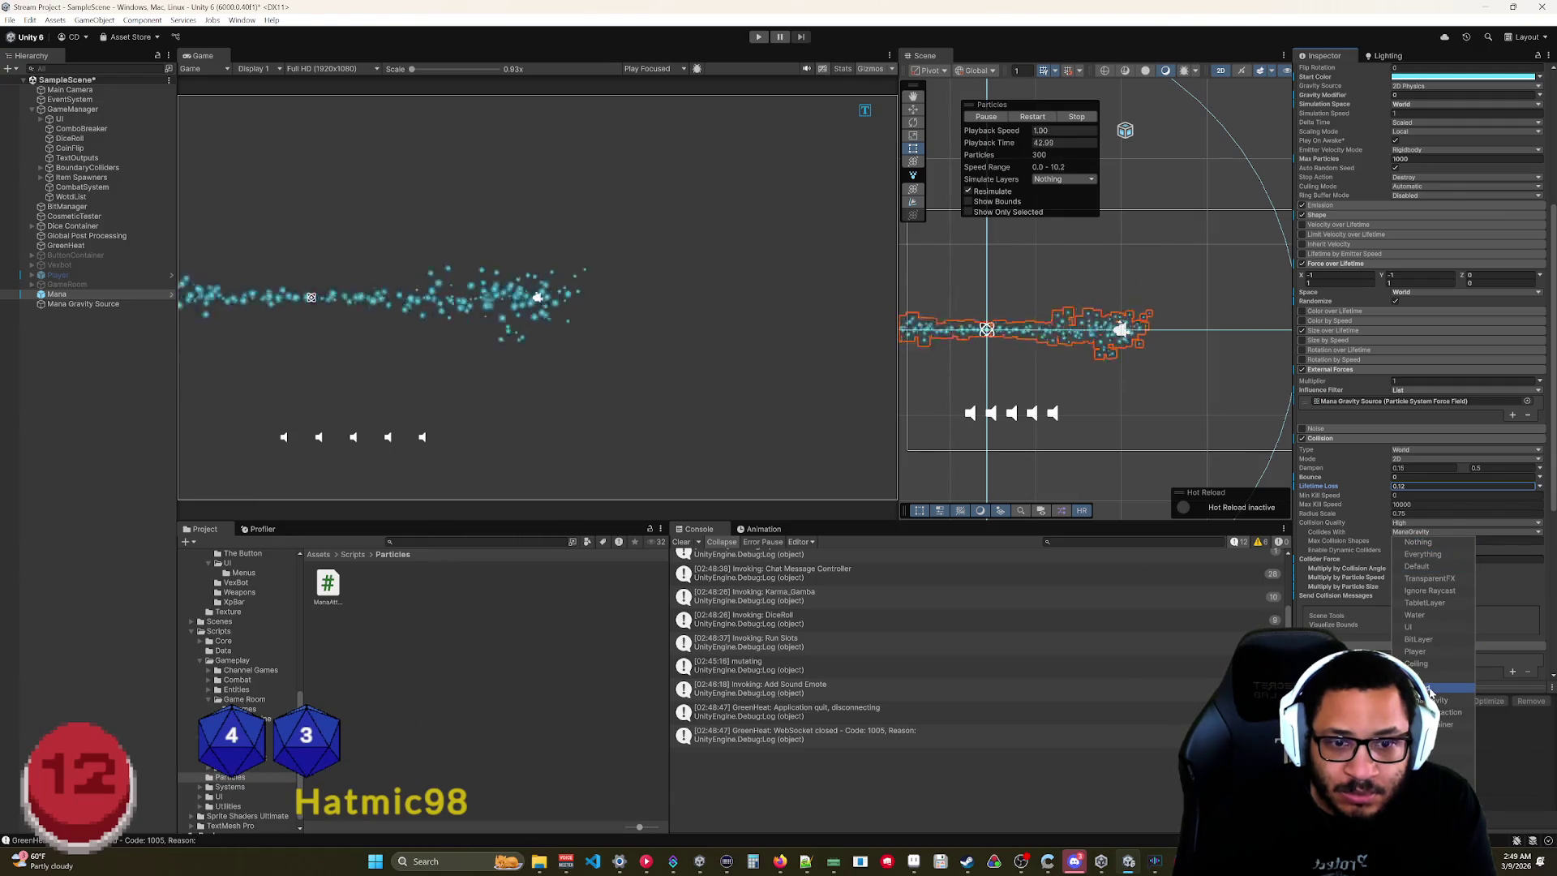
{"action": "left_click", "coordinate": [1427, 676]}
{"action": "left_click", "coordinate": [1418, 663]}
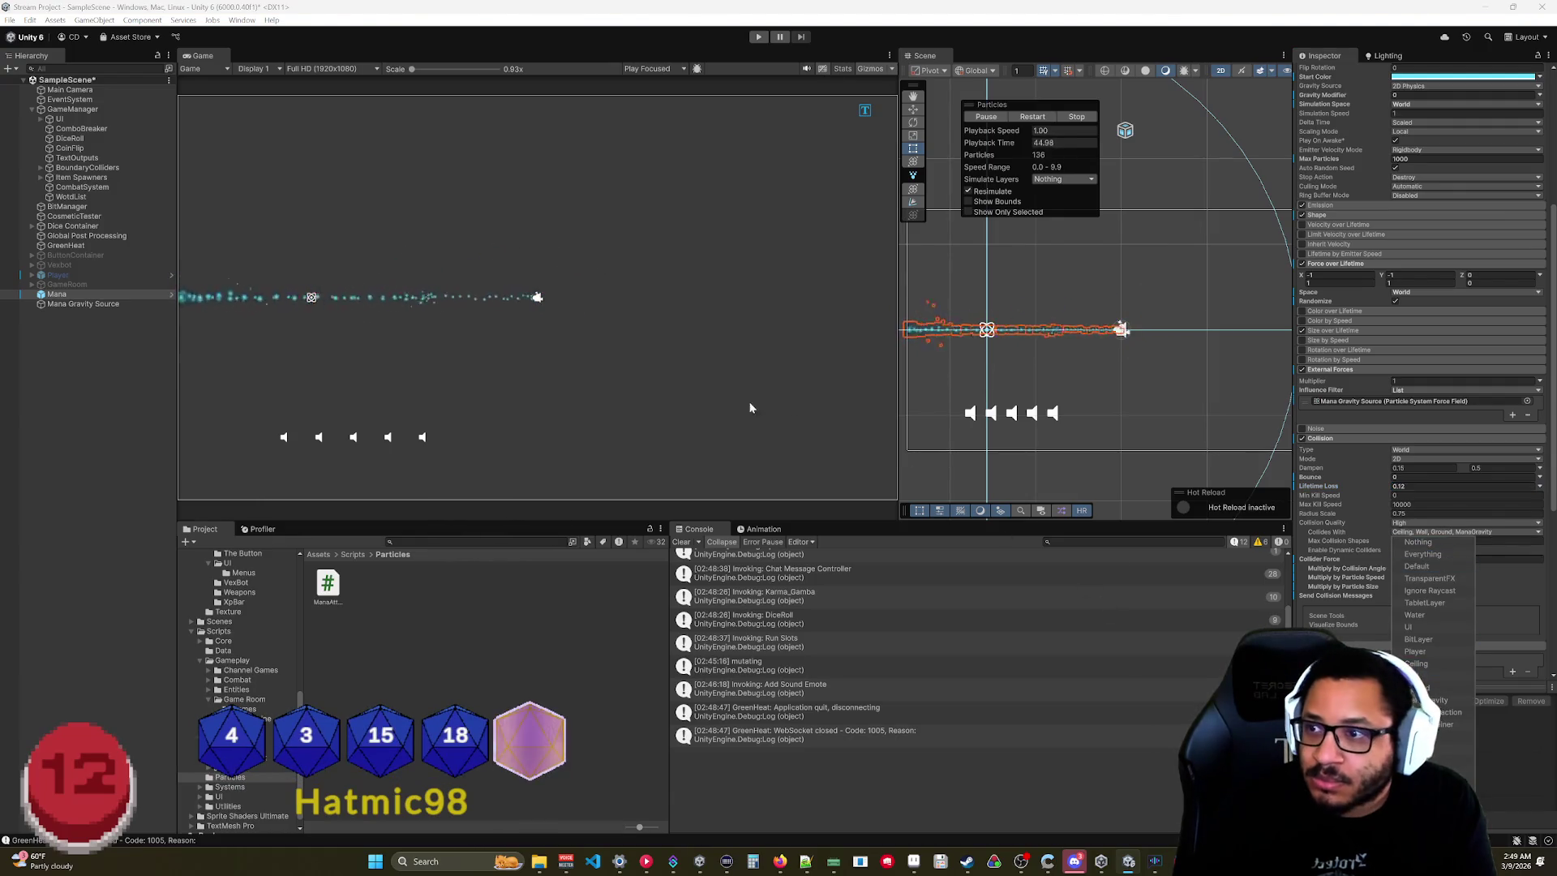
{"action": "left_click", "coordinate": [1499, 608]}
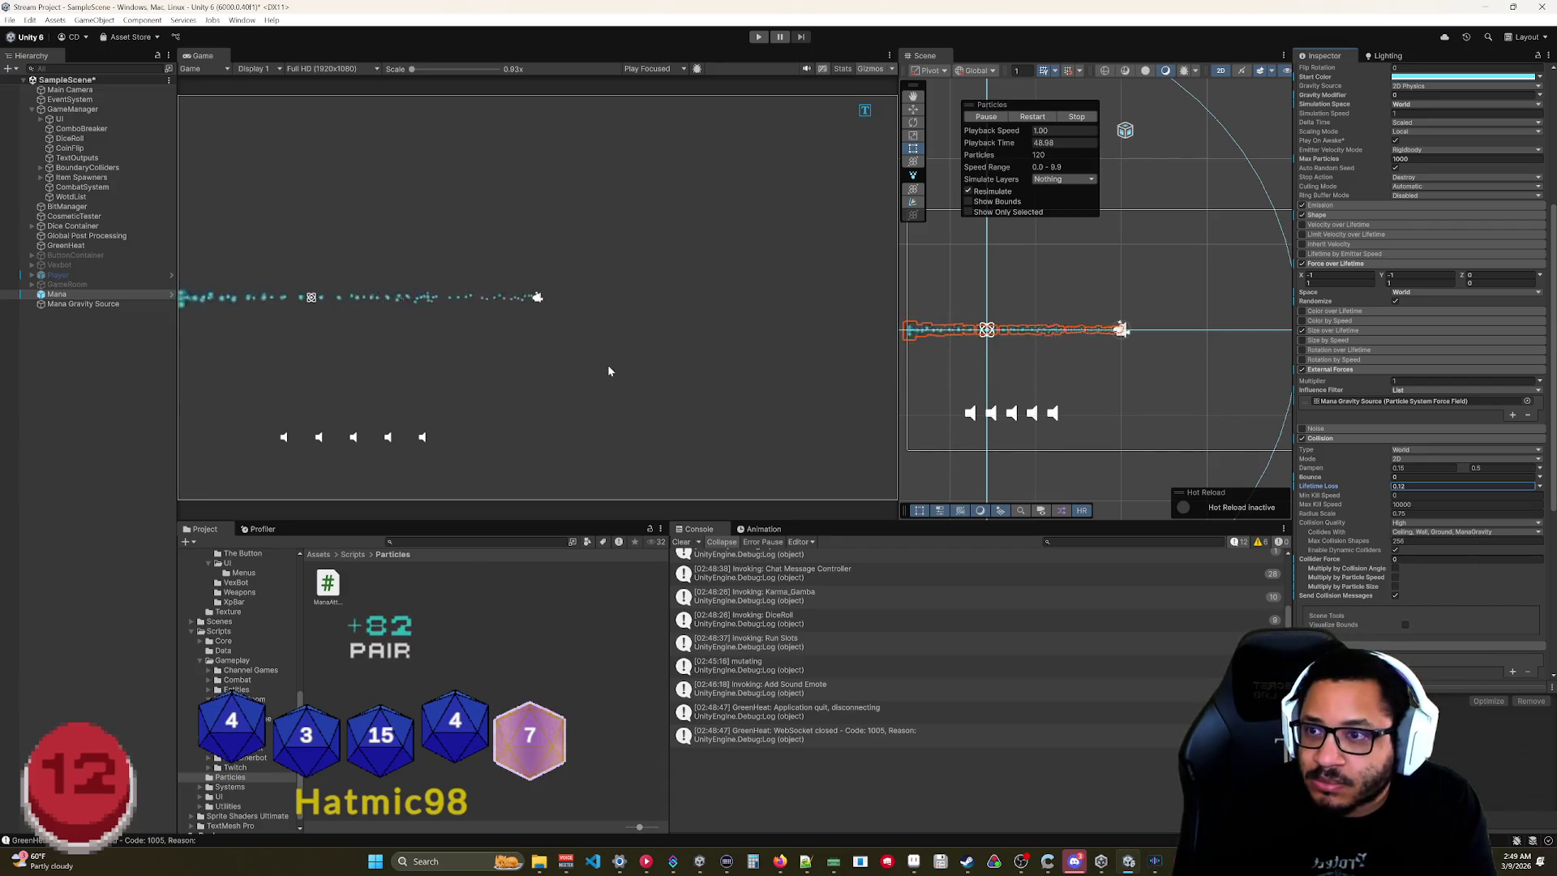
Reselect Mana and edit its Force over Lifetime X value.
{"action": "left_click", "coordinate": [65, 296]}
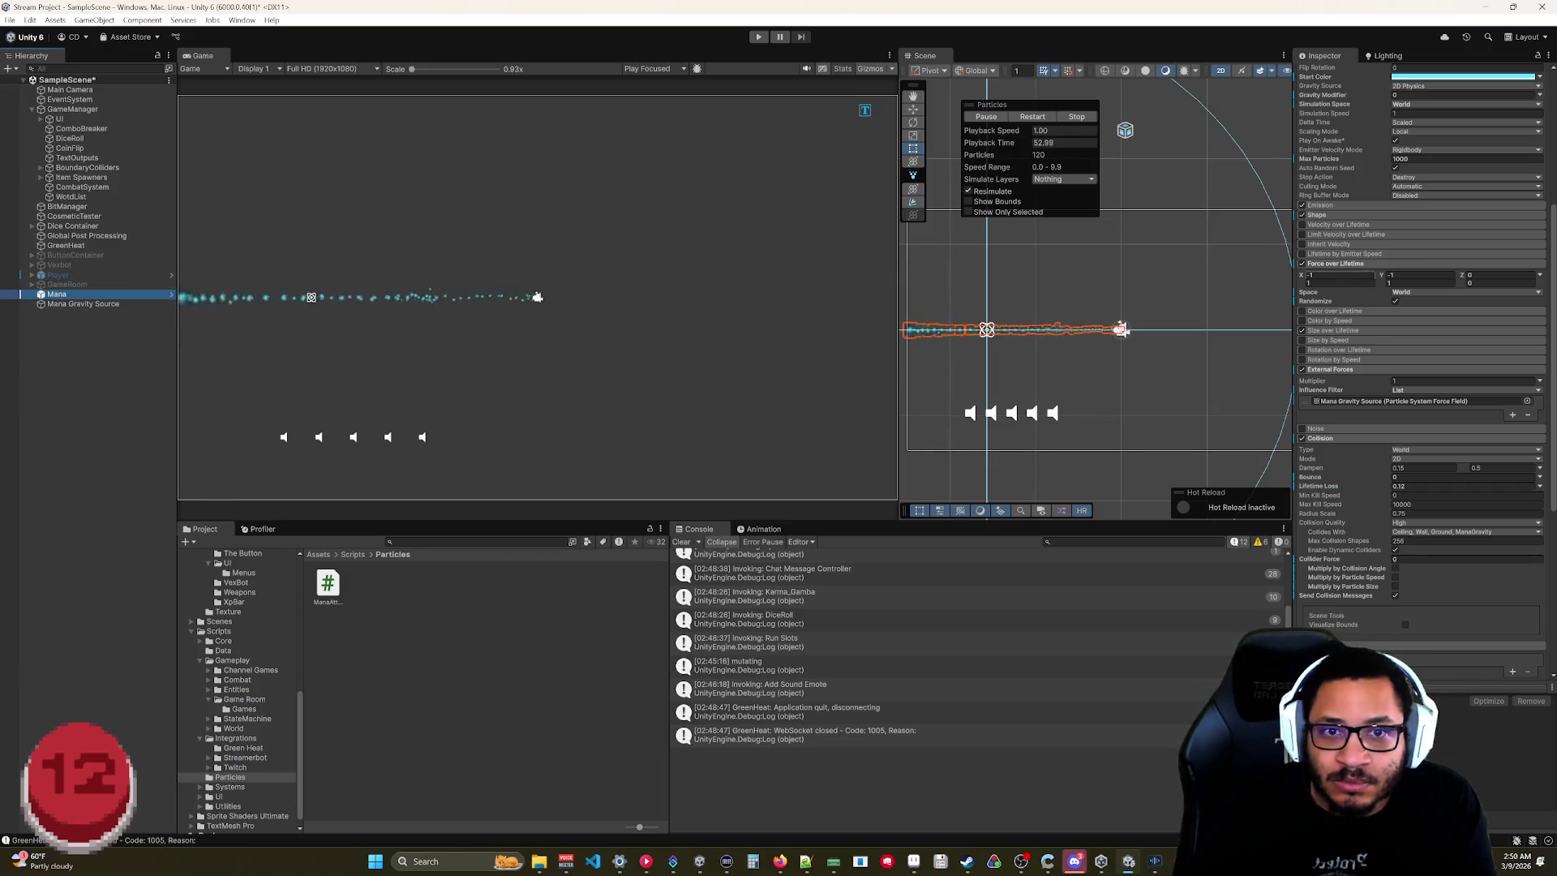
{"action": "scroll", "coordinate": [1346, 301], "scroll_direction": "up", "scroll_amount": 3}
{"action": "left_click", "coordinate": [1395, 433]}
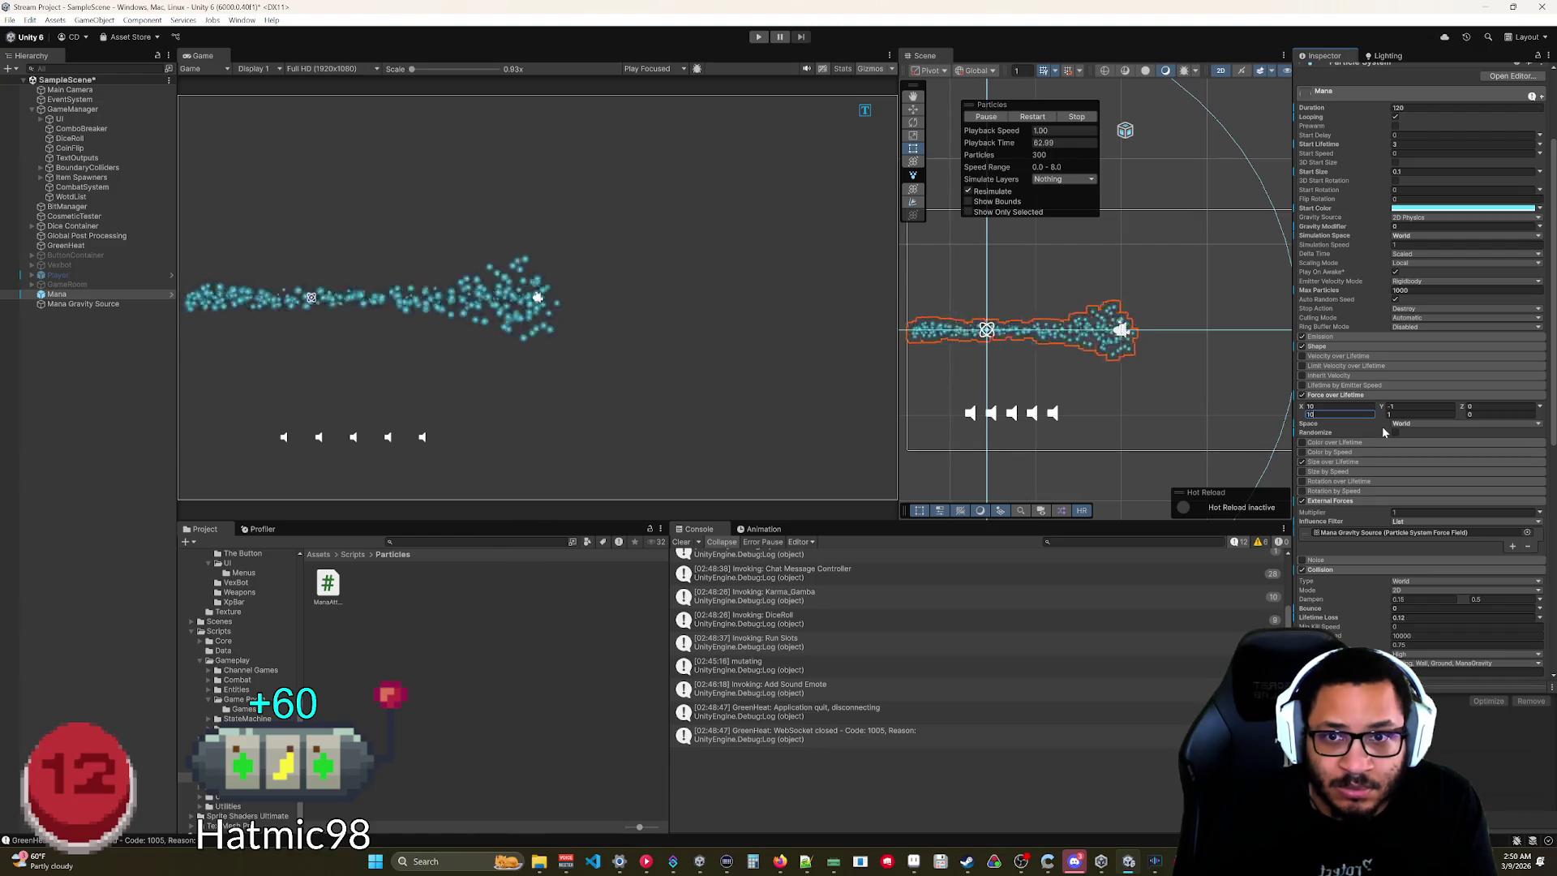
Set Mana's Force over Lifetime values to 10 and -10.
{"action": "type", "text": "10"}
{"action": "key", "text": "Tab"}
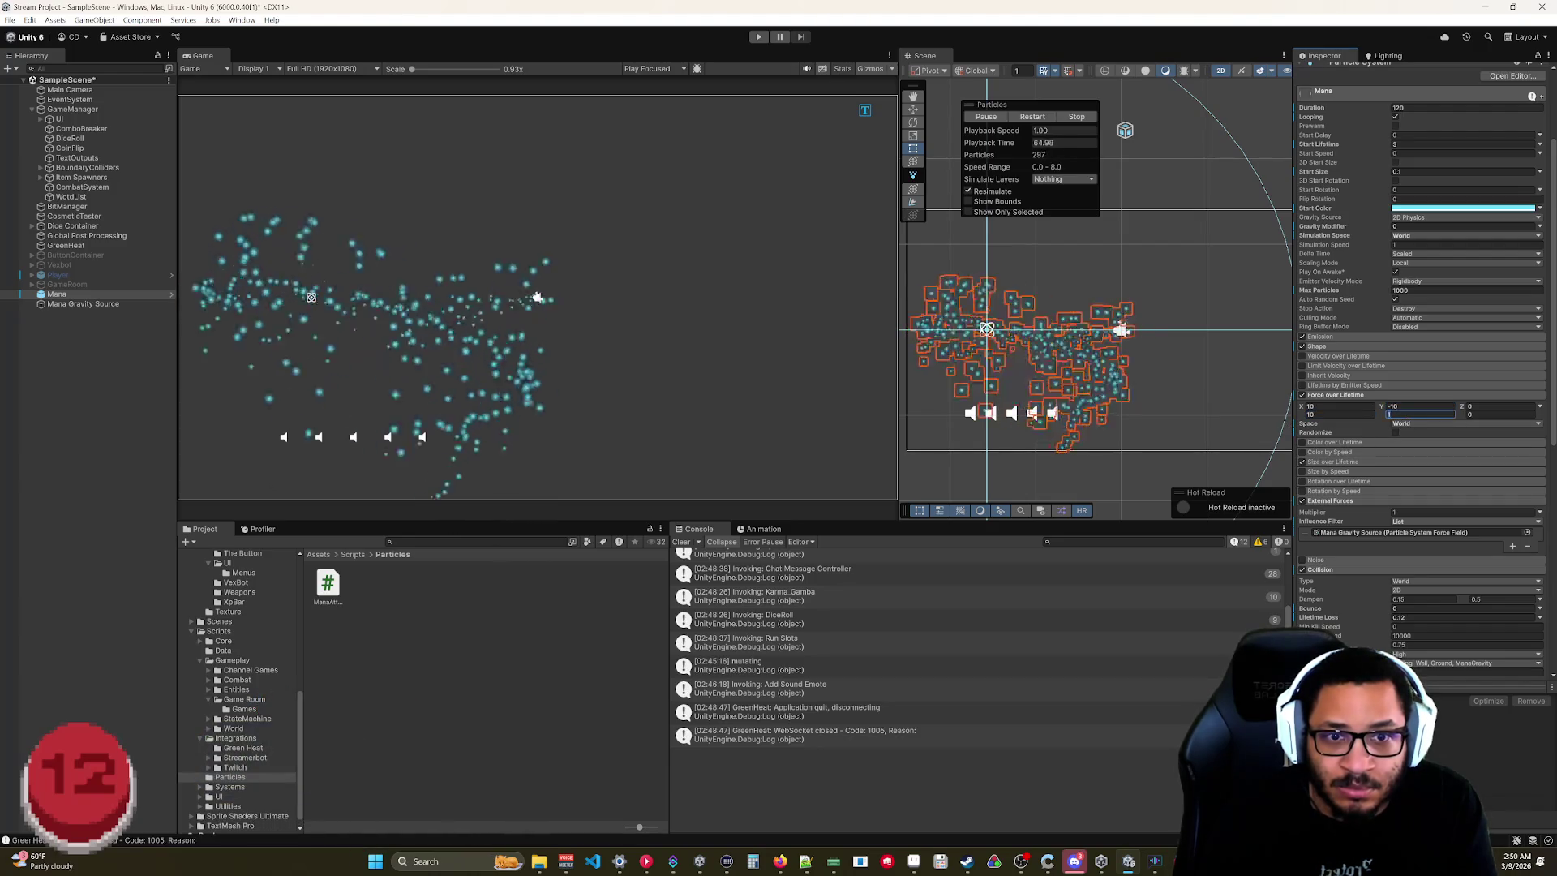
{"action": "type", "text": "10"}
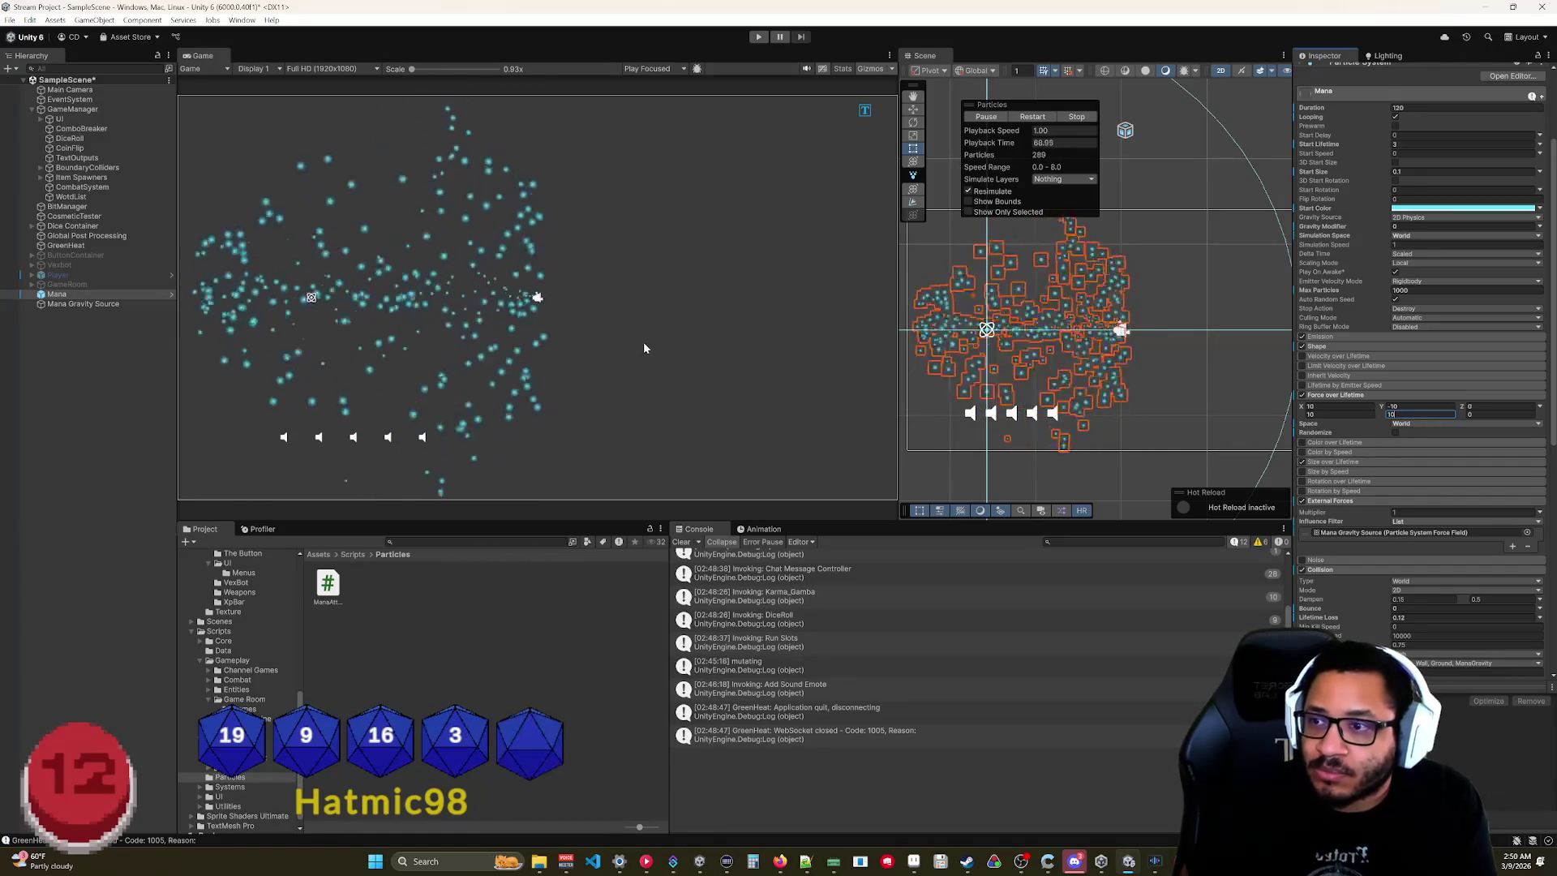
Compare Mana and Mana Gravity Source settings, checking the force field's exclude layers list.
{"action": "left_click", "coordinate": [80, 304]}
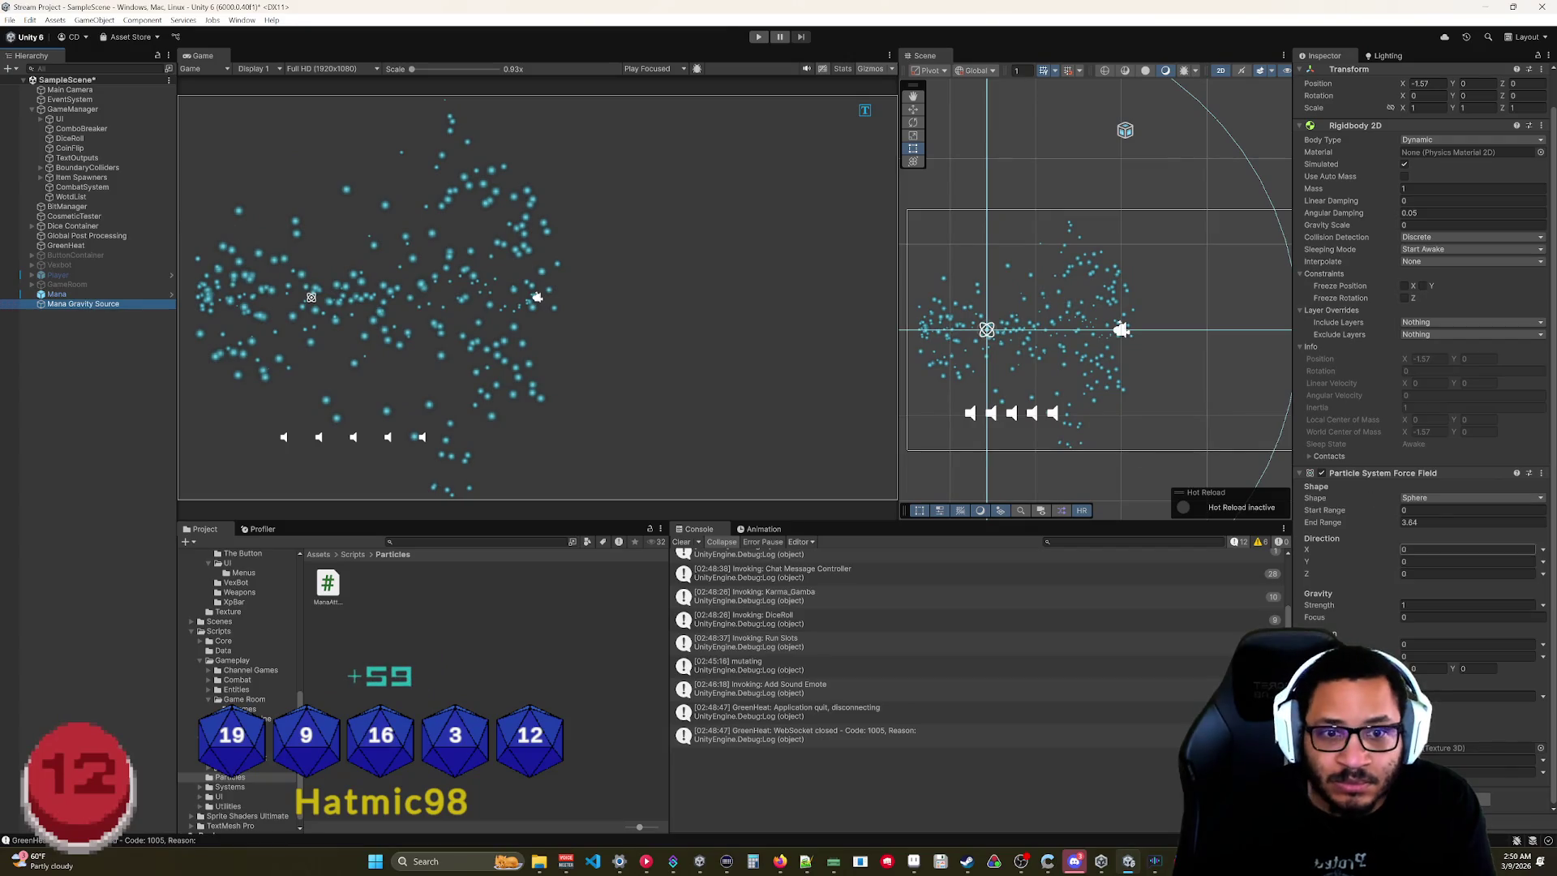
{"action": "left_click", "coordinate": [60, 297]}
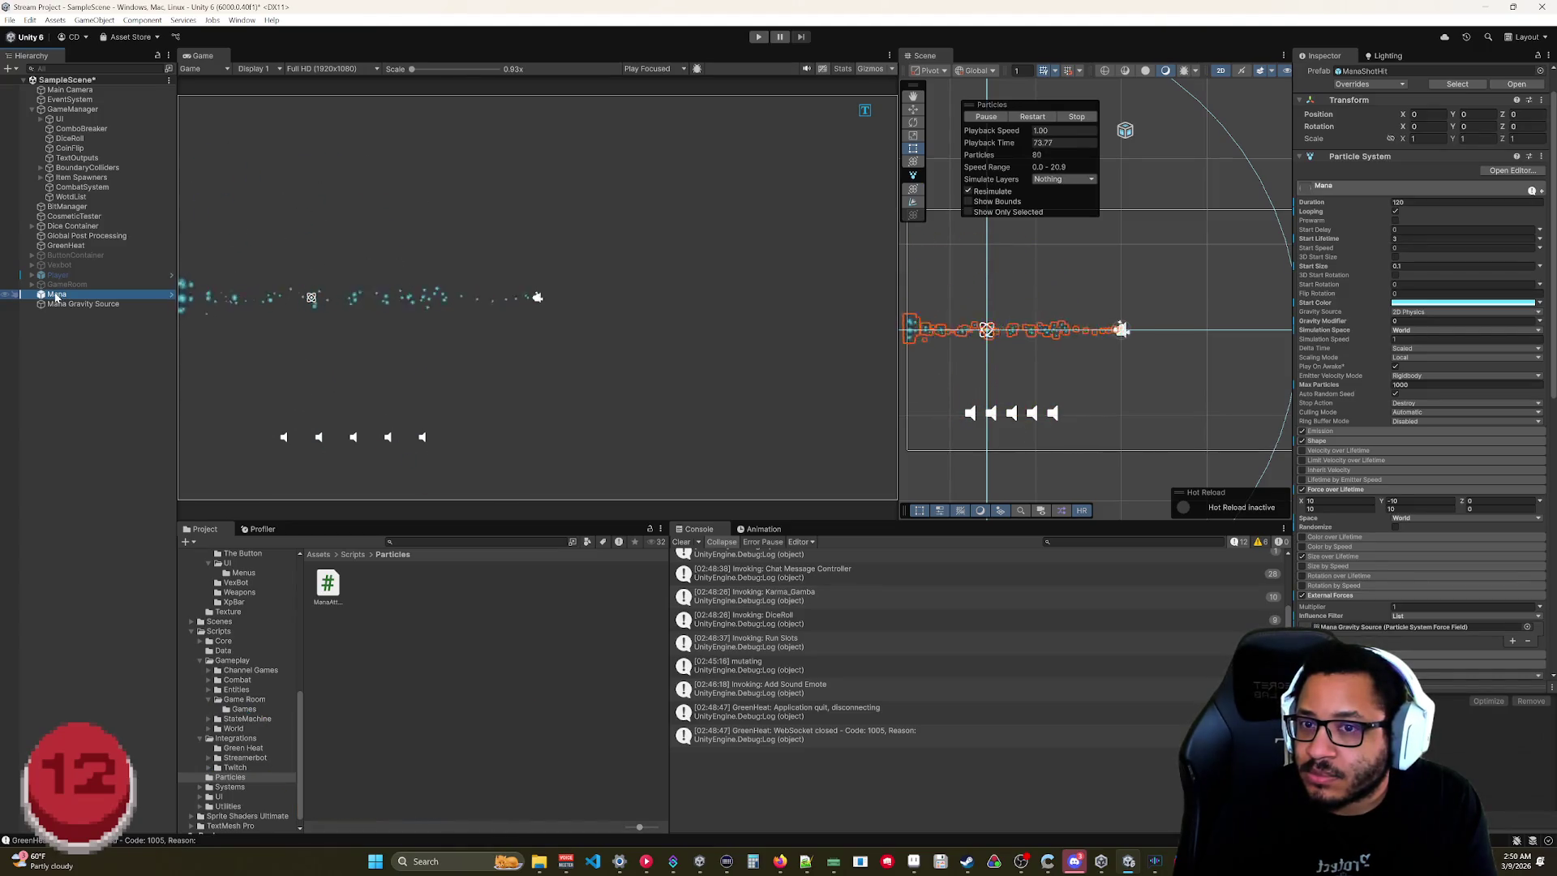
{"action": "left_click", "coordinate": [106, 305]}
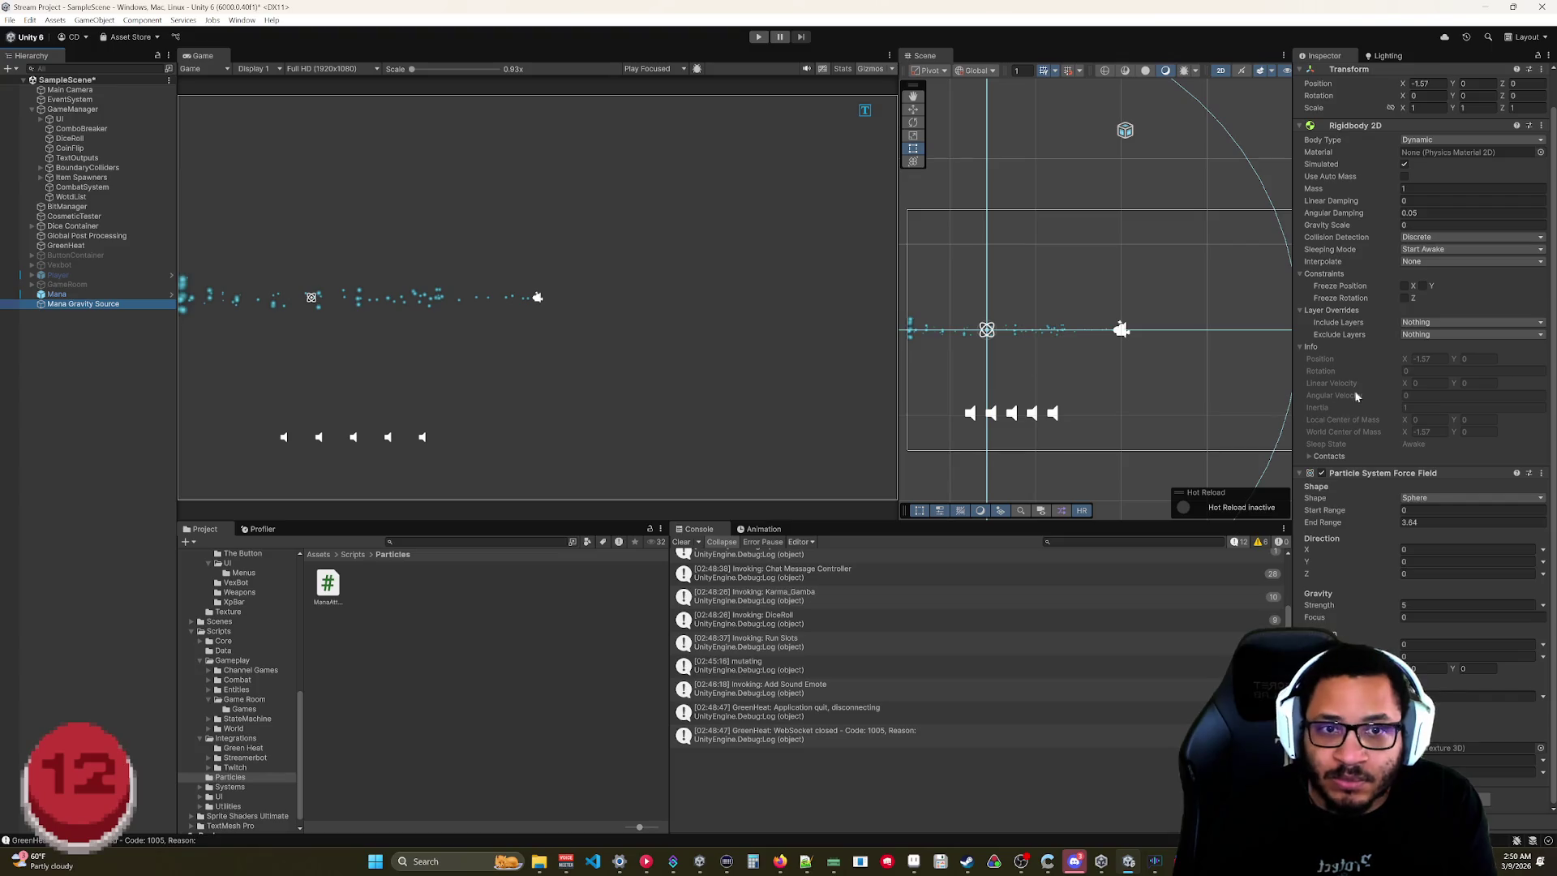
{"action": "left_click", "coordinate": [1410, 334]}
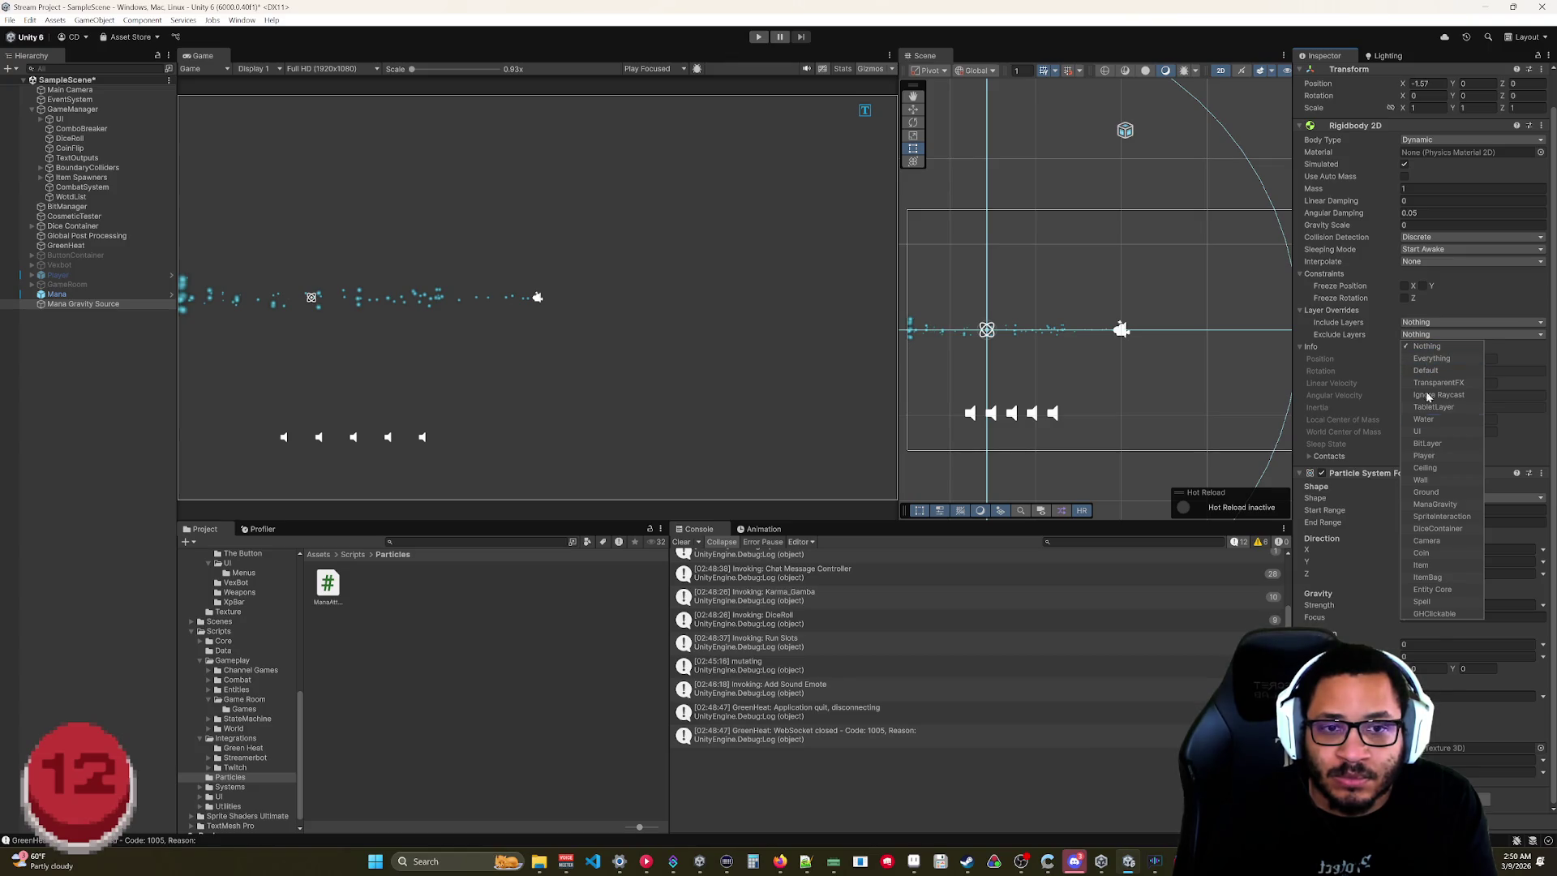
{"action": "left_click", "coordinate": [1364, 348]}
{"action": "left_click", "coordinate": [1365, 348]}
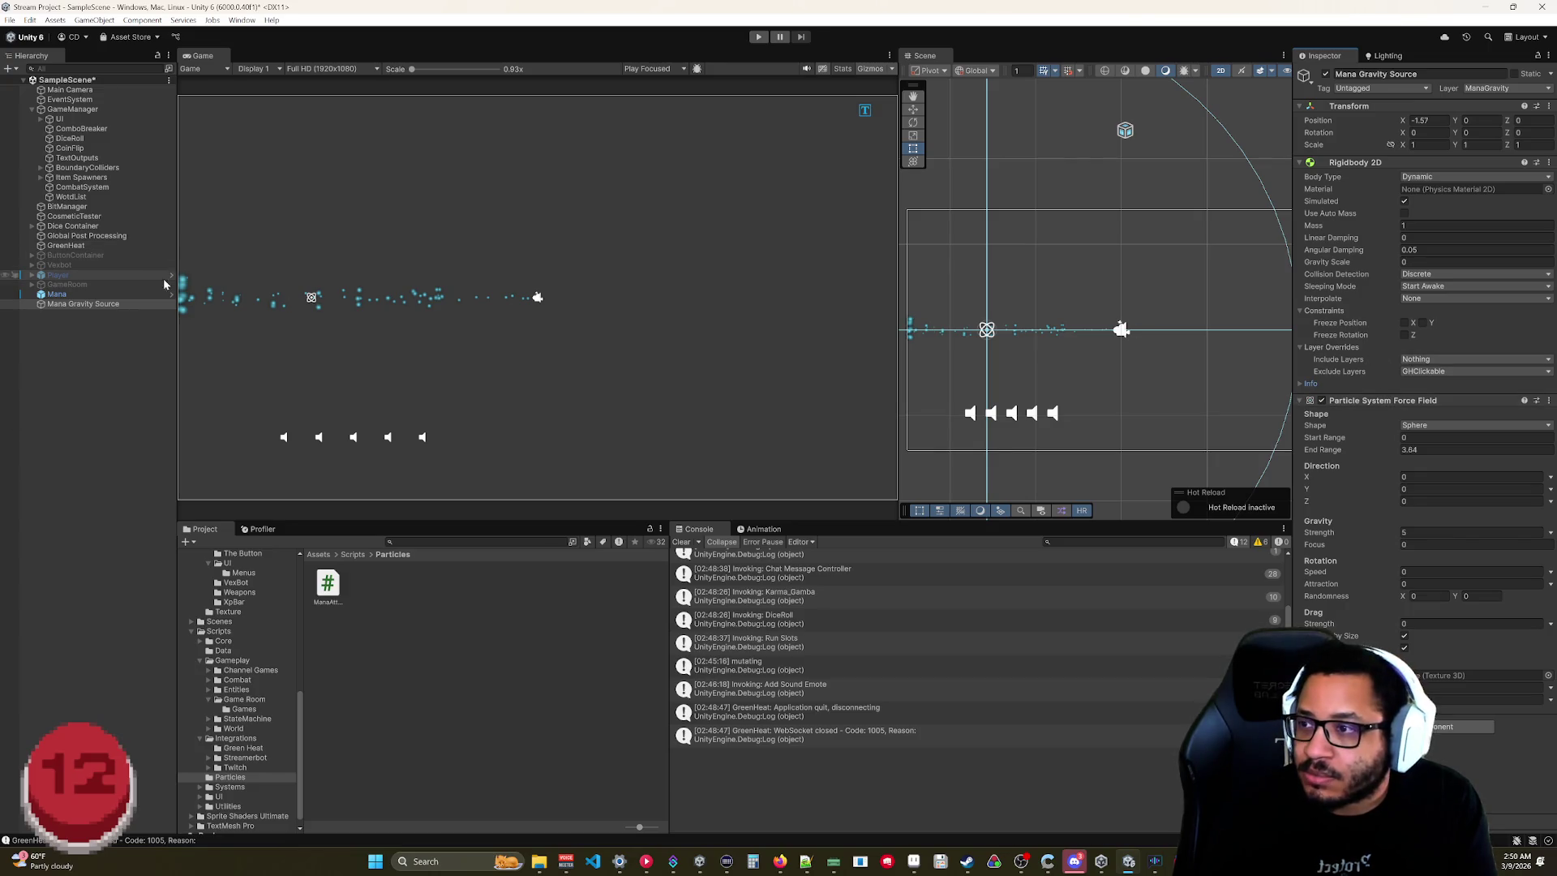
{"action": "left_click", "coordinate": [78, 295]}
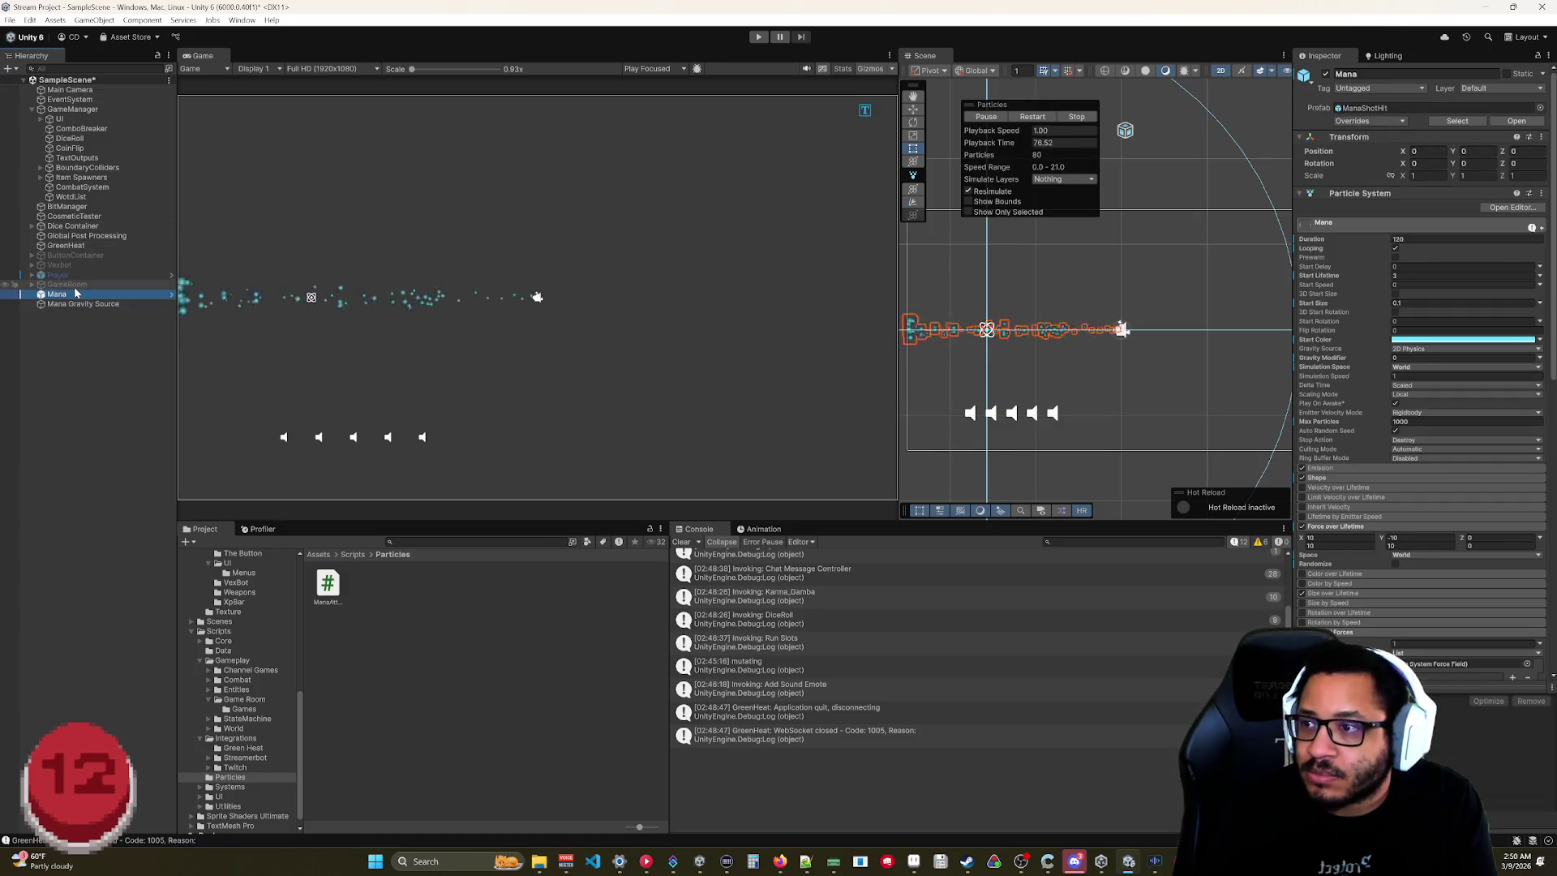
{"action": "left_click", "coordinate": [61, 304]}
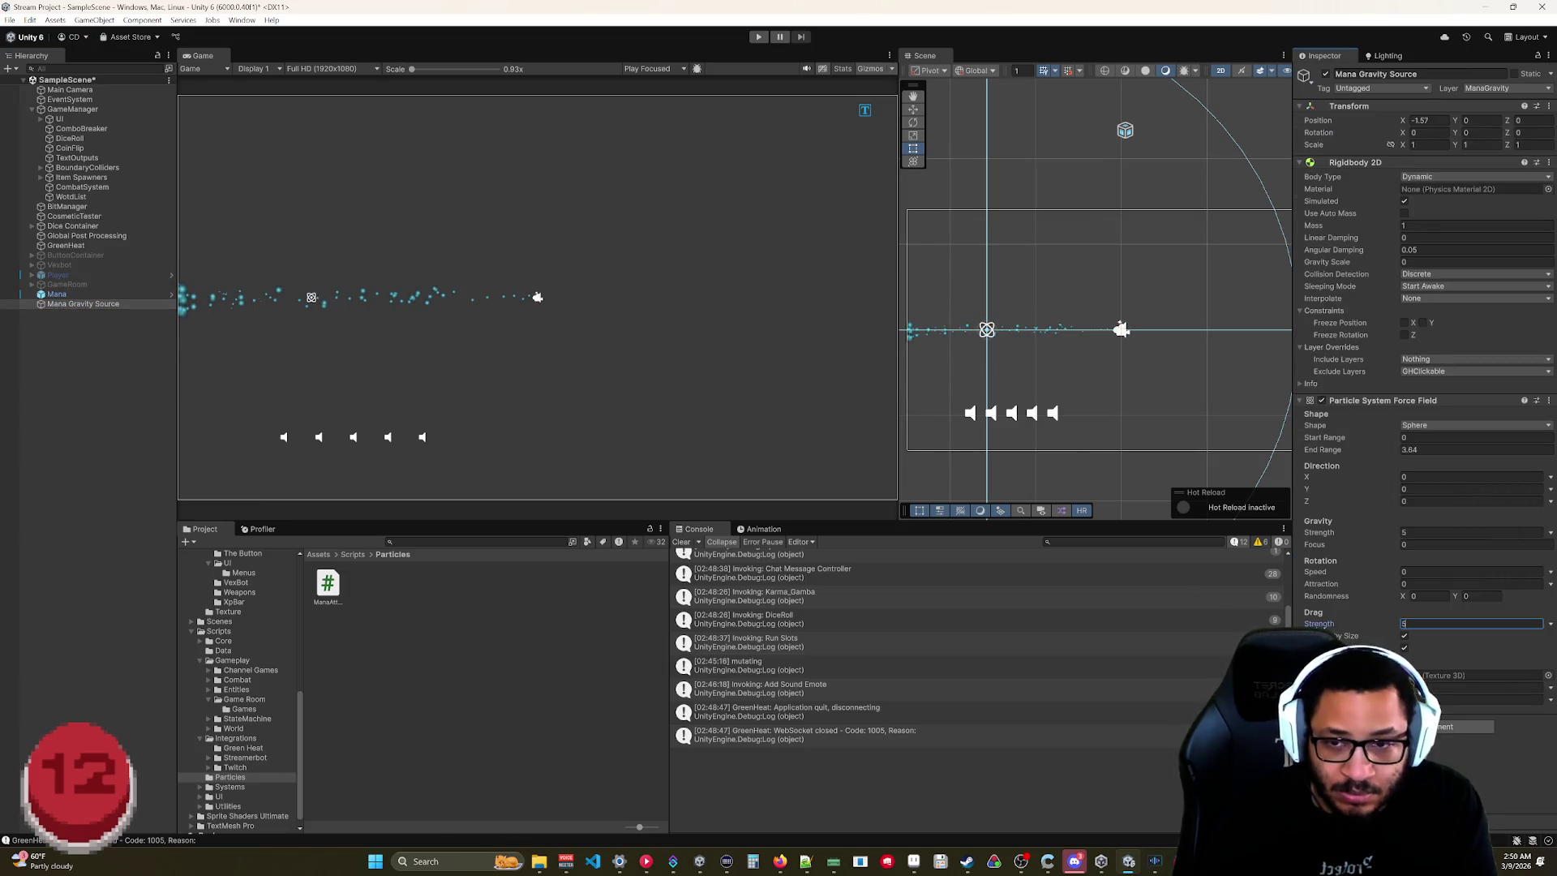
{"action": "left_click", "coordinate": [60, 296]}
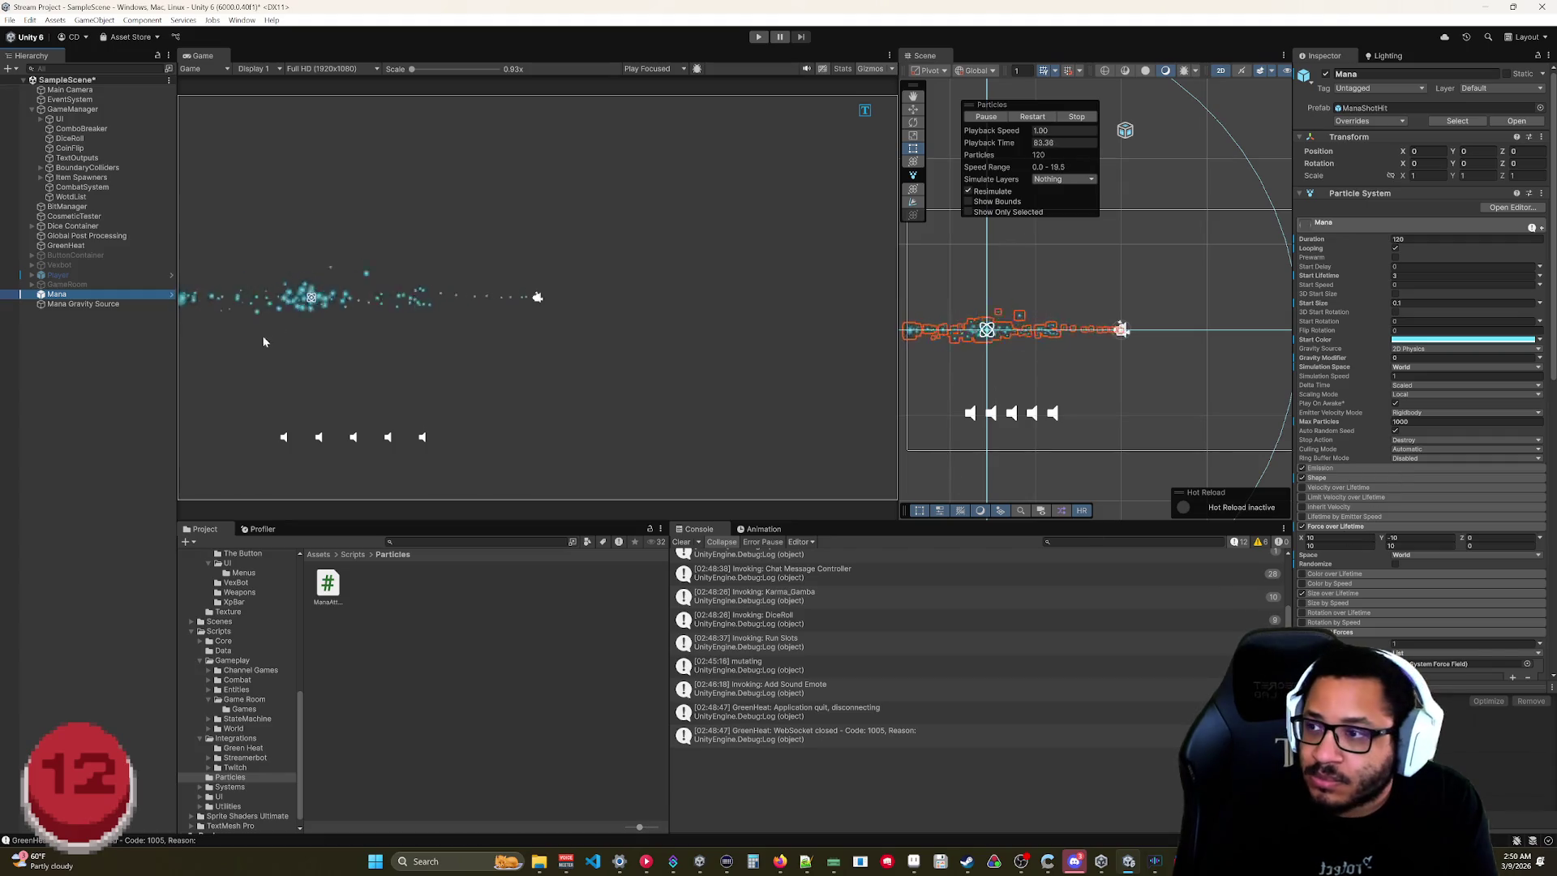
{"action": "left_click", "coordinate": [126, 305]}
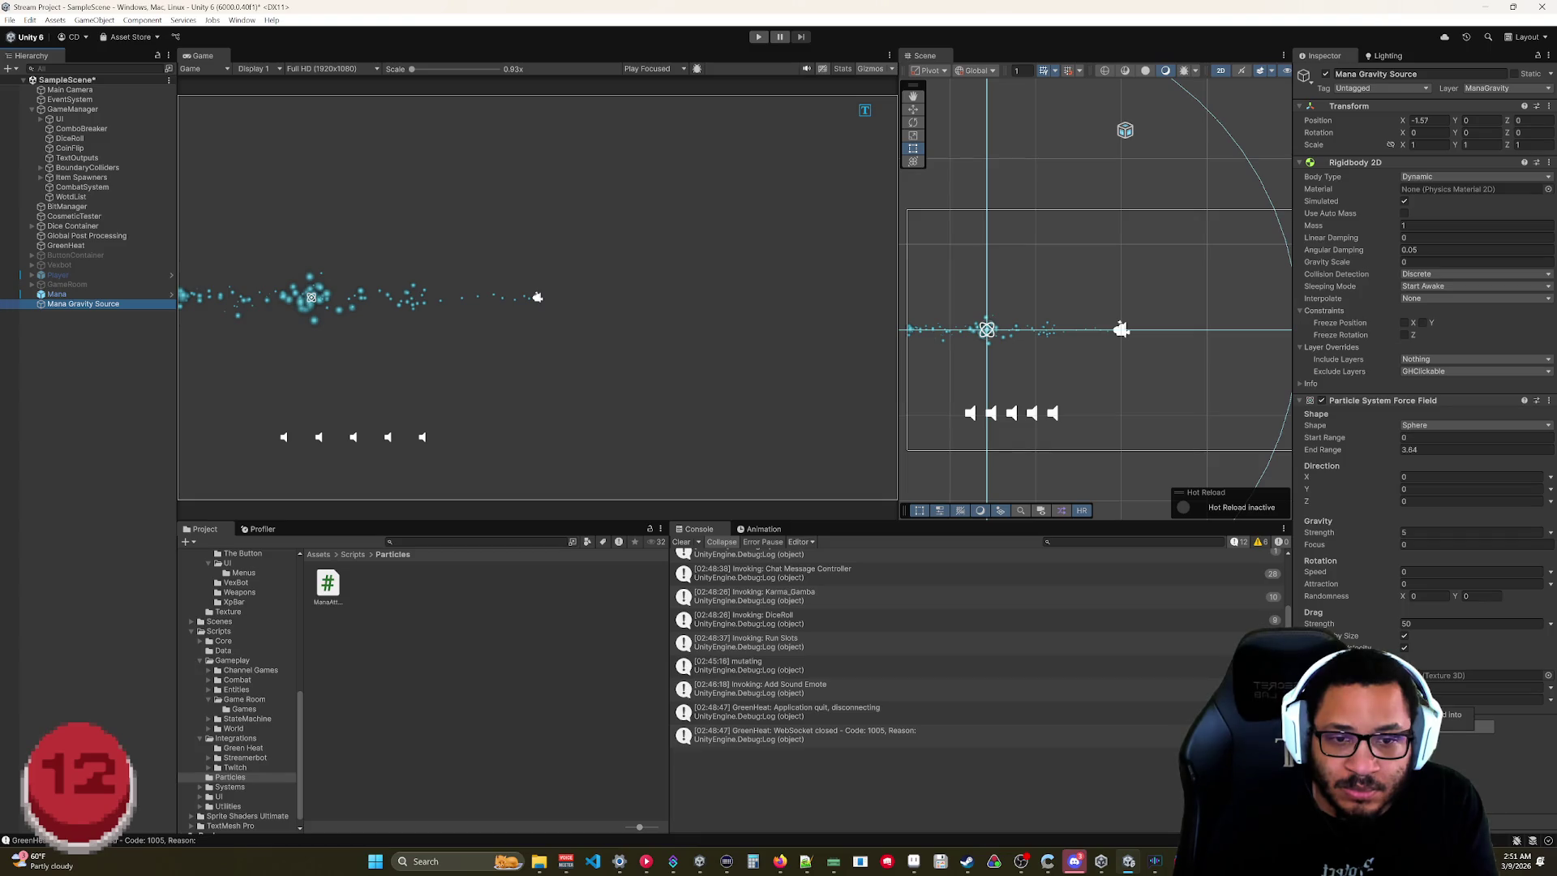
Set the force field's Drag Strength to 200.
{"action": "left_click", "coordinate": [1350, 624]}
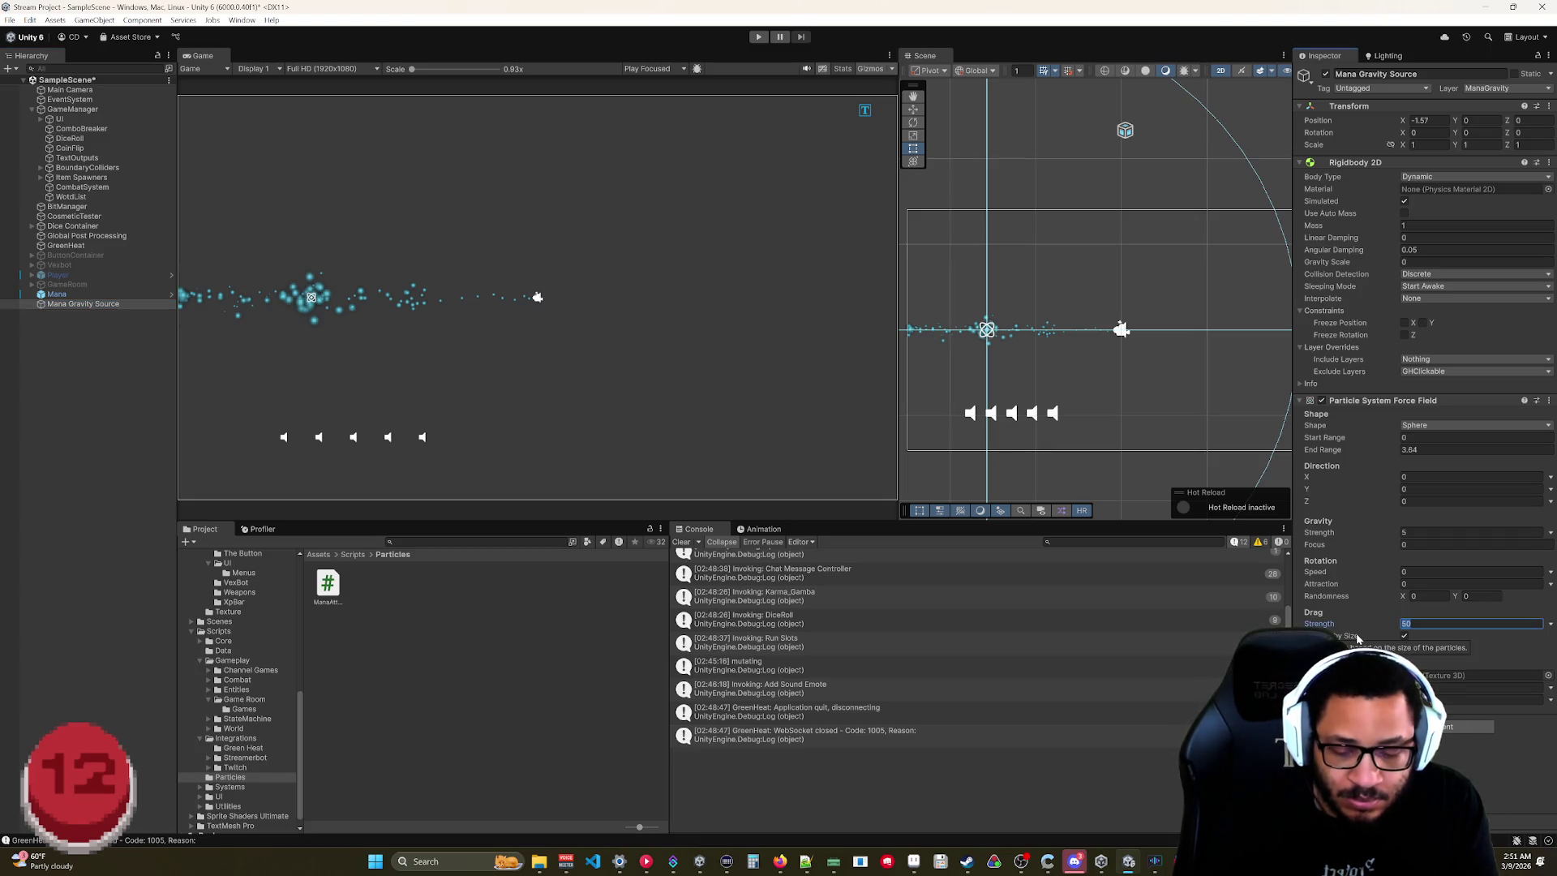
{"action": "left_click", "coordinate": [1472, 623]}
{"action": "type", "text": "0"}
{"action": "left_click", "coordinate": [164, 495]}
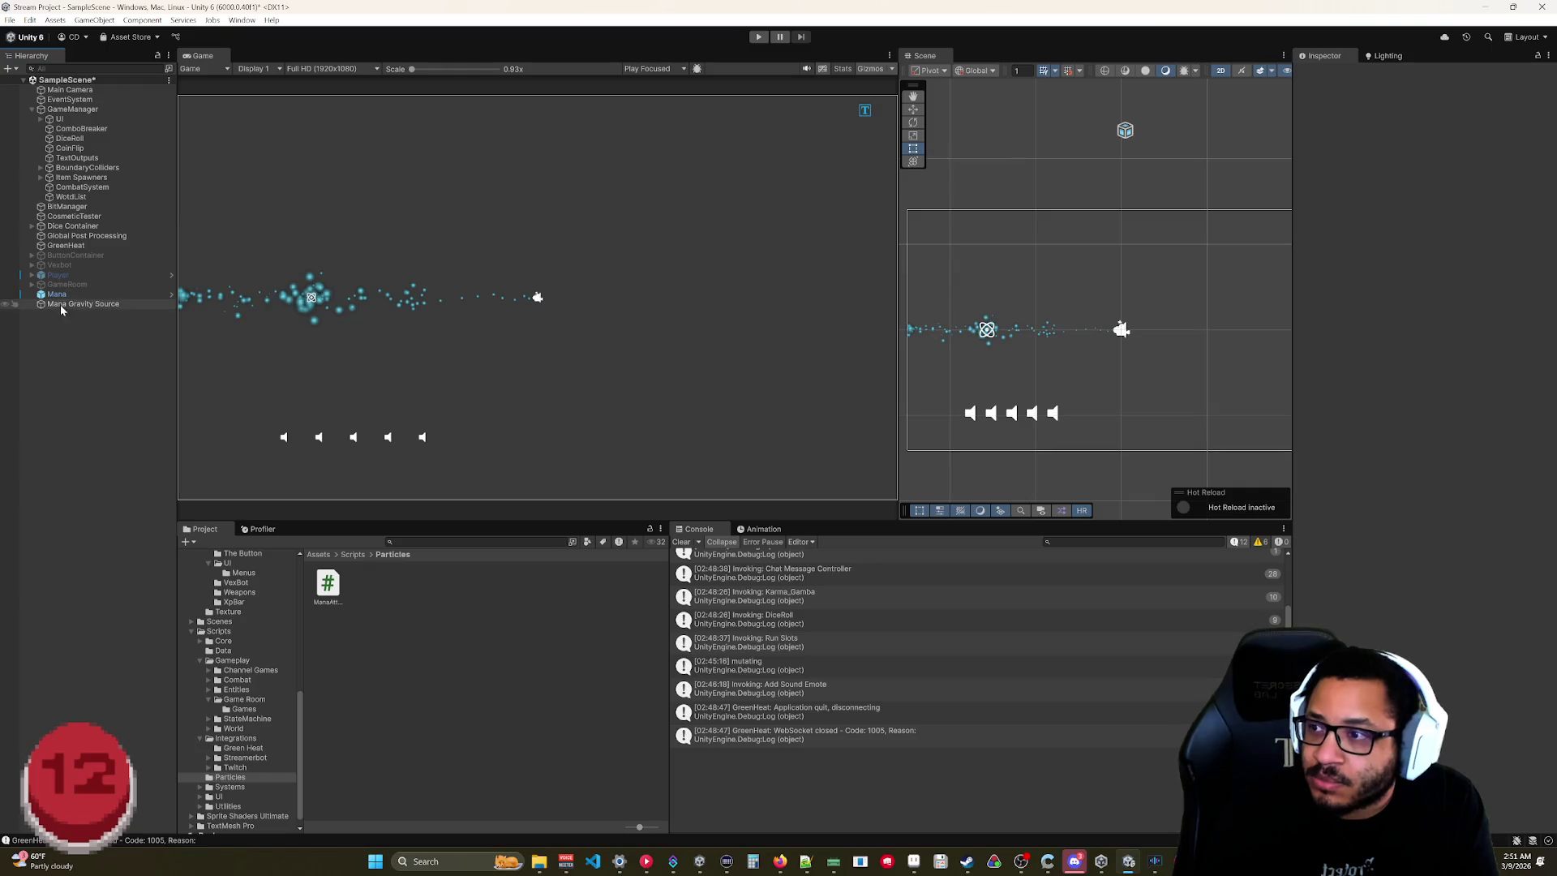
{"action": "left_click", "coordinate": [63, 295]}
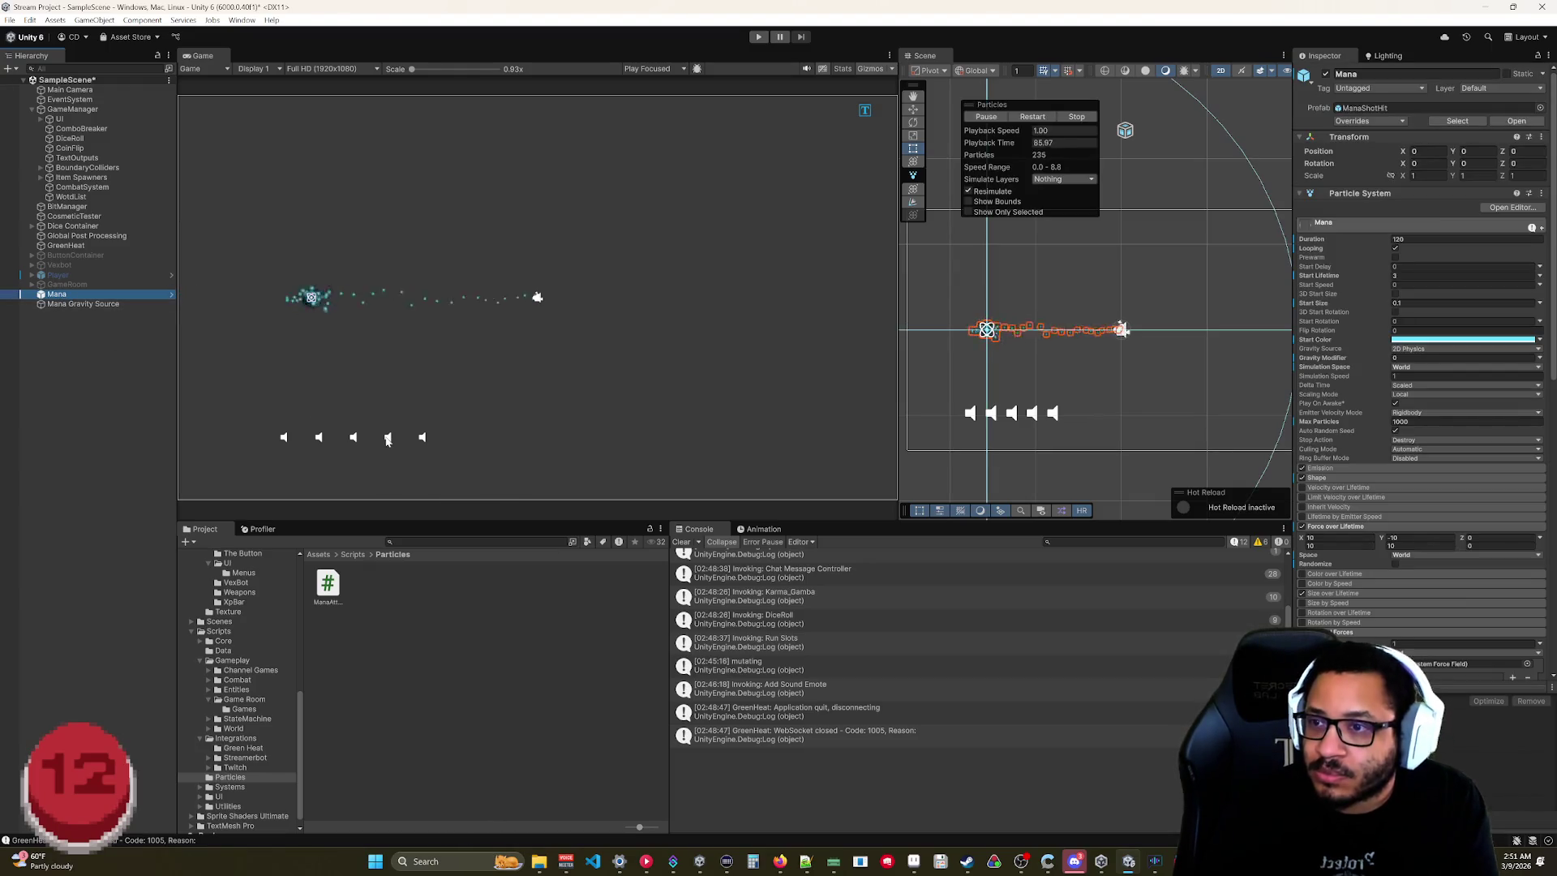
{"action": "left_click", "coordinate": [97, 305]}
{"action": "left_click", "coordinate": [1415, 623]}
{"action": "type", "text": "200"}
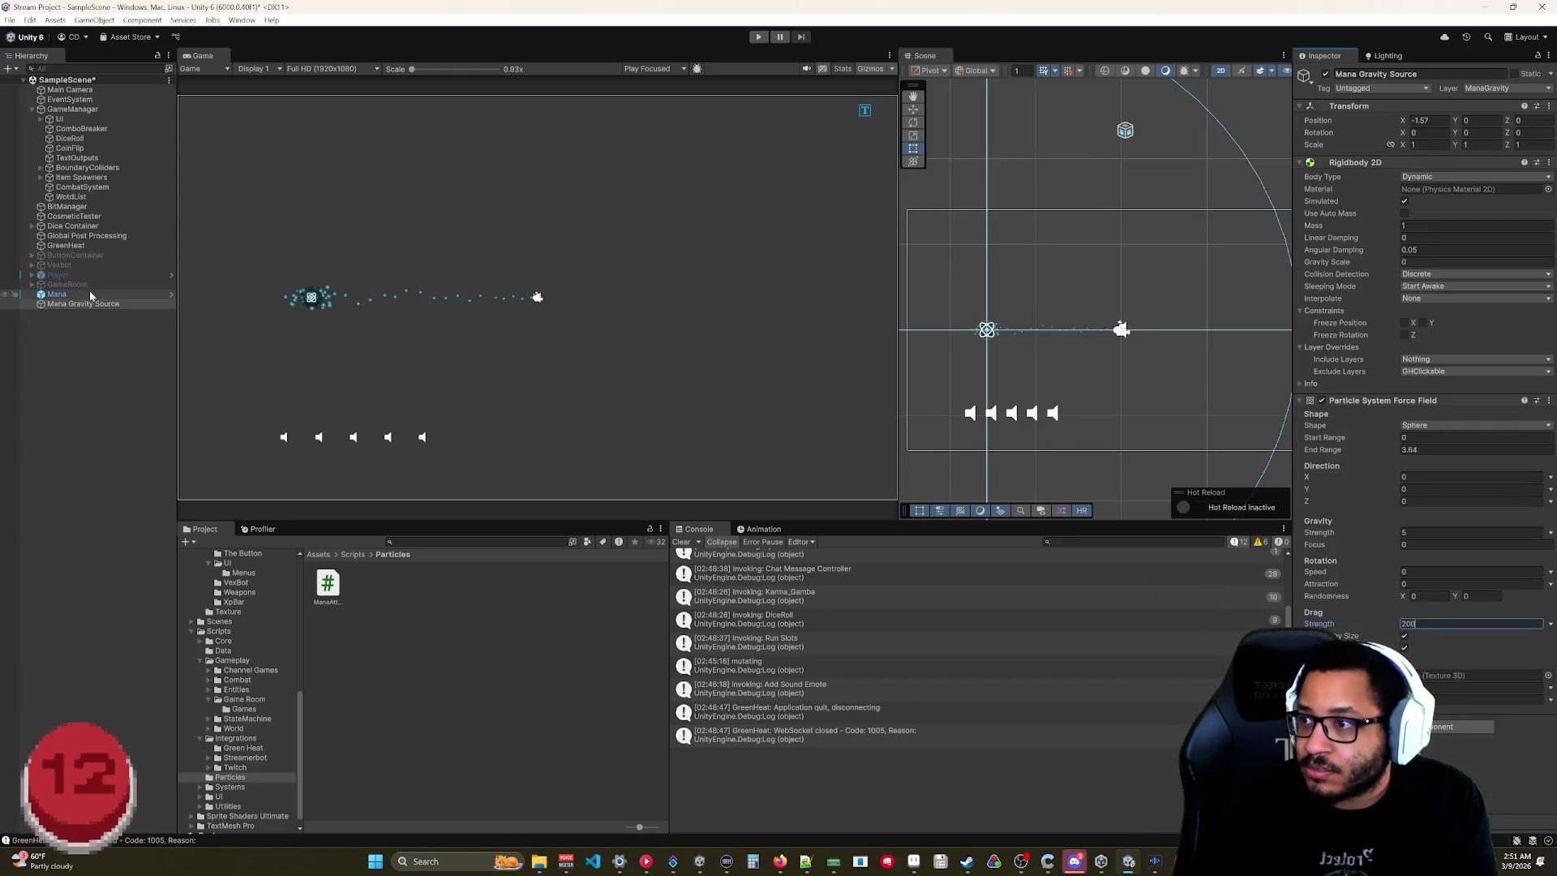
Preview the Mana particles and move the gravity source down to Y -0.92.
{"action": "left_click", "coordinate": [58, 295]}
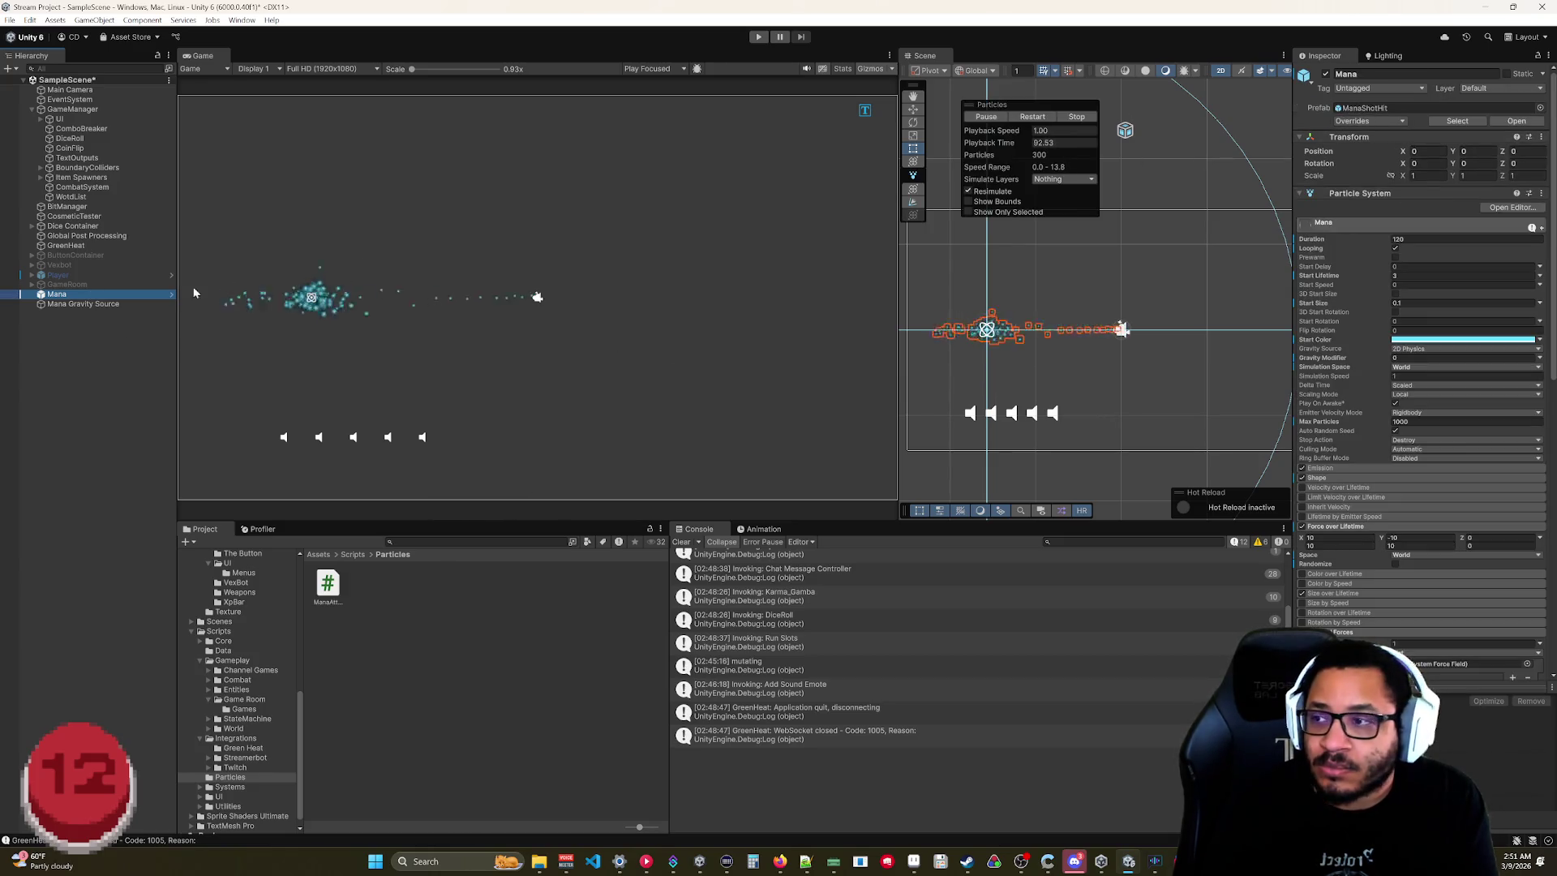
{"action": "left_click", "coordinate": [80, 303]}
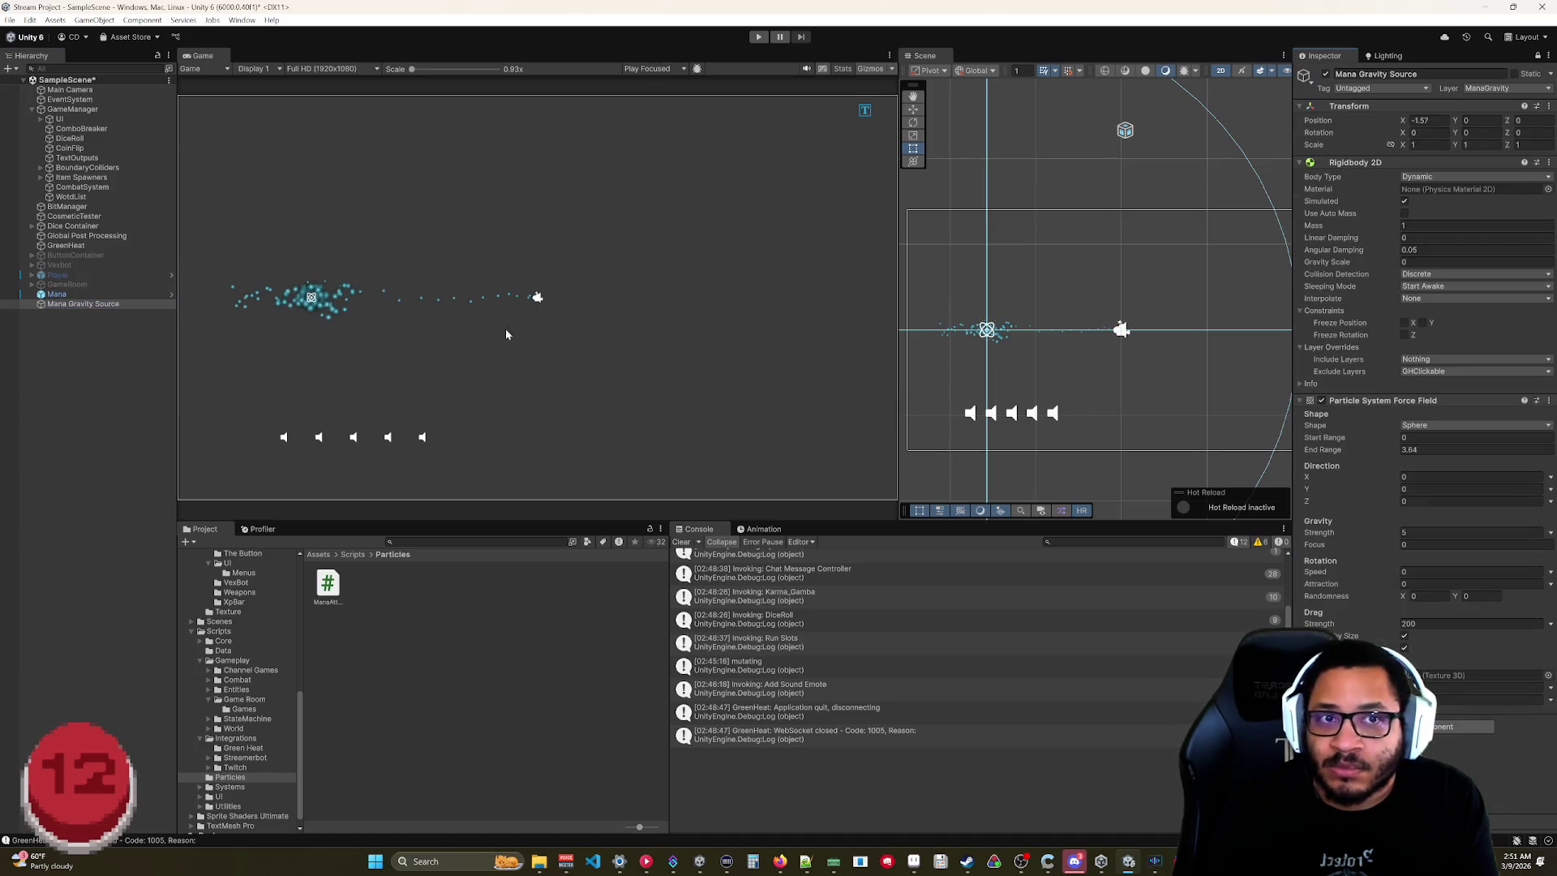
{"action": "left_click", "coordinate": [994, 330]}
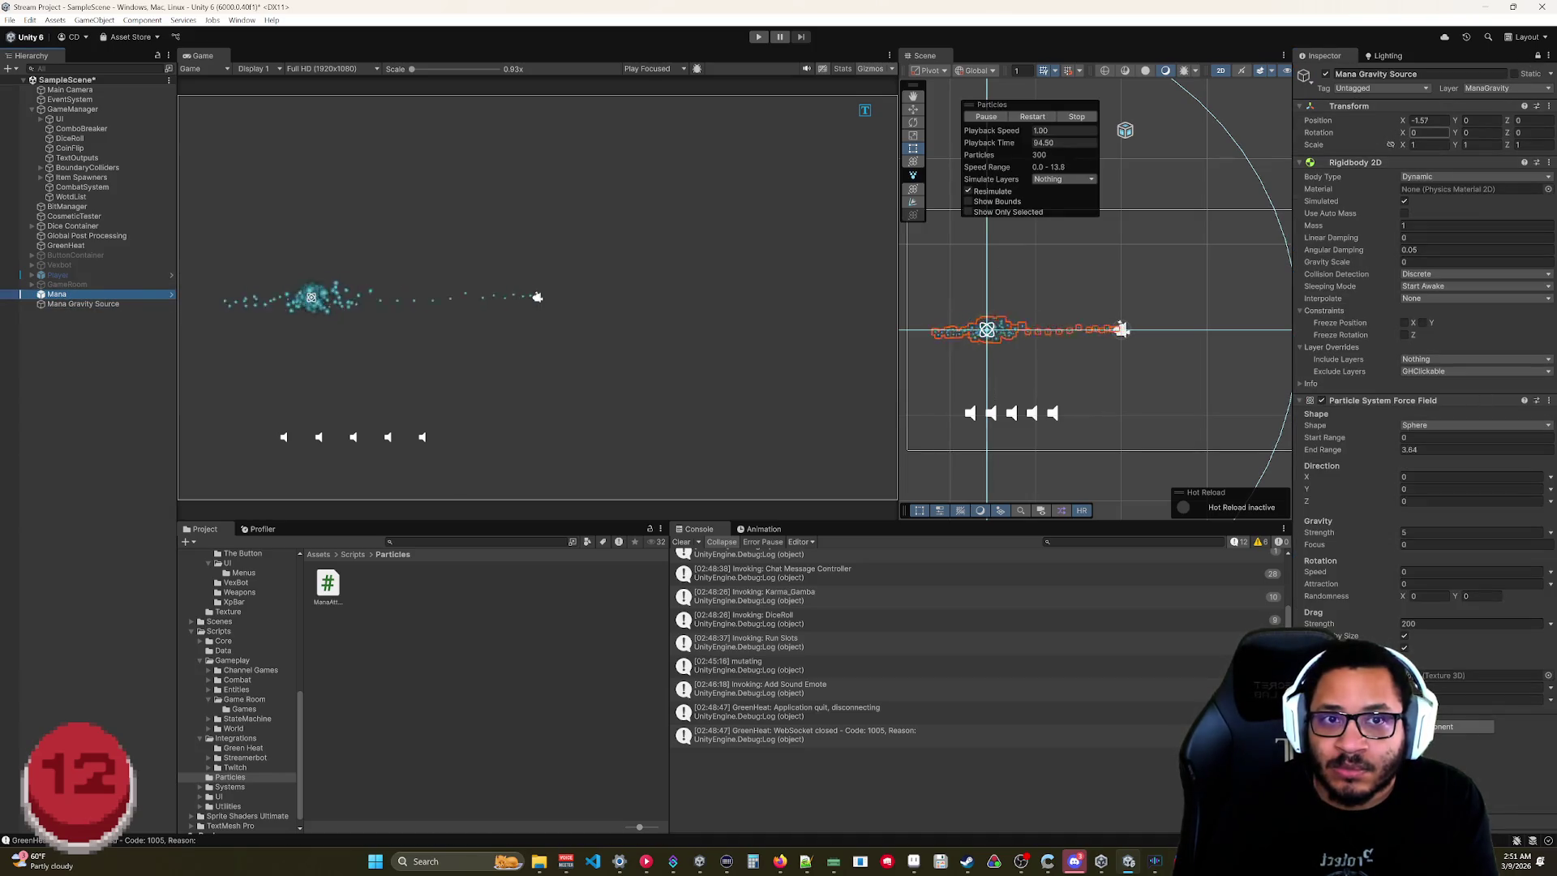
{"action": "mouse_move", "coordinate": [1453, 121]}
{"action": "left_mouse_down"}
{"action": "mouse_move", "coordinate": [1492, 109]}
{"action": "mouse_move", "coordinate": [1418, 137]}
{"action": "mouse_move", "coordinate": [1461, 120]}
{"action": "mouse_move", "coordinate": [1414, 130]}
{"action": "mouse_move", "coordinate": [1435, 118]}
{"action": "left_mouse_up"}
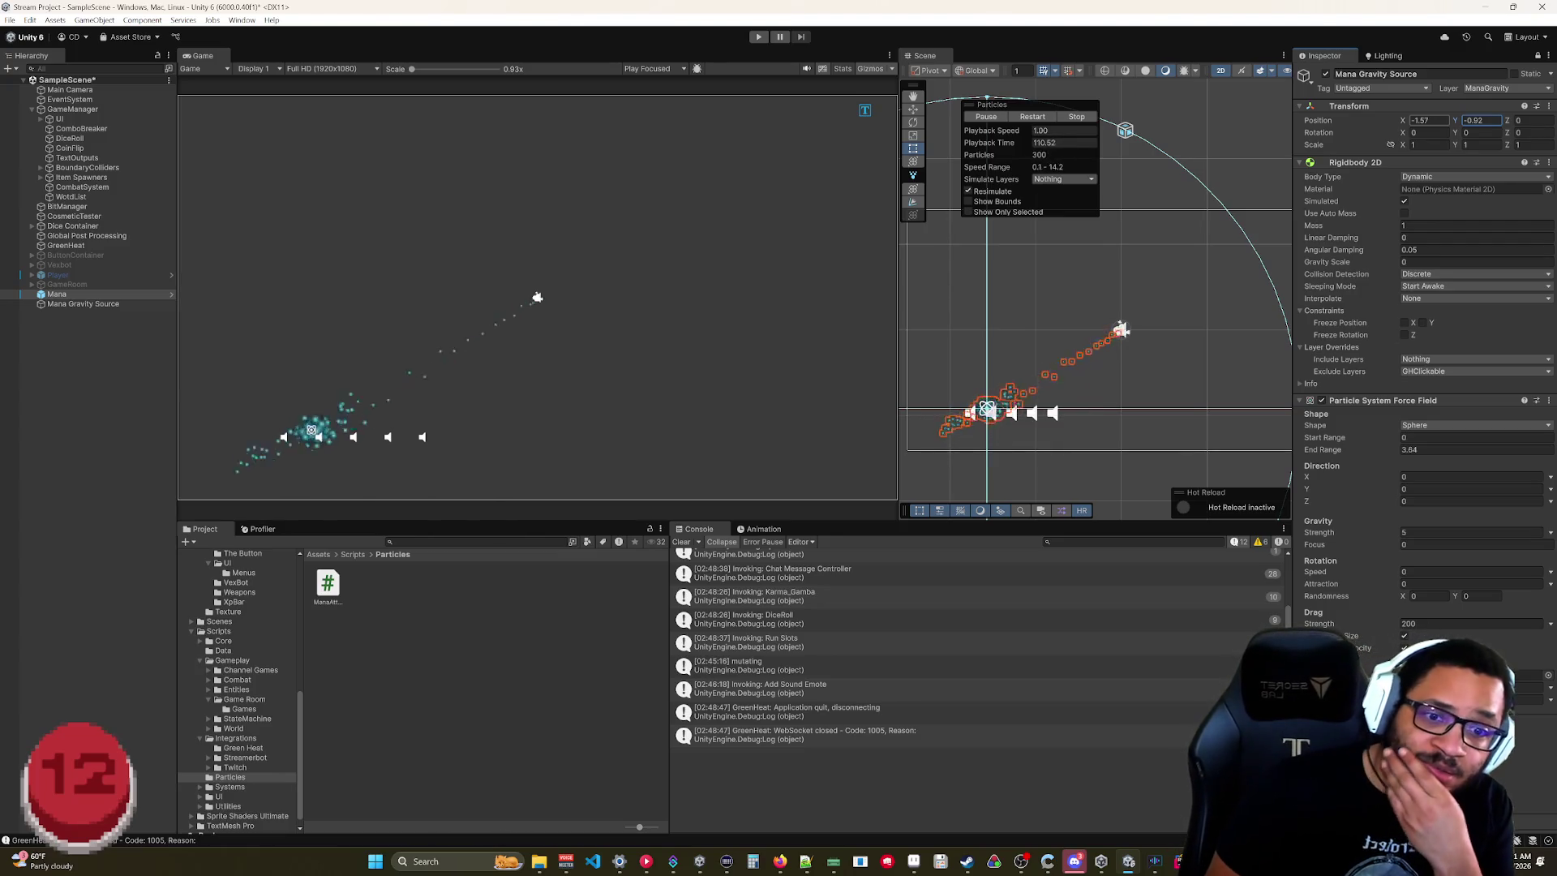
Try force field Drag Strength 100, Gravity Strength 2.5, then Drag Strength 500.
{"action": "double_click", "coordinate": [1427, 624]}
{"action": "type", "text": "100"}
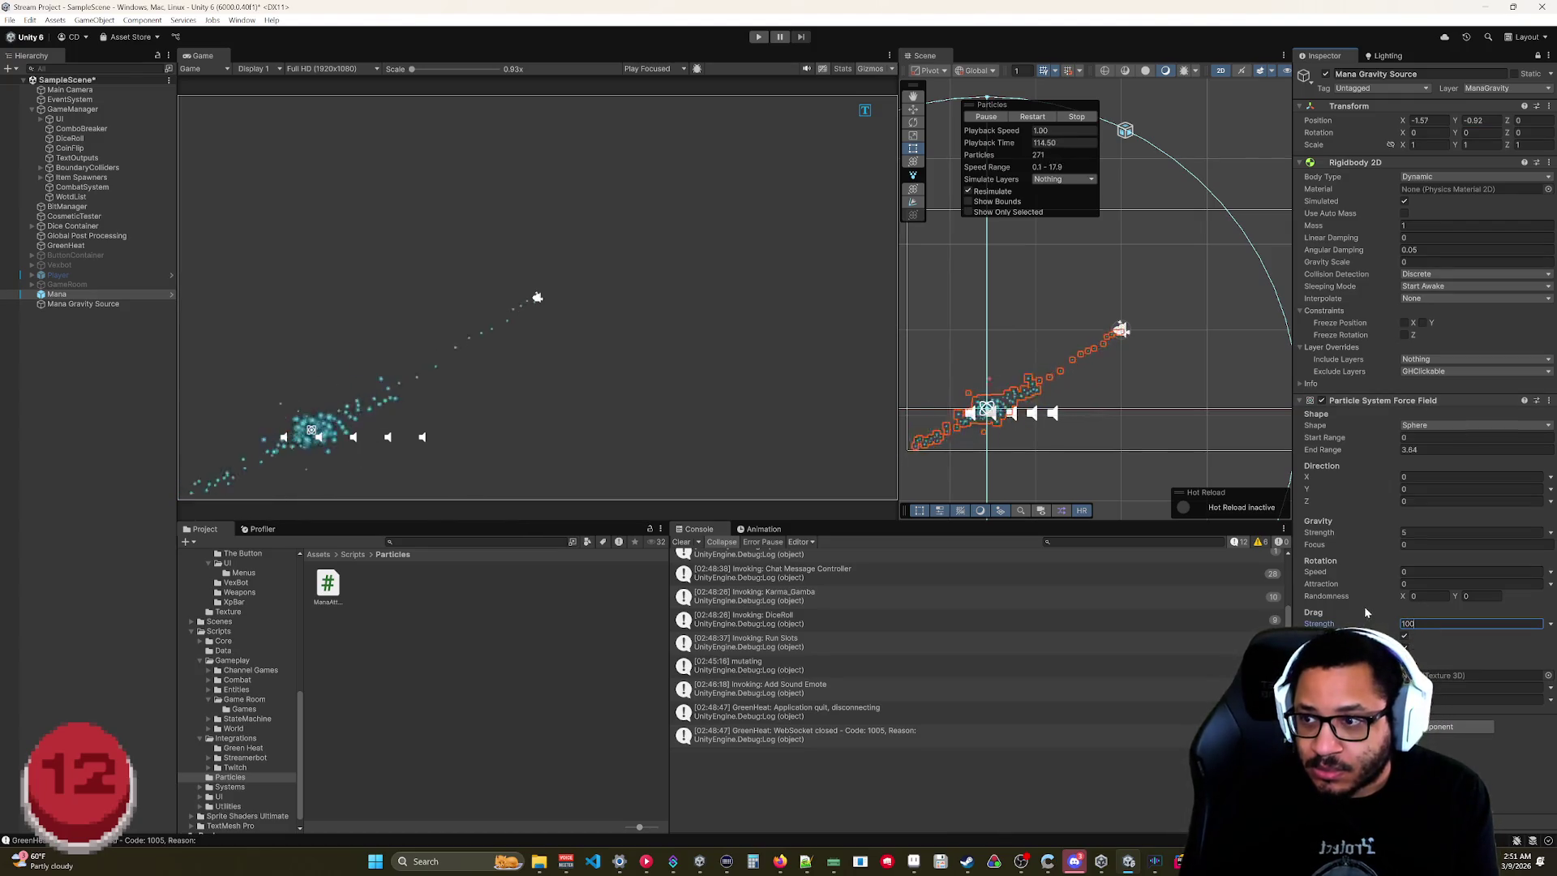
{"action": "left_click", "coordinate": [1415, 532]}
{"action": "type", "text": "2.5"}
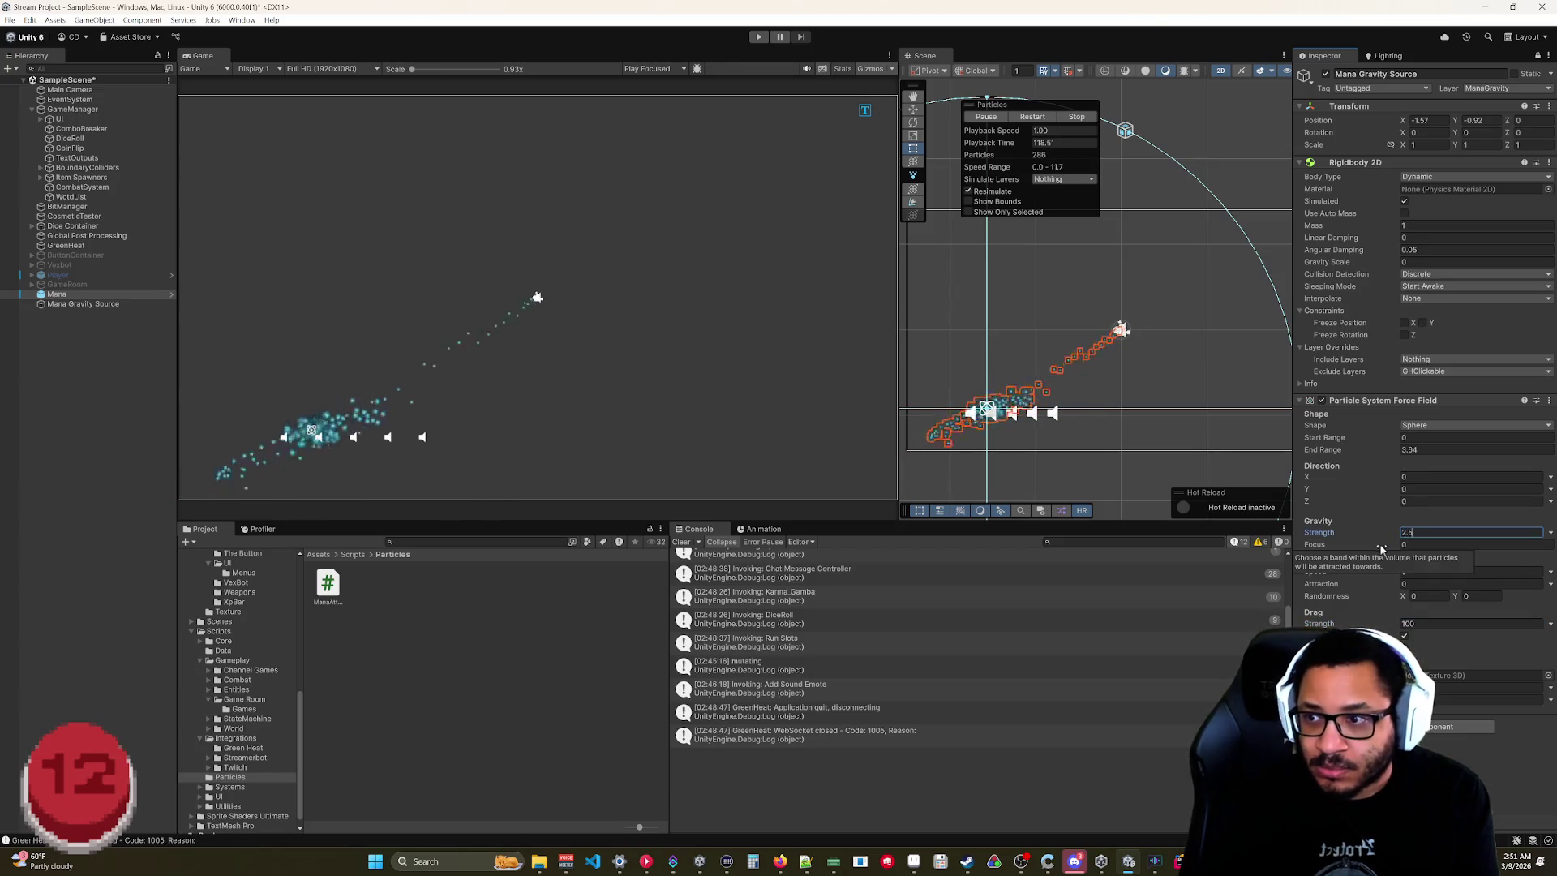
{"action": "left_click", "coordinate": [1320, 622]}
{"action": "type", "text": "500"}
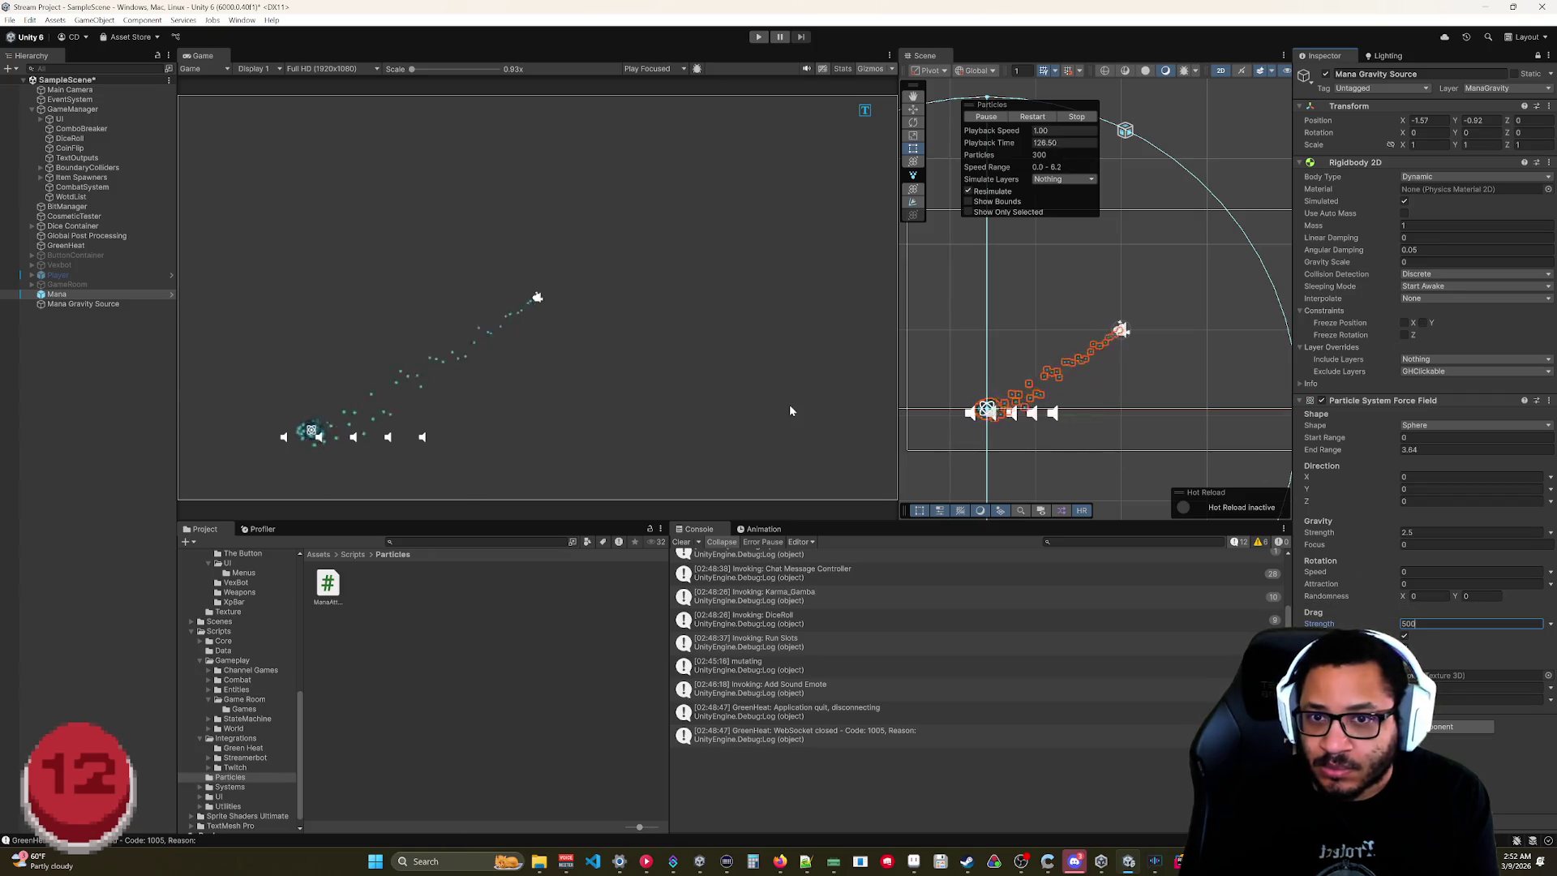
Set Gravity Strength to 0.5 and Drag Strength back to 100.
{"action": "left_click", "coordinate": [1308, 535]}
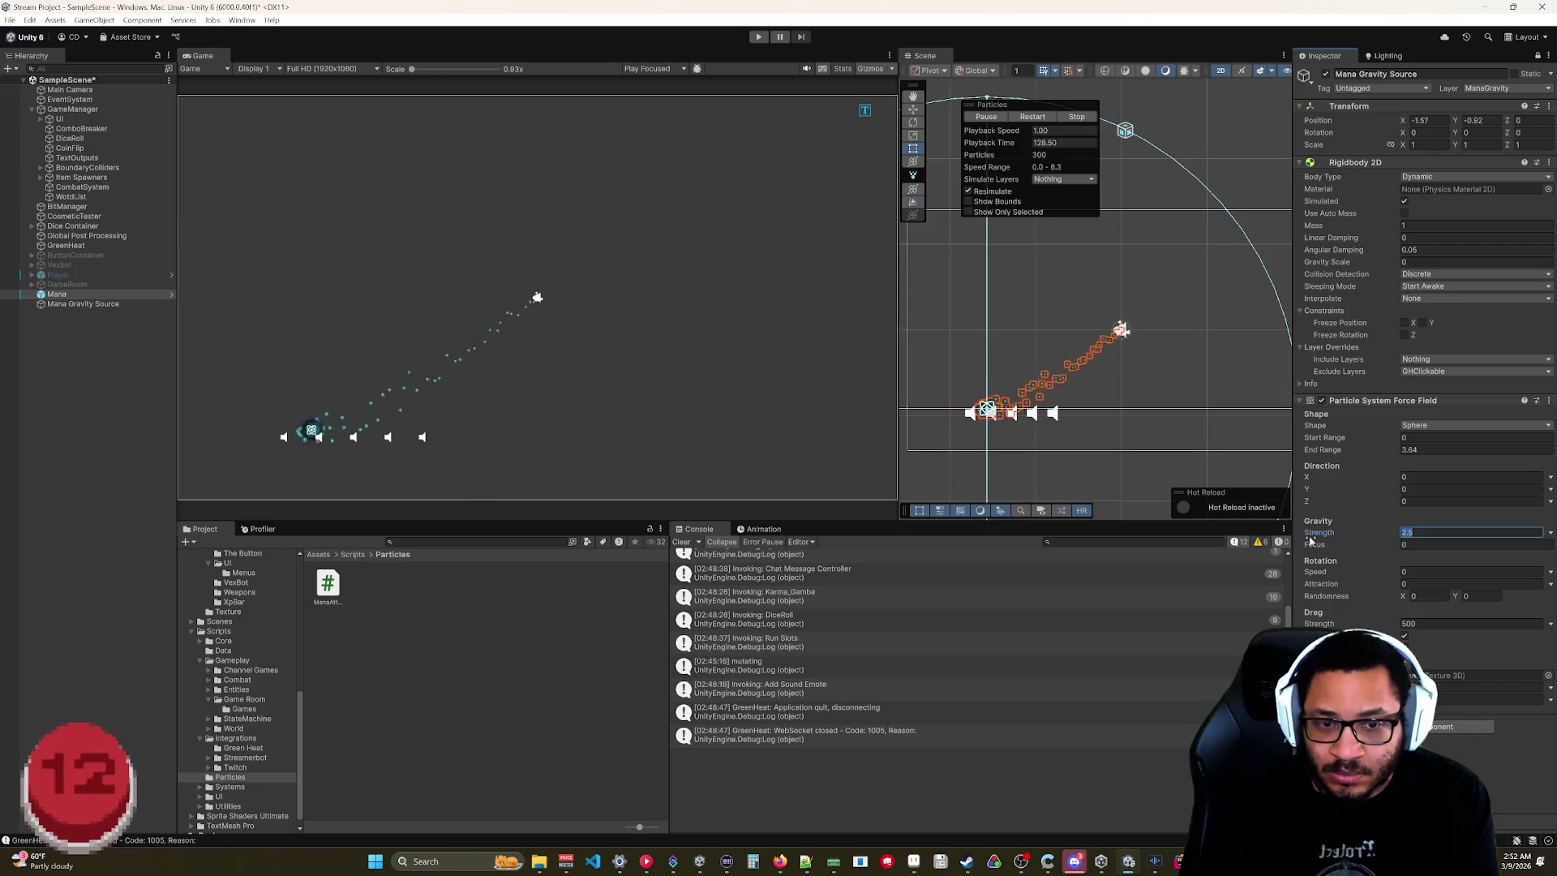
{"action": "type", "text": "1"}
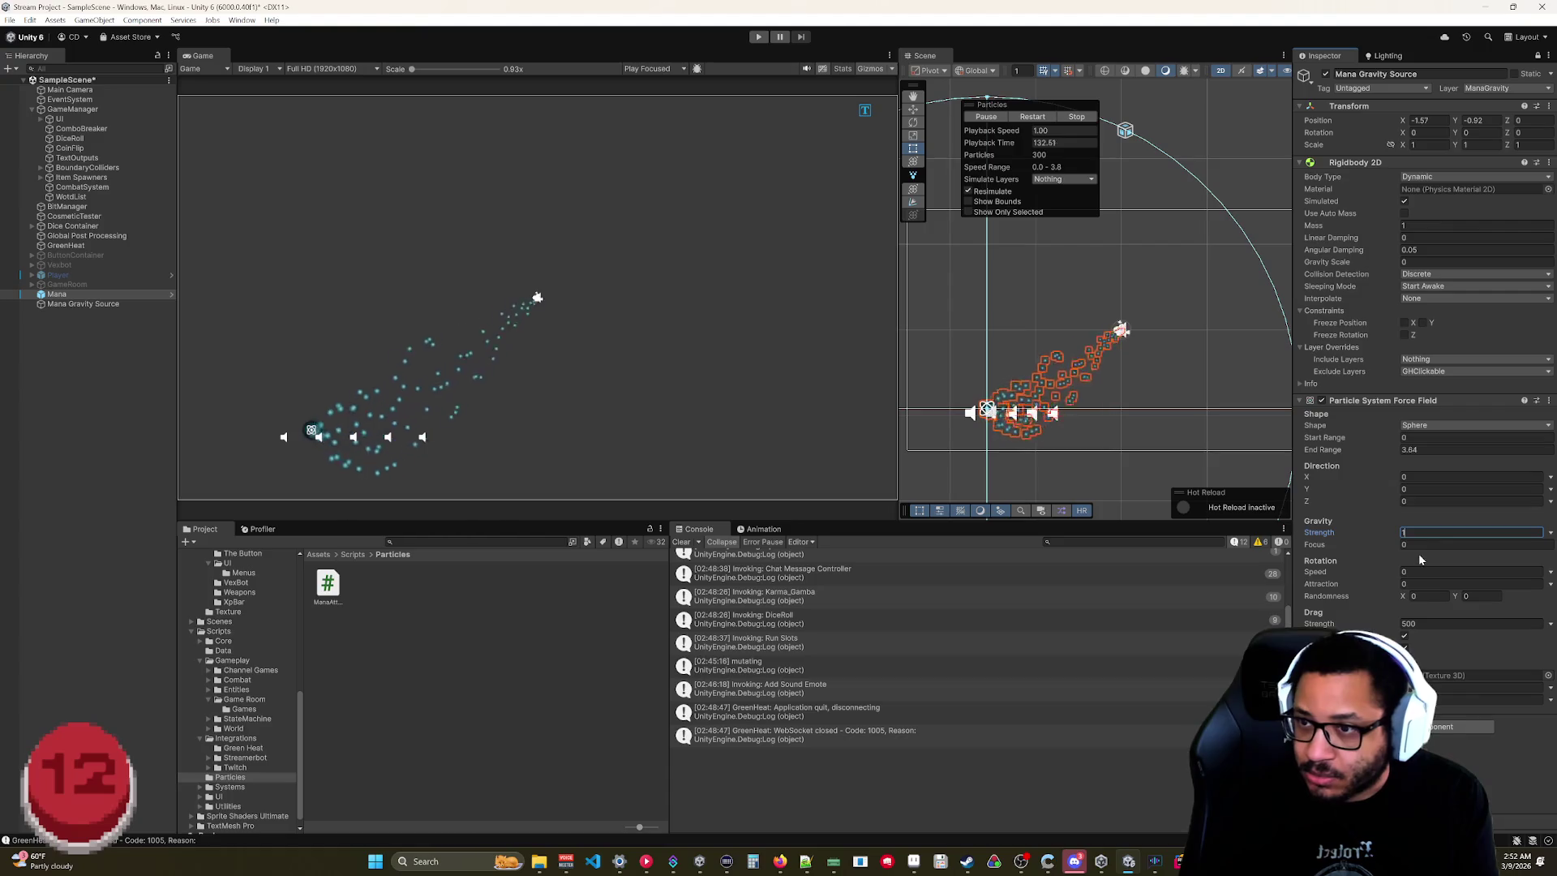
{"action": "key", "text": "BackSpace"}
{"action": "type", "text": ".5"}
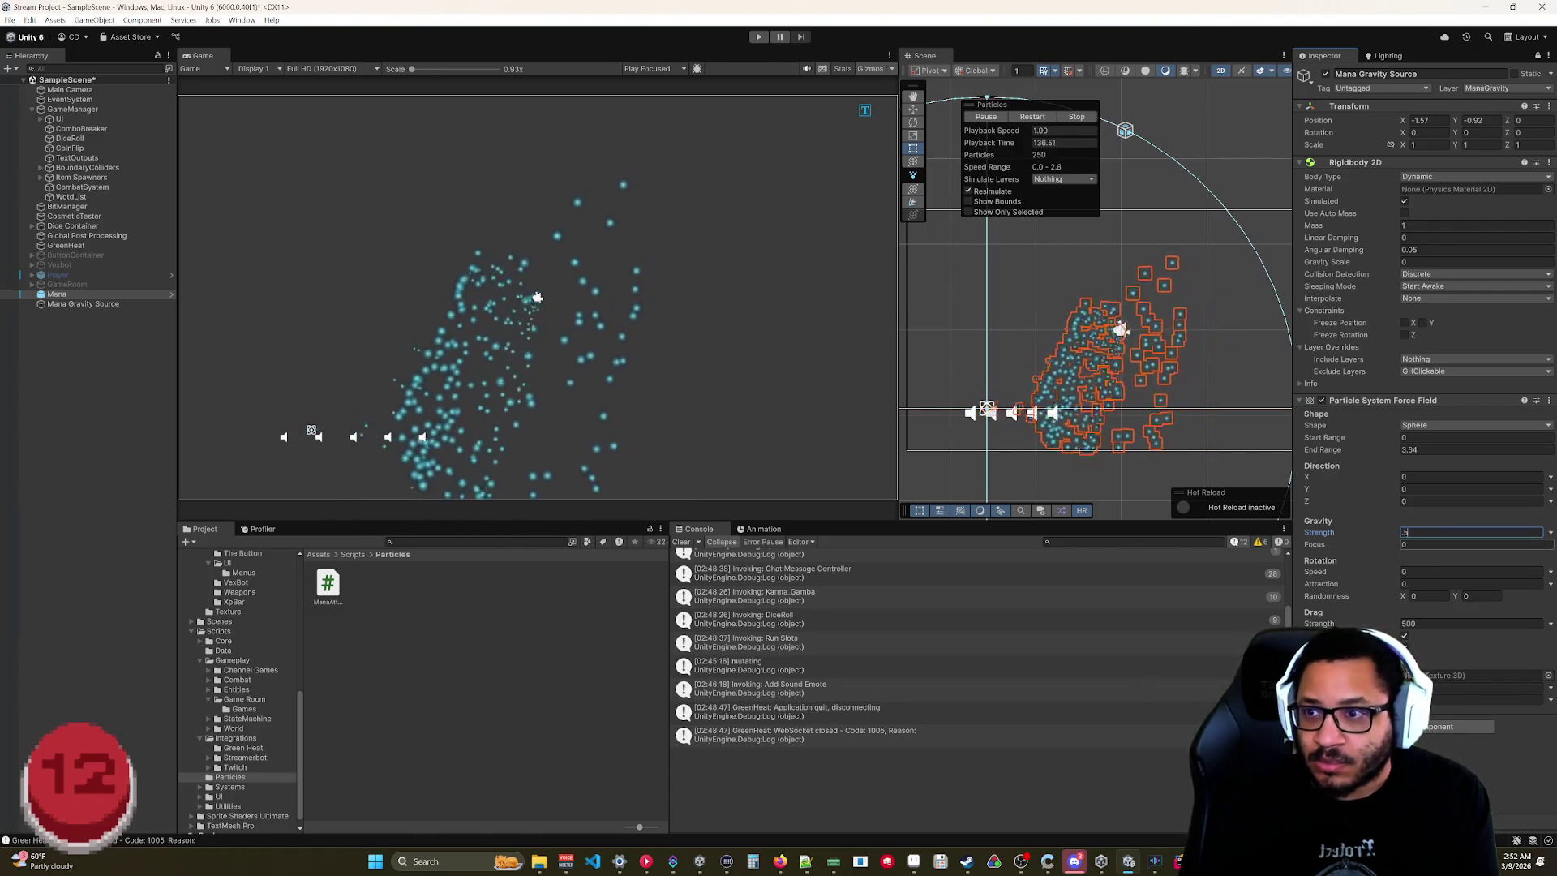
{"action": "left_click_drag", "start_coordinate": [1319, 623], "coordinate": [1202, 616]}
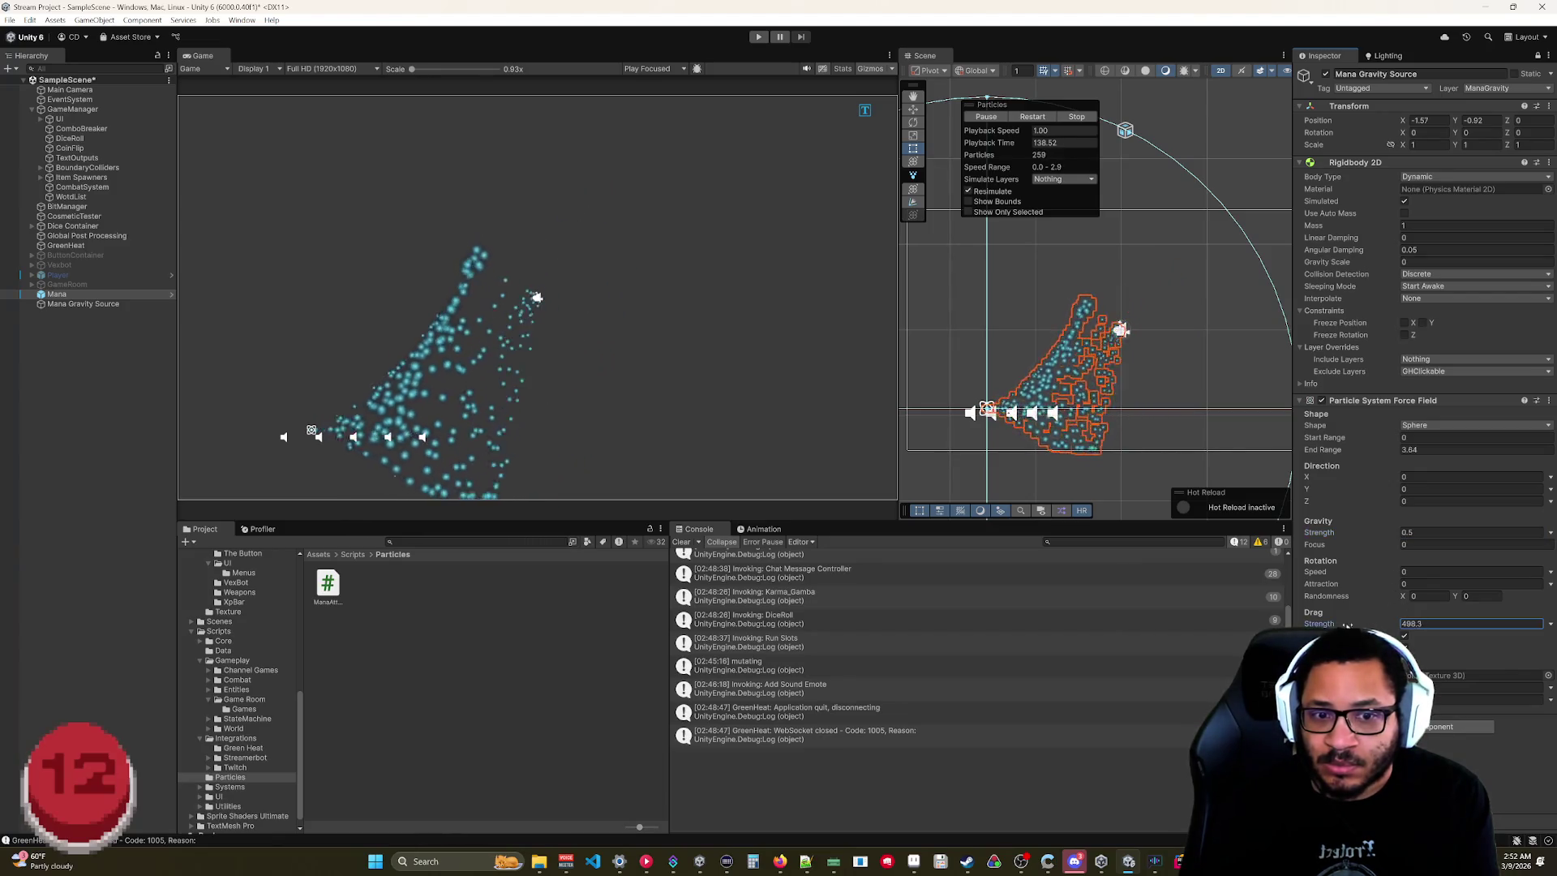
{"action": "type", "text": "100"}
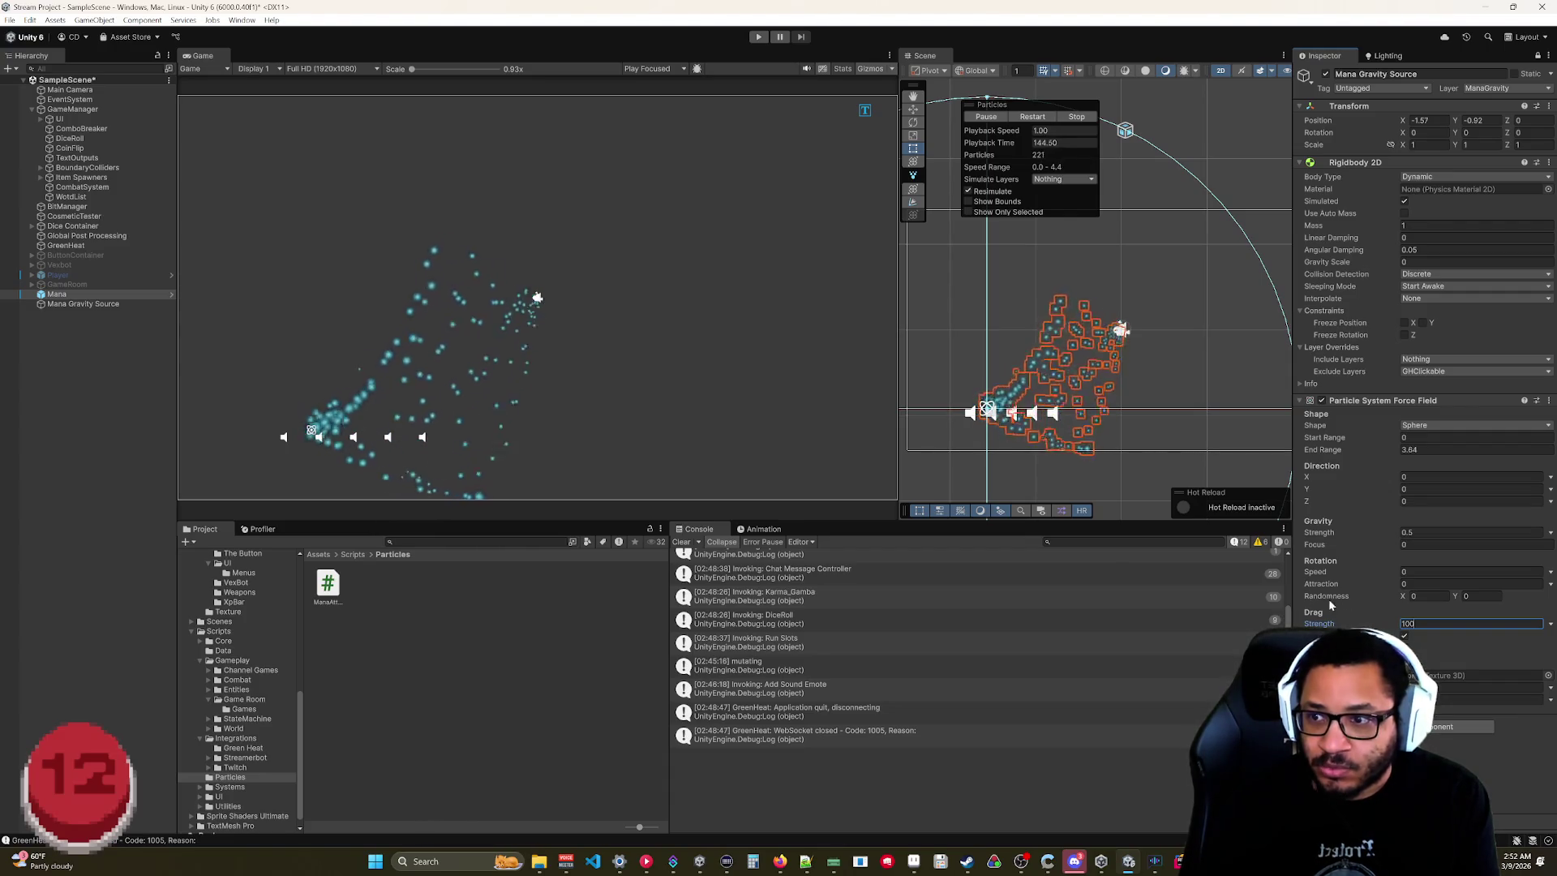
{"action": "left_click", "coordinate": [59, 296]}
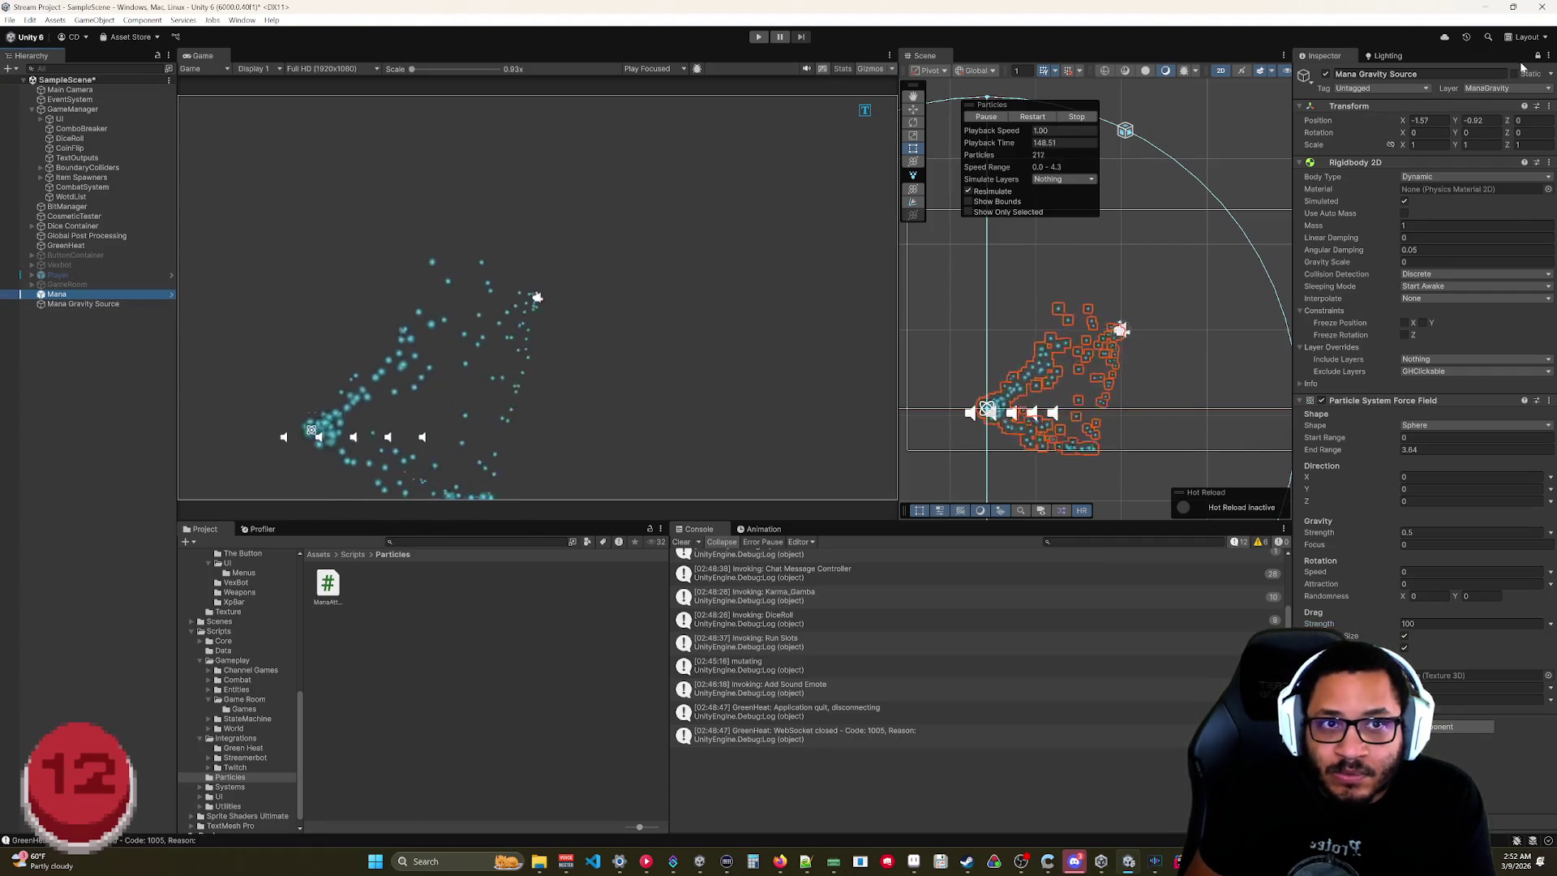
Set the force field's End Range to 10, then reselect the Mana particle object.
{"action": "left_click", "coordinate": [1537, 55]}
{"action": "scroll", "coordinate": [1350, 454], "scroll_direction": "down", "scroll_amount": 2}
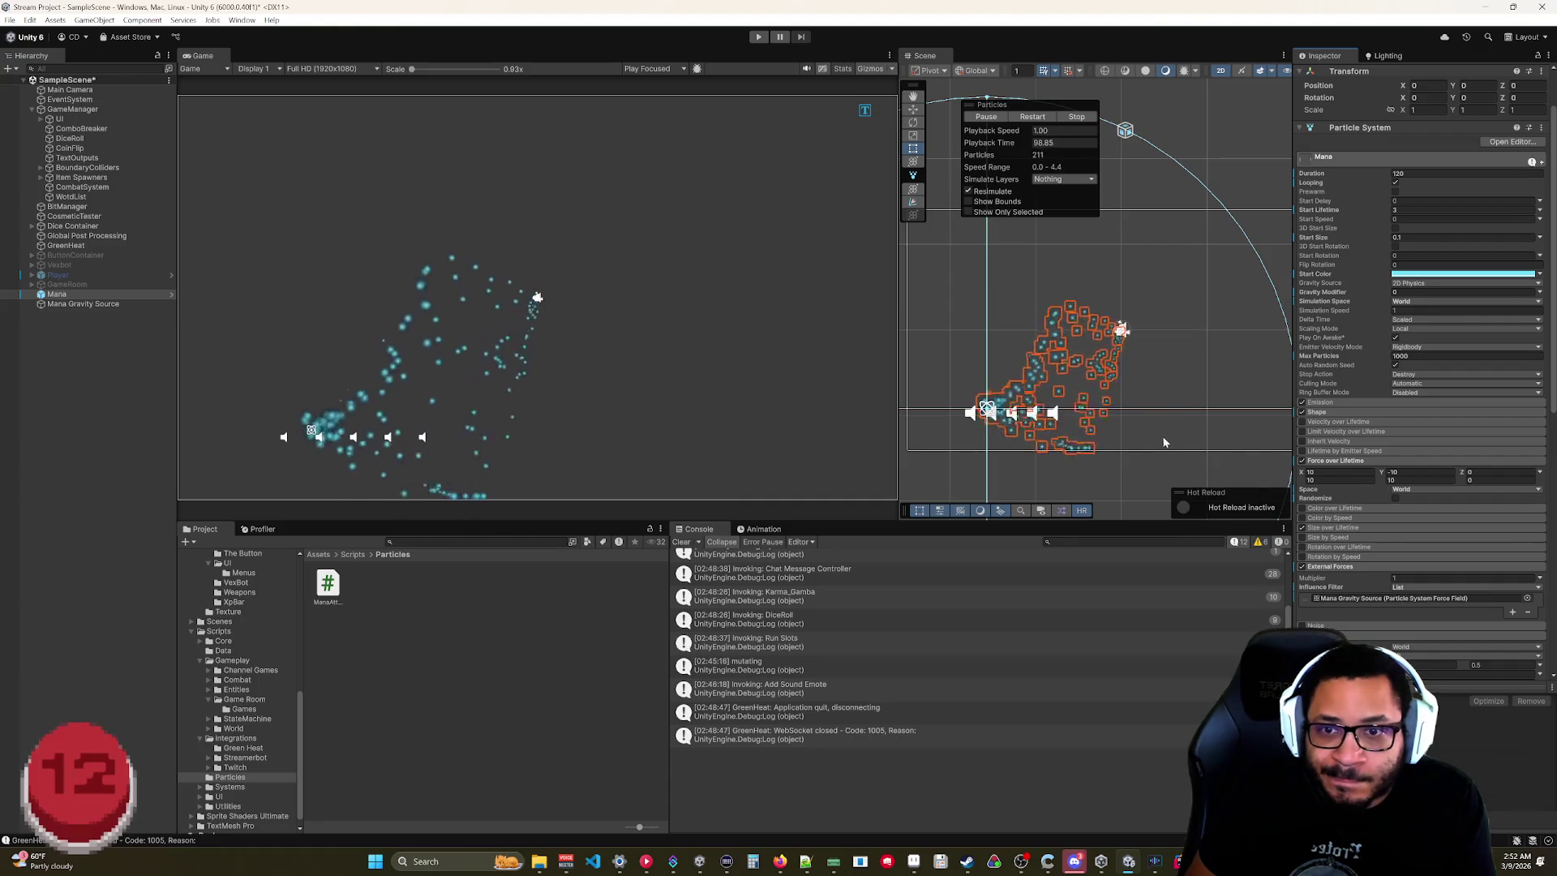
{"action": "left_click", "coordinate": [148, 303]}
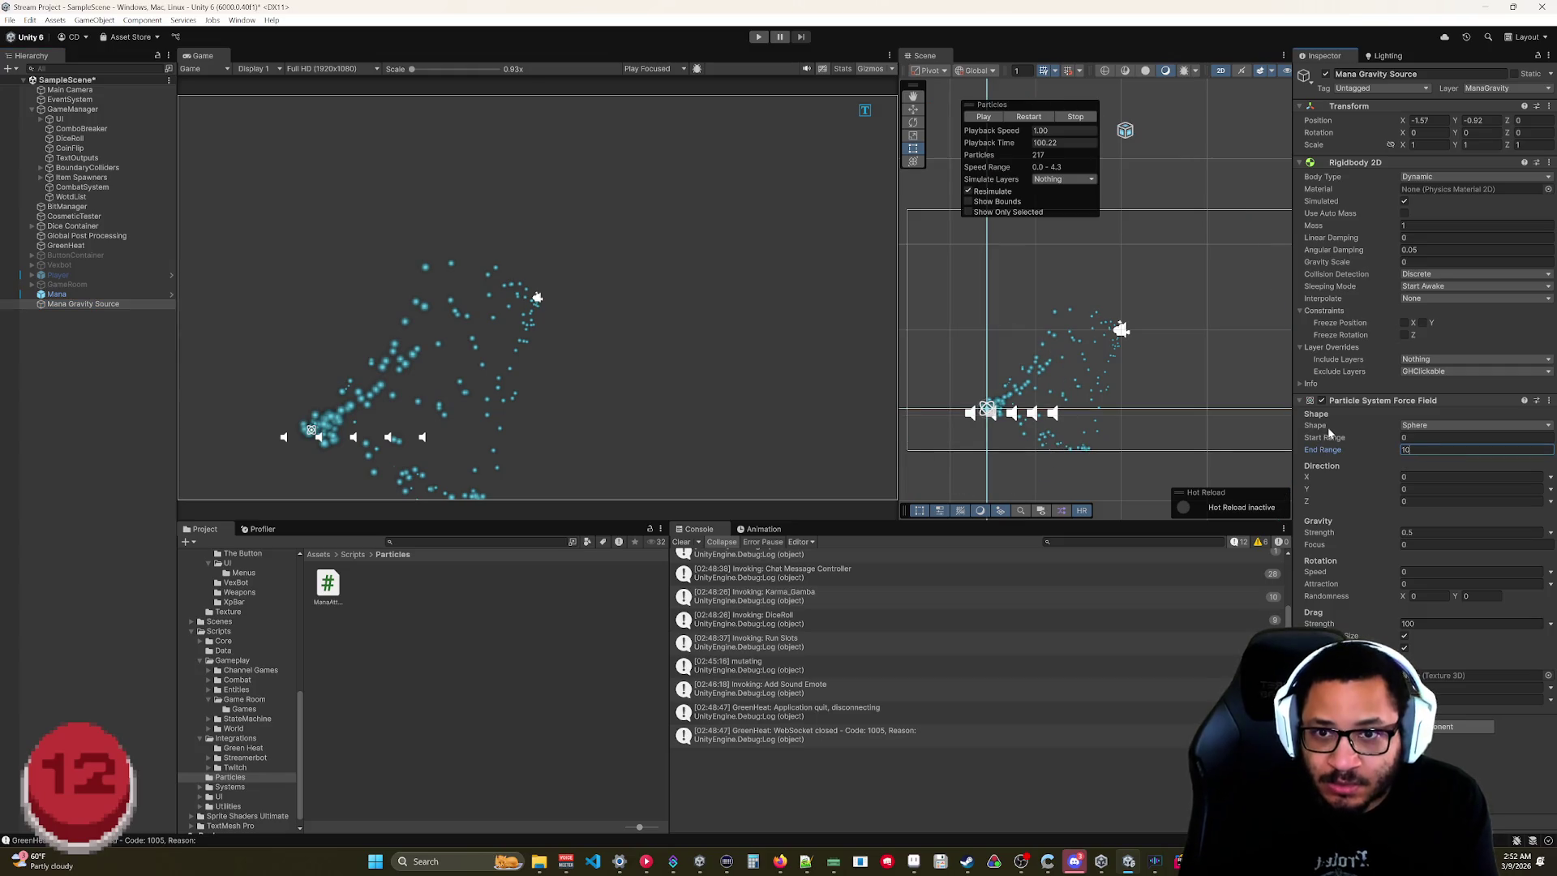
{"action": "type", "text": "10"}
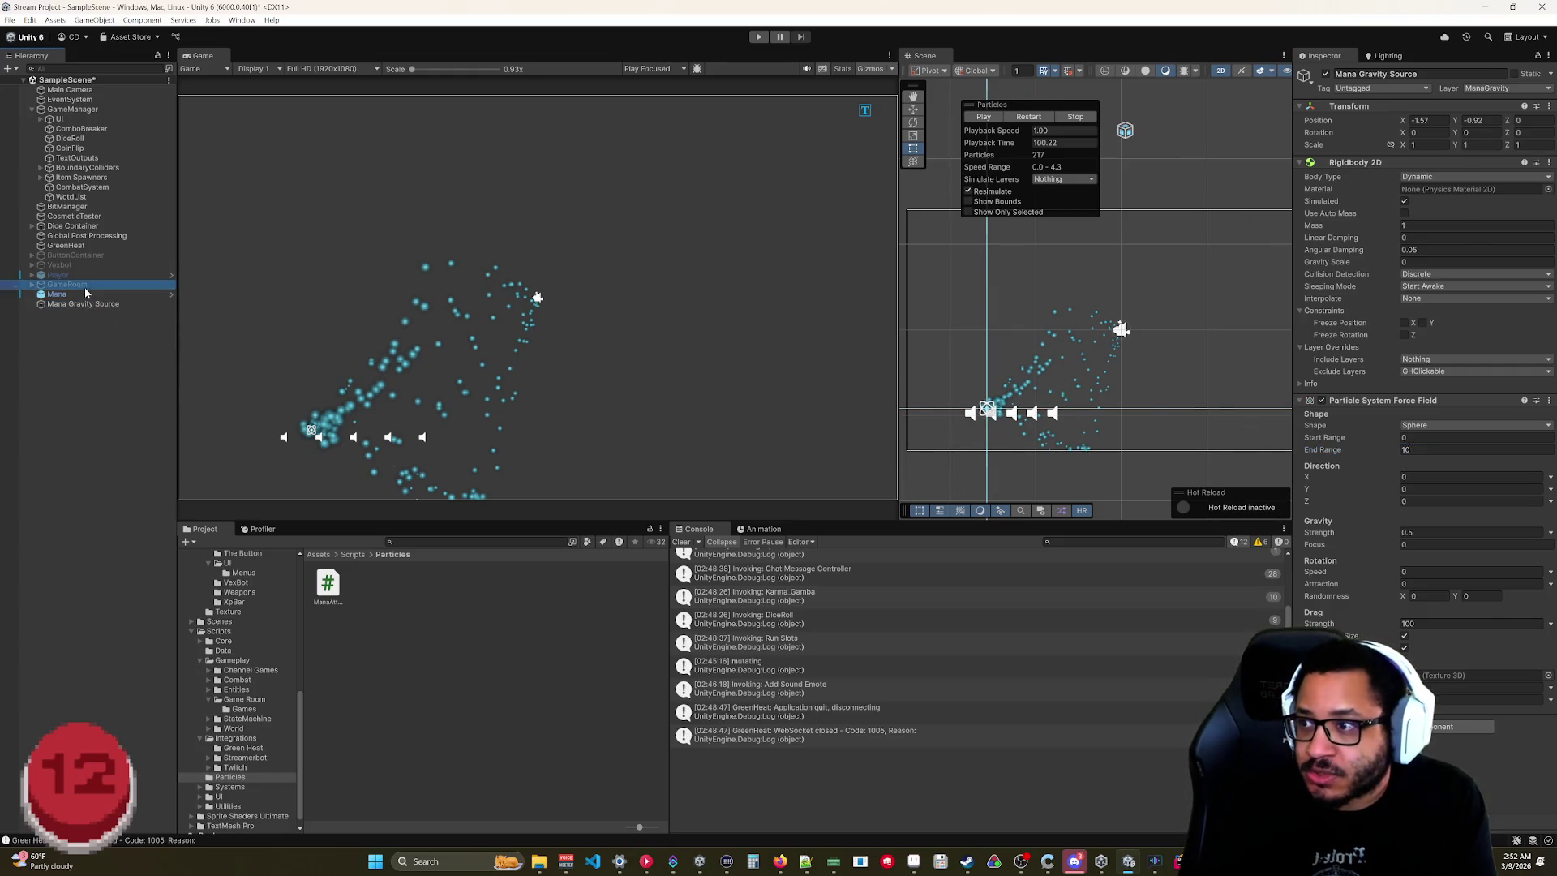
{"action": "left_click", "coordinate": [84, 294]}
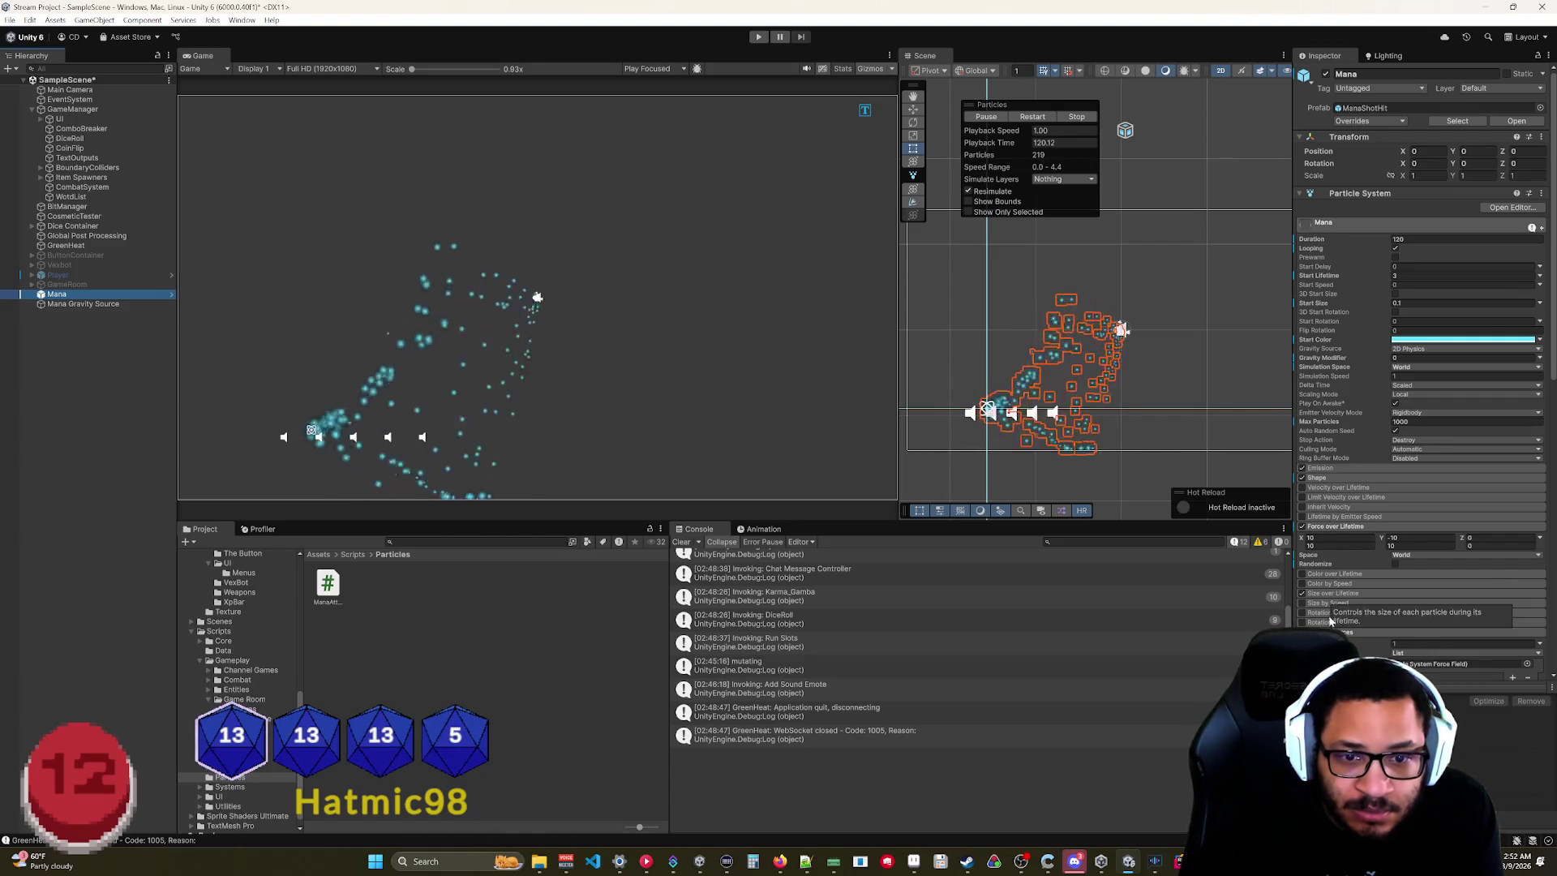
Switch Mana's External Forces multiplier to Curve and set Force over Lifetime to 1 and -1.
{"action": "scroll", "coordinate": [1332, 597], "scroll_direction": "down", "scroll_amount": 2}
{"action": "scroll", "coordinate": [1379, 640], "scroll_direction": "down", "scroll_amount": 1}
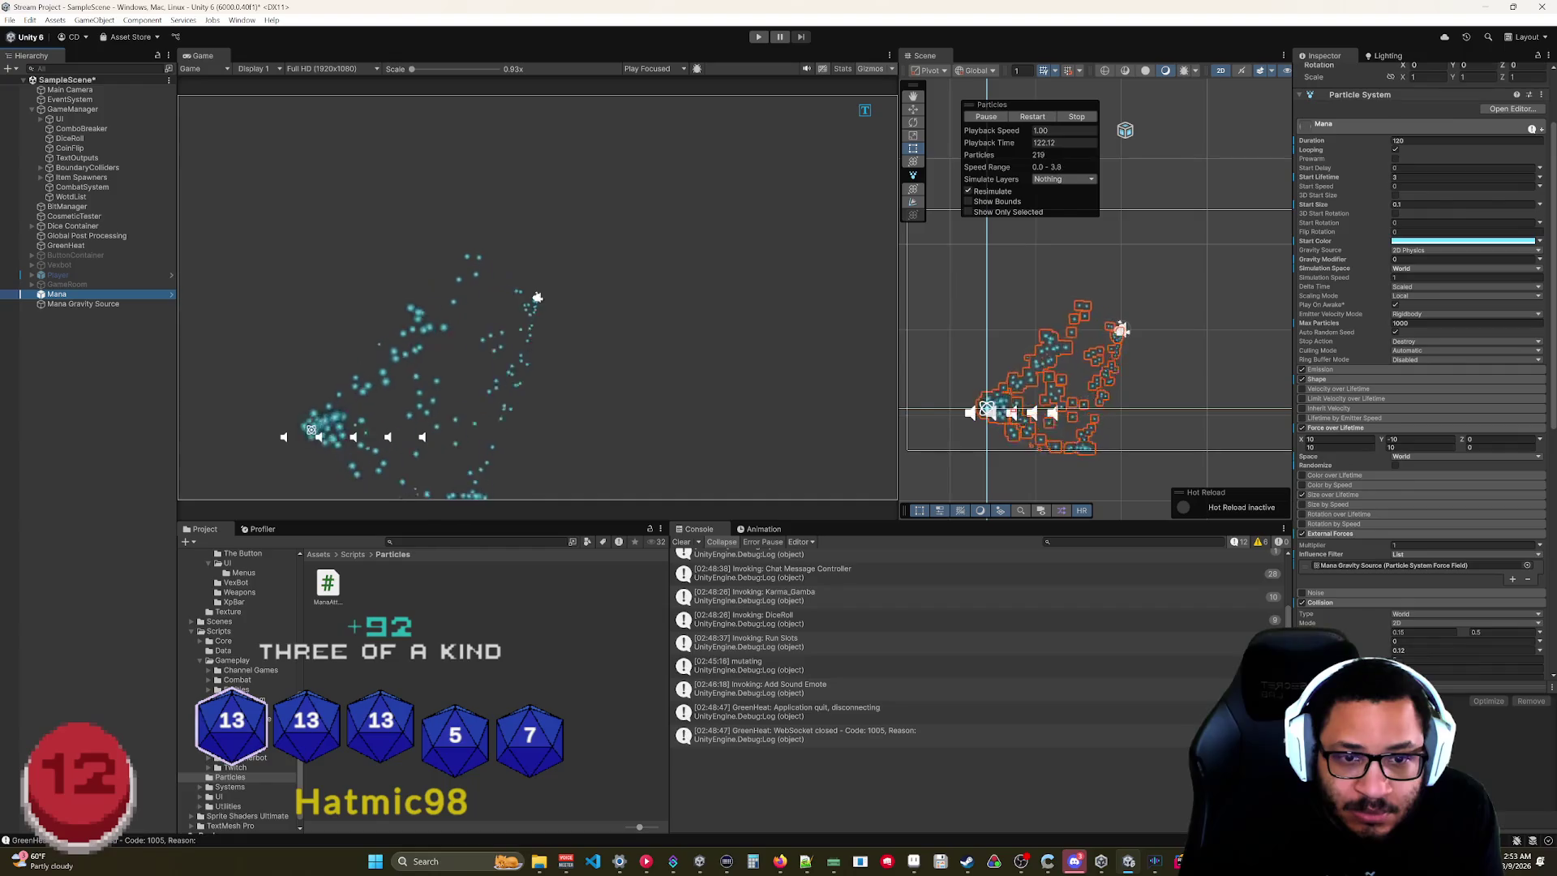
{"action": "scroll", "coordinate": [1378, 640], "scroll_direction": "down", "scroll_amount": 1}
{"action": "scroll", "coordinate": [1352, 621], "scroll_direction": "down", "scroll_amount": 1}
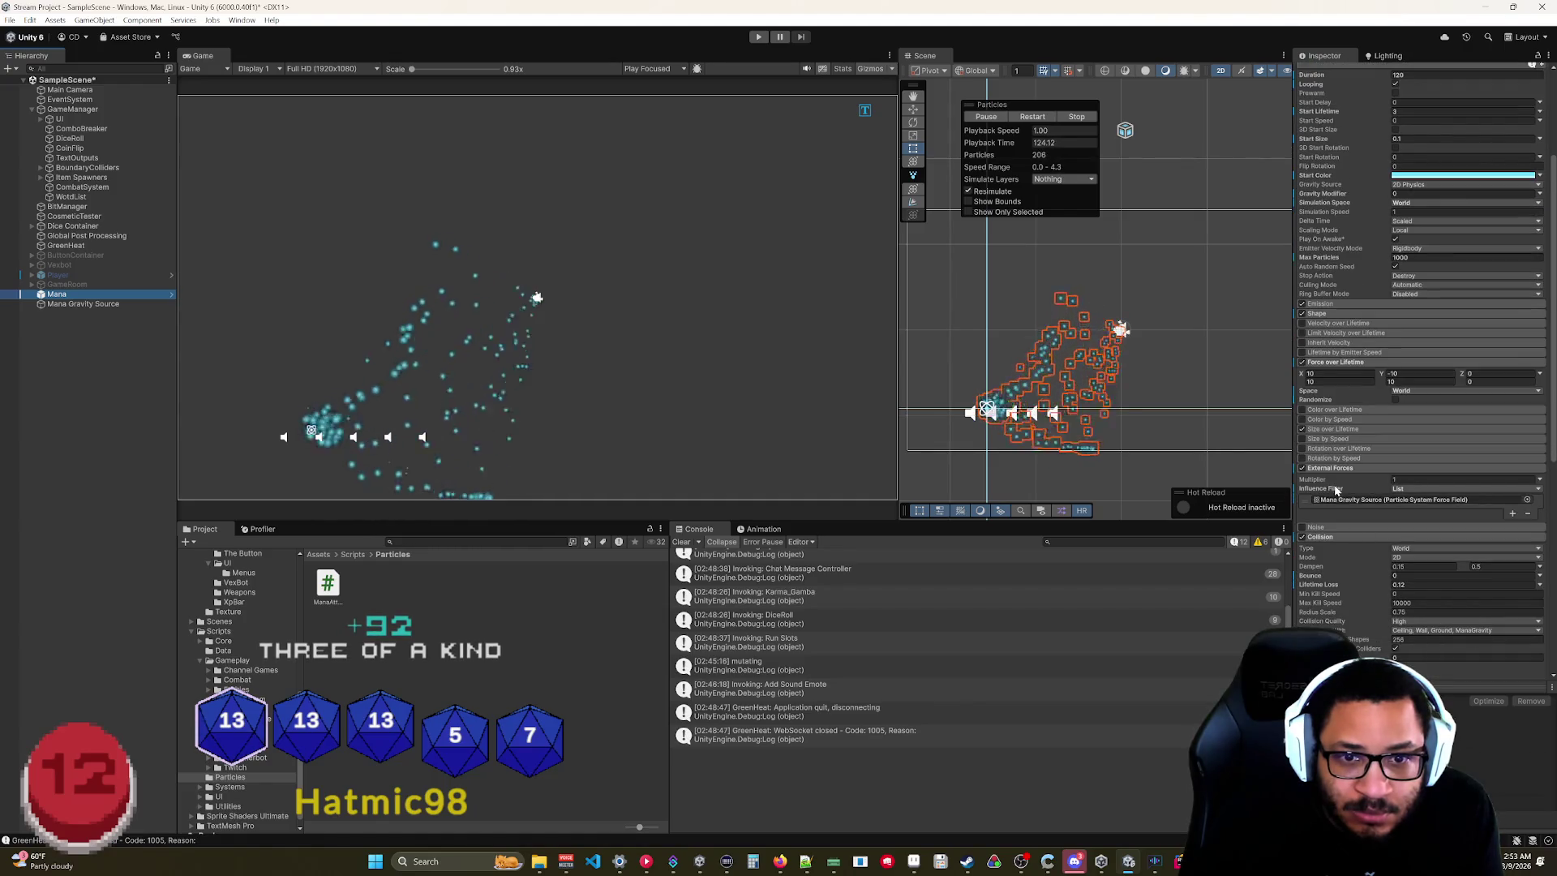
{"action": "mouse_move", "coordinate": [1314, 481]}
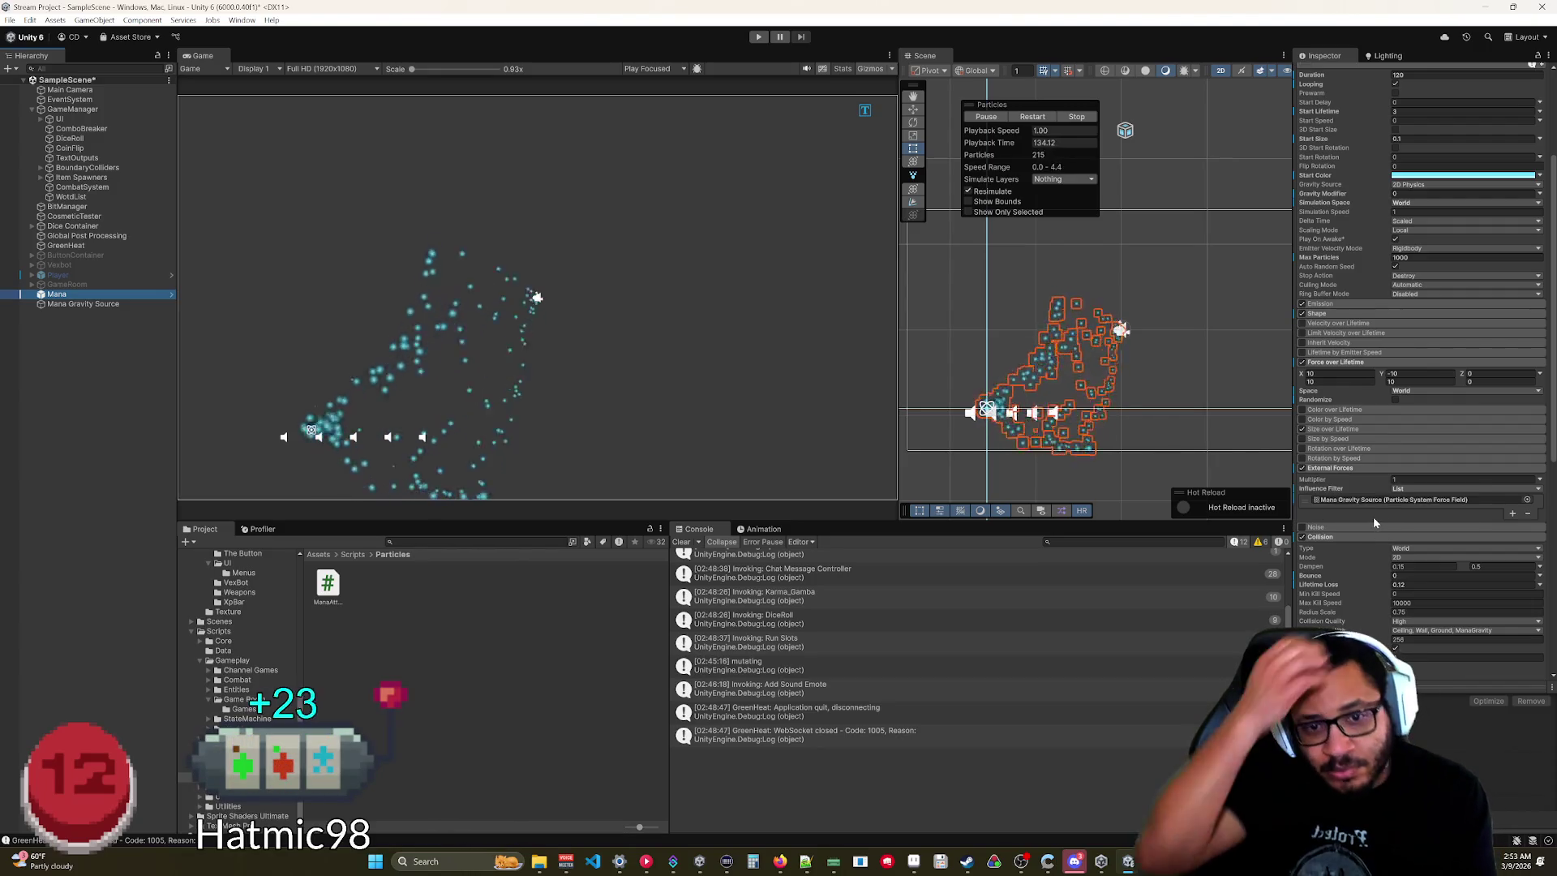
{"action": "left_click", "coordinate": [1539, 480]}
{"action": "left_click", "coordinate": [1445, 506]}
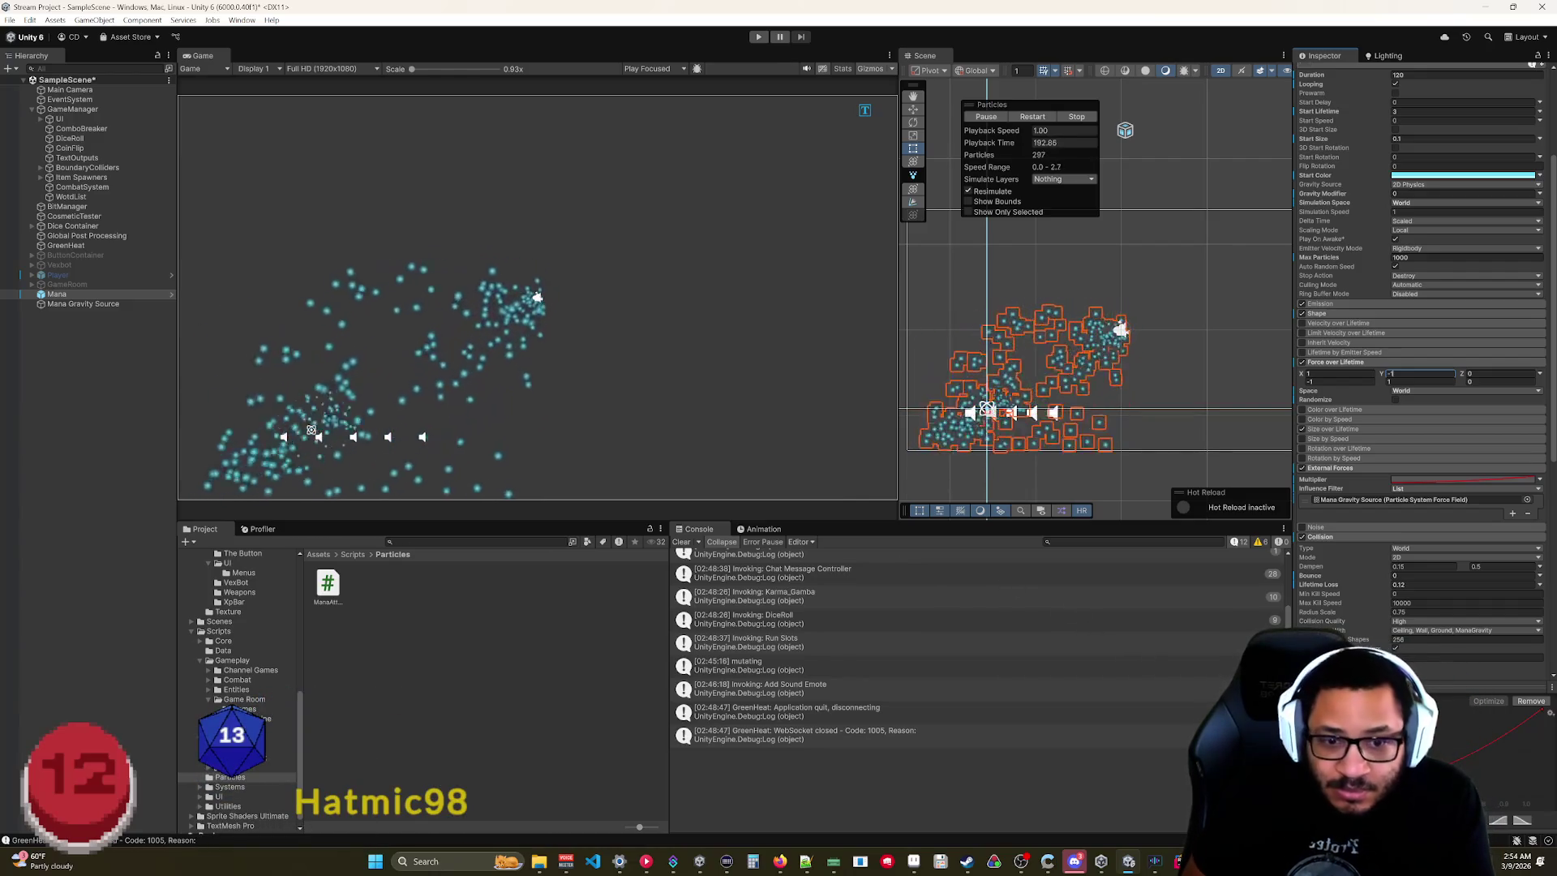
{"action": "key", "text": "Return"}
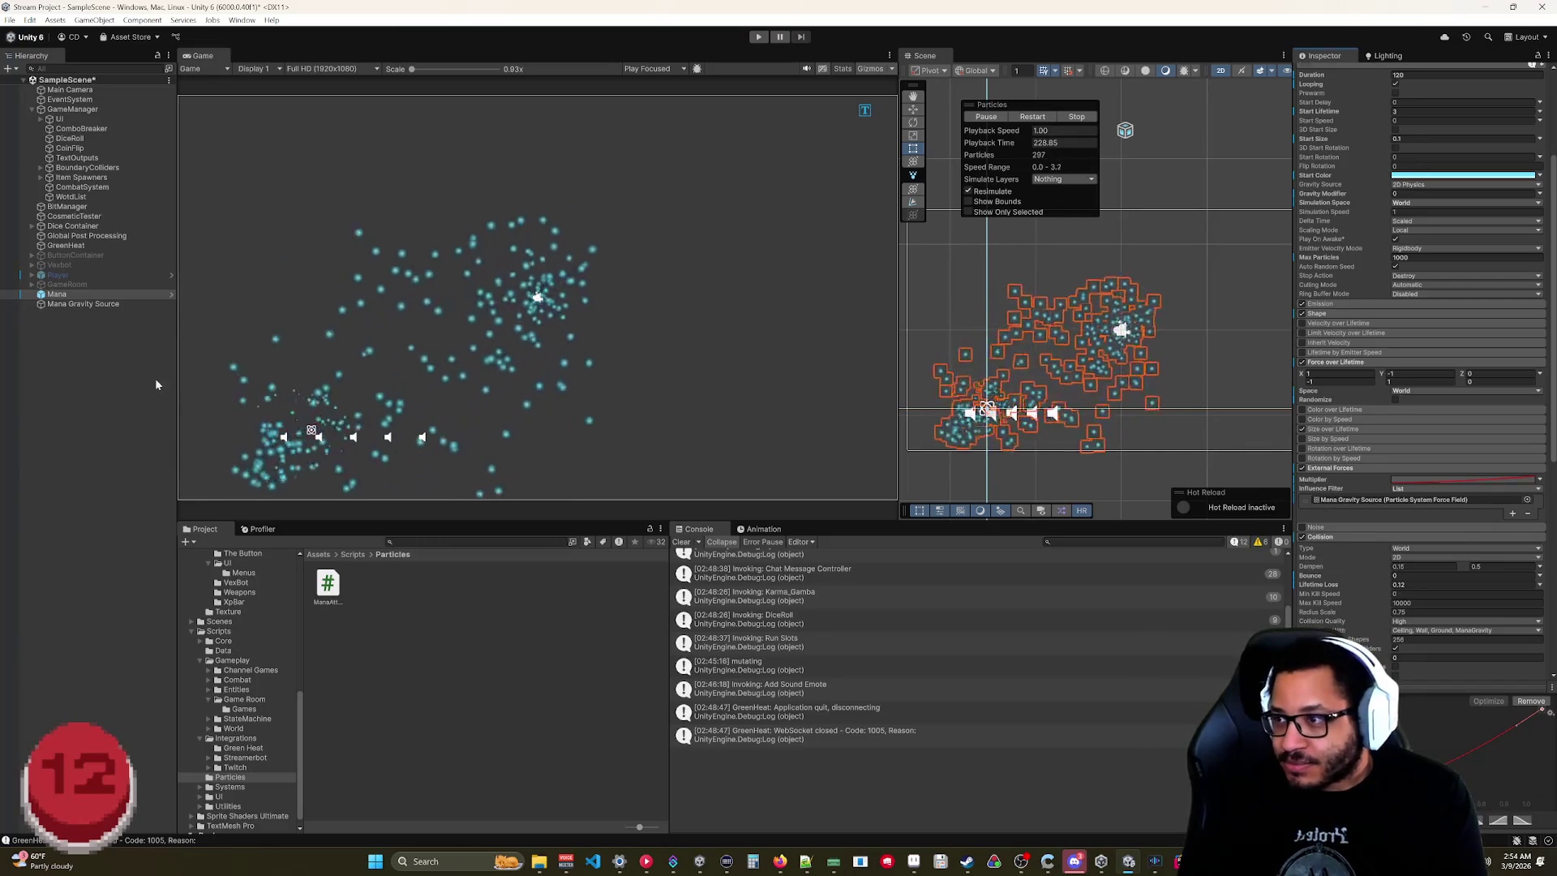
Set the Mana Gravity Source's Gravity Strength to 1 and Drag Strength to 200.
{"action": "left_click", "coordinate": [78, 304]}
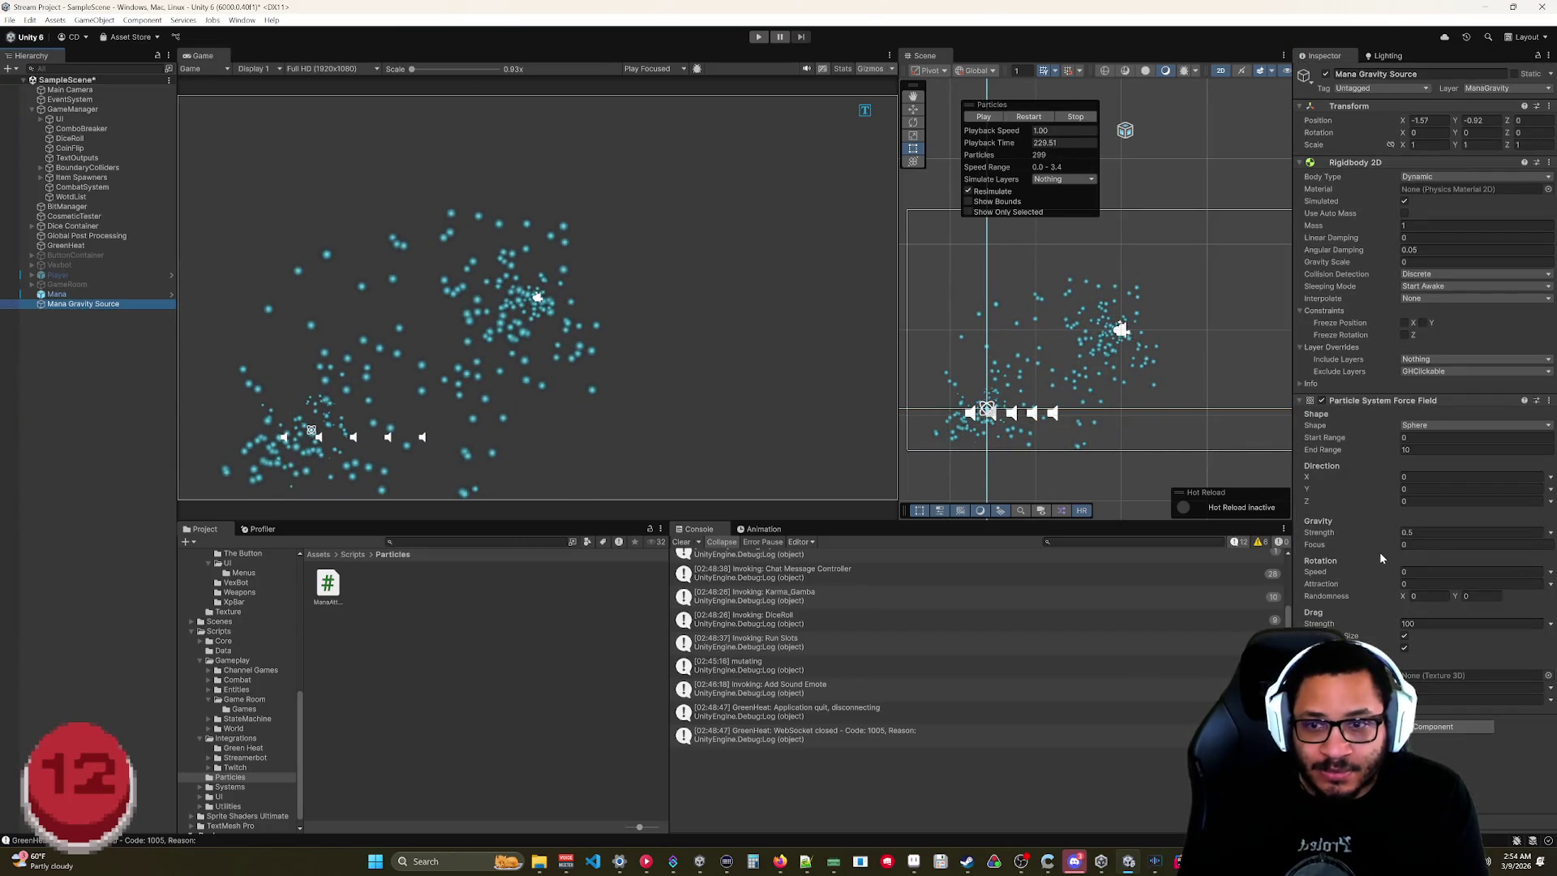
{"action": "left_click", "coordinate": [63, 294]}
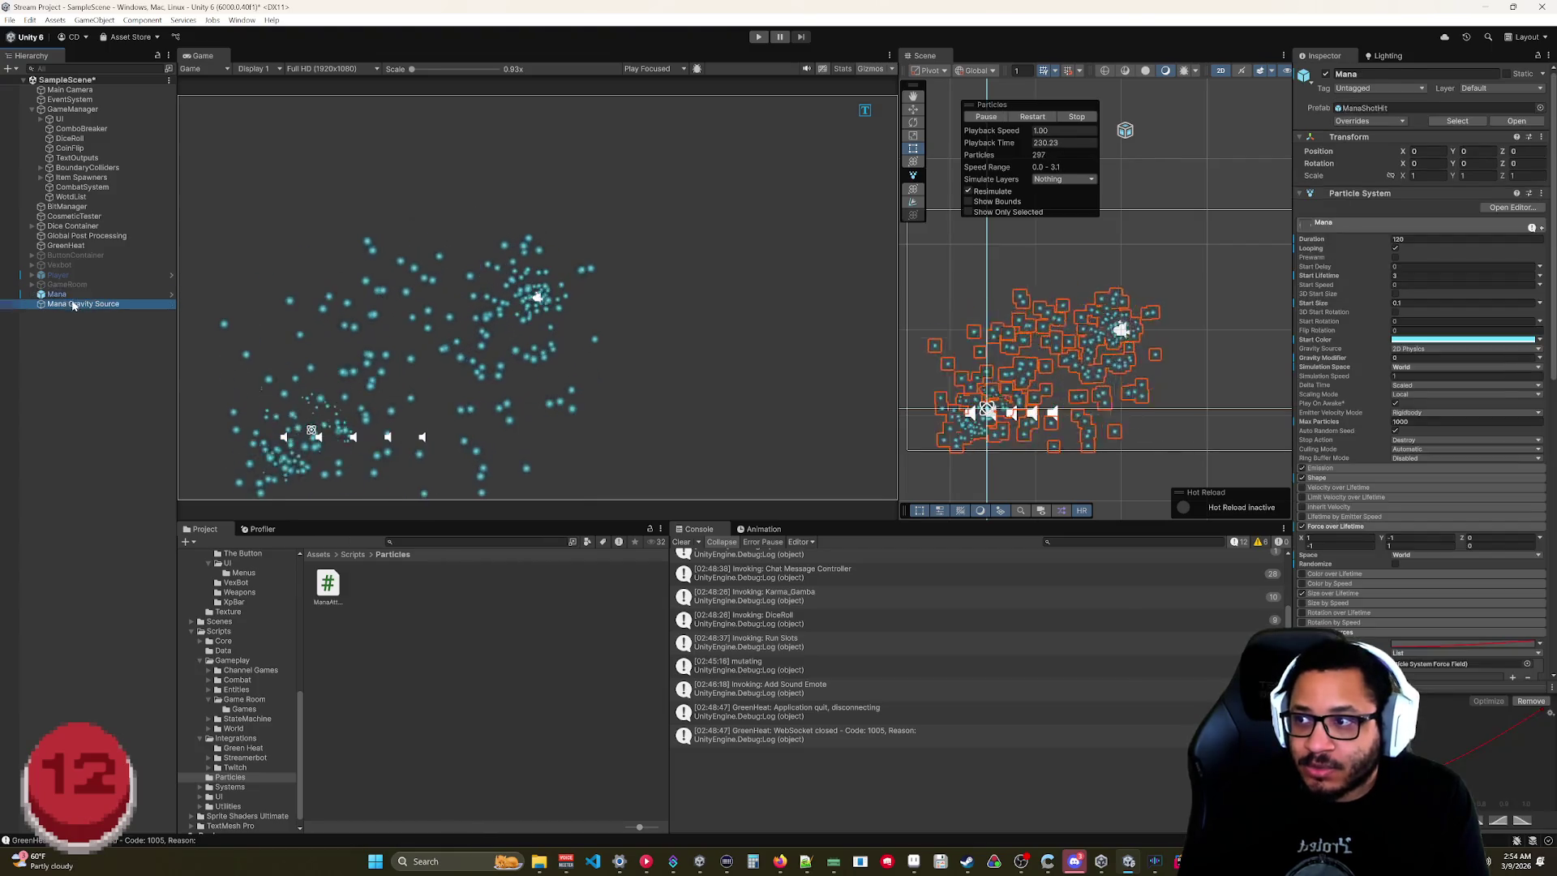
{"action": "left_click", "coordinate": [73, 304]}
{"action": "left_click", "coordinate": [59, 295]}
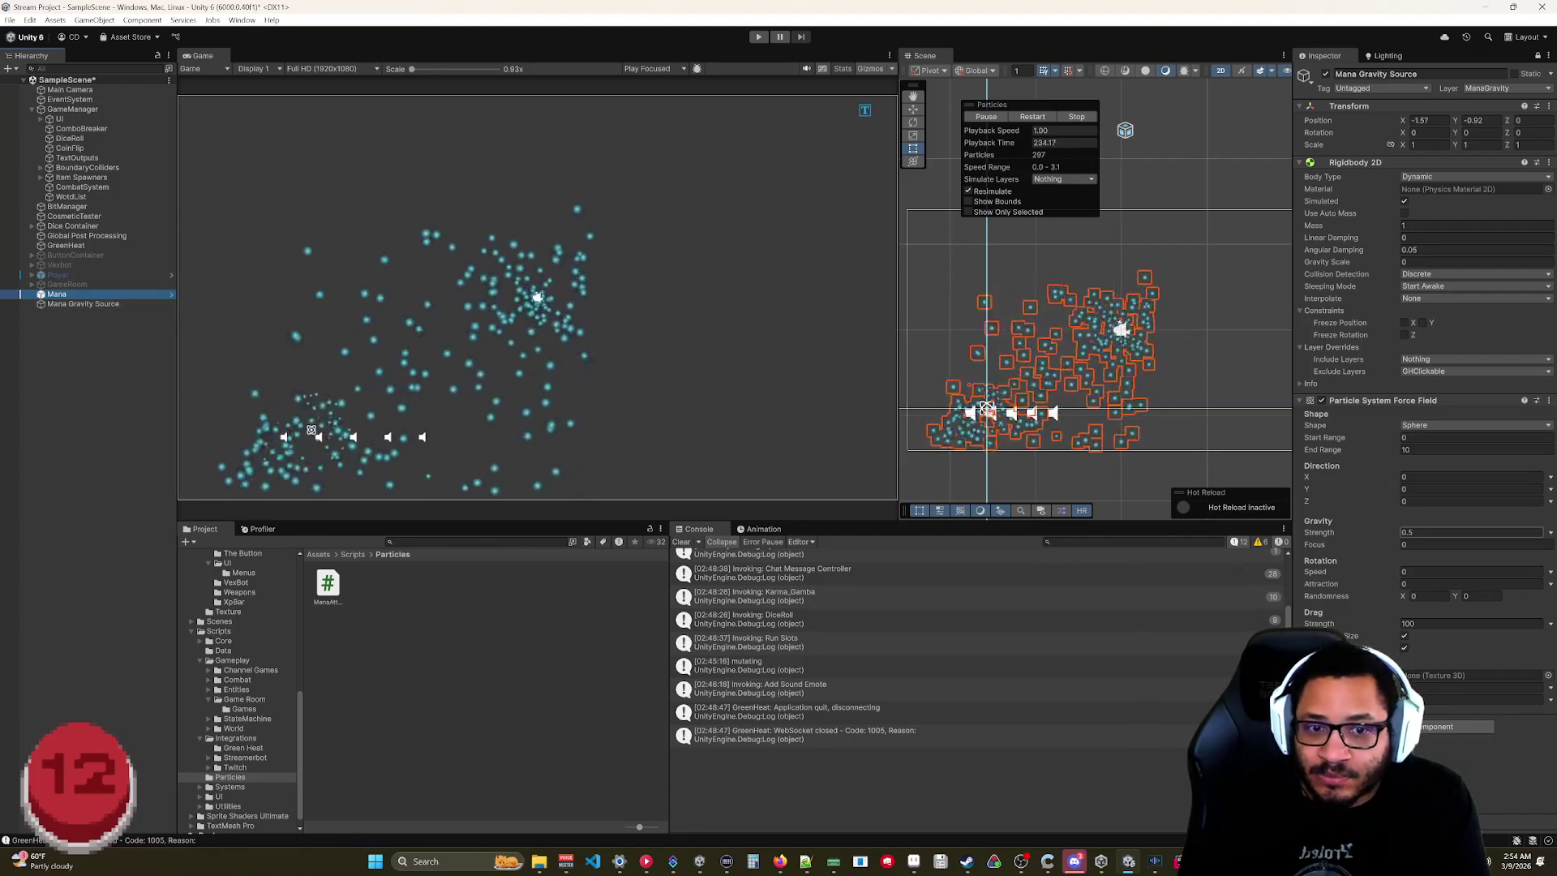
{"action": "left_click", "coordinate": [1410, 534]}
{"action": "type", "text": "1"}
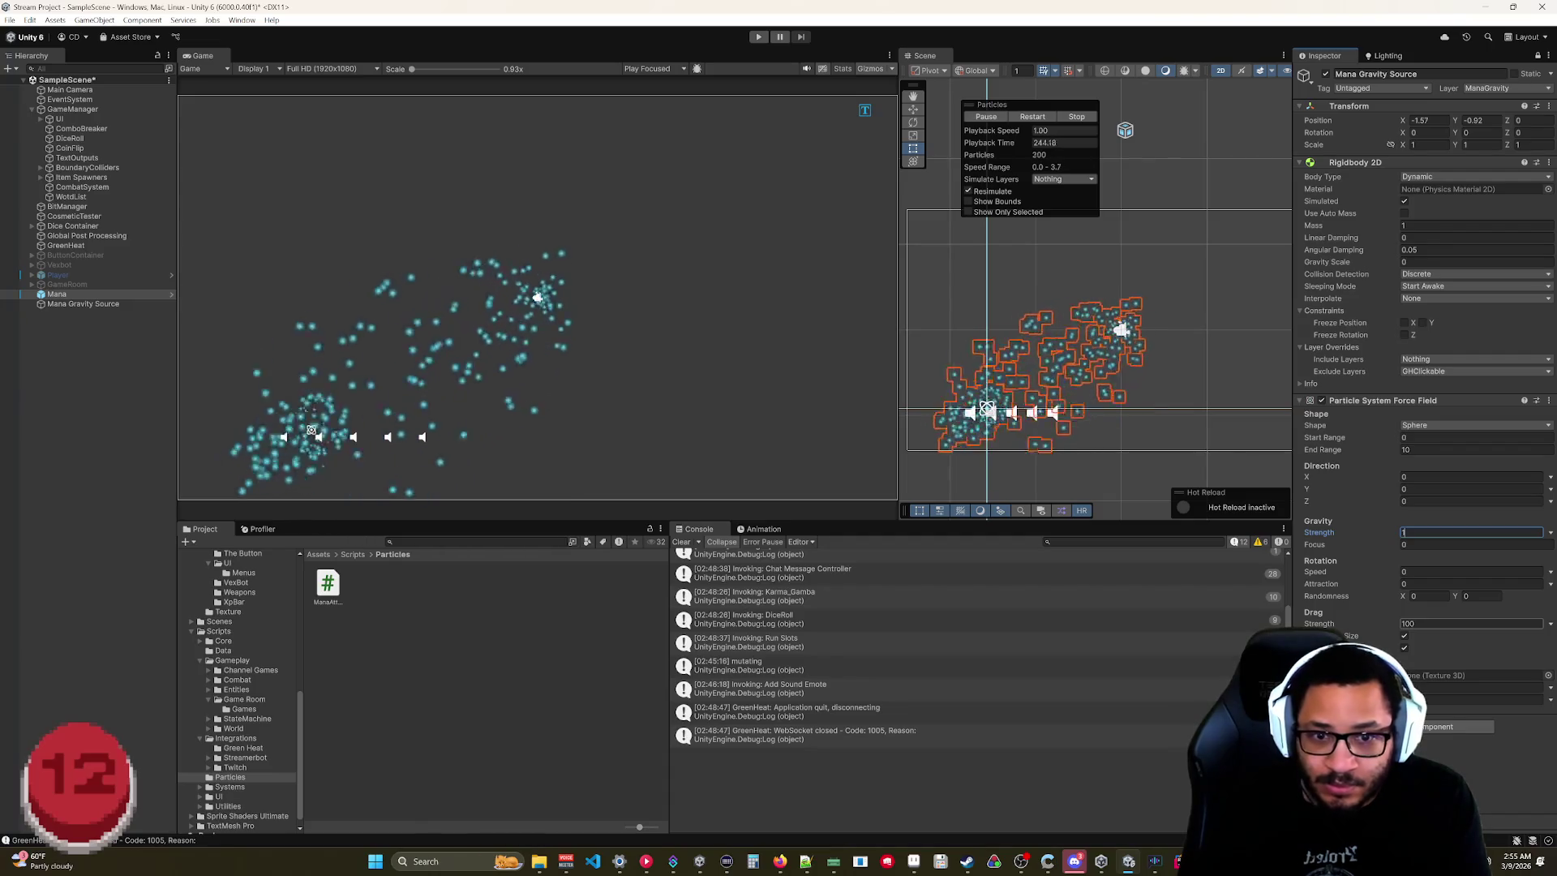
{"action": "type", "text": "200"}
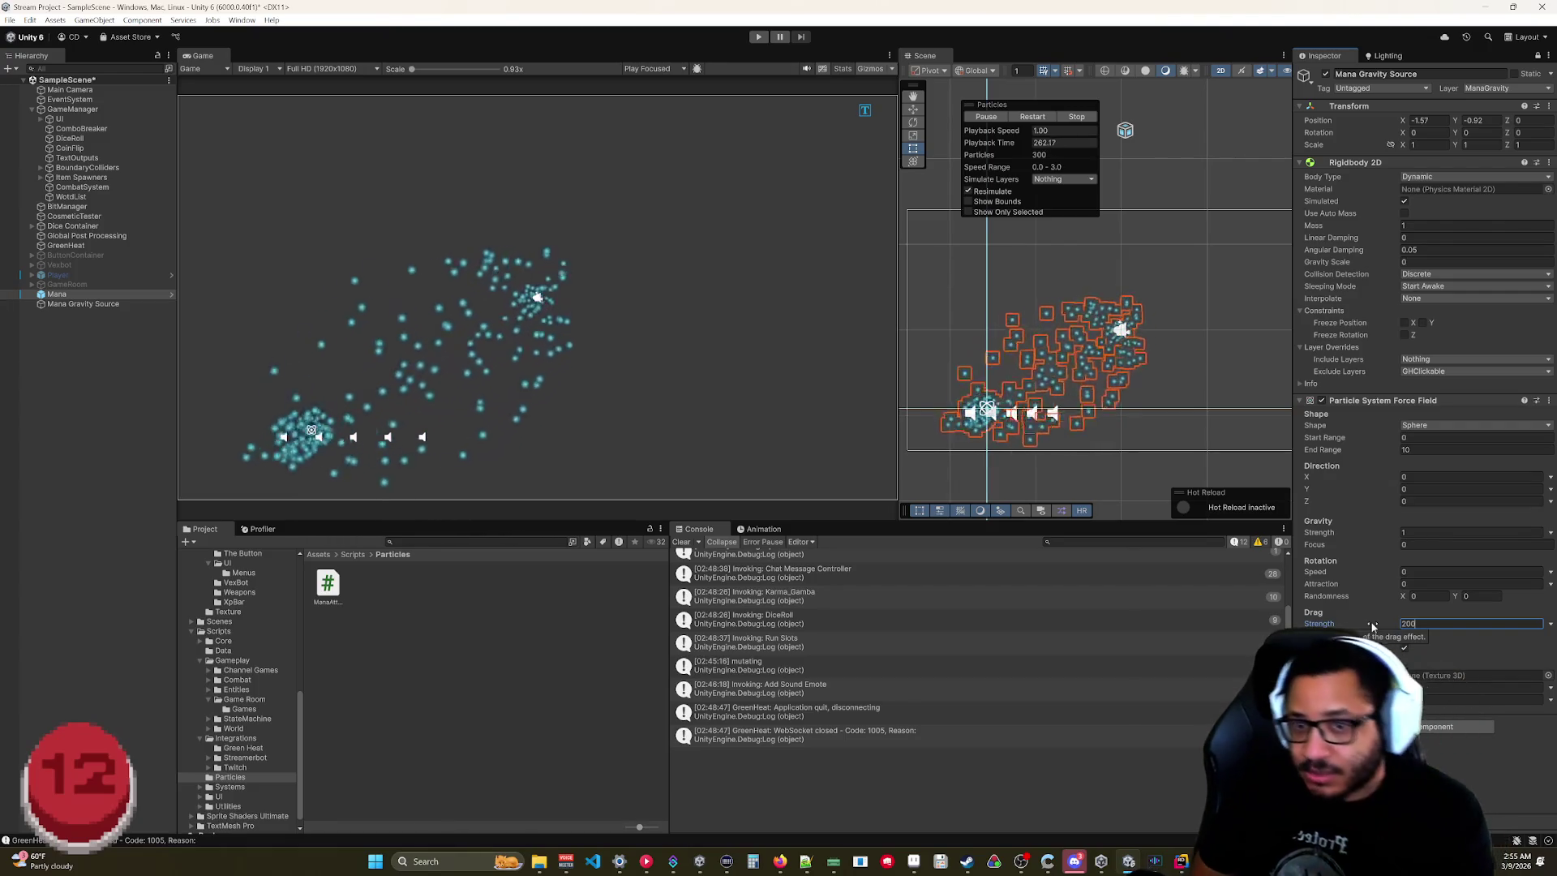
{"action": "left_click", "coordinate": [124, 420]}
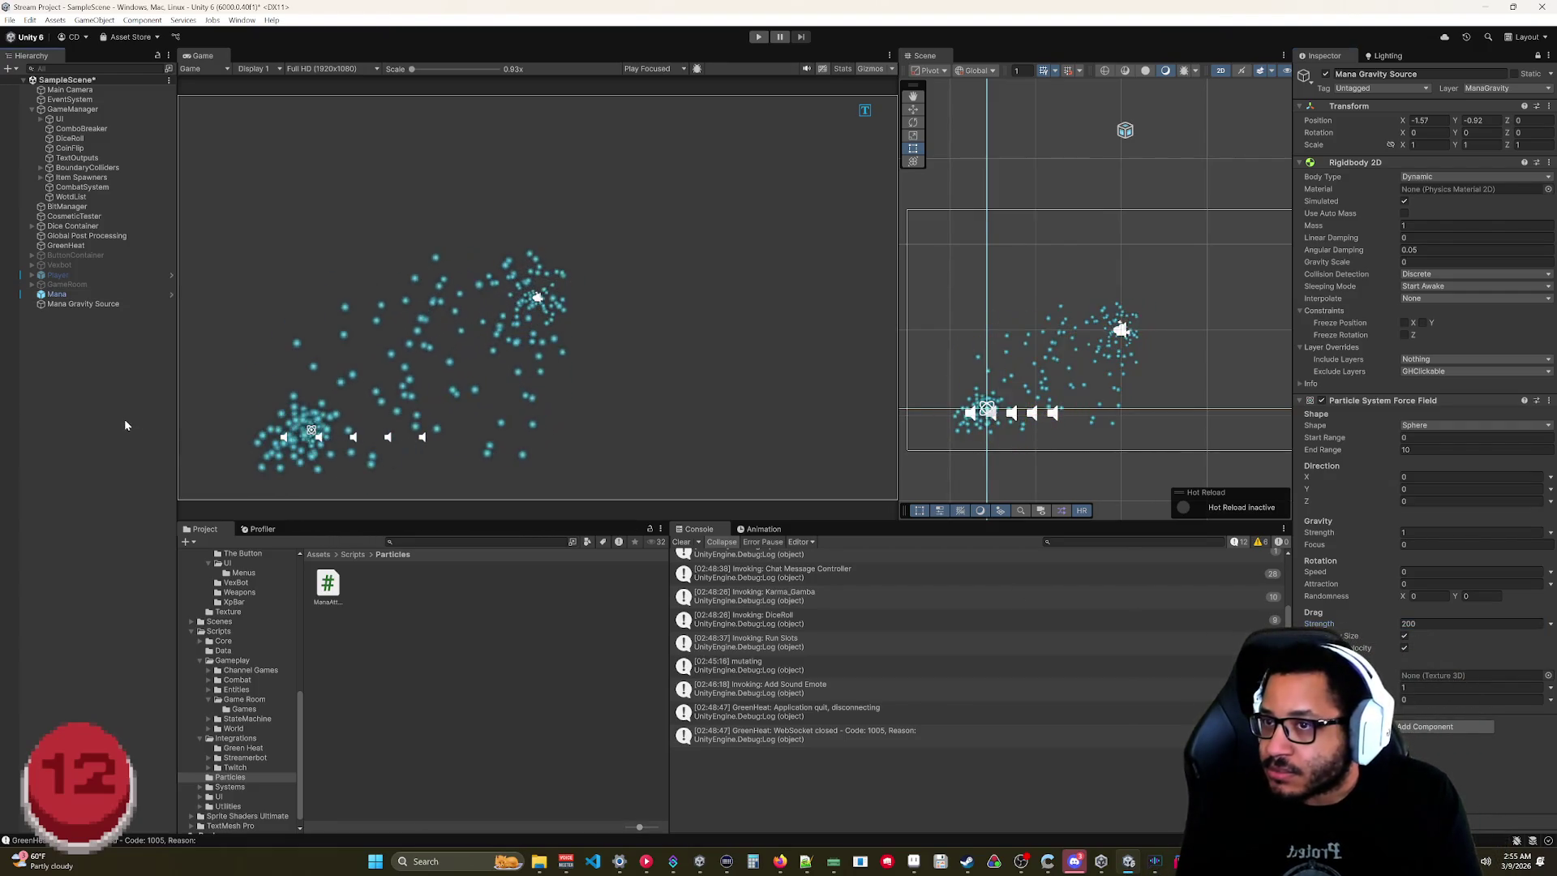
Reselect Mana, cancel an accidental rename, and unlock the Inspector.
{"action": "left_click", "coordinate": [80, 296]}
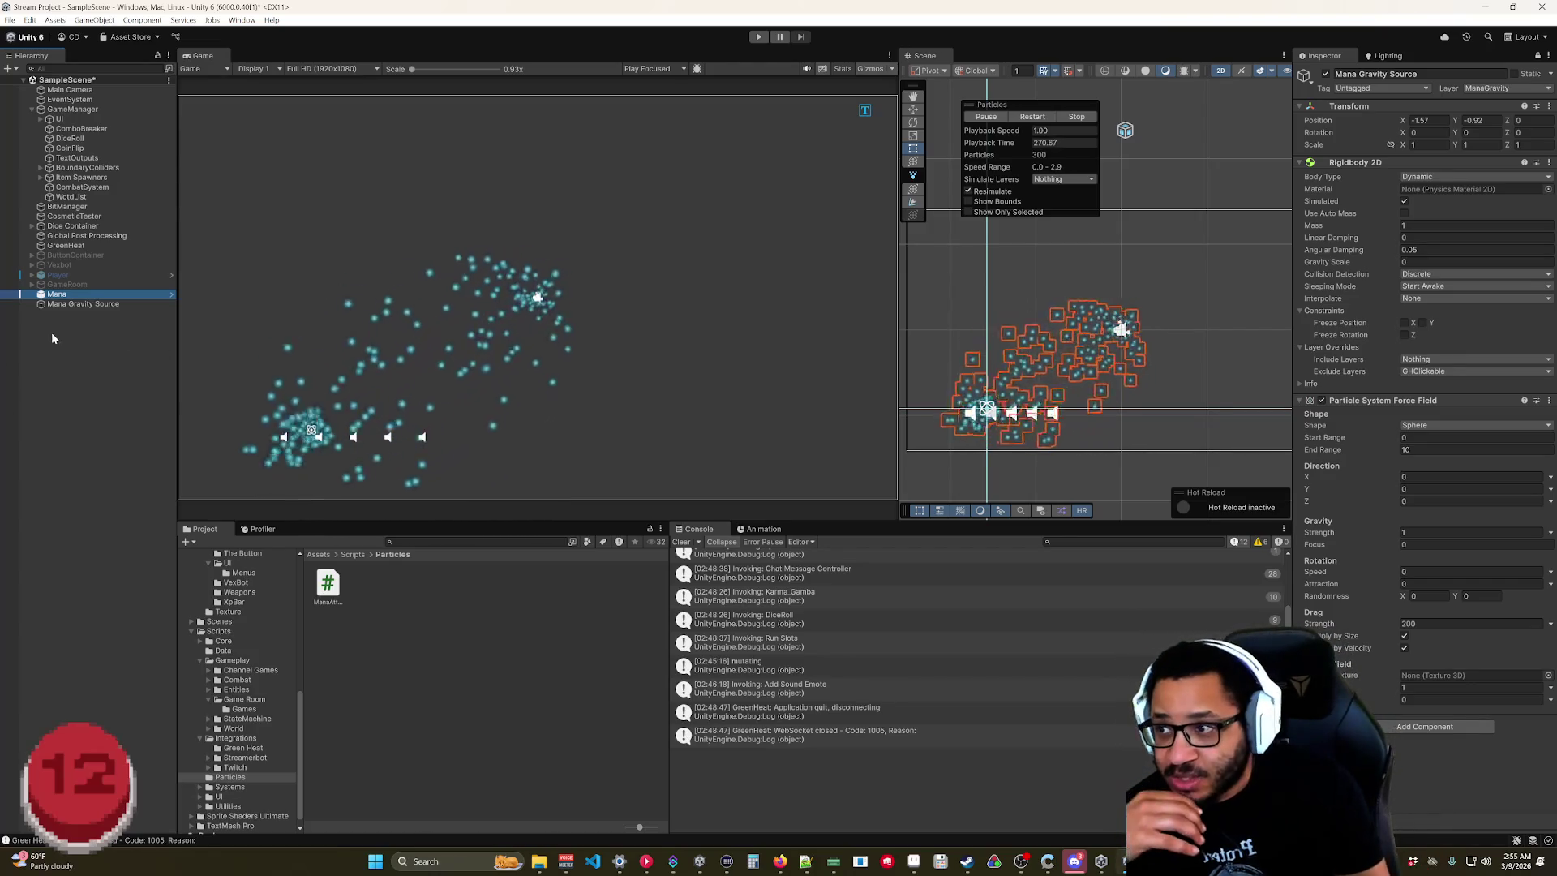
{"action": "left_click", "coordinate": [74, 295]}
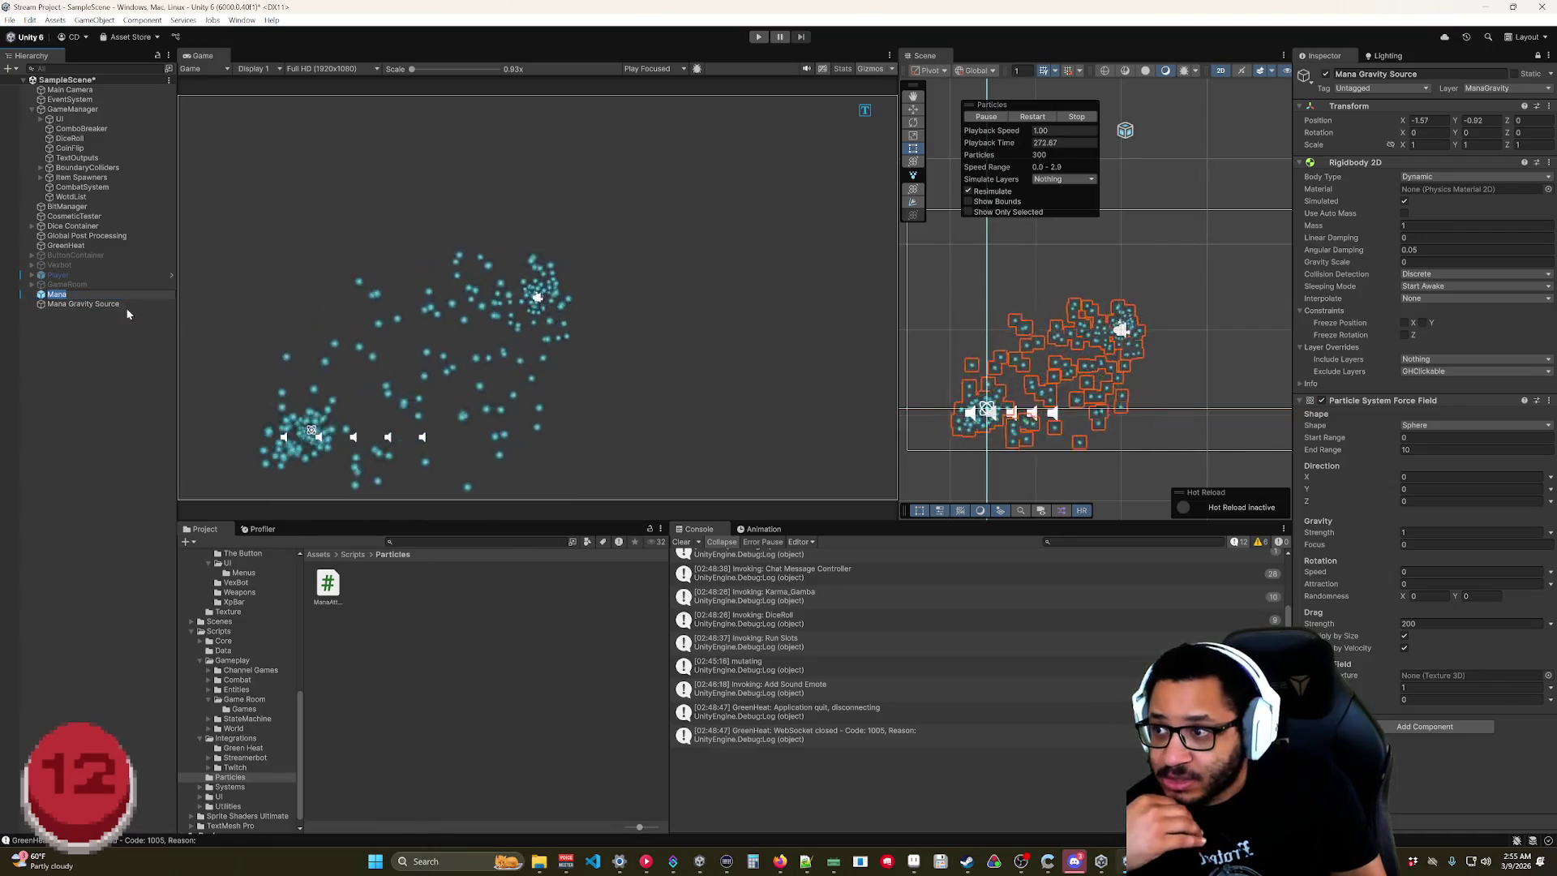
{"action": "key", "text": "Escape"}
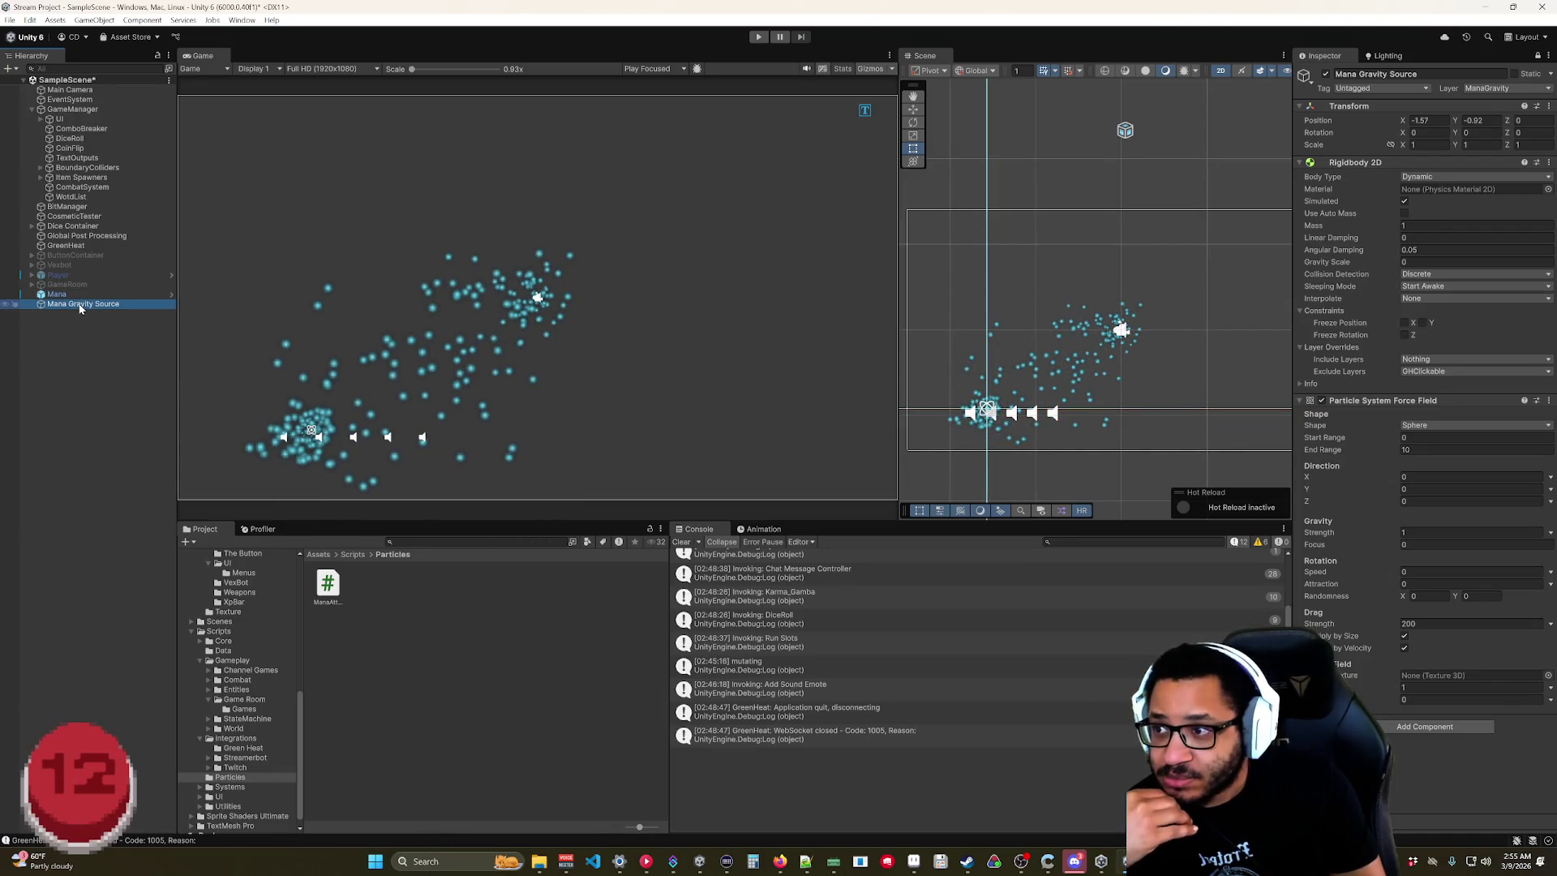
{"action": "left_click", "coordinate": [78, 295]}
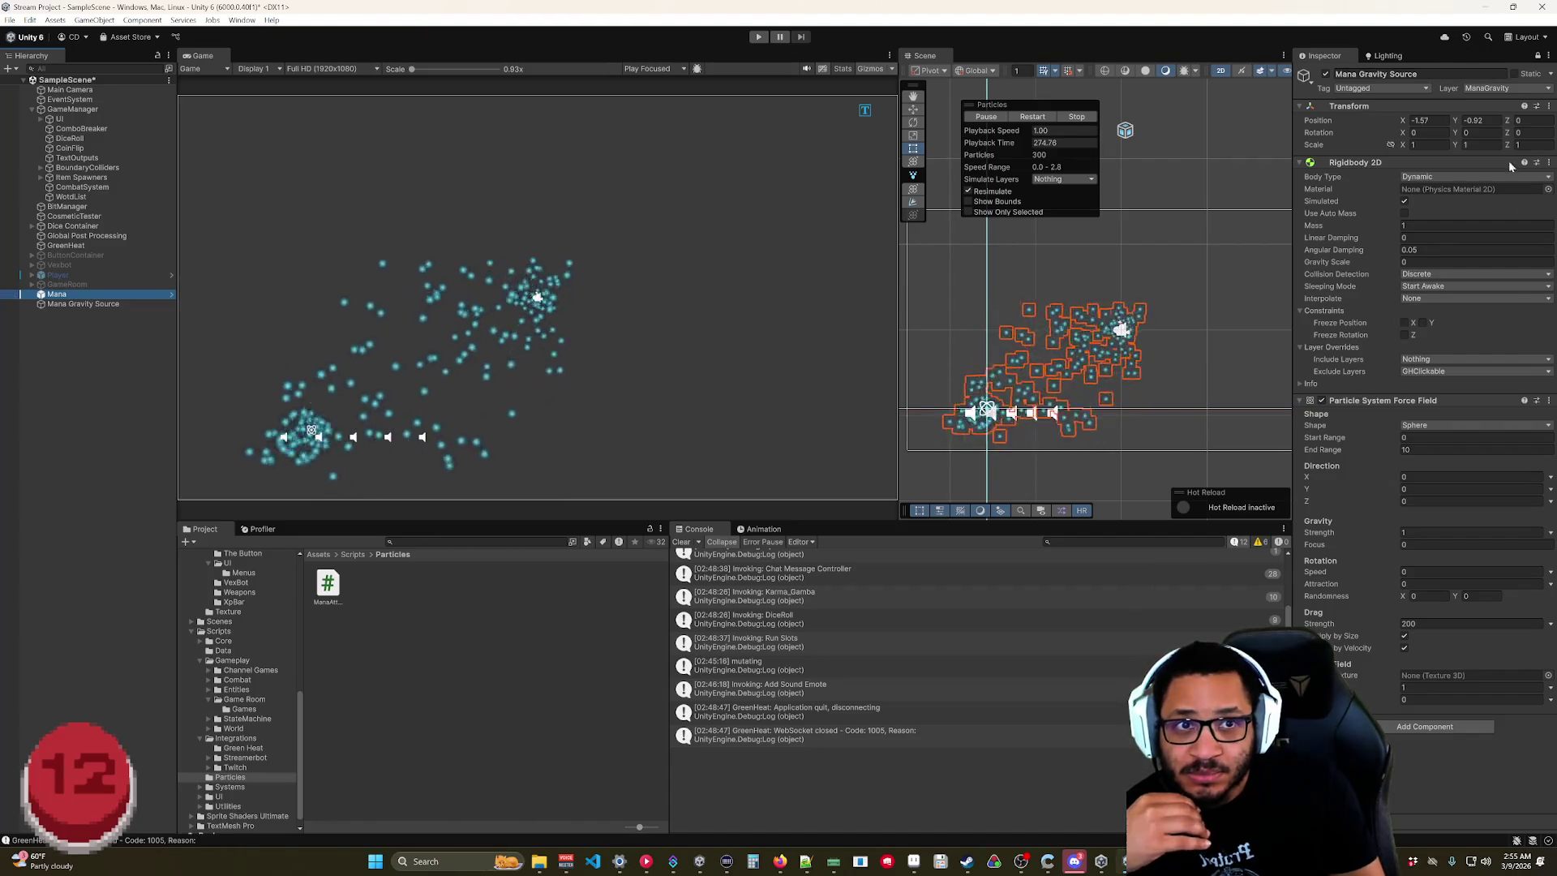
{"action": "left_click", "coordinate": [1536, 55]}
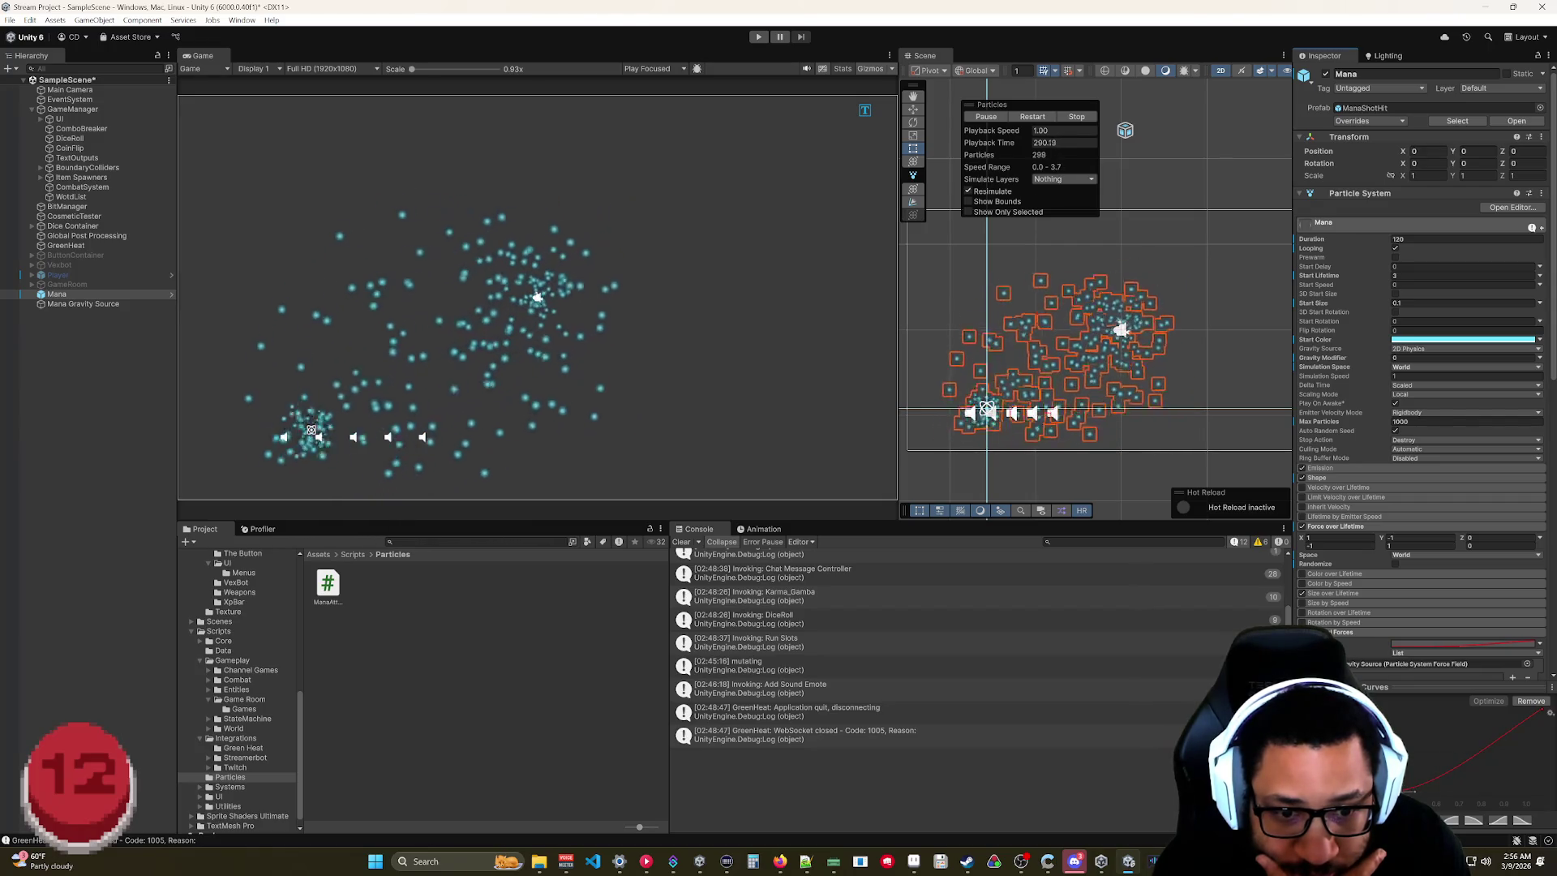
Make the Mana force curve's keys Linear and another key's Left Tangent Linear.
{"action": "right_click", "coordinate": [1387, 642]}
{"action": "left_click", "coordinate": [1429, 664]}
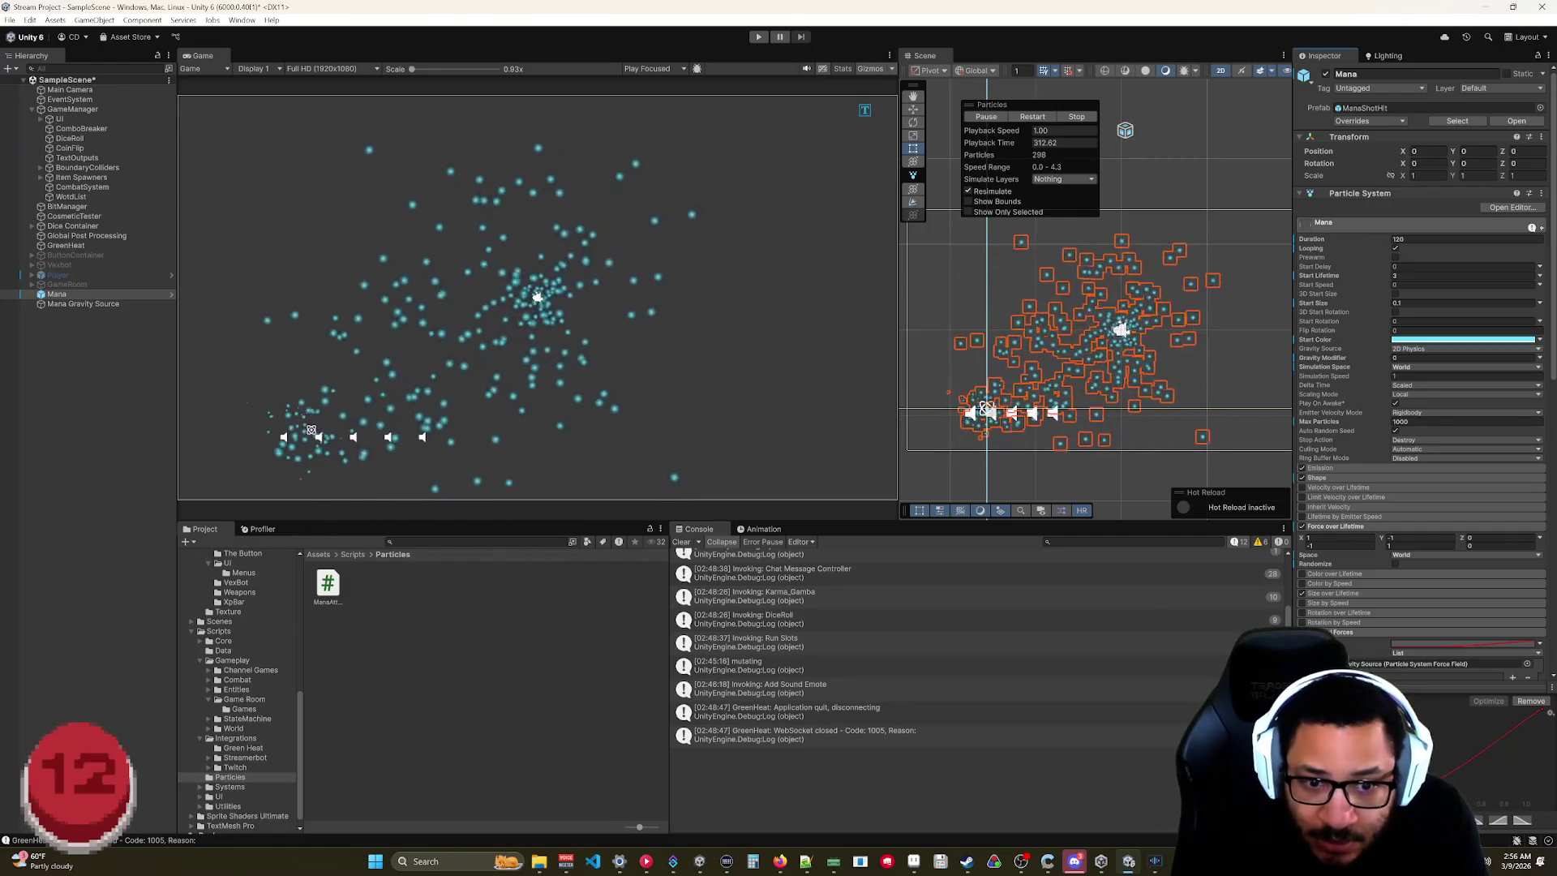
{"action": "right_click", "coordinate": [1374, 646]}
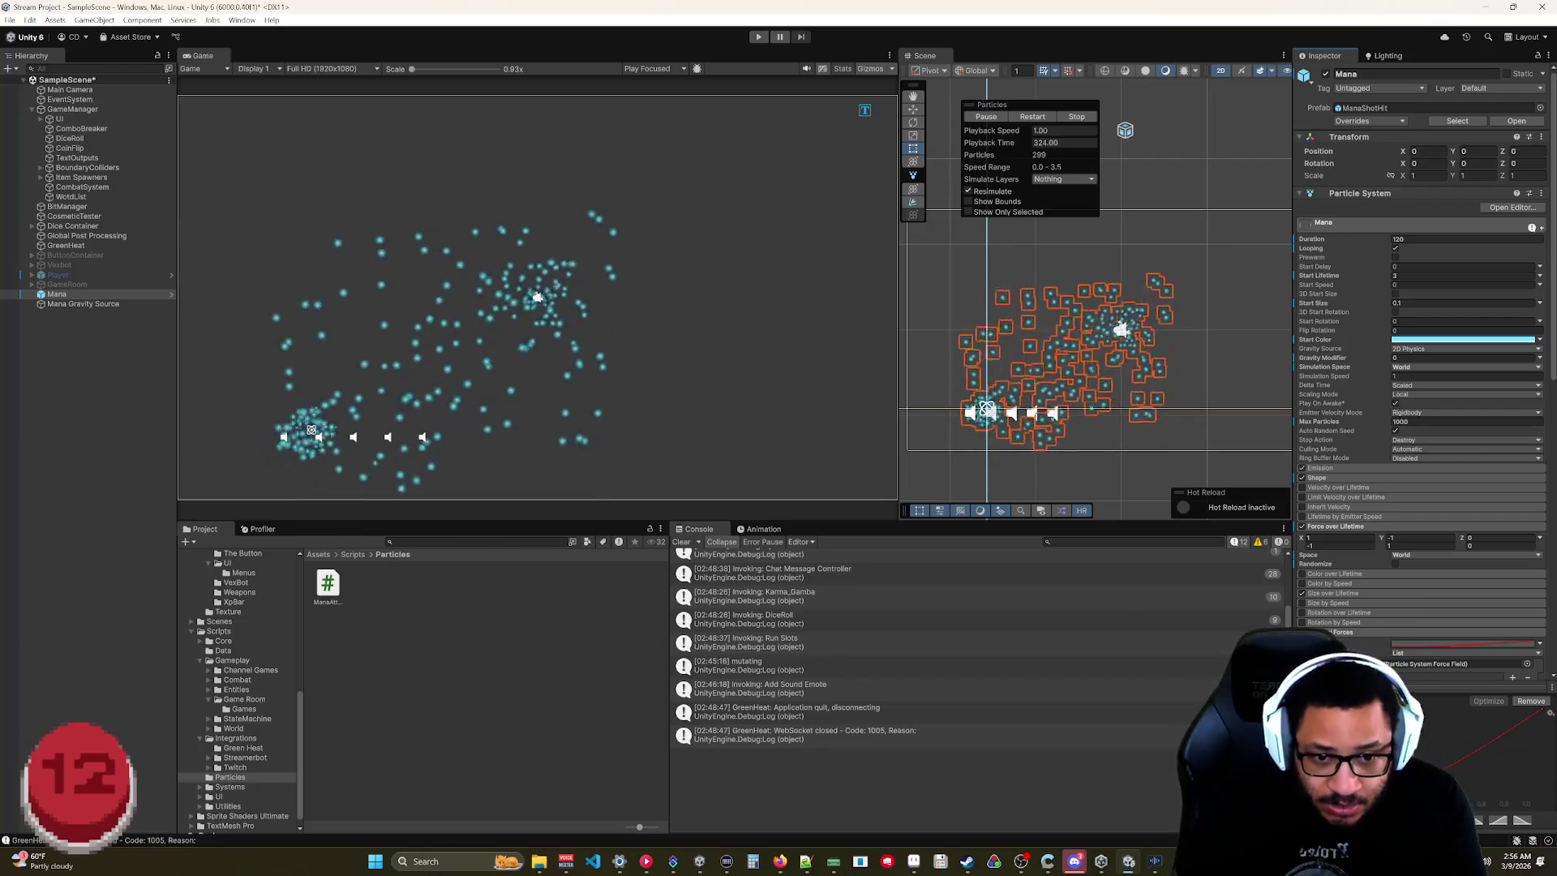
{"action": "right_click", "coordinate": [1367, 646]}
{"action": "mouse_move", "coordinate": [1427, 758]}
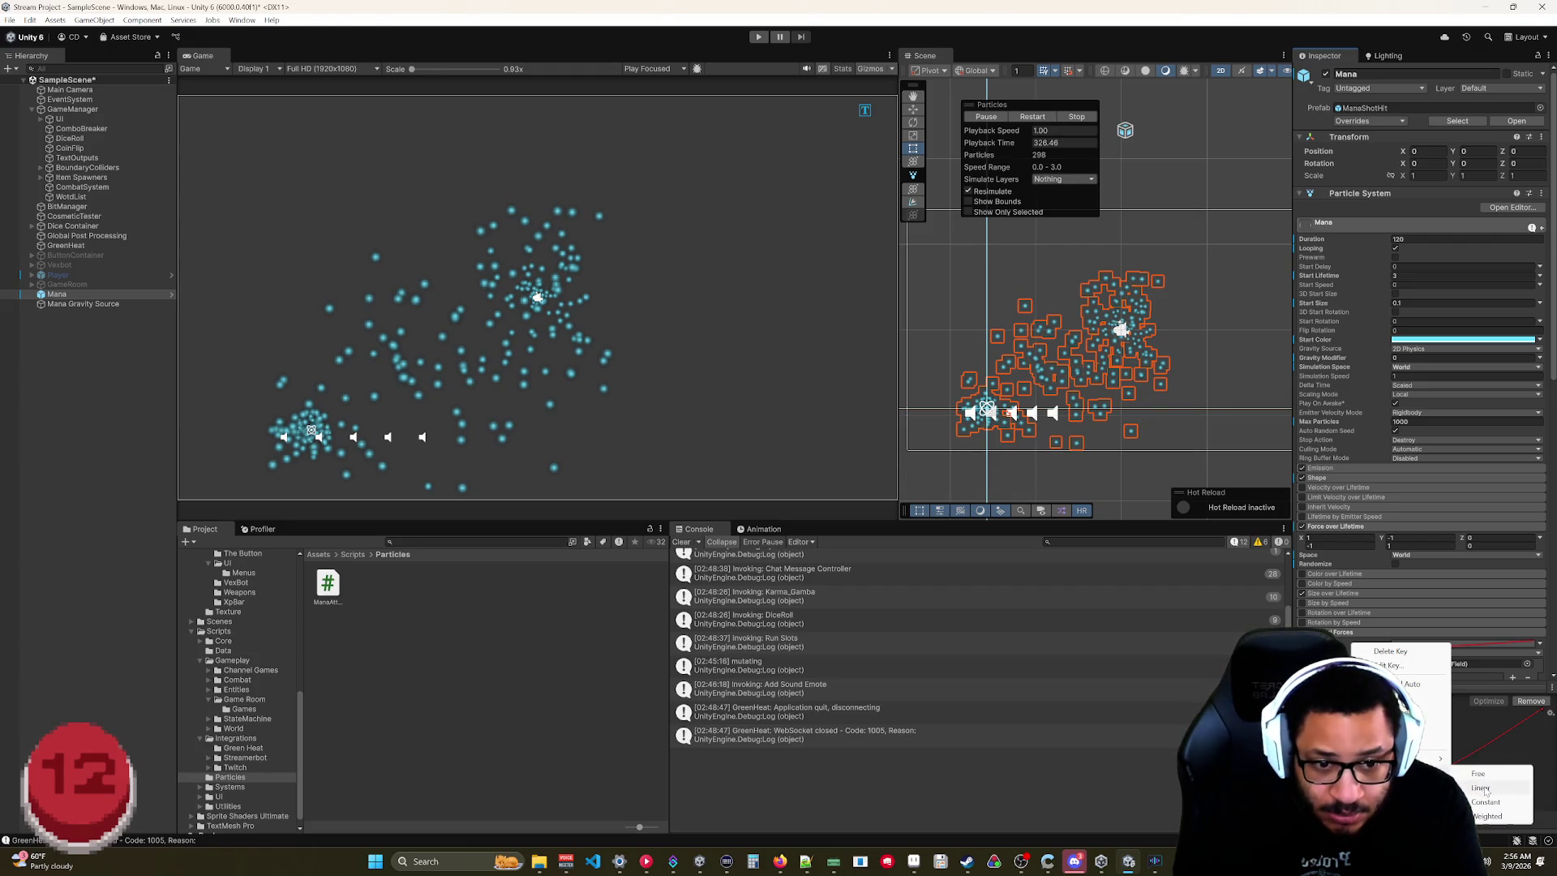
{"action": "left_click", "coordinate": [1482, 788]}
{"action": "right_click", "coordinate": [1543, 714]}
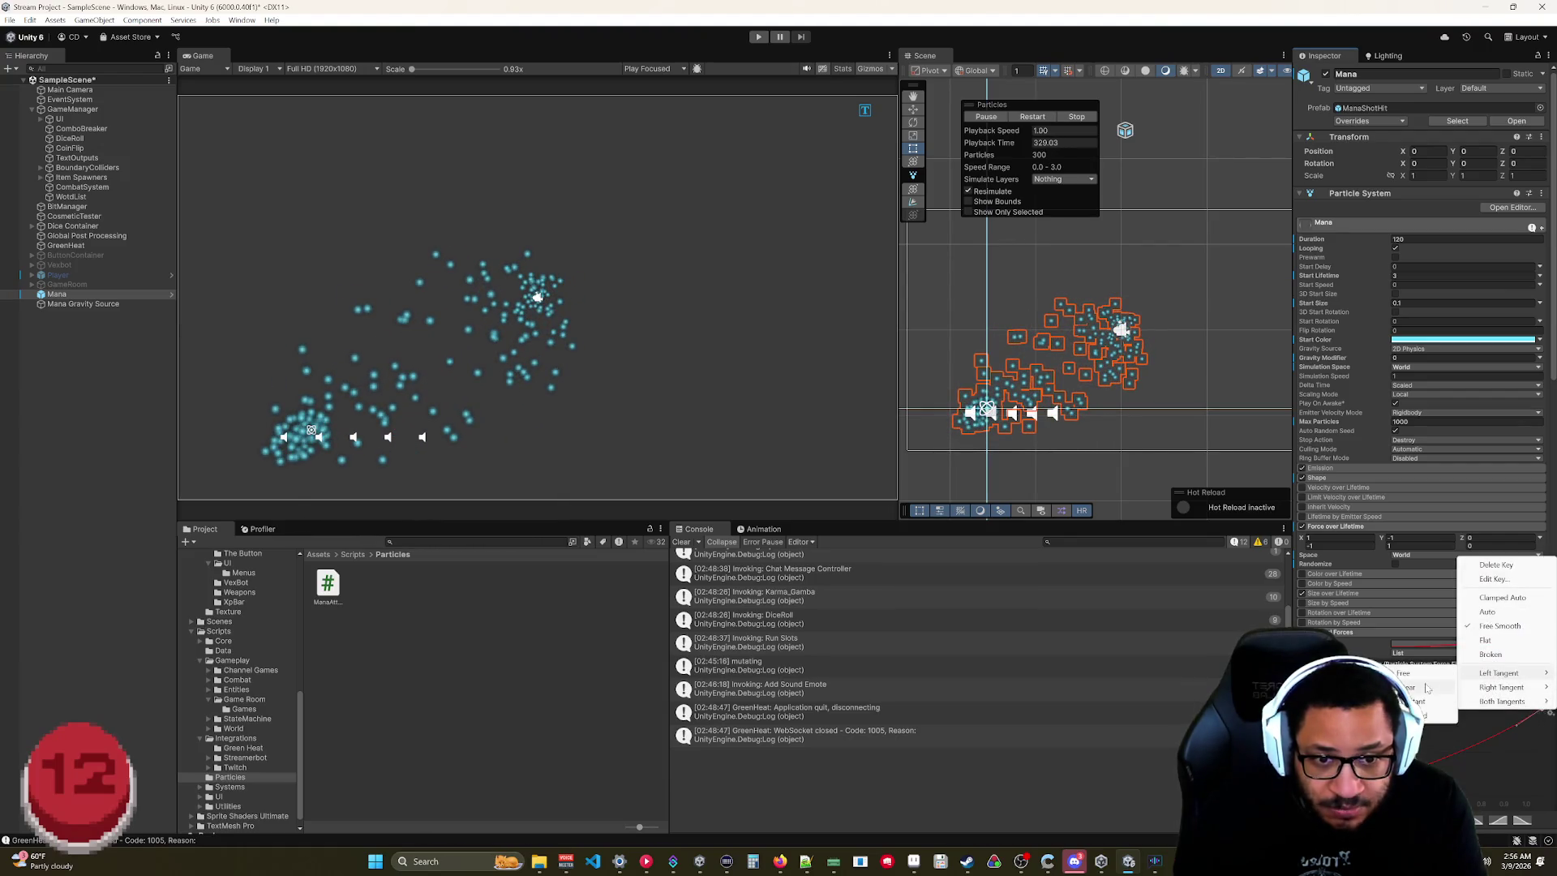
{"action": "left_click", "coordinate": [1427, 688]}
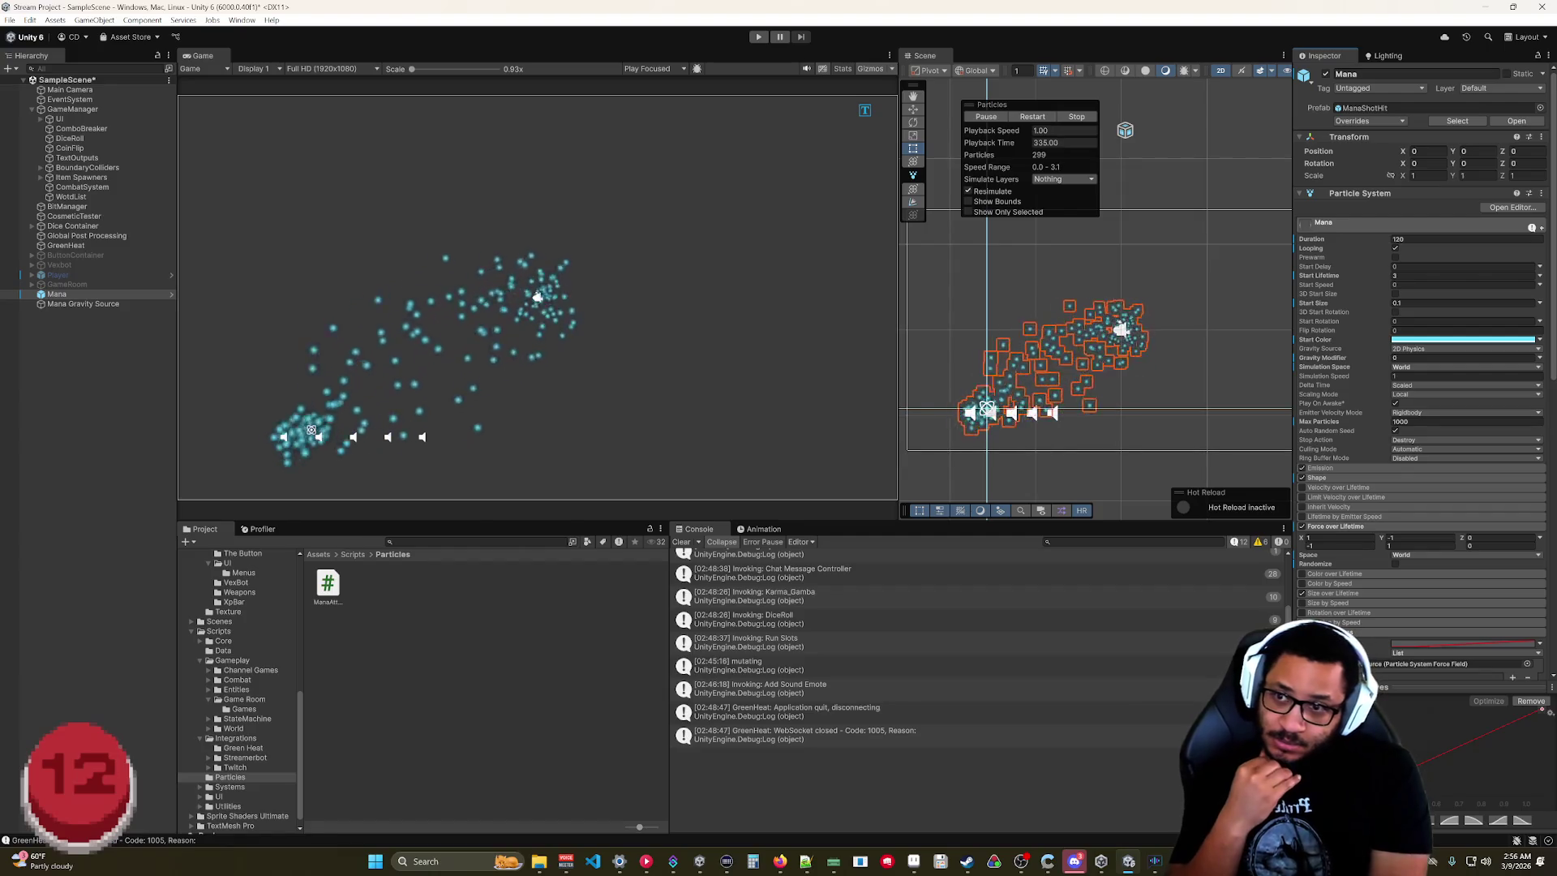
{"action": "right_click", "coordinate": [1378, 652]}
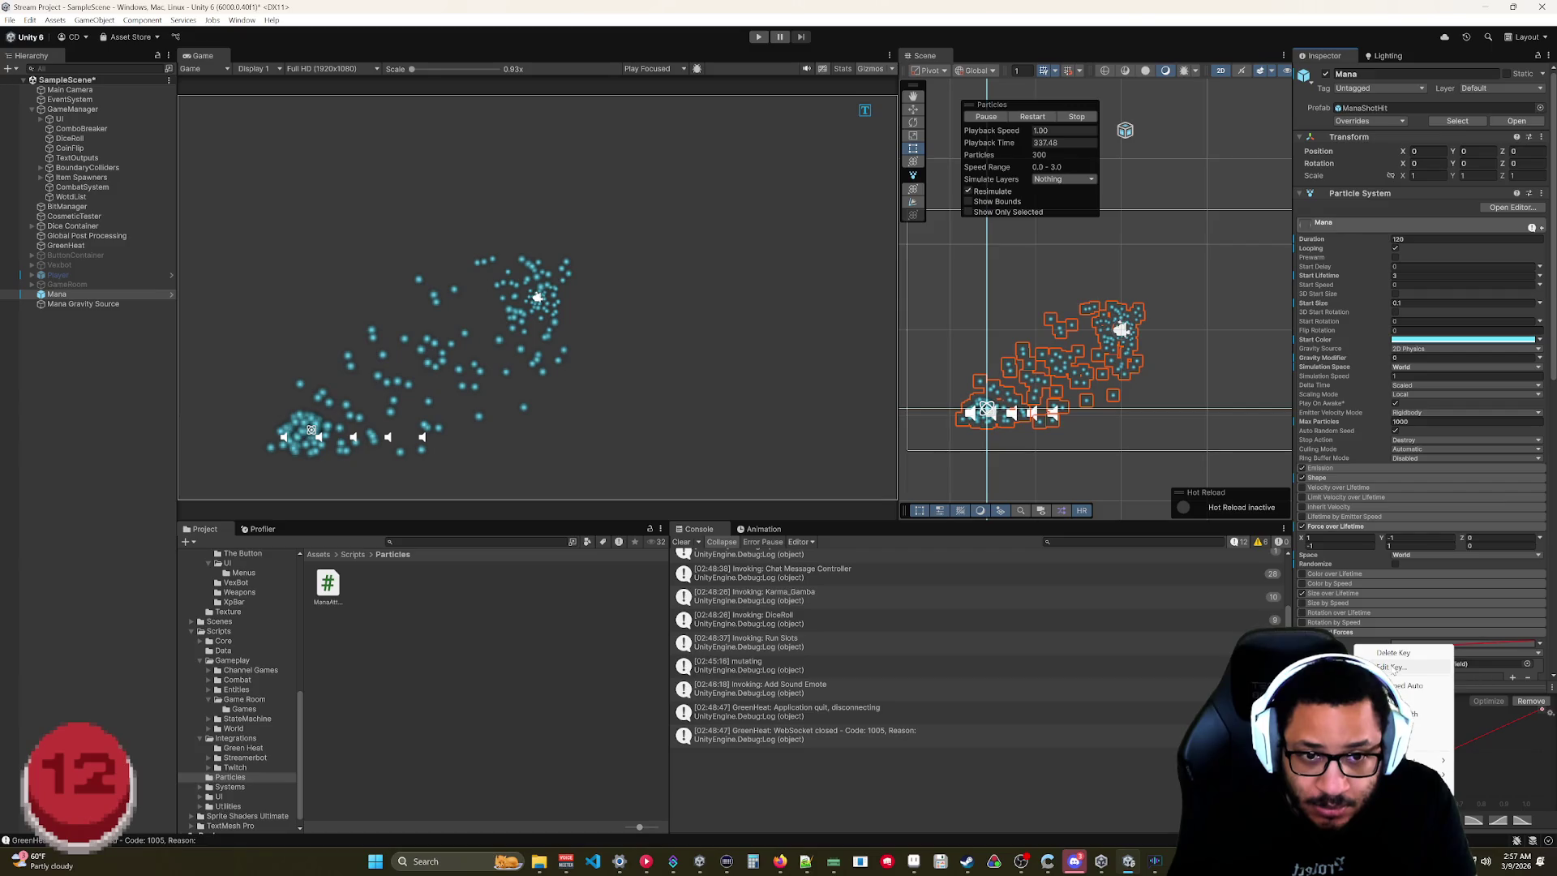
{"action": "left_click", "coordinate": [1317, 537]}
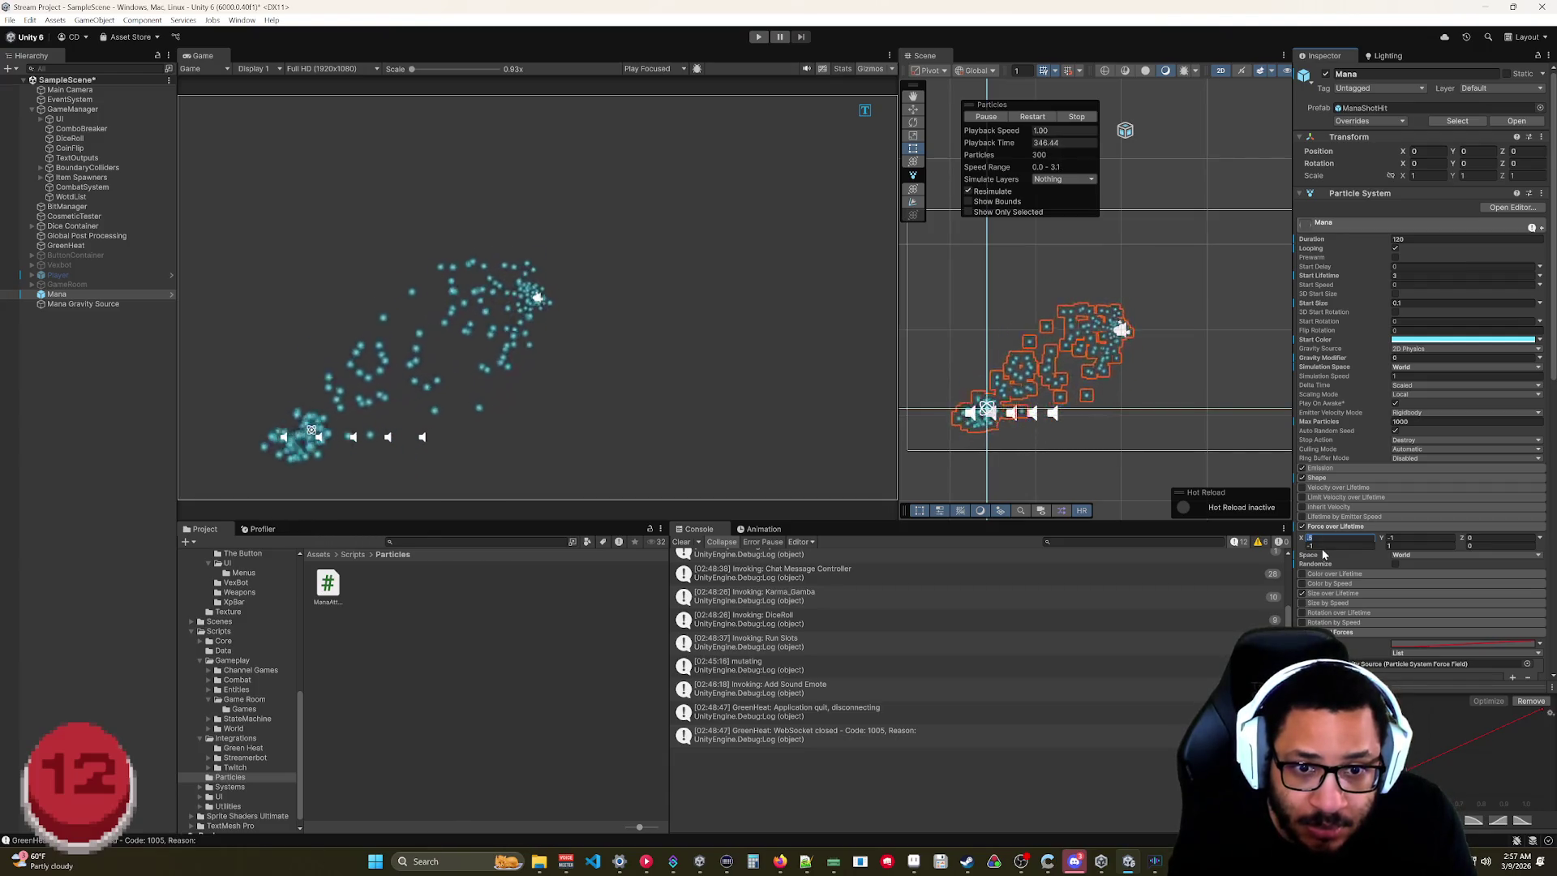
{"action": "type", "text": ".5"}
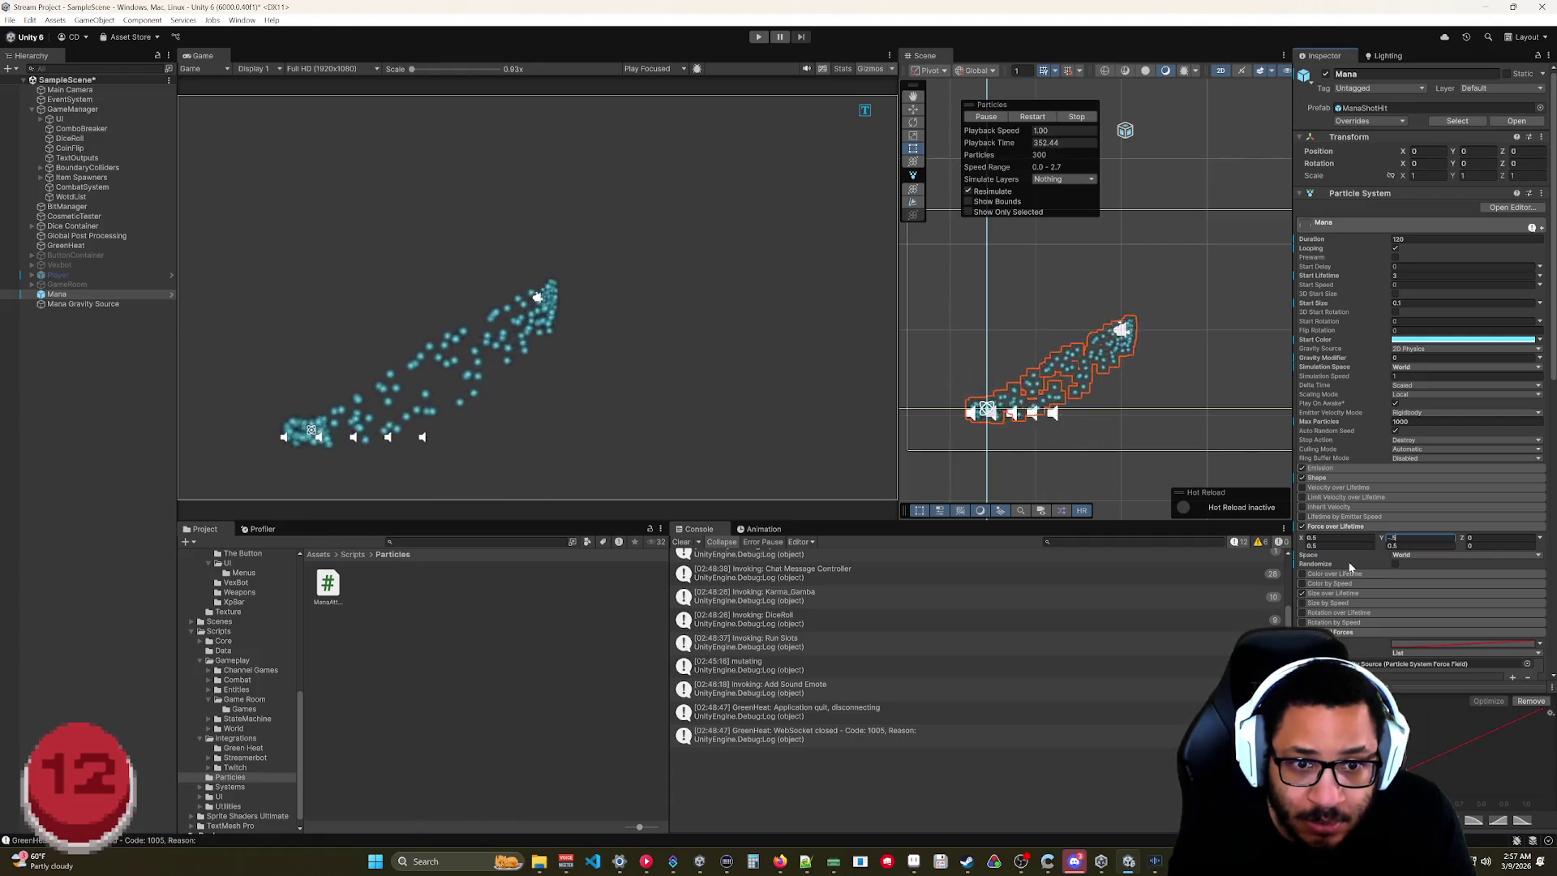
{"action": "type", "text": "-.5"}
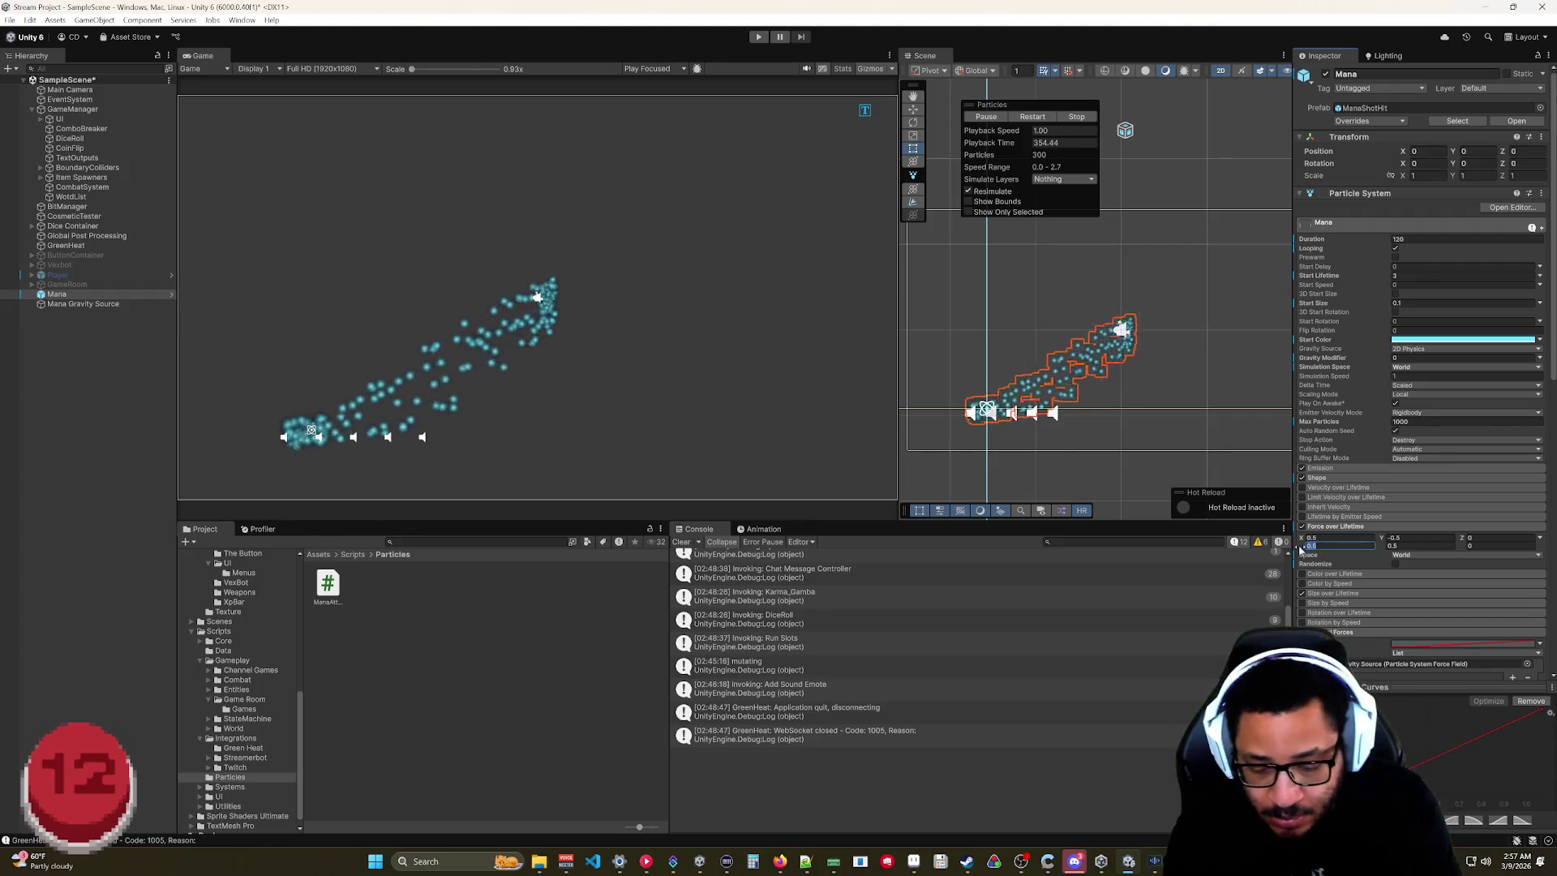
{"action": "key", "text": "Return"}
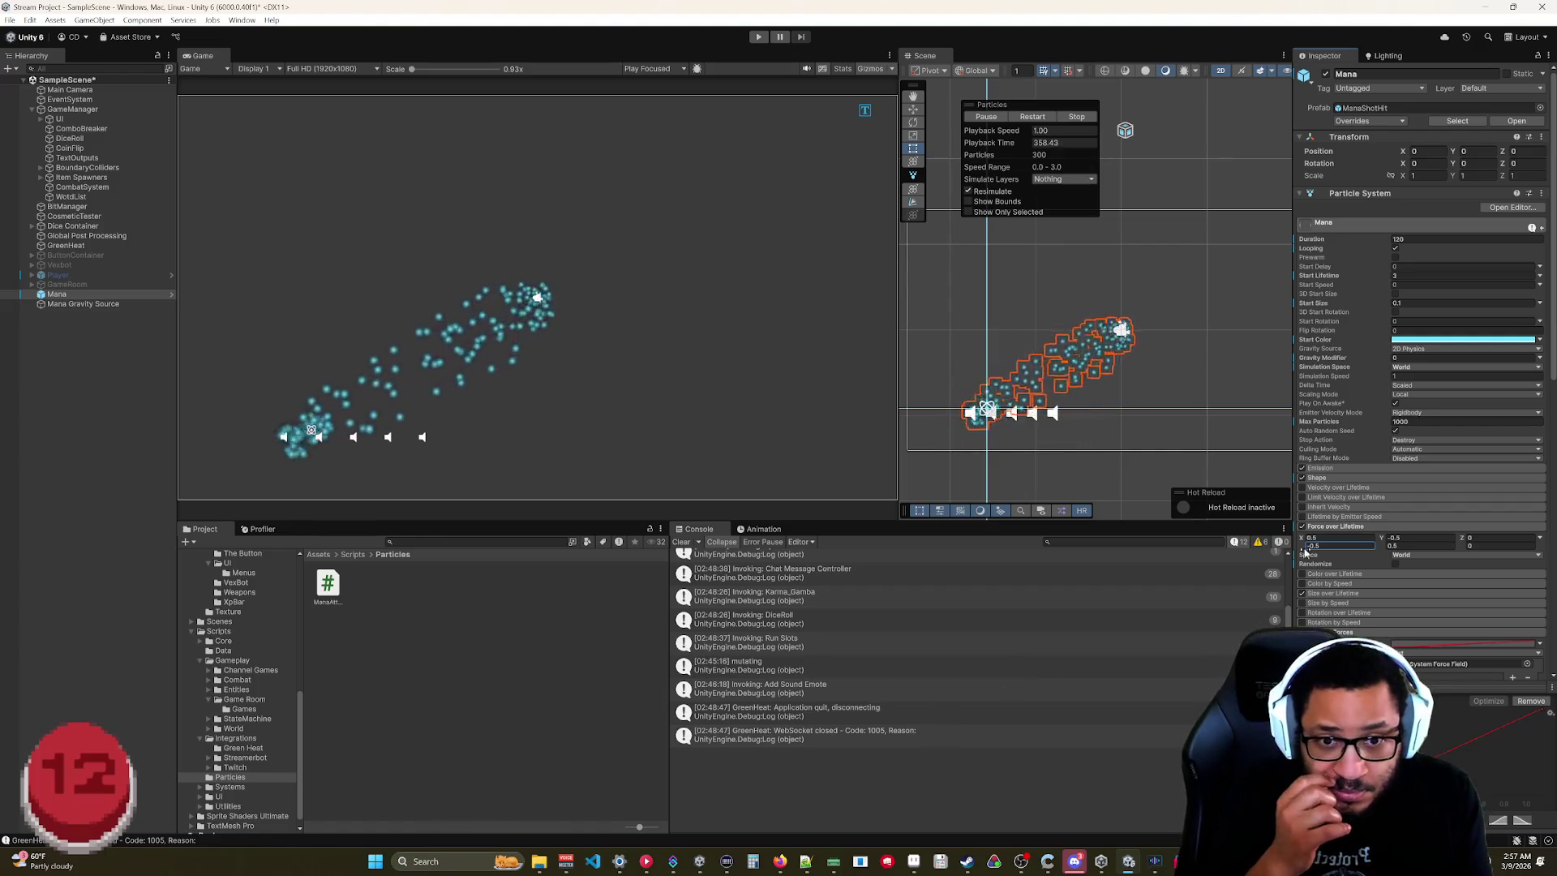
{"action": "left_click", "coordinate": [1309, 539]}
{"action": "type", "text": "-"}
{"action": "type", "text": ".5"}
{"action": "key", "text": "Delete"}
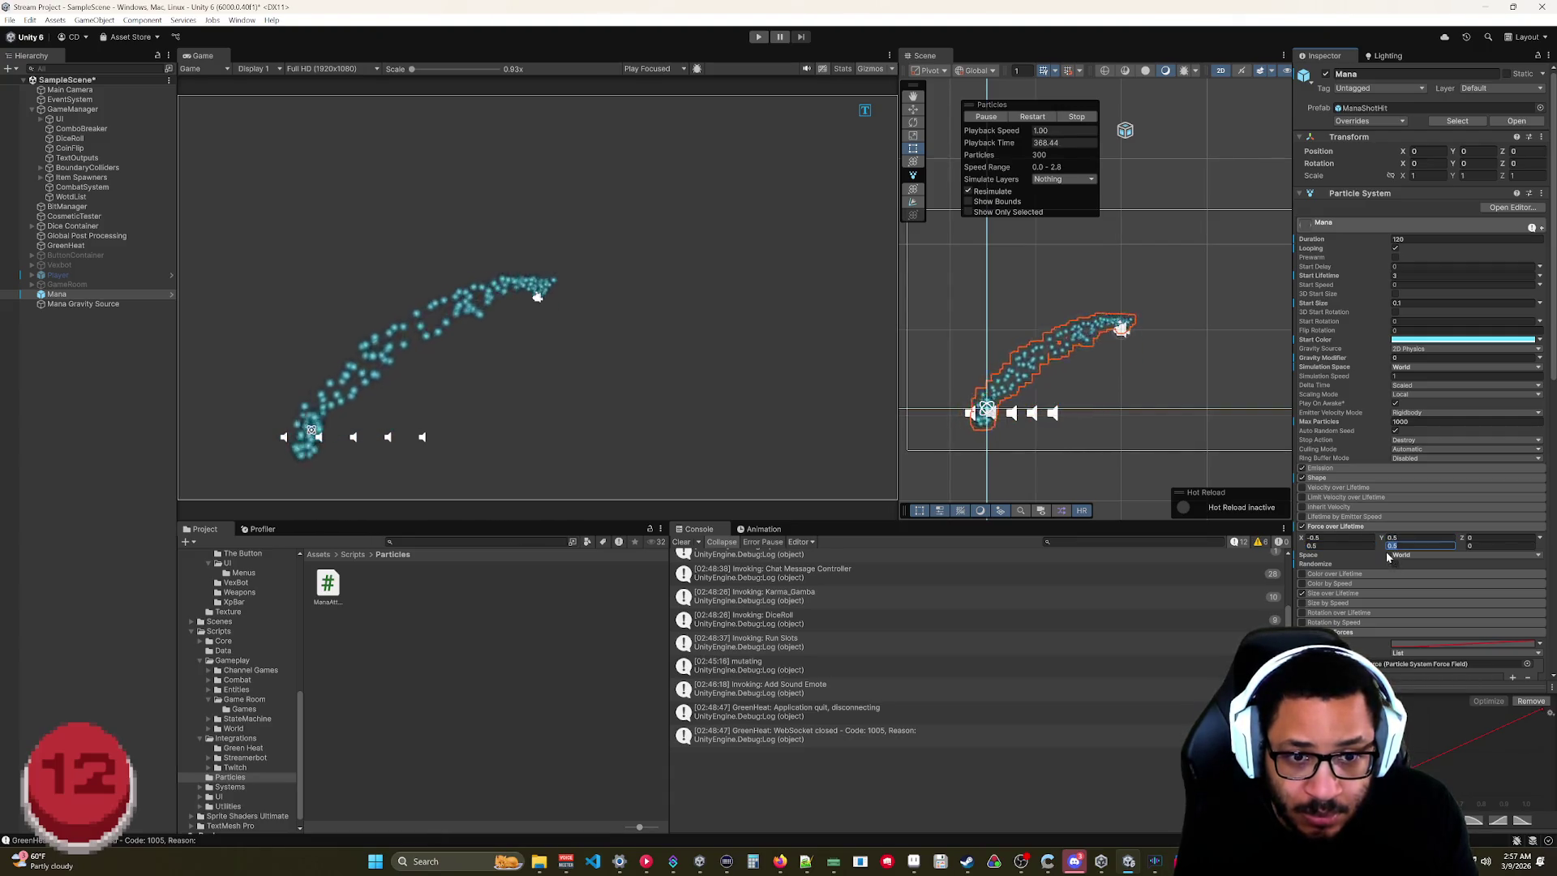
{"action": "type", "text": "-"}
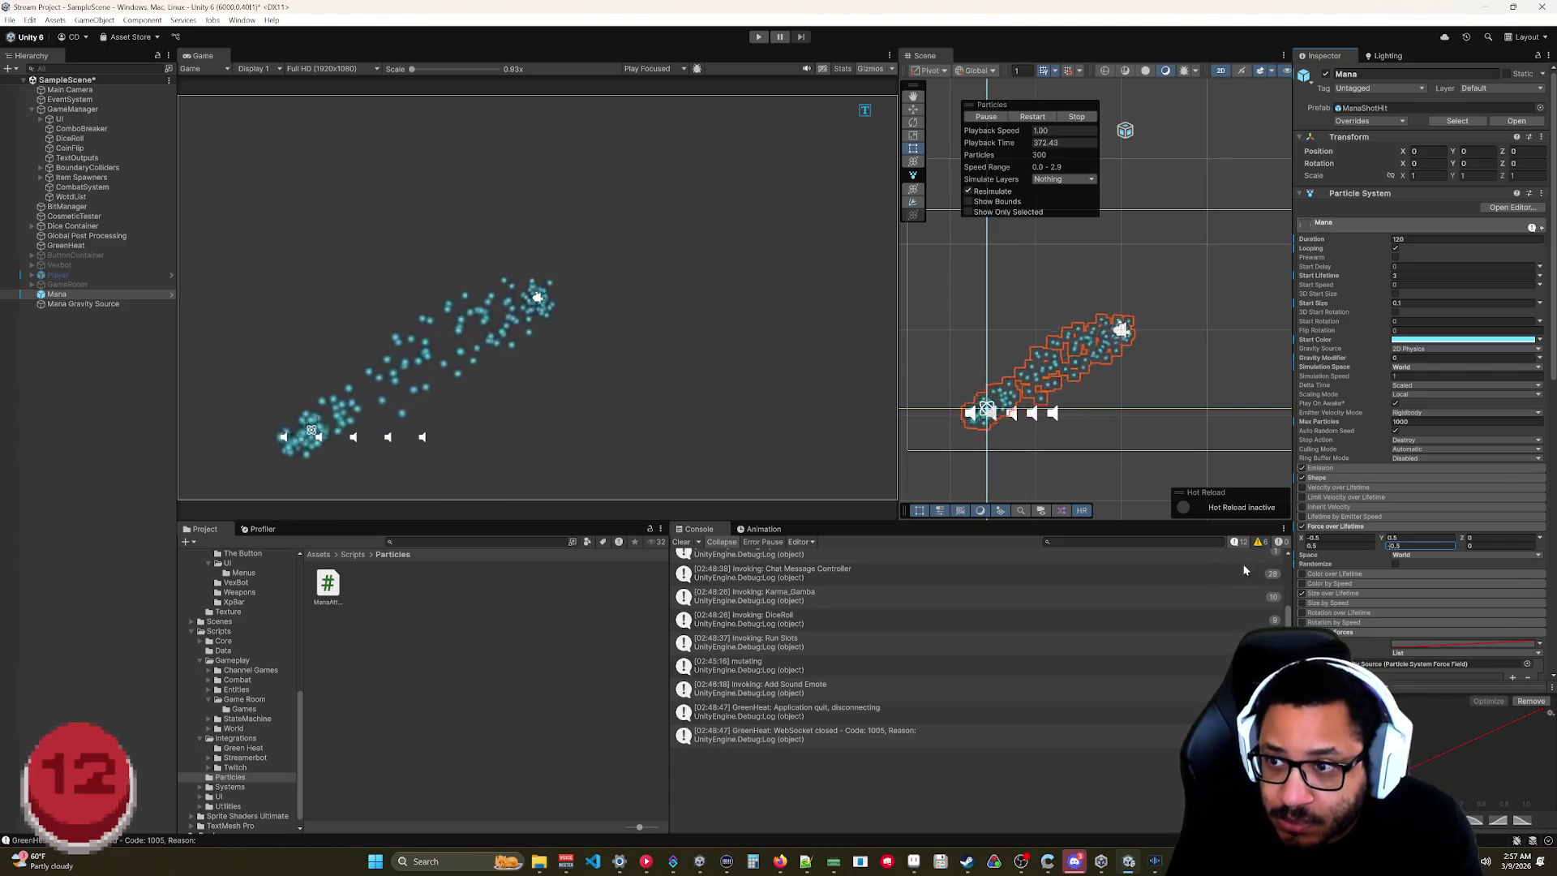
{"action": "right_click", "coordinate": [1388, 672]}
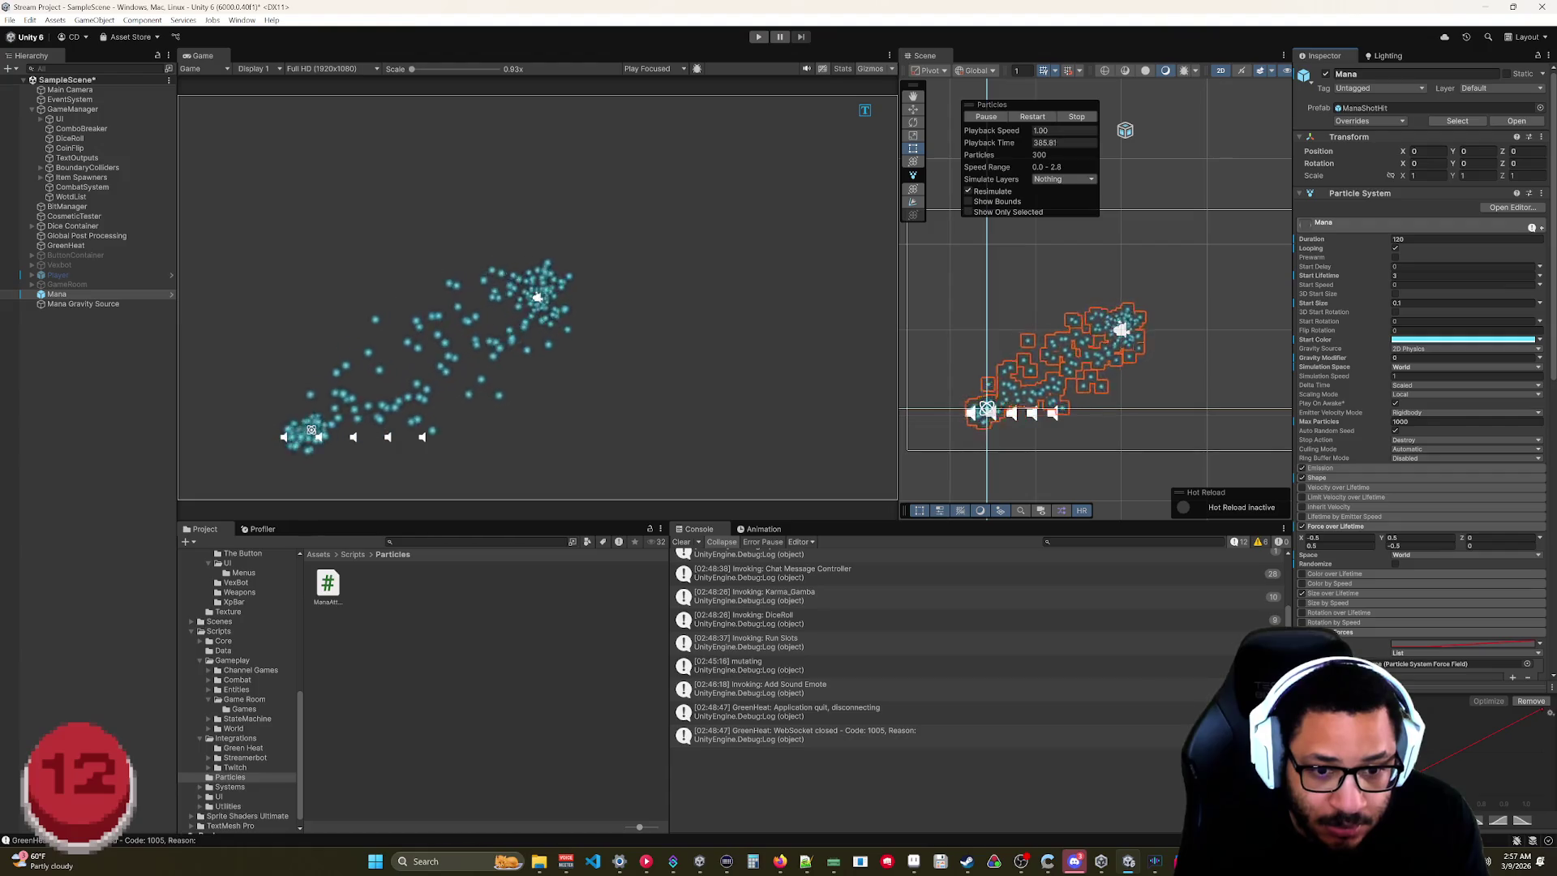
{"action": "left_click", "coordinate": [1413, 679]}
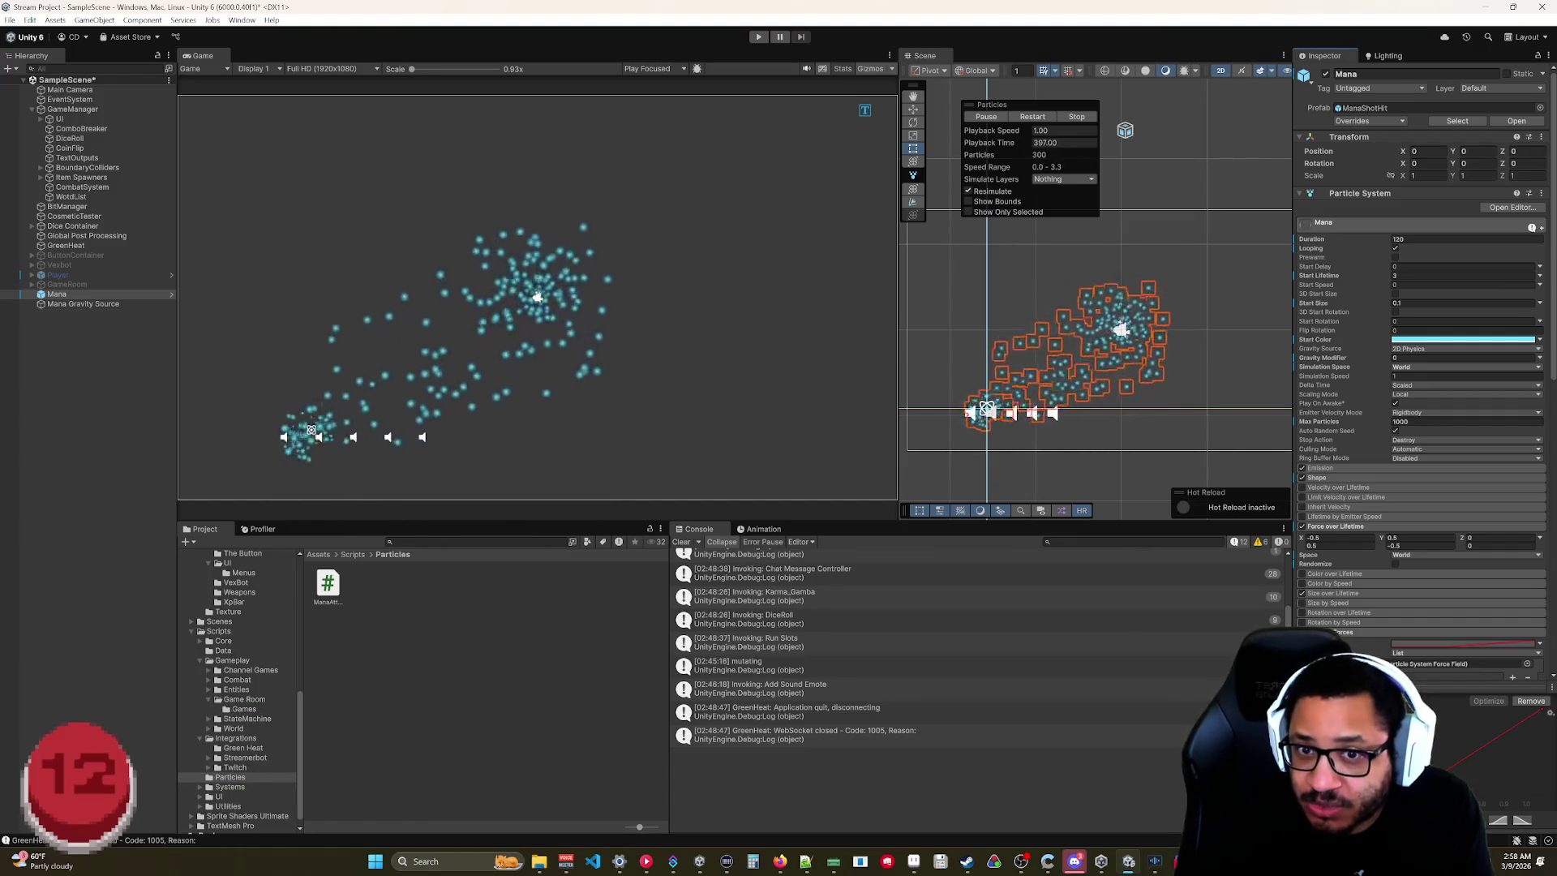
Check two keys on Mana's force curve, then change one key's tangent mode.
{"action": "right_click", "coordinate": [1406, 643]}
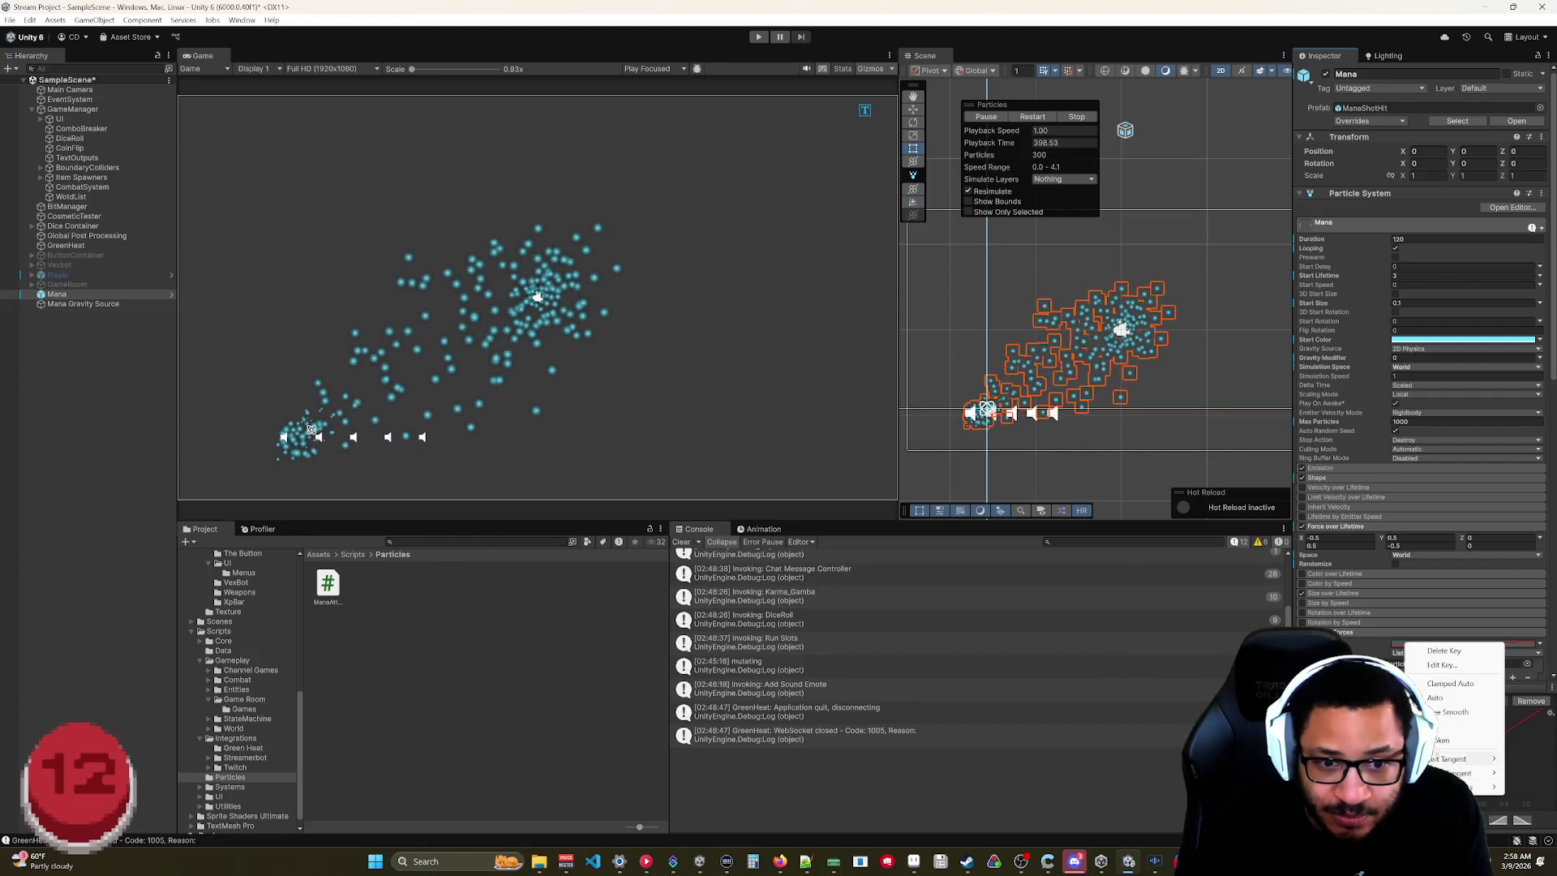
{"action": "left_click", "coordinate": [1455, 665]}
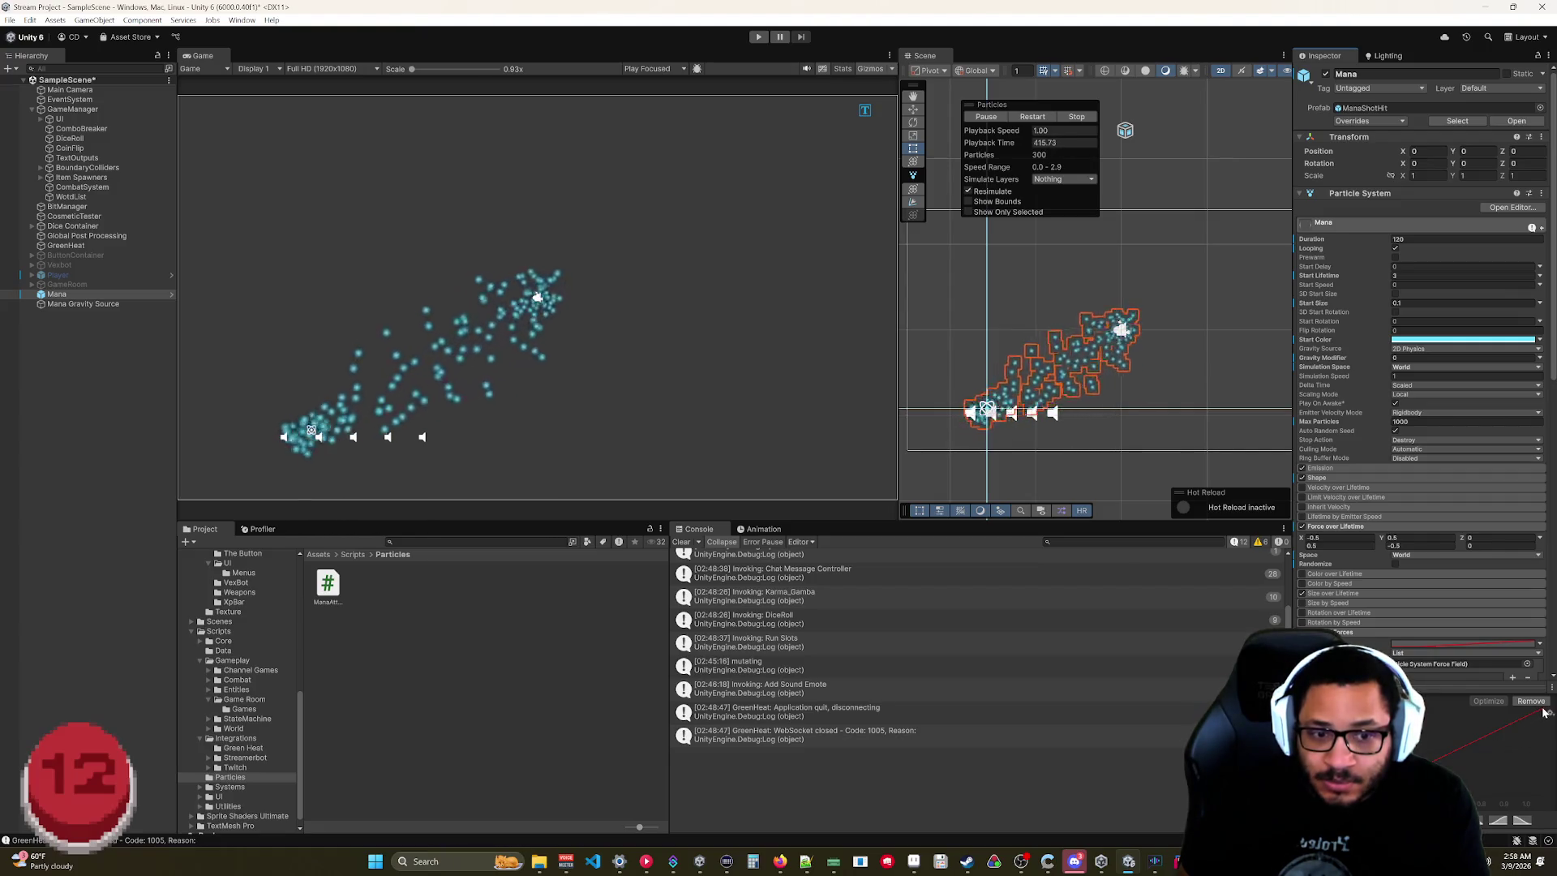
{"action": "right_click", "coordinate": [1542, 713]}
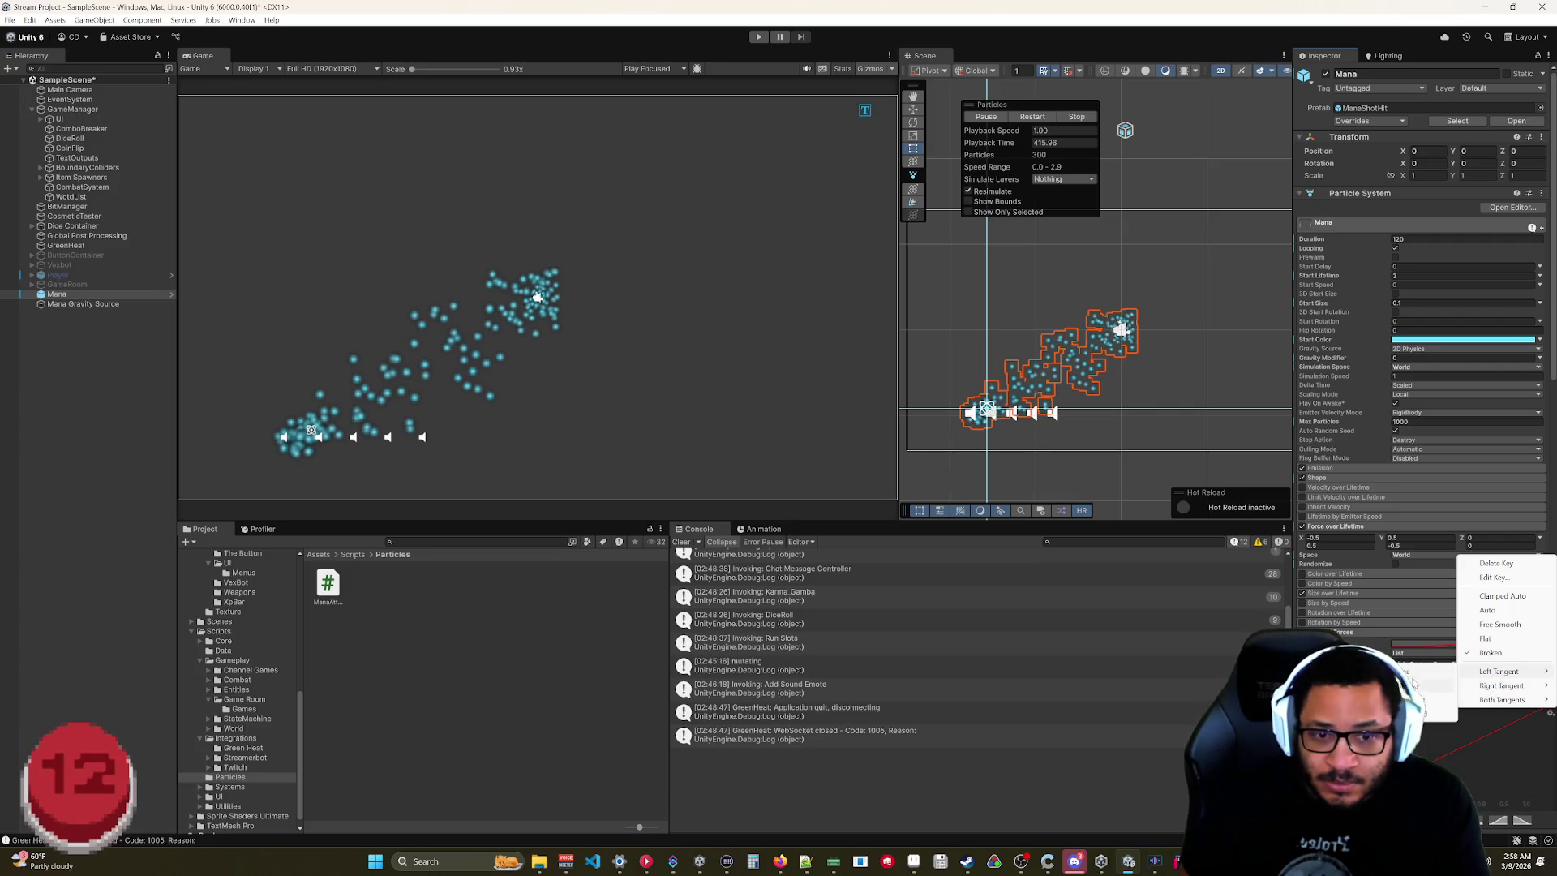
{"action": "left_click", "coordinate": [1413, 679]}
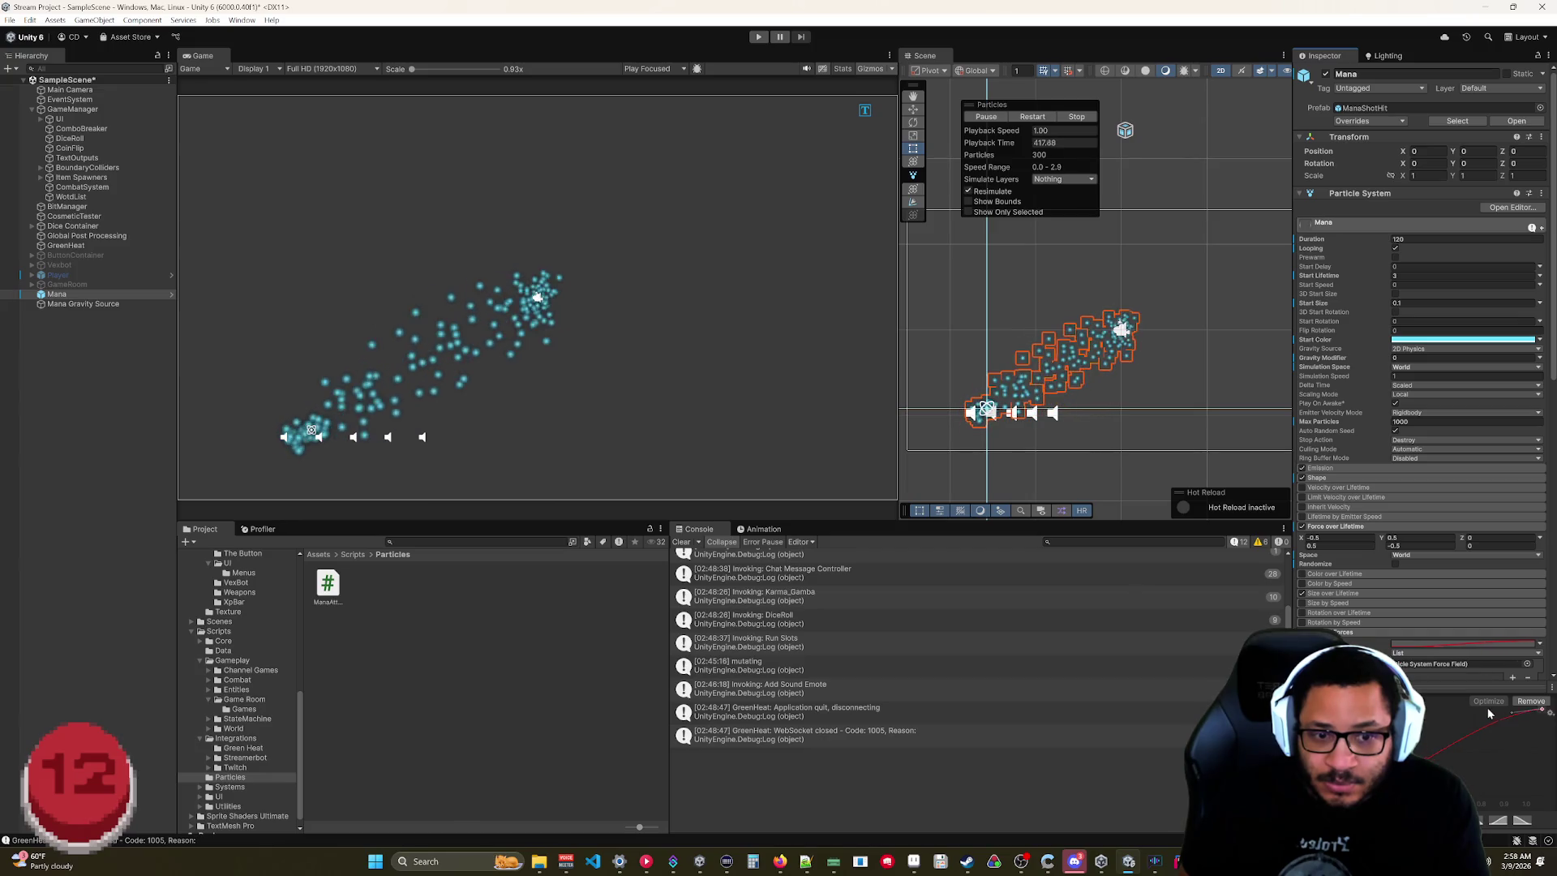
{"action": "right_click", "coordinate": [1432, 713]}
{"action": "mouse_move", "coordinate": [1435, 760]}
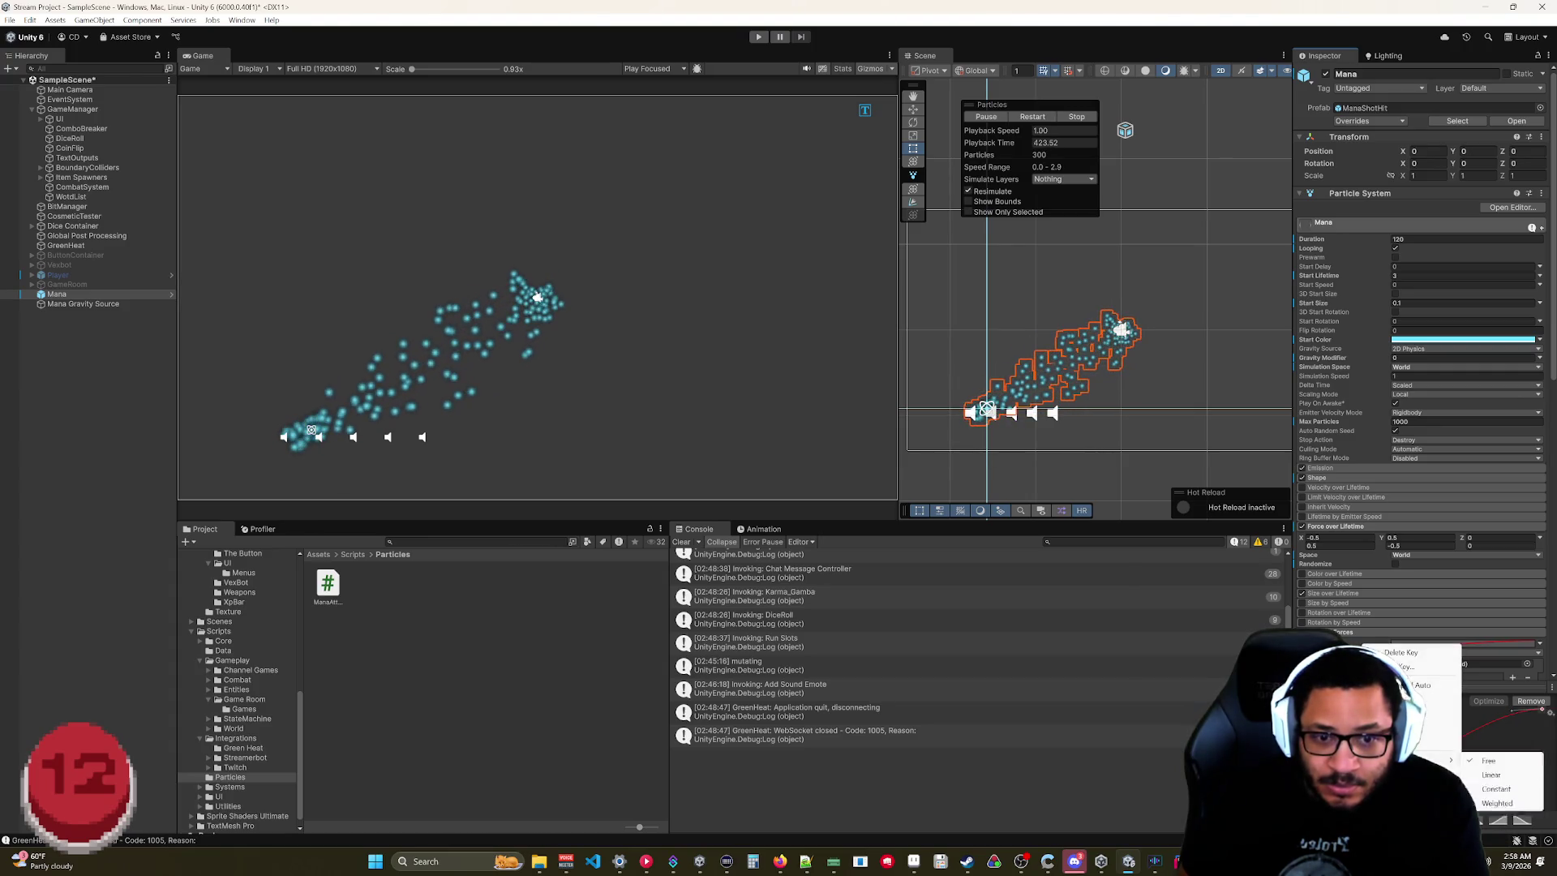
{"action": "left_click", "coordinate": [1490, 781]}
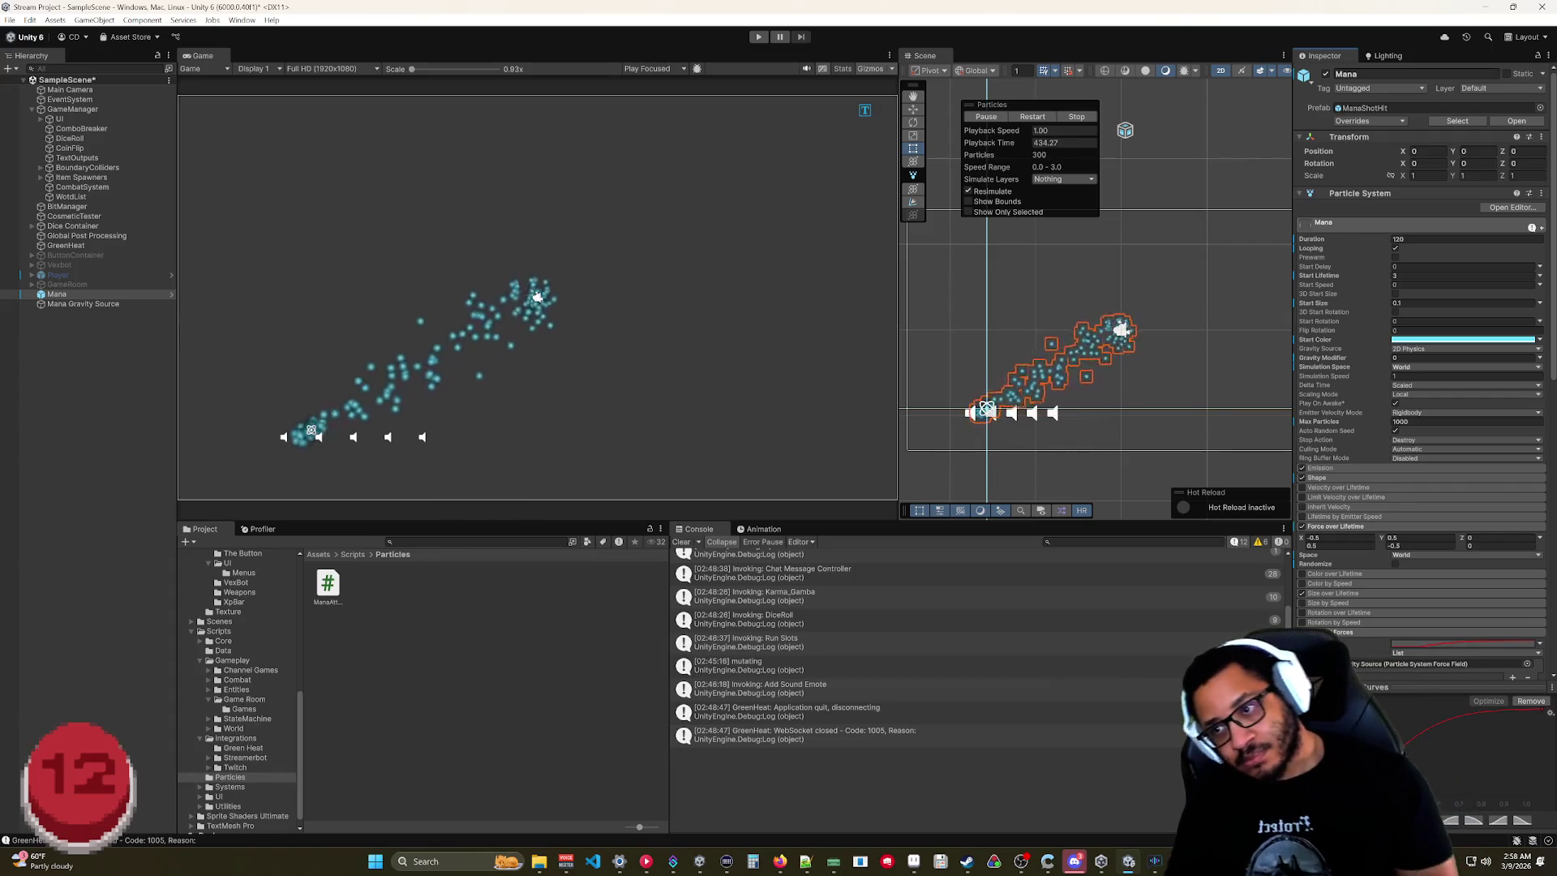
{"action": "left_click", "coordinate": [84, 304]}
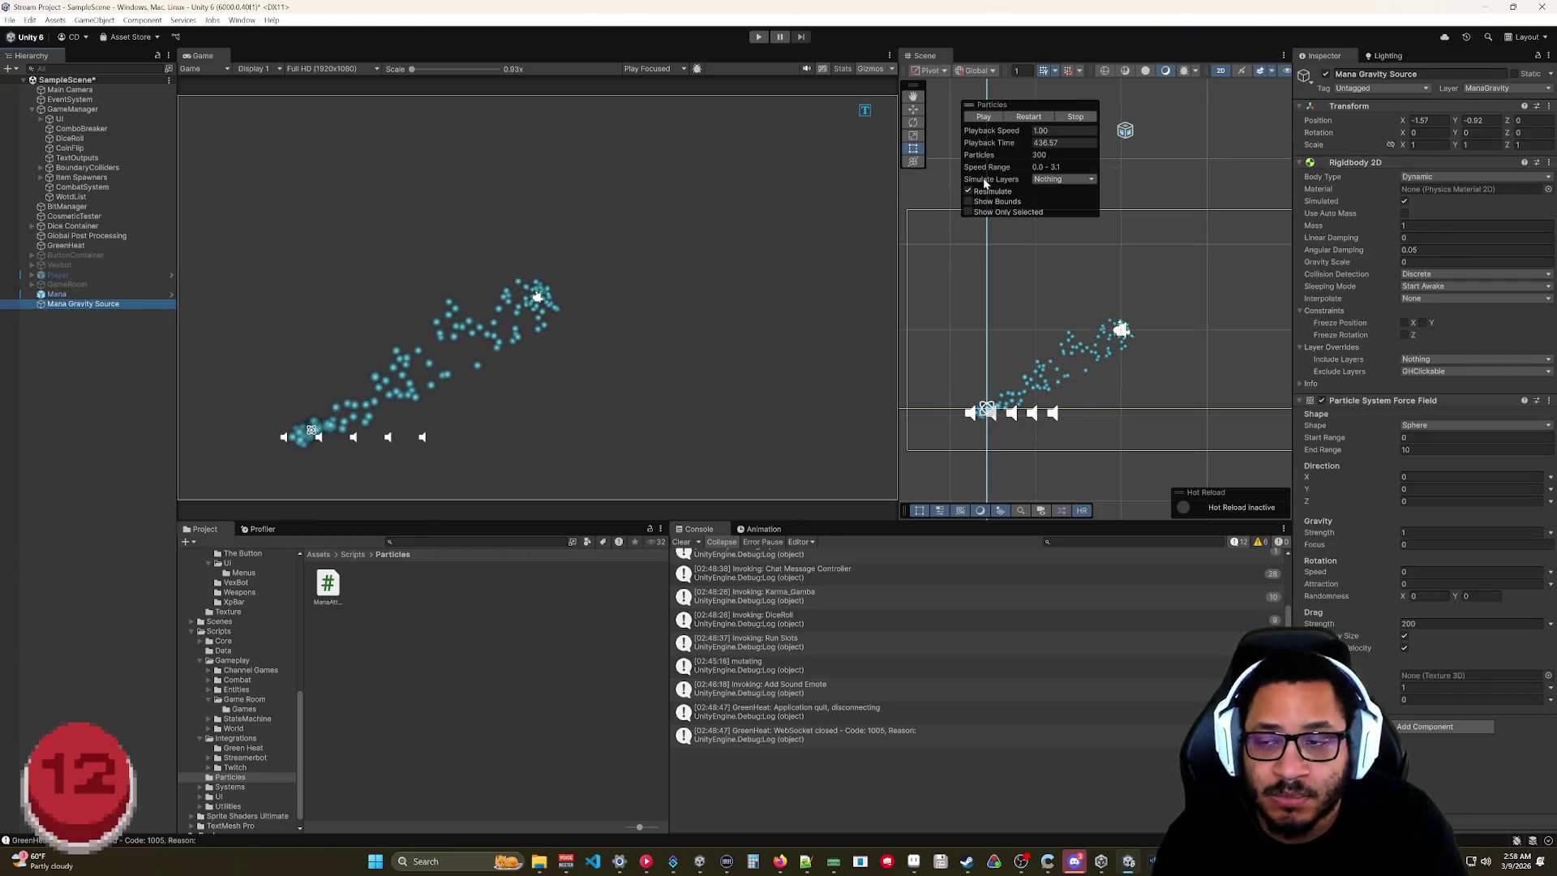
{"action": "left_click", "coordinate": [63, 293]}
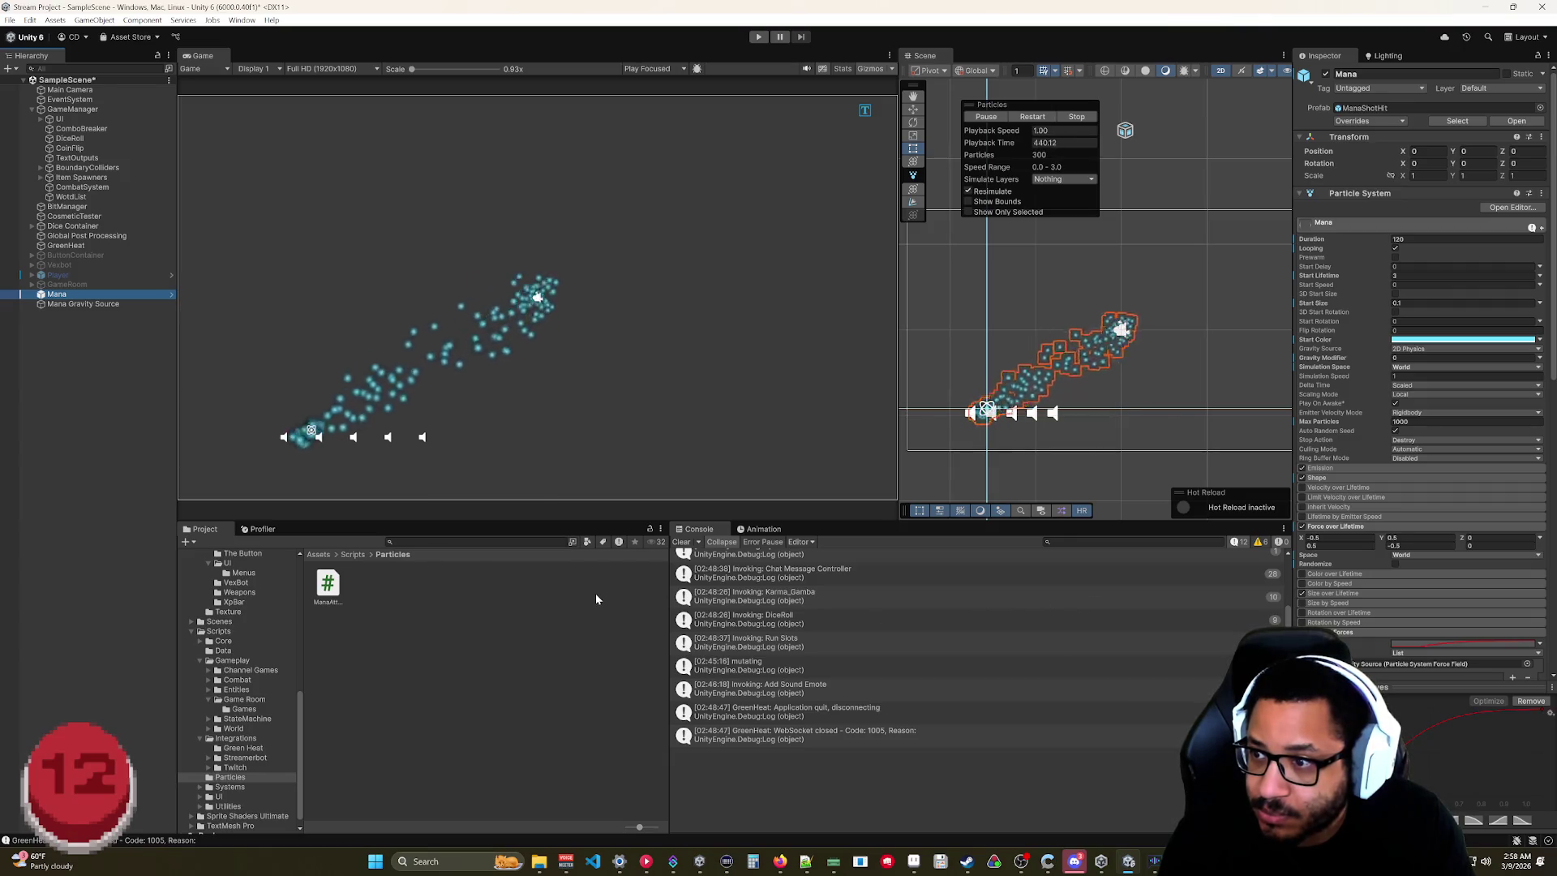
{"action": "left_click", "coordinate": [77, 305]}
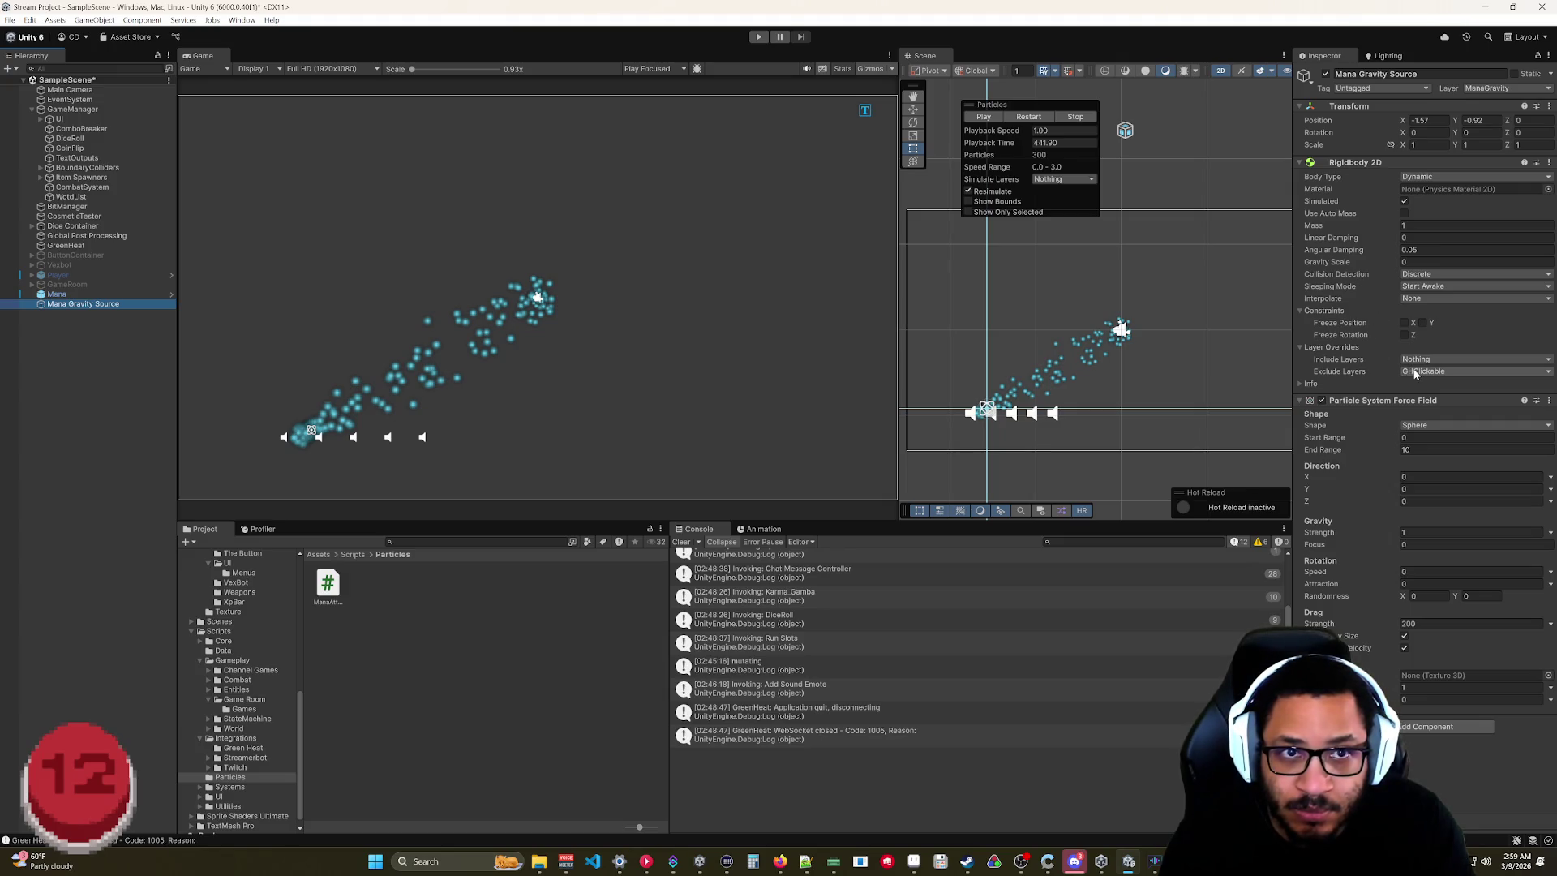
{"action": "left_click", "coordinate": [56, 294]}
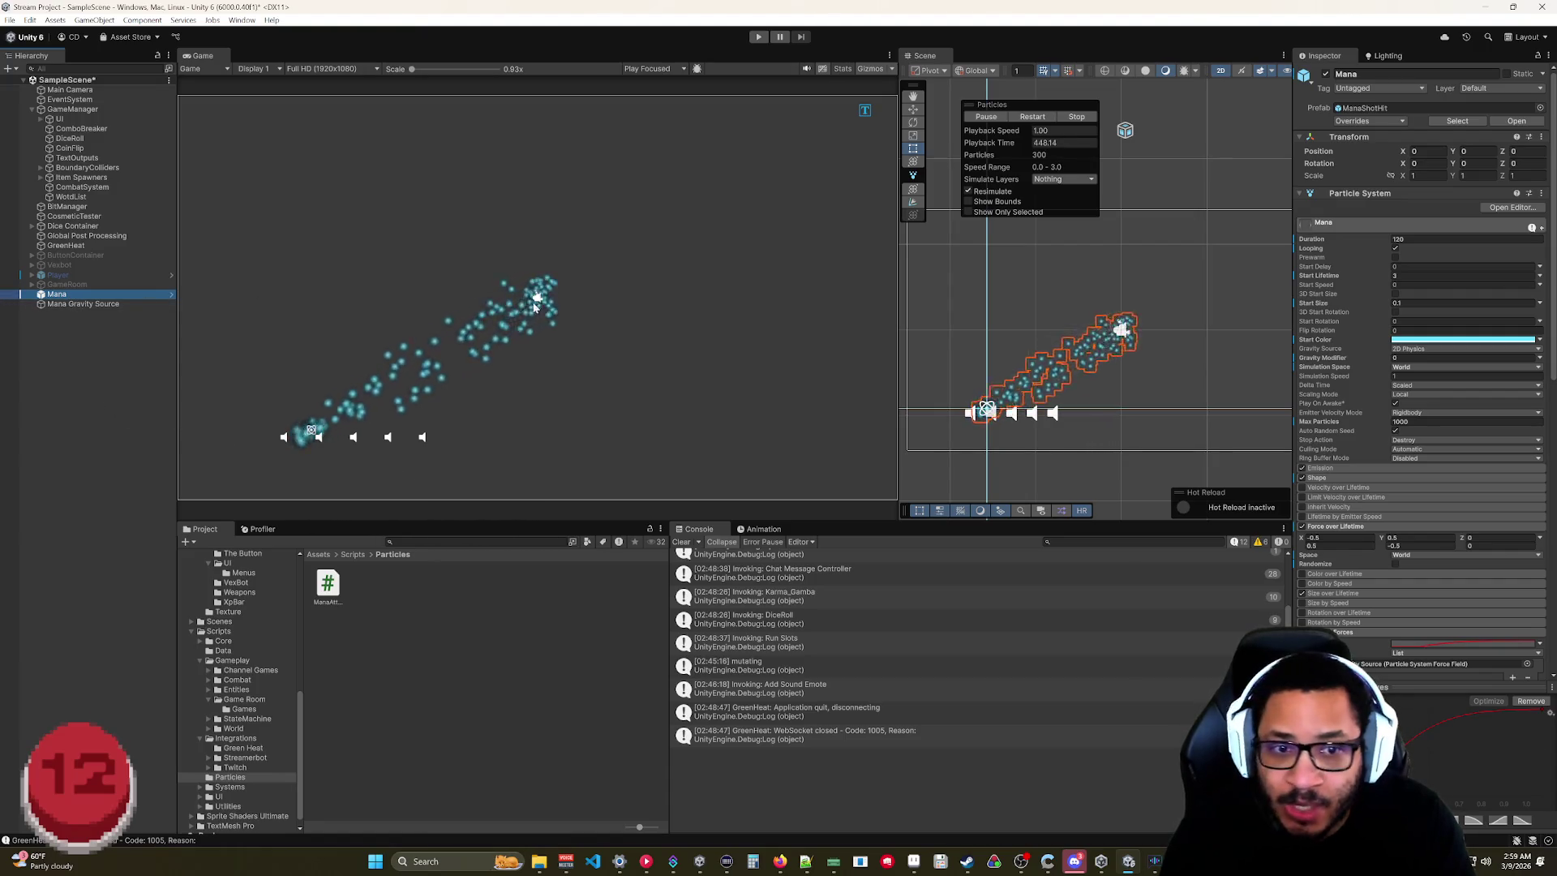
Untick the Mana Attraction (Script) component on Mana, then remove it.
{"action": "scroll", "coordinate": [1346, 500], "scroll_direction": "down", "scroll_amount": 10}
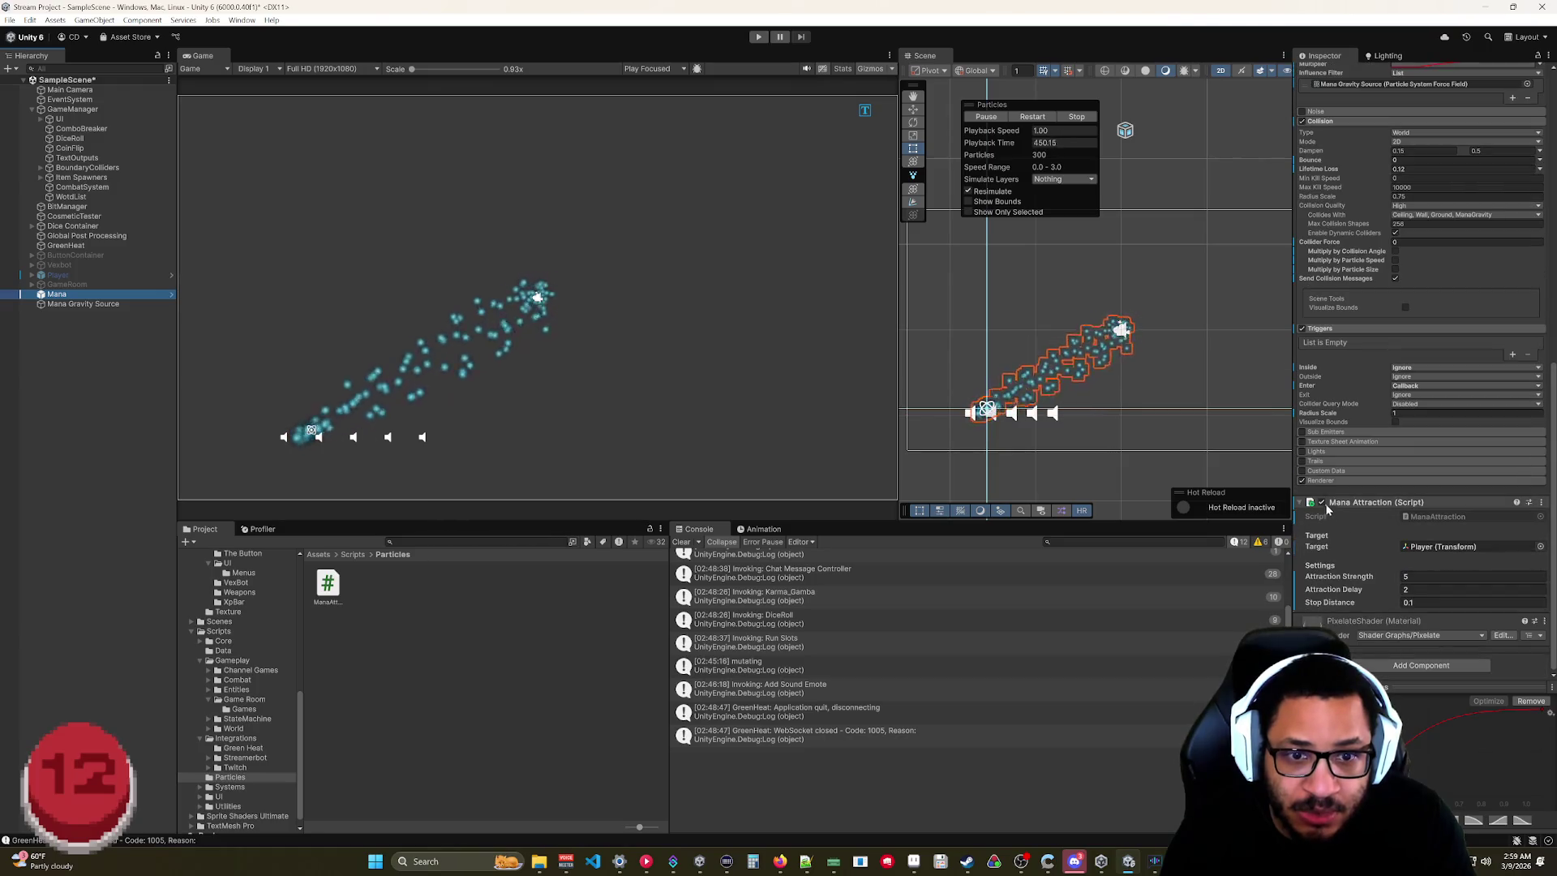
{"action": "left_click", "coordinate": [1322, 503]}
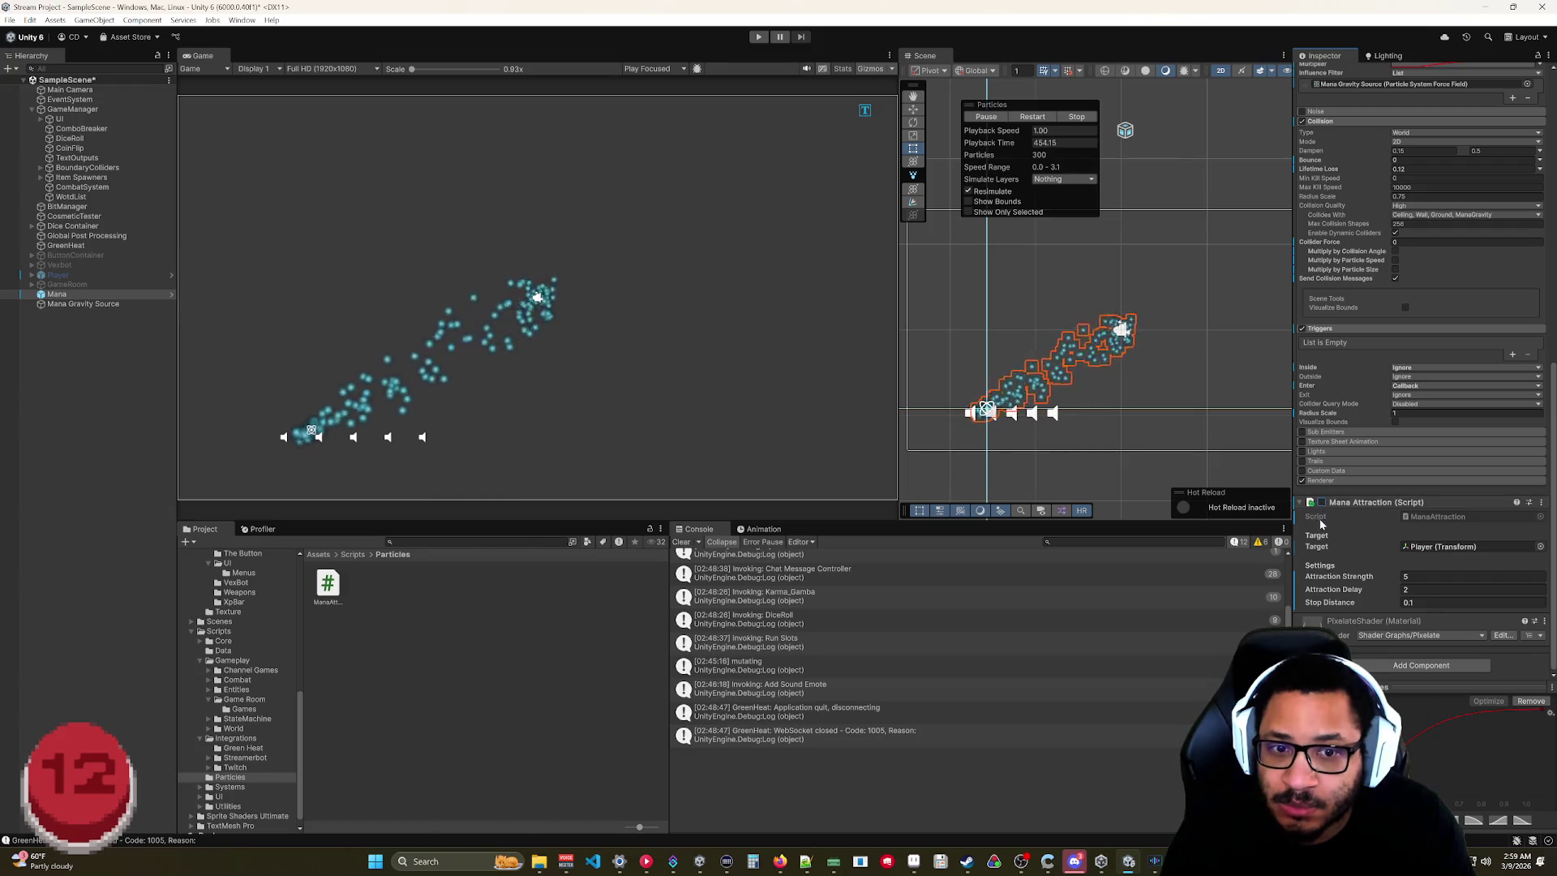
{"action": "right_click", "coordinate": [1339, 503]}
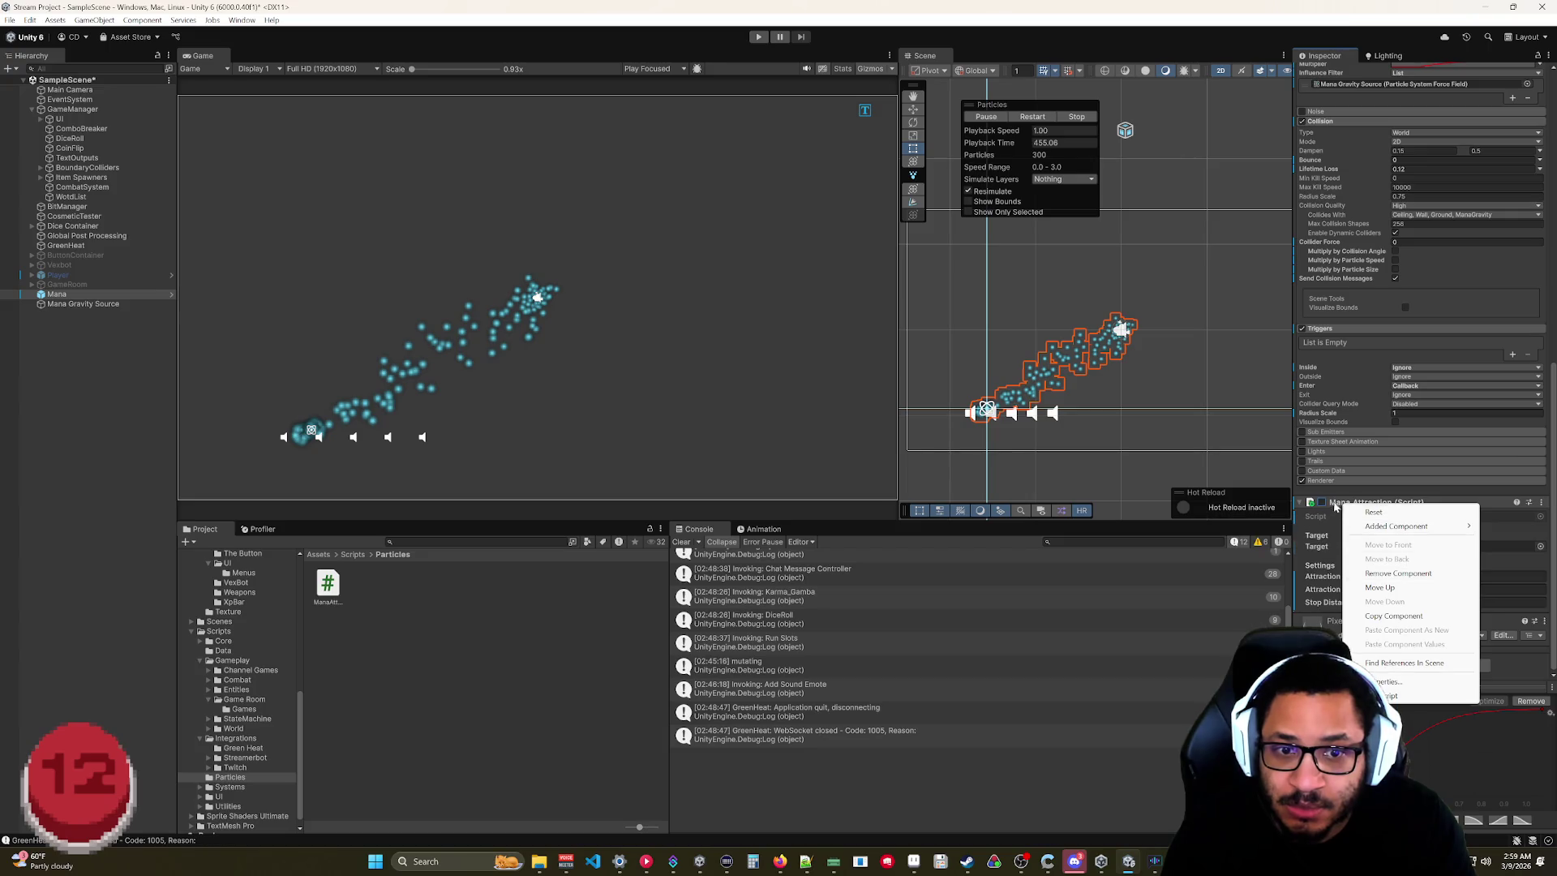
{"action": "left_click", "coordinate": [1332, 499]}
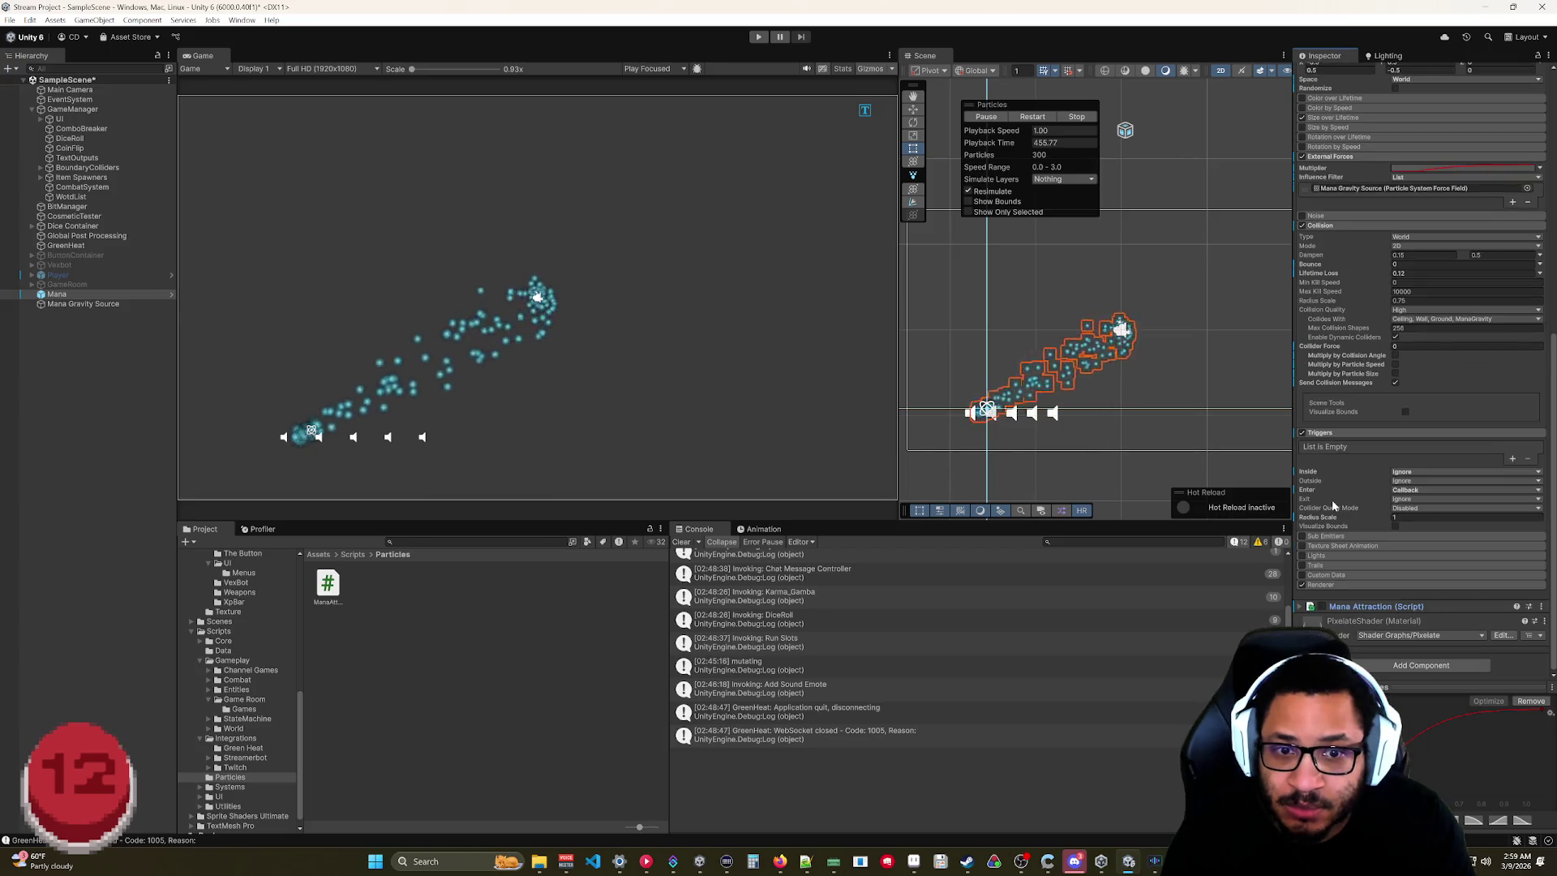
{"action": "right_click", "coordinate": [1345, 608]}
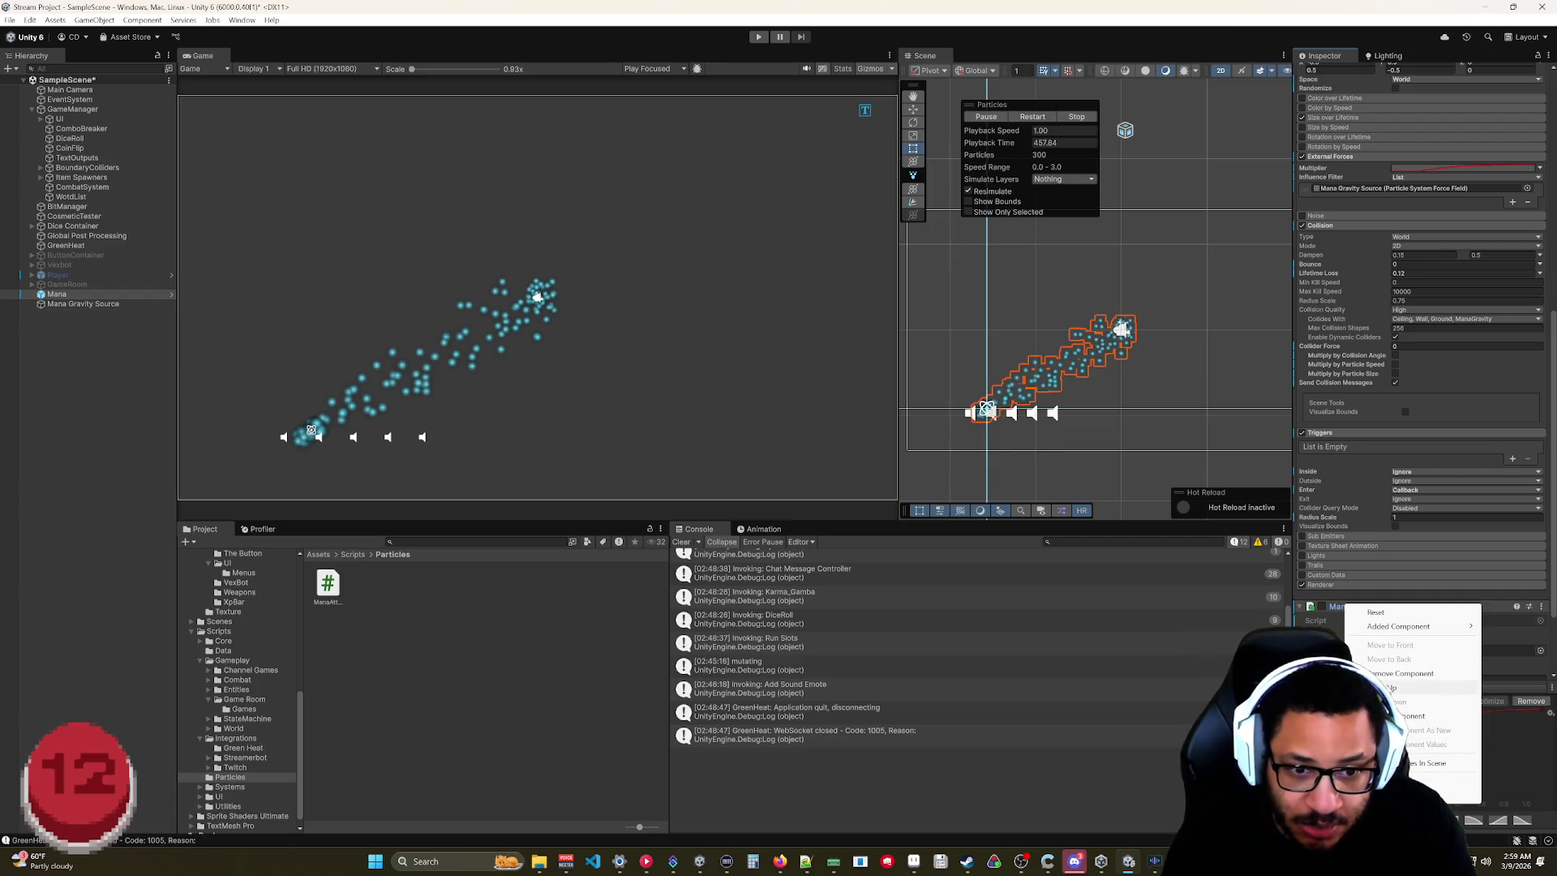
{"action": "left_click", "coordinate": [1391, 674]}
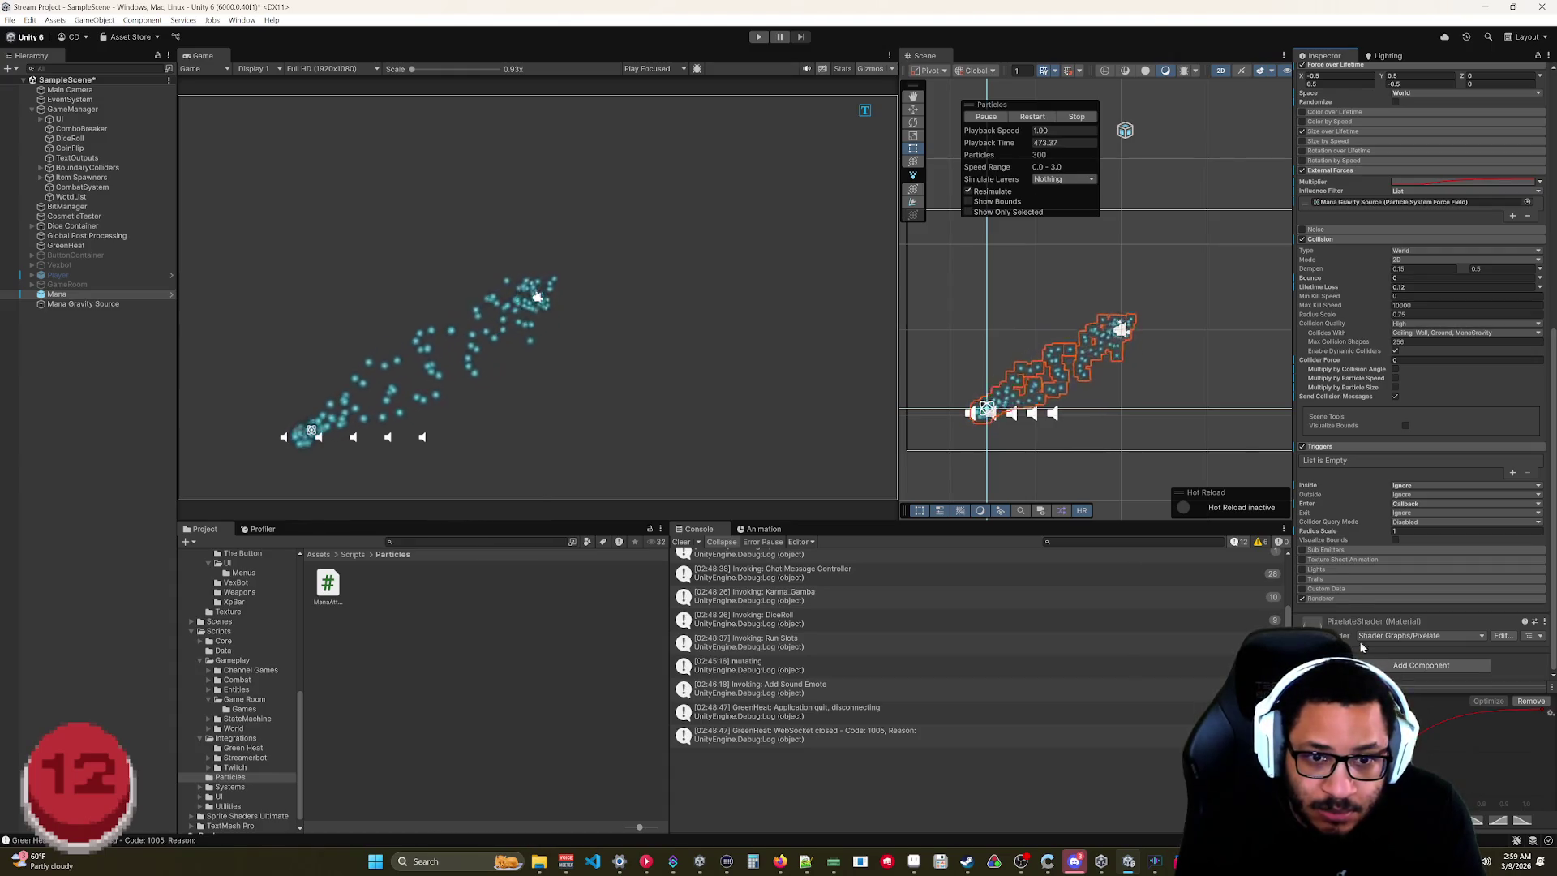
Set the Triggers module's Inside action to Kill.
{"action": "scroll", "coordinate": [1342, 561], "scroll_direction": "up", "scroll_amount": 3}
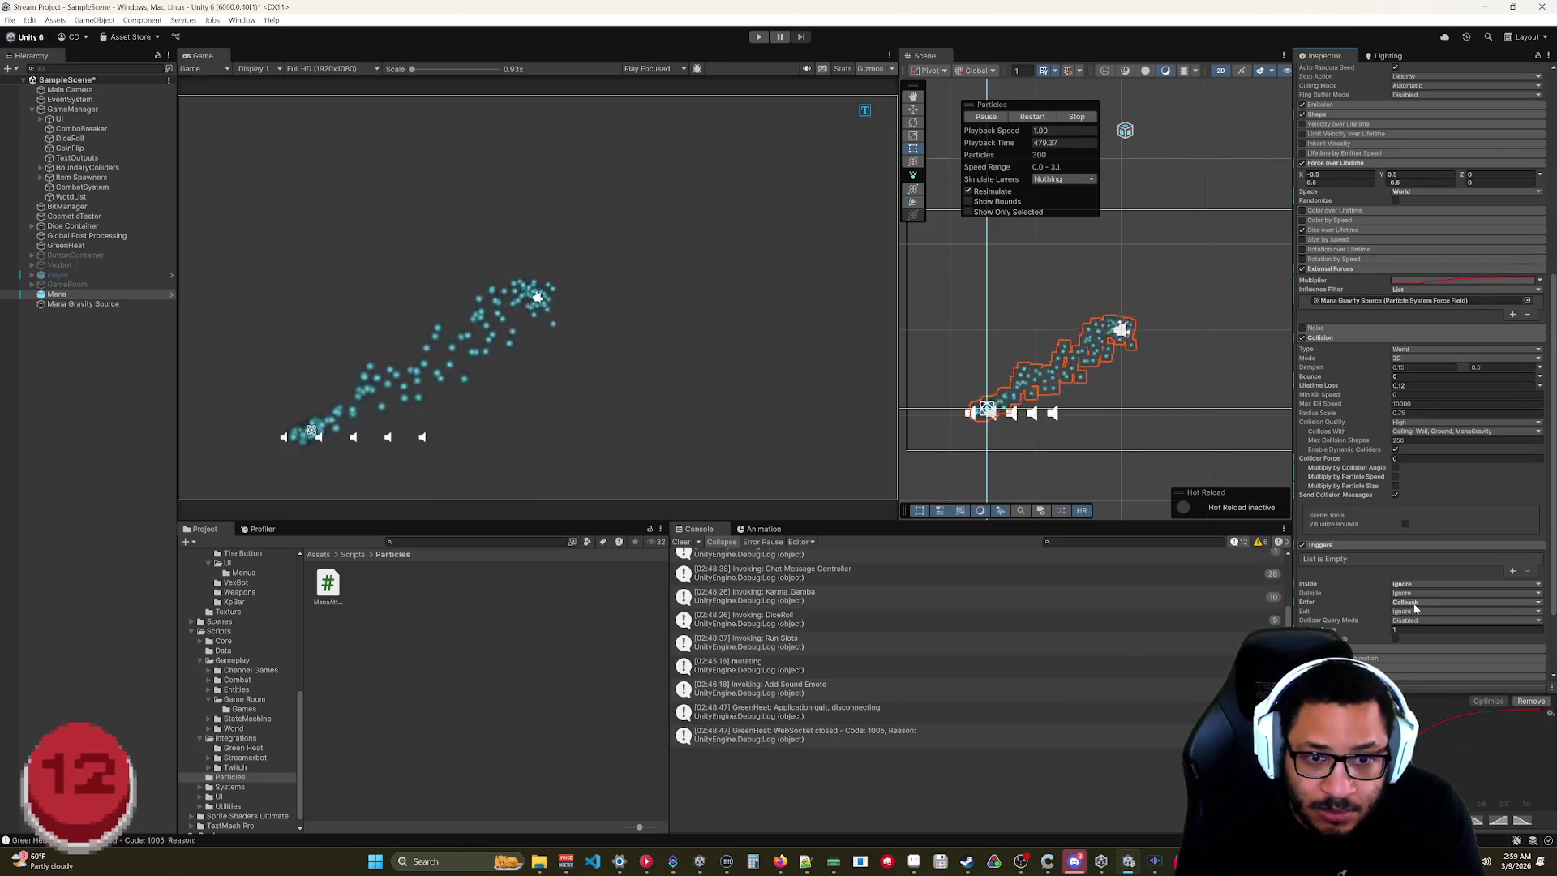
{"action": "left_click", "coordinate": [1403, 584]}
{"action": "left_click", "coordinate": [1415, 610]}
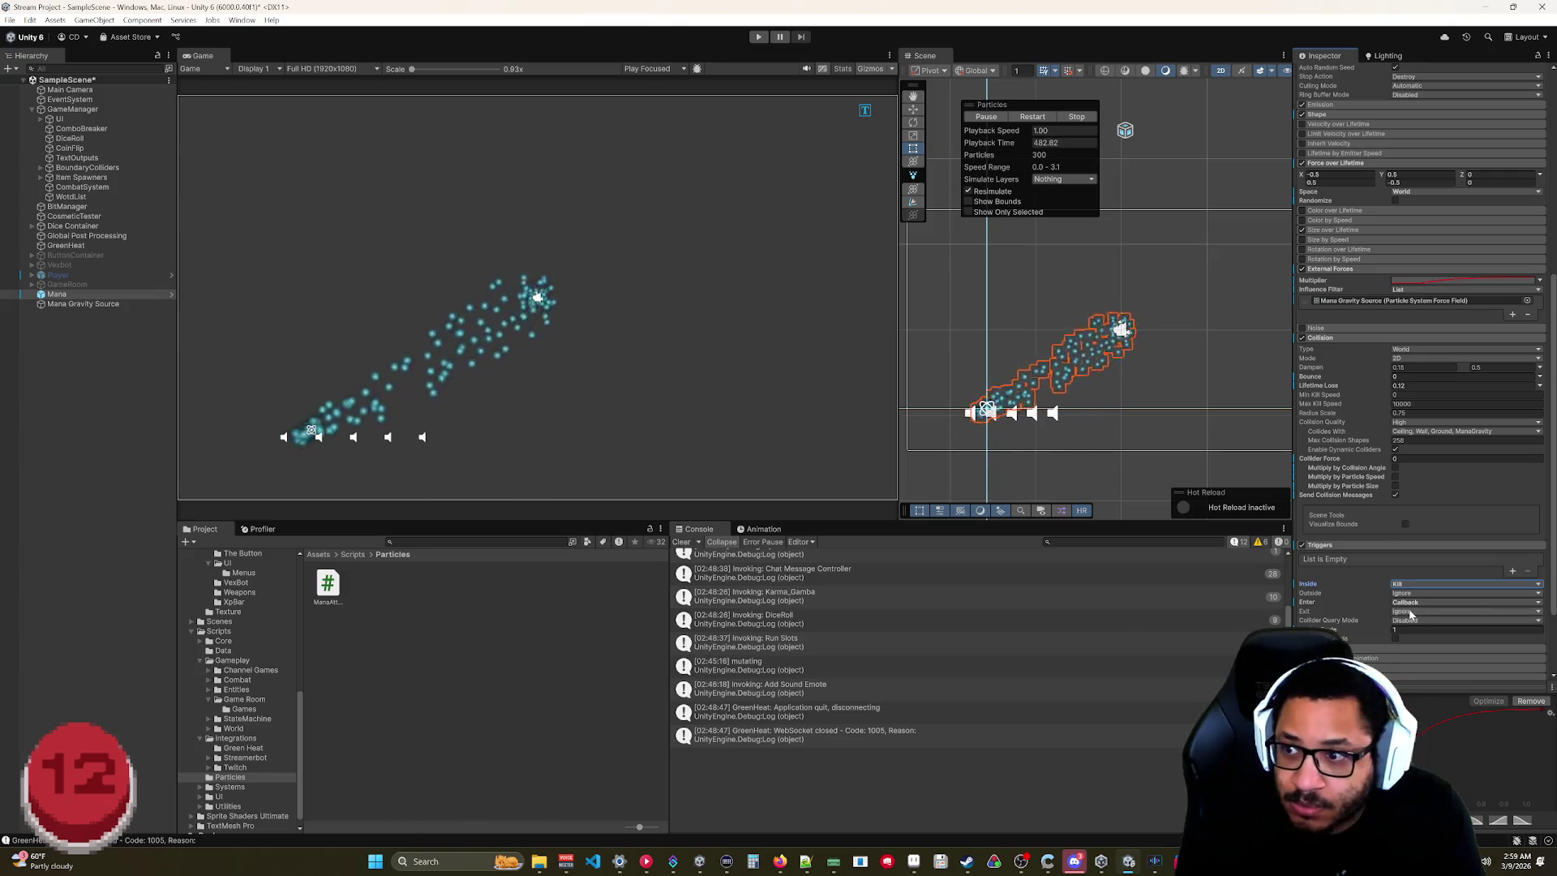
Set collision Lifetime Loss to 0.5, Collider Force to 0.4 and Bounce to 0.
{"action": "left_click", "coordinate": [1400, 386]}
{"action": "type", "text": "0.5"}
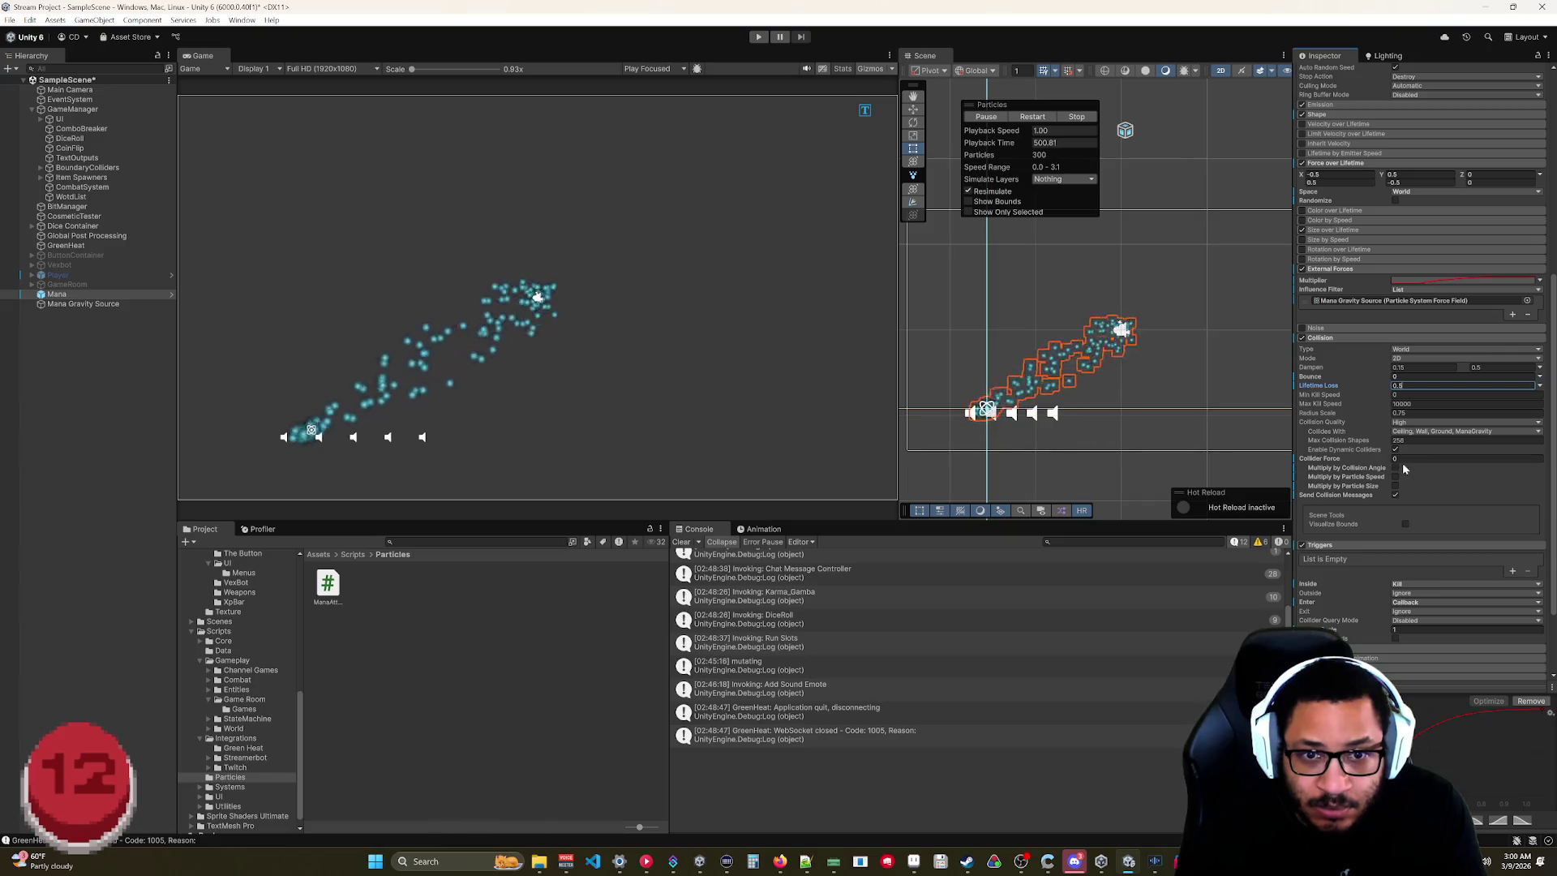
{"action": "left_click_drag", "start_coordinate": [1376, 463], "coordinate": [1333, 466]}
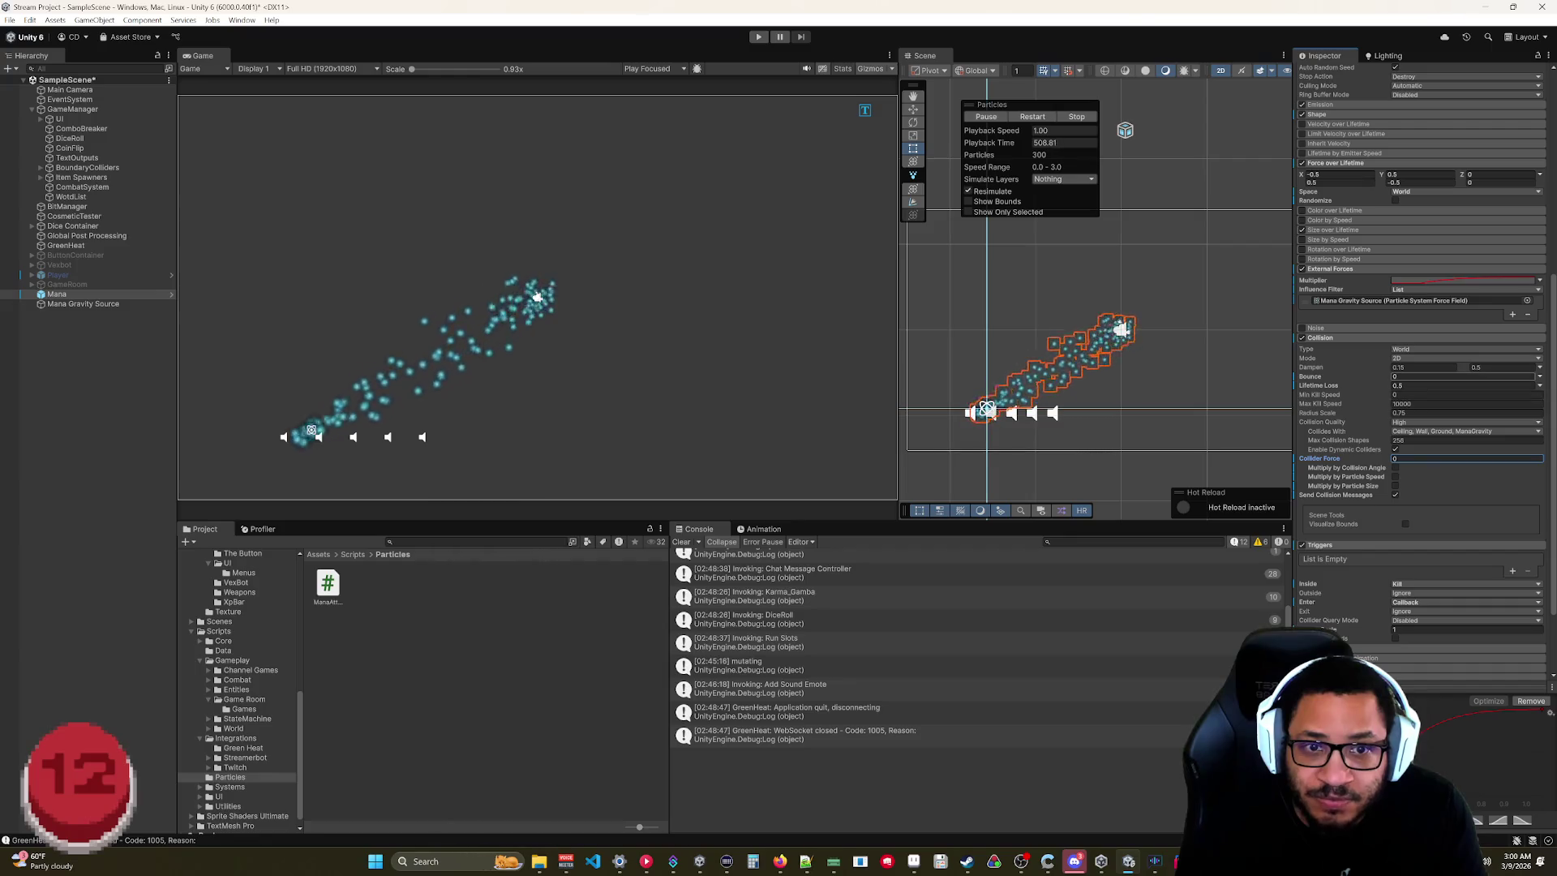
{"action": "left_click", "coordinate": [1407, 377]}
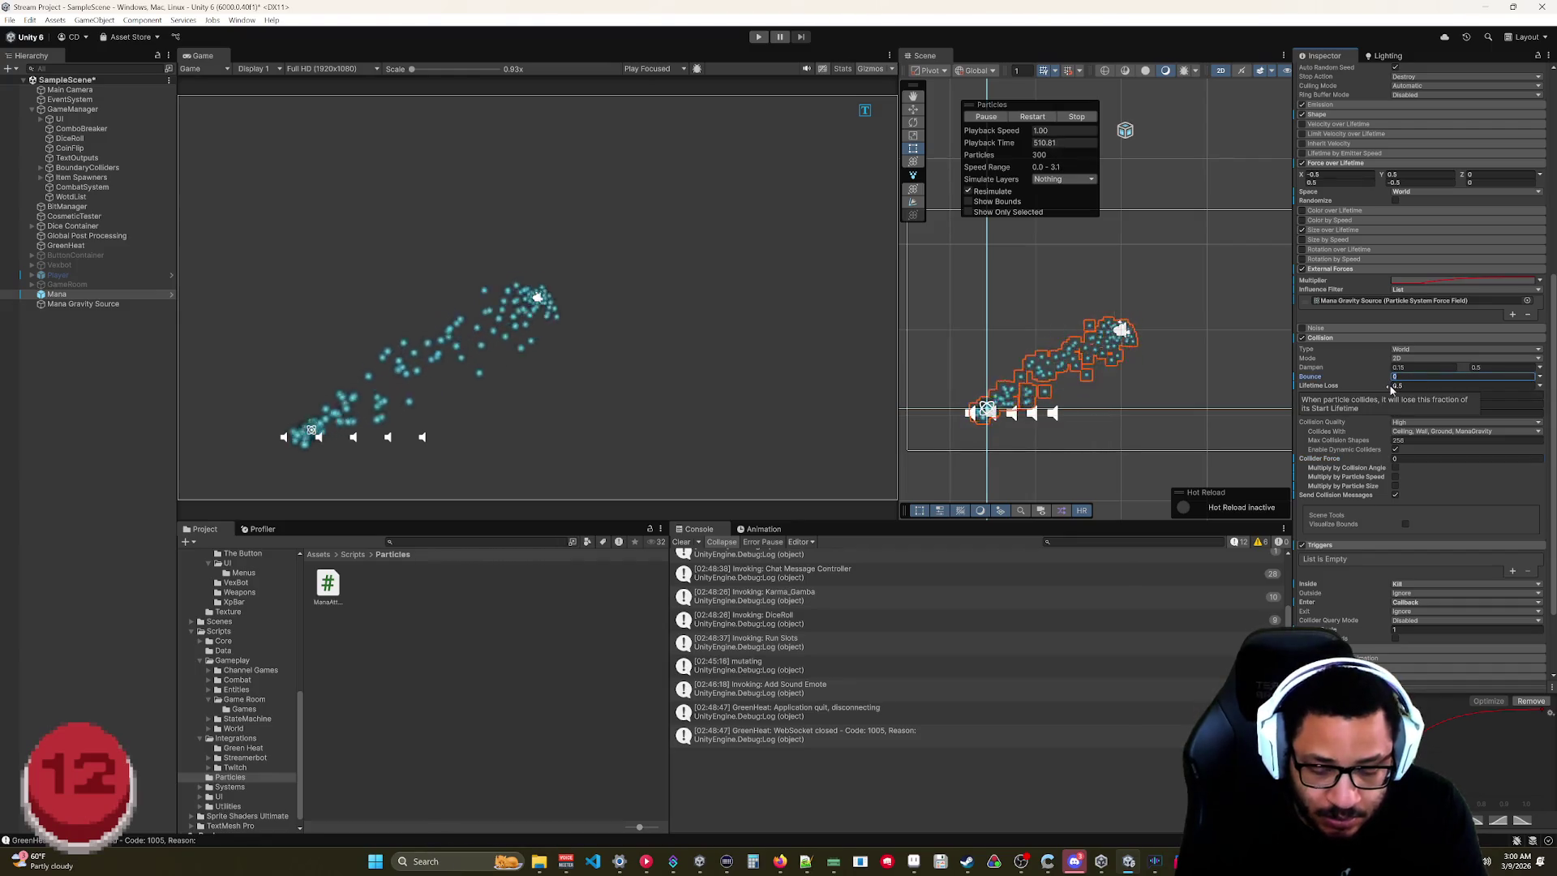
{"action": "type", "text": "05"}
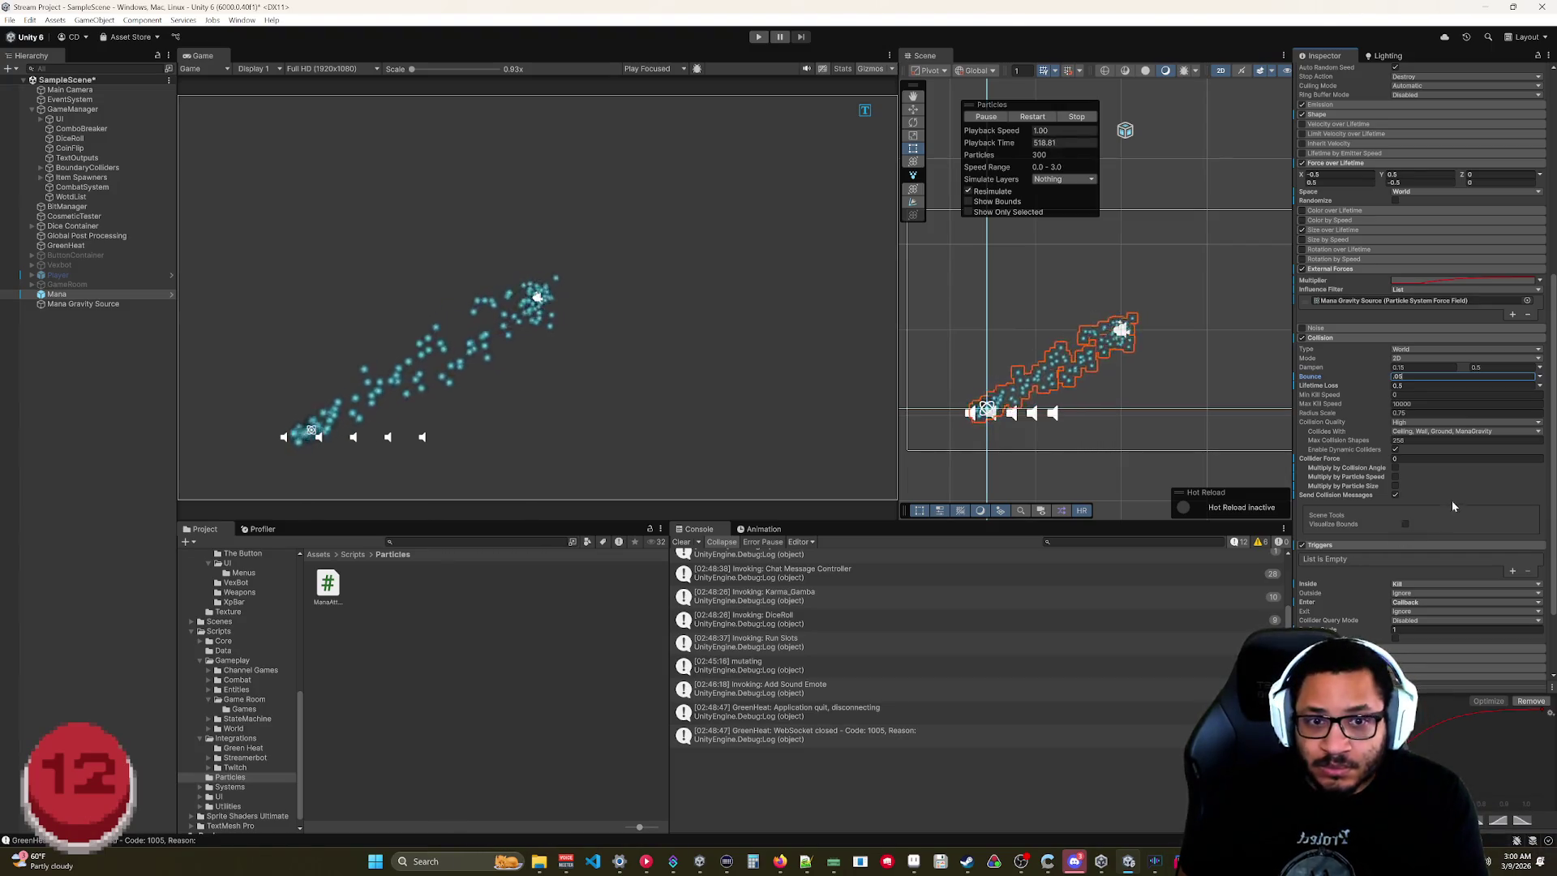
{"action": "scroll", "coordinate": [1346, 329], "scroll_direction": "up", "scroll_amount": 2}
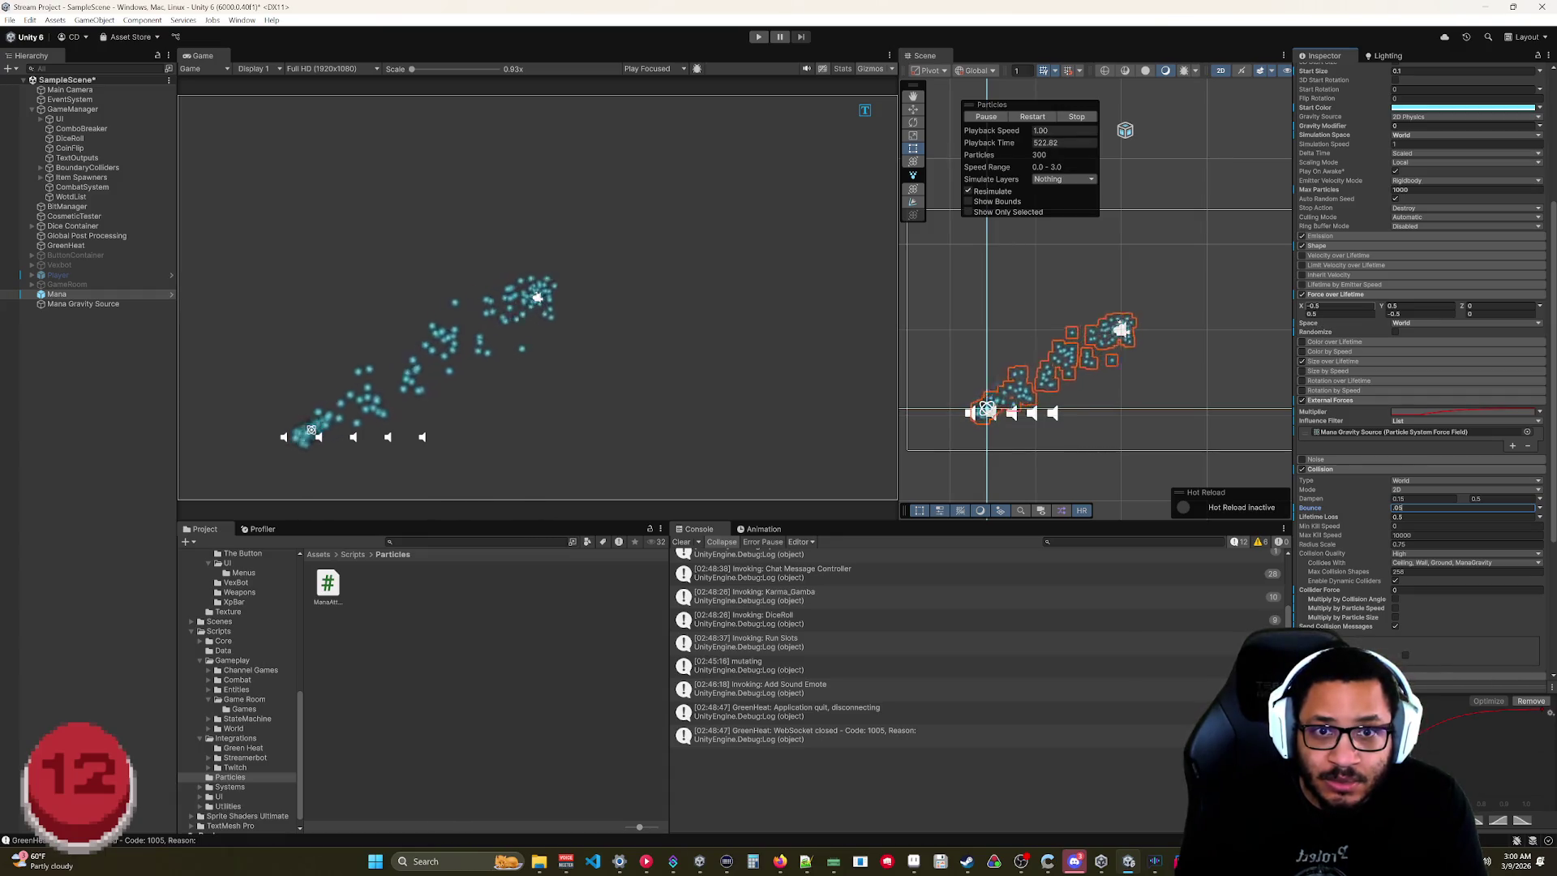
Enter Force over Lifetime random ranges of X -1 to 1 and Y 1 to -1.
{"action": "type", "text": "-1"}
{"action": "left_click", "coordinate": [1325, 319]}
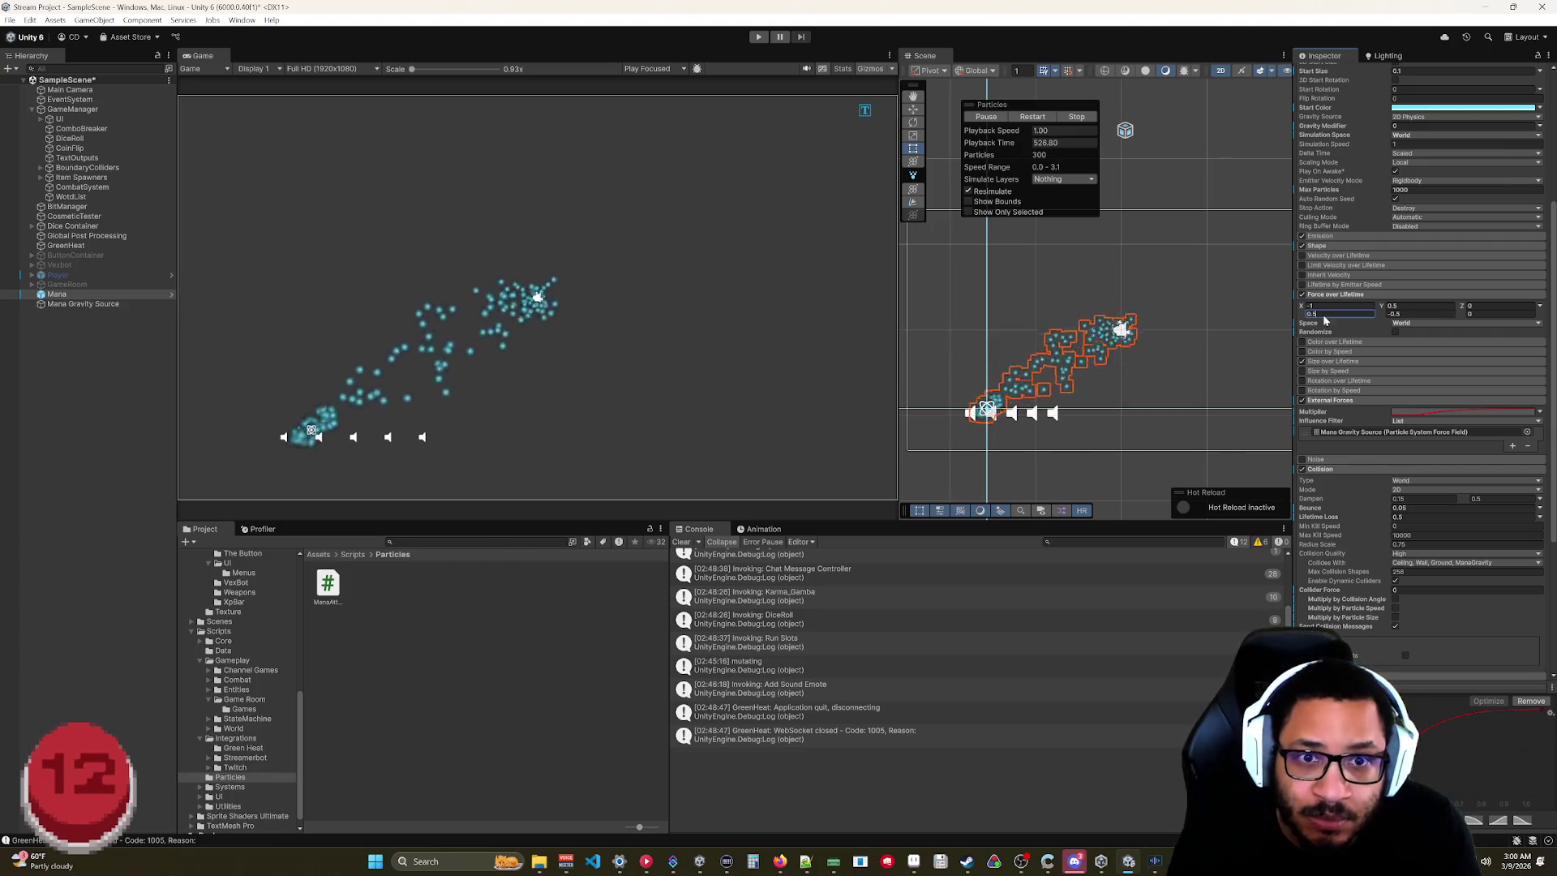
{"action": "type", "text": "1"}
{"action": "key", "text": "Tab"}
{"action": "type", "text": "1"}
{"action": "key", "text": "Tab"}
{"action": "type", "text": "-1"}
{"action": "key", "text": "Return"}
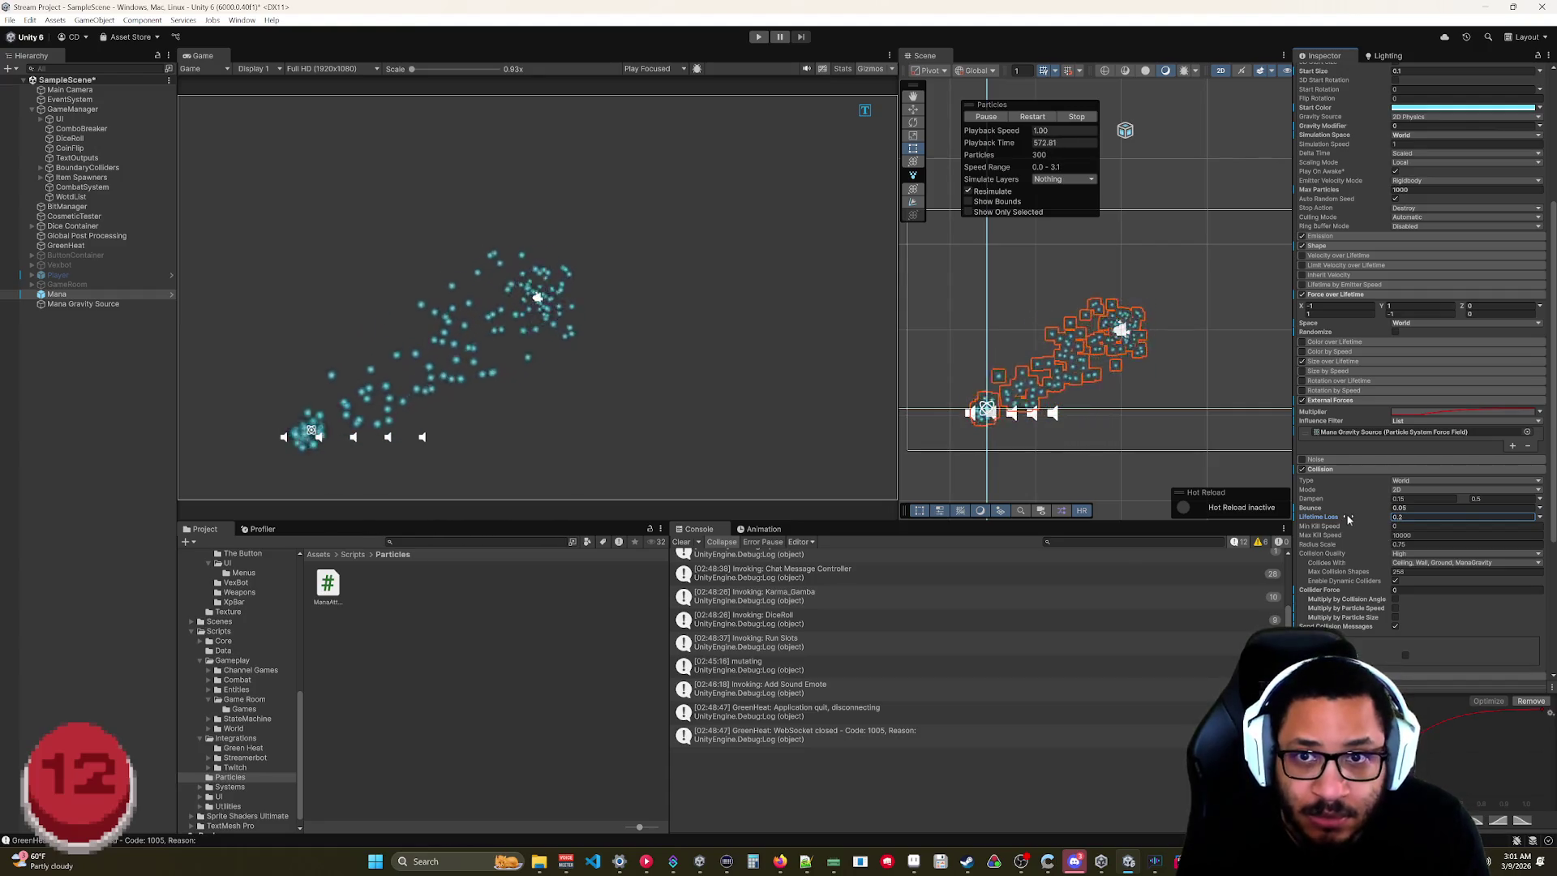
Enter Play mode and inspect the Mana Gravity Source and the object covering the dice.
{"action": "left_click", "coordinate": [758, 38]}
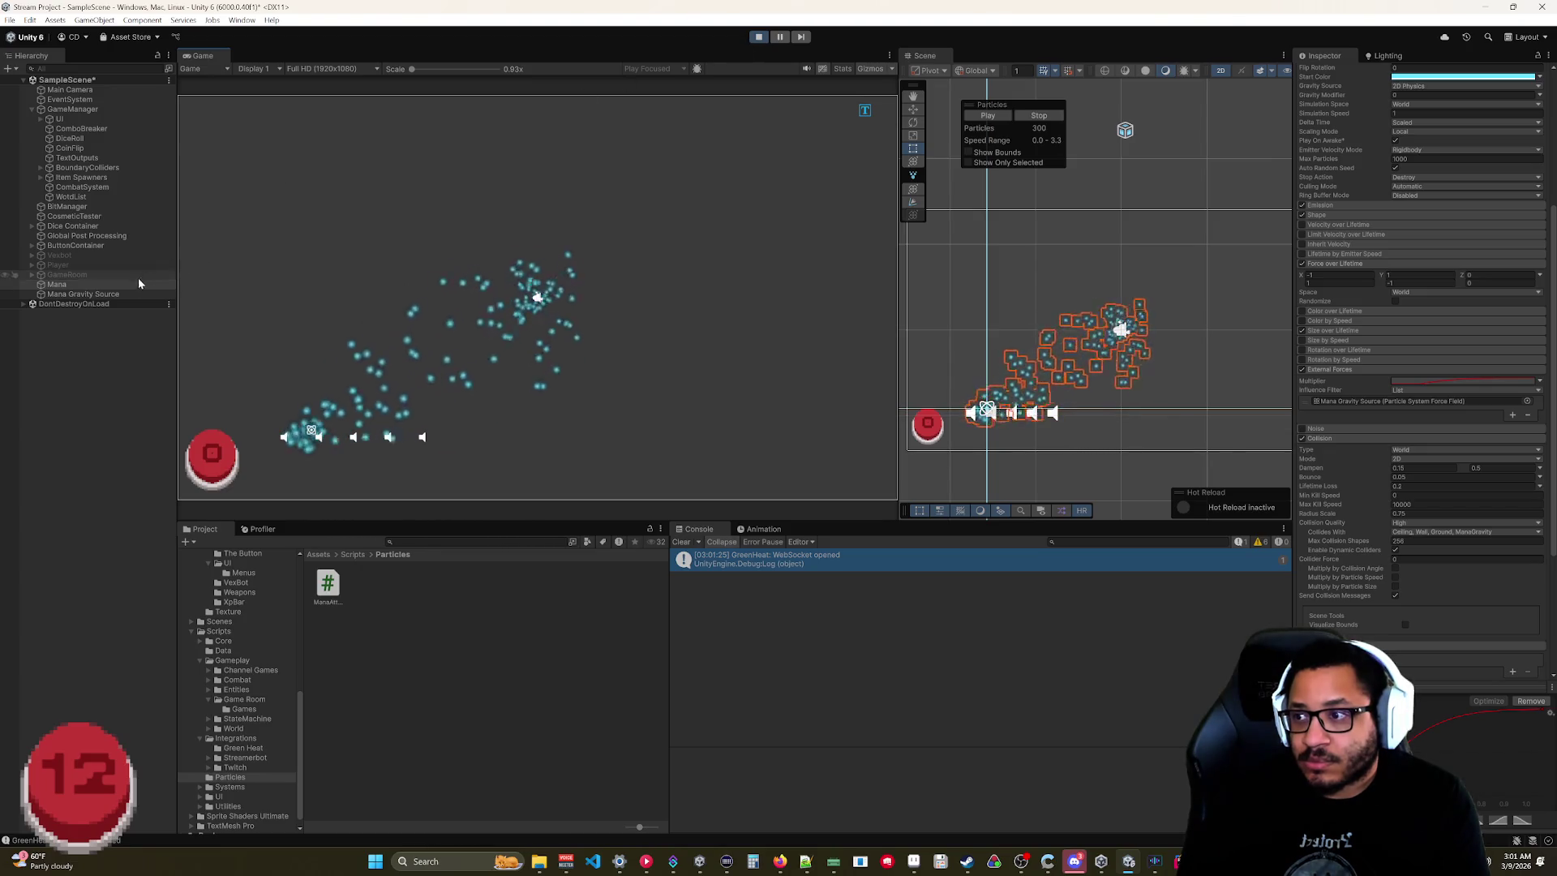
{"action": "left_click", "coordinate": [89, 293]}
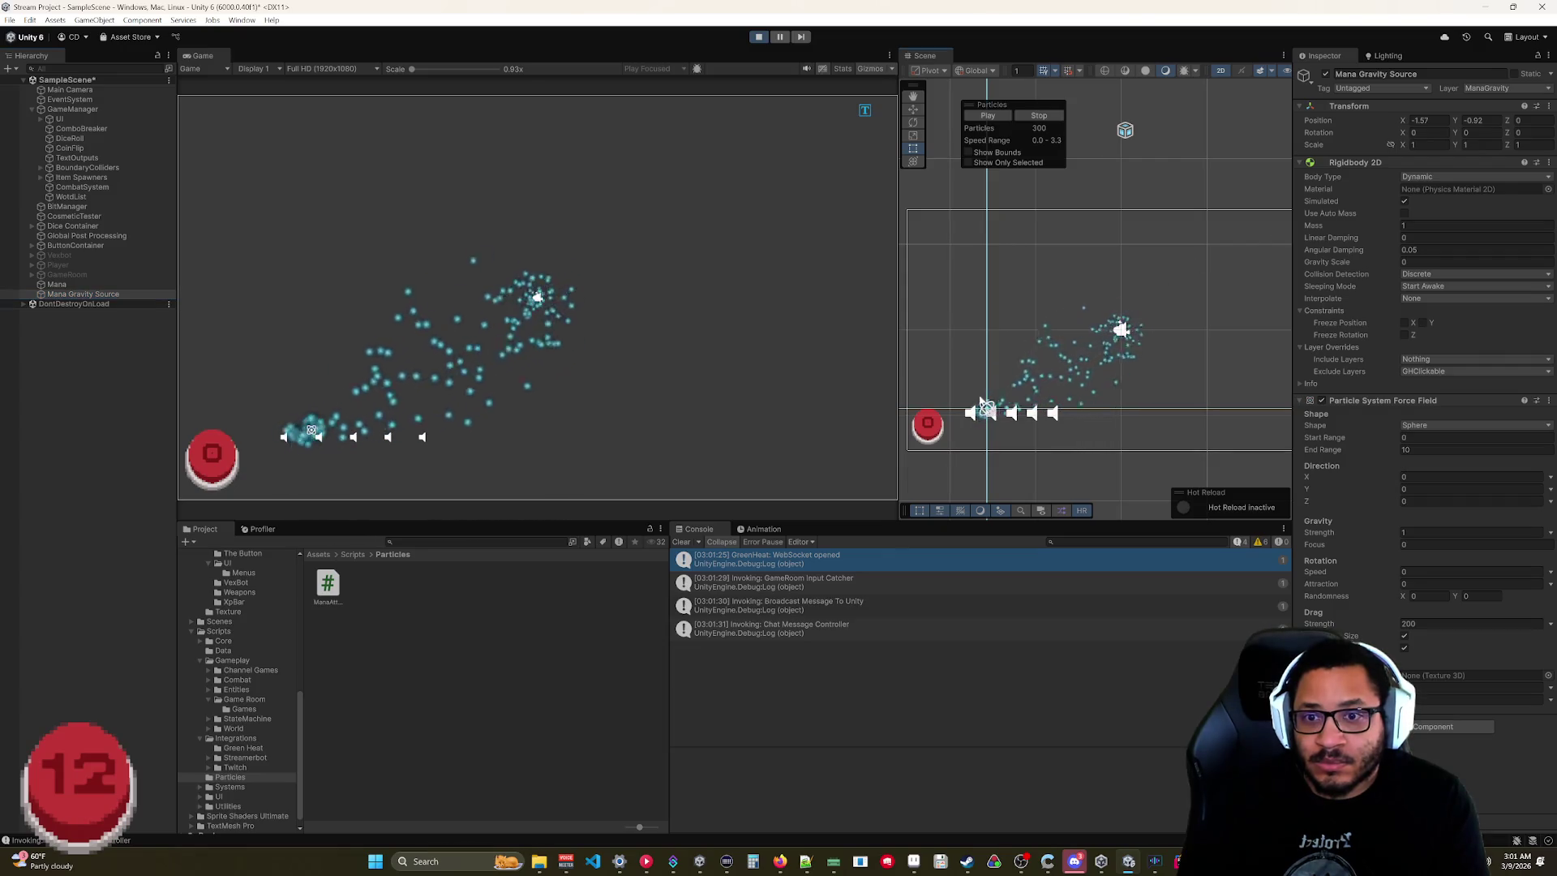
{"action": "mouse_move", "coordinate": [986, 390]}
{"action": "left_mouse_down"}
{"action": "mouse_move", "coordinate": [1001, 369]}
{"action": "mouse_move", "coordinate": [1005, 436]}
{"action": "left_mouse_up"}
{"action": "left_click", "coordinate": [946, 320]}
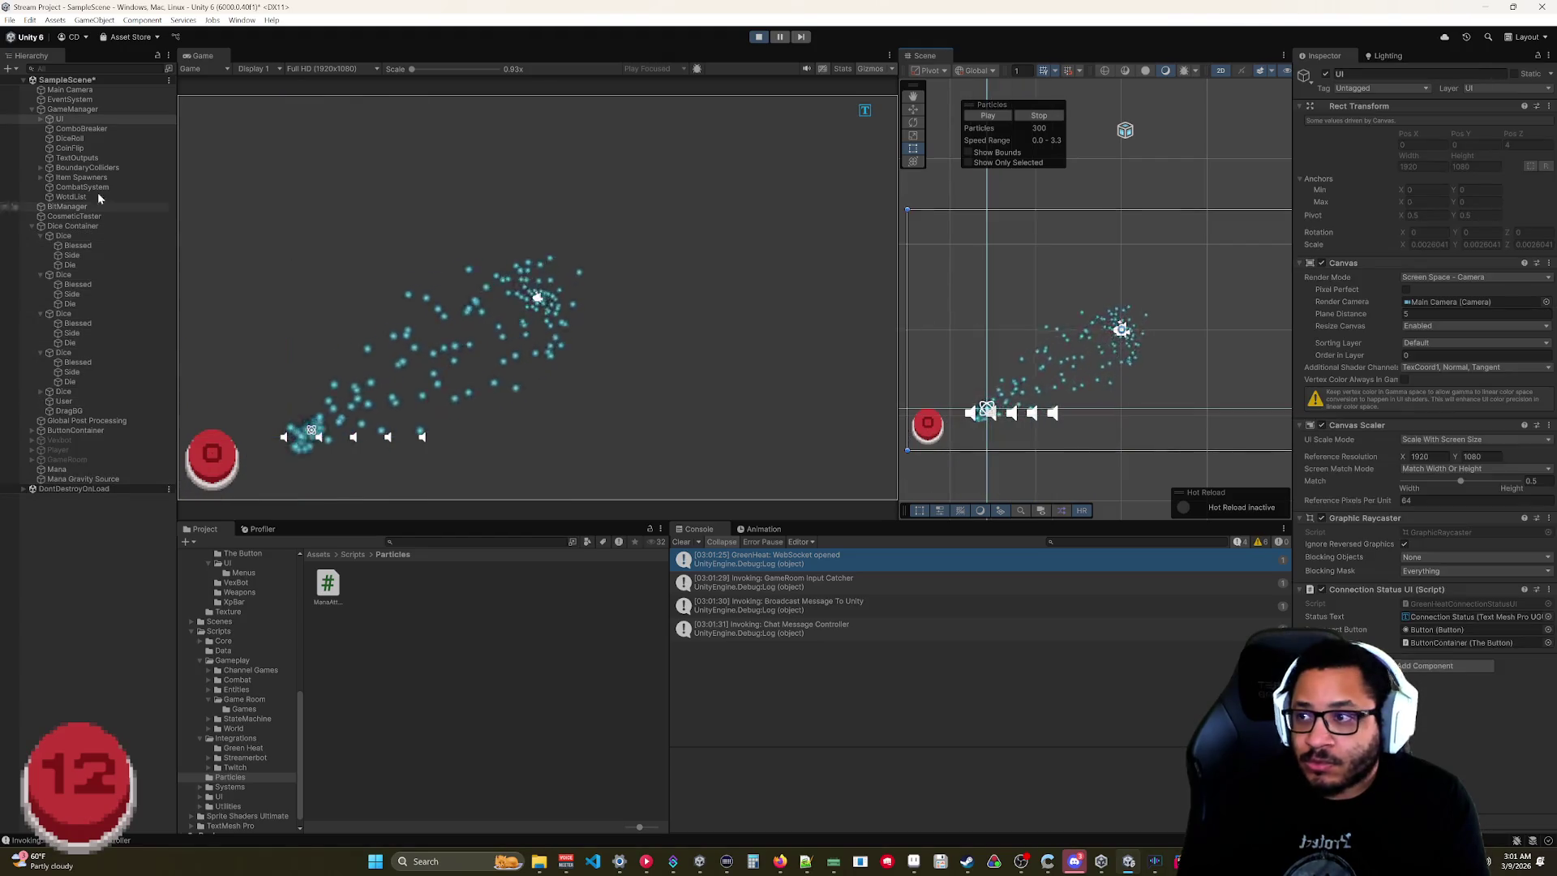
Deactivate and collapse the Dice Container, then reselect Mana Gravity Source.
{"action": "left_click", "coordinate": [81, 227]}
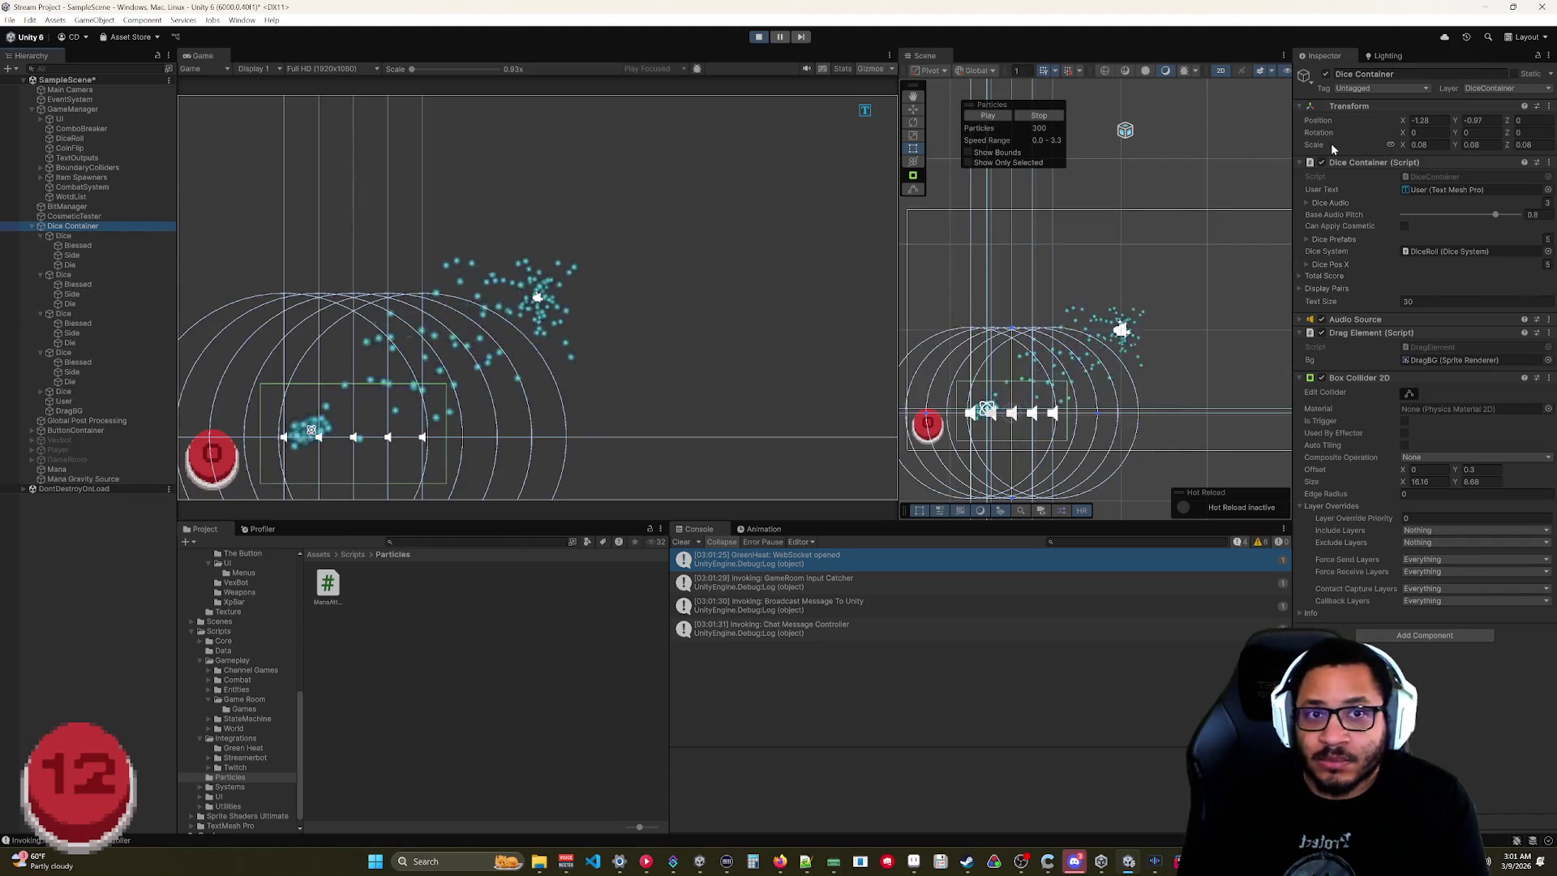
{"action": "left_click", "coordinate": [1325, 74]}
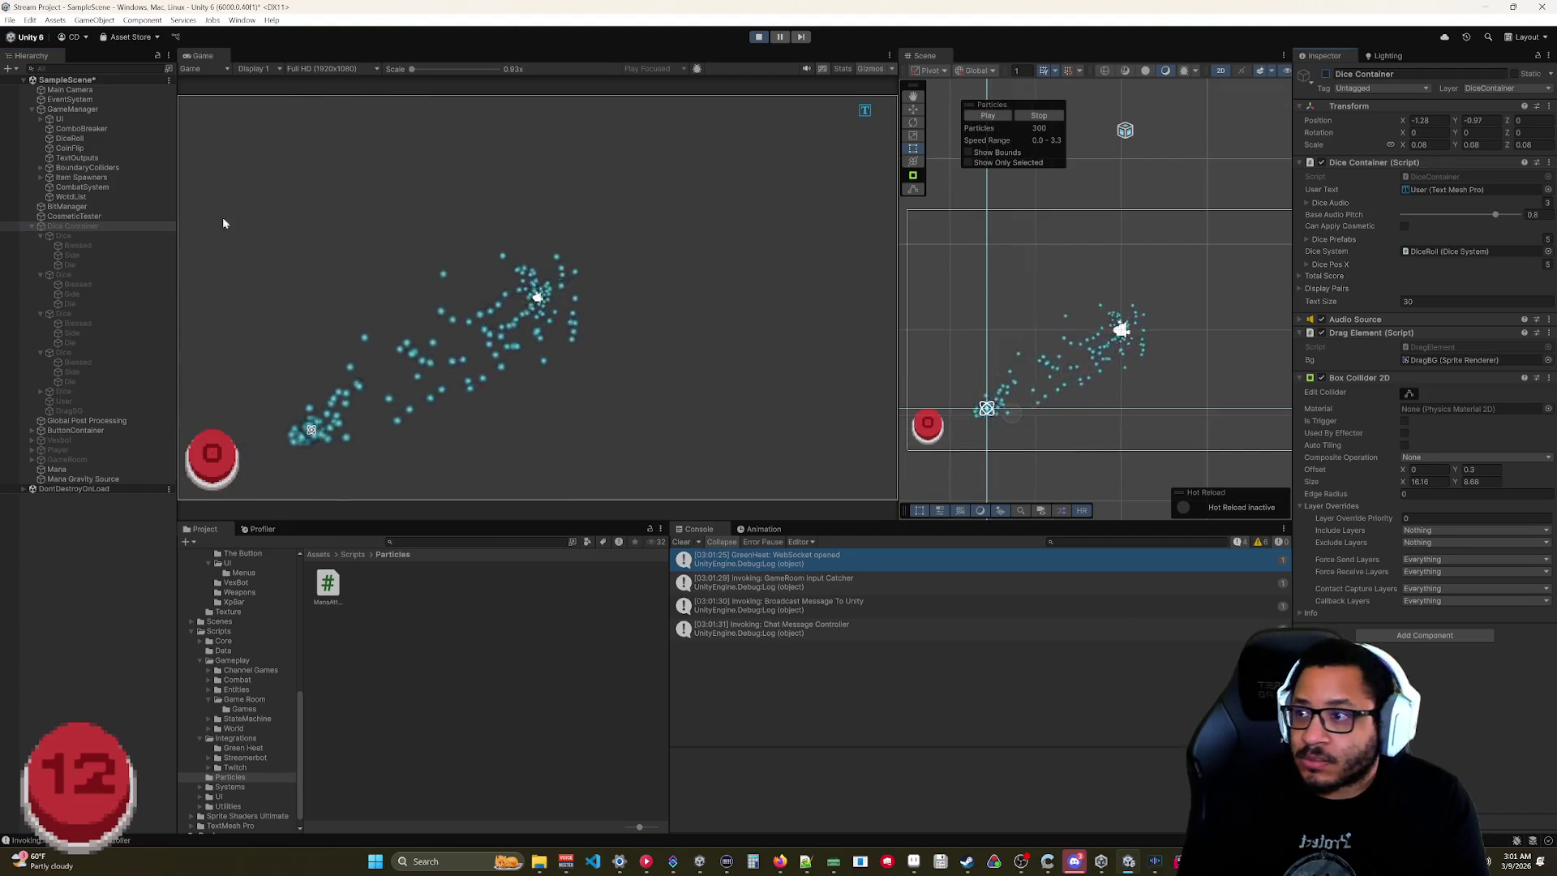
{"action": "left_click", "coordinate": [33, 226]}
{"action": "left_click", "coordinate": [66, 295]}
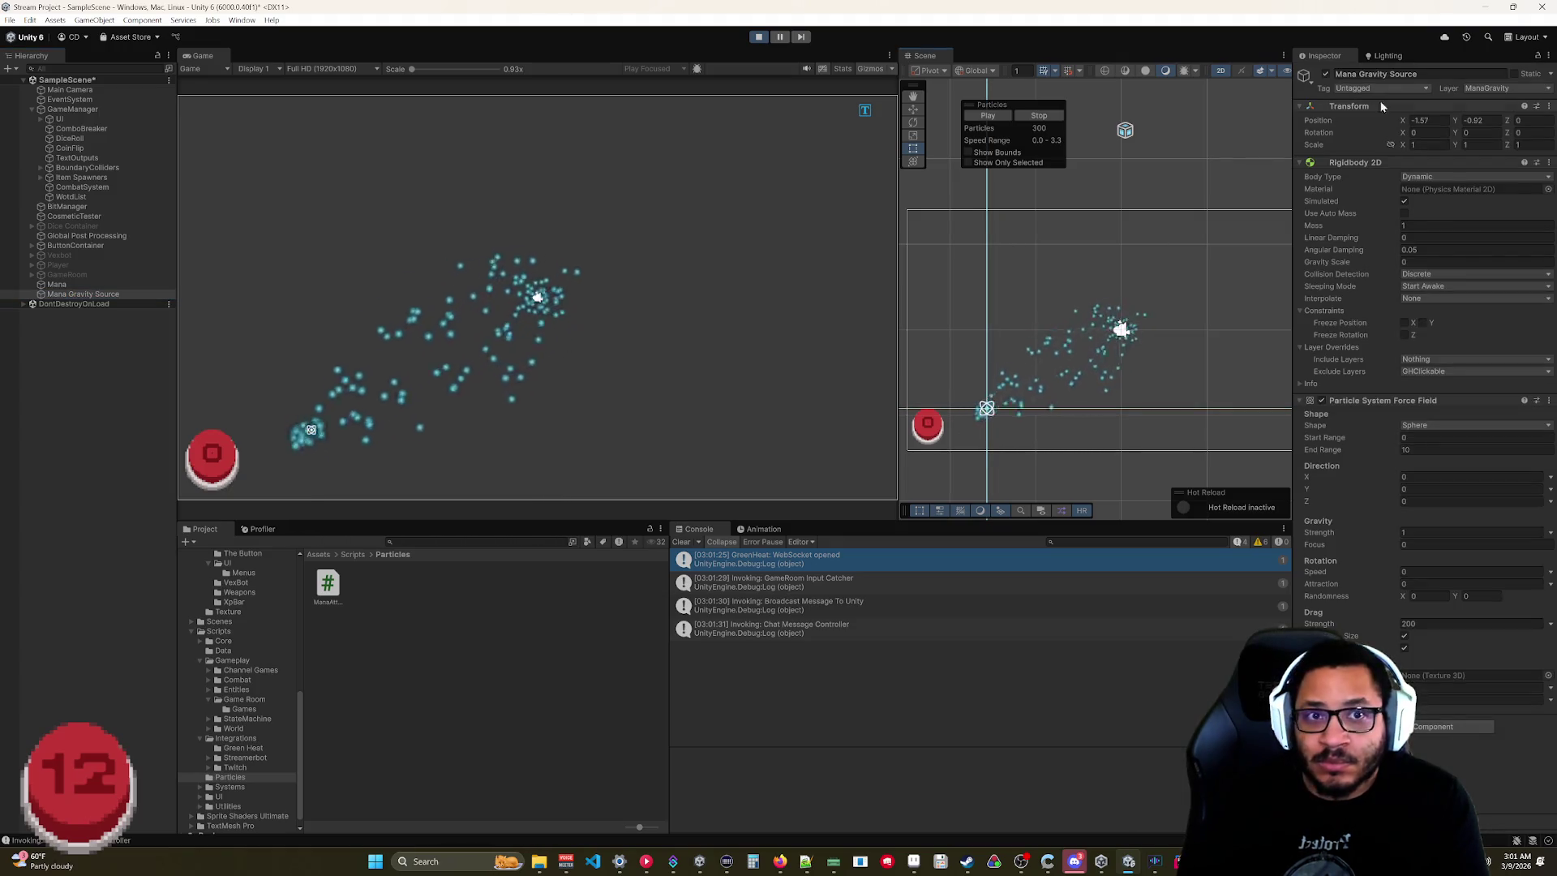
Set the Mana Gravity Source's Position X and Y to 0.
{"action": "mouse_move", "coordinate": [1450, 119]}
{"action": "left_mouse_down"}
{"action": "mouse_move", "coordinate": [1495, 124]}
{"action": "mouse_move", "coordinate": [1452, 138]}
{"action": "mouse_move", "coordinate": [1391, 124]}
{"action": "left_mouse_up"}
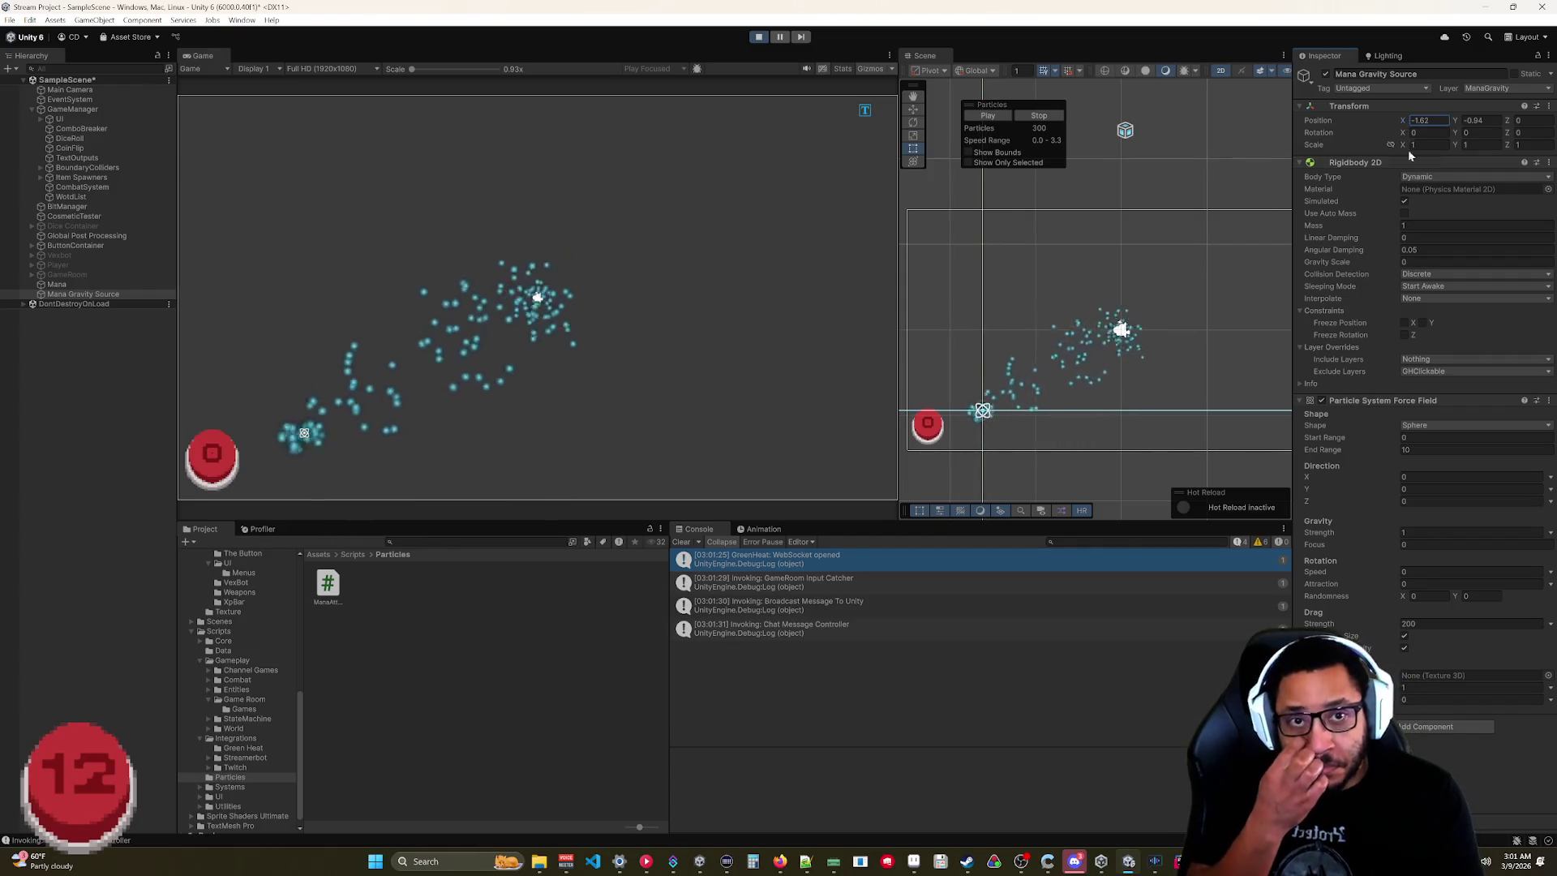
{"action": "type", "text": "0"}
{"action": "key", "text": "Tab"}
{"action": "type", "text": "0"}
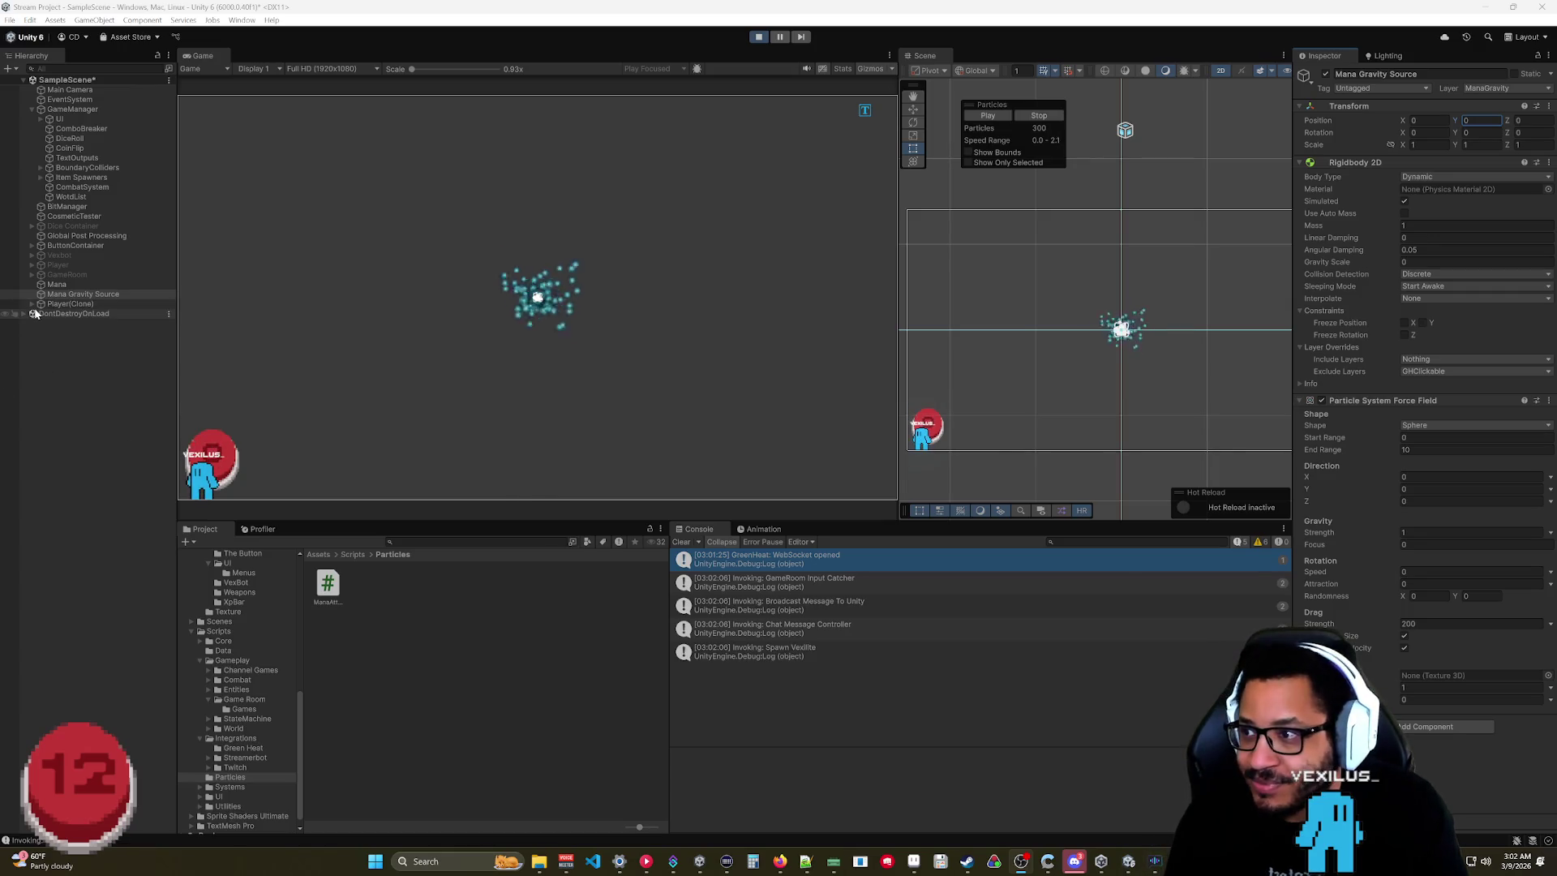
Expand Player(Clone) and parent Mana Gravity Source under it.
{"action": "left_click", "coordinate": [32, 304]}
{"action": "left_click", "coordinate": [38, 323]}
{"action": "left_click", "coordinate": [41, 324]}
{"action": "left_click", "coordinate": [80, 353]}
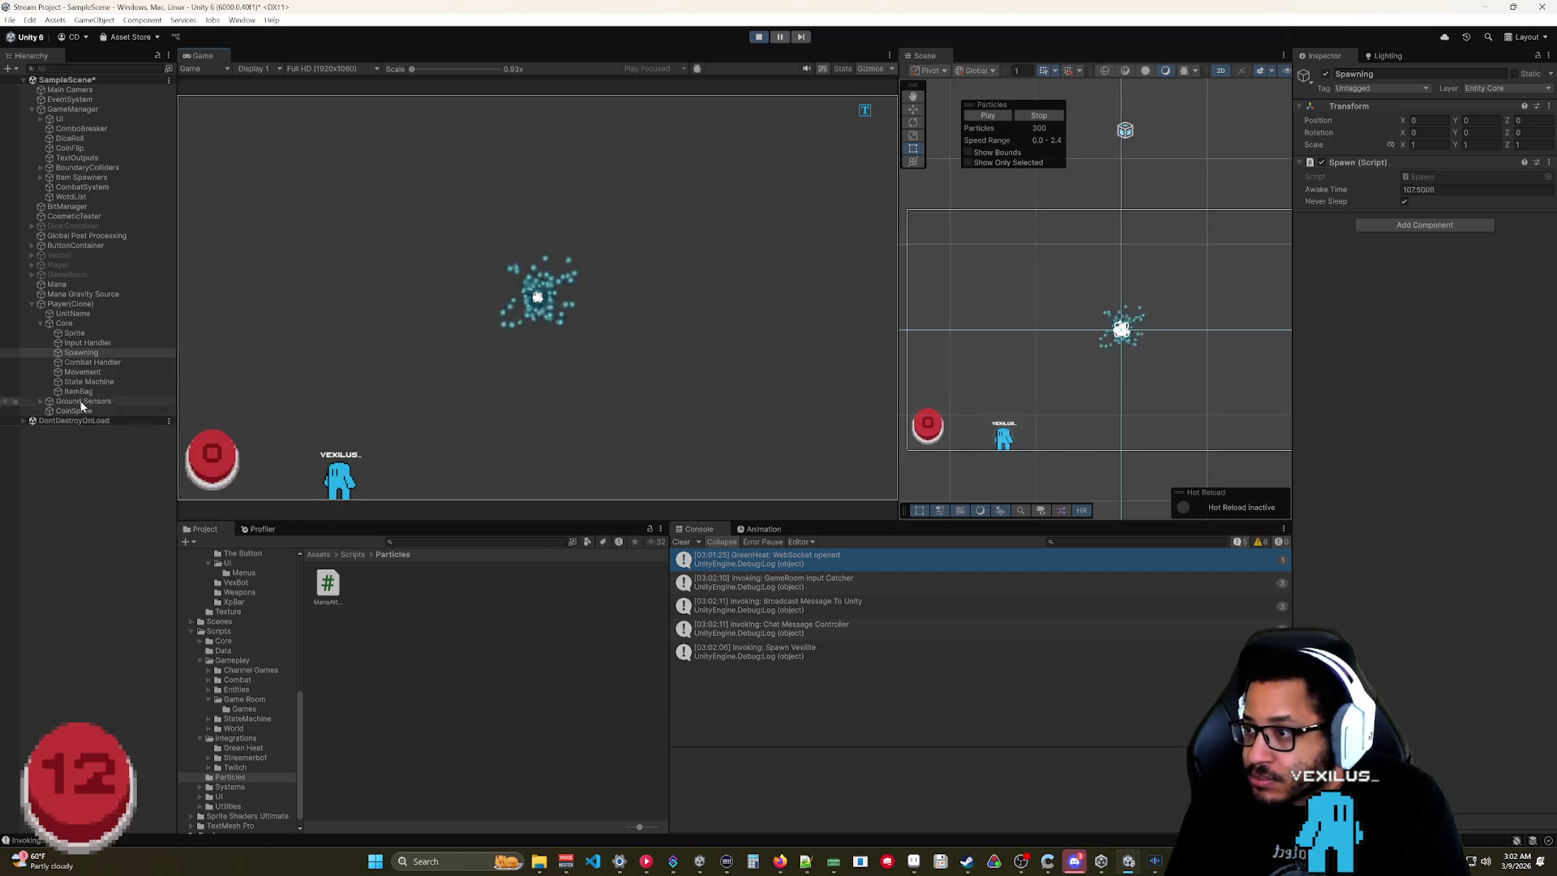
{"action": "left_click_drag", "start_coordinate": [91, 296], "coordinate": [81, 305]}
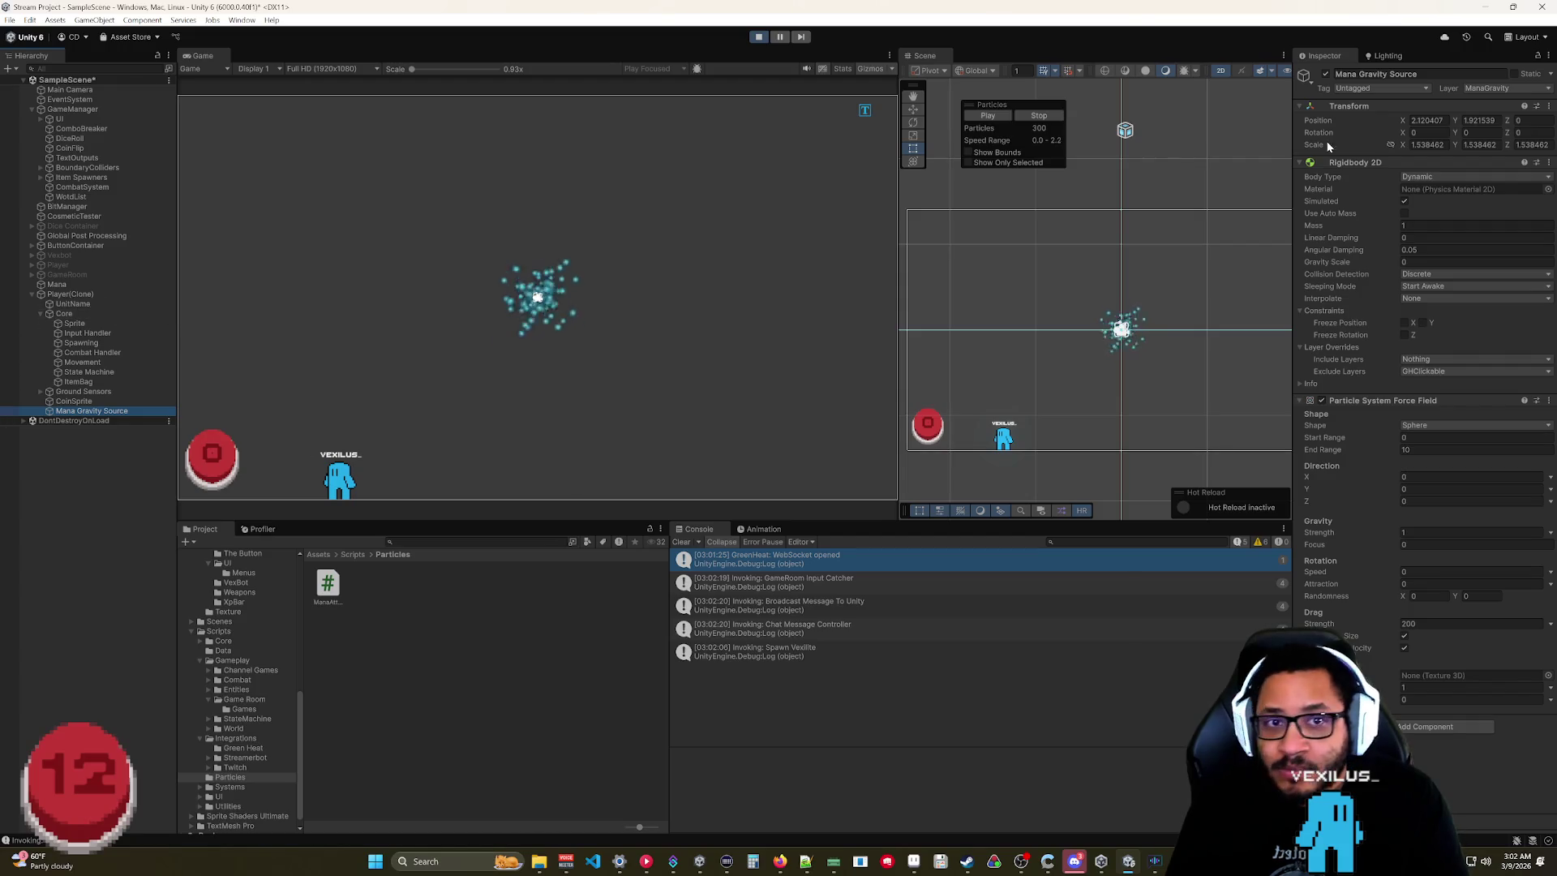
Reset the Mana Gravity Source's Transform to 0, 0, 0.
{"action": "right_click", "coordinate": [1451, 112]}
{"action": "left_click", "coordinate": [1443, 121]}
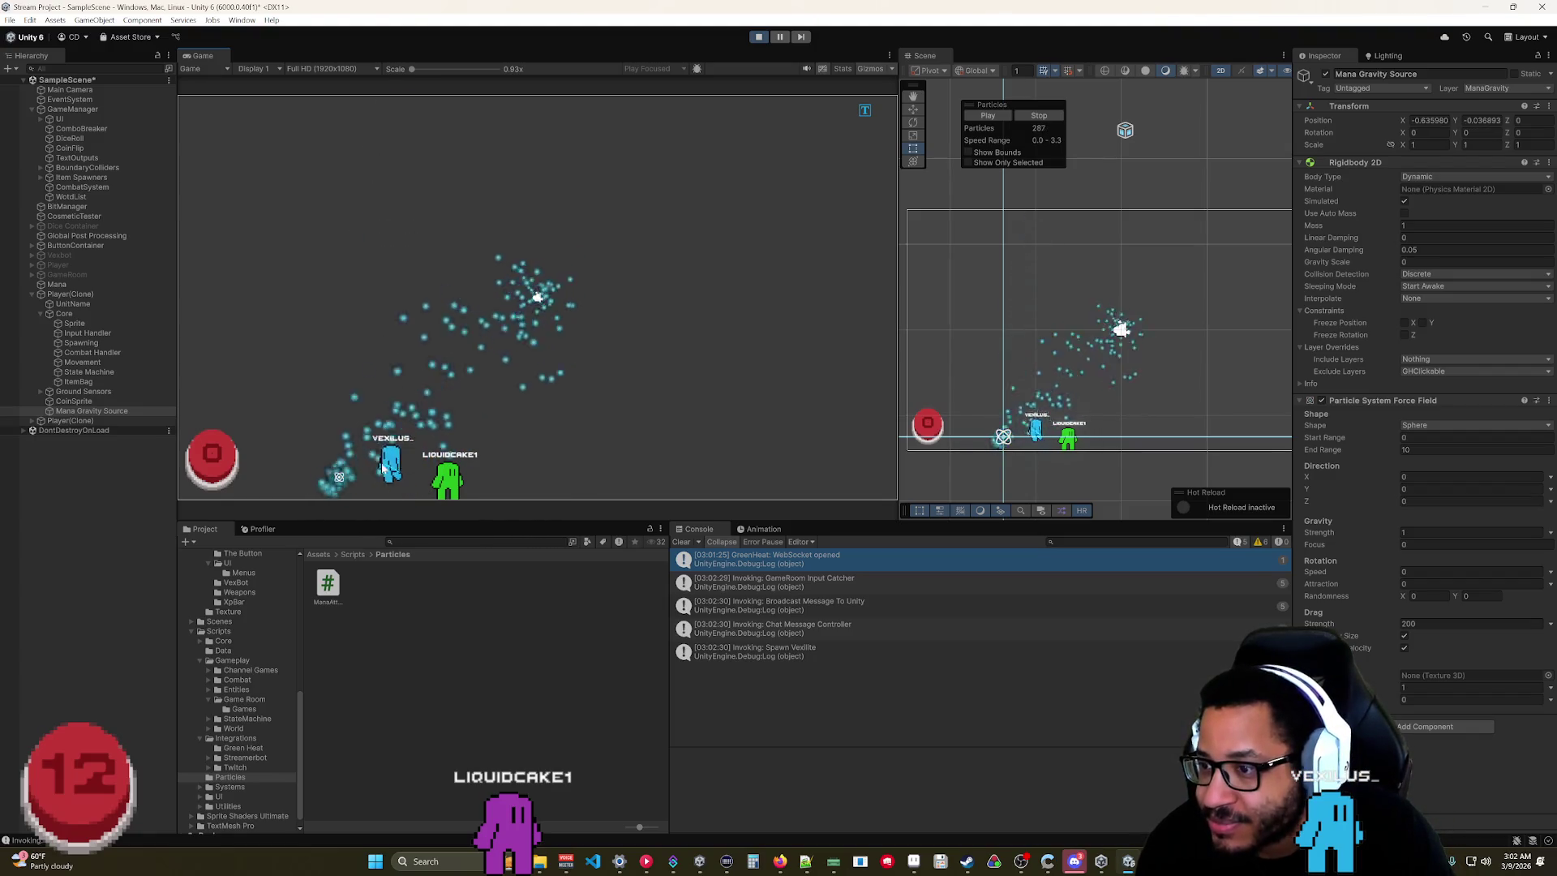
{"action": "left_click", "coordinate": [102, 410]}
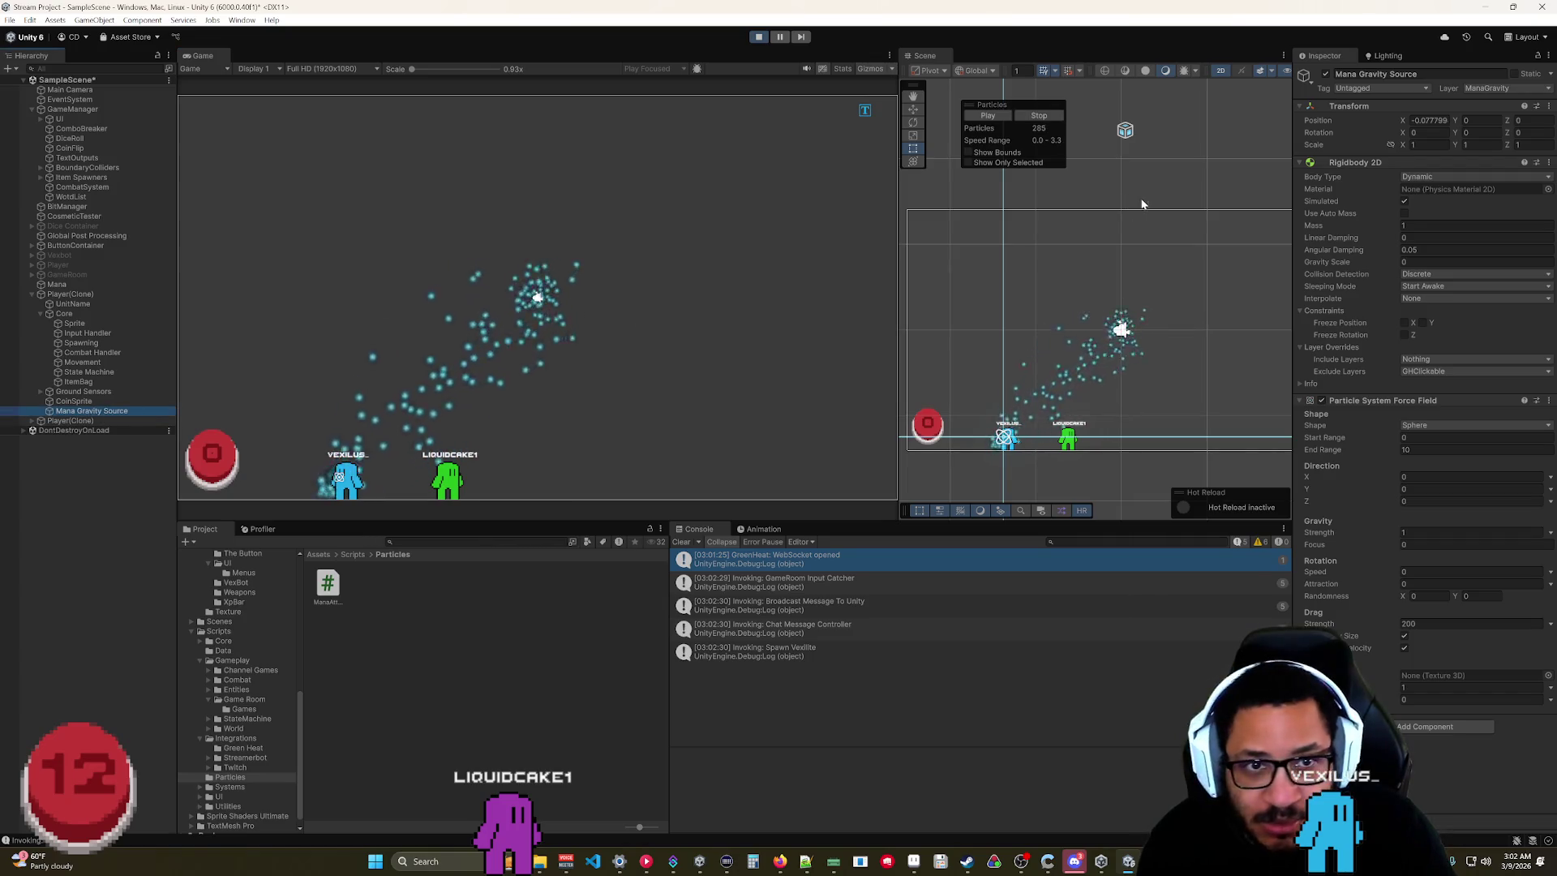
{"action": "right_click", "coordinate": [1396, 109]}
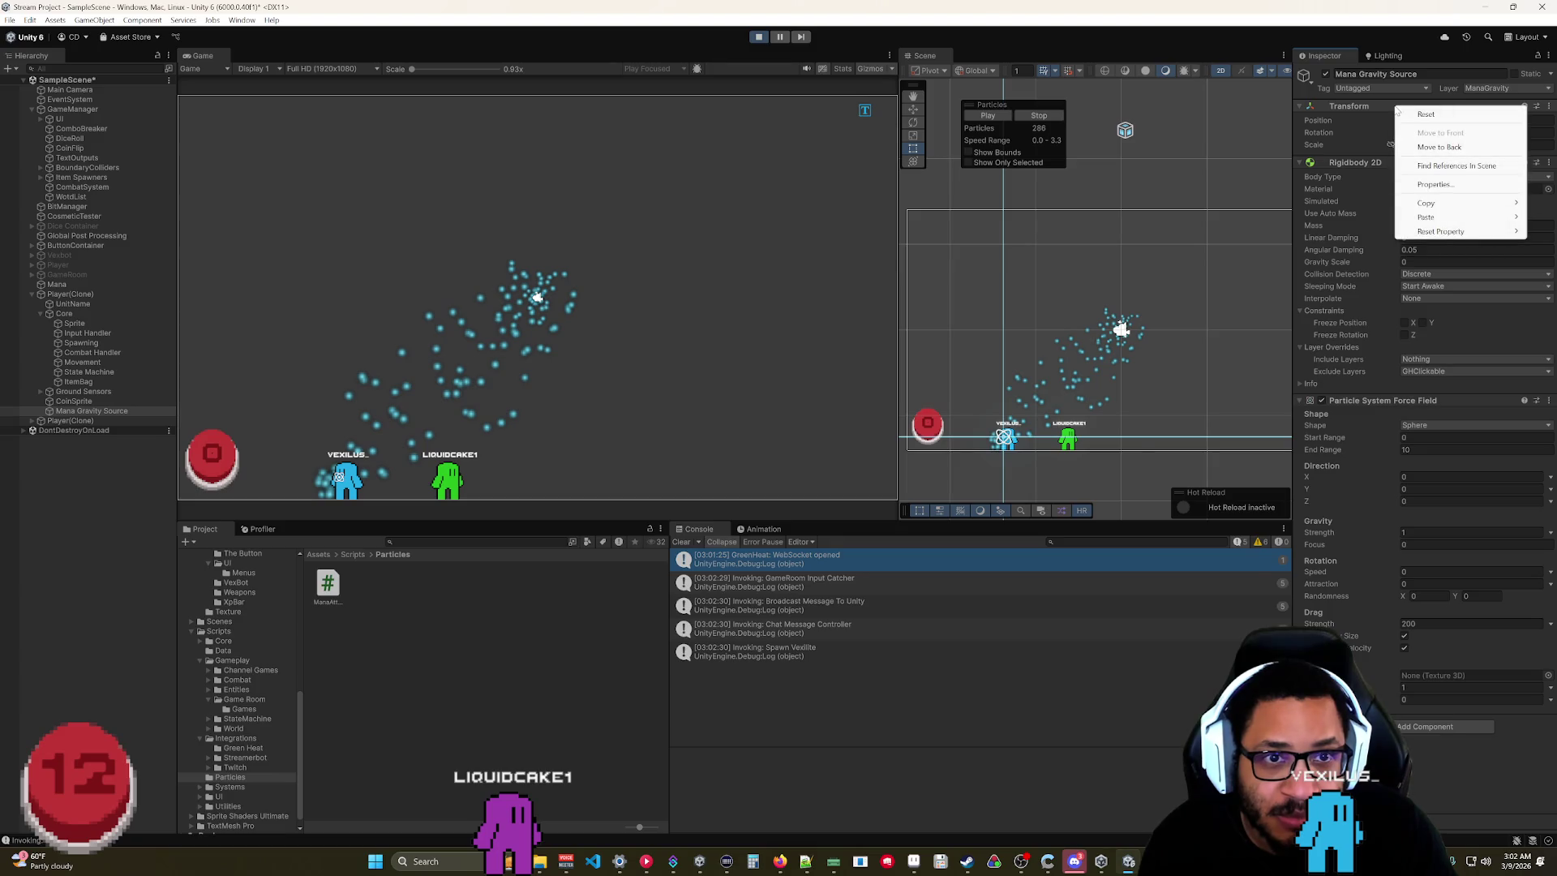
{"action": "left_click", "coordinate": [1427, 115]}
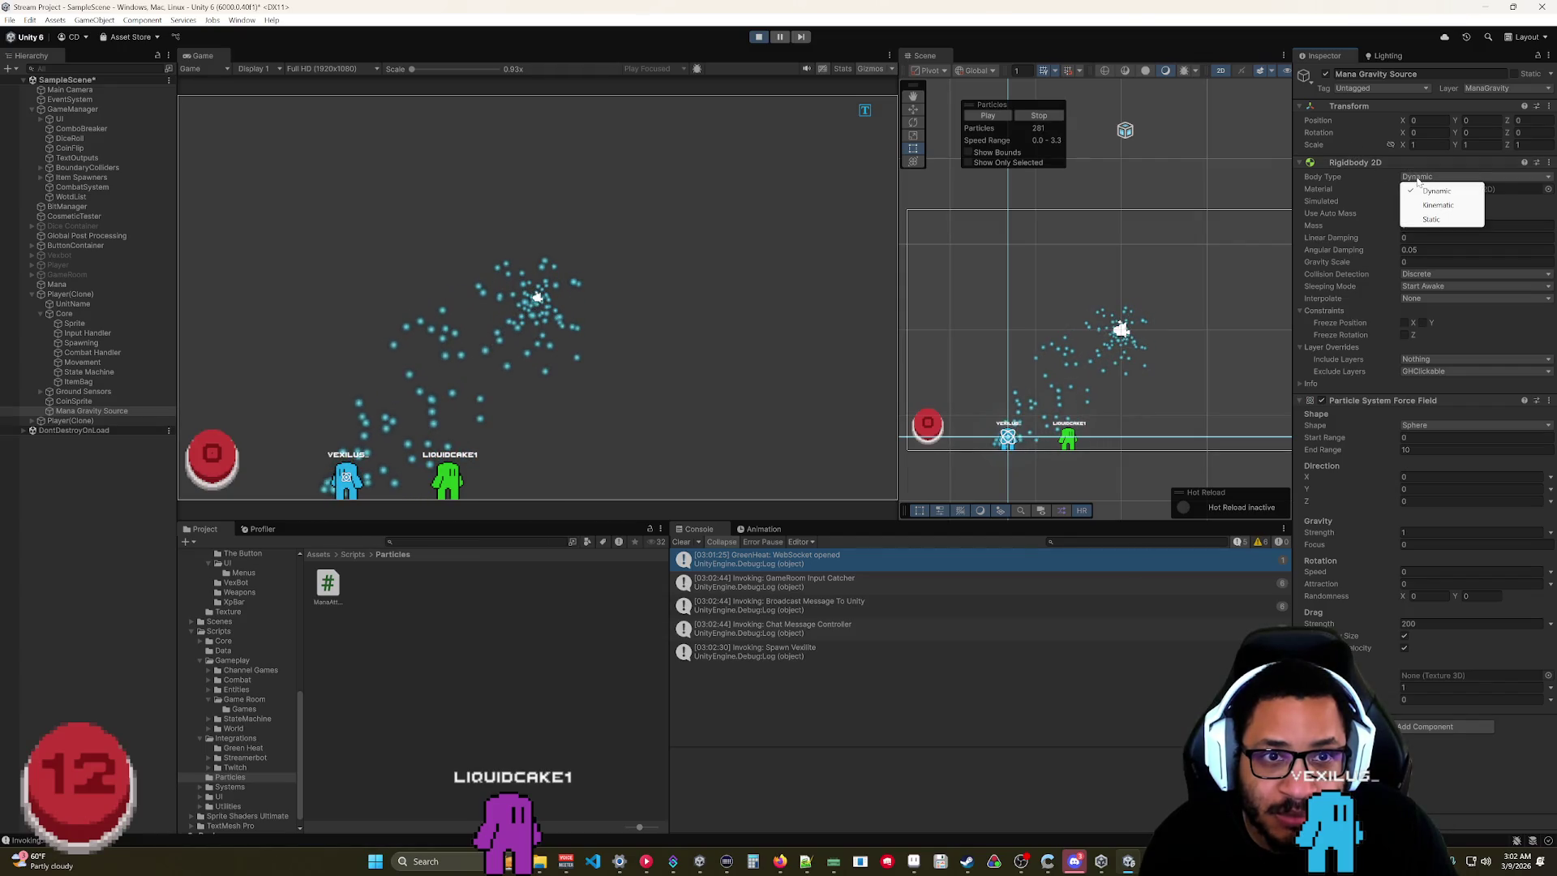
Set the Mana Gravity Source's Rigidbody 2D Body Type to Static.
{"action": "left_click", "coordinate": [1432, 220]}
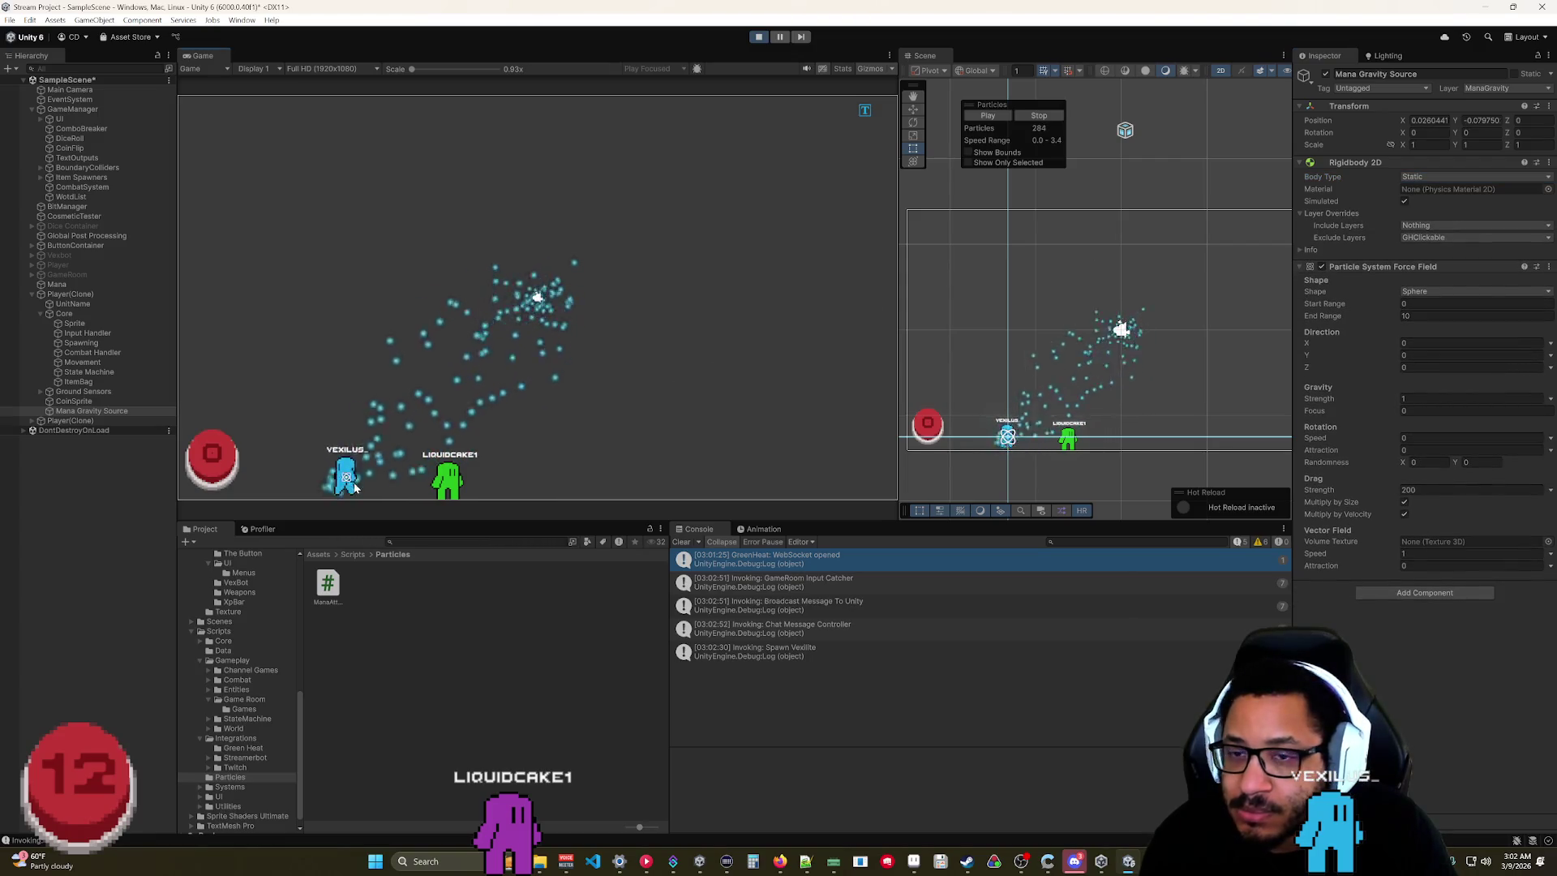
{"action": "left_click", "coordinate": [1423, 179]}
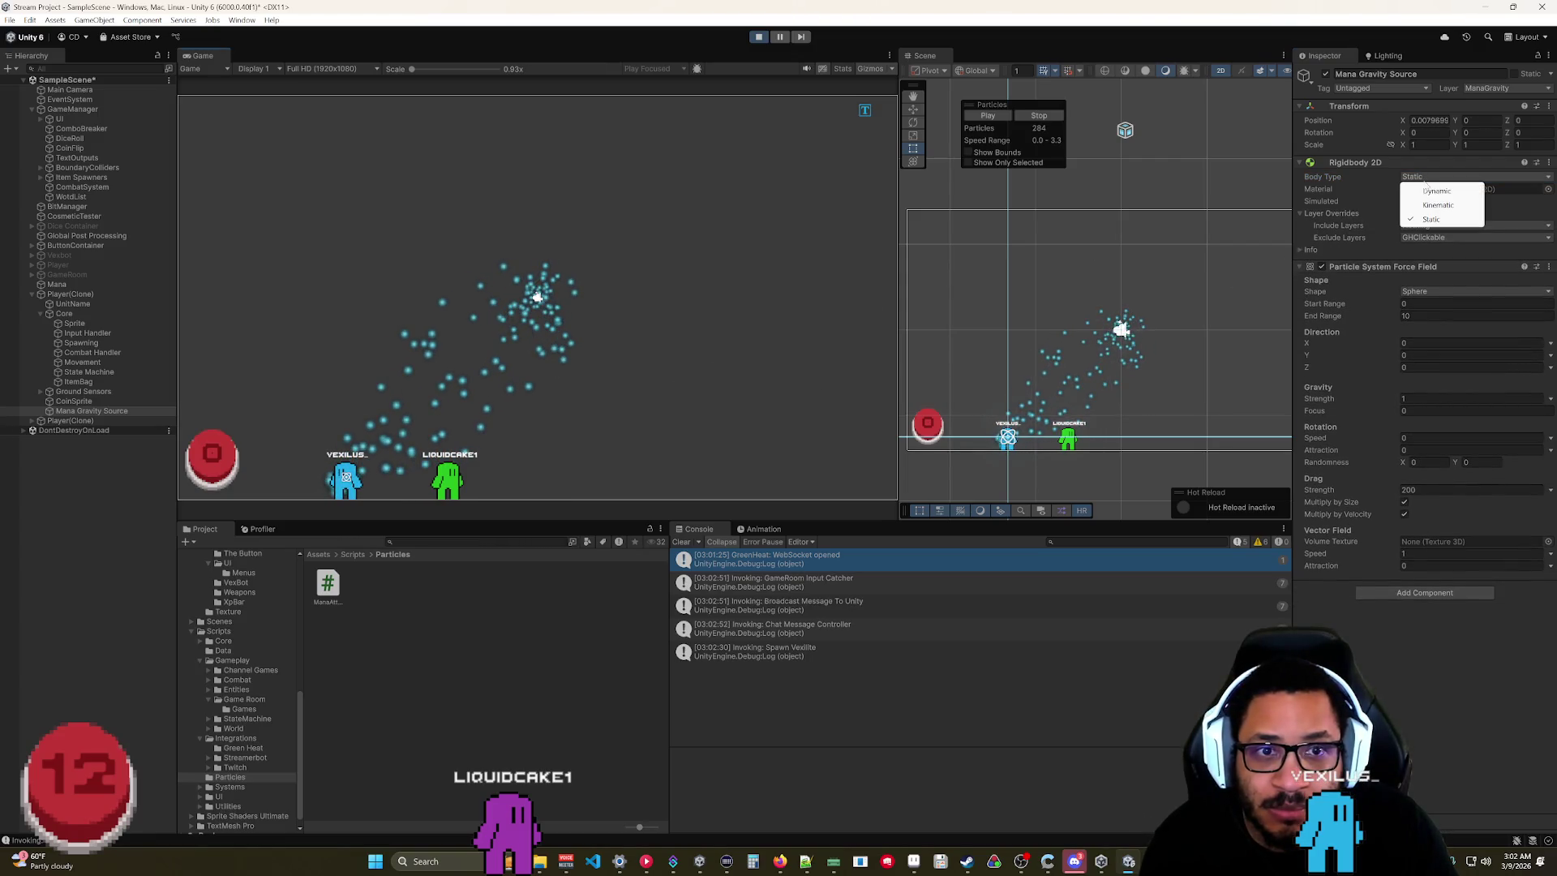
{"action": "left_click", "coordinate": [1429, 219]}
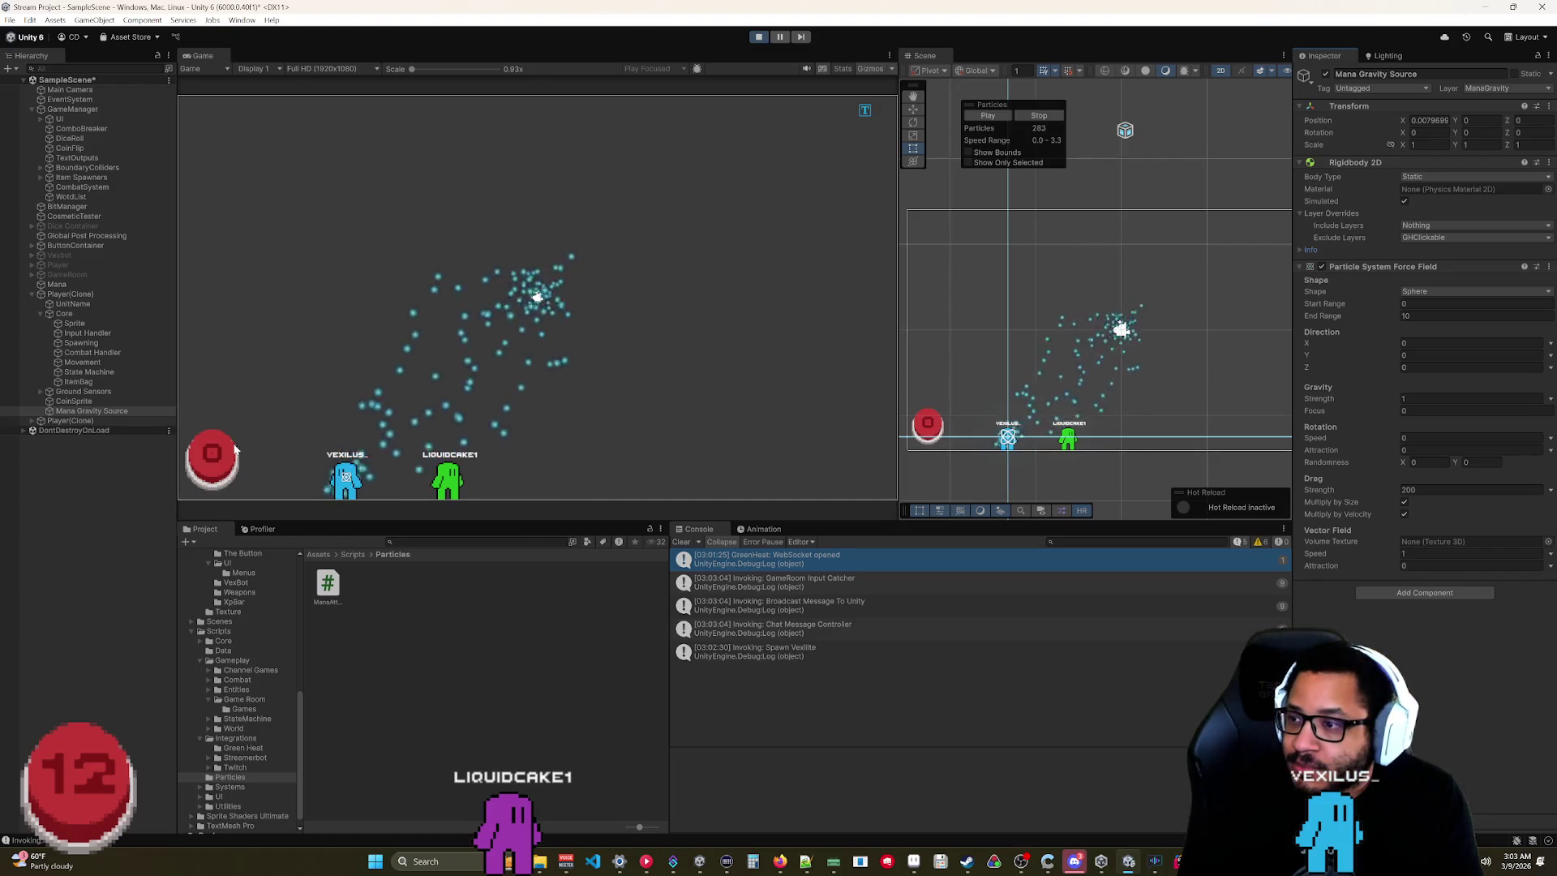
Set Player(Clone)'s Position Y to -0.9.
{"action": "left_click", "coordinate": [31, 294]}
{"action": "left_click", "coordinate": [42, 295]}
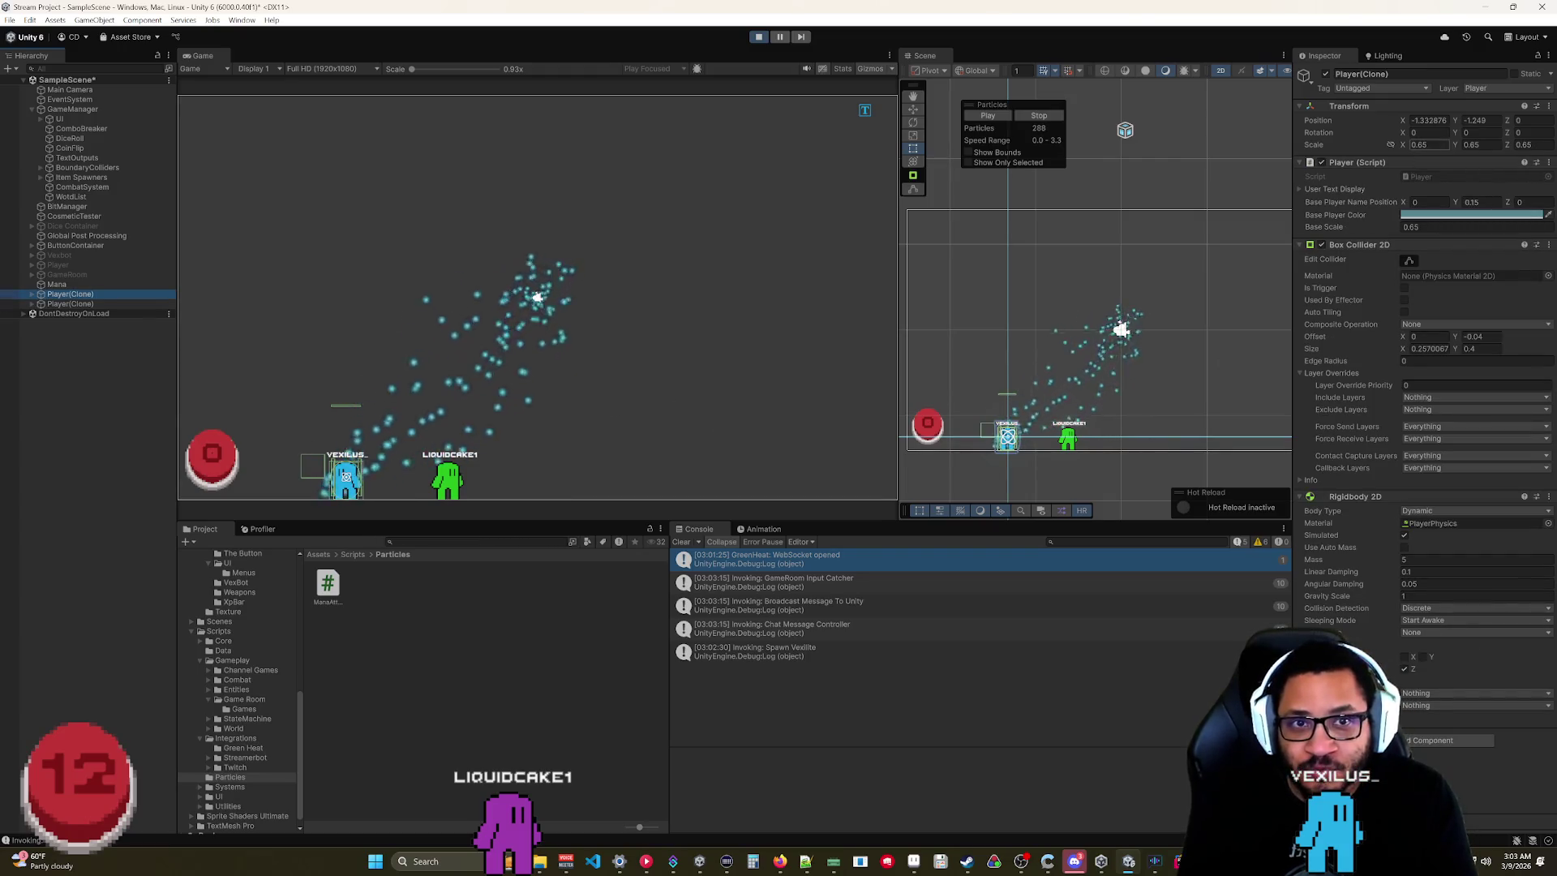
{"action": "left_click", "coordinate": [1472, 120]}
{"action": "type", "text": "-0.9"}
{"action": "key", "text": "Return"}
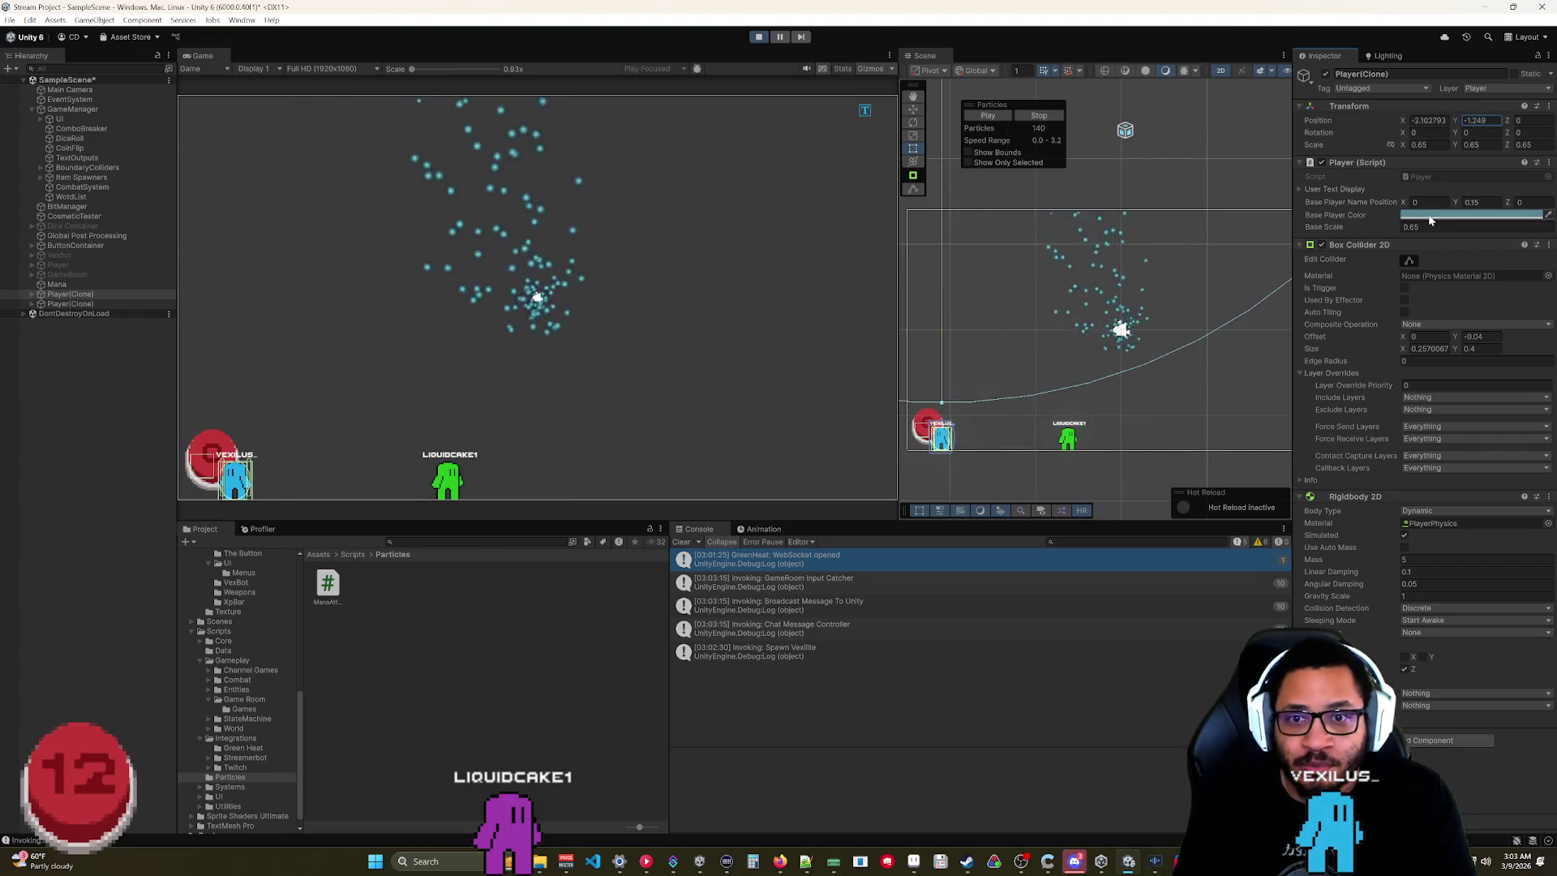
Reset the Mana Gravity Source's Transform to zero under the player.
{"action": "left_click", "coordinate": [1280, 272]}
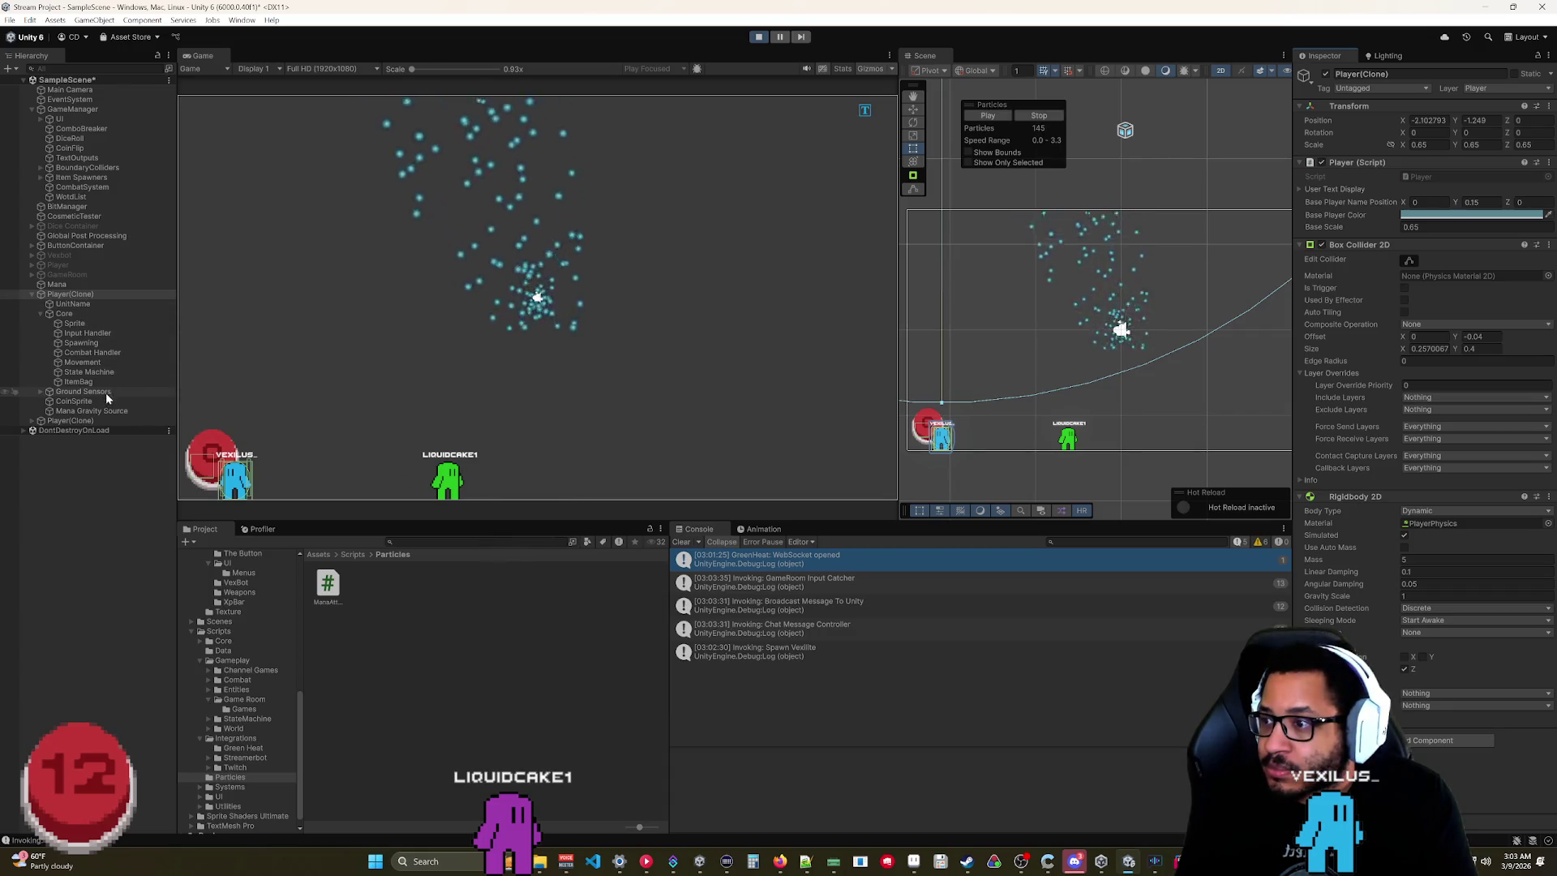
{"action": "left_click", "coordinate": [75, 412]}
{"action": "right_click", "coordinate": [1421, 103]}
{"action": "left_click", "coordinate": [1441, 115]}
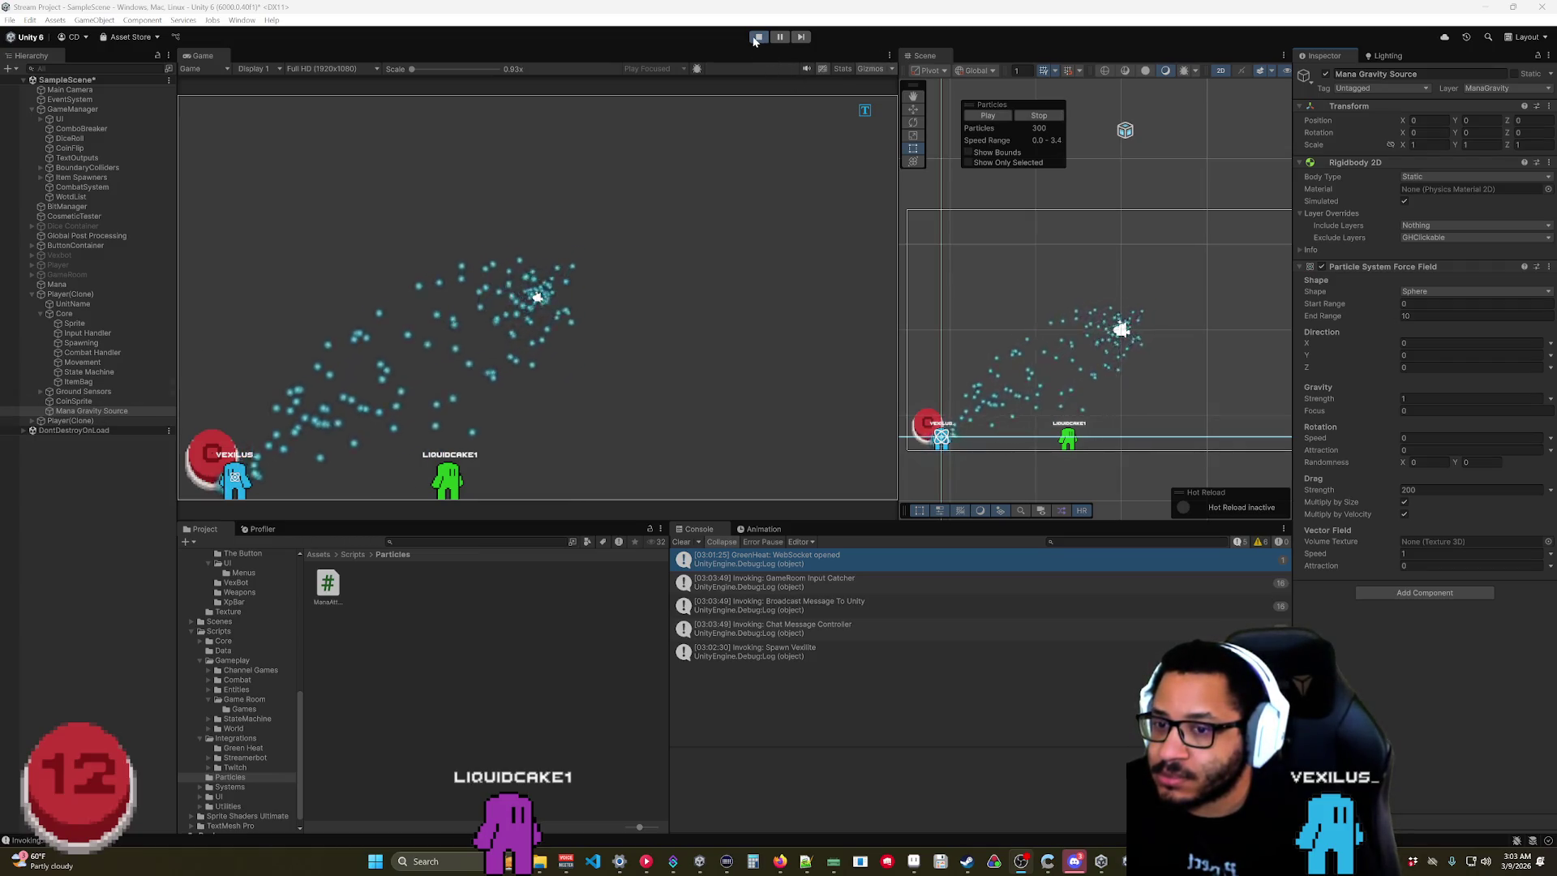
Switch the Particle System Force Field Shape from Sphere to Box.
{"action": "left_click", "coordinate": [87, 412]}
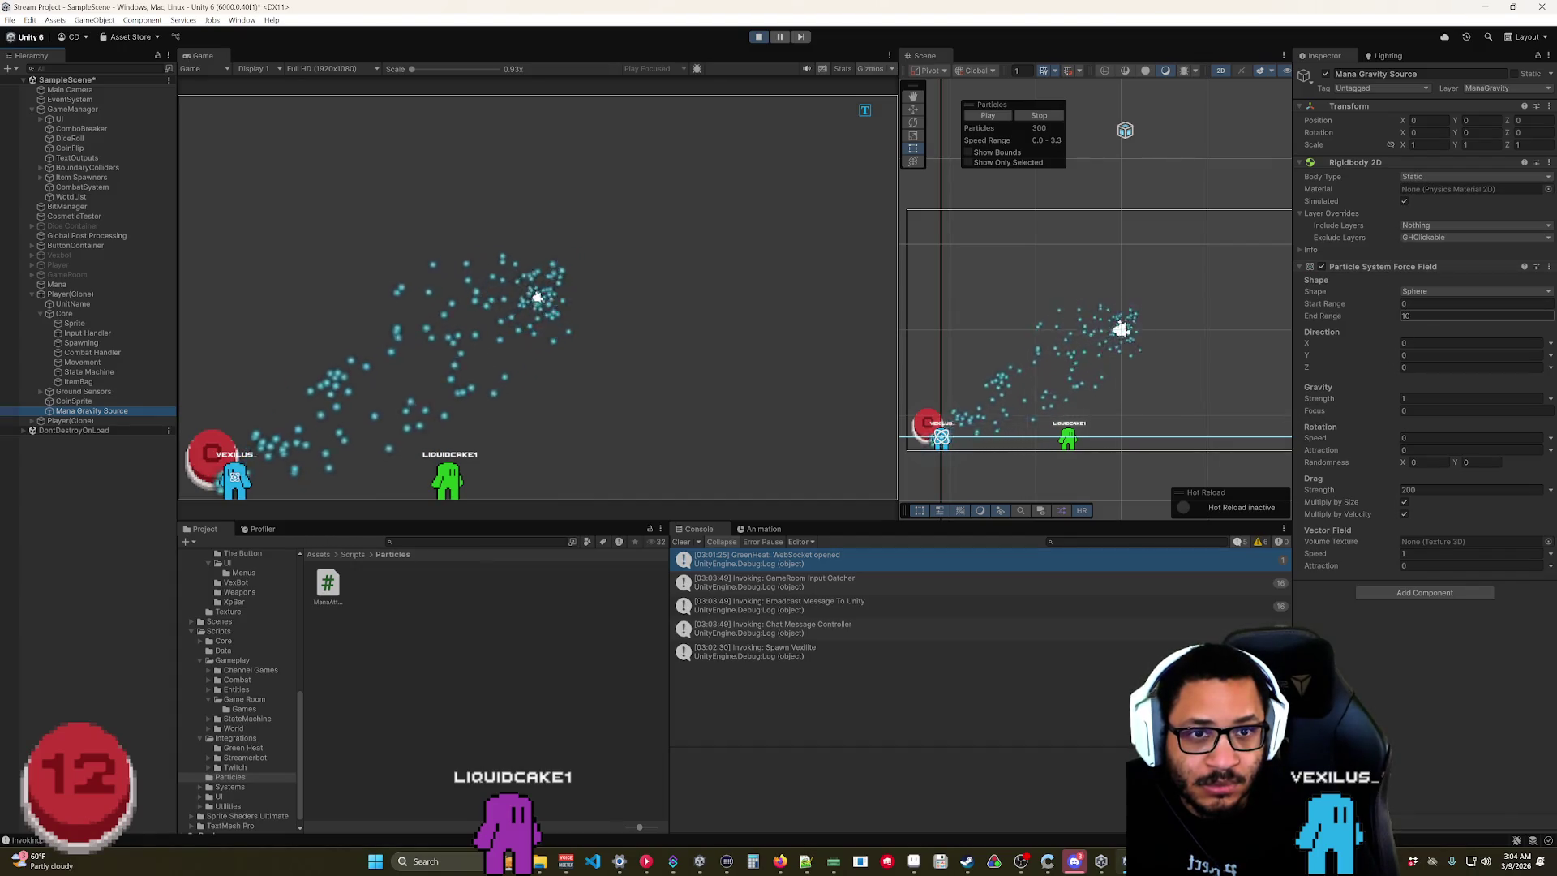
{"action": "left_click", "coordinate": [1427, 292]}
{"action": "left_click", "coordinate": [1429, 348]}
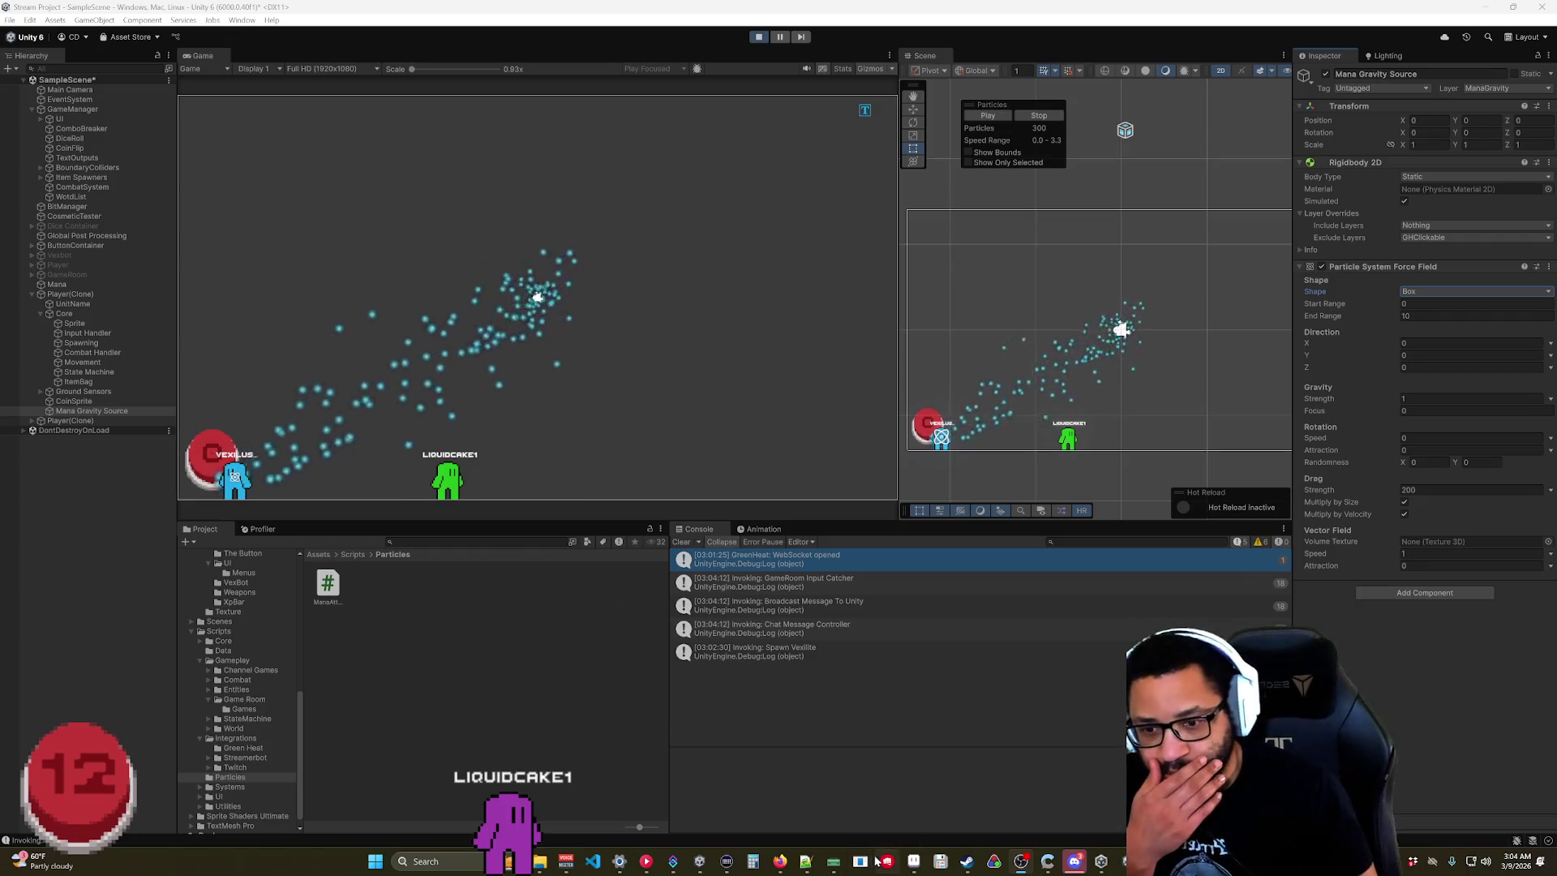
Search the web for 'particle force field not moving with parent'.
{"action": "left_click", "coordinate": [779, 861]}
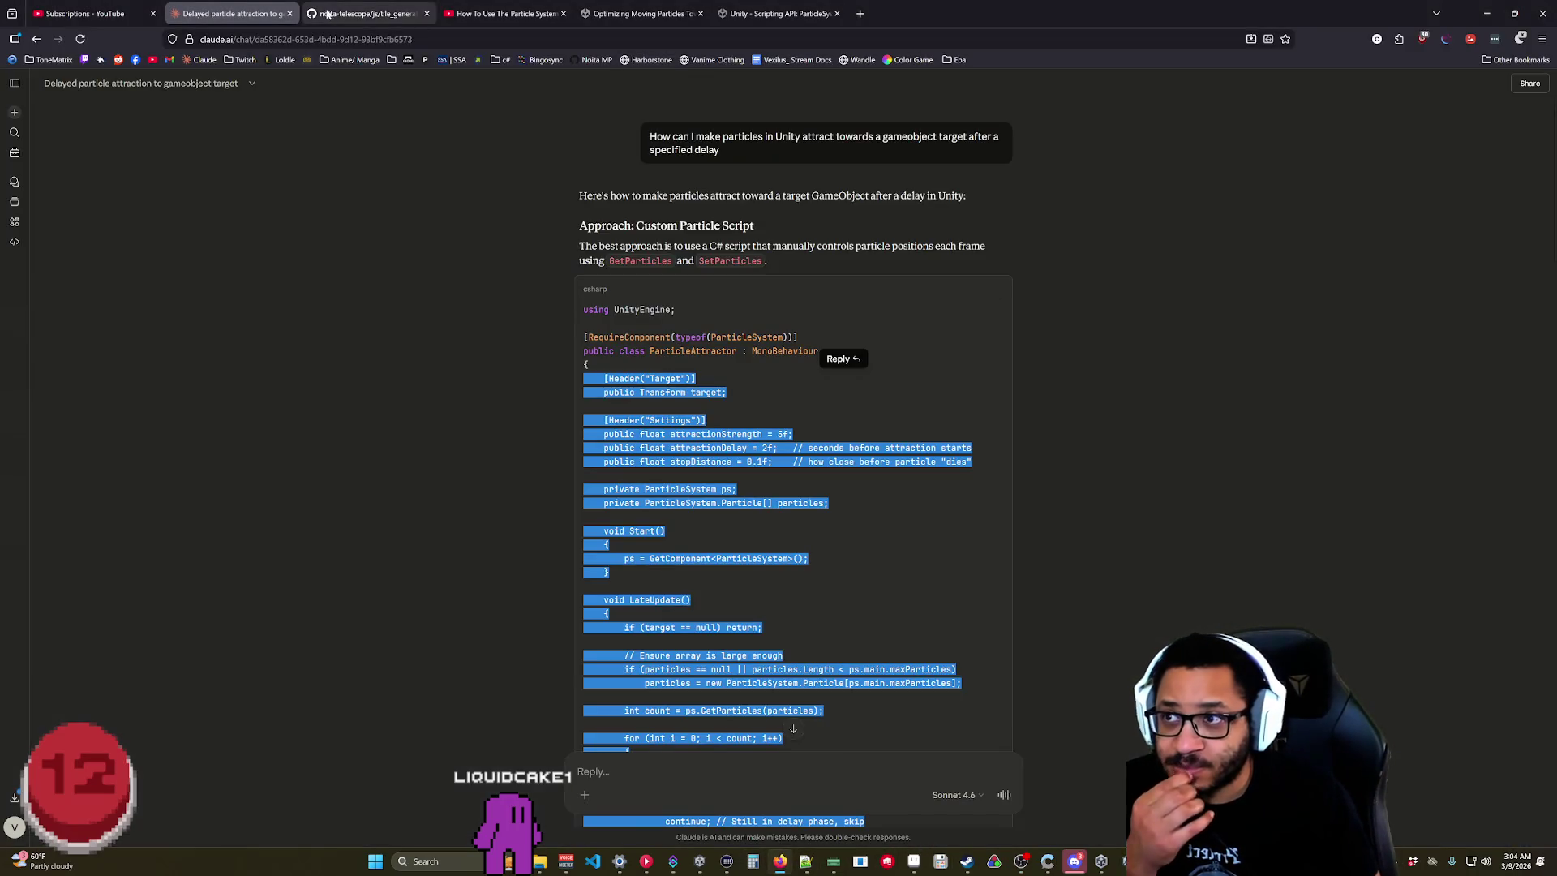
{"action": "left_click", "coordinate": [426, 13]}
{"action": "left_click", "coordinate": [654, 10]}
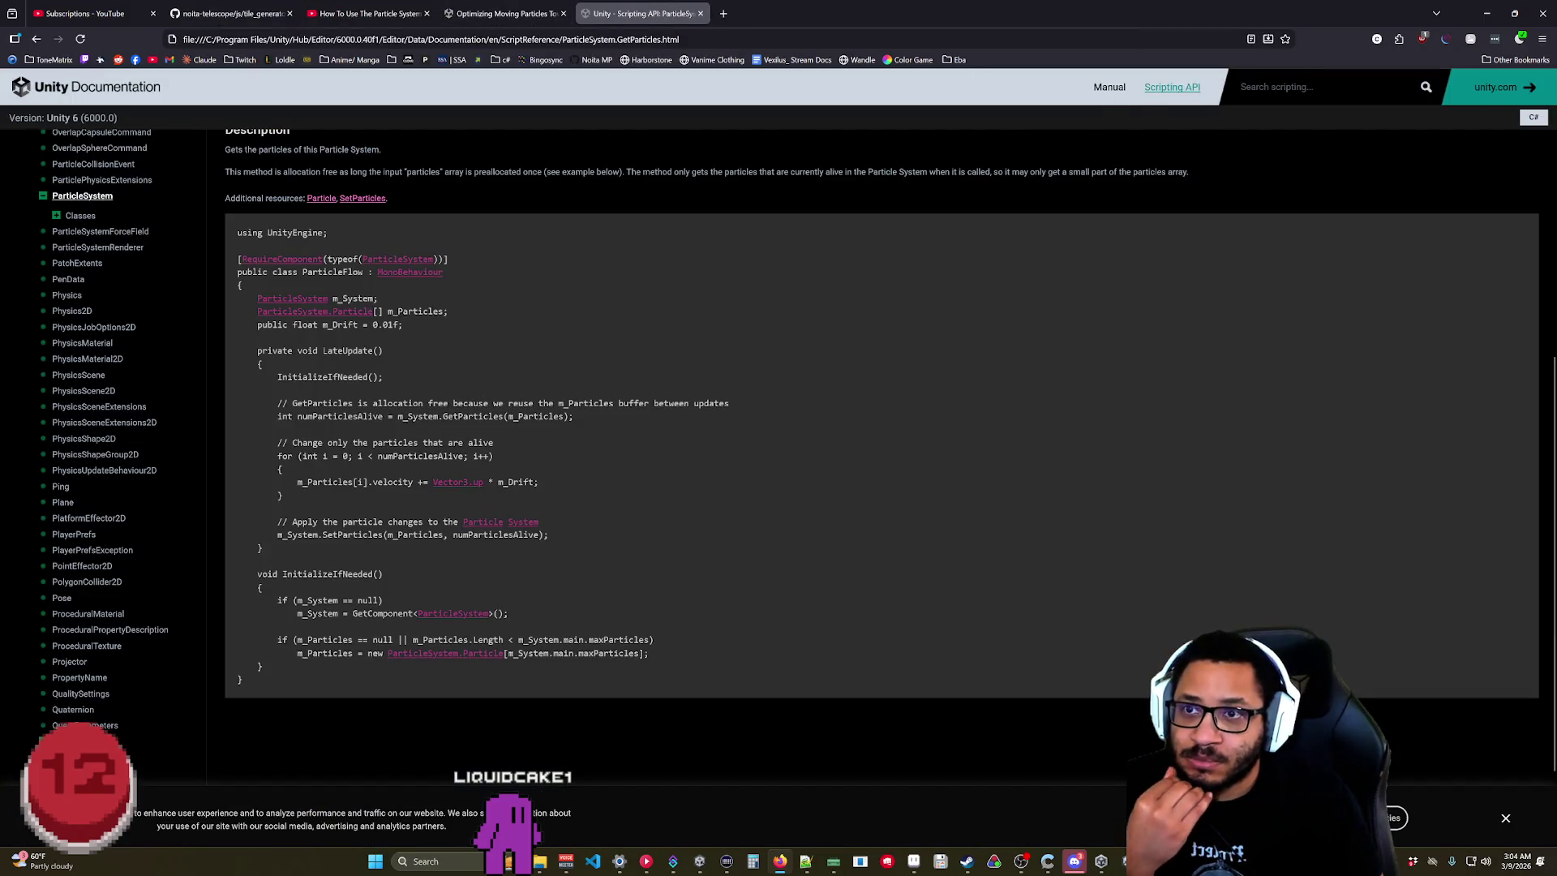
{"action": "key", "text": "ctrl+l"}
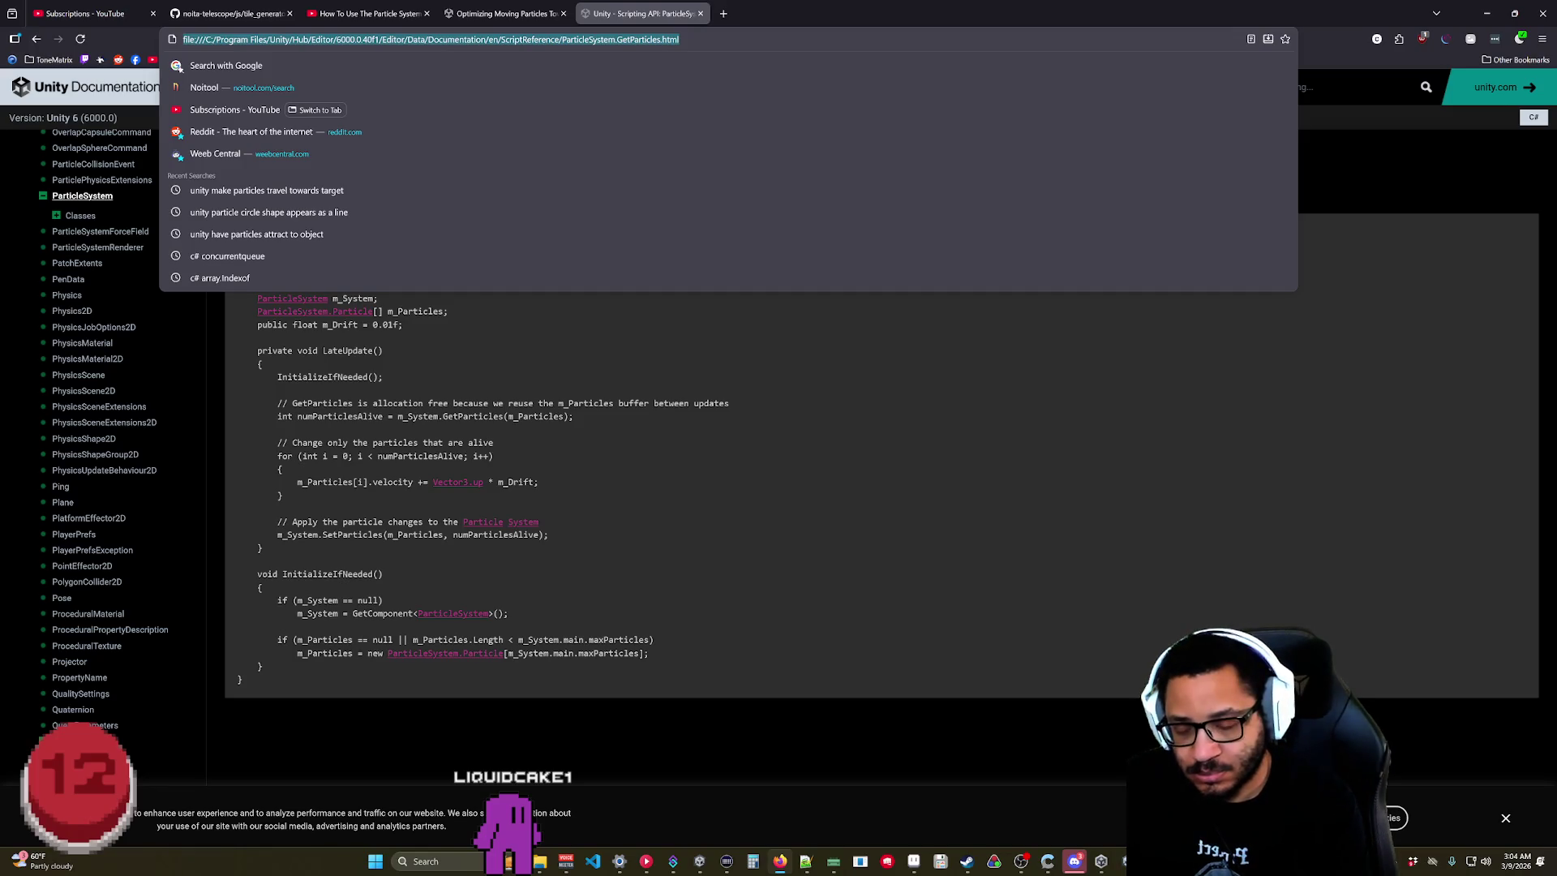
{"action": "type", "text": "unity force "}
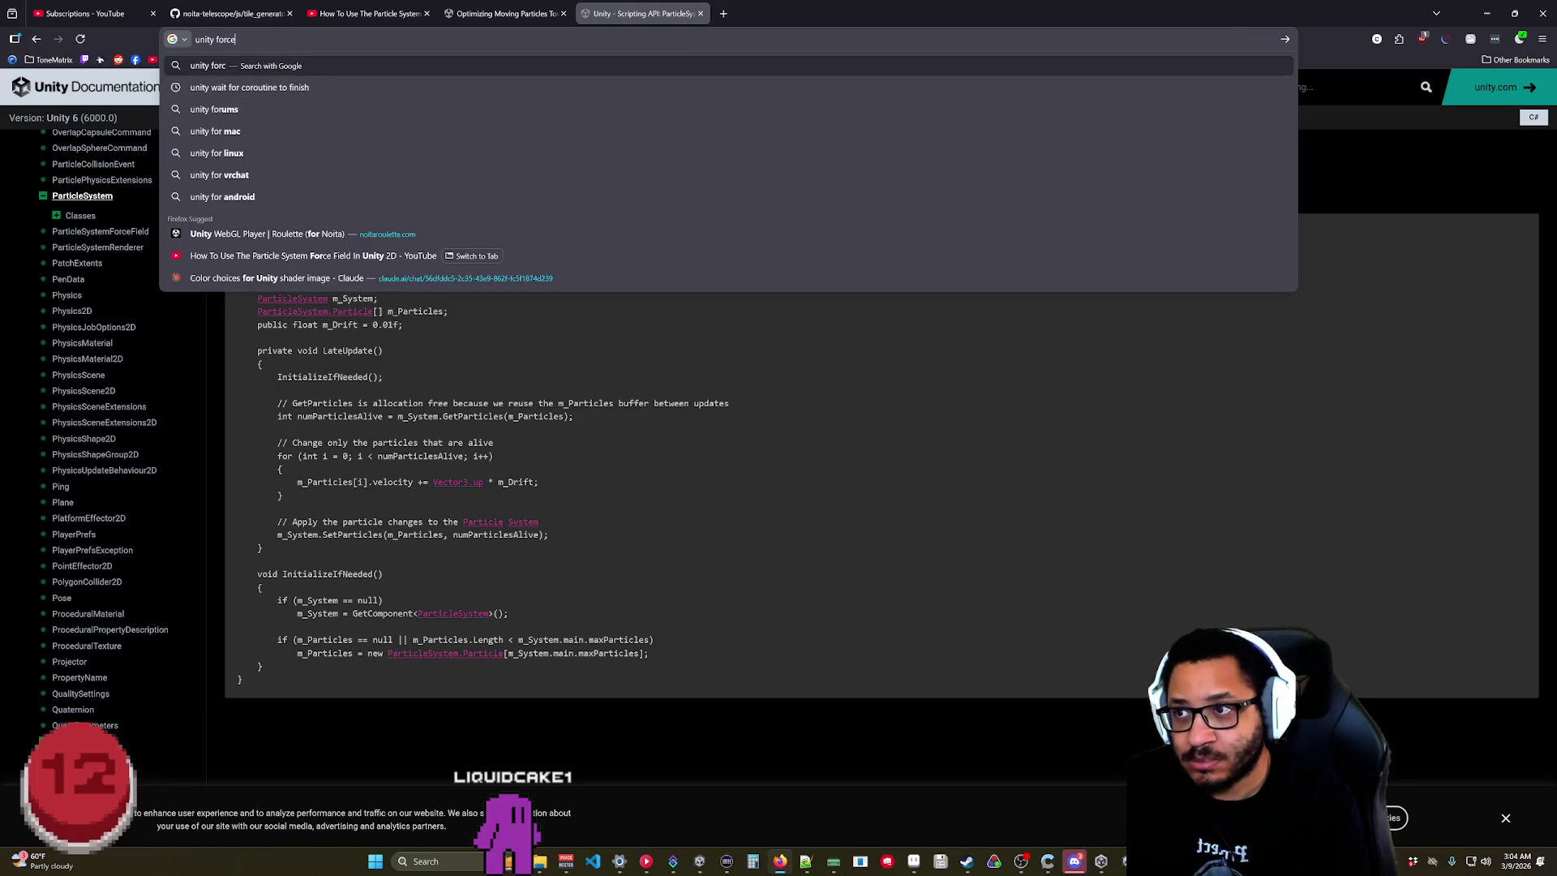
{"action": "type", "text": "field"}
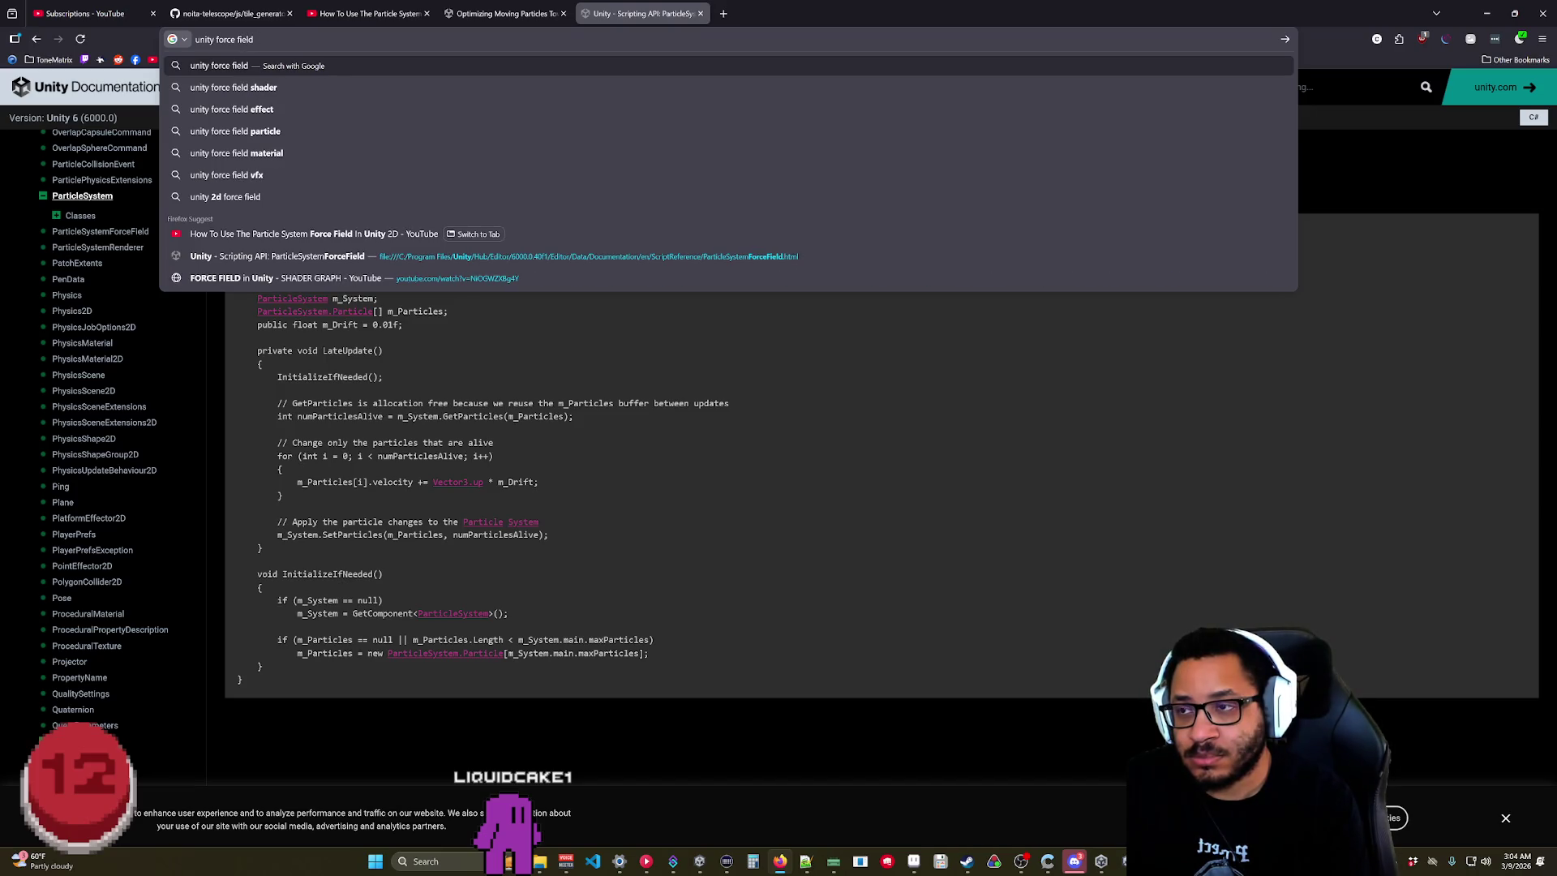
{"action": "key", "text": "BackSpace"}
{"action": "key", "text": "BackSpace"}
{"action": "key", "text": "BackSpace"}
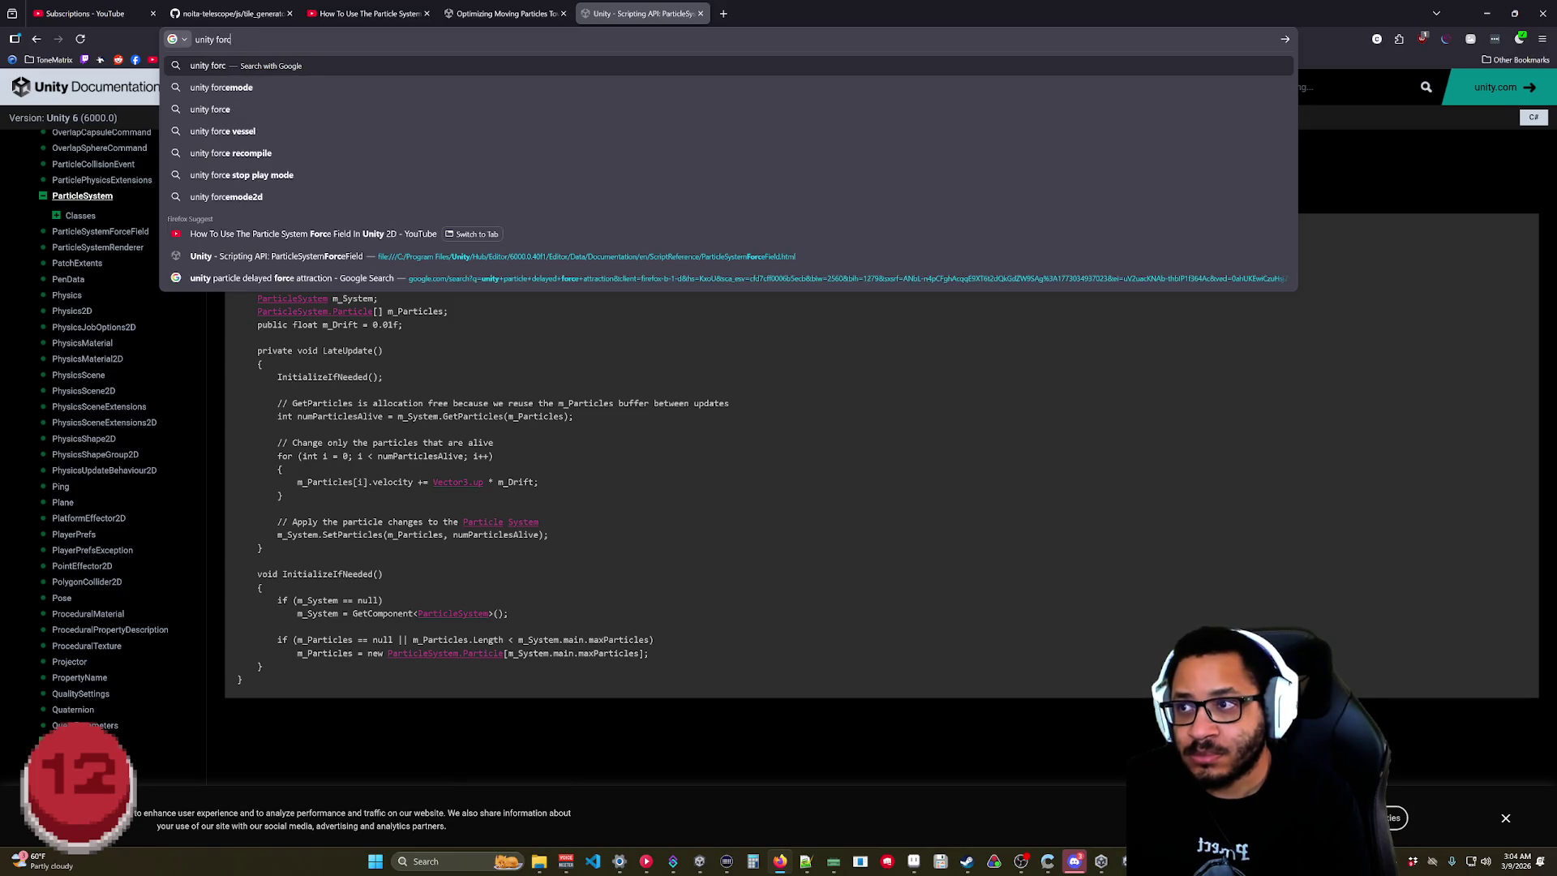
{"action": "type", "text": "particle "}
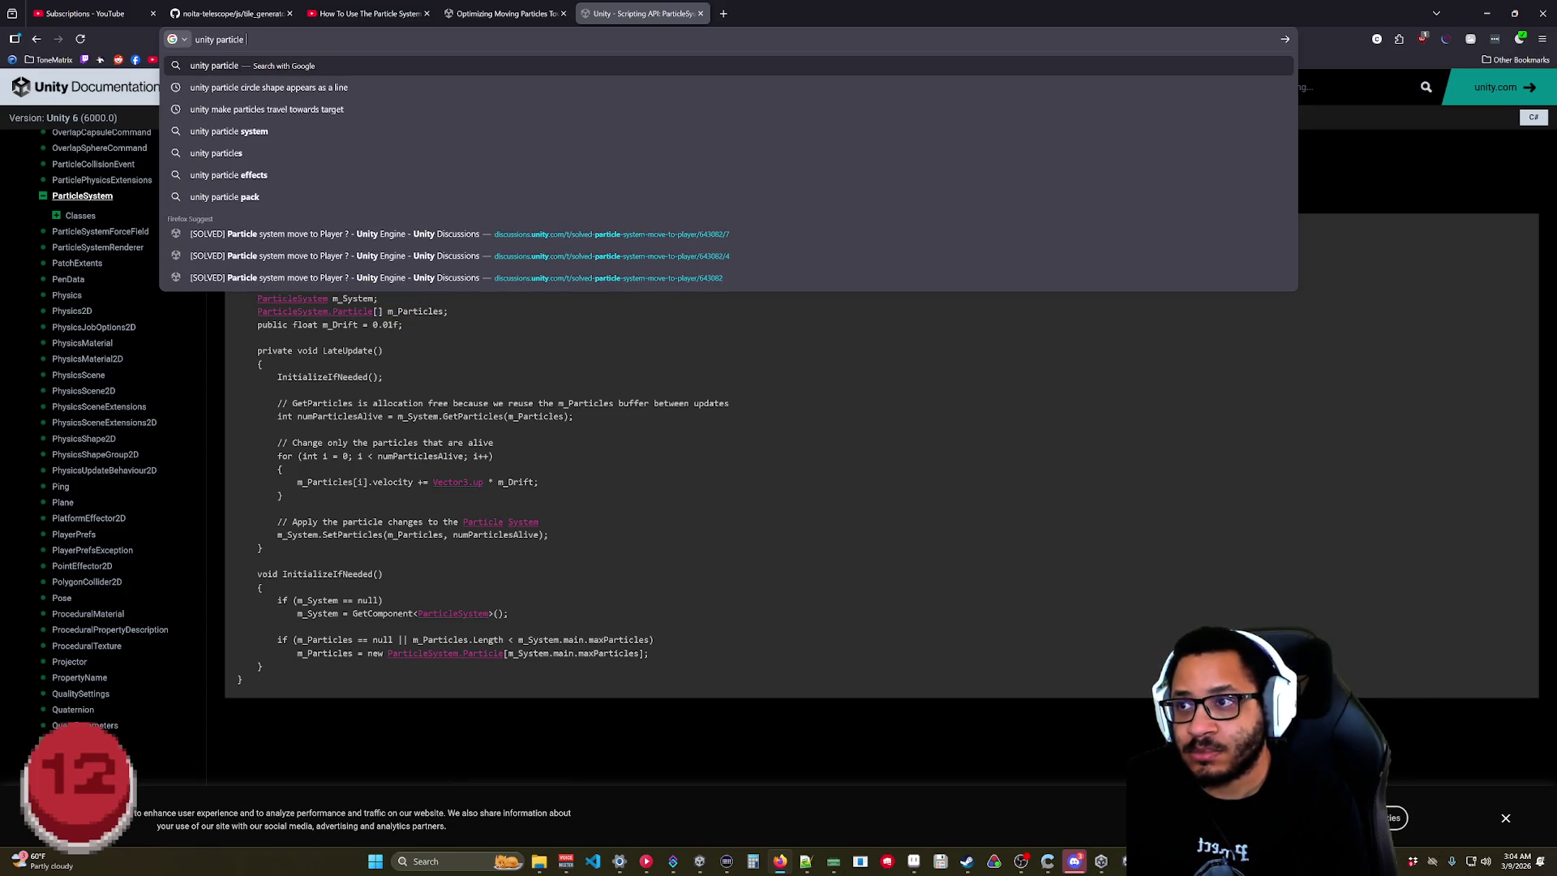
{"action": "type", "text": "force field not "}
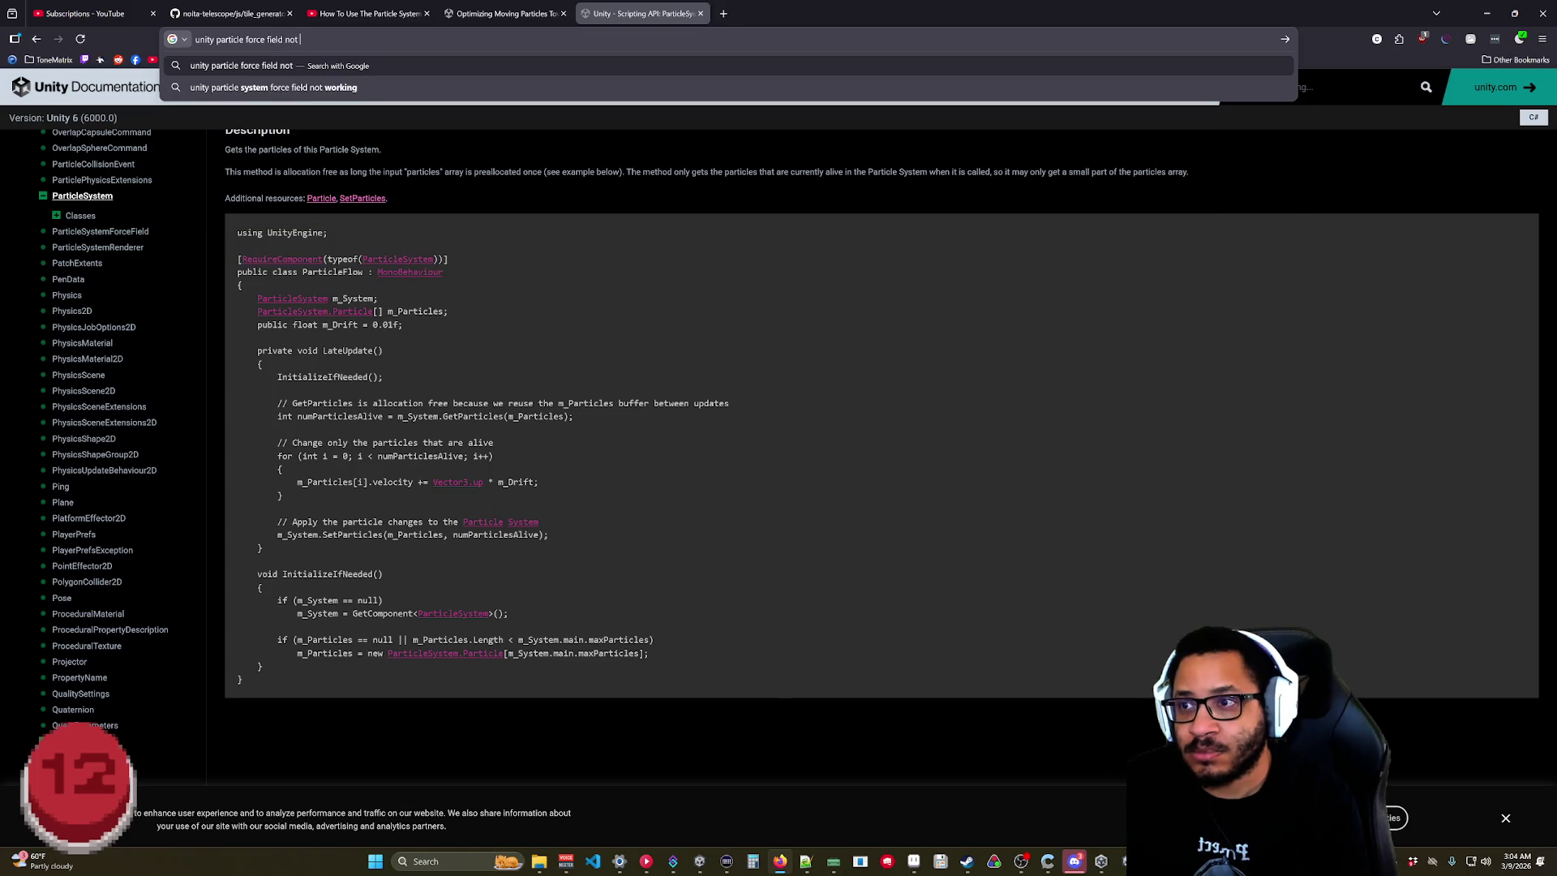
{"action": "type", "text": "moving with"}
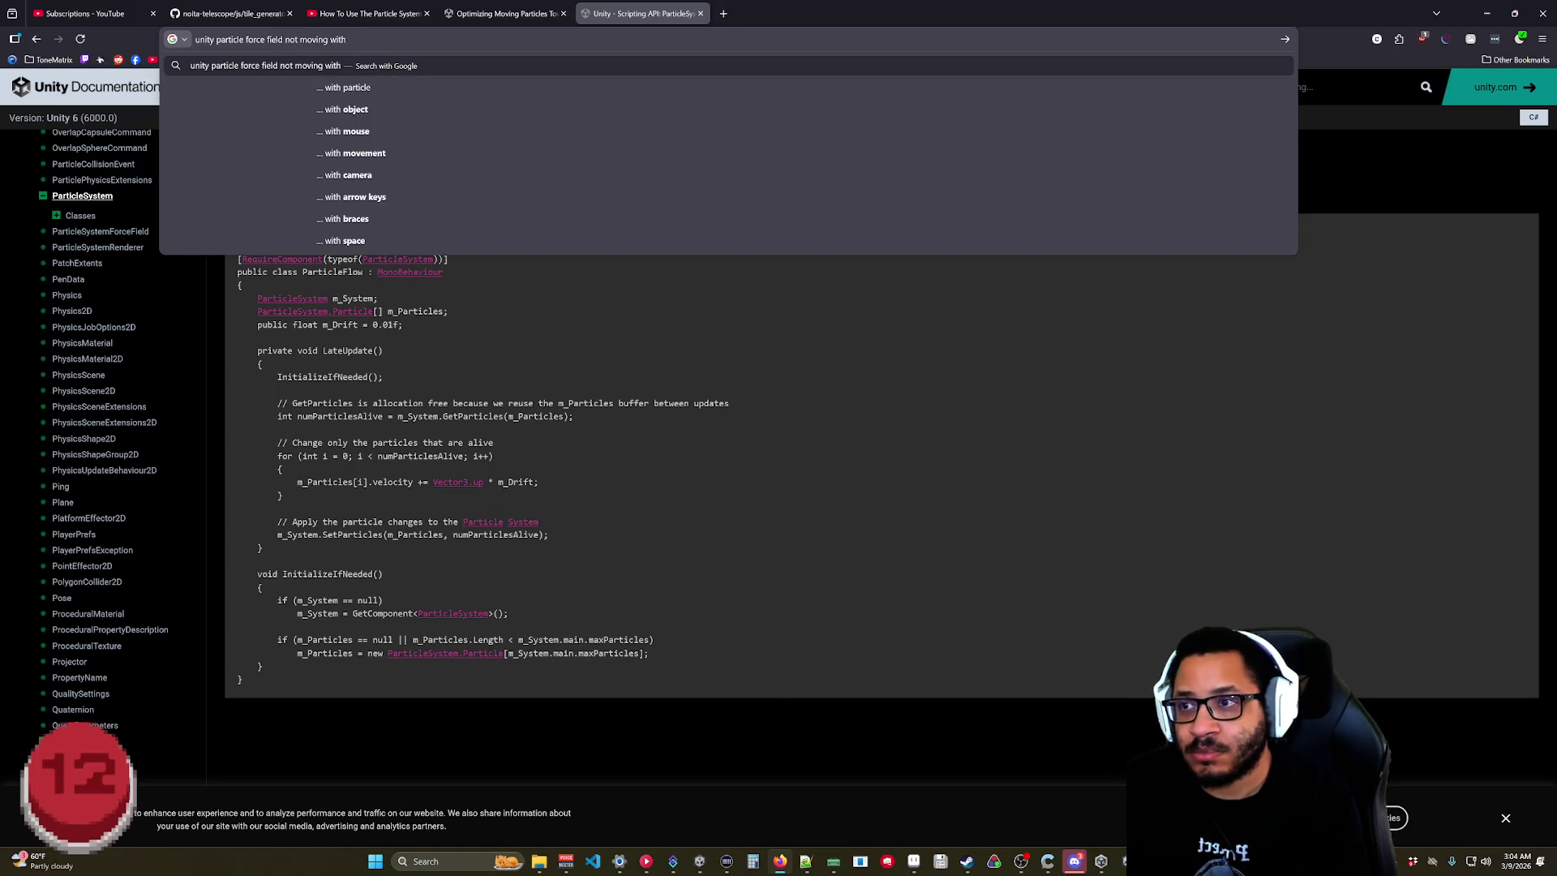
{"action": "type", "text": " parent"}
{"action": "key", "text": "Return"}
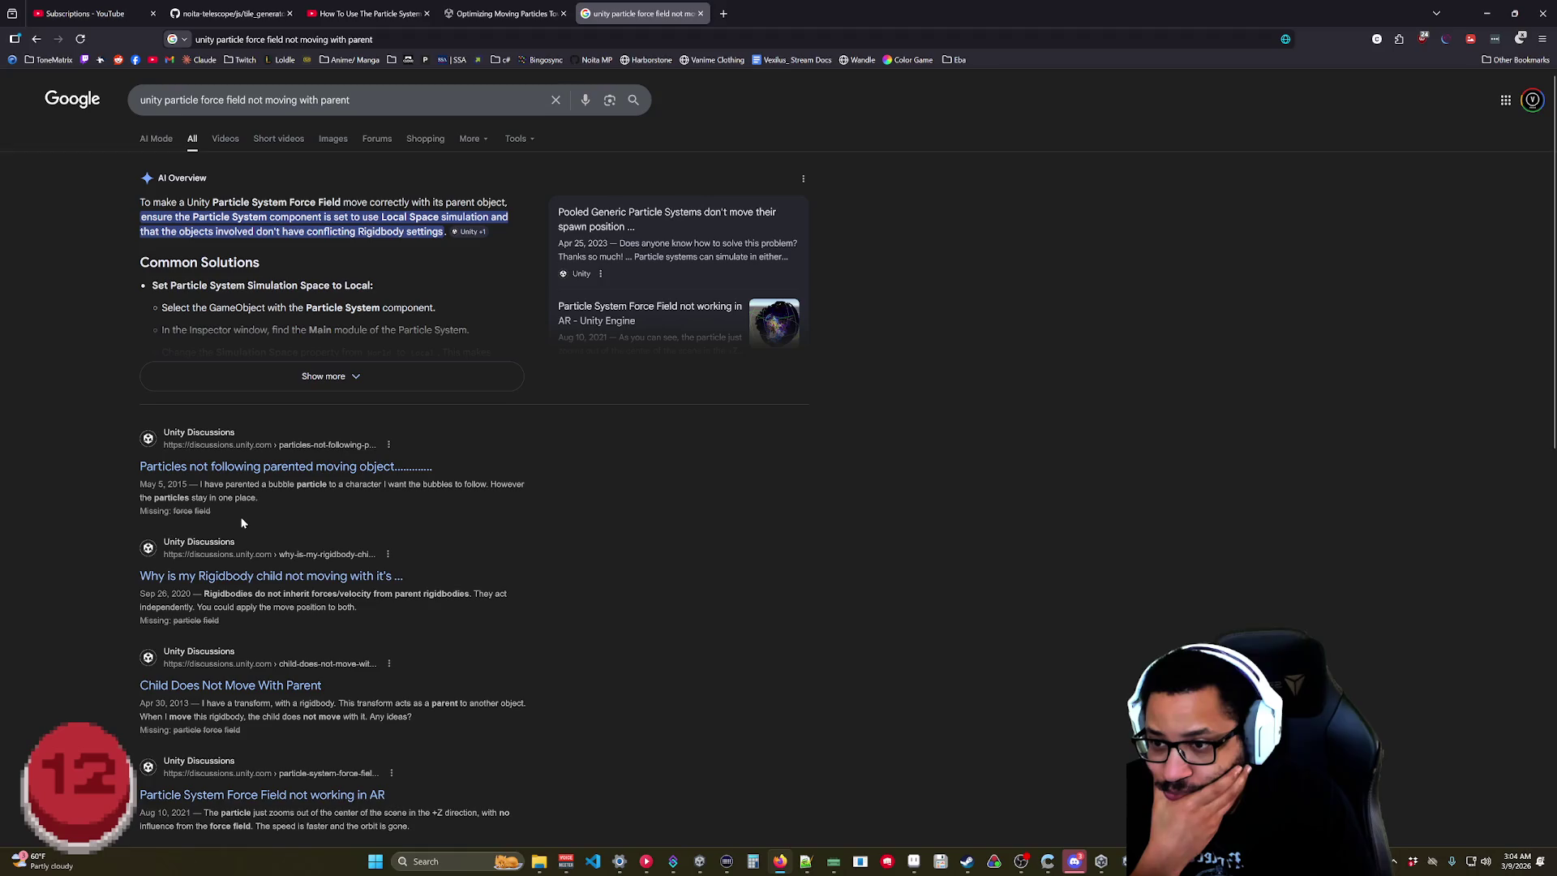
Open the 'Child Does Not Move With Parent' Unity Discussions thread, then return to Unity.
{"action": "scroll", "coordinate": [241, 523], "scroll_direction": "down", "scroll_amount": 2}
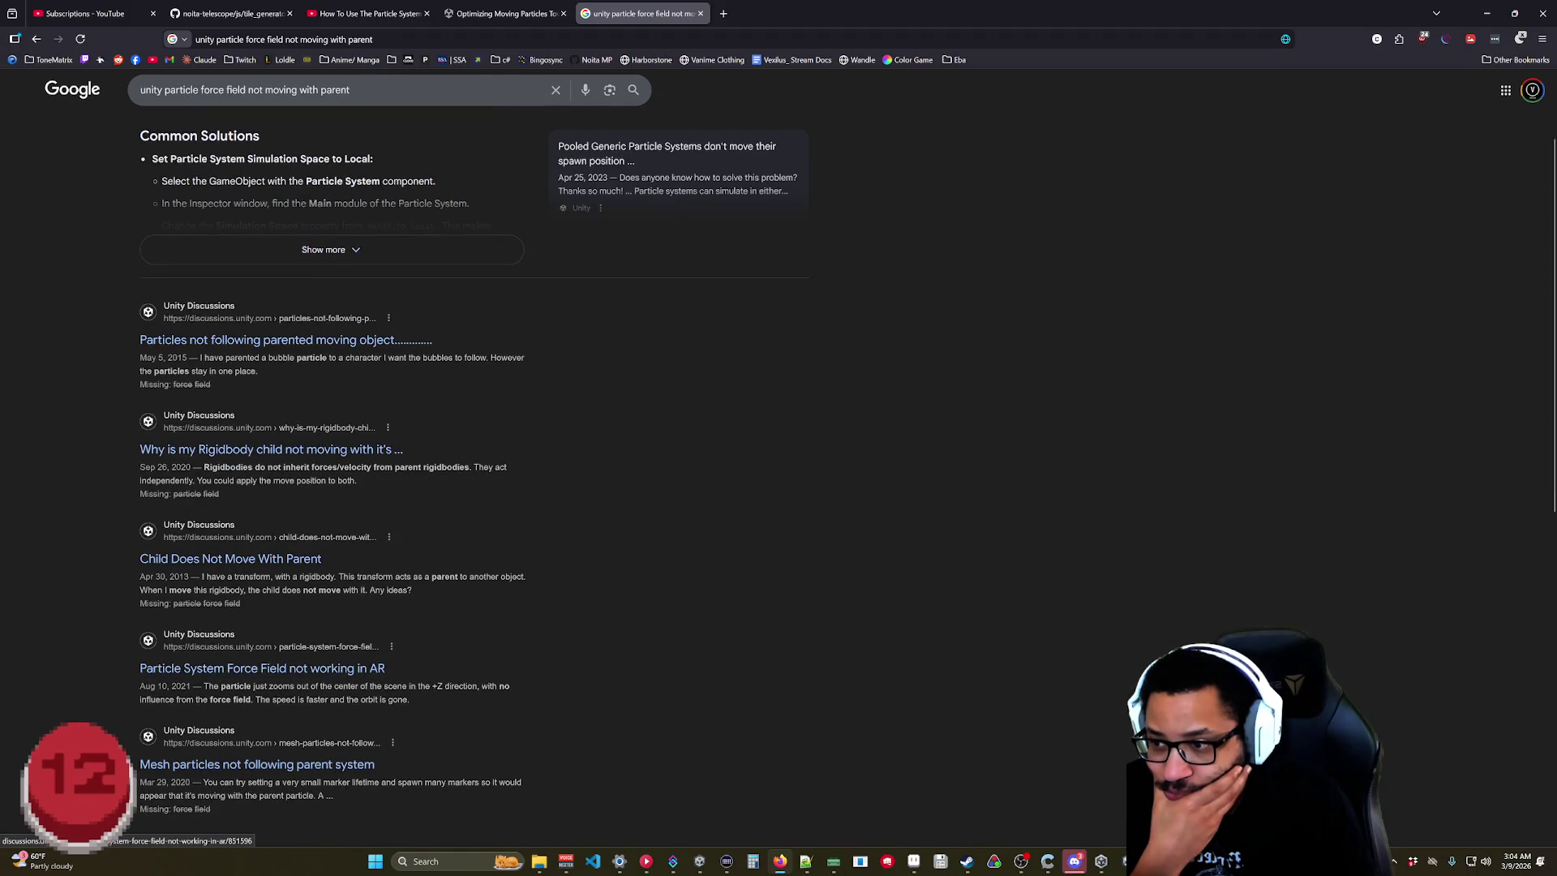
{"action": "left_click", "coordinate": [232, 560]}
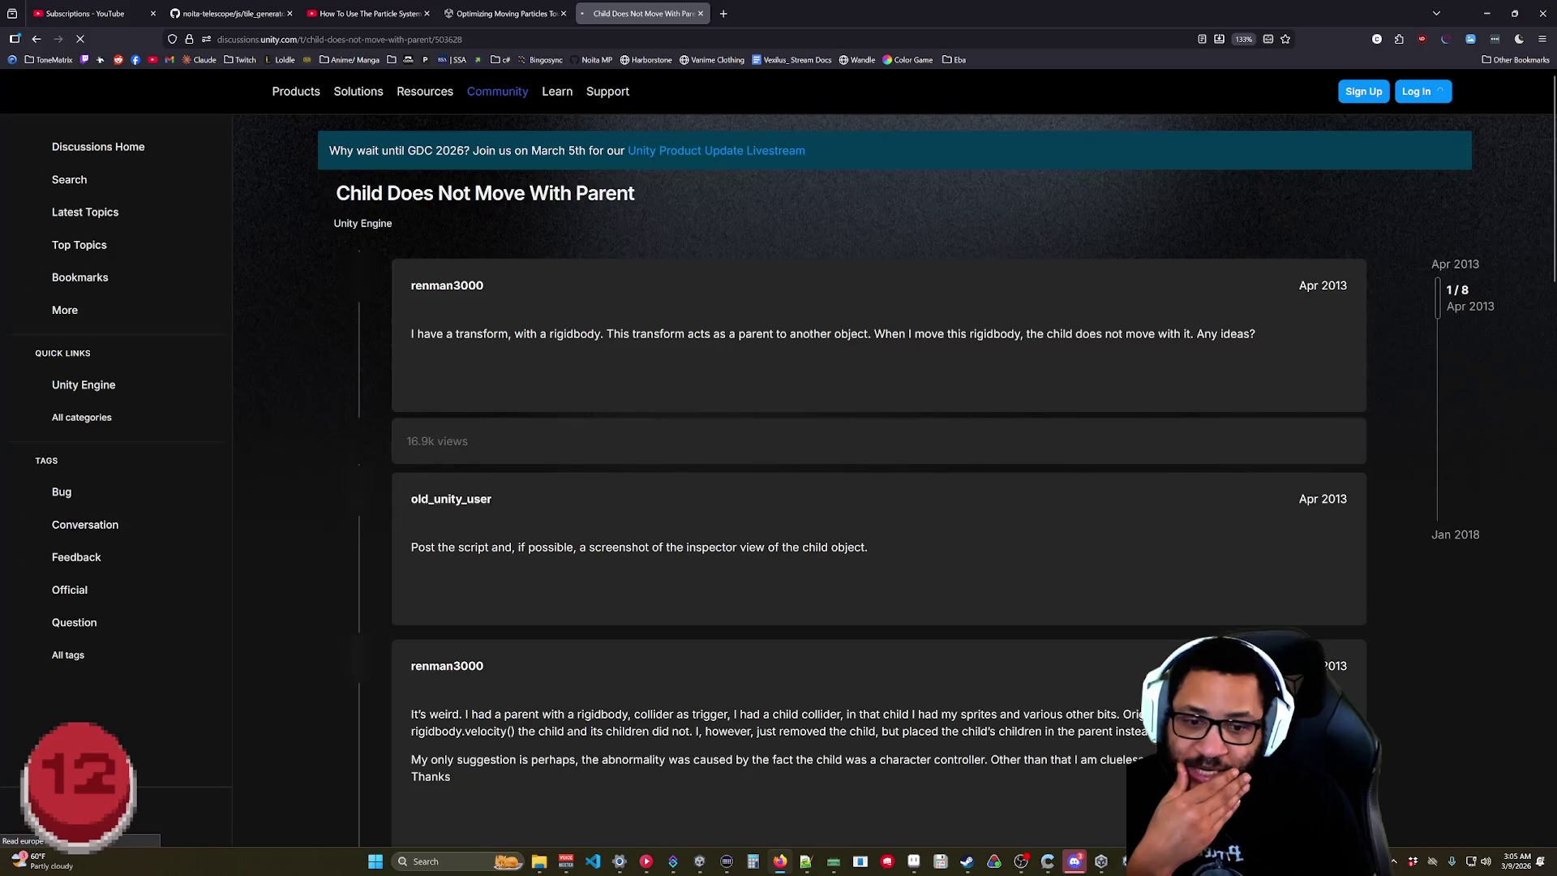
{"action": "left_click", "coordinate": [1118, 826]}
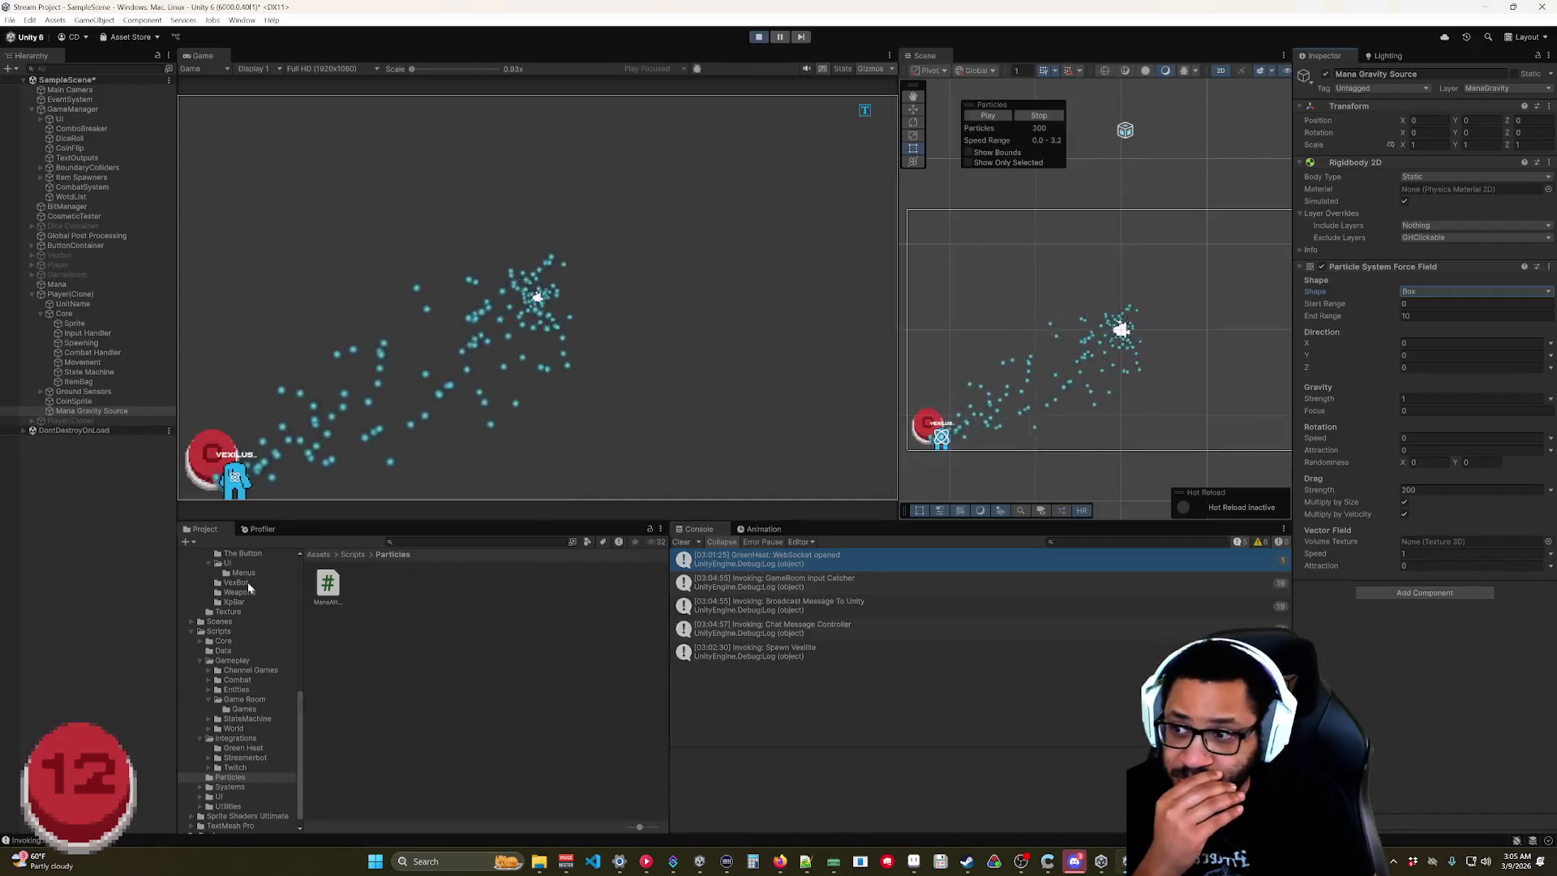
Switch the Rigidbody 2D to Dynamic, then remove it from Mana Gravity Source.
{"action": "left_click", "coordinate": [1474, 177]}
{"action": "left_click", "coordinate": [1451, 170]}
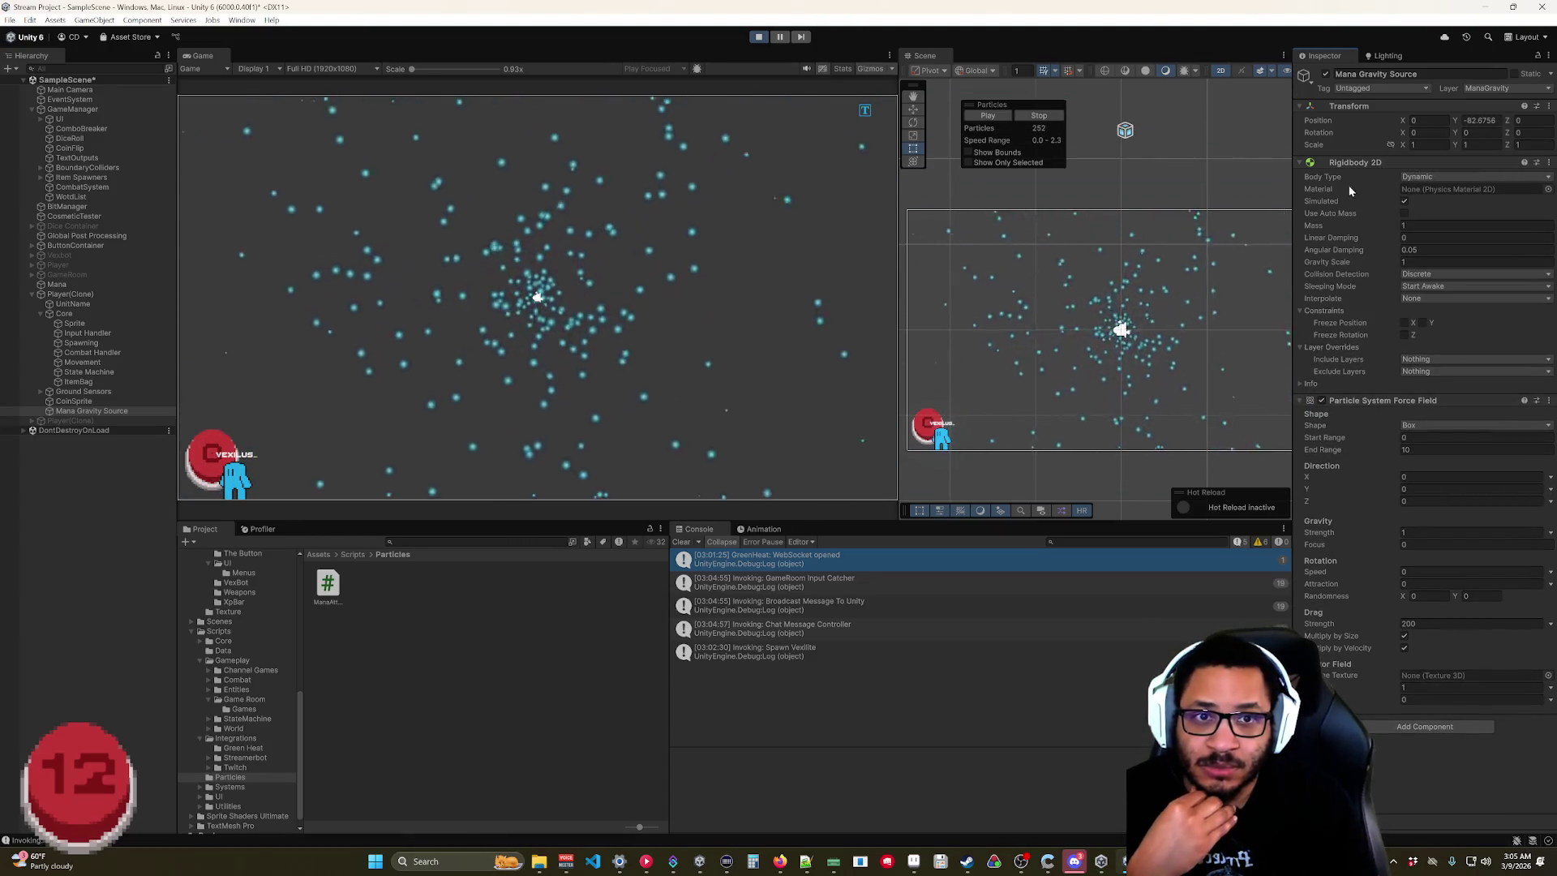
{"action": "right_click", "coordinate": [1356, 164]}
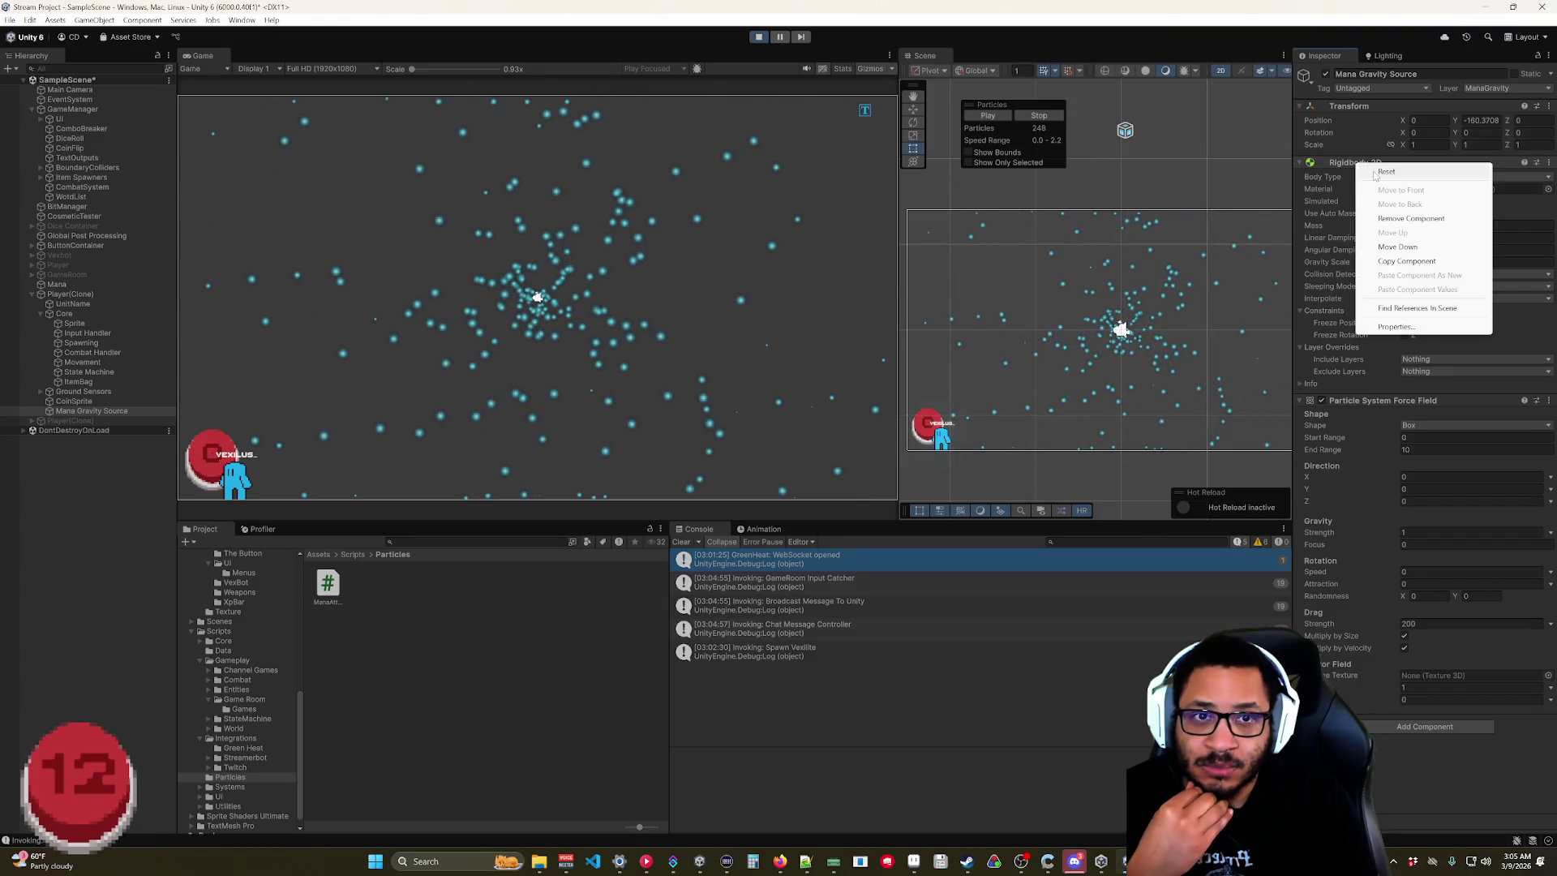
{"action": "left_click", "coordinate": [1395, 220]}
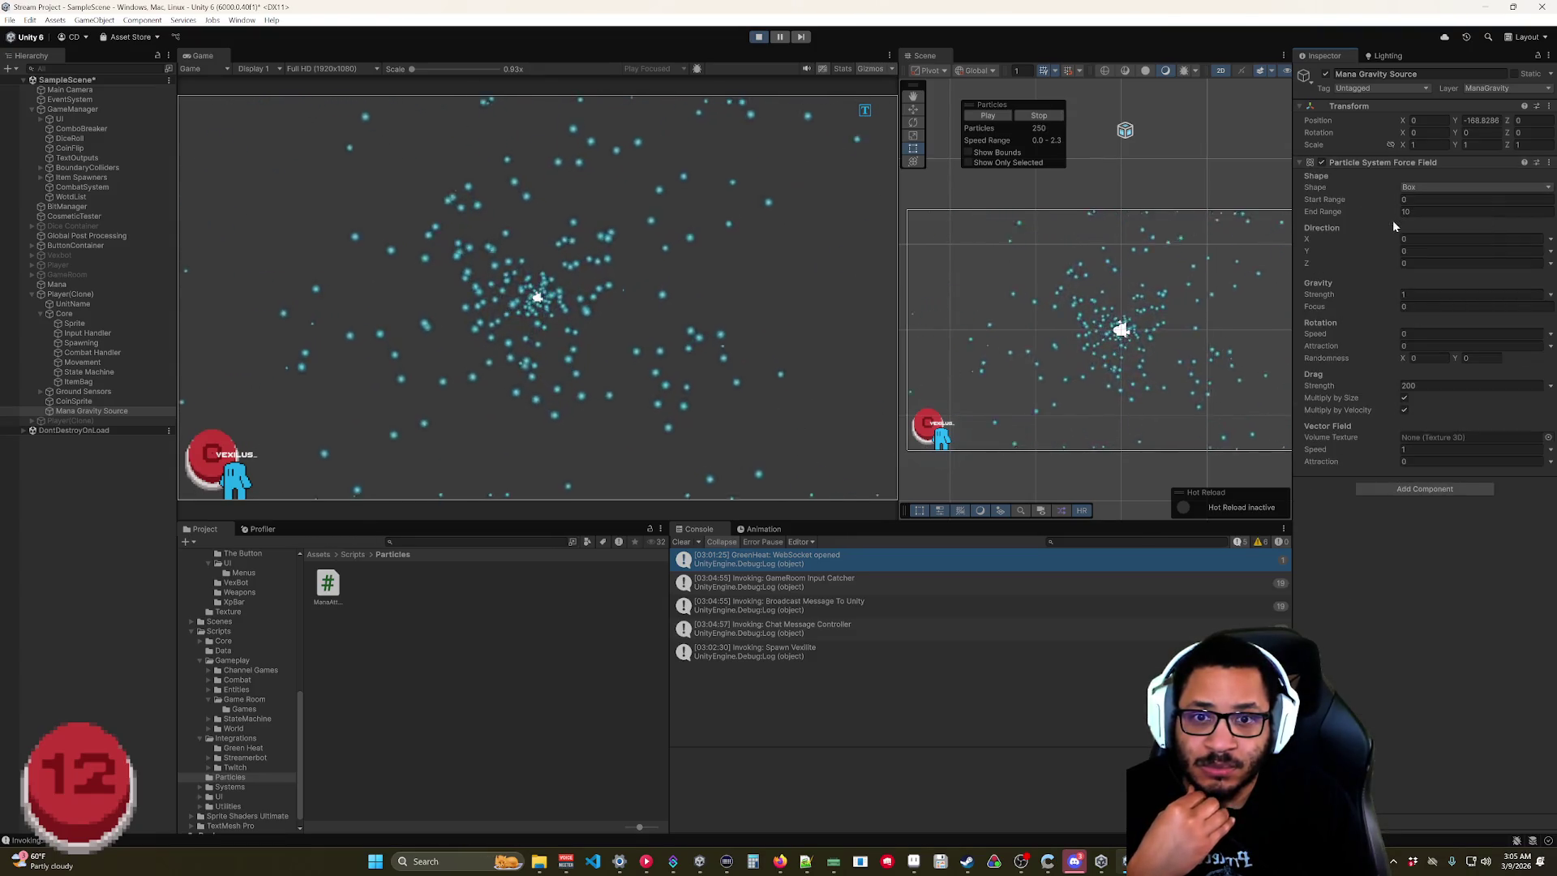
Reset Mana Gravity Source's Transform so its position returns to zero.
{"action": "left_click", "coordinate": [115, 410]}
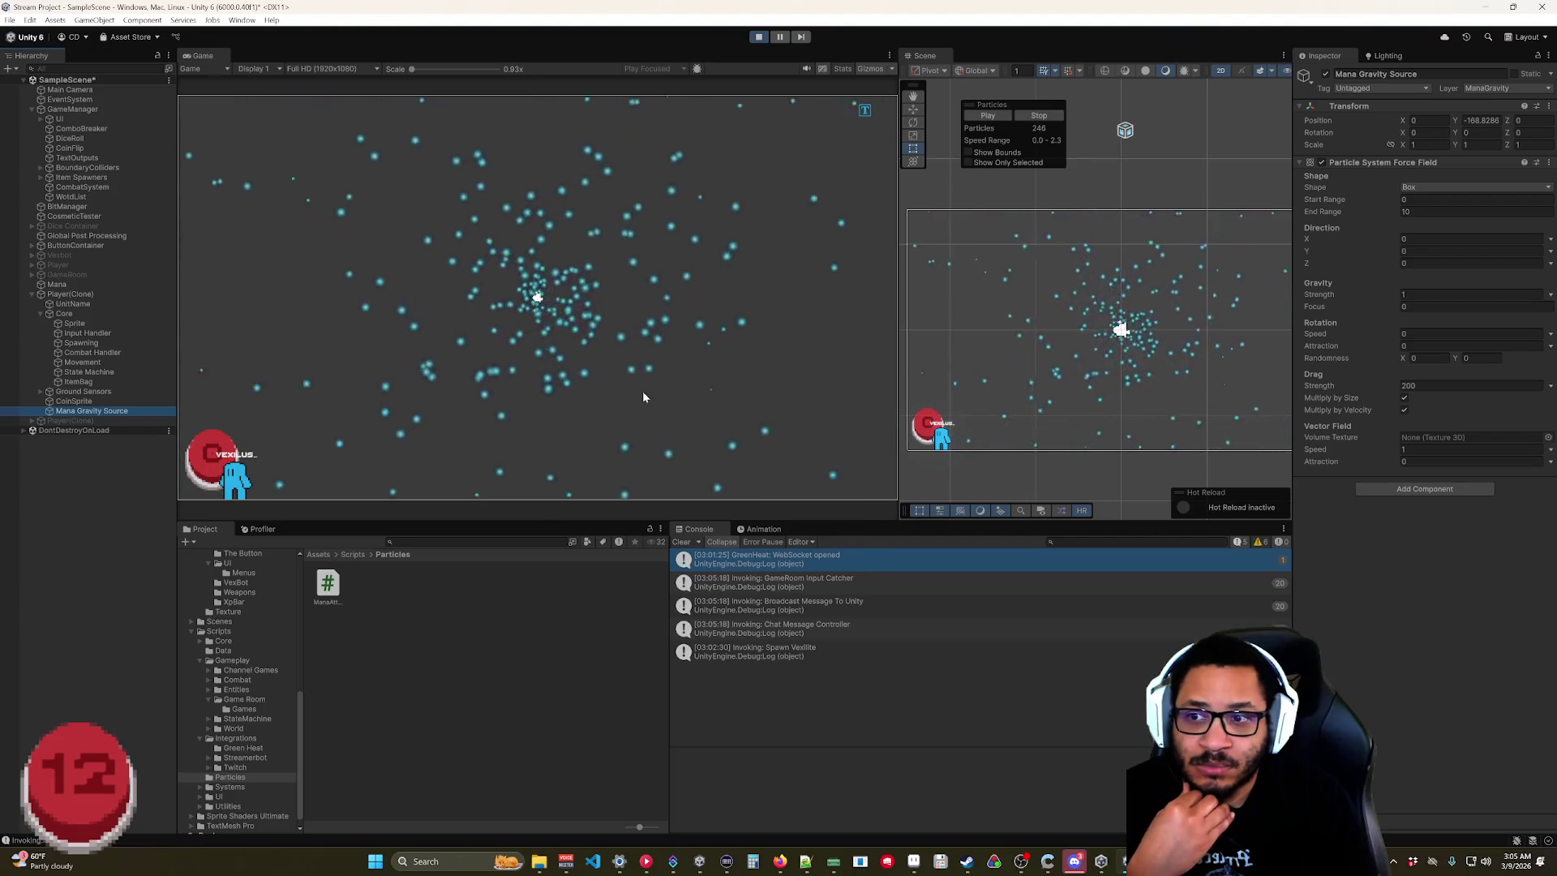
{"action": "left_click", "coordinate": [86, 411]}
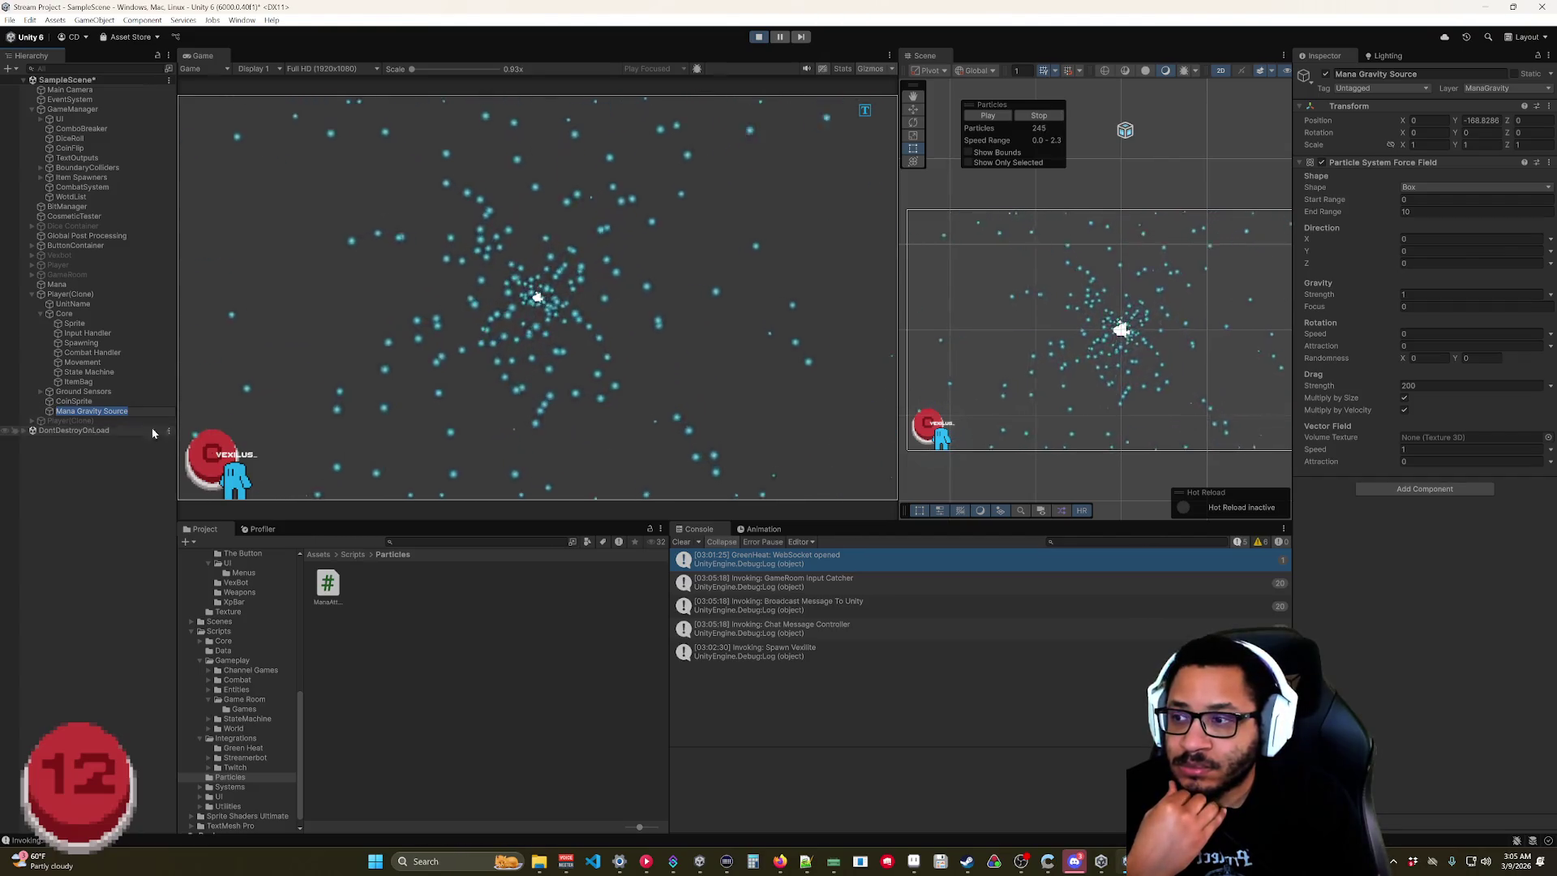
{"action": "key", "text": "Escape"}
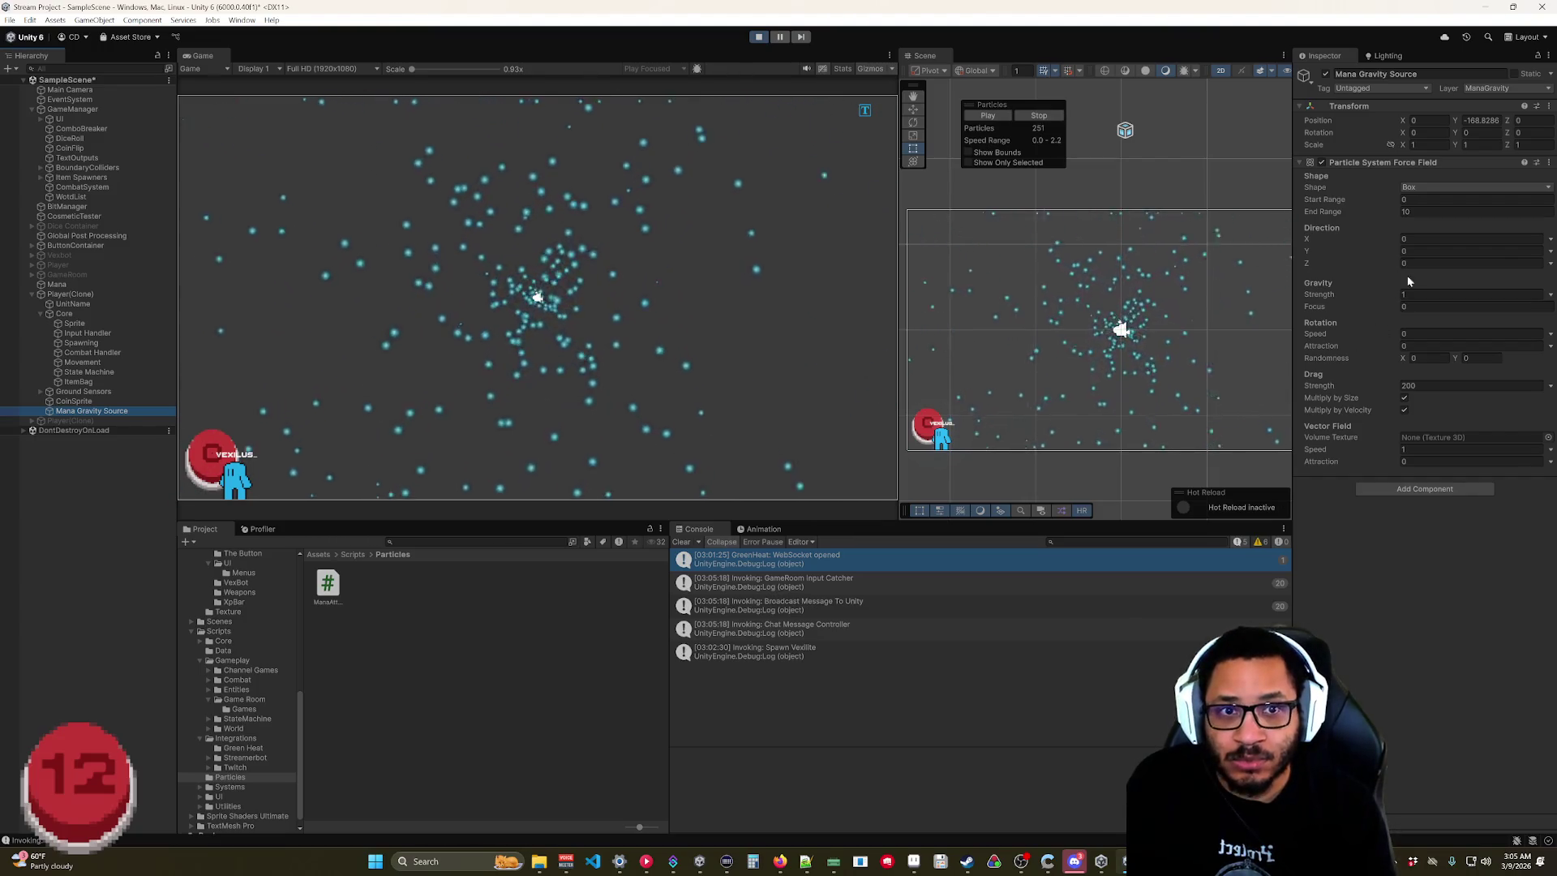
{"action": "left_click", "coordinate": [1549, 106]}
{"action": "left_click", "coordinate": [1483, 120]}
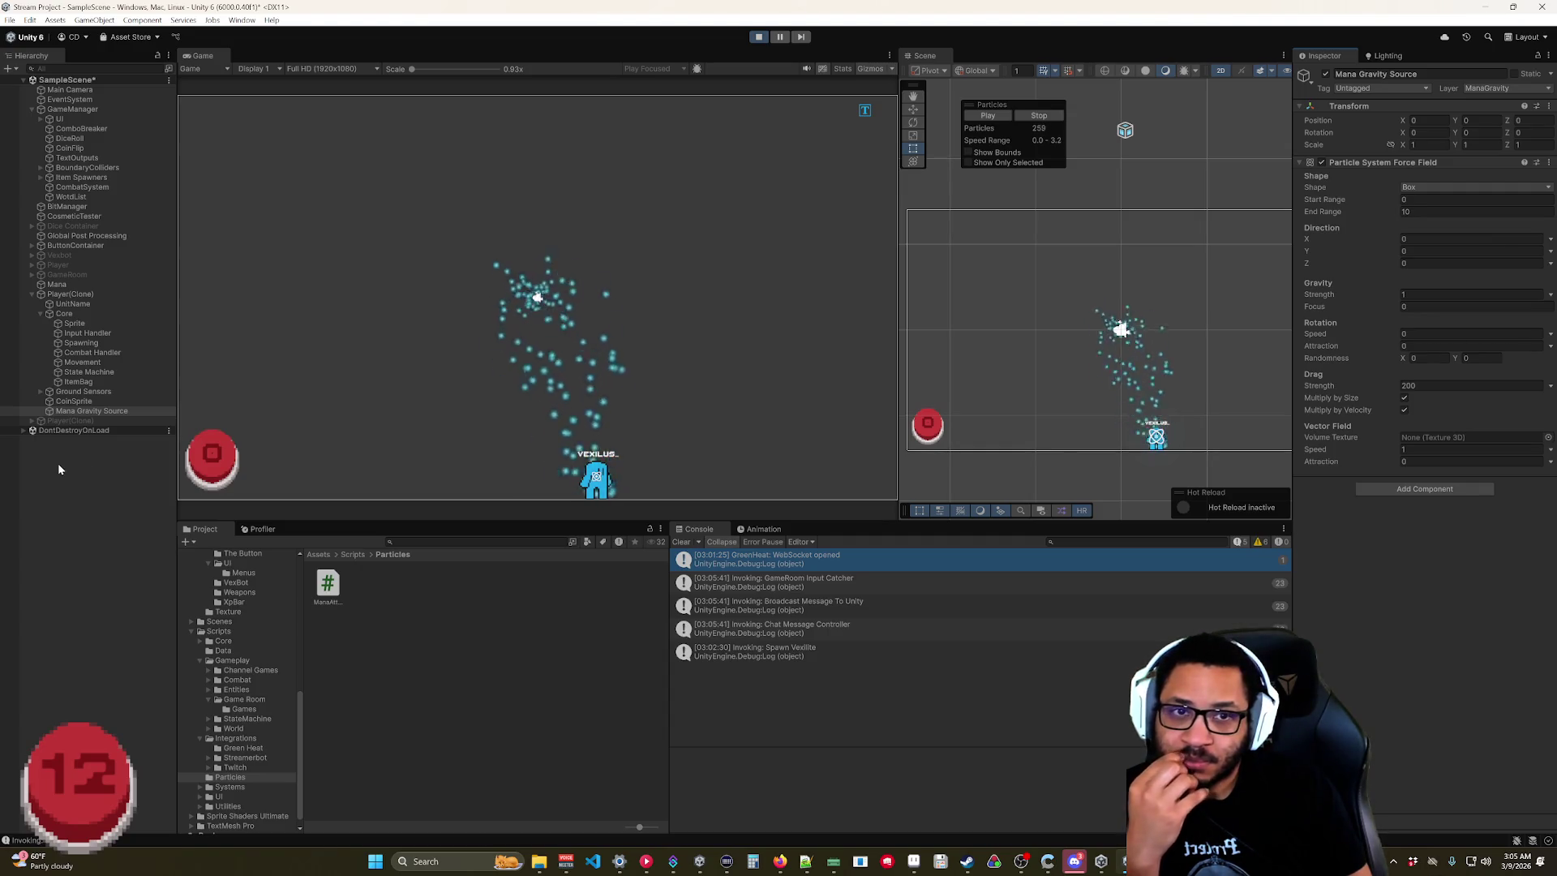
Exit play mode and bring up the Rigidbody 2D component's options.
{"action": "right_click", "coordinate": [1376, 161]}
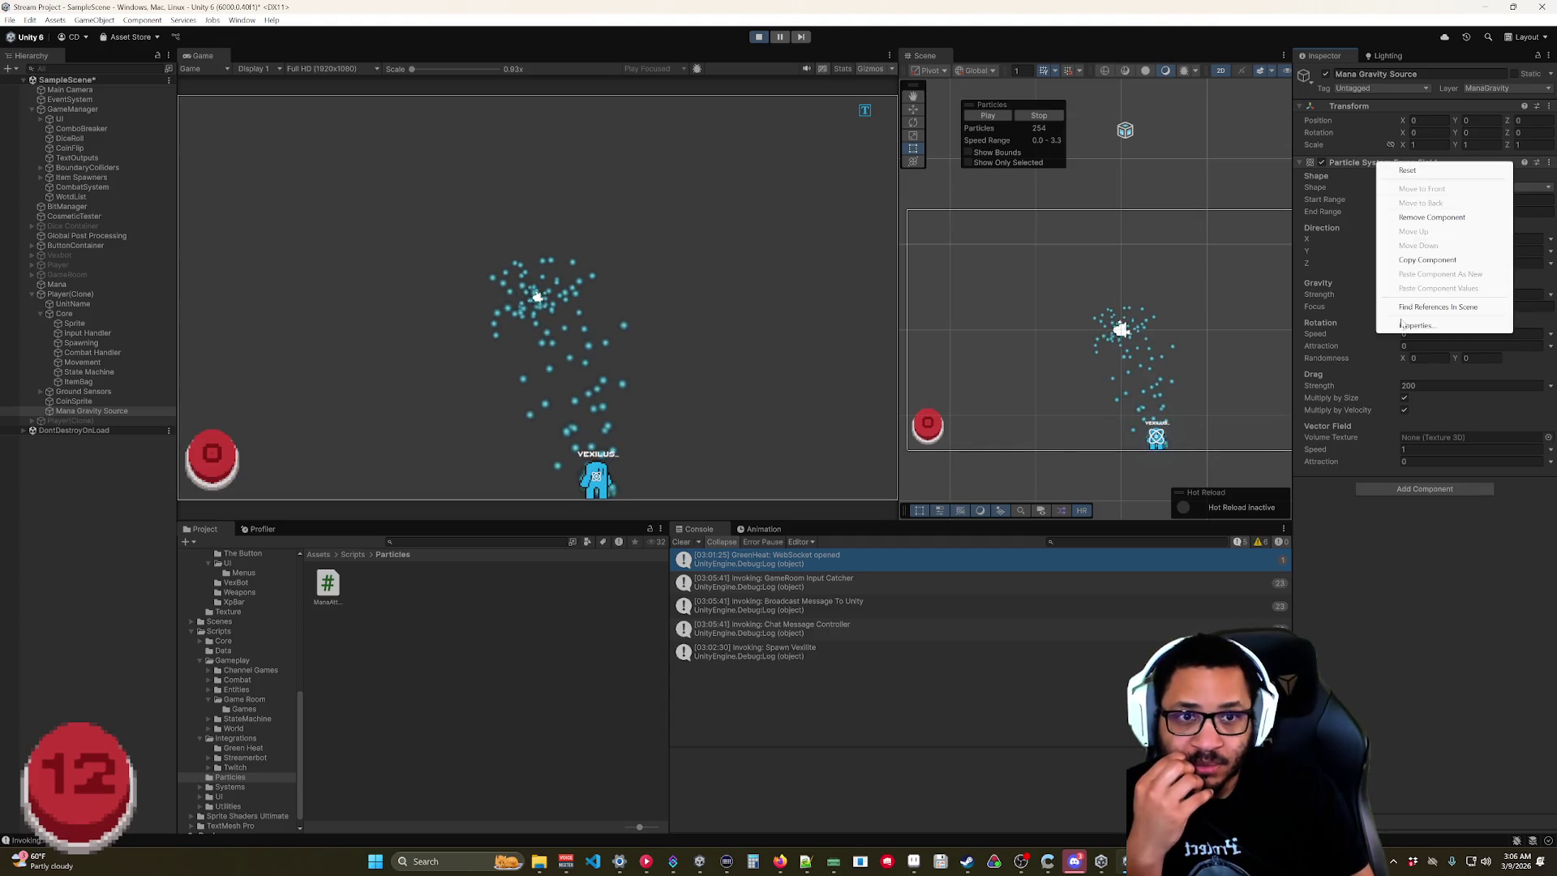
{"action": "left_click", "coordinate": [1377, 572]}
{"action": "left_click", "coordinate": [755, 40]}
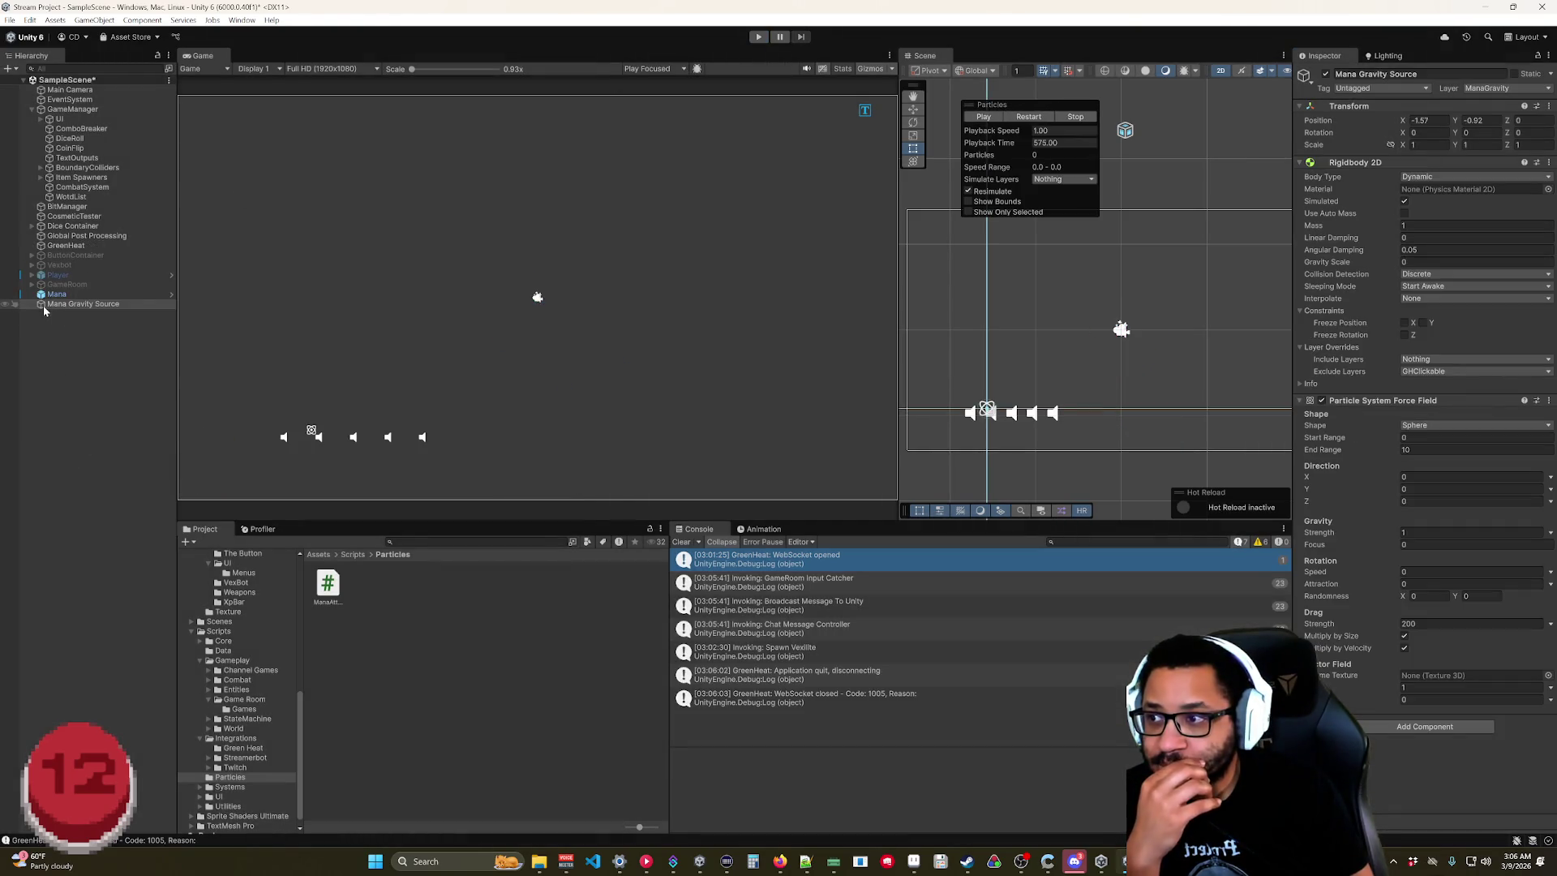
{"action": "right_click", "coordinate": [1383, 163]}
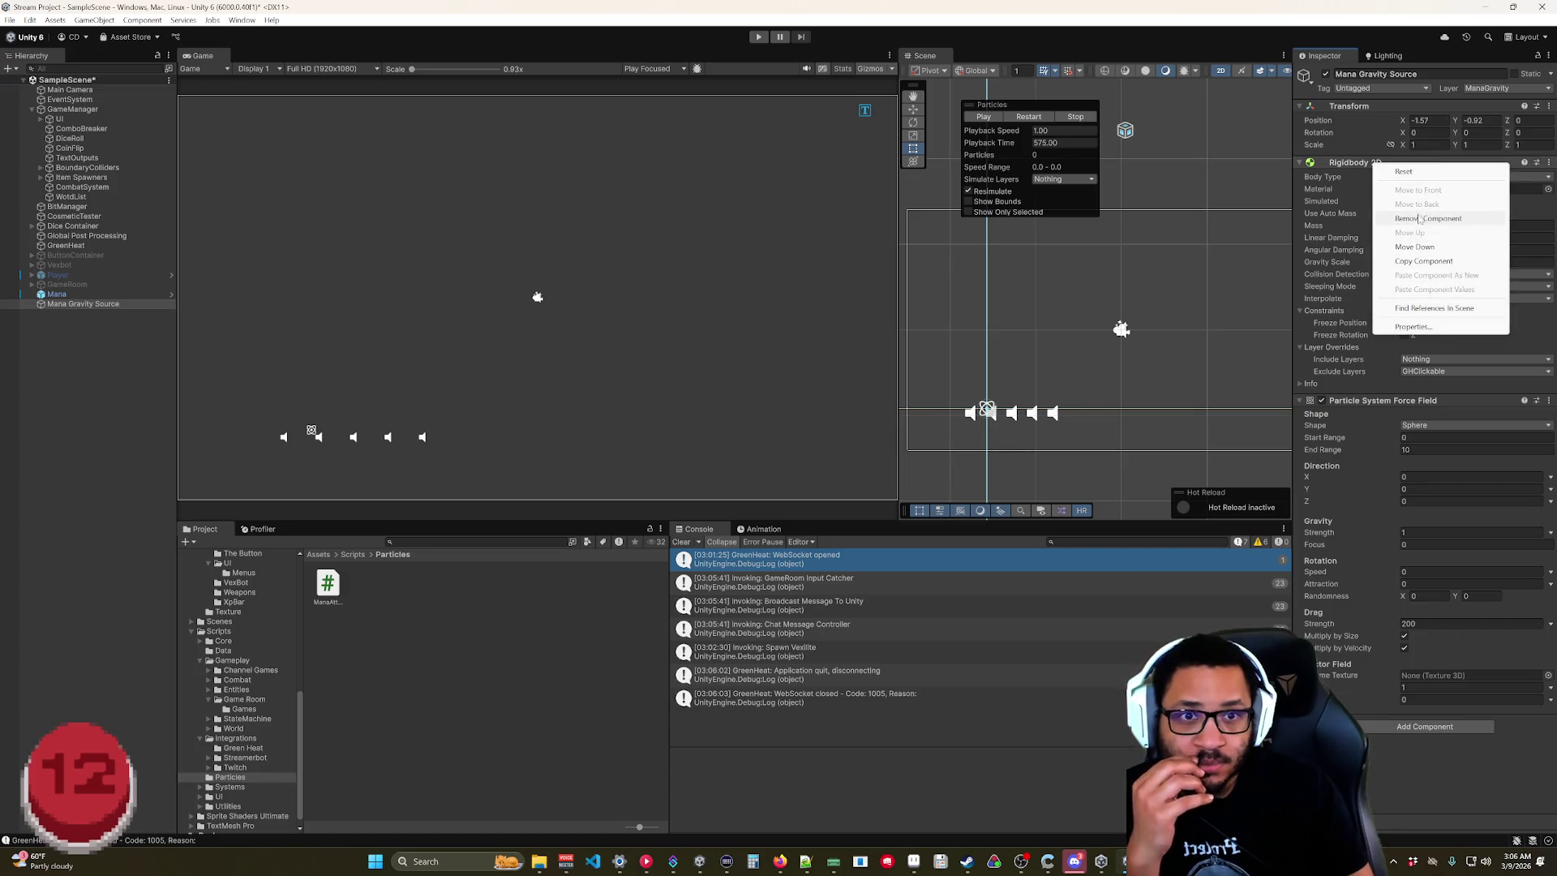
Remove the Rigidbody 2D and add a Box Collider 2D found by searching 'box'.
{"action": "left_click", "coordinate": [1411, 189]}
{"action": "left_click", "coordinate": [1413, 488]}
{"action": "type", "text": "b"}
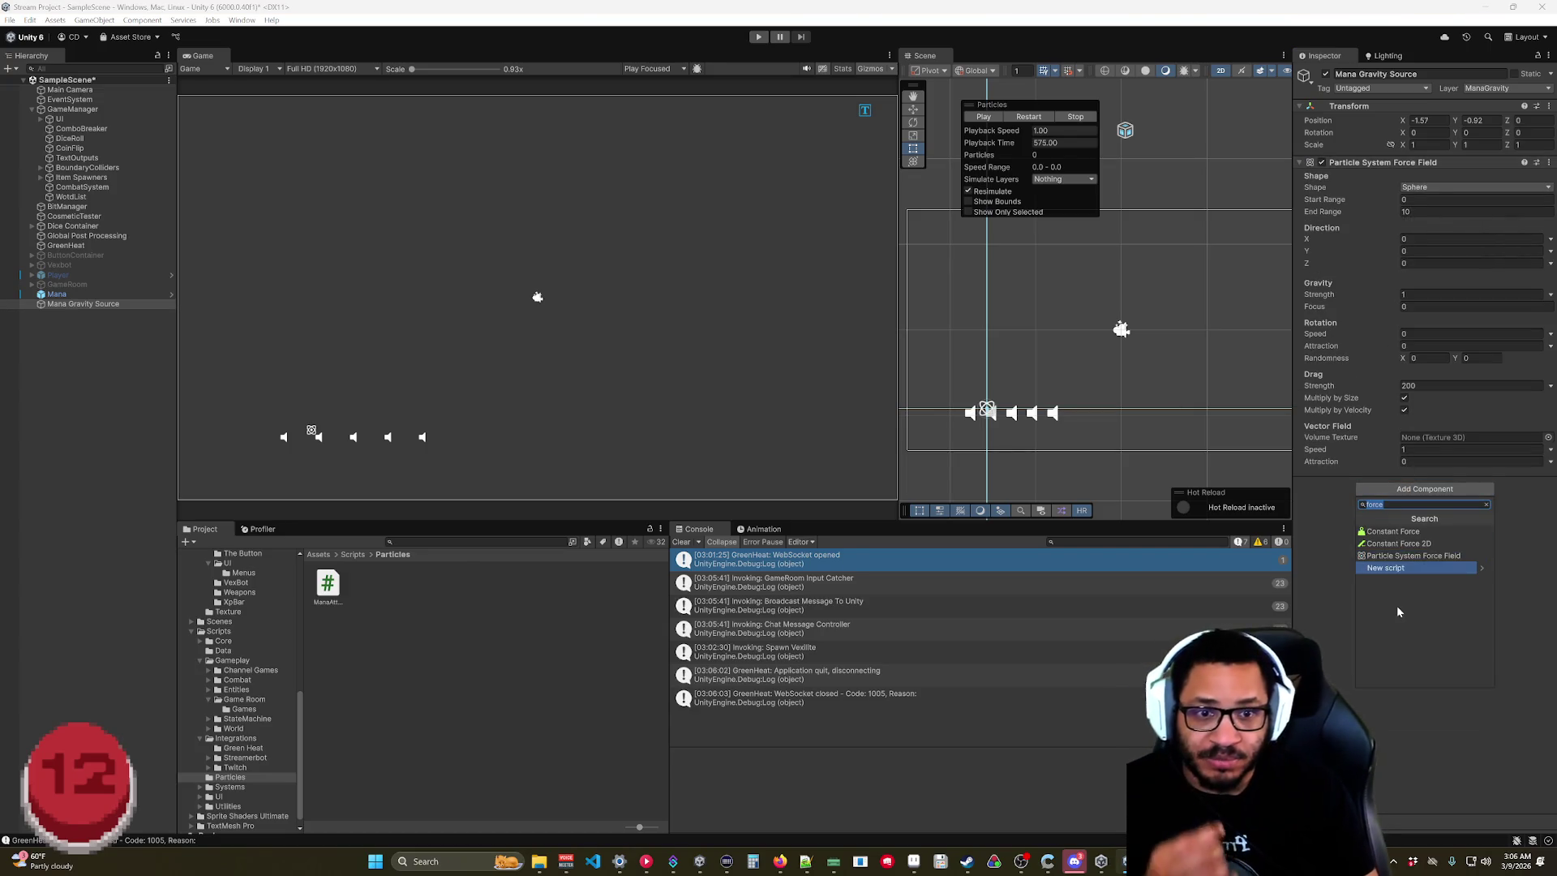
{"action": "type", "text": "ox"}
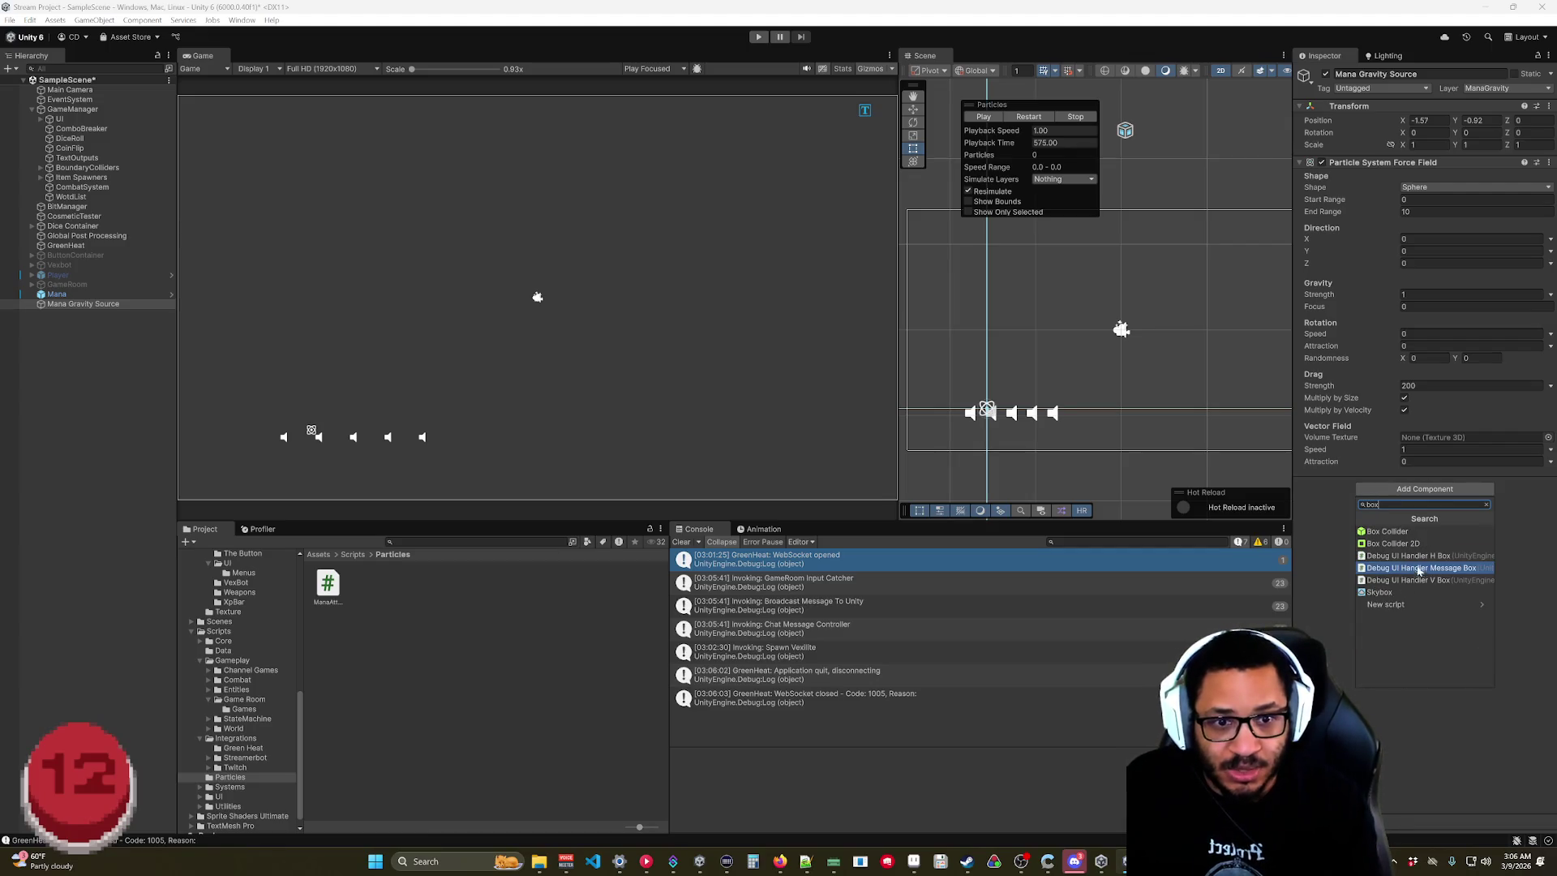
{"action": "left_click", "coordinate": [1425, 544]}
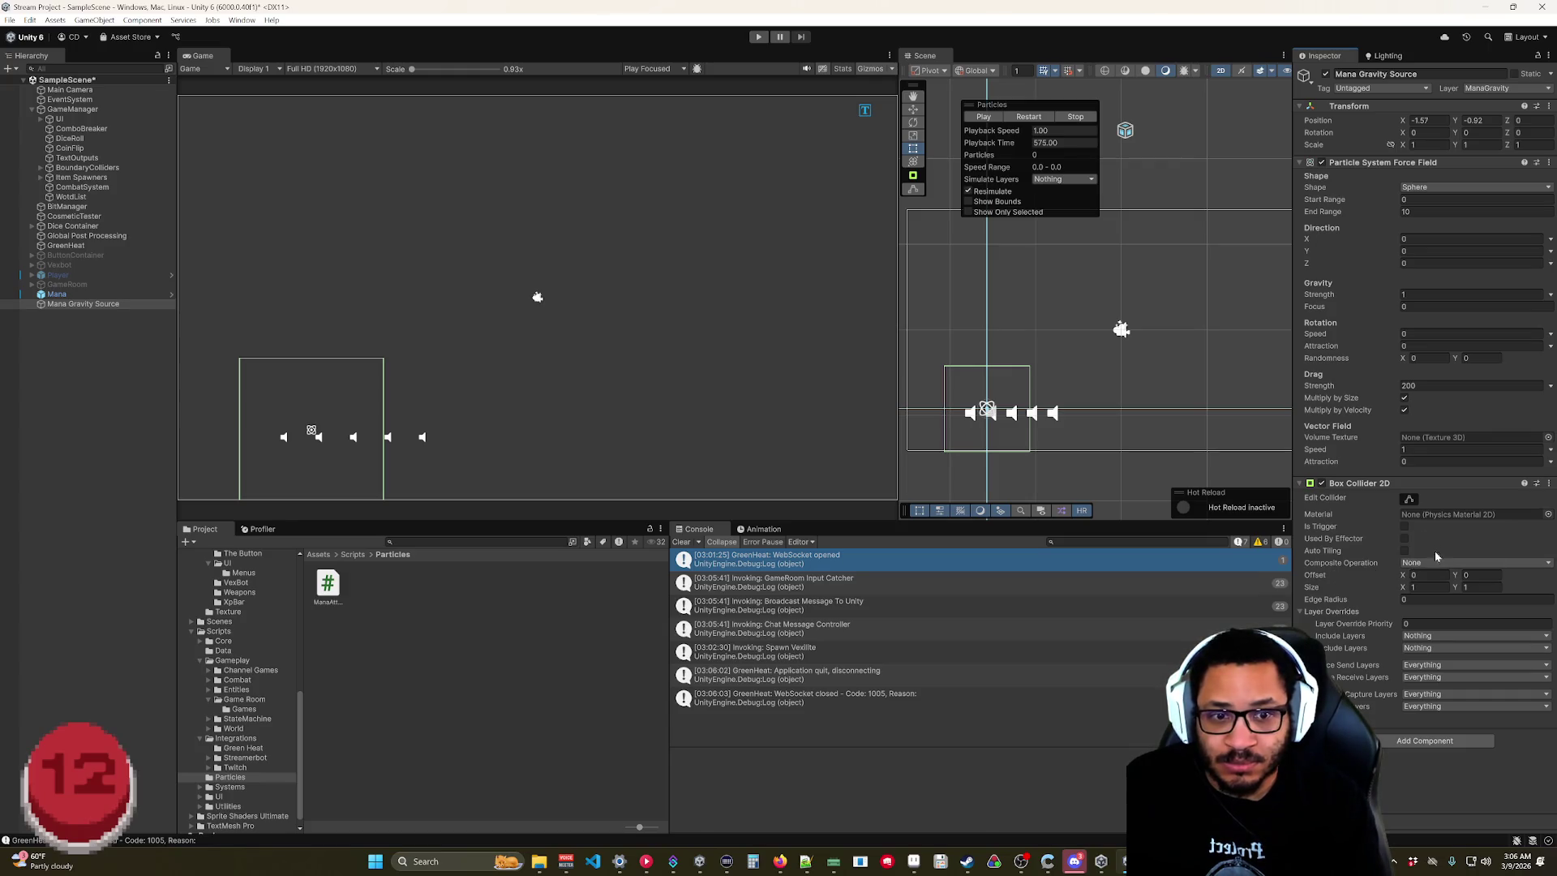
Enter play mode, inspect the Mana particle system's Collision module, then reselect Mana Gravity Source.
{"action": "left_click", "coordinate": [756, 36]}
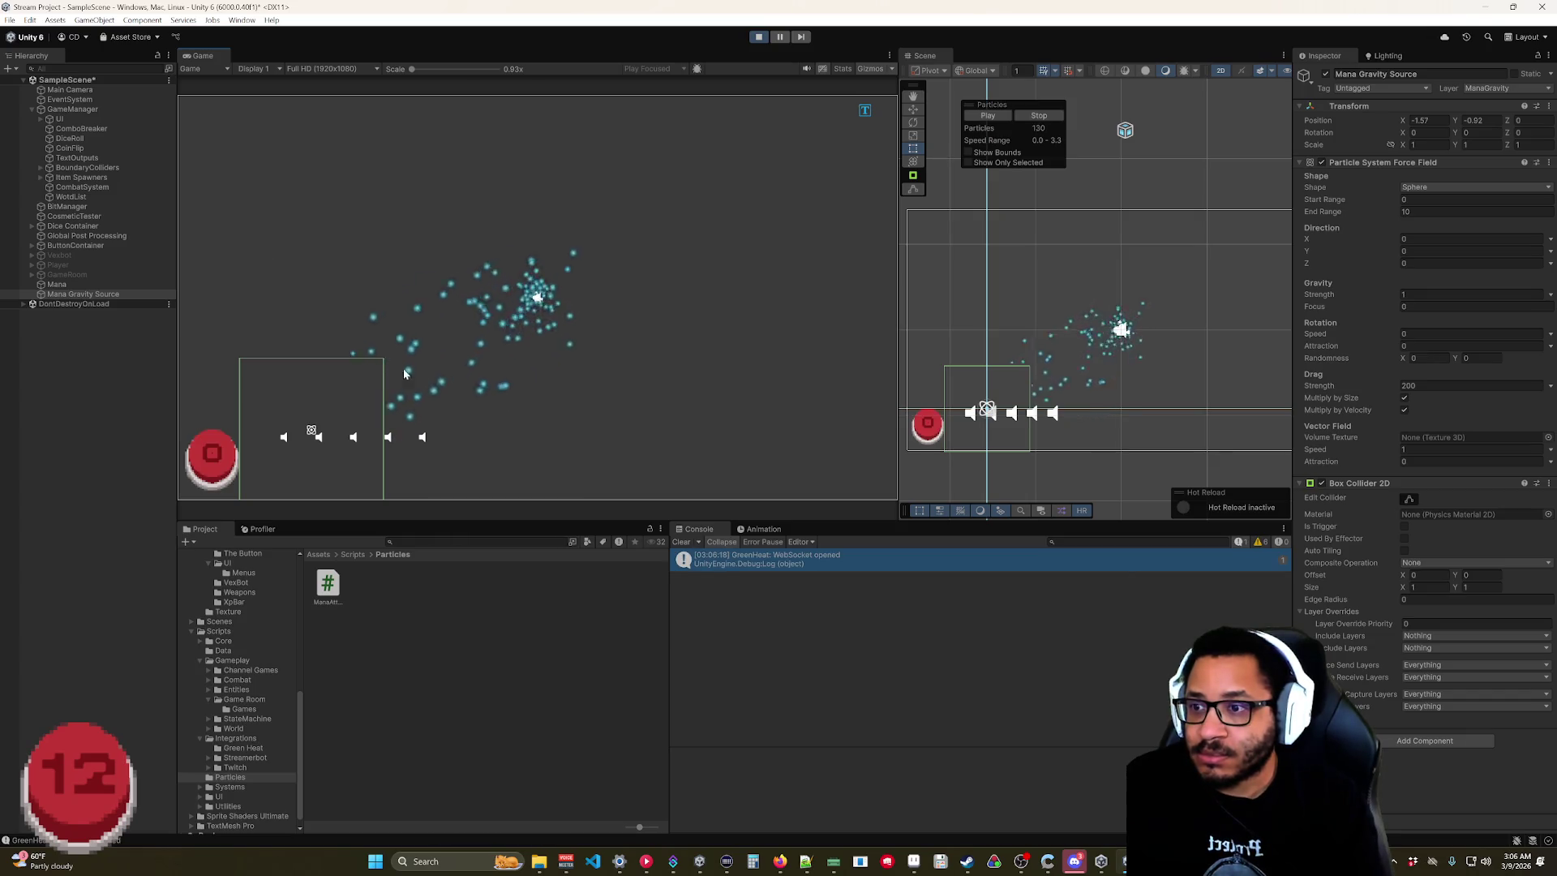
{"action": "left_click", "coordinate": [57, 284]}
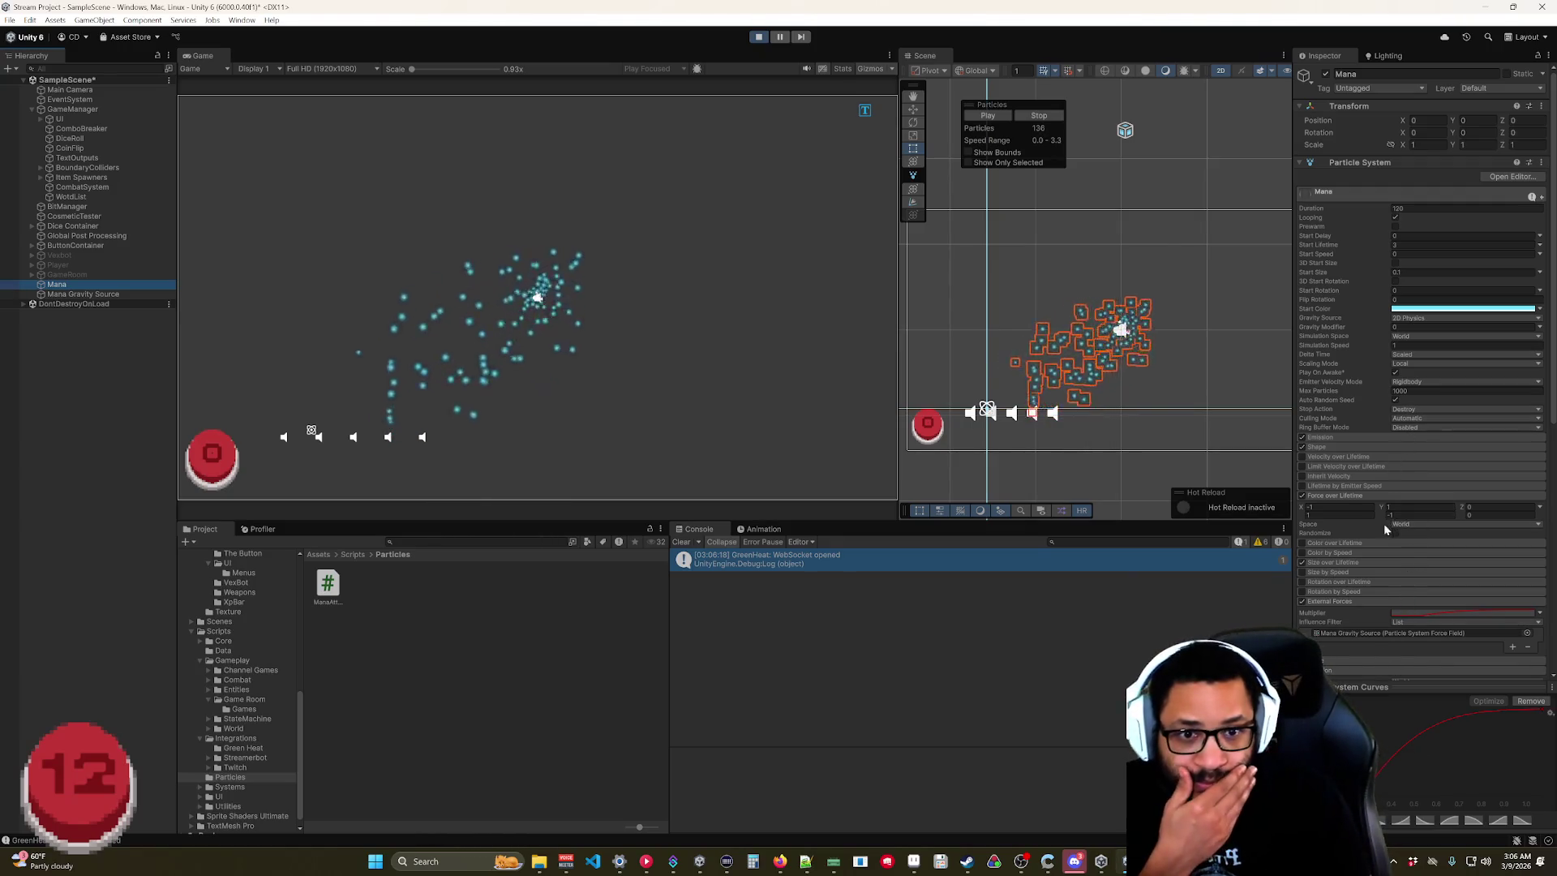
{"action": "scroll", "coordinate": [1388, 537], "scroll_direction": "down", "scroll_amount": 5}
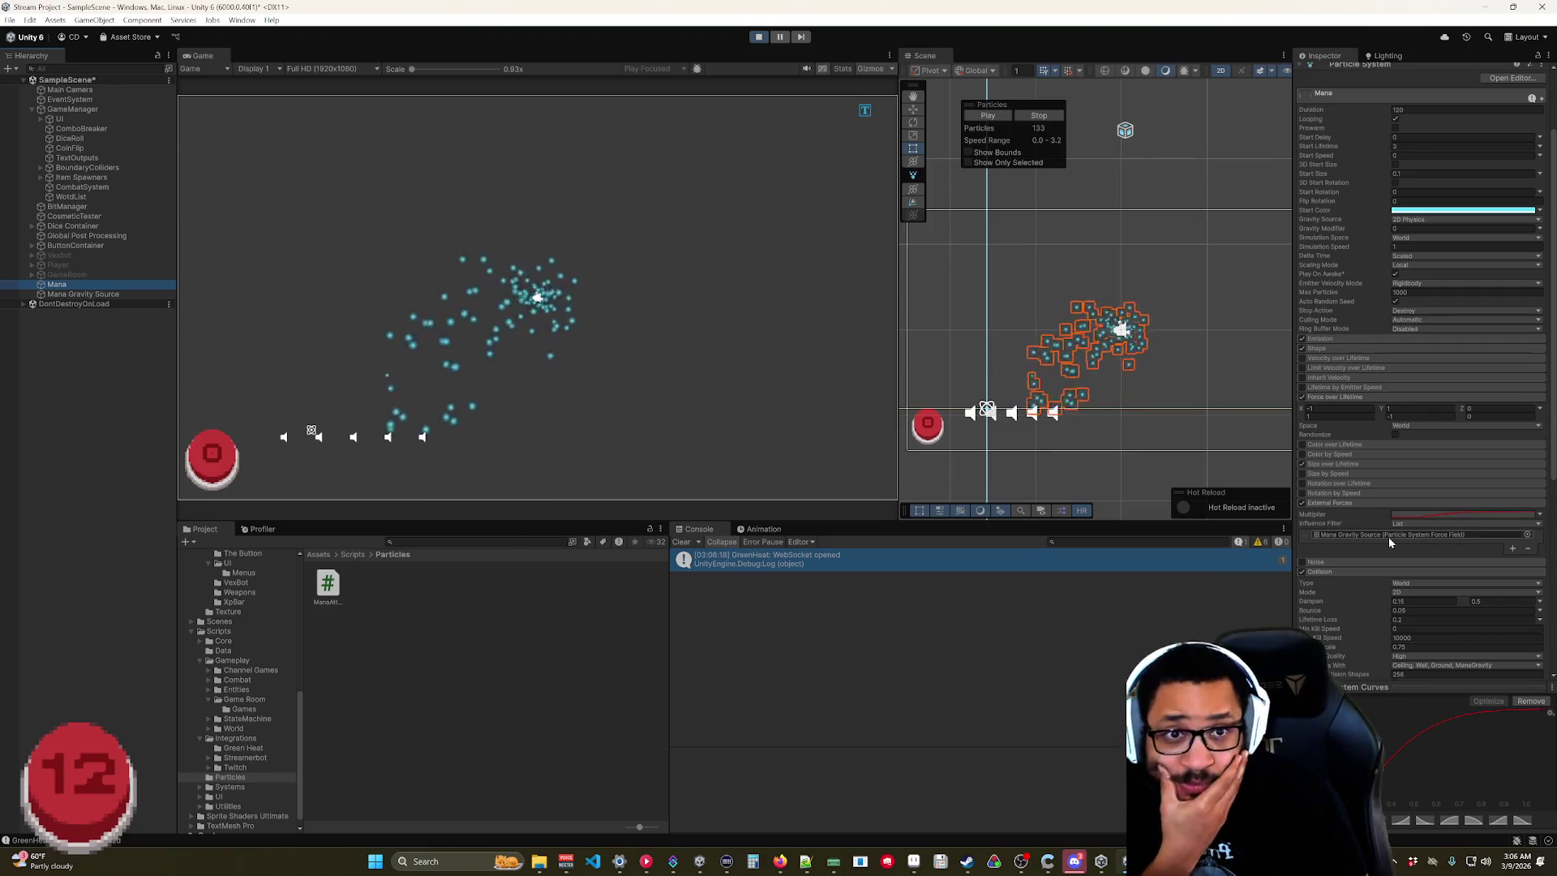
{"action": "scroll", "coordinate": [1388, 536], "scroll_direction": "down", "scroll_amount": 4}
{"action": "scroll", "coordinate": [1389, 538], "scroll_direction": "down", "scroll_amount": 3}
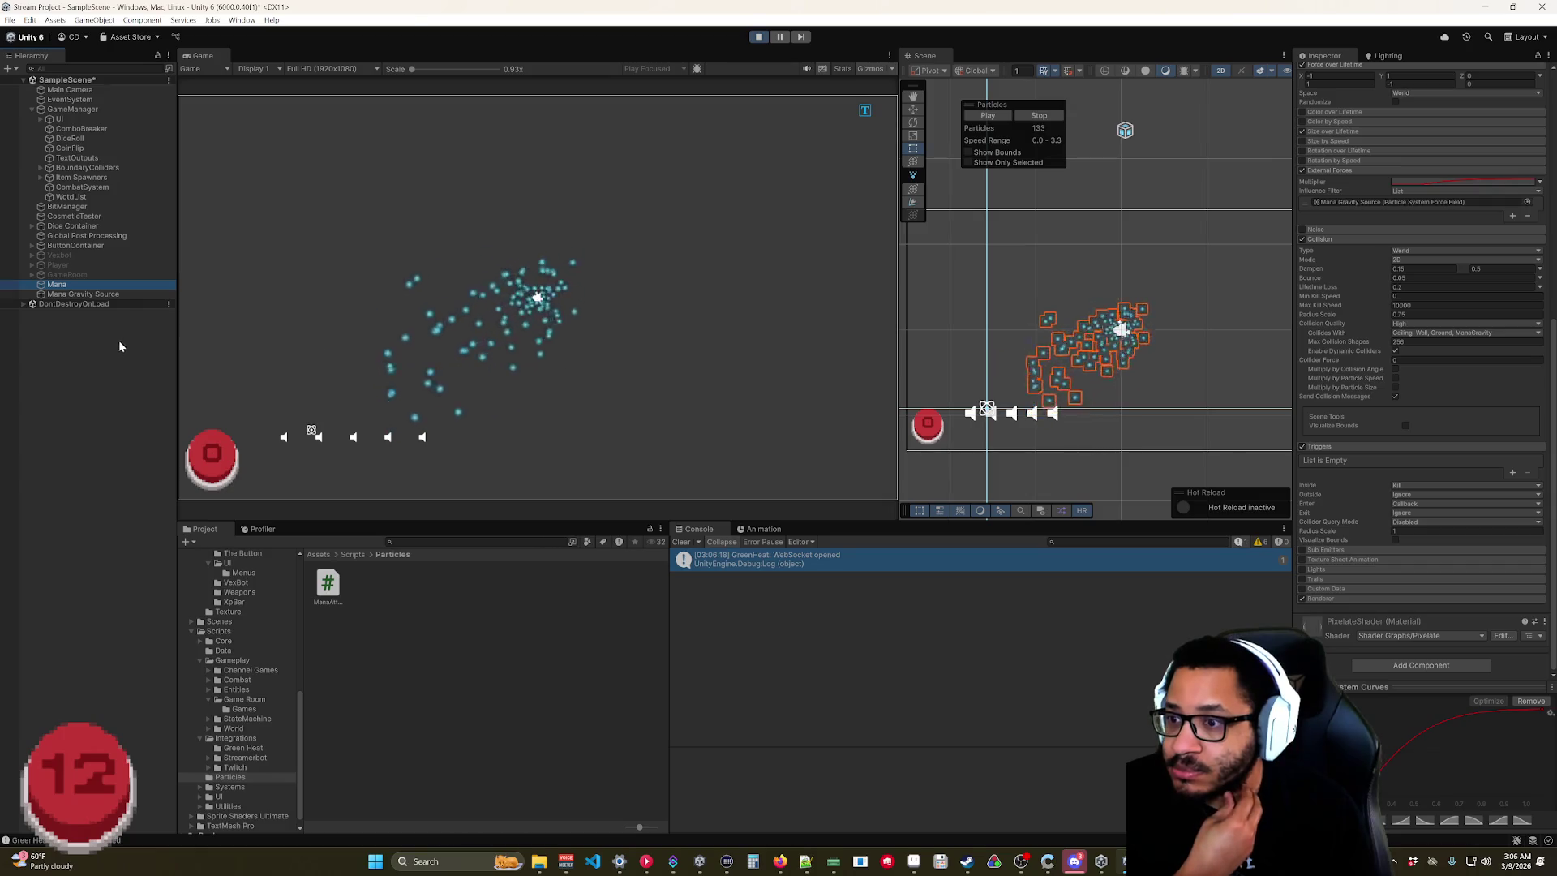
{"action": "left_click", "coordinate": [114, 297]}
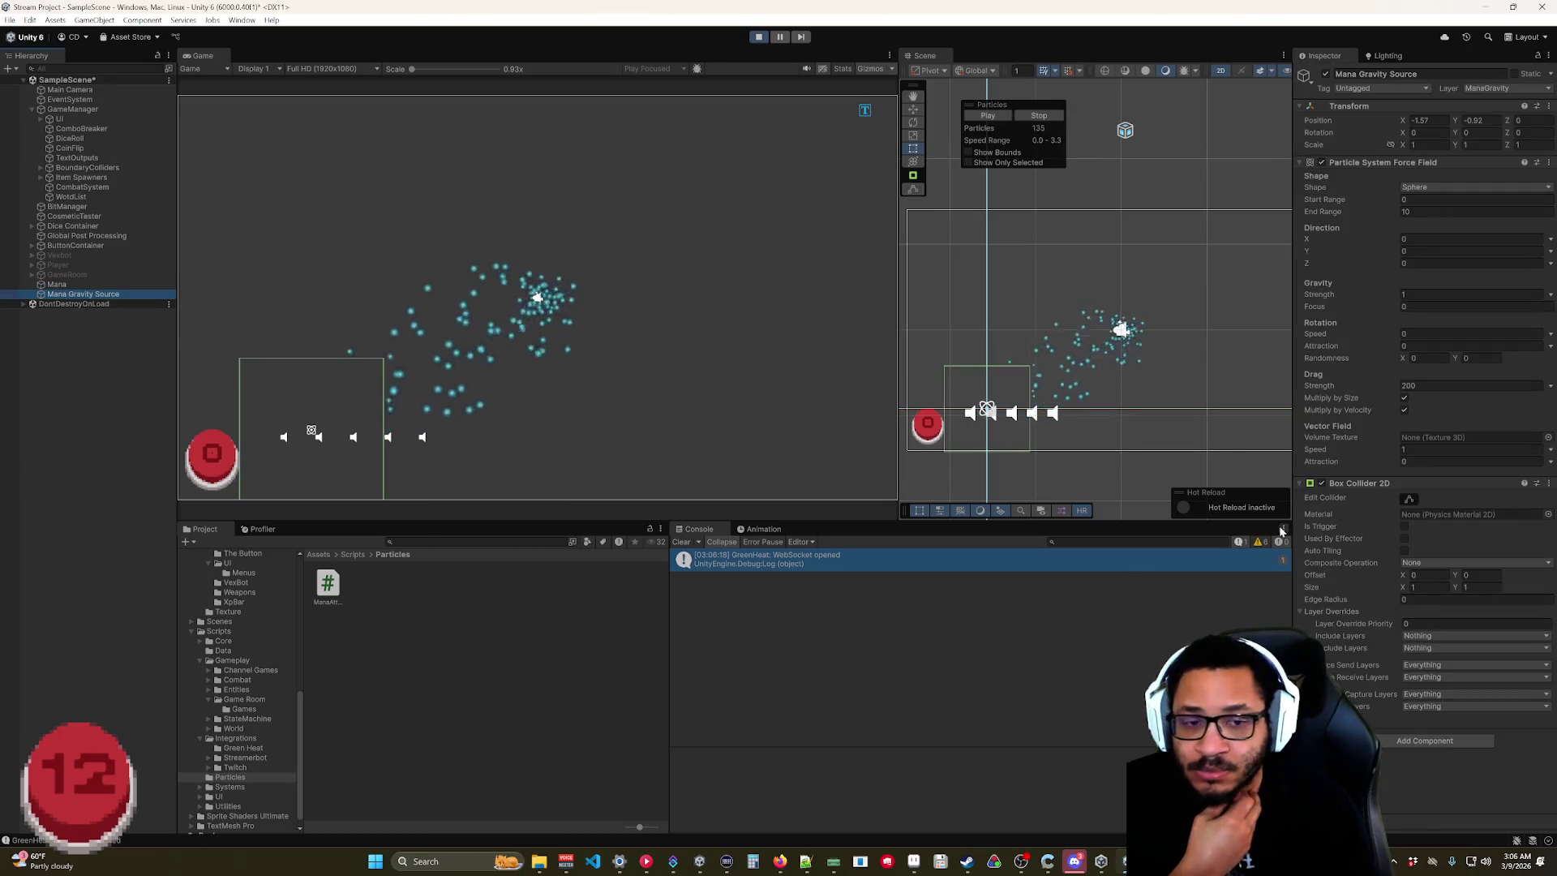
Set the Box Collider 2D size to X 0.1, Y 0.1, then drag the player in the Game view.
{"action": "left_click", "coordinate": [1390, 591]}
{"action": "type", "text": ".25"}
{"action": "key", "text": "Tab"}
{"action": "type", "text": ".25"}
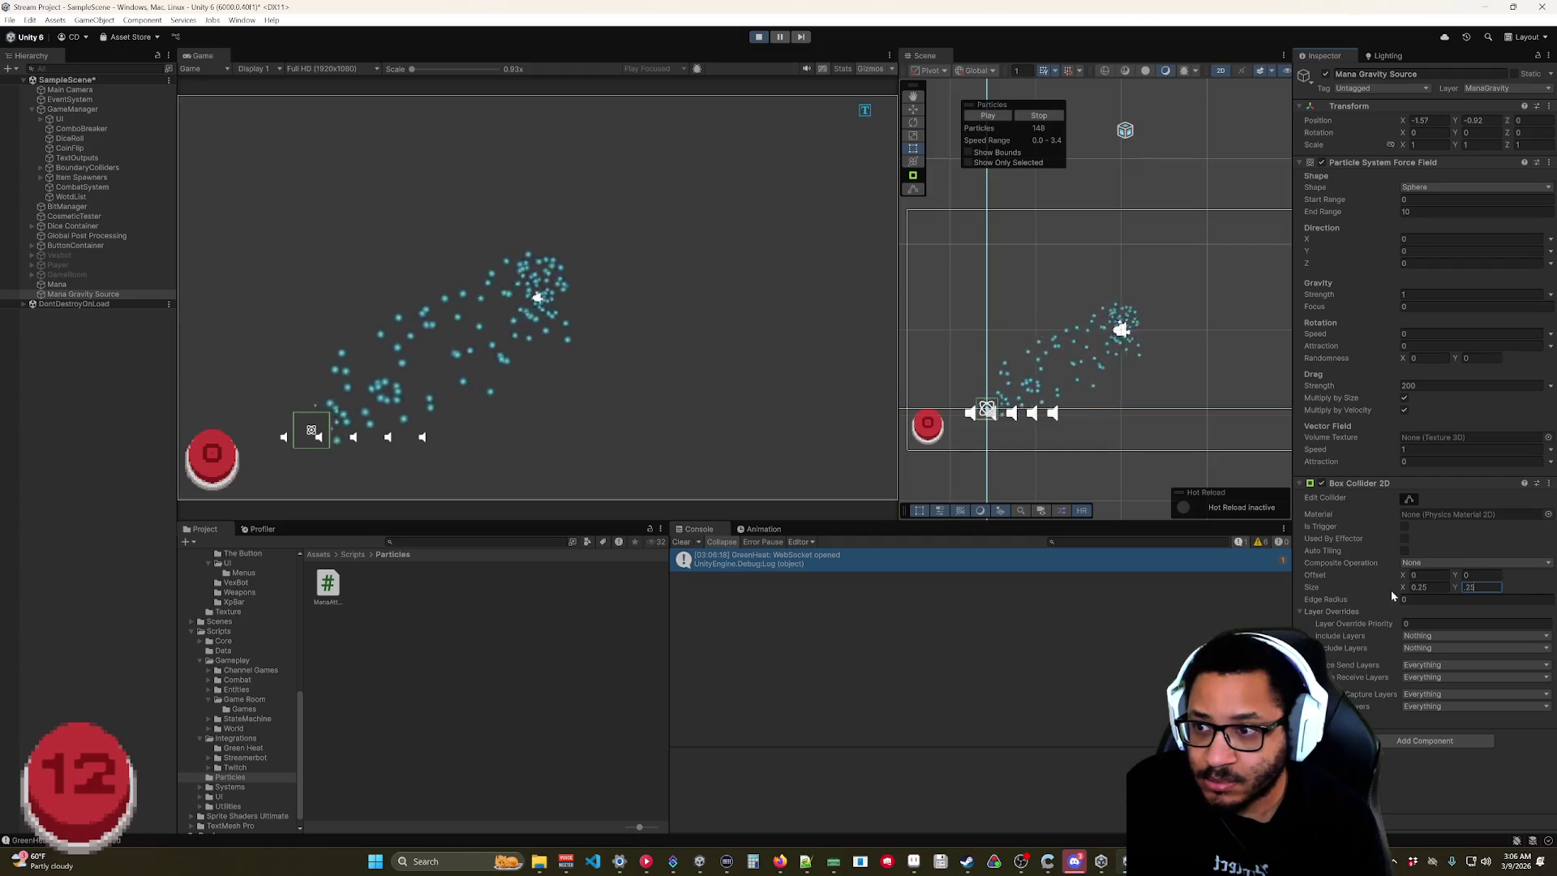
{"action": "key", "text": "BackSpace"}
{"action": "left_click", "coordinate": [1419, 589]}
{"action": "type", "text": ".1"}
{"action": "left_click", "coordinate": [1469, 587]}
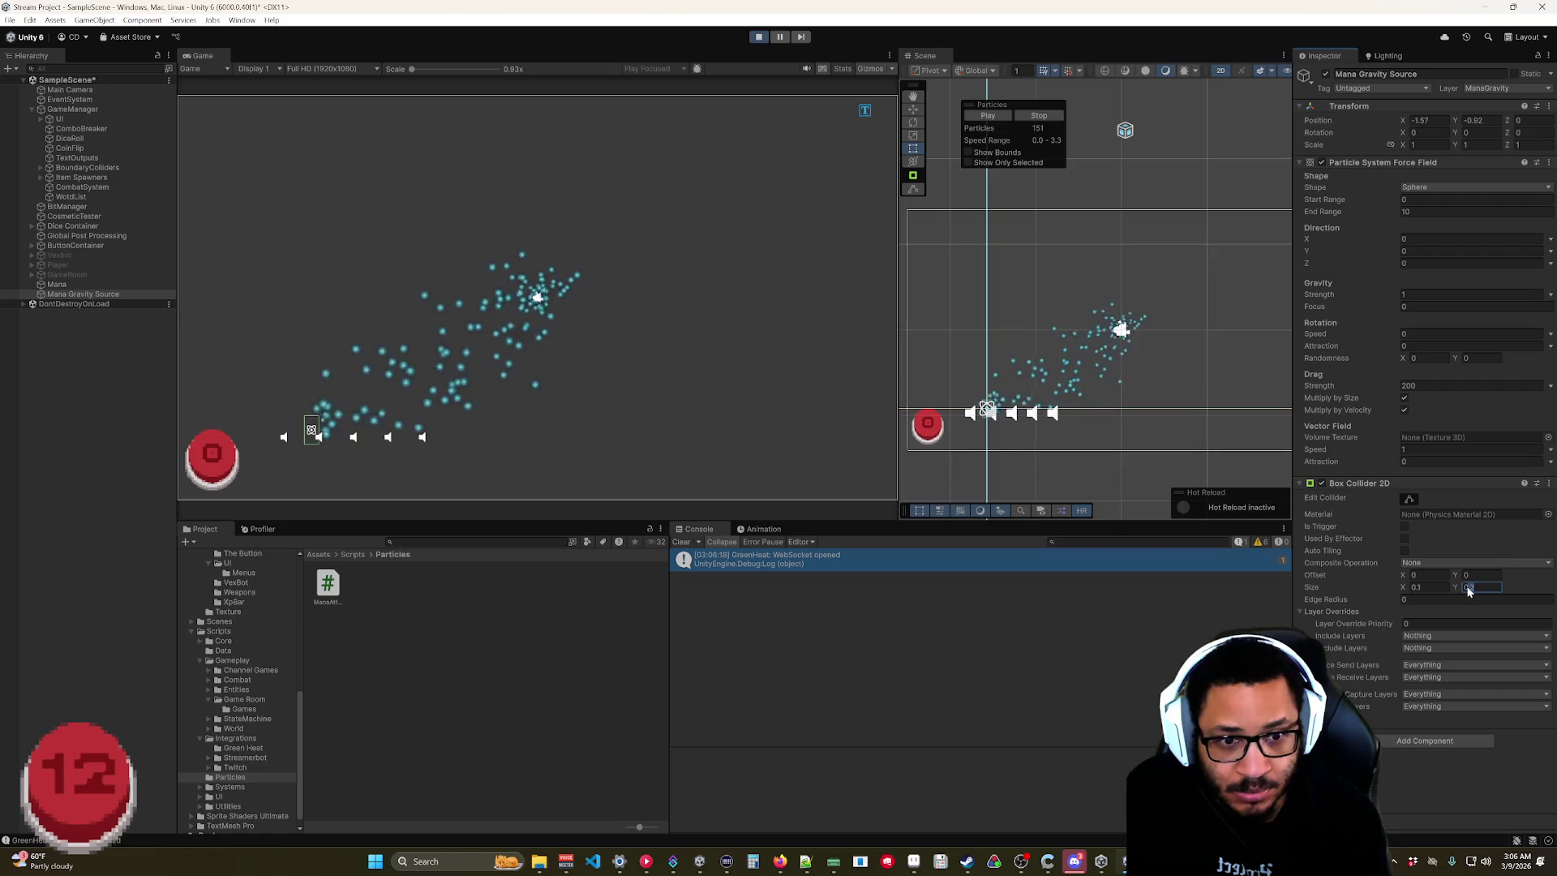
{"action": "type", "text": ".1"}
{"action": "key", "text": "Return"}
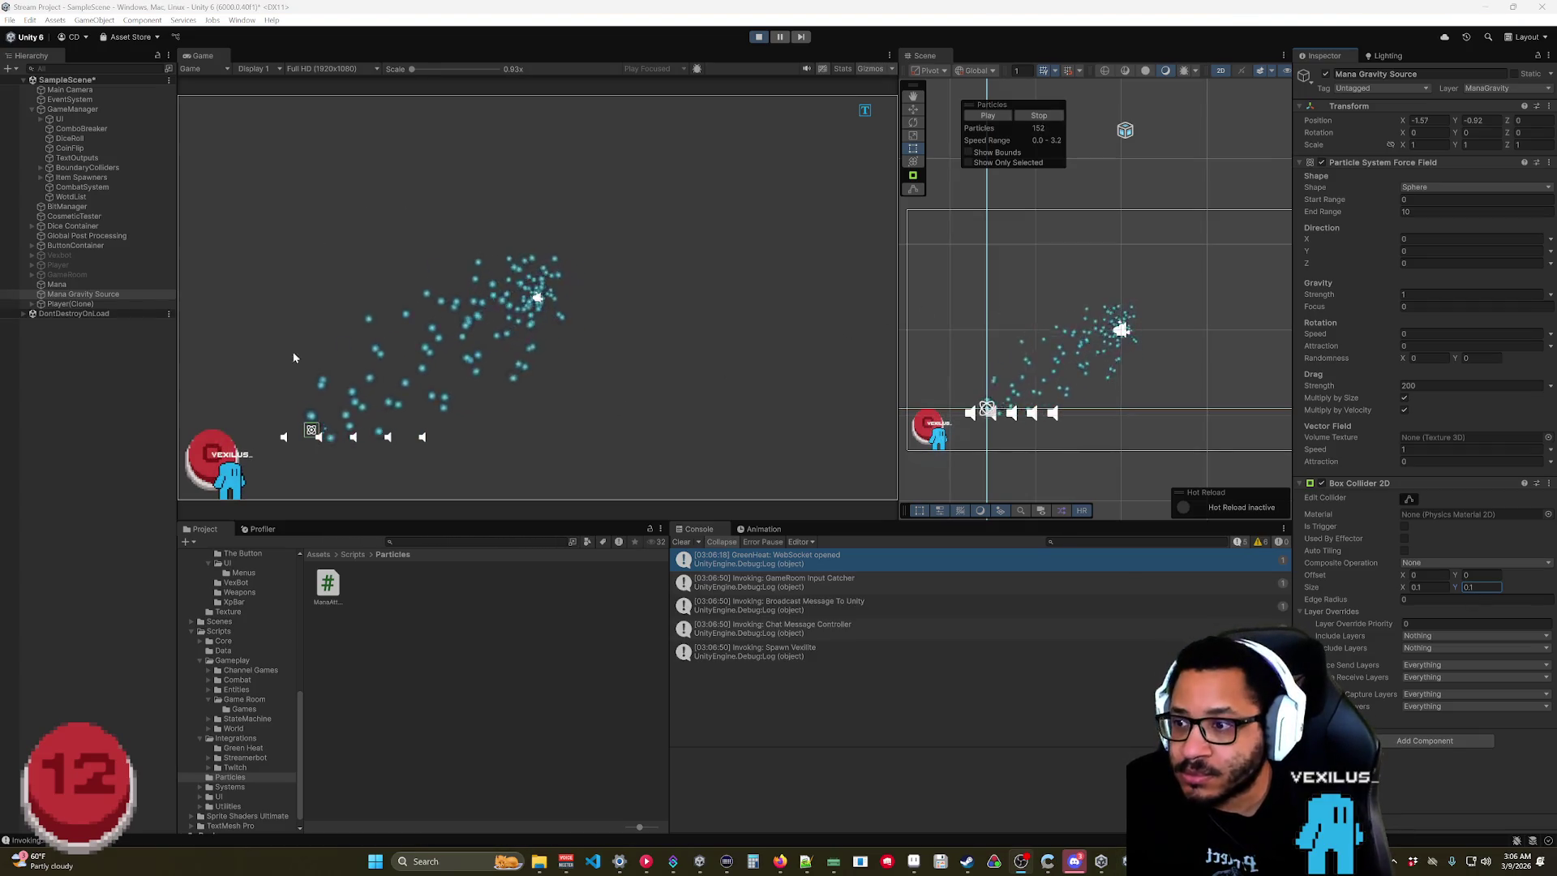
{"action": "left_click_drag", "start_coordinate": [229, 434], "coordinate": [325, 484]}
Parent Mana Gravity Source under Player(Clone) and reset its Transform to 0, 0, 0.
{"action": "left_click", "coordinate": [76, 296]}
{"action": "left_click_drag", "start_coordinate": [77, 308], "coordinate": [73, 305]}
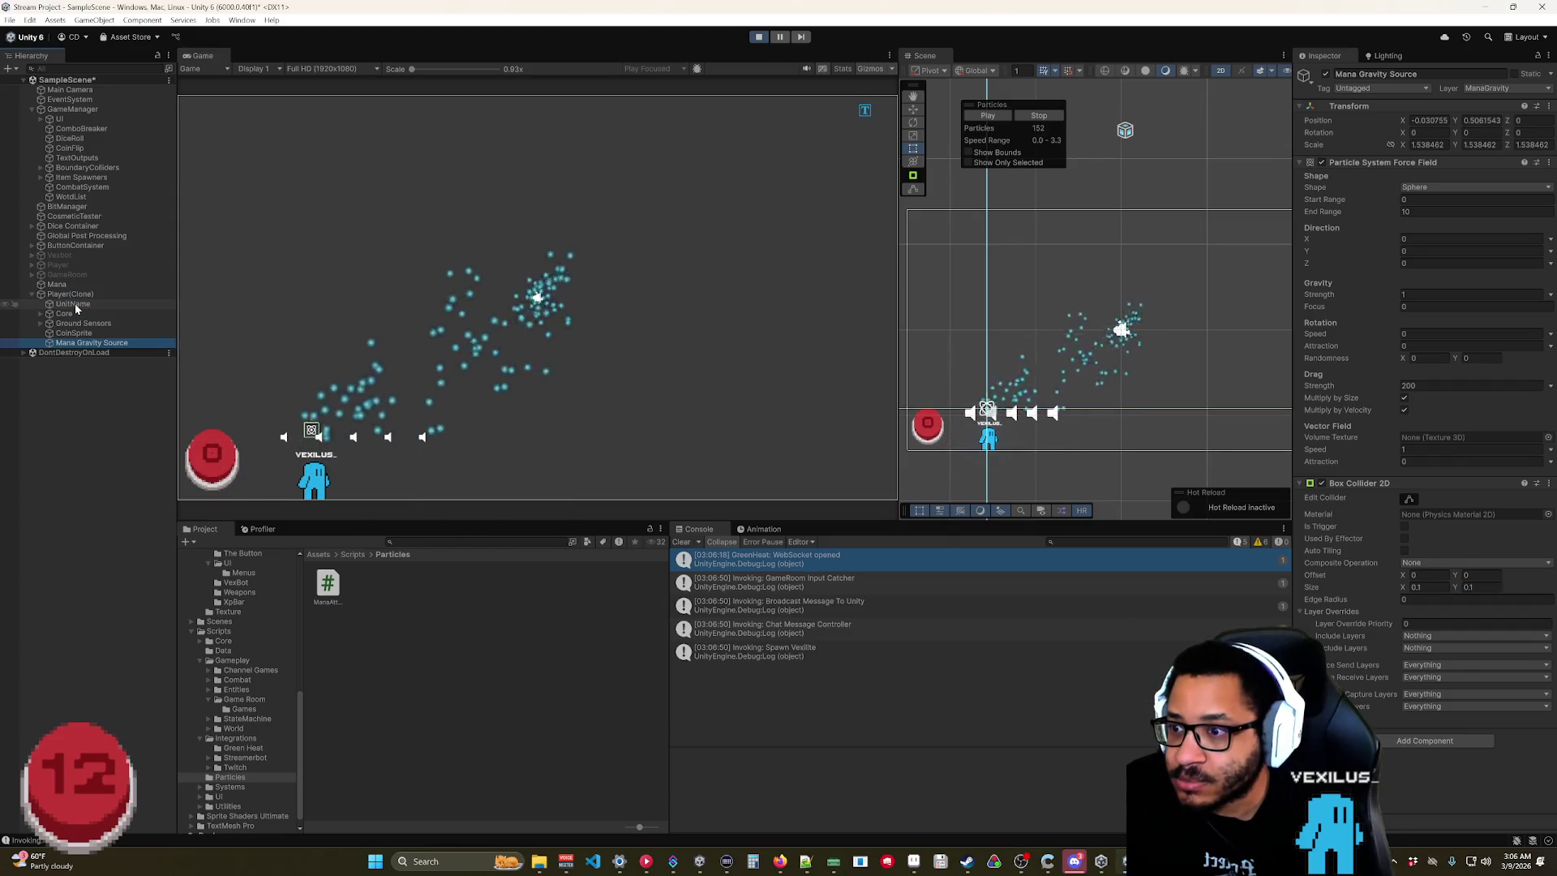
{"action": "right_click", "coordinate": [1433, 110]}
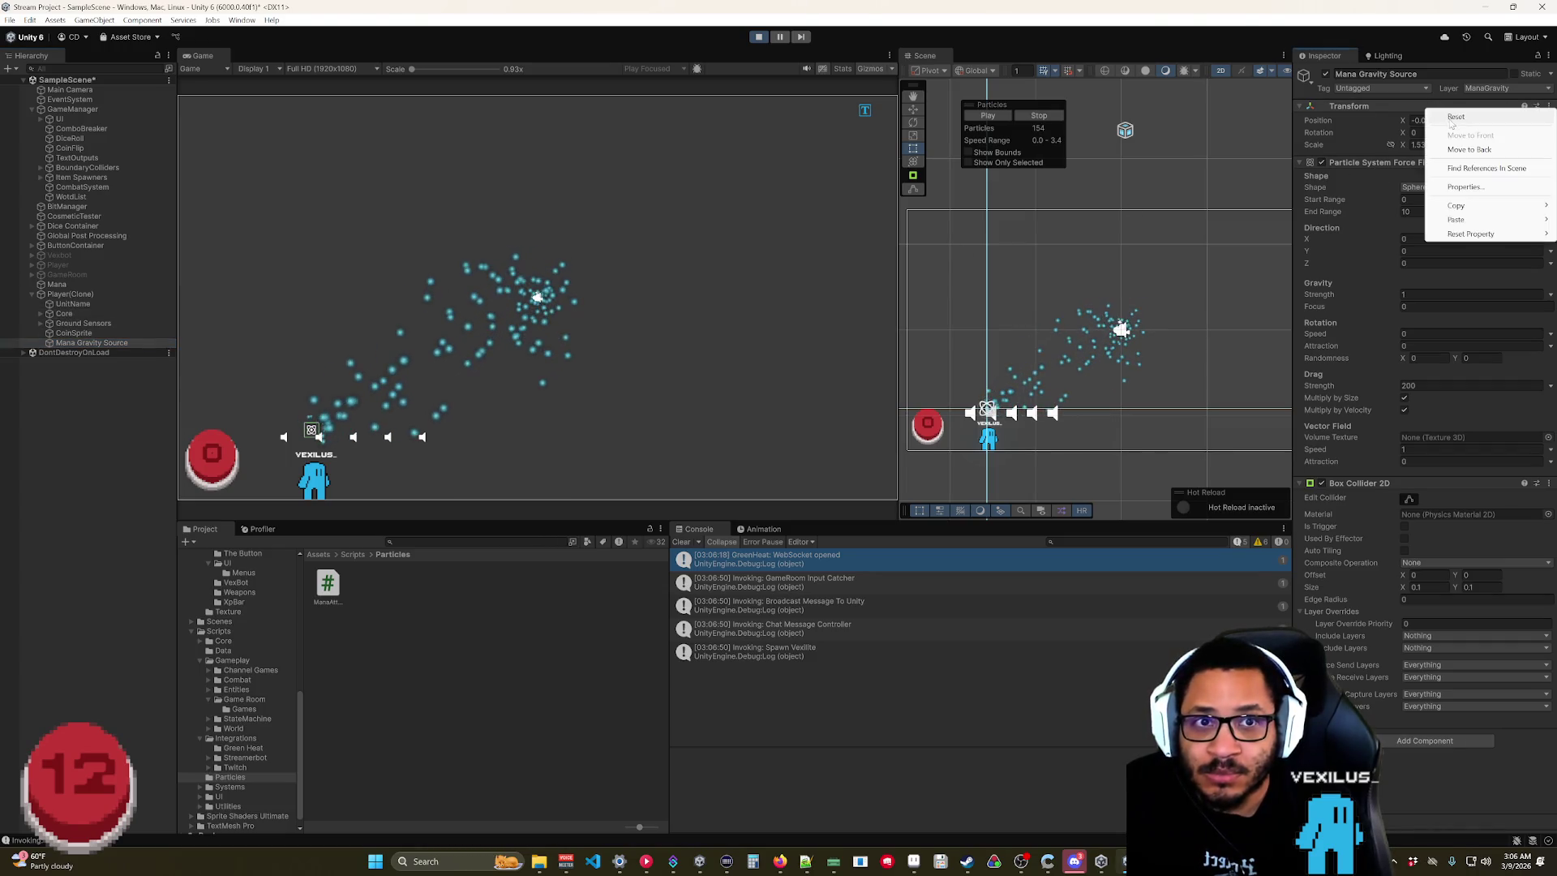
{"action": "left_click", "coordinate": [1451, 118]}
{"action": "mouse_move", "coordinate": [307, 496]}
{"action": "left_mouse_down"}
{"action": "mouse_move", "coordinate": [312, 426]}
{"action": "mouse_move", "coordinate": [479, 357]}
{"action": "mouse_move", "coordinate": [669, 405]}
{"action": "mouse_move", "coordinate": [674, 269]}
{"action": "mouse_move", "coordinate": [628, 252]}
{"action": "left_mouse_up"}
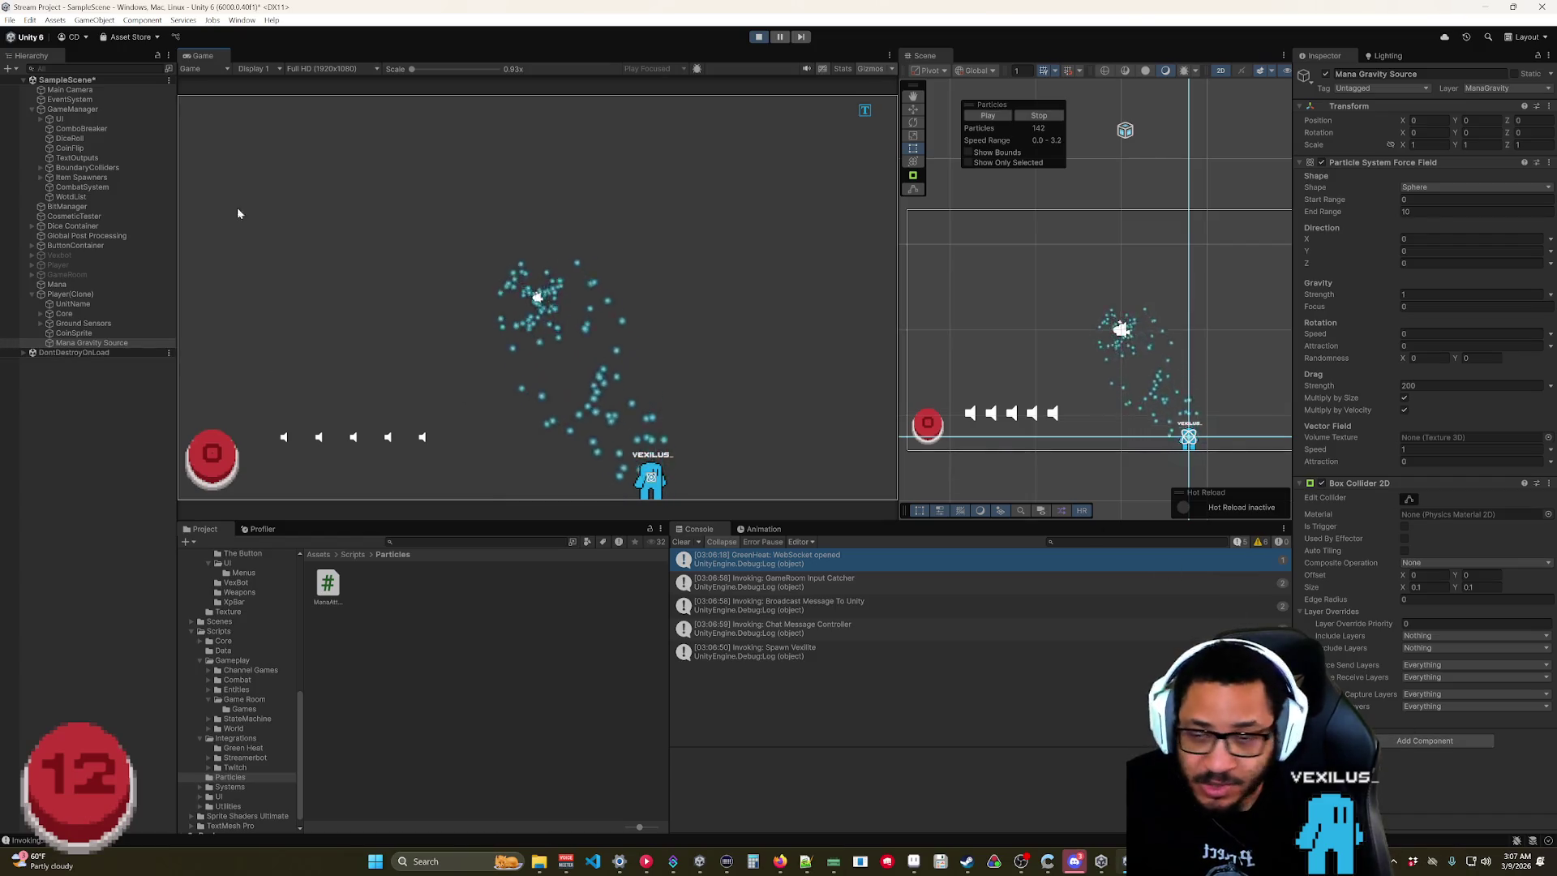
Give Mana's Collision module a Lifetime Loss of 0.2, then reselect Mana Gravity Source.
{"action": "left_click", "coordinate": [63, 286]}
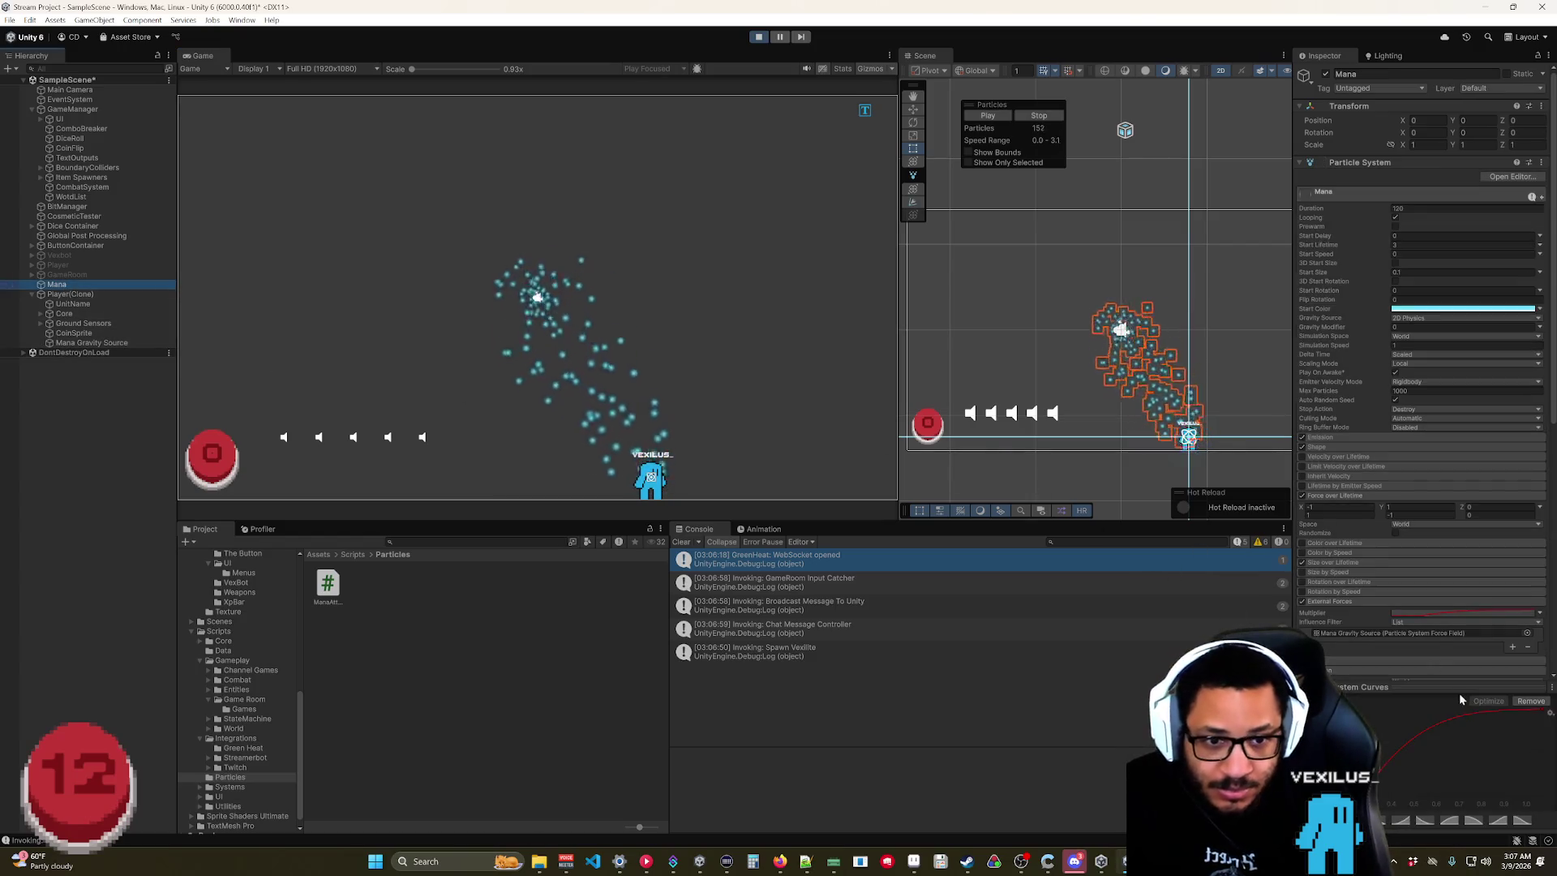
{"action": "scroll", "coordinate": [1385, 633], "scroll_direction": "down", "scroll_amount": 3}
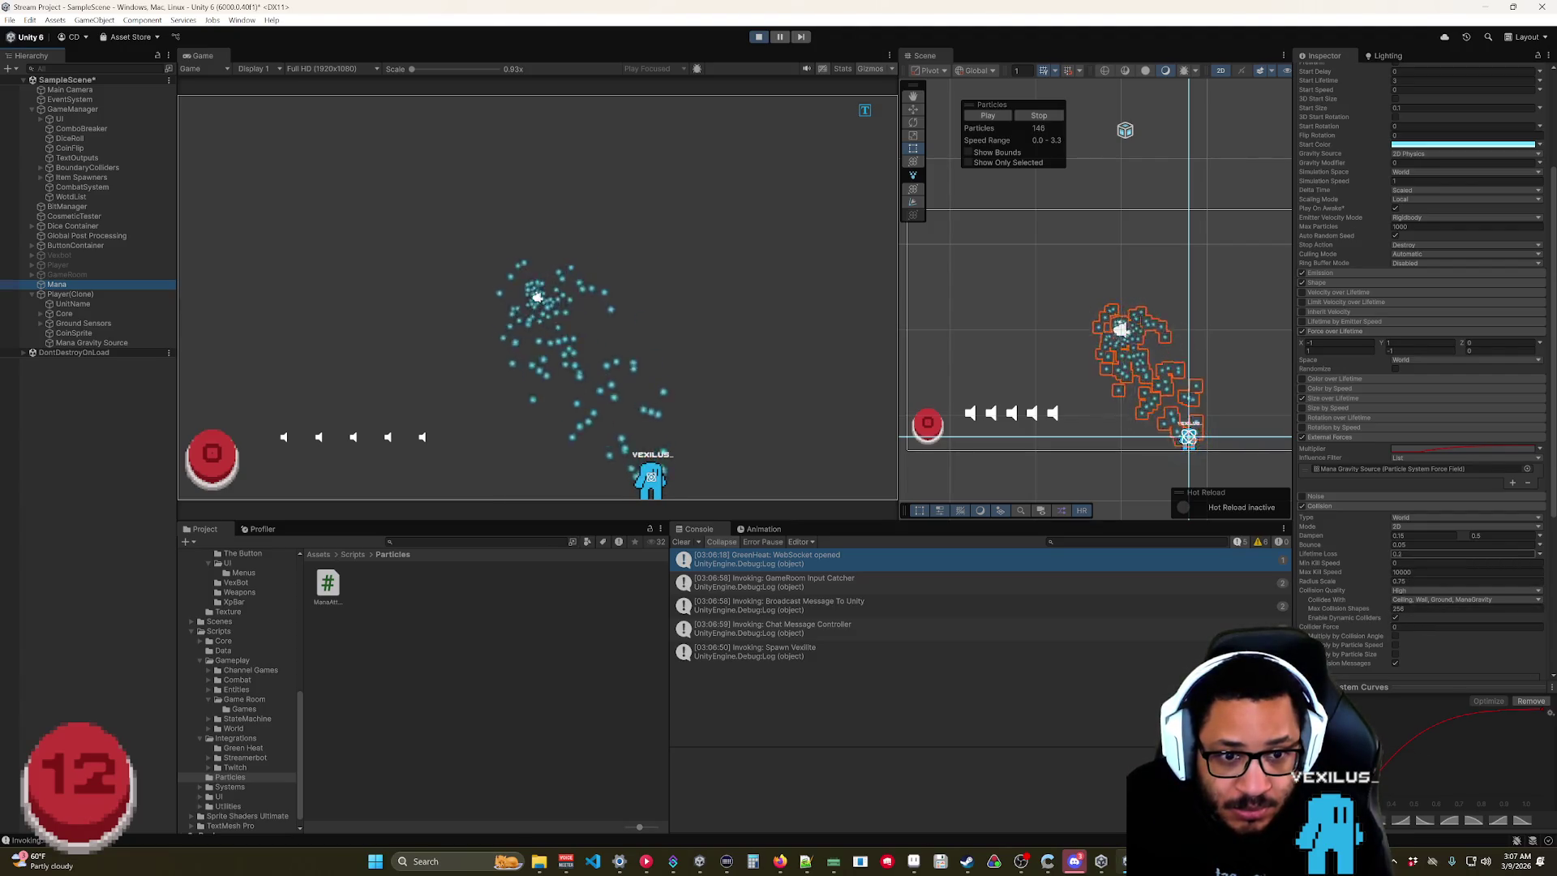
{"action": "left_click", "coordinate": [1444, 554]}
{"action": "type", "text": "0"}
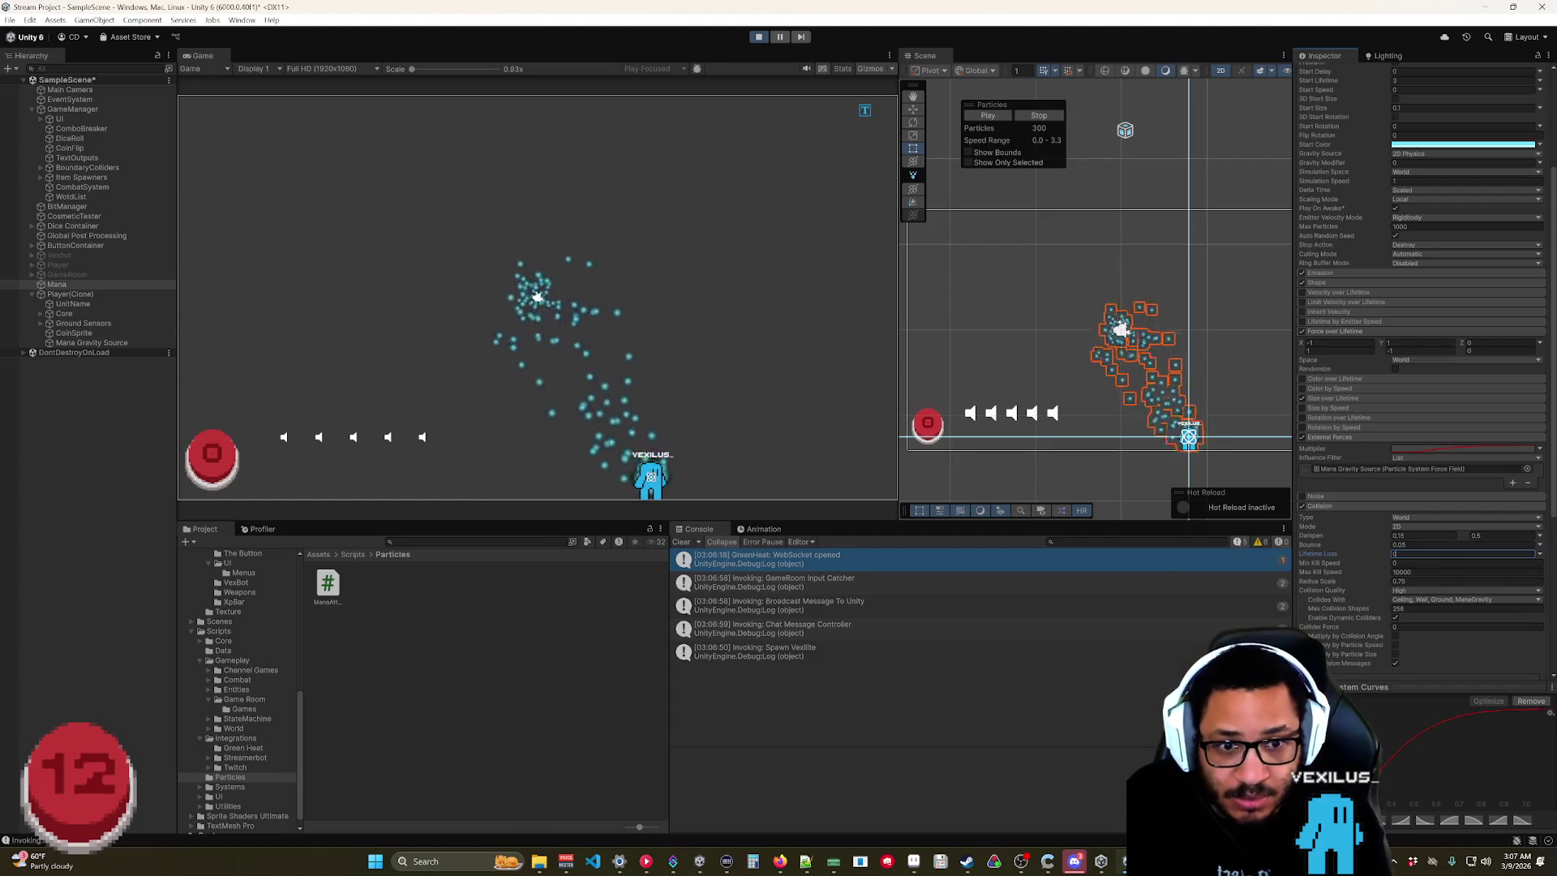
{"action": "type", "text": ".2"}
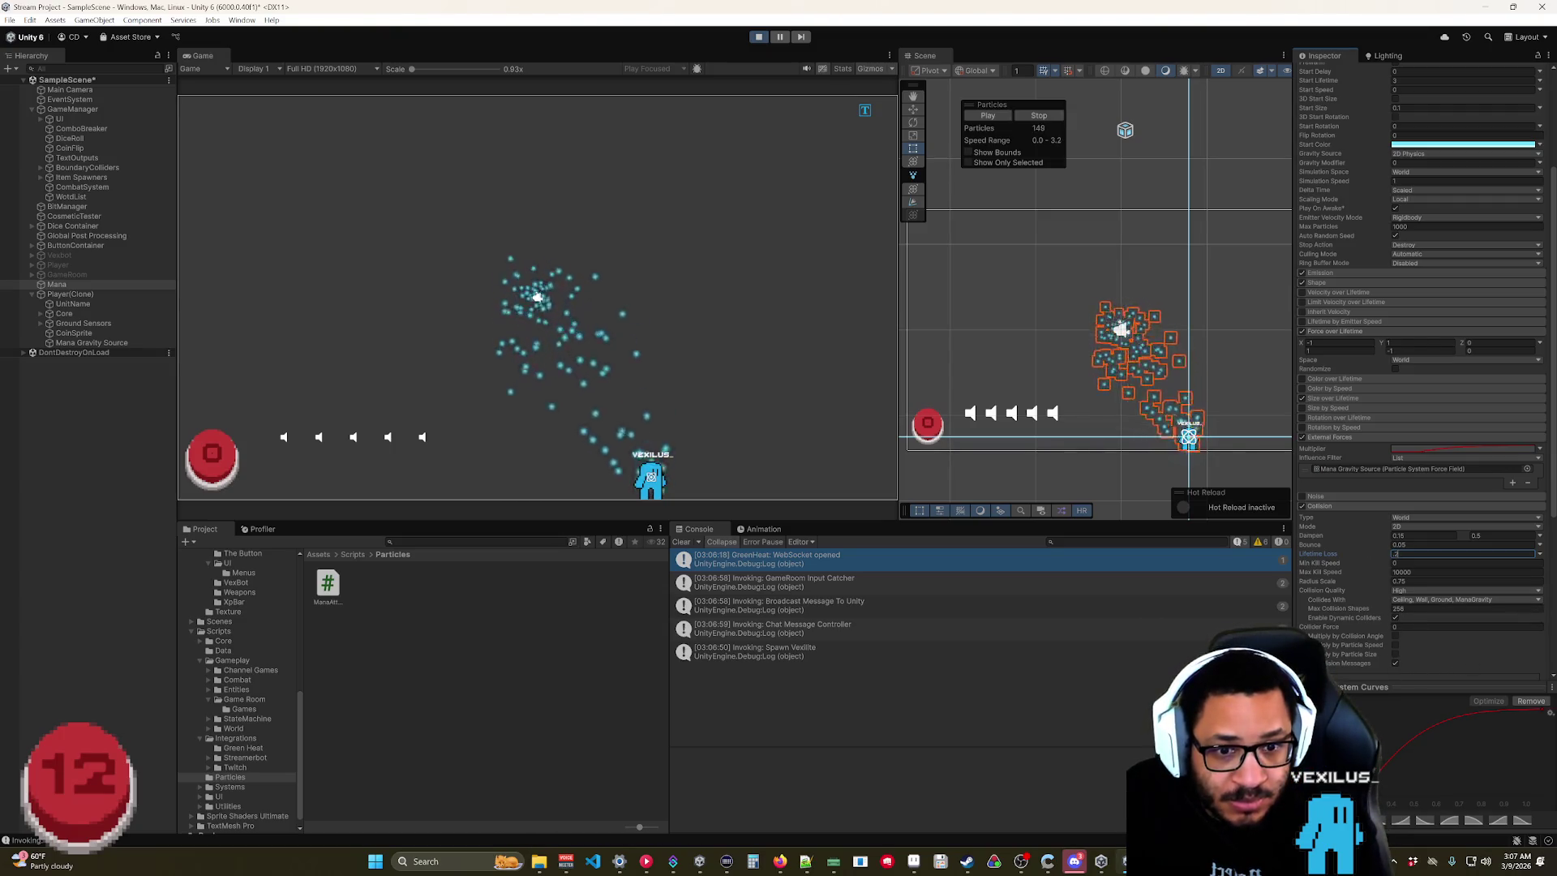
{"action": "scroll", "coordinate": [1324, 639], "scroll_direction": "down", "scroll_amount": 5}
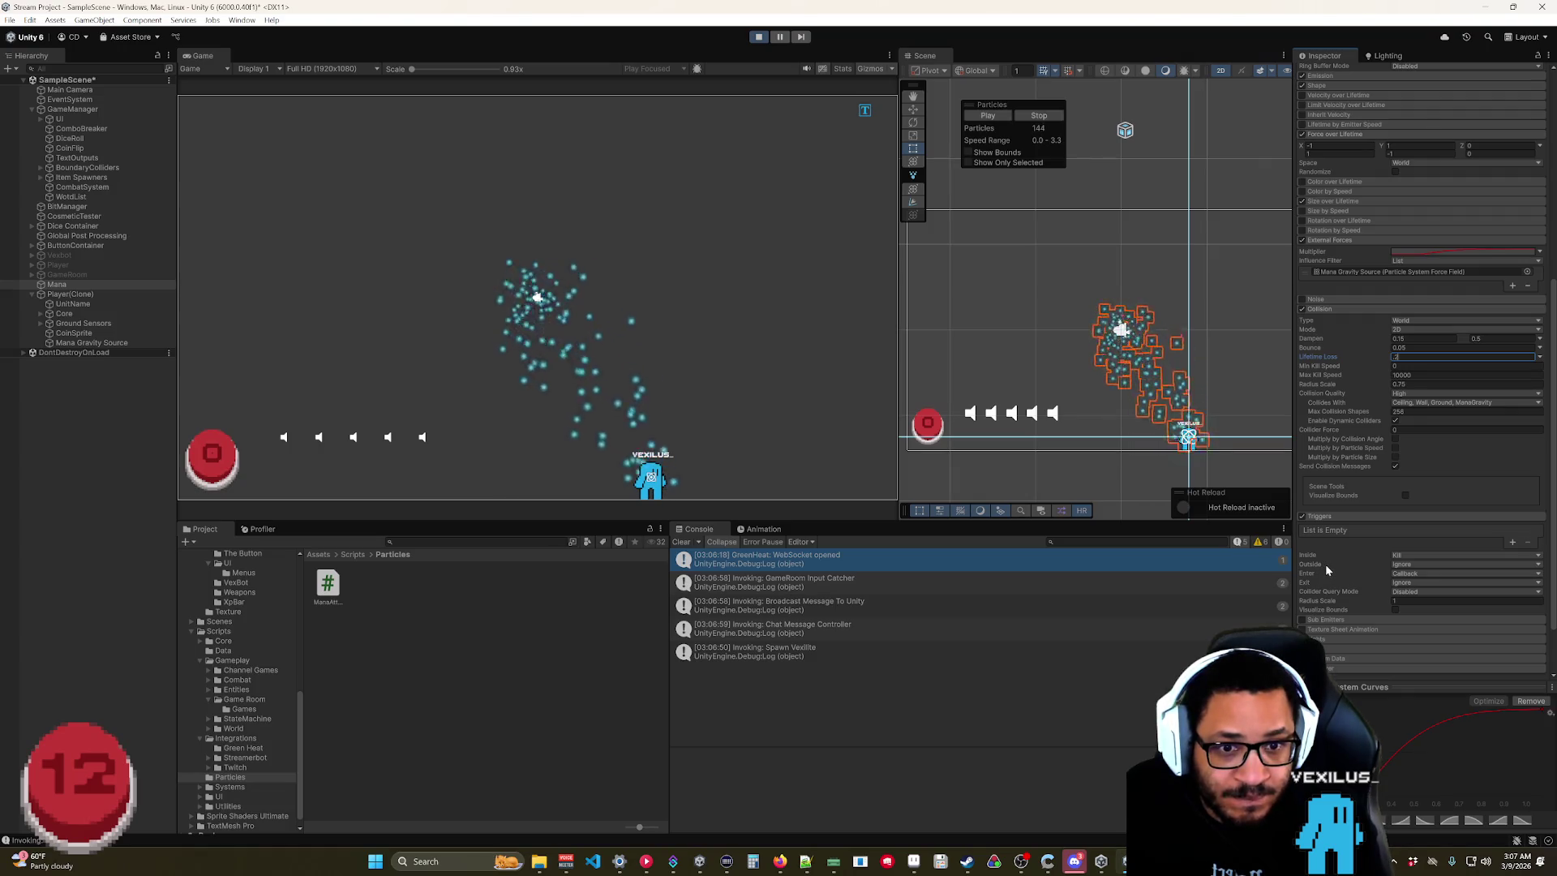
{"action": "left_click", "coordinate": [87, 344]}
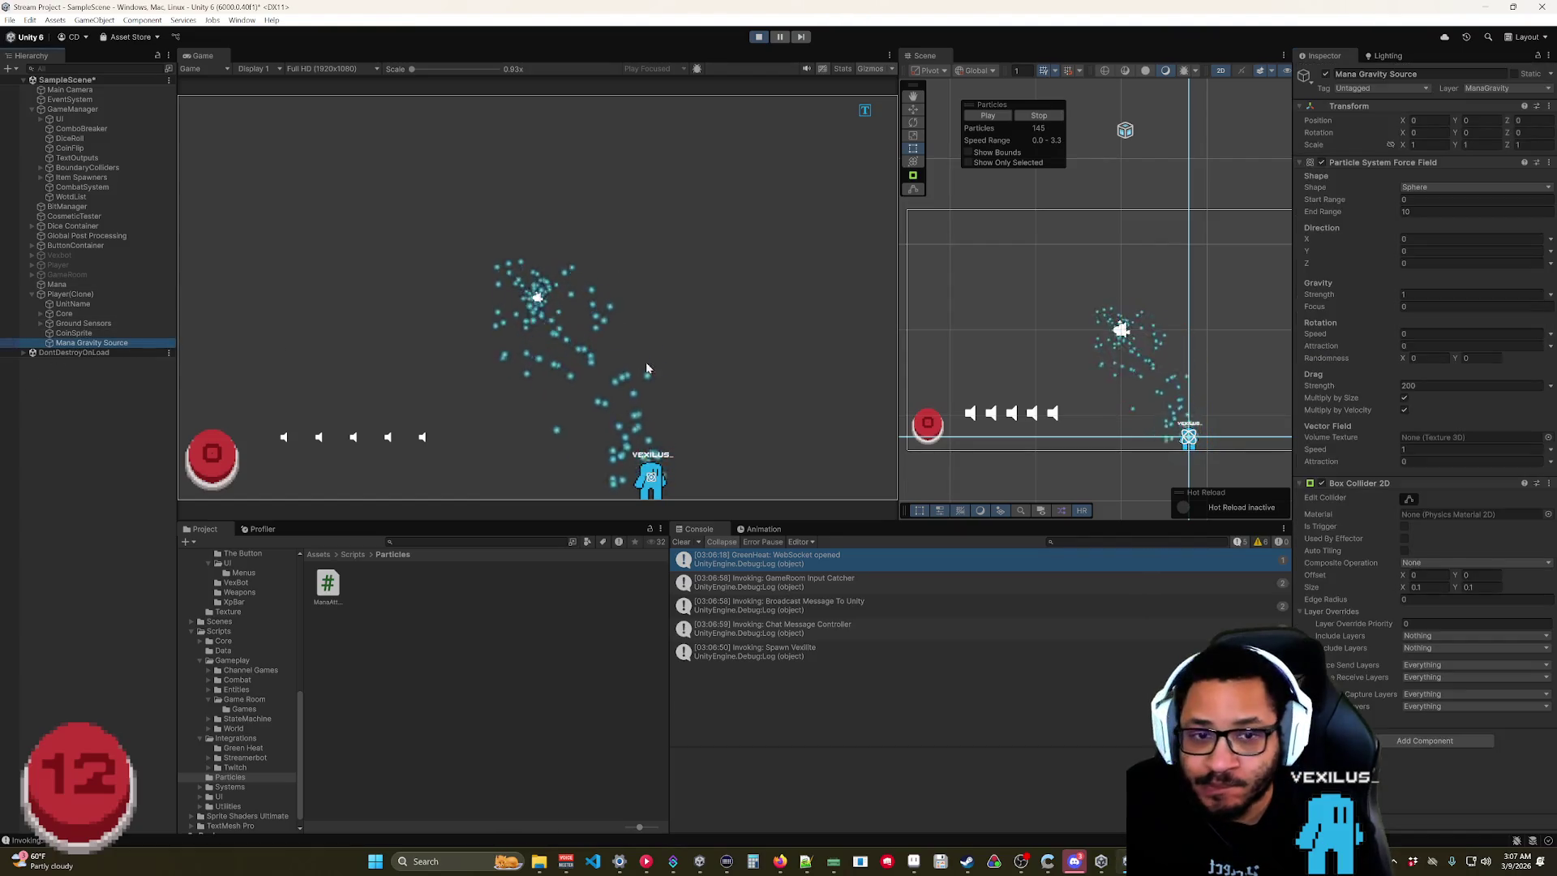
Tick Is Trigger on the Box Collider 2D, then view Mana's particle settings down to Triggers.
{"action": "left_click", "coordinate": [1404, 528]}
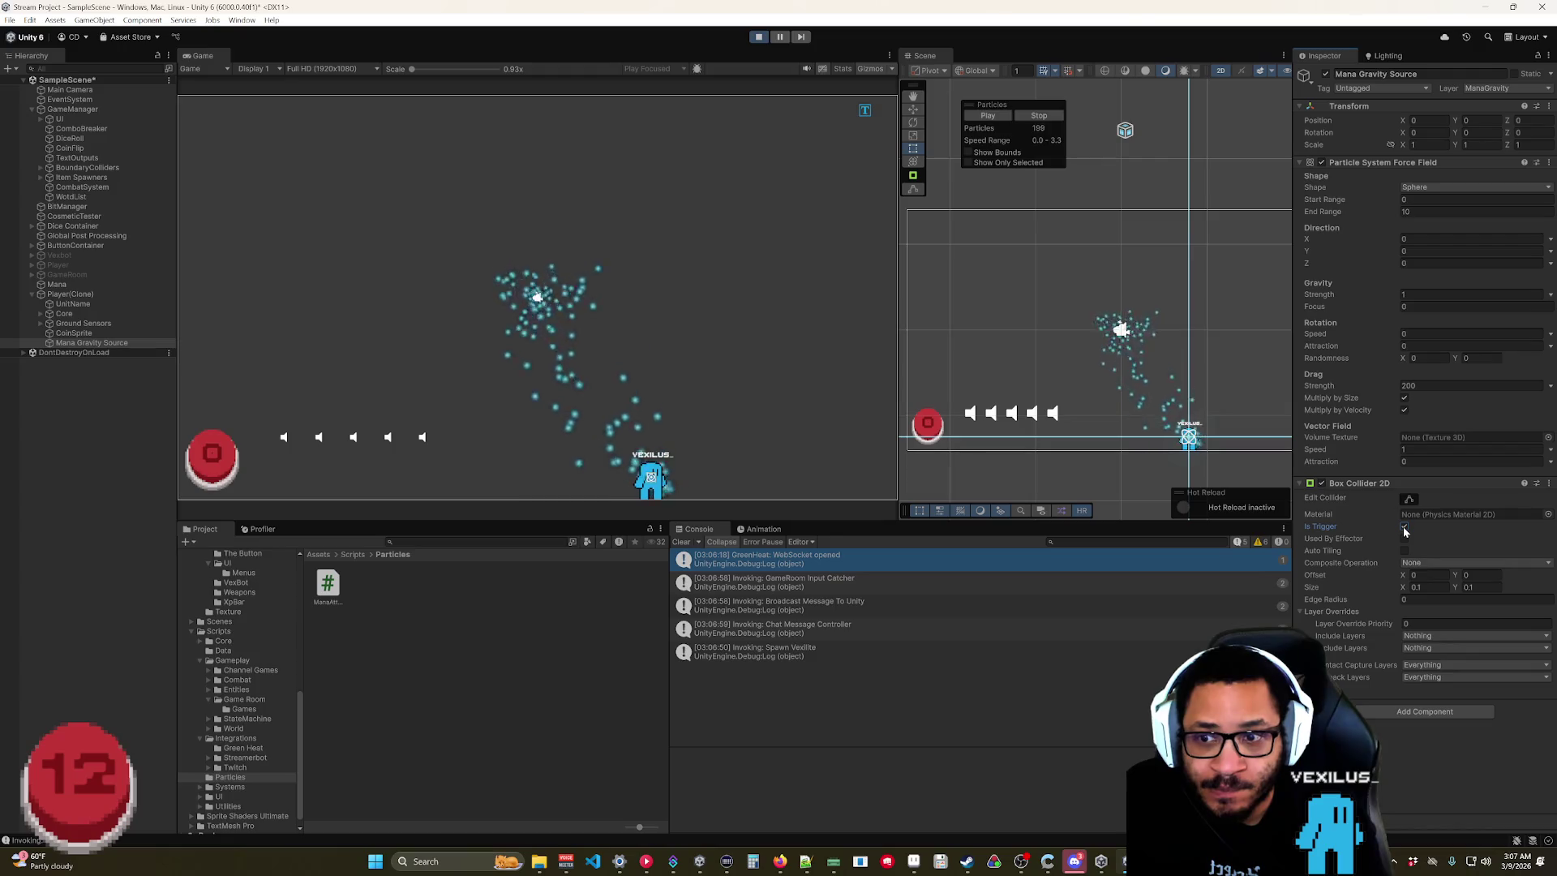
{"action": "left_click", "coordinate": [1404, 528]}
{"action": "left_click", "coordinate": [1403, 528]}
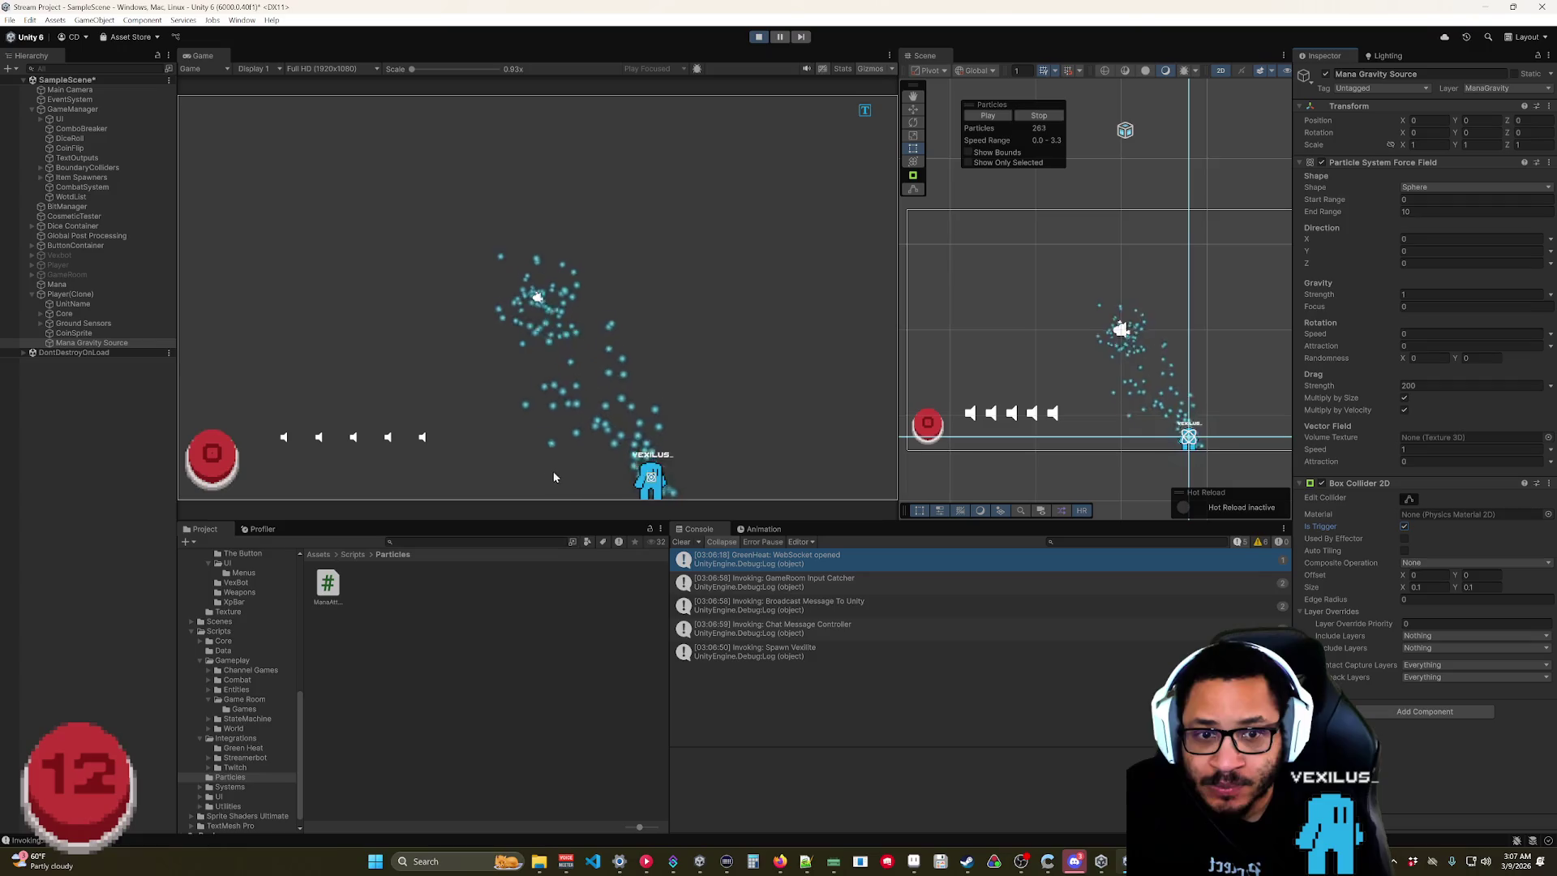
{"action": "left_click", "coordinate": [56, 284]}
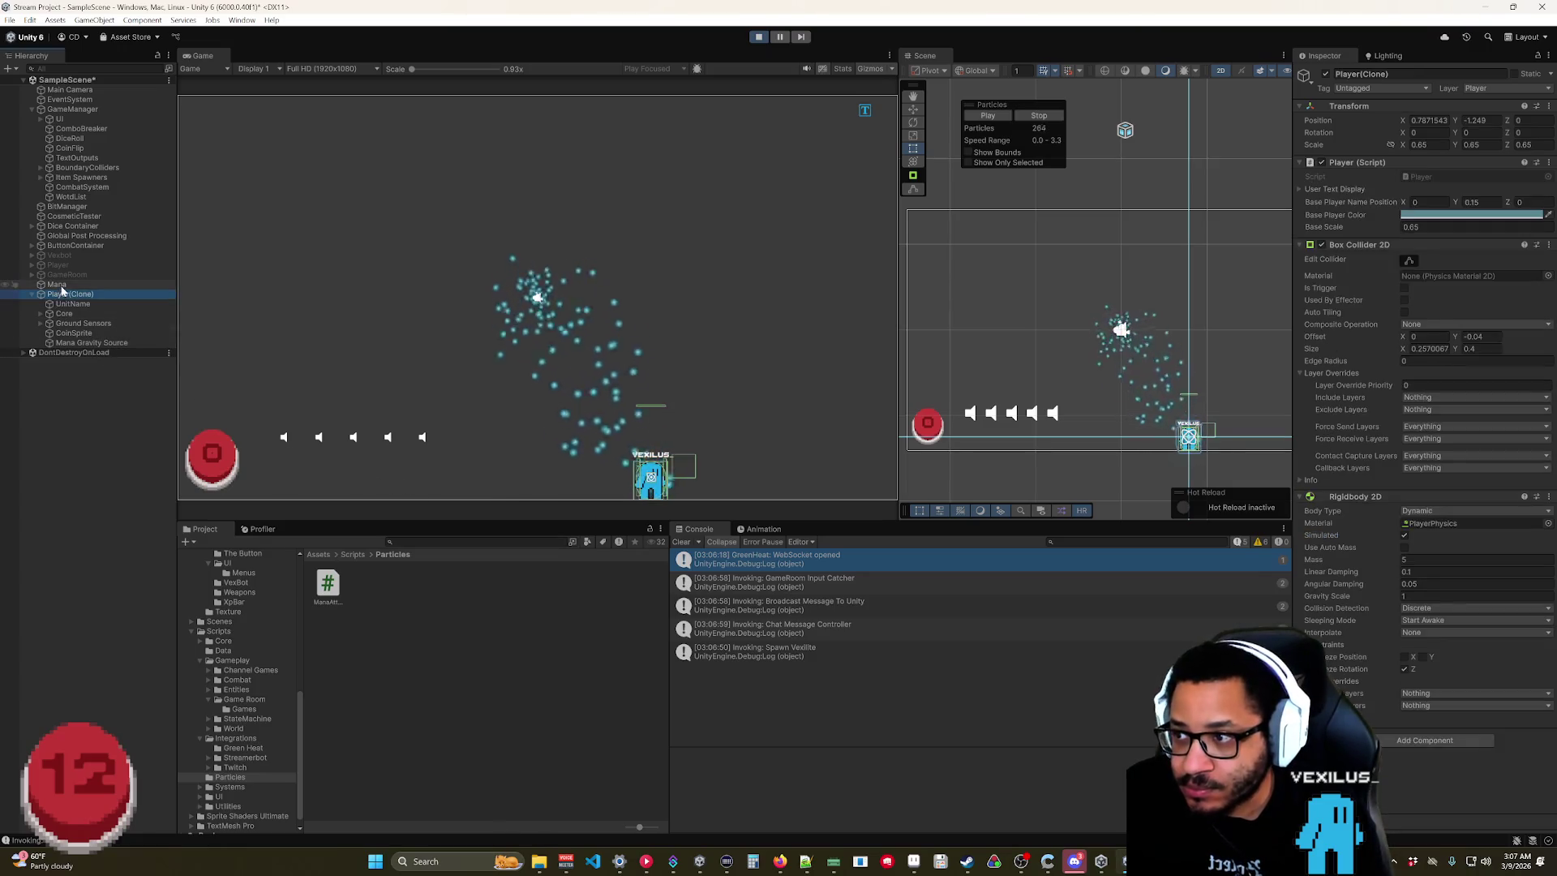
{"action": "scroll", "coordinate": [1361, 606], "scroll_direction": "down", "scroll_amount": 5}
{"action": "scroll", "coordinate": [1360, 606], "scroll_direction": "down", "scroll_amount": 5}
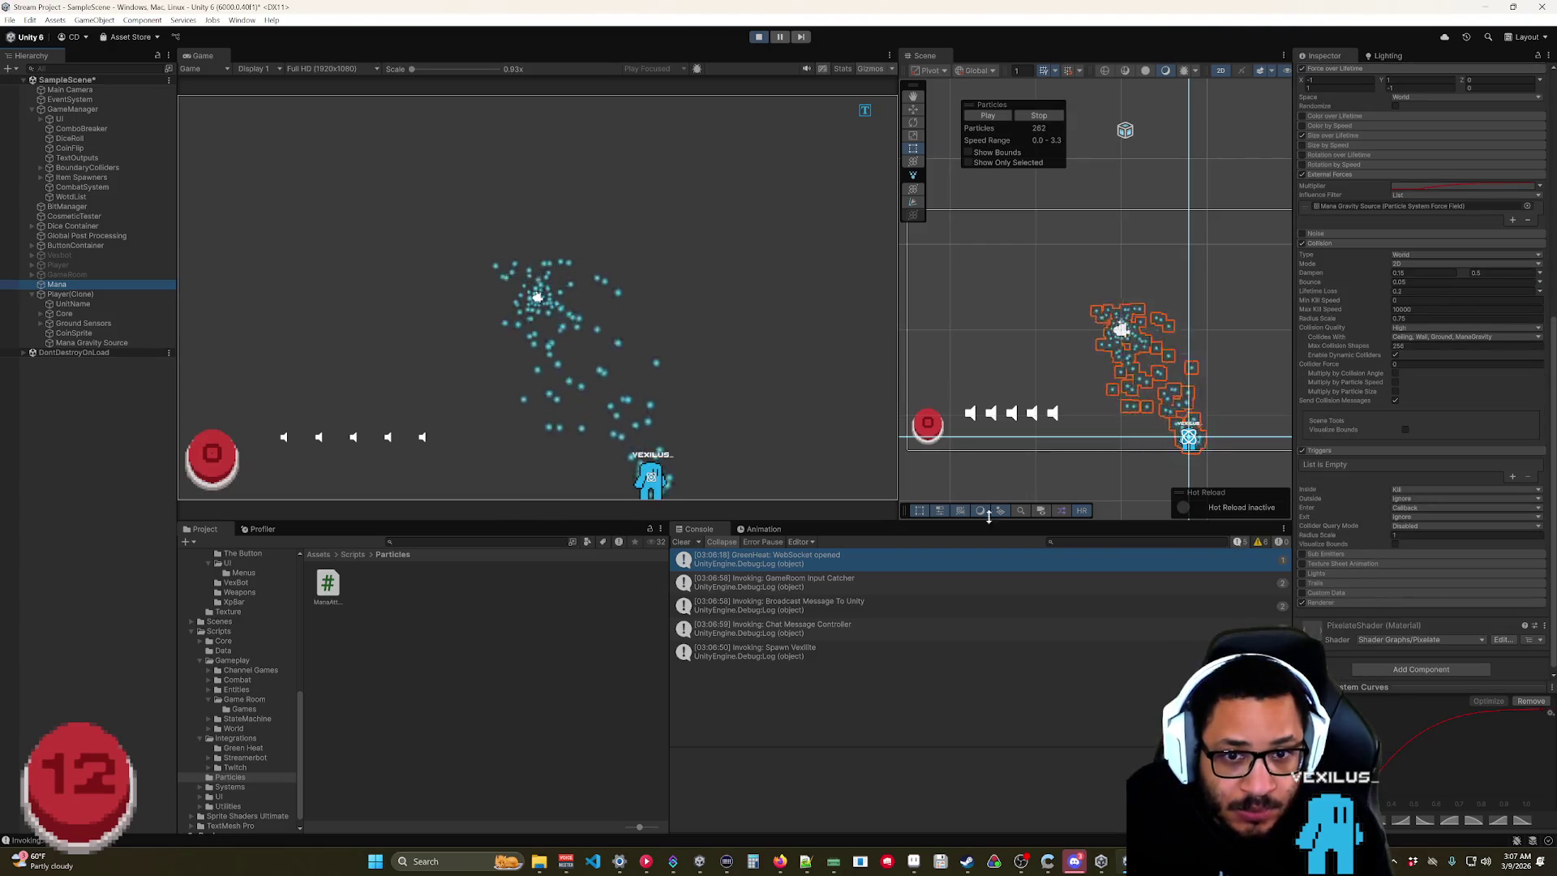
Drag the player through the particle cloud, then set Mana's Start Lifetime to 10.
{"action": "mouse_move", "coordinate": [659, 487]}
{"action": "left_mouse_down"}
{"action": "mouse_move", "coordinate": [702, 410]}
{"action": "mouse_move", "coordinate": [660, 236]}
{"action": "mouse_move", "coordinate": [382, 209]}
{"action": "mouse_move", "coordinate": [354, 227]}
{"action": "mouse_move", "coordinate": [444, 239]}
{"action": "mouse_move", "coordinate": [547, 300]}
{"action": "left_mouse_up"}
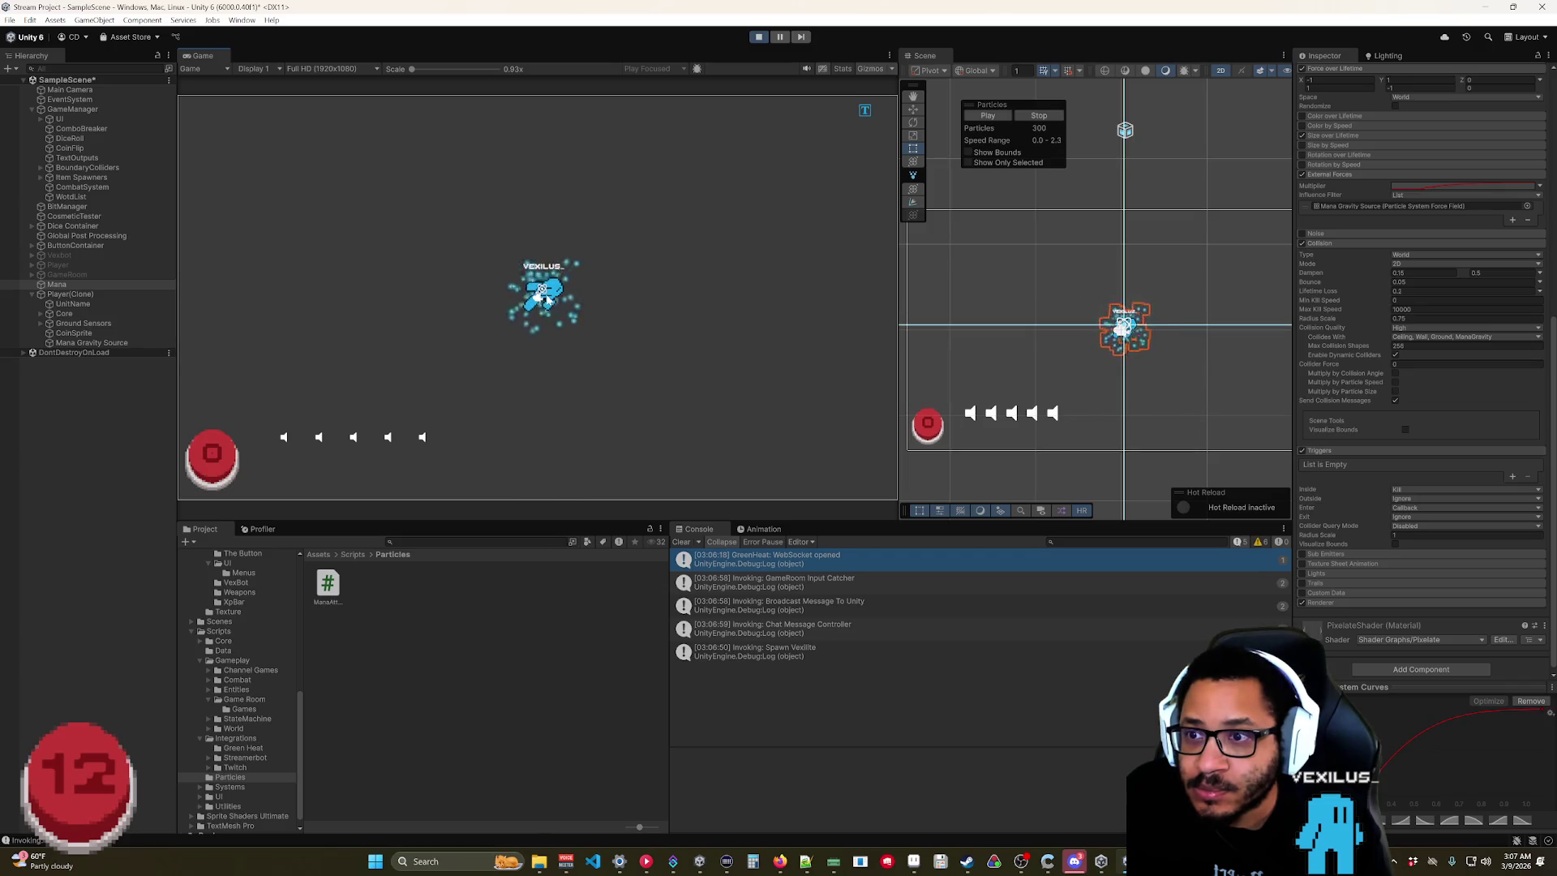
{"action": "mouse_move", "coordinate": [581, 309]}
{"action": "left_mouse_down"}
{"action": "mouse_move", "coordinate": [582, 326]}
{"action": "mouse_move", "coordinate": [600, 261]}
{"action": "mouse_move", "coordinate": [559, 239]}
{"action": "mouse_move", "coordinate": [557, 348]}
{"action": "mouse_move", "coordinate": [740, 445]}
{"action": "left_mouse_up"}
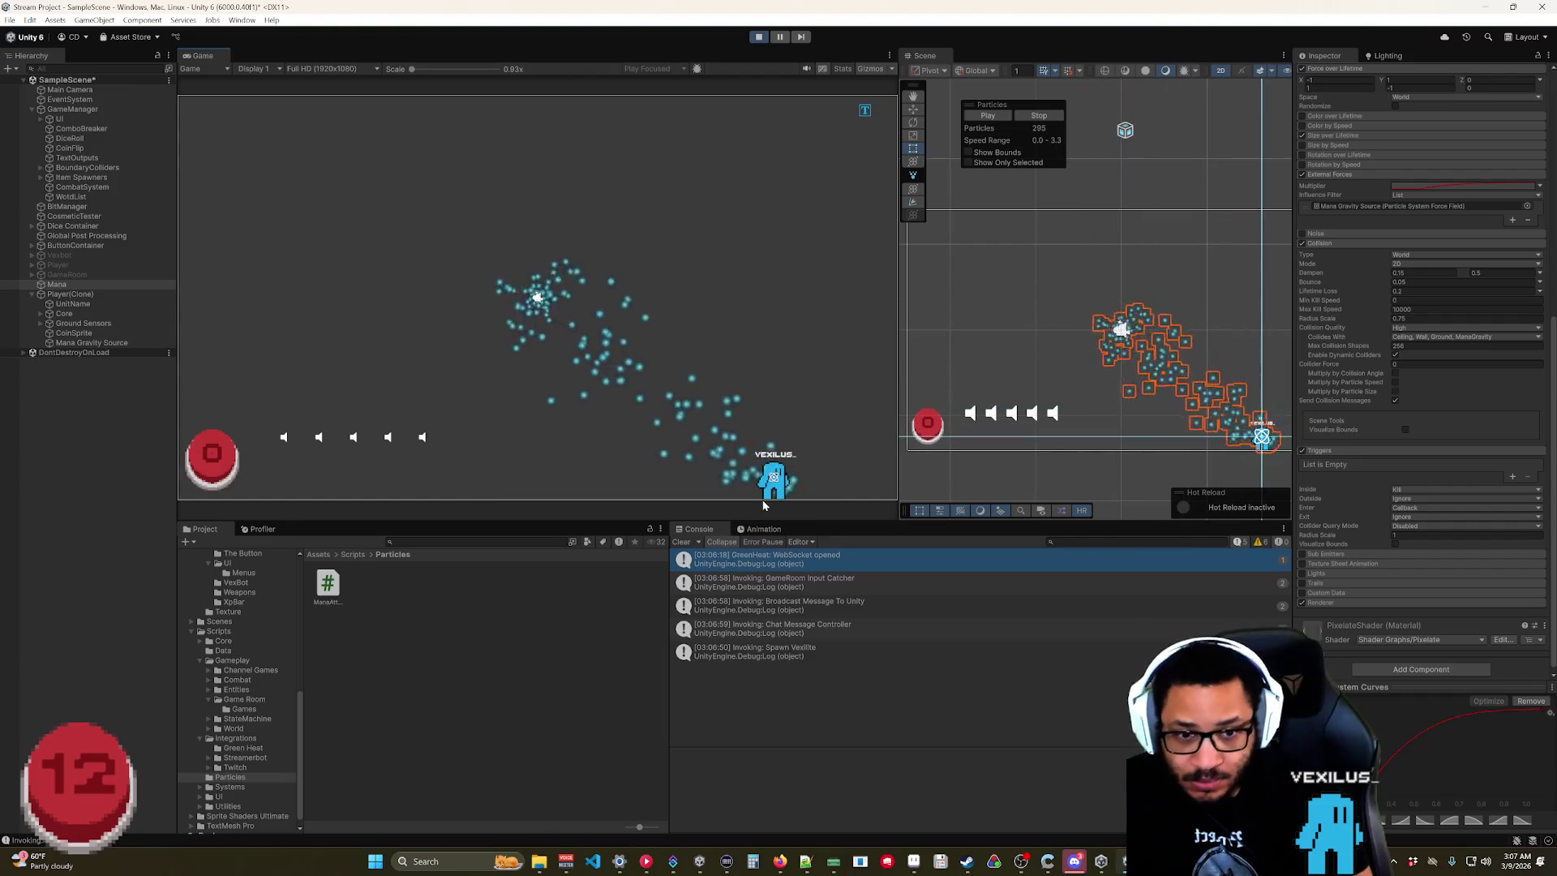
{"action": "scroll", "coordinate": [1346, 263], "scroll_direction": "up", "scroll_amount": 10}
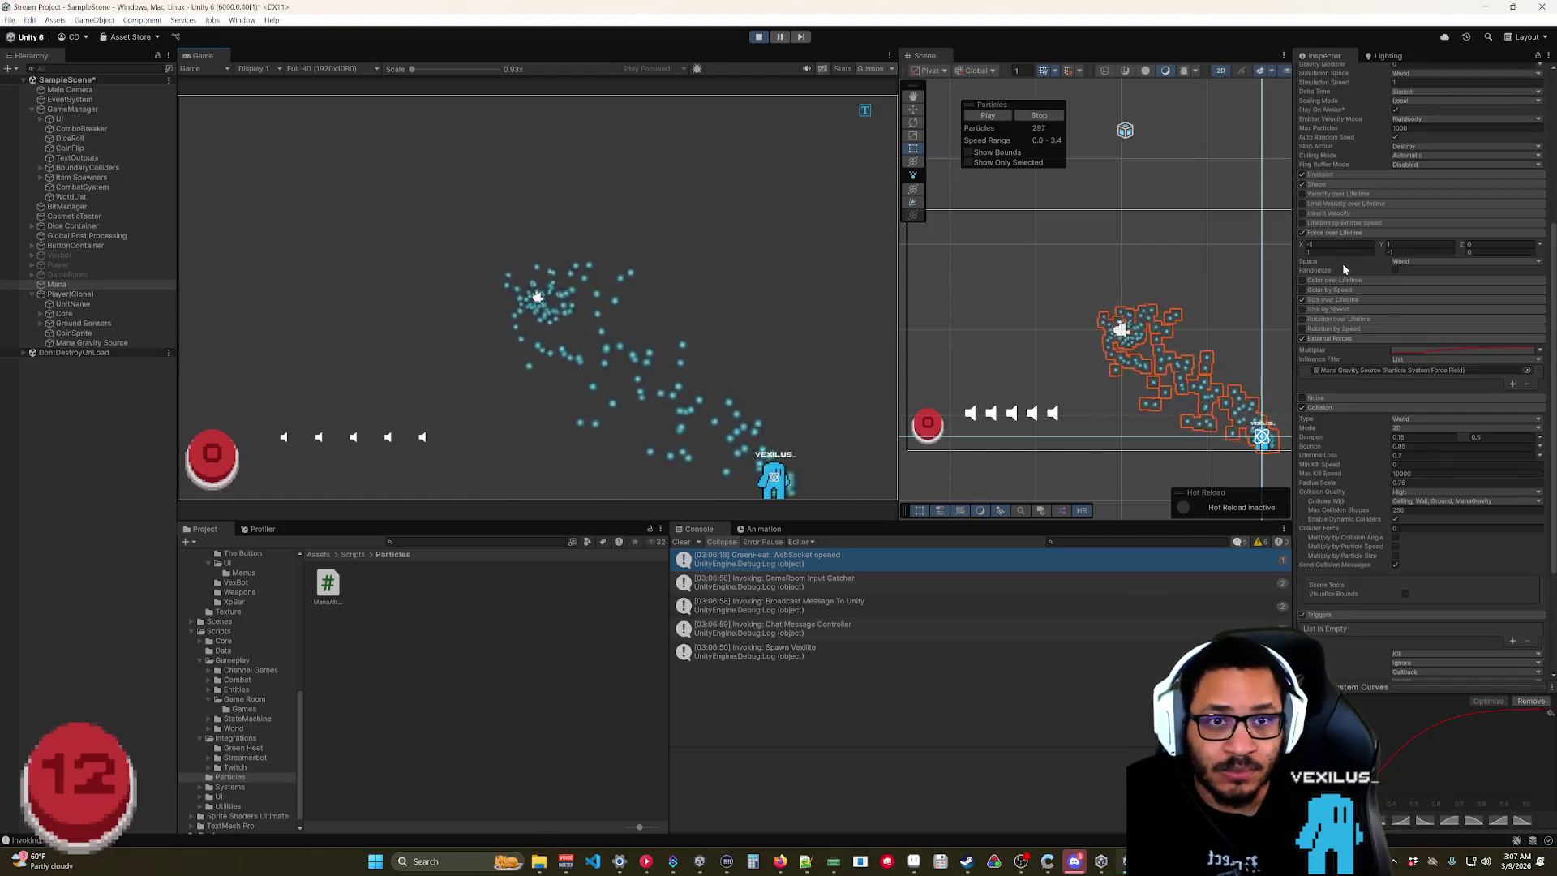
{"action": "left_click", "coordinate": [1372, 245]}
{"action": "type", "text": "10"}
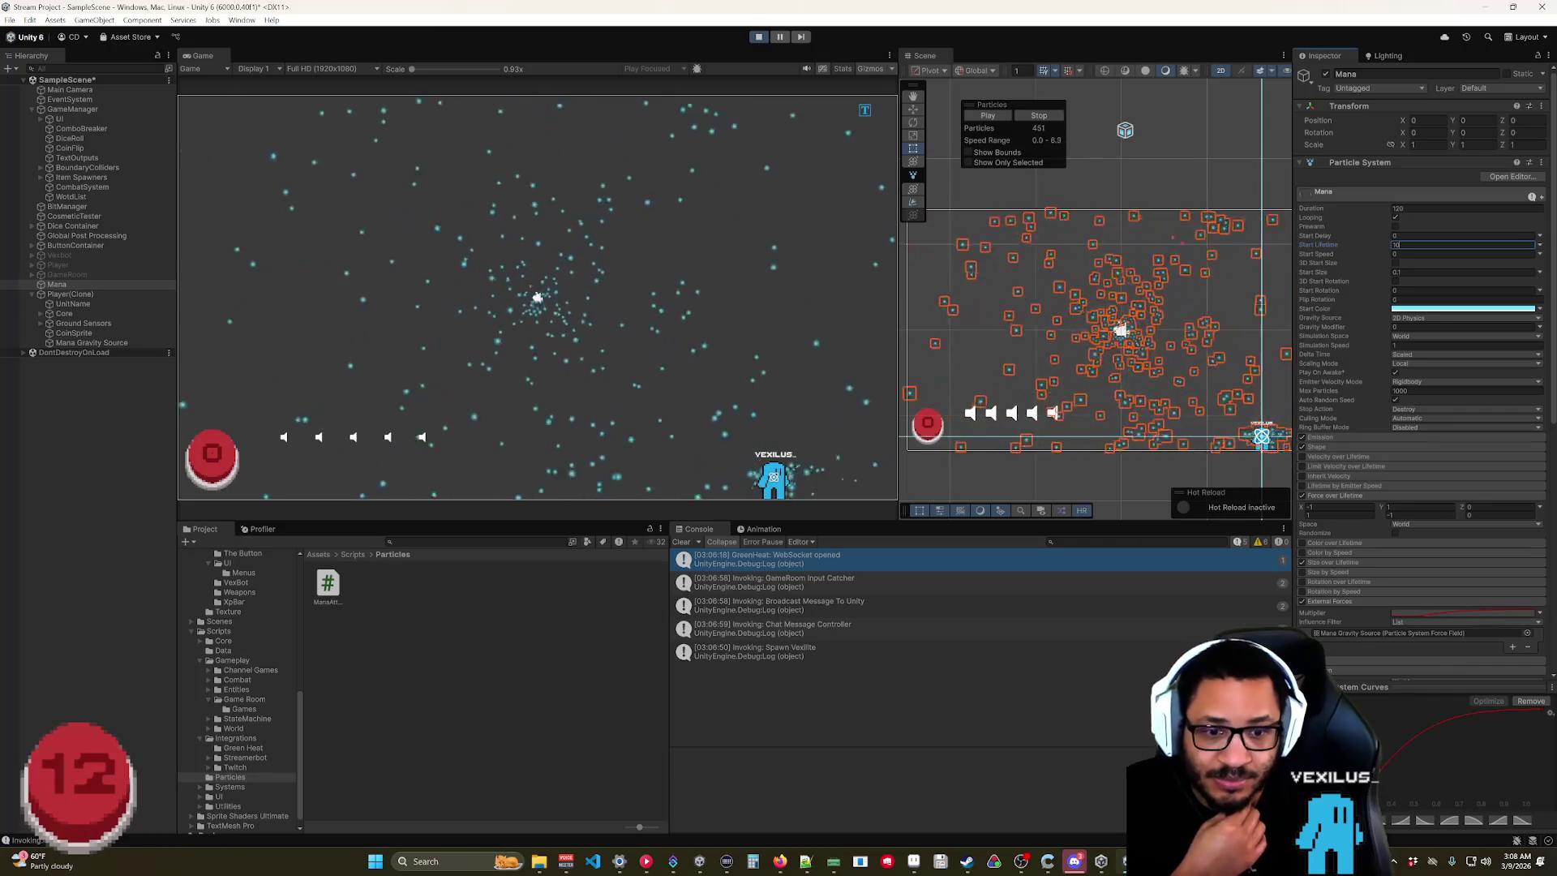
Edit the Mana curve keys to exact positions, including time 0.23 value 1, then exit play mode.
{"action": "right_click", "coordinate": [1363, 646]}
{"action": "left_click", "coordinate": [1397, 667]}
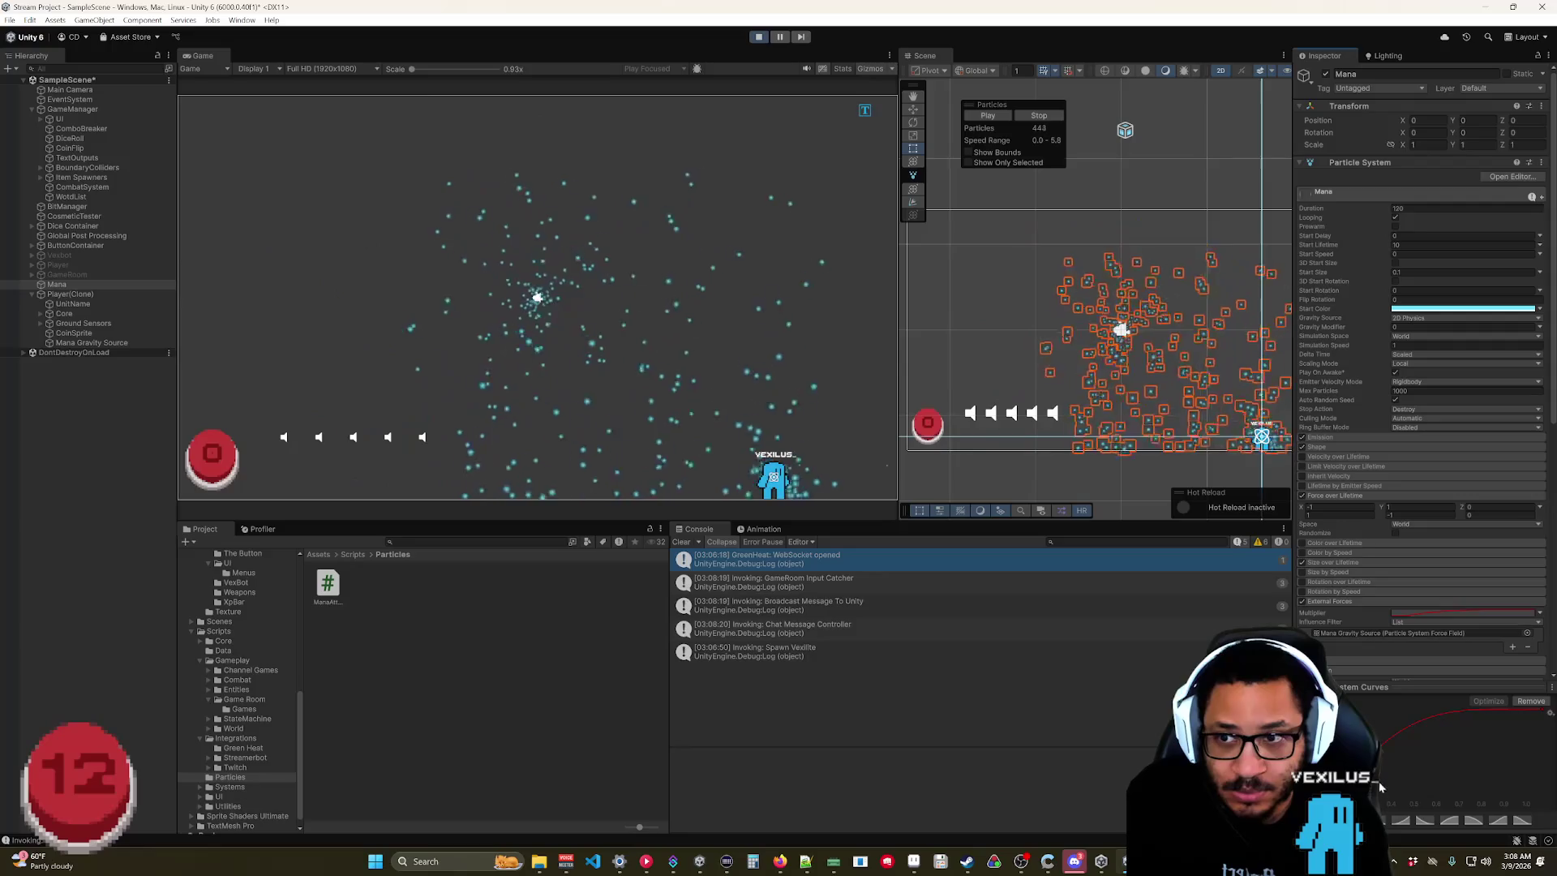
{"action": "right_click", "coordinate": [1542, 714]}
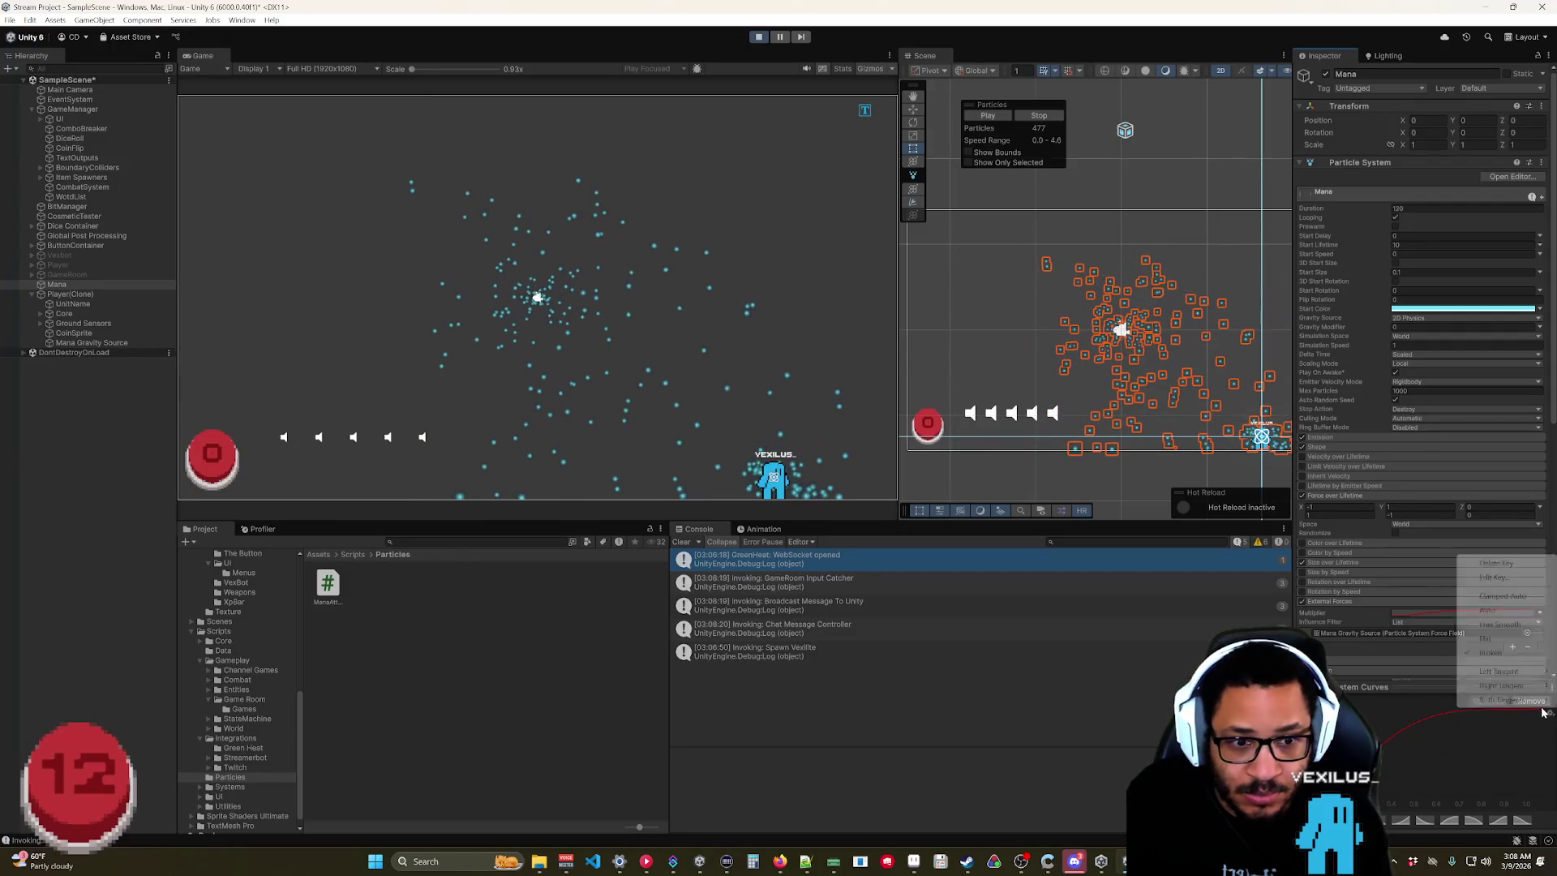
{"action": "left_click", "coordinate": [1490, 577]}
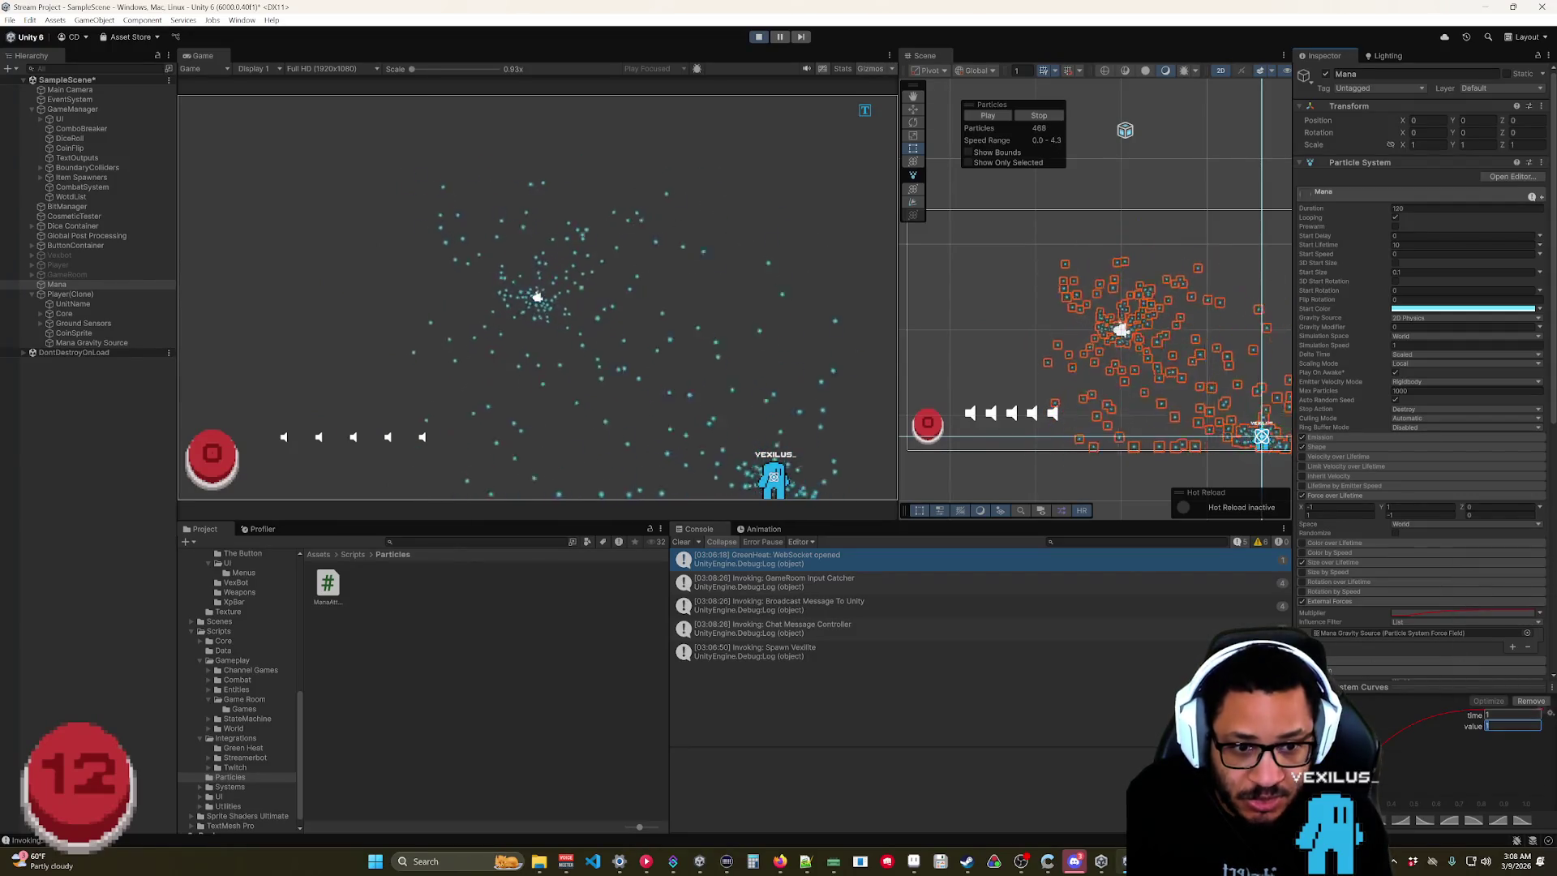
{"action": "key", "text": "Return"}
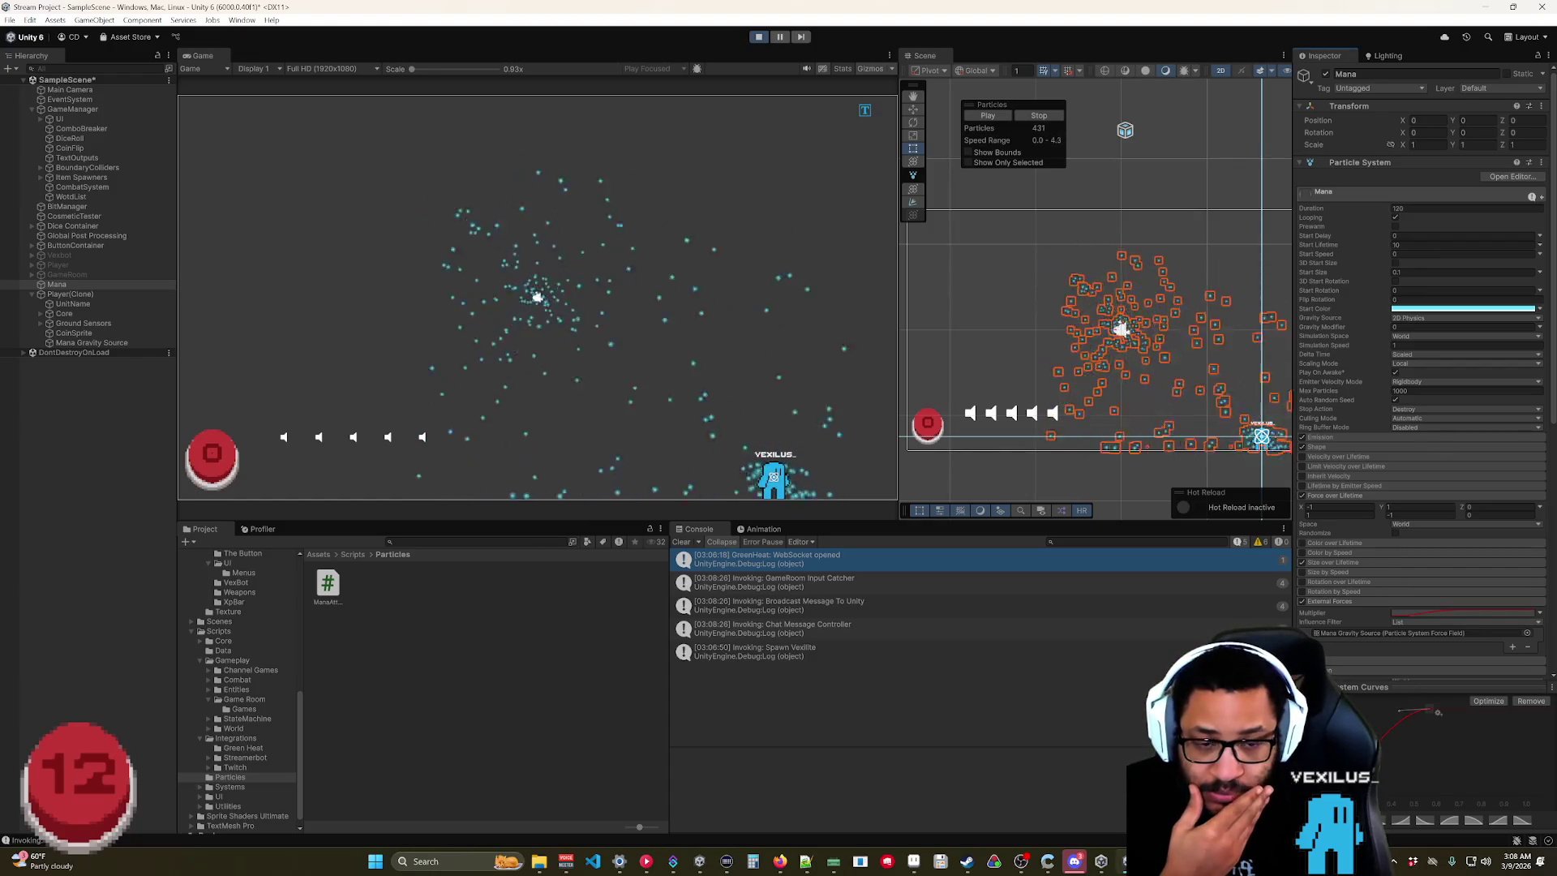
{"action": "right_click", "coordinate": [1437, 712]}
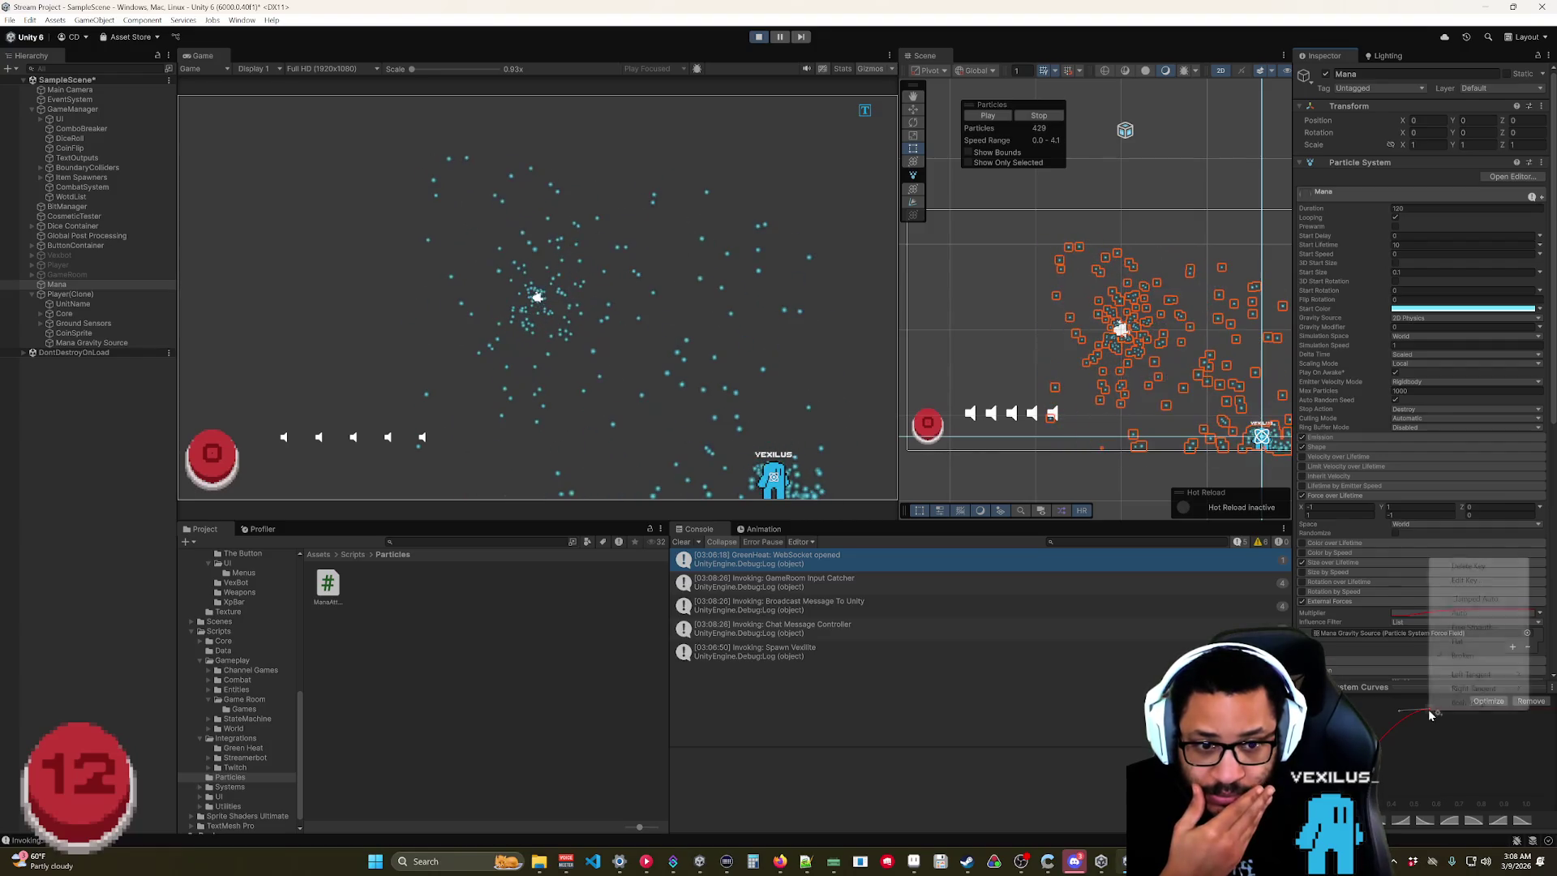
{"action": "left_click", "coordinate": [1468, 581]}
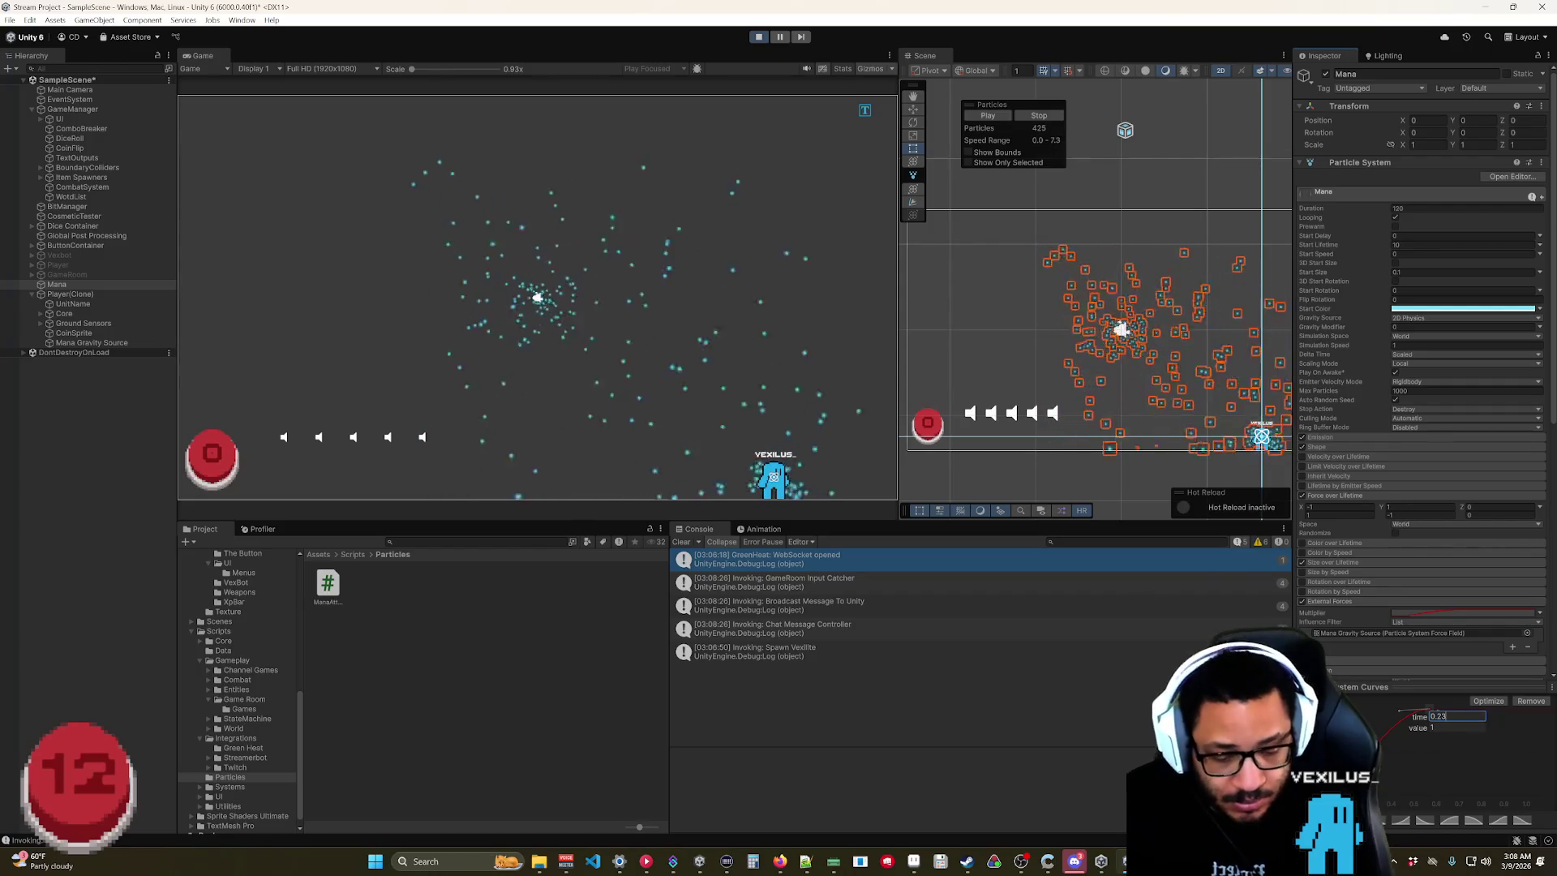
{"action": "key", "text": "Return"}
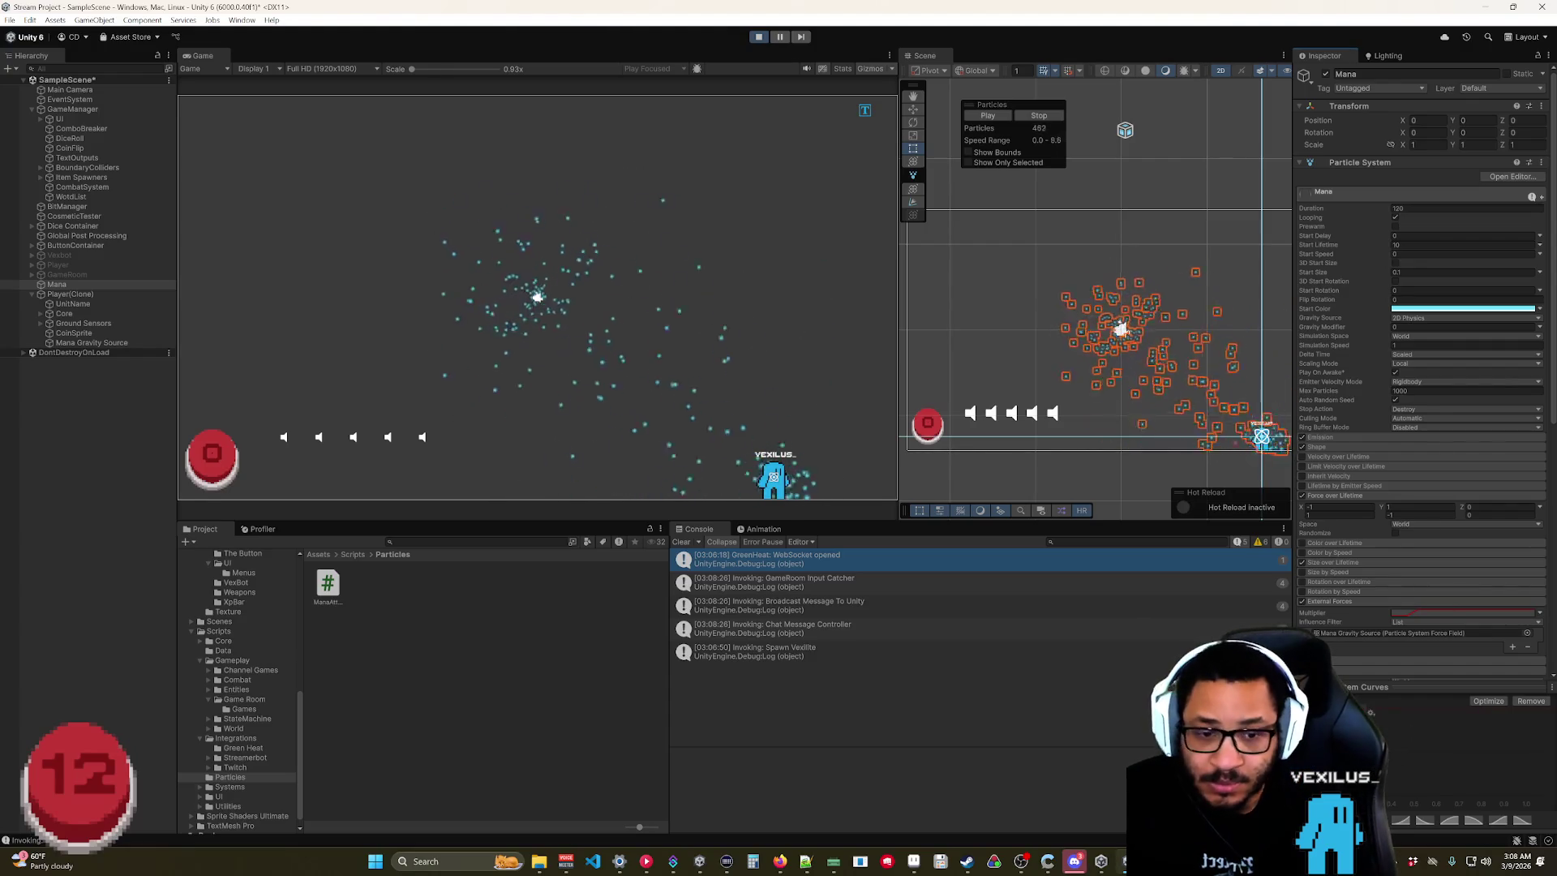
{"action": "right_click", "coordinate": [1339, 643]}
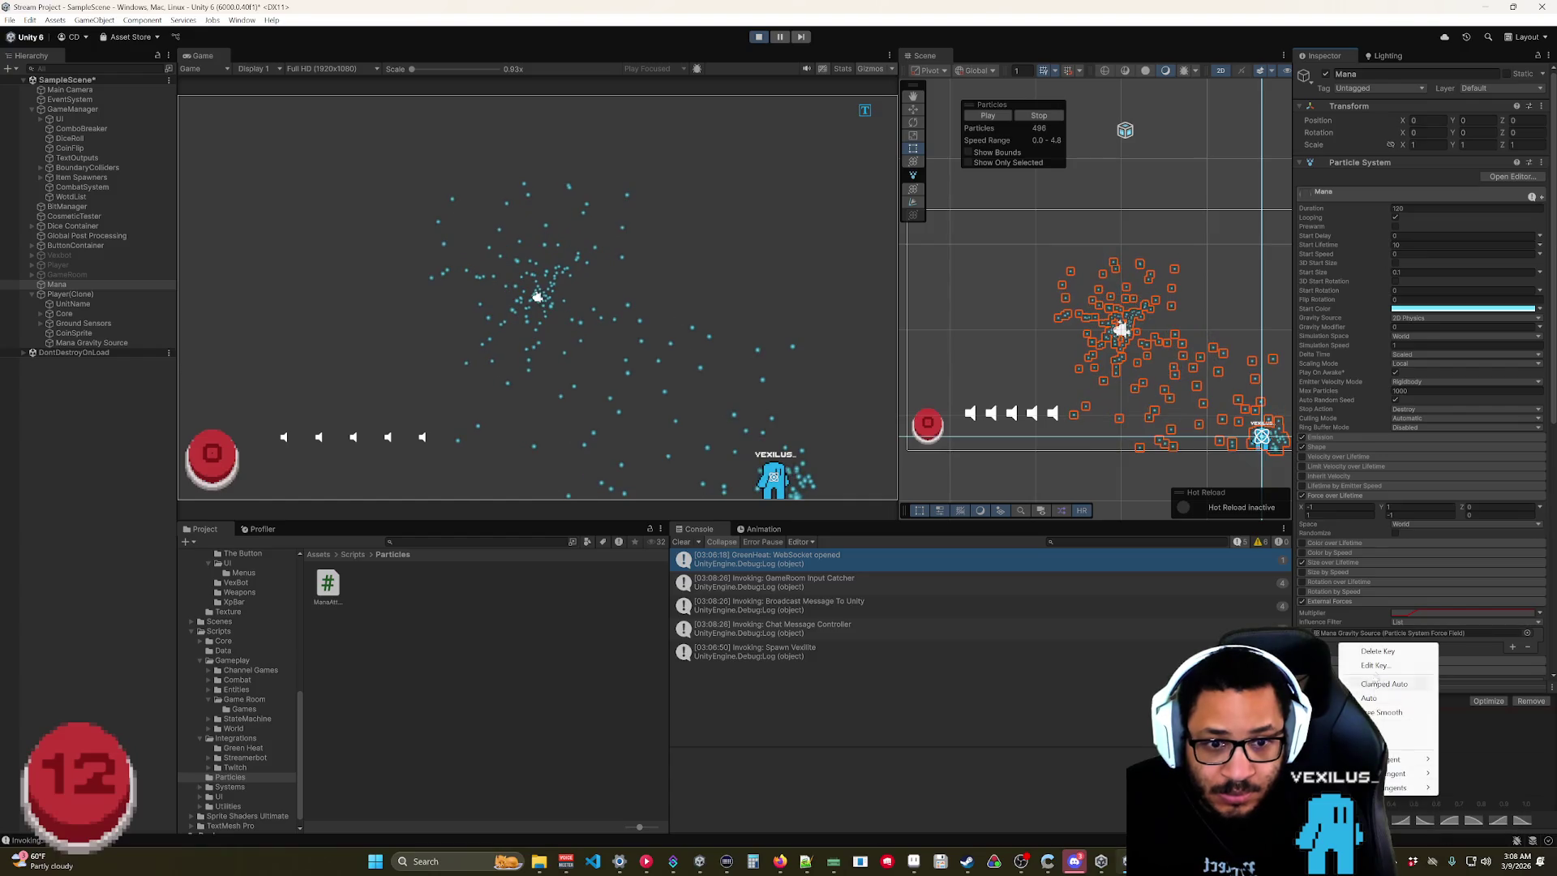
{"action": "left_click", "coordinate": [1374, 666]}
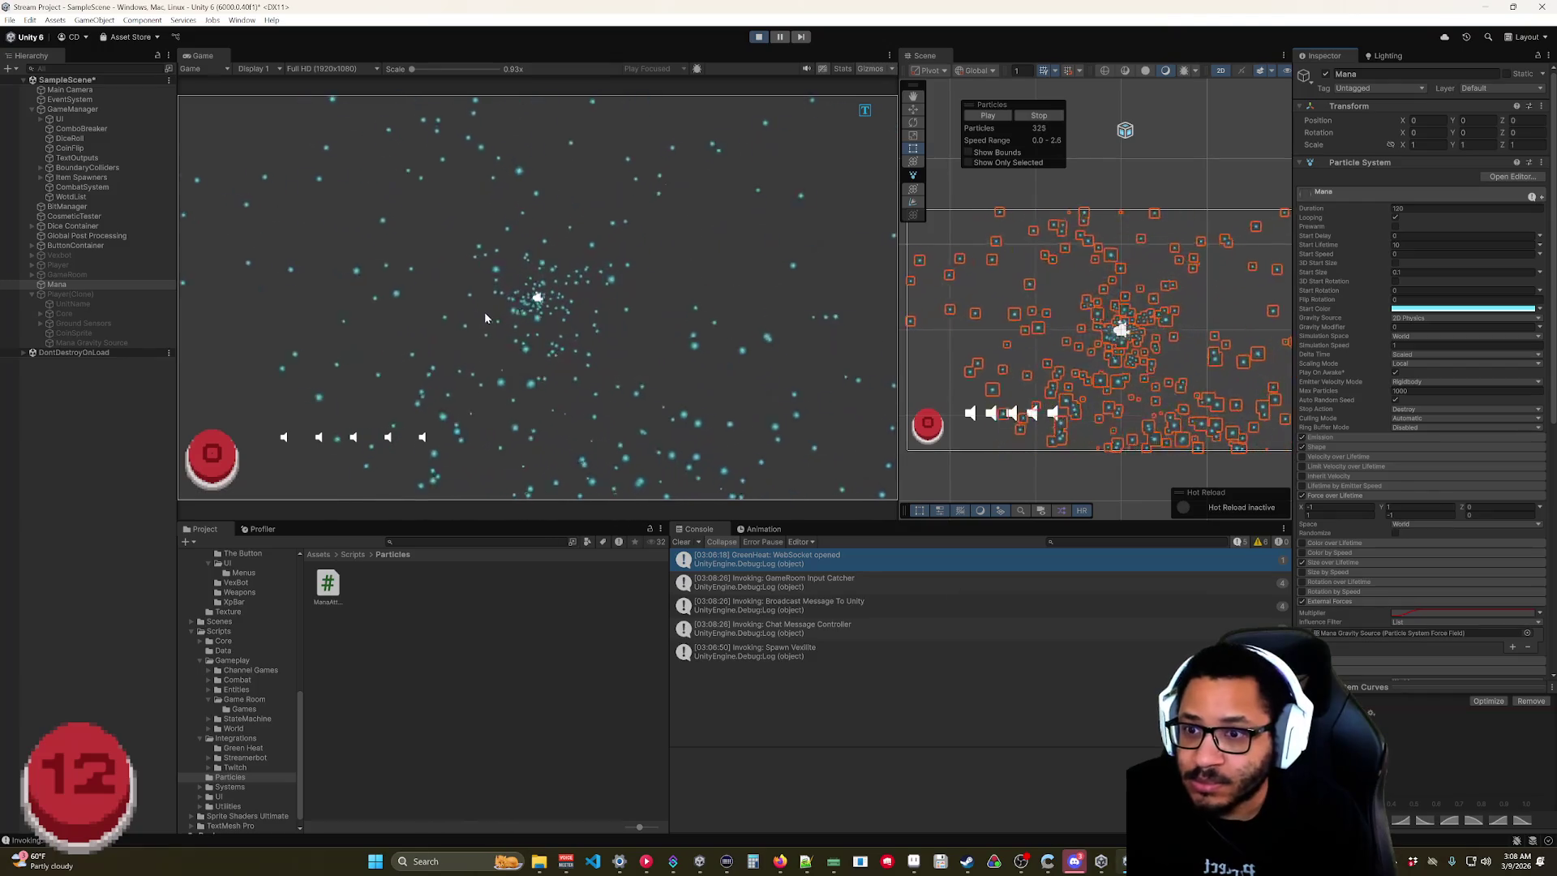
{"action": "left_click", "coordinate": [759, 37]}
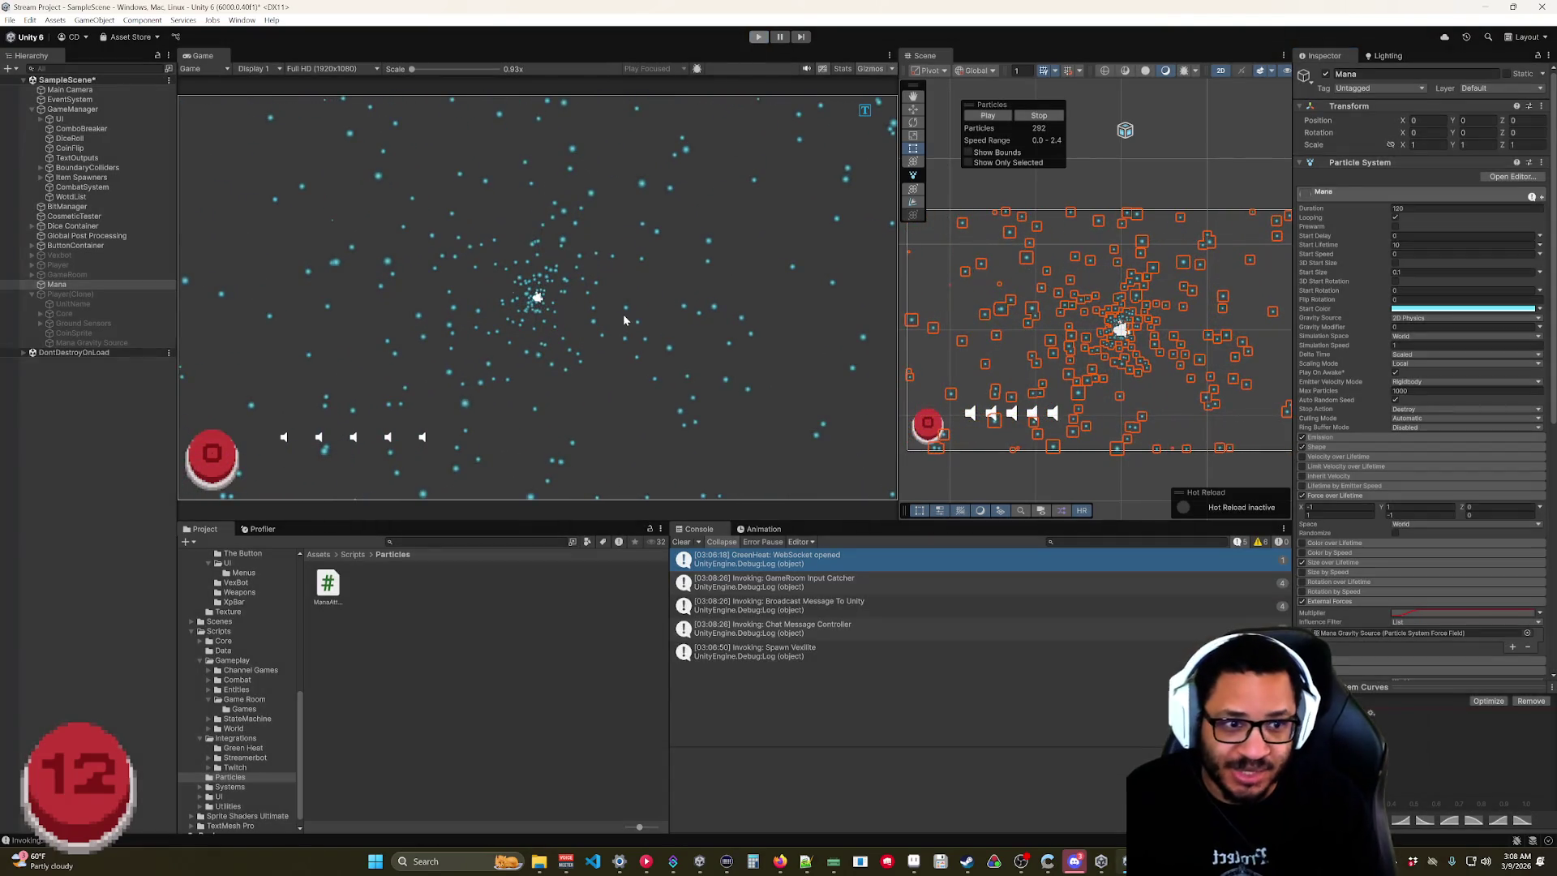